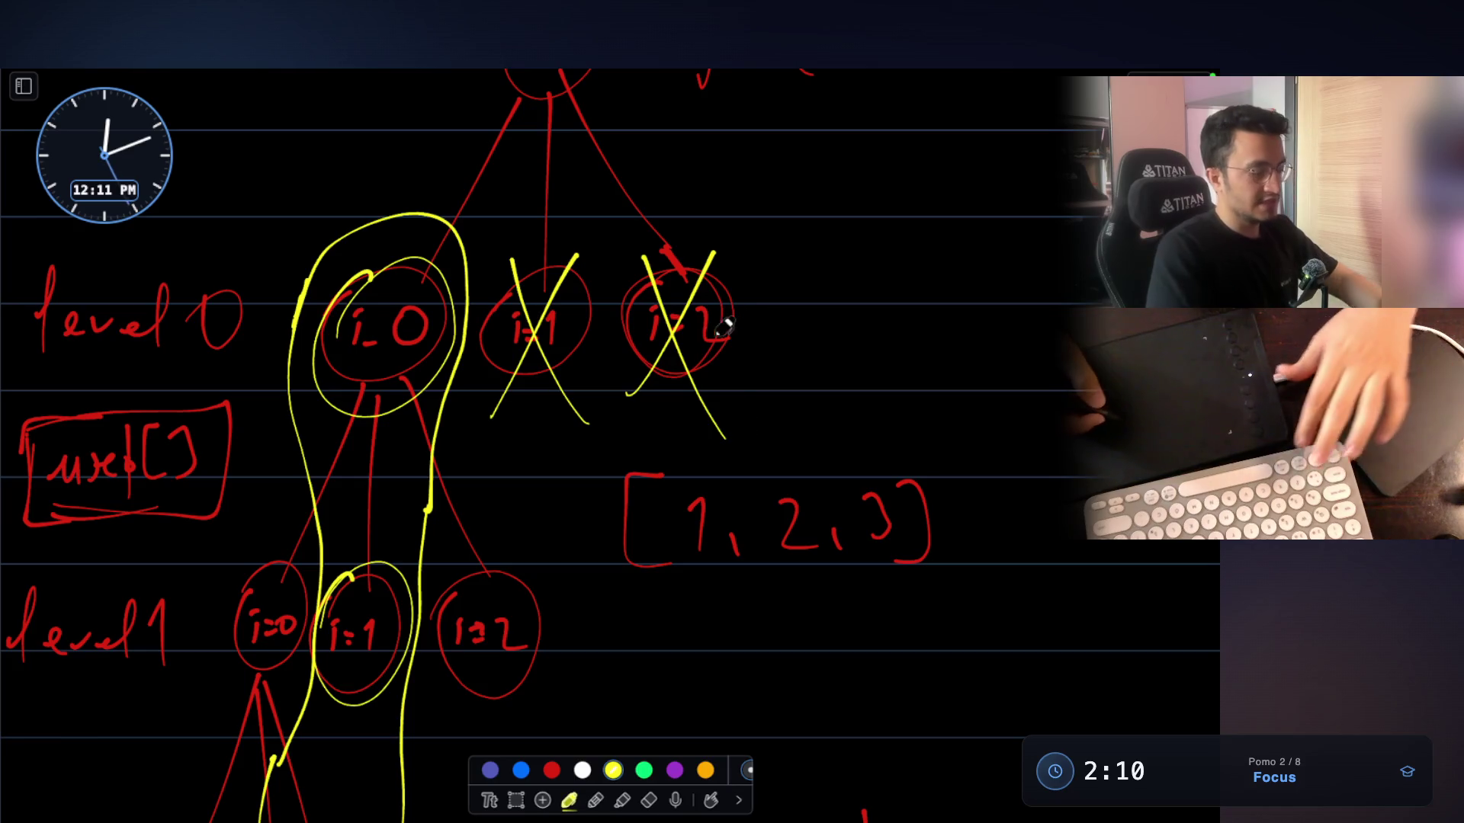
Handwrite 'optimal' in yellow beside the i=2 node
mouse_move(789, 220)
mouse_down()
mouse_move(776, 242)
mouse_move(792, 221)
mouse_up()
mouse_move(807, 229)
mouse_down()
mouse_move(801, 290)
mouse_move(816, 263)
mouse_up()
mouse_move(858, 241)
mouse_down()
mouse_move(876, 217)
mouse_move(1021, 255)
mouse_up()
Underline 'optimal' twice and hide the canvas
drag(782, 317, 997, 291)
drag(838, 296, 1025, 288)
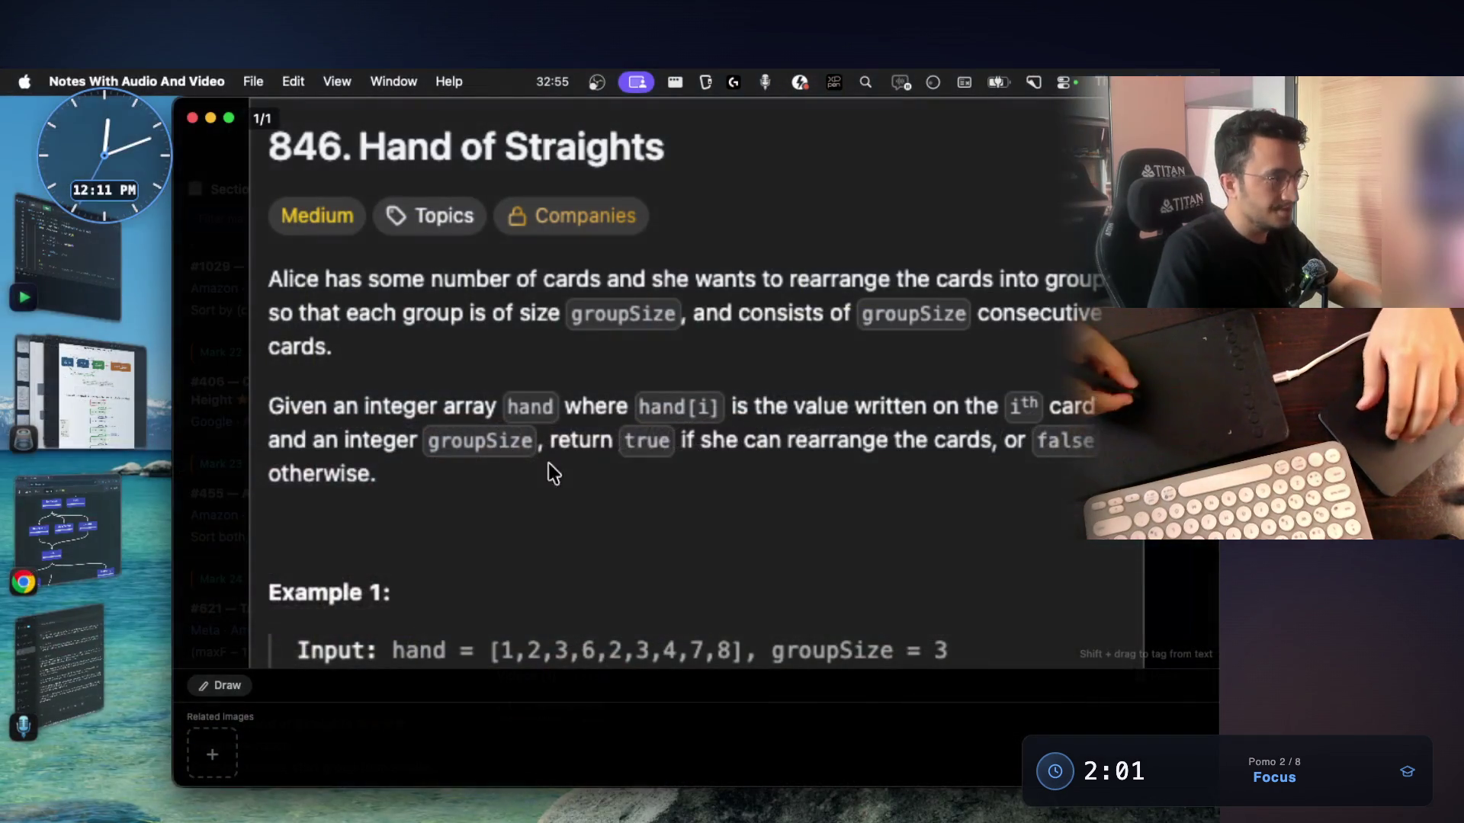
key(super+Tab)
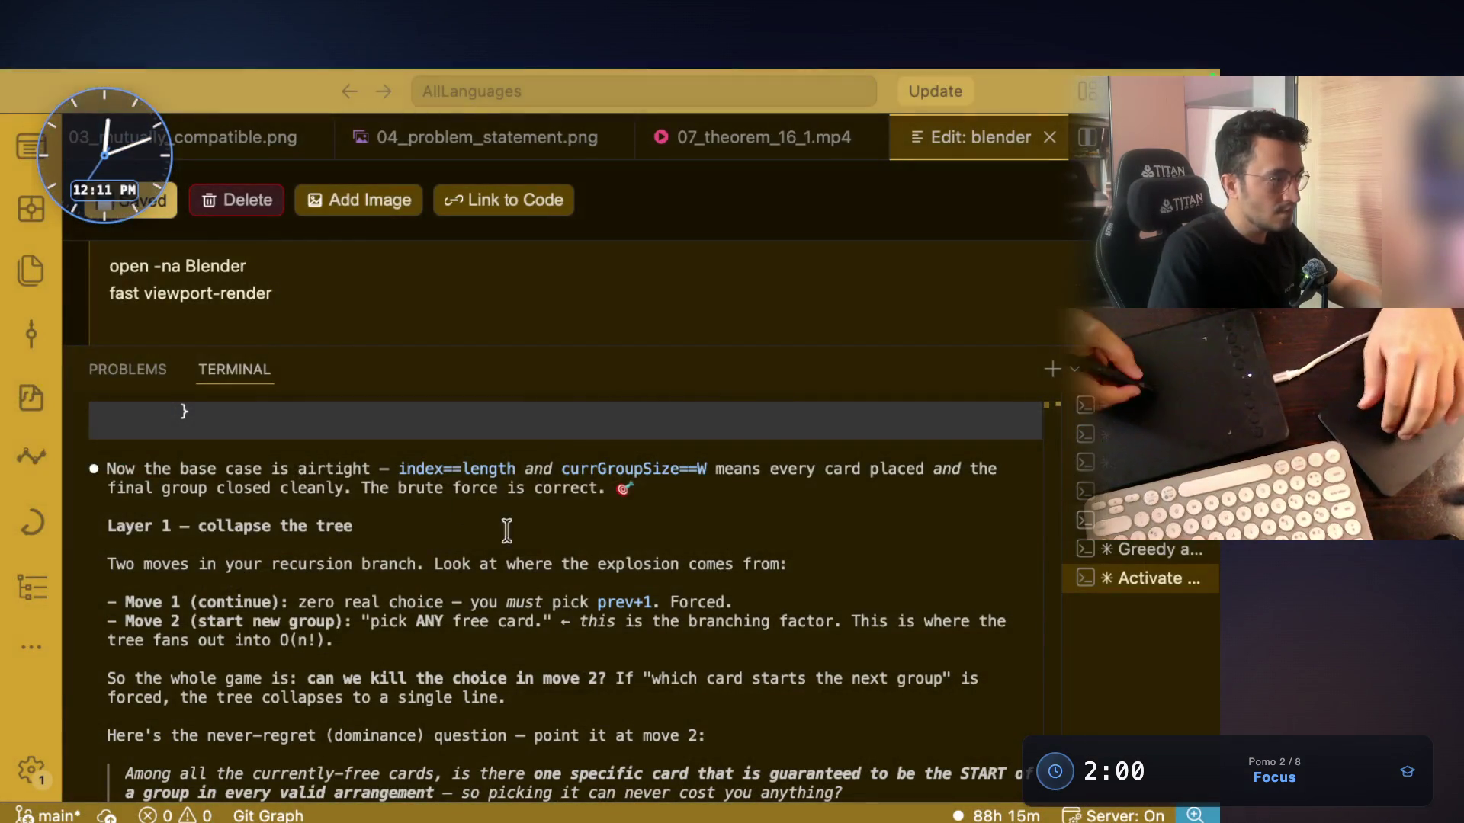
Highlight 'collapse the tree' in the terminal, then write 'collapse' under 'optimal' on the whiteboard
drag(193, 525, 334, 526)
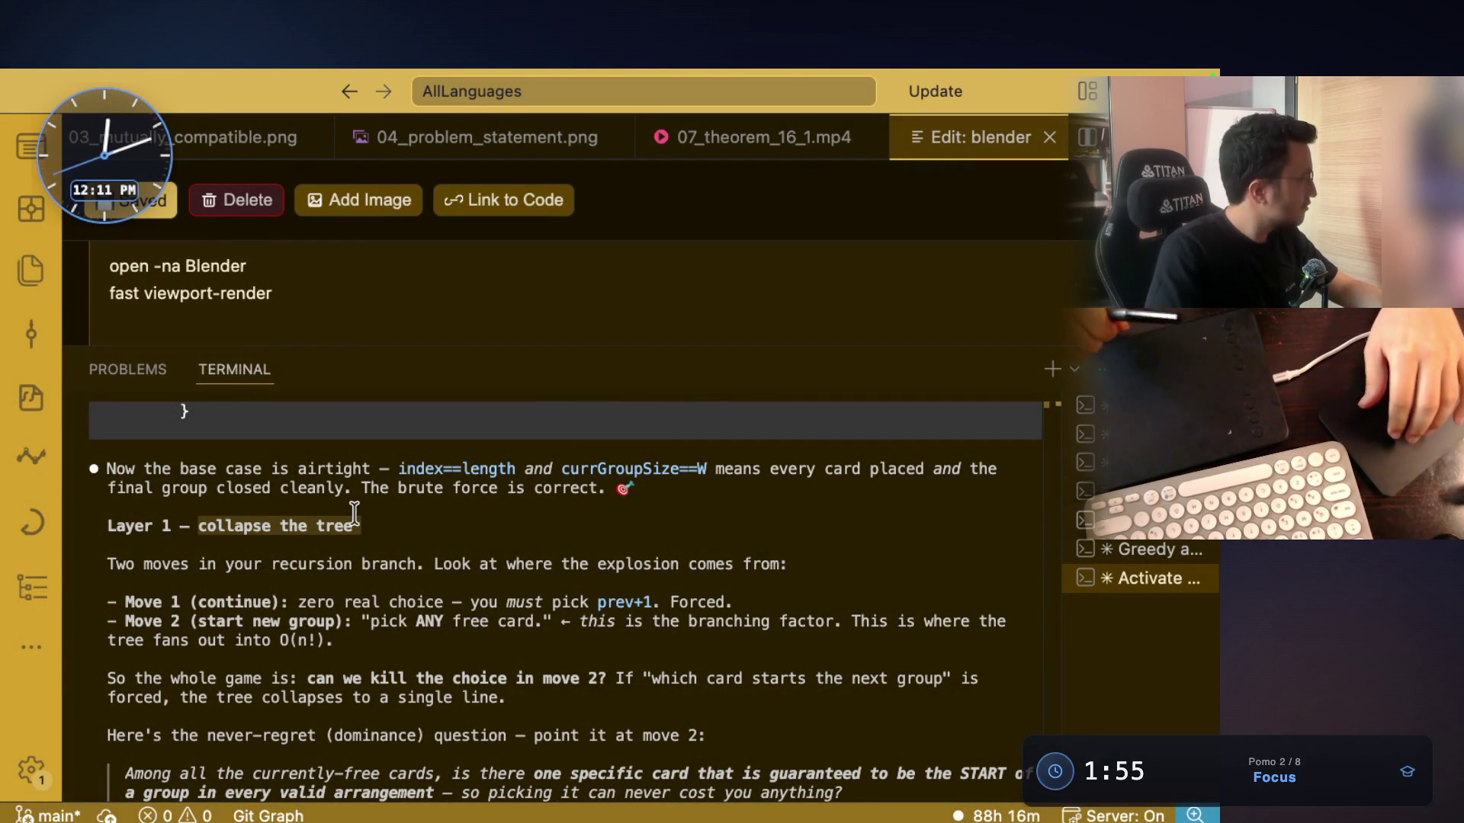
key(ctrl+Right)
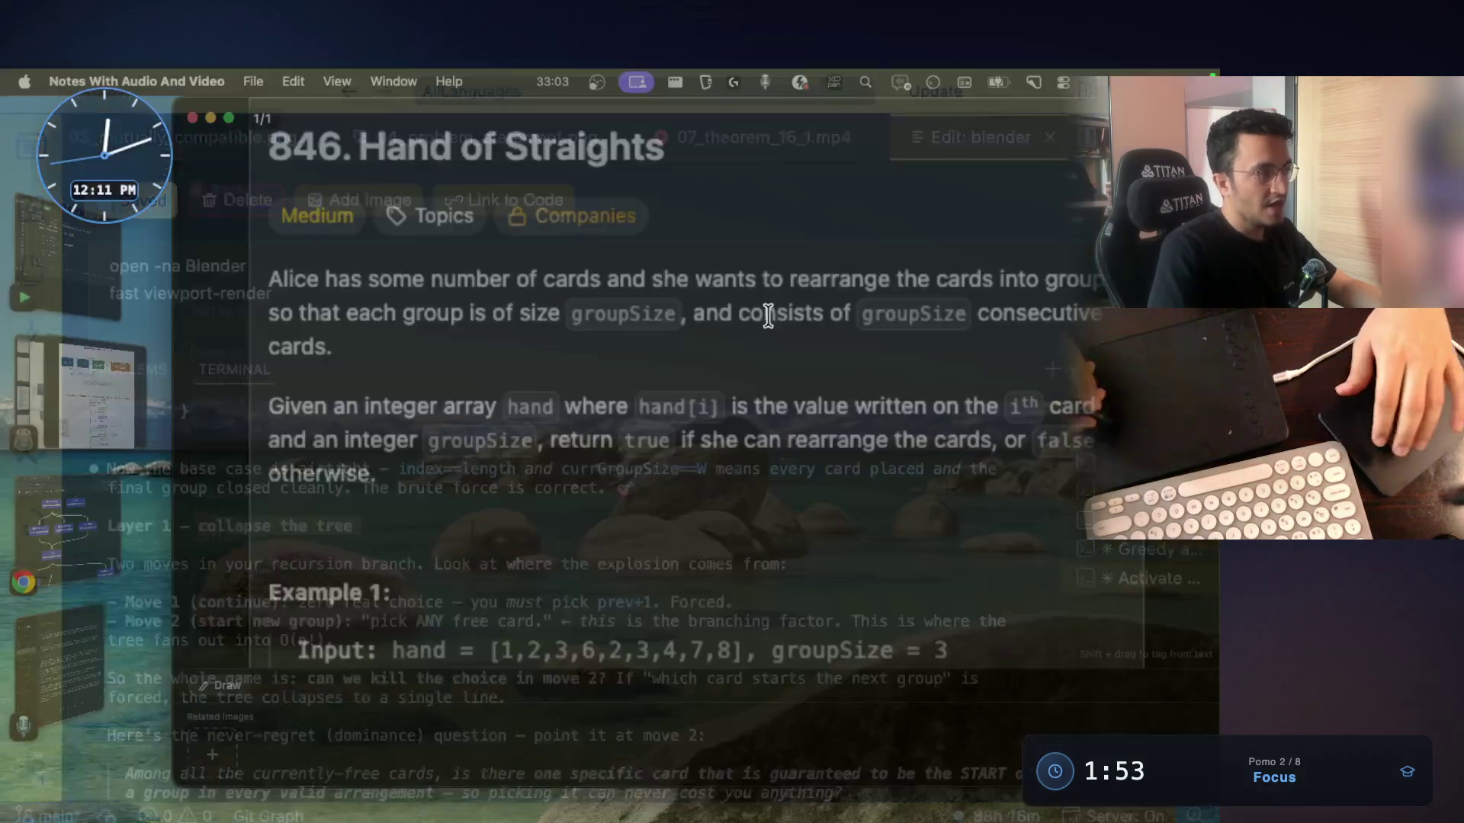
key(ctrl+Right)
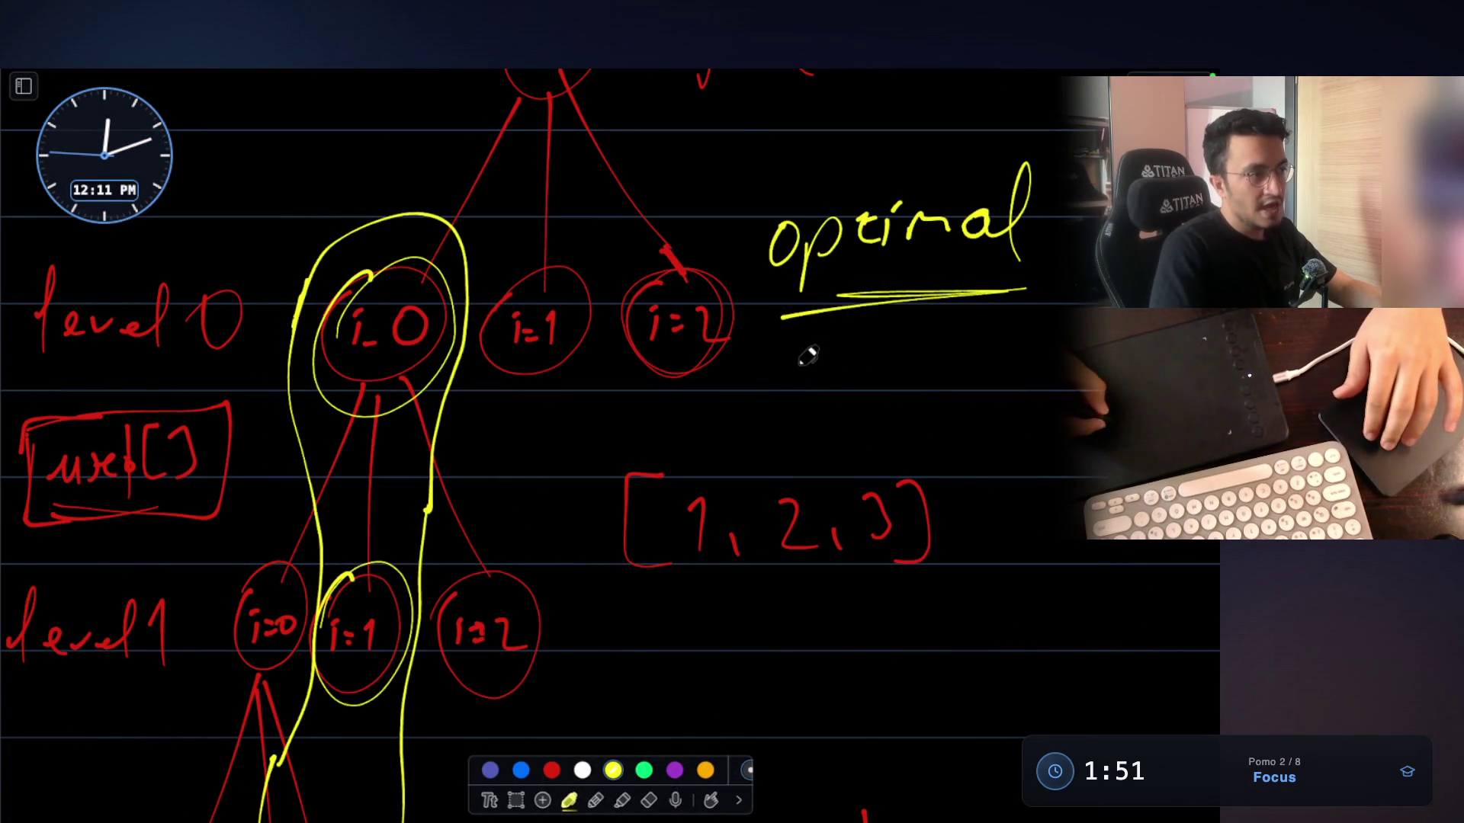
mouse_move(808, 354)
mouse_down()
mouse_move(820, 373)
mouse_move(858, 378)
mouse_move(932, 349)
mouse_move(983, 375)
mouse_up()
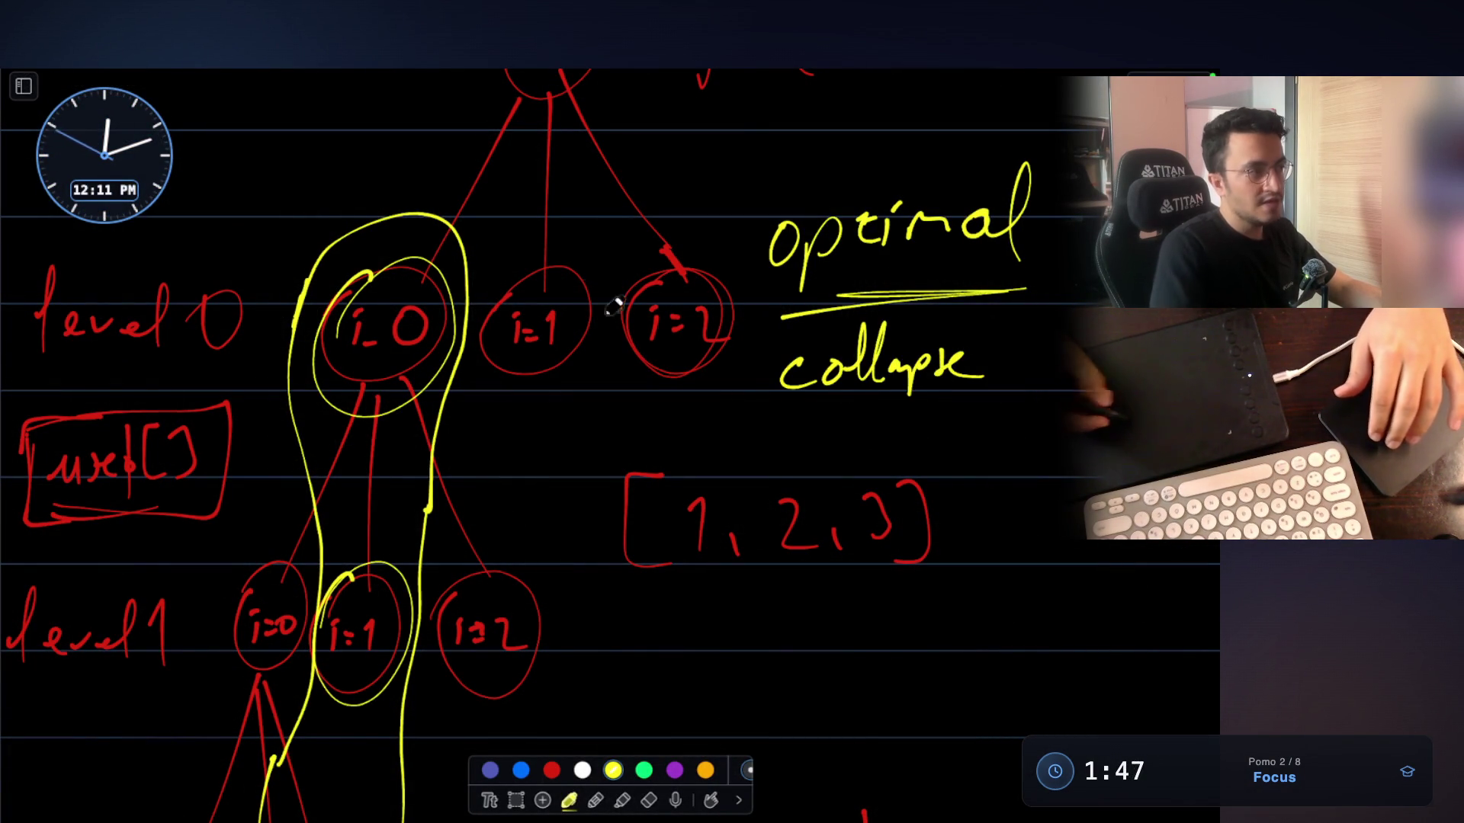
Draw yellow X marks over the i=1 and i=2 nodes
drag(574, 251, 494, 418)
drag(514, 267, 602, 408)
drag(699, 251, 633, 378)
drag(644, 271, 751, 416)
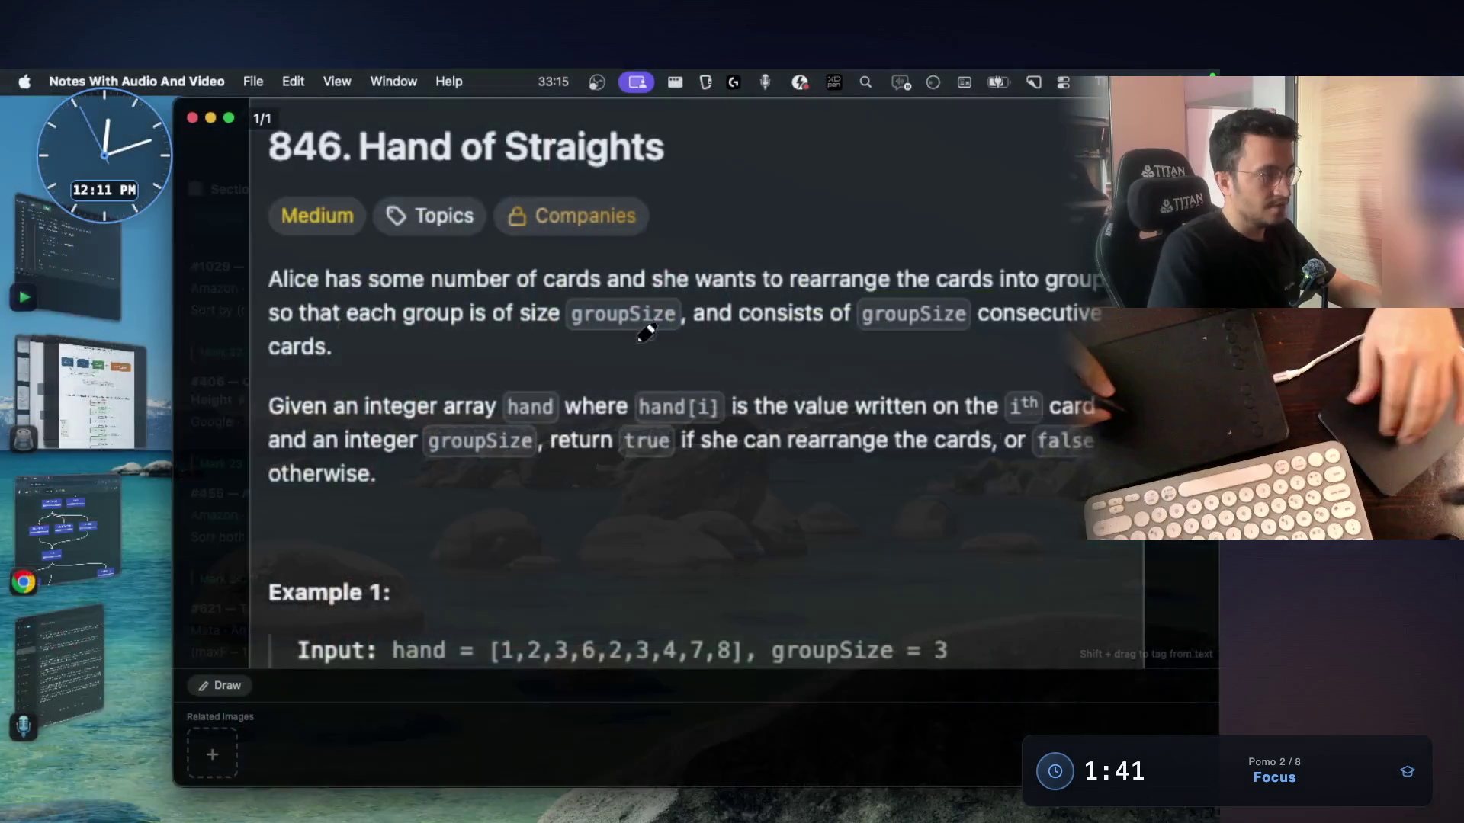
Highlight 'moves in your recursion', 'Move 1 (continue)' and the word 'Forced.' in the terminal
mouse_move(143, 565)
mouse_down()
mouse_move(733, 565)
mouse_move(748, 549)
mouse_up()
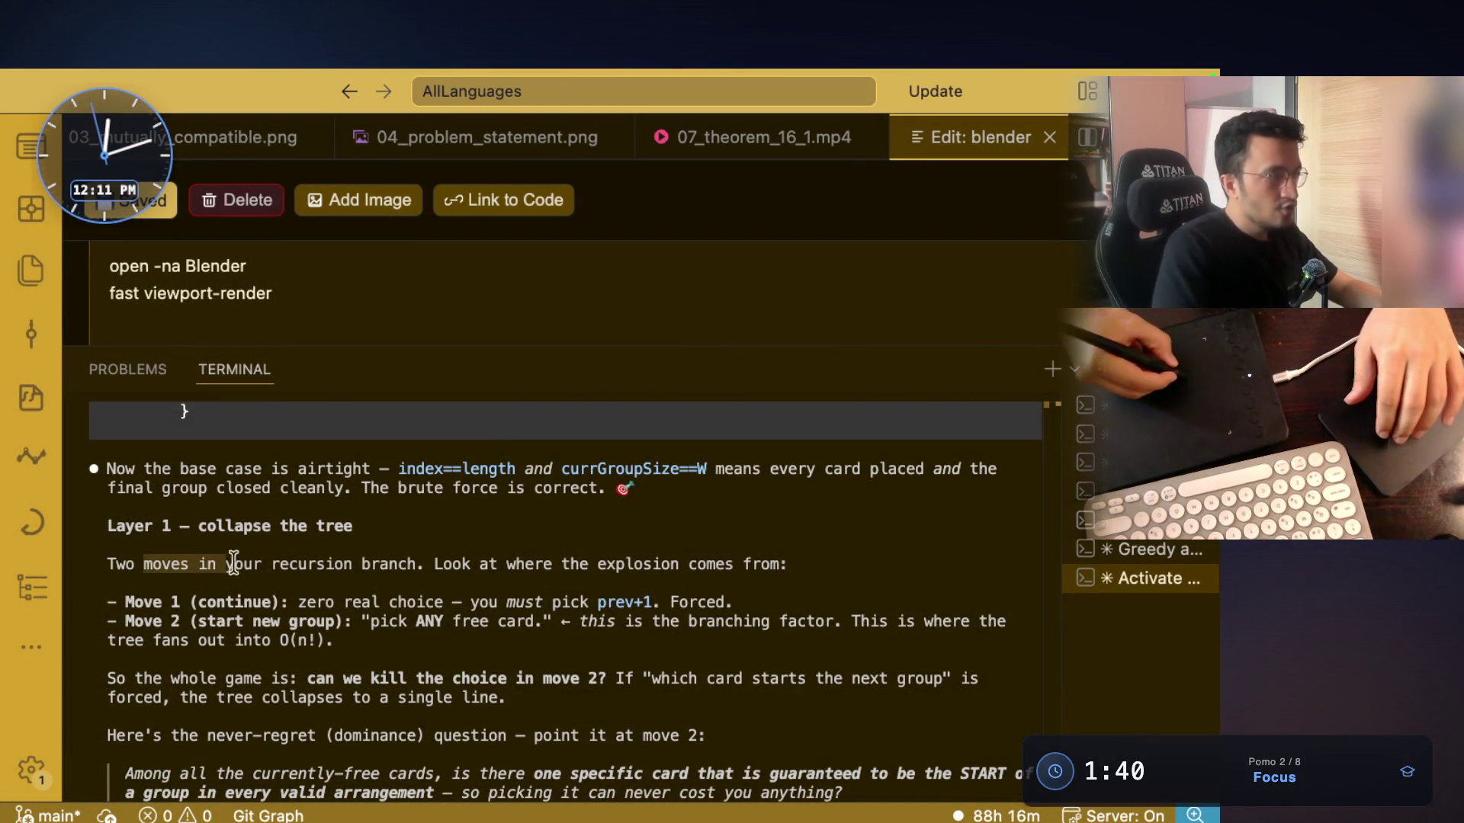
drag(124, 545, 717, 547)
double_click(722, 544)
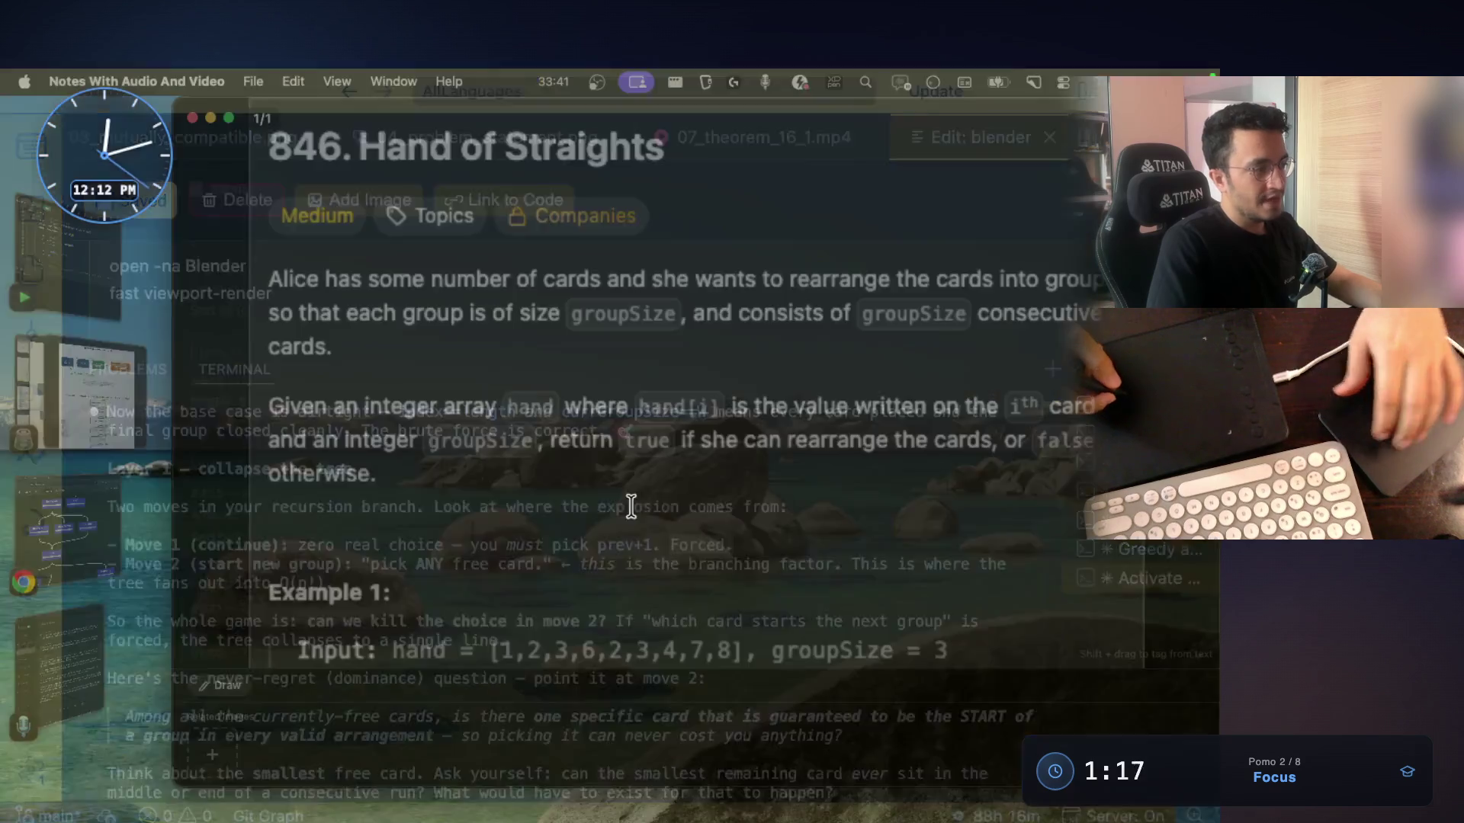
Toggle the whiteboard on and off, then bring the QuickRun Java window forward
key(super+Tab)
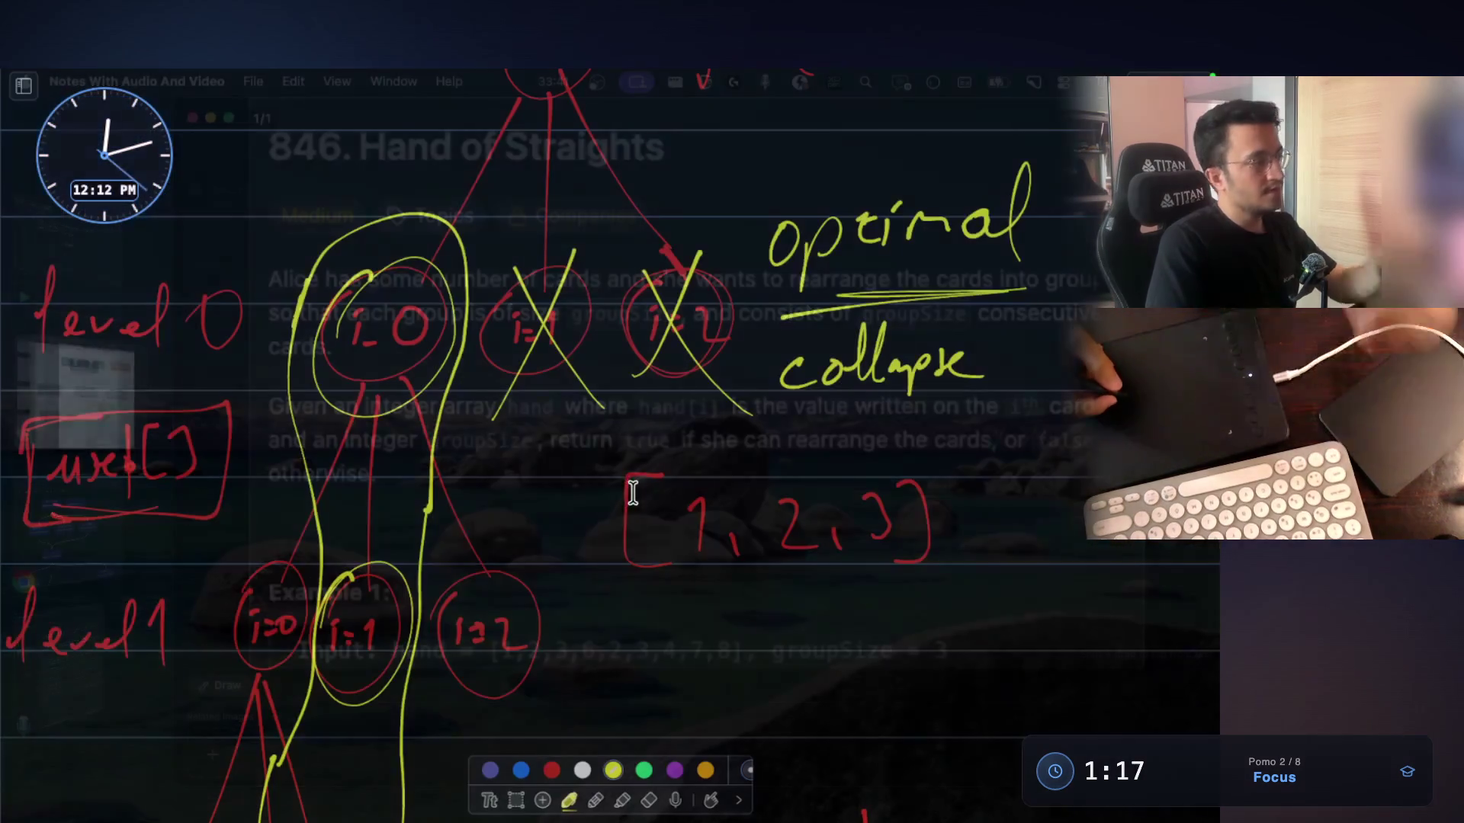
key(Escape)
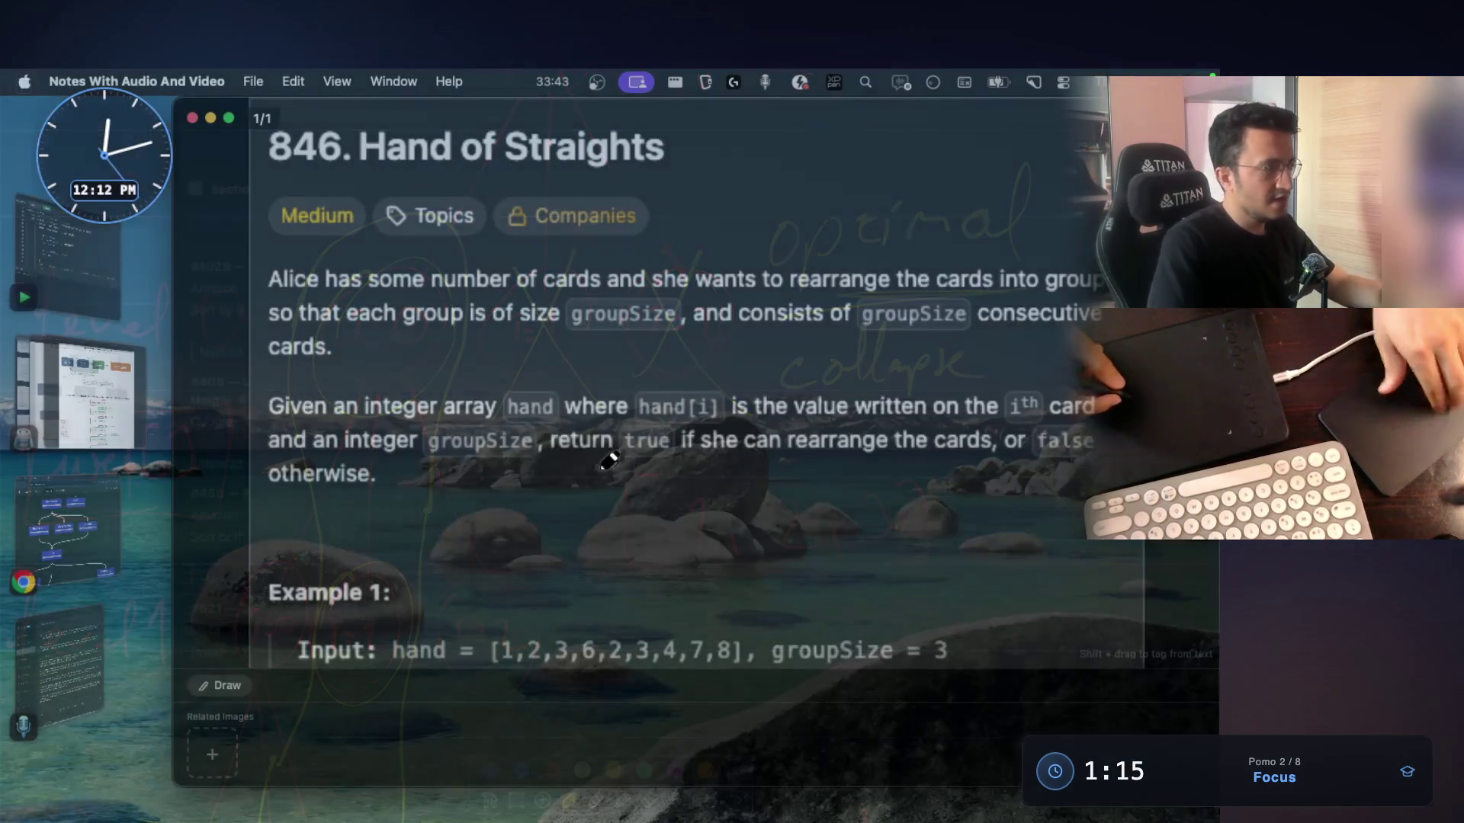
click(71, 240)
scroll(651, 419, up, 5)
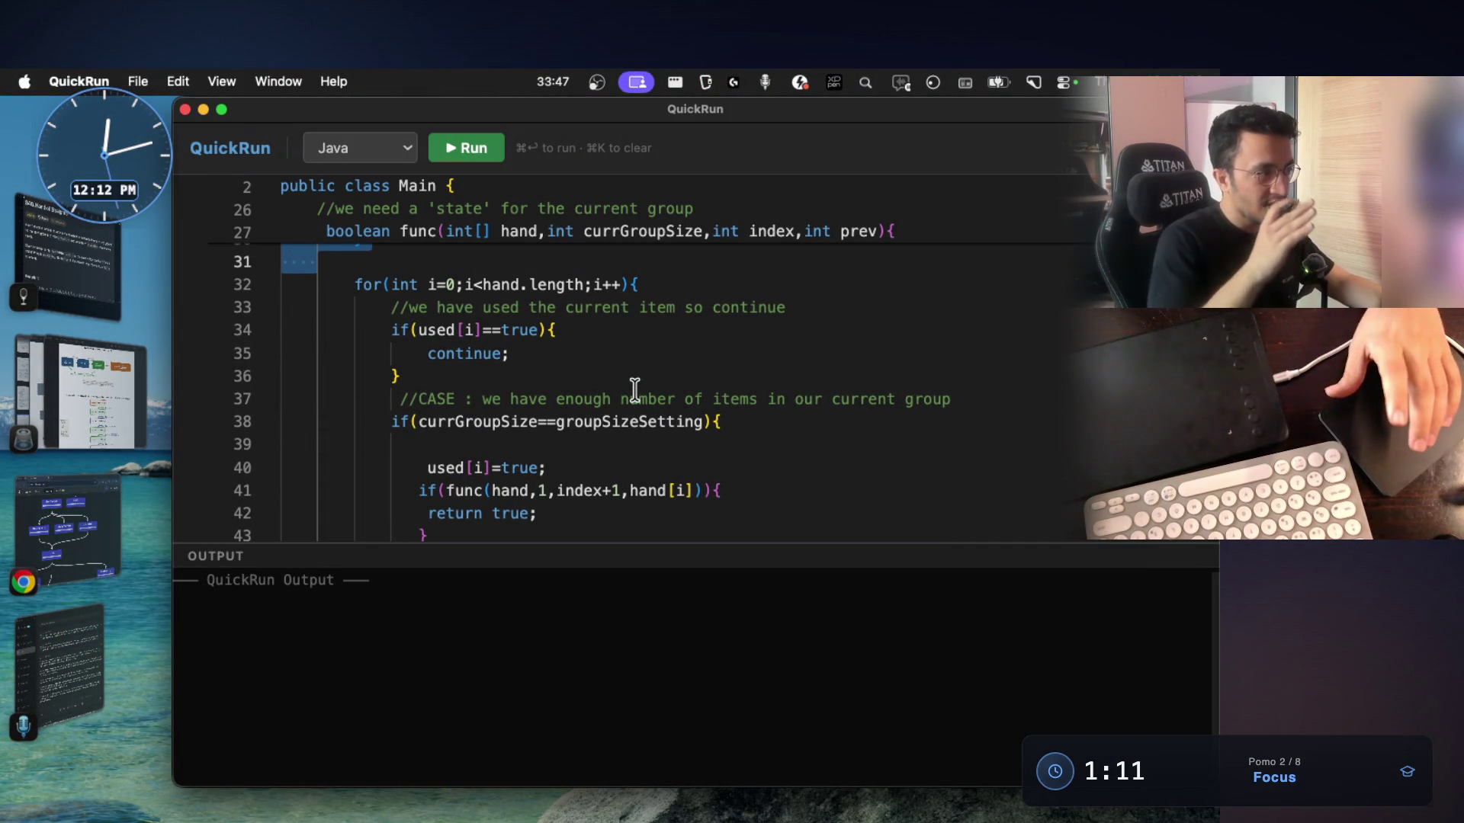
Highlight the prev+1 check on lines 49–51 and its prev+1 condition
scroll(634, 390, down, 1)
scroll(635, 387, down, 4)
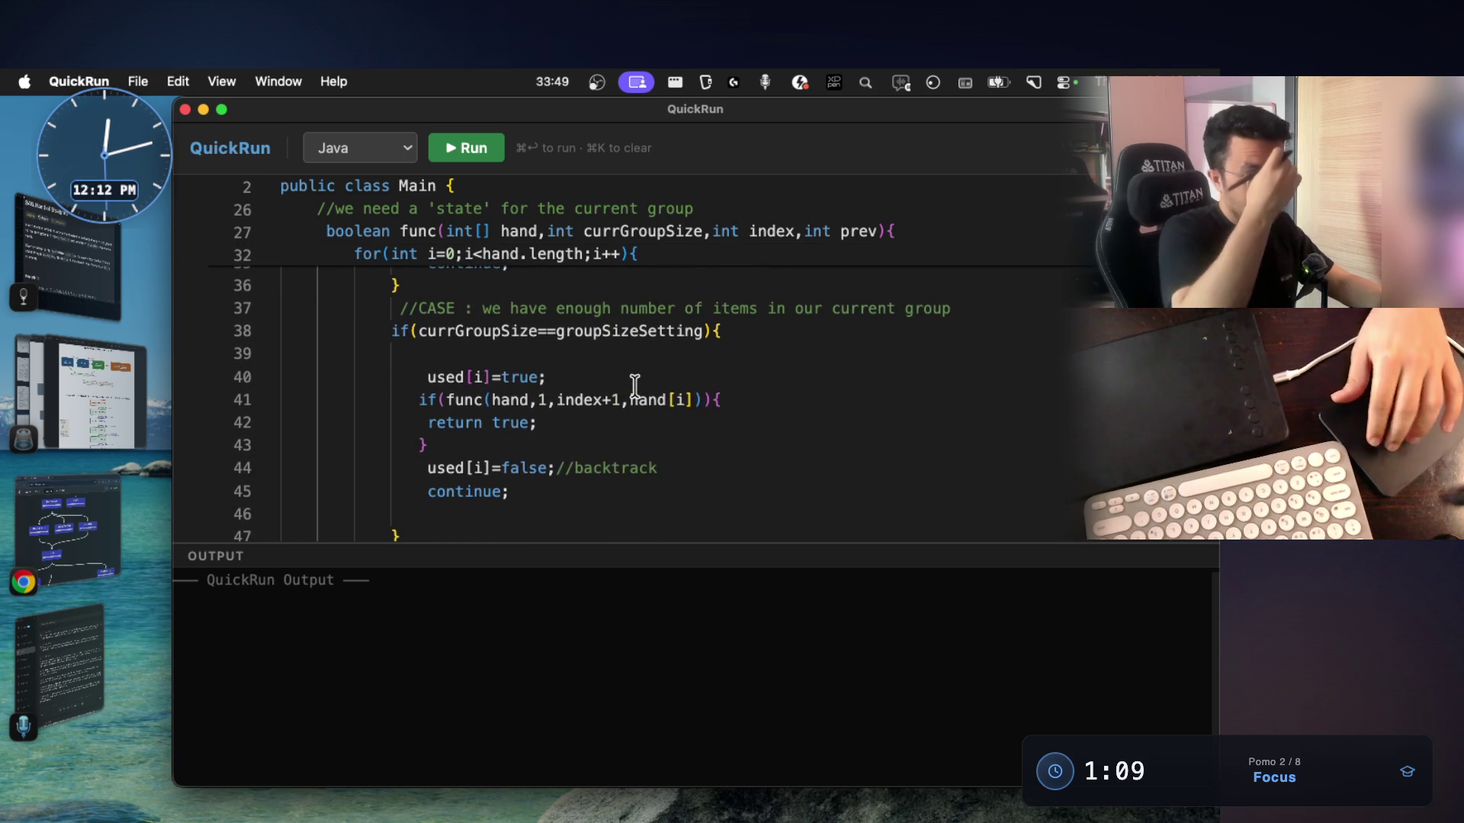
scroll(634, 388, down, 1)
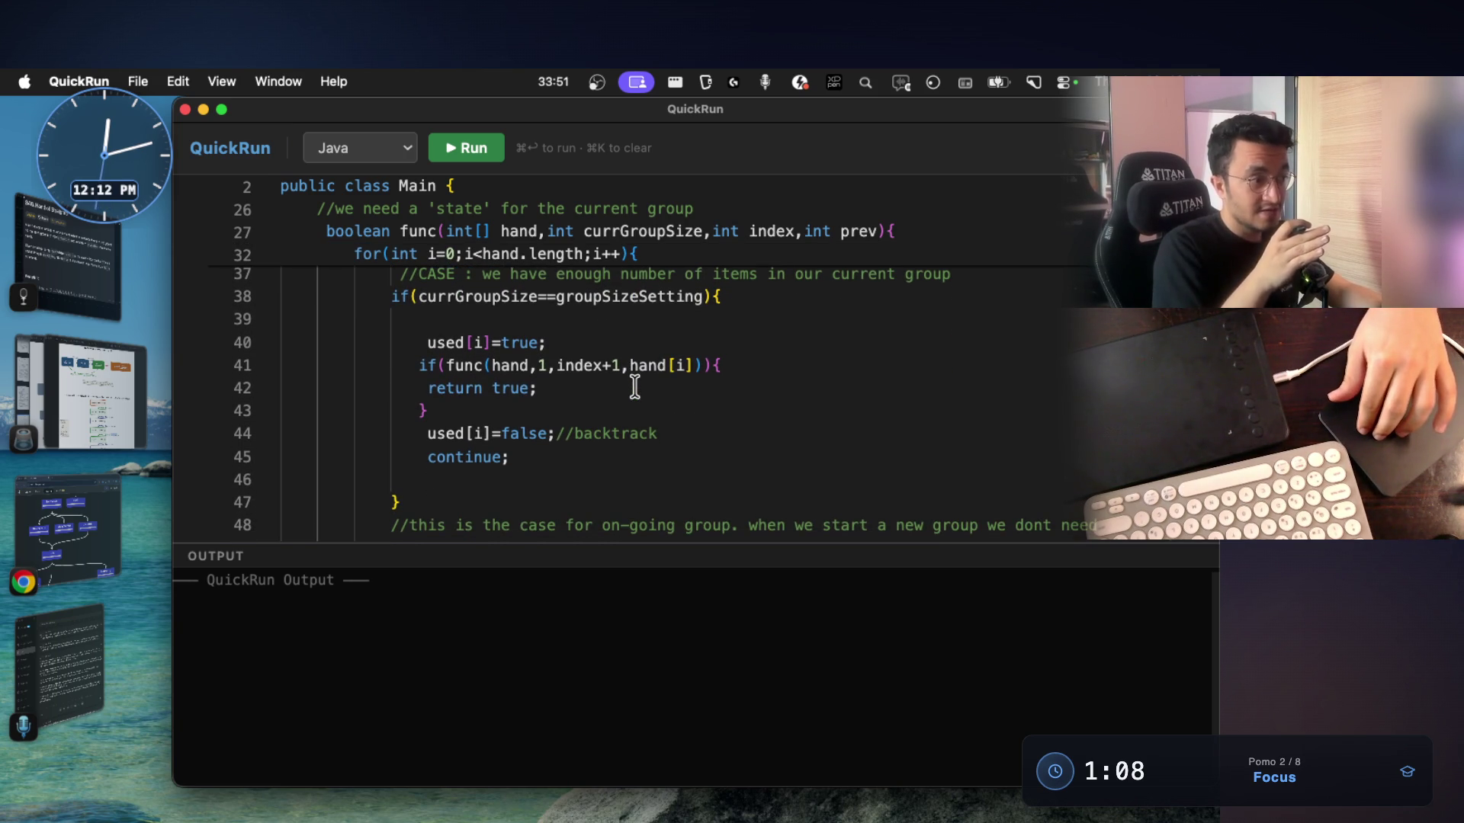
scroll(635, 387, up, 1)
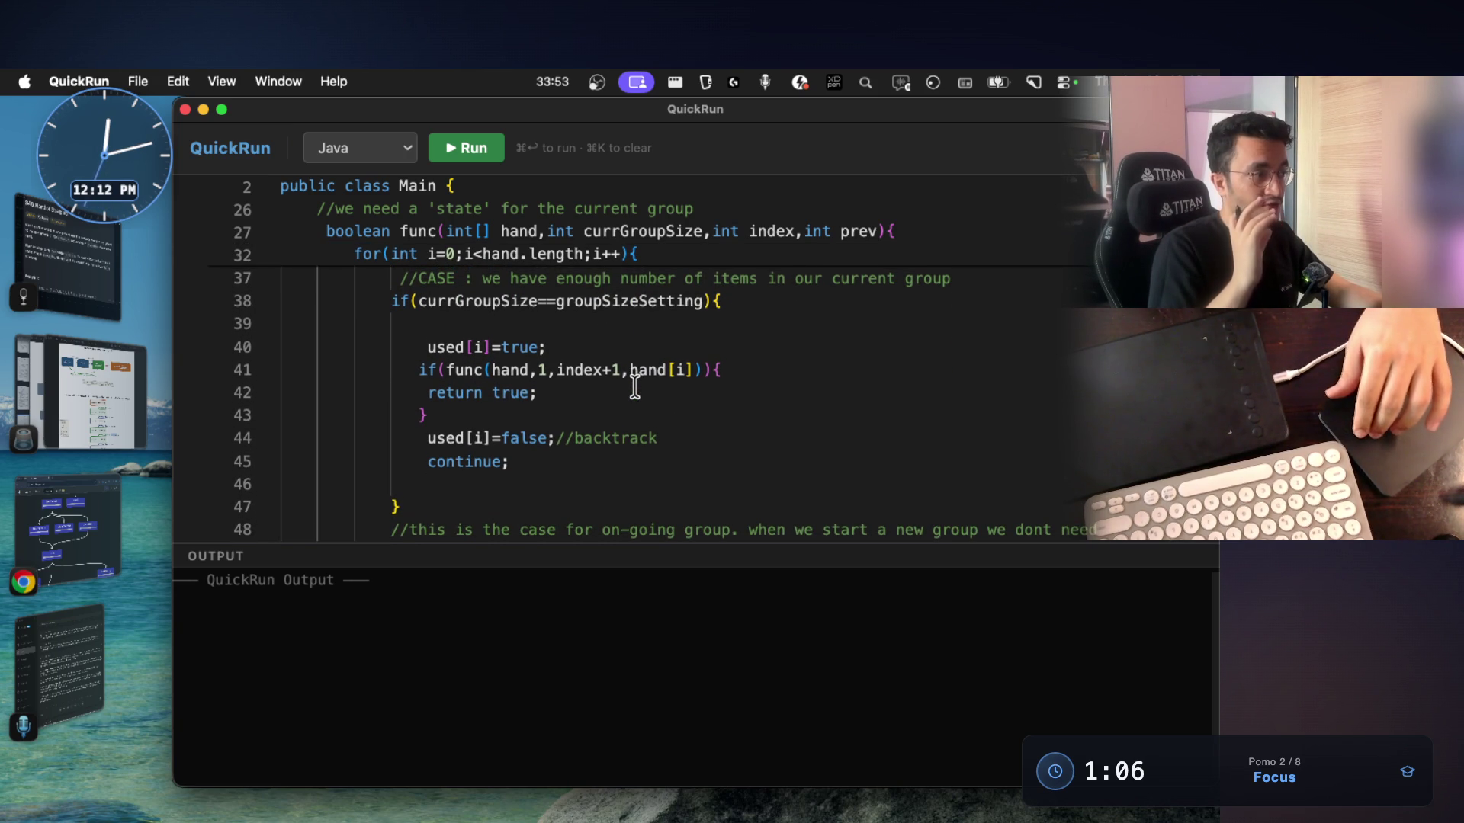
scroll(635, 387, down, 2)
scroll(634, 387, up, 2)
scroll(634, 387, down, 5)
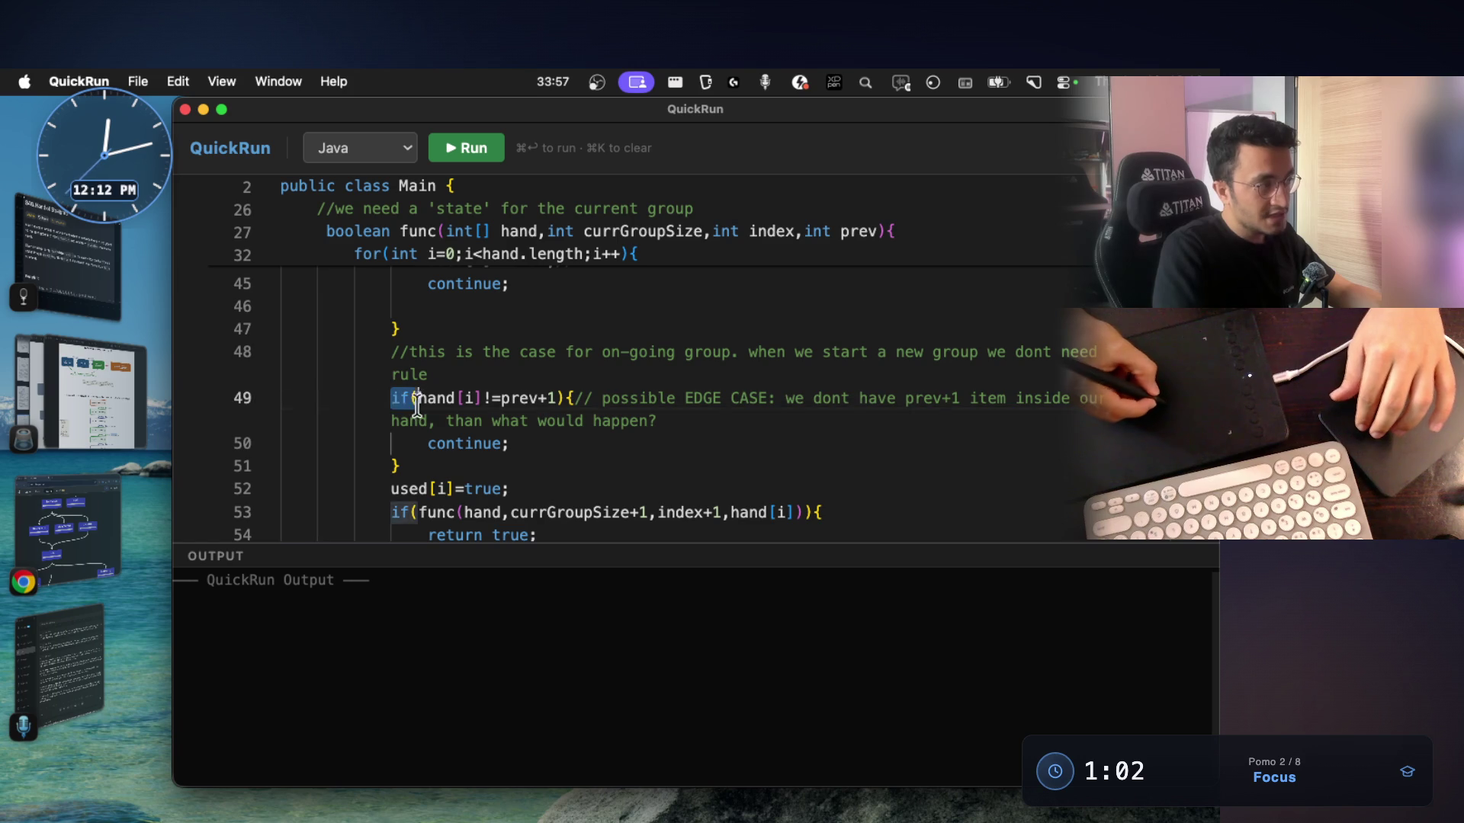
drag(392, 397, 434, 468)
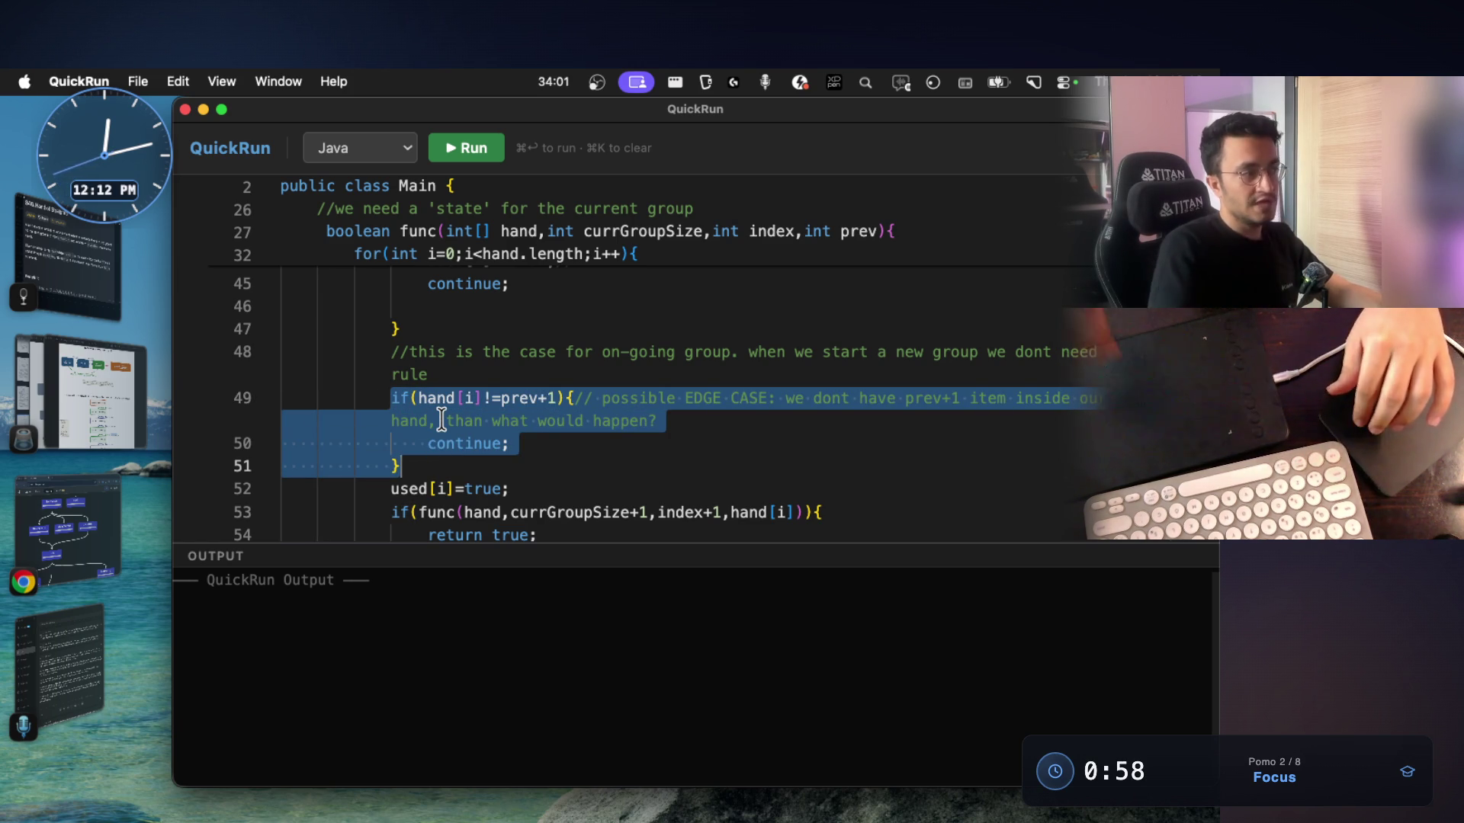
drag(500, 397, 555, 394)
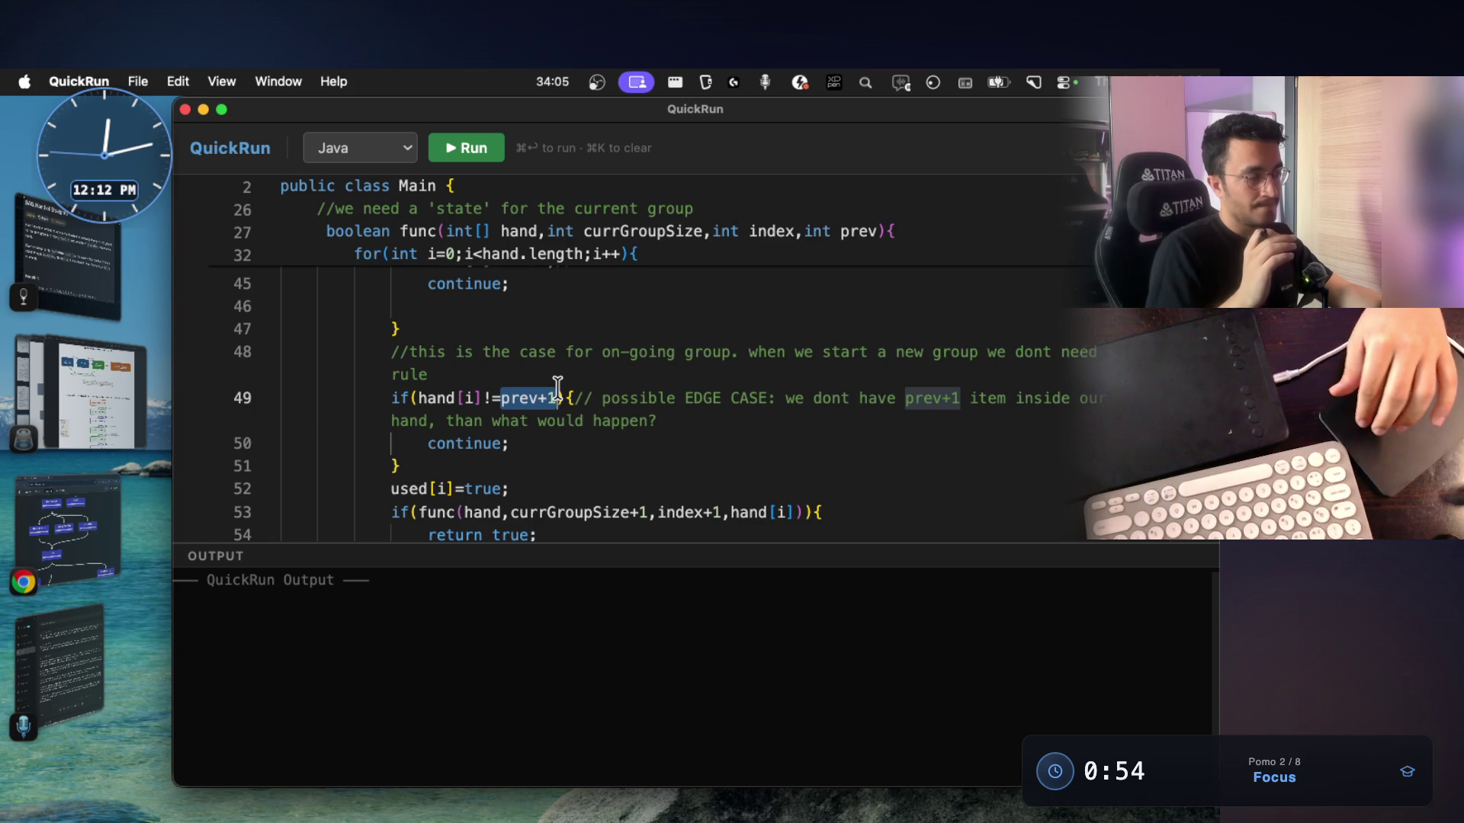
Highlight the recursive call on lines 53–55 and return to the tree whiteboard
scroll(526, 458, down, 3)
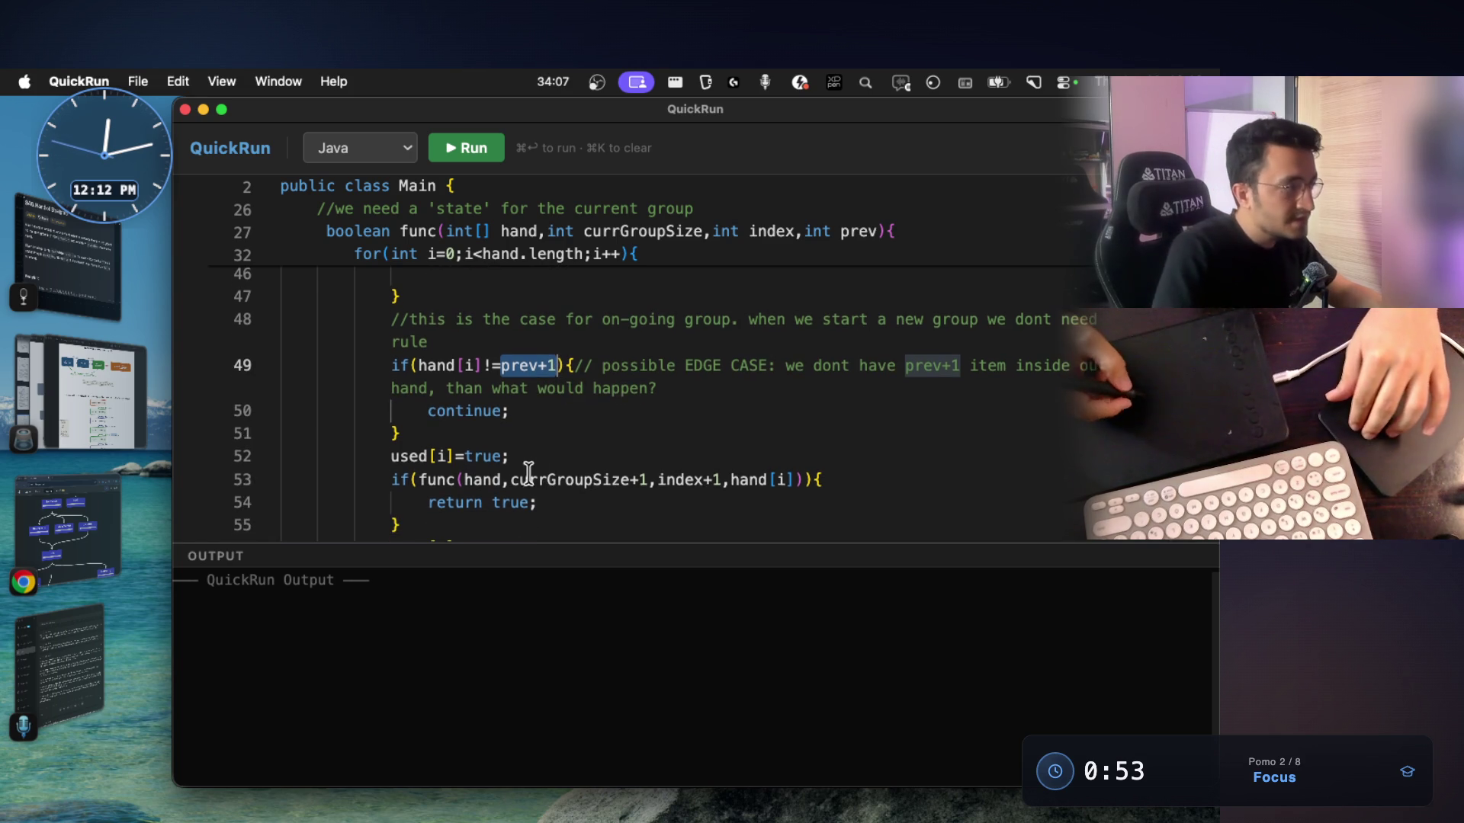
drag(391, 448, 436, 492)
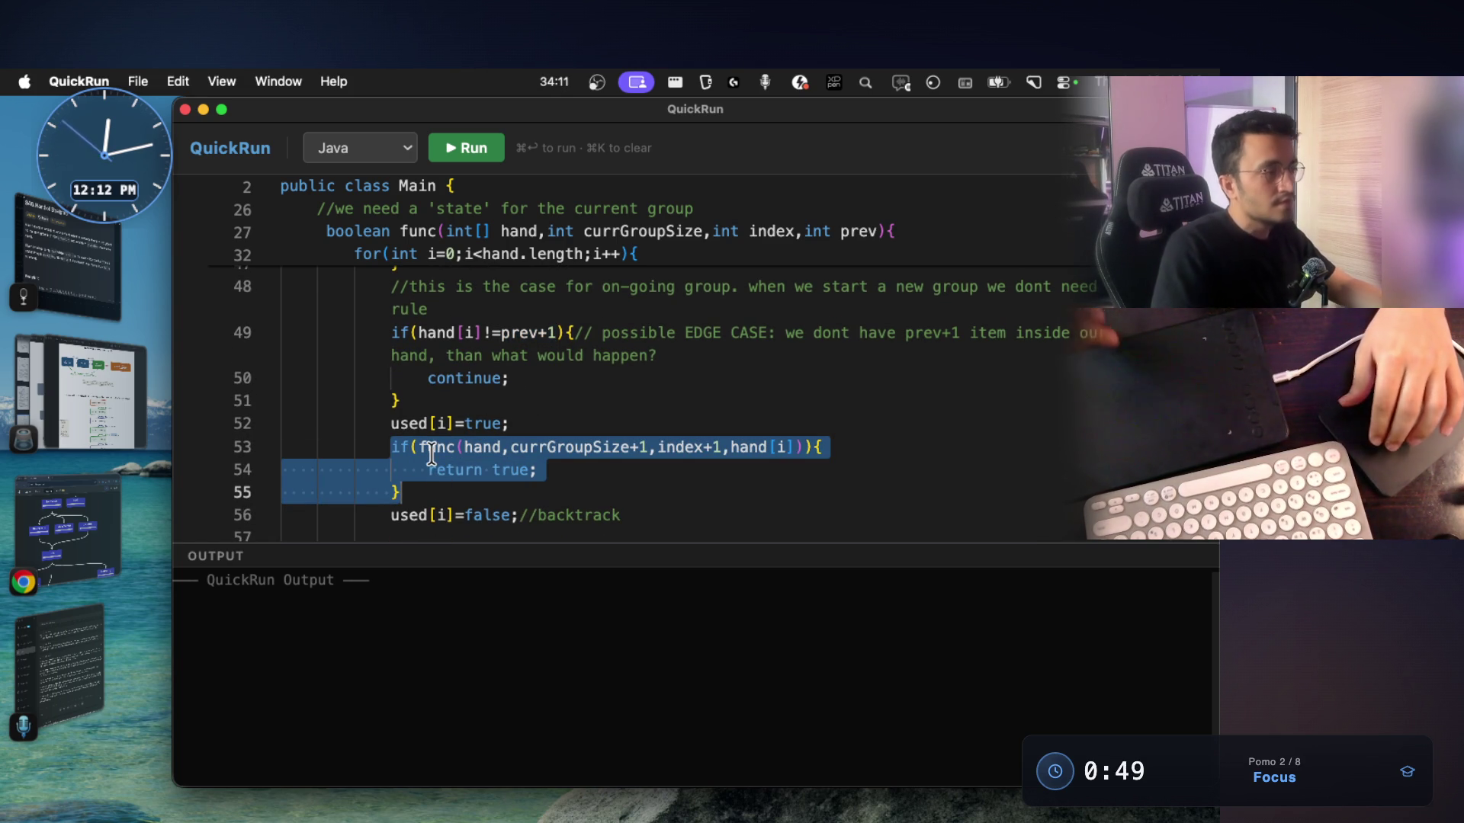
scroll(431, 454, up, 5)
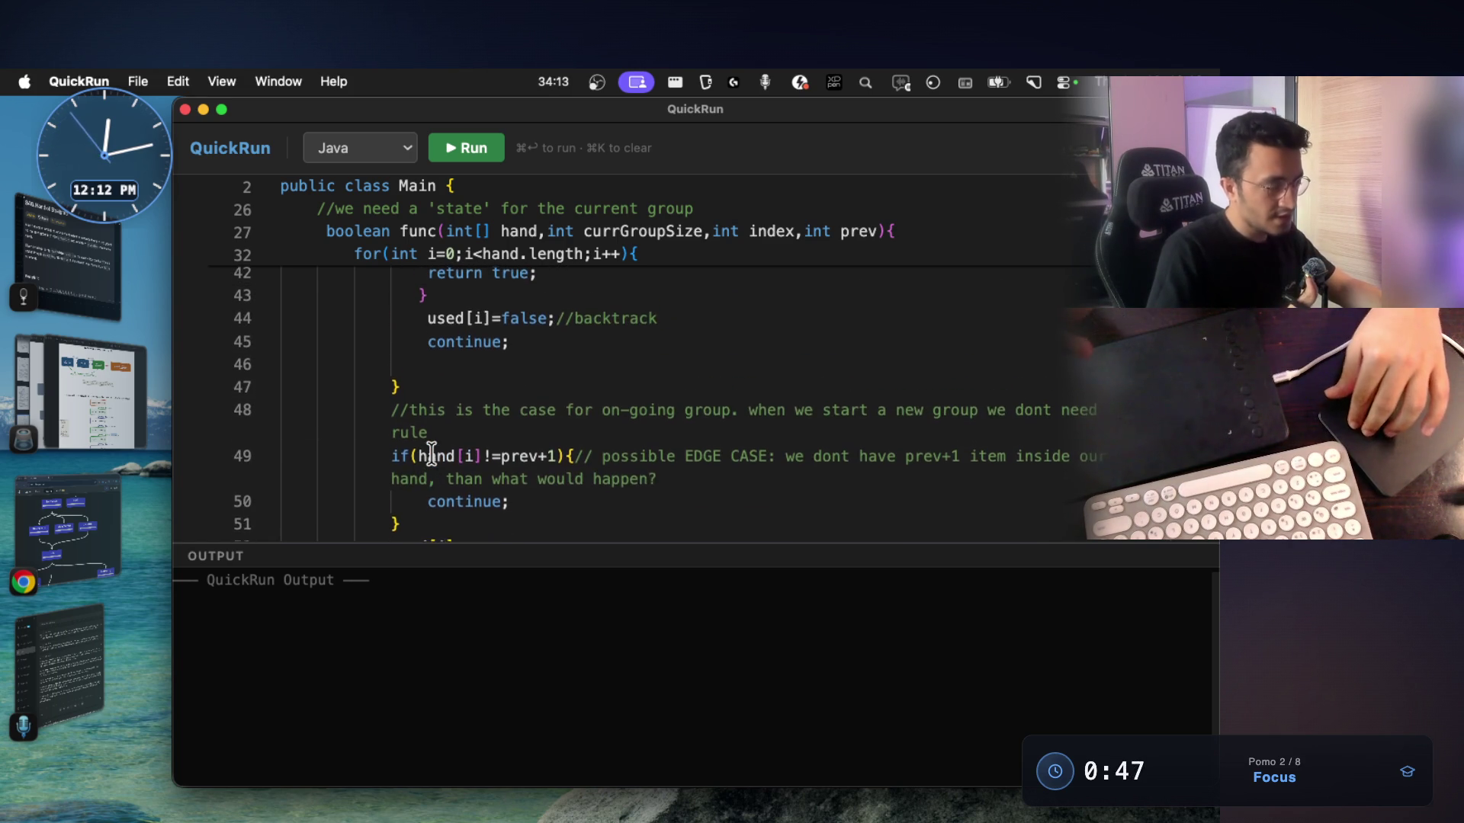
scroll(432, 454, up, 5)
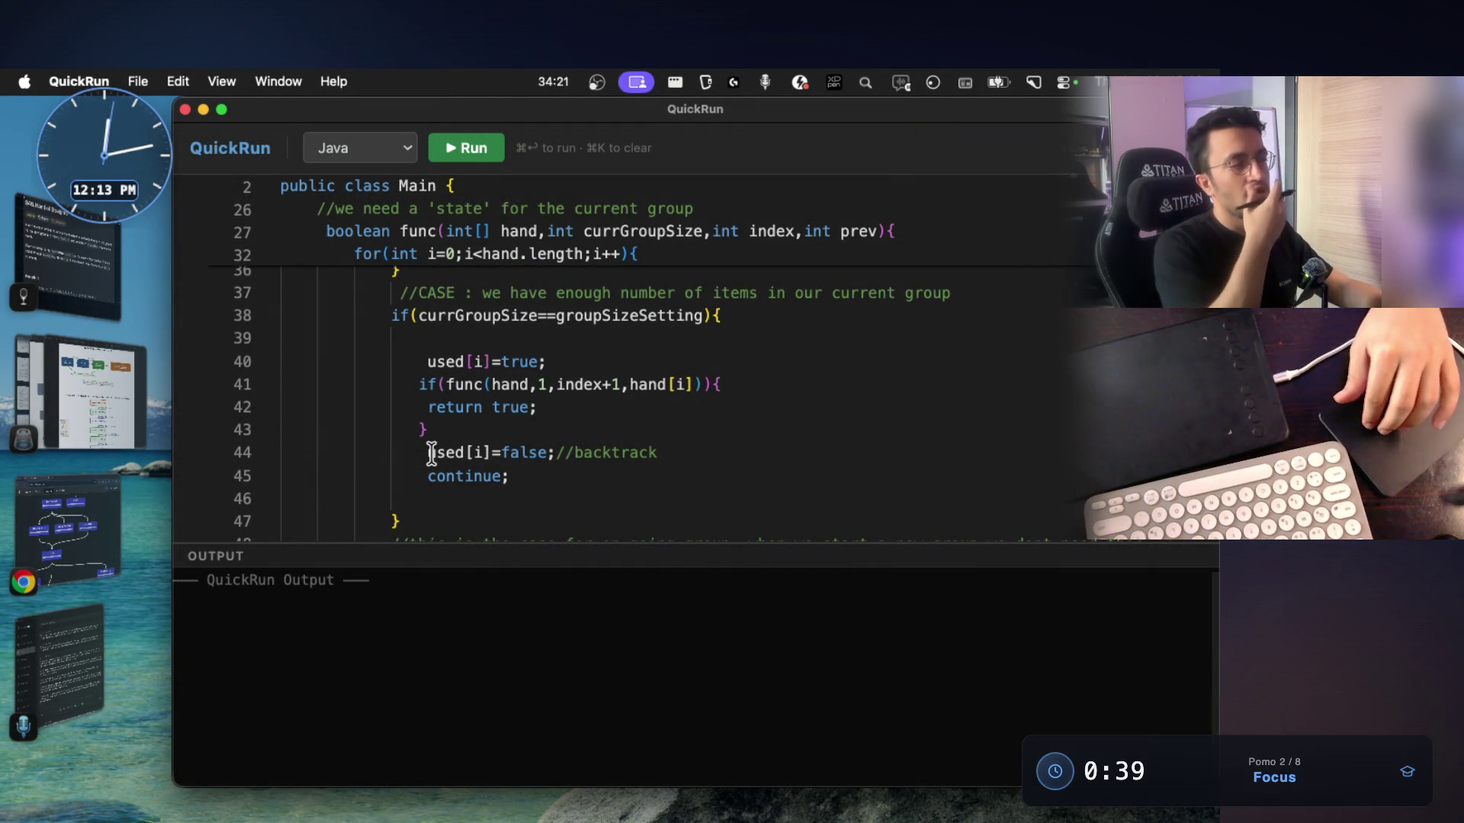
scroll(432, 454, down, 5)
drag(391, 421, 432, 454)
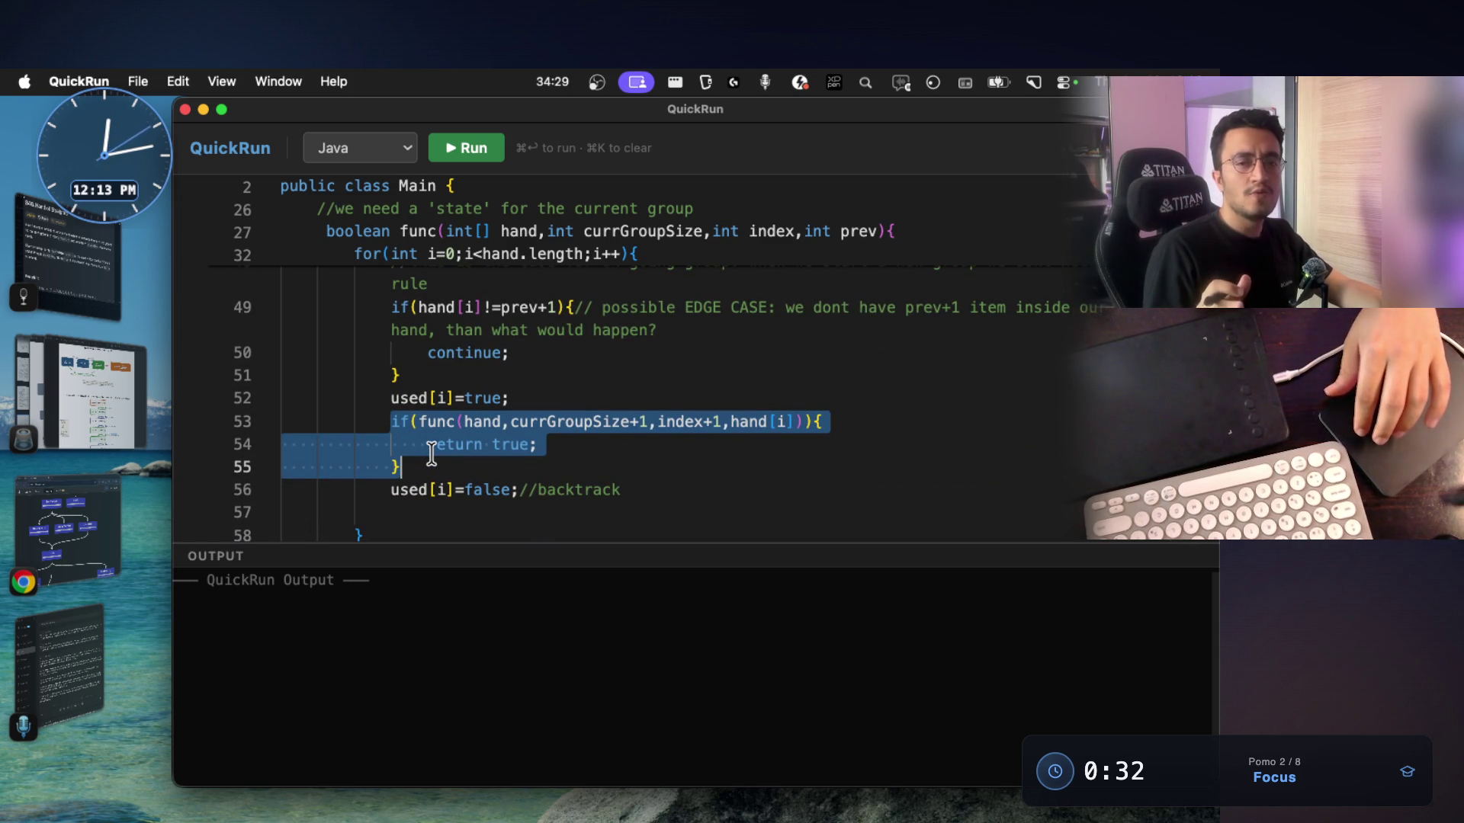
key(super+Tab)
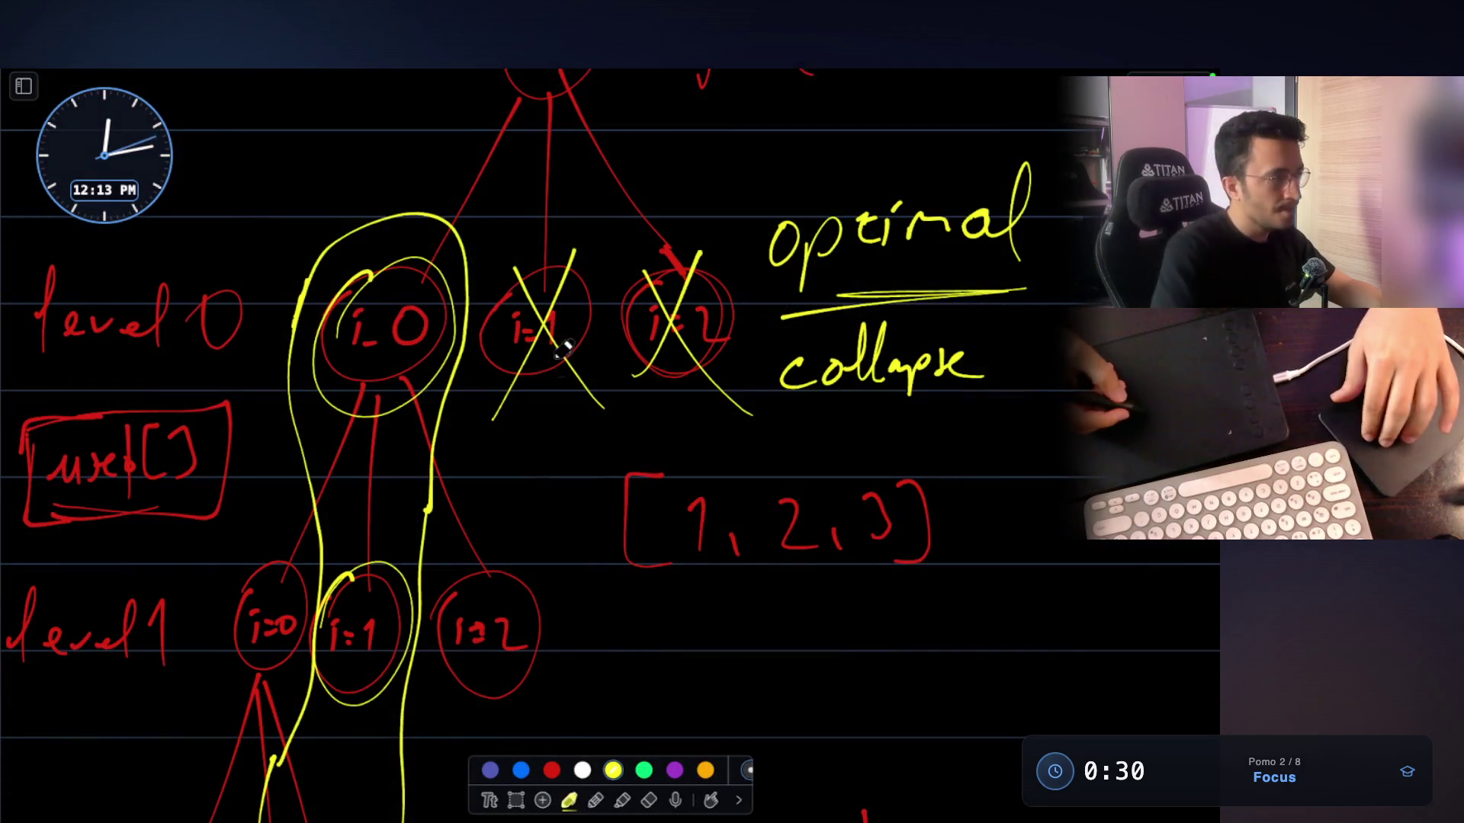
Circle the i_0, i=1 and i=2 nodes again in yellow
scroll(568, 366, up, 2)
scroll(588, 236, up, 3)
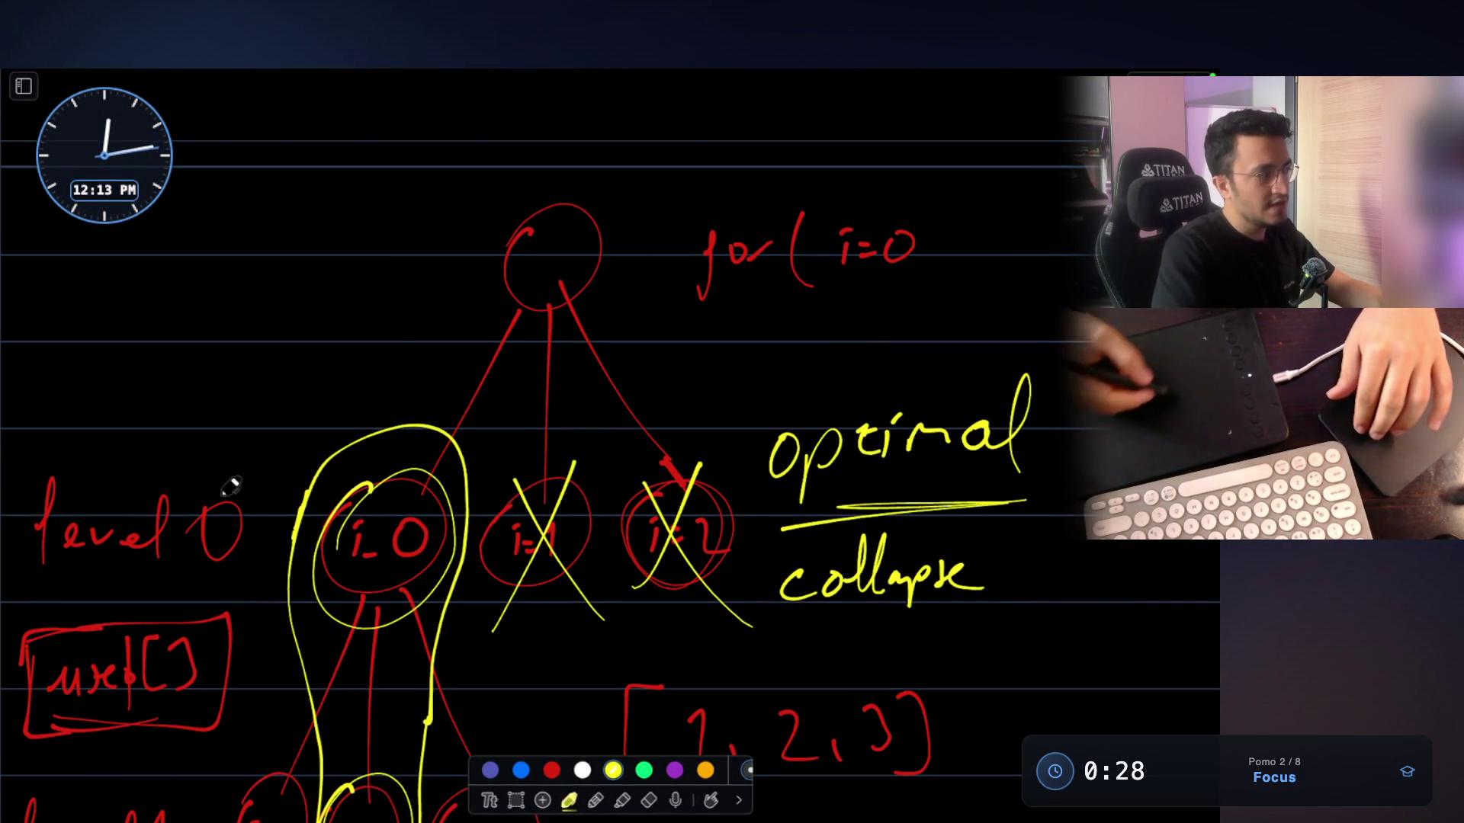
scroll(250, 478, down, 1)
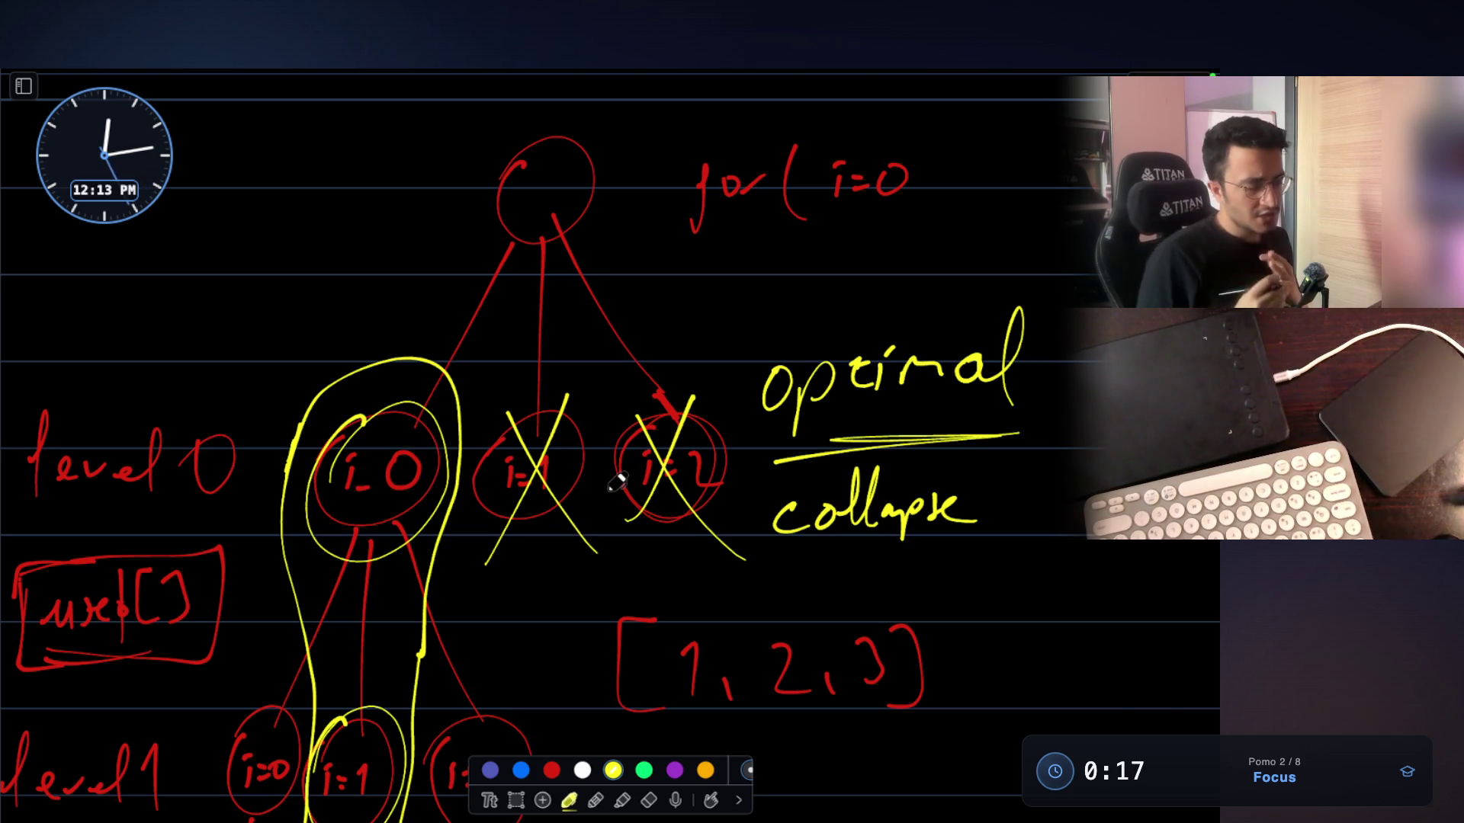
scroll(616, 482, down, 2)
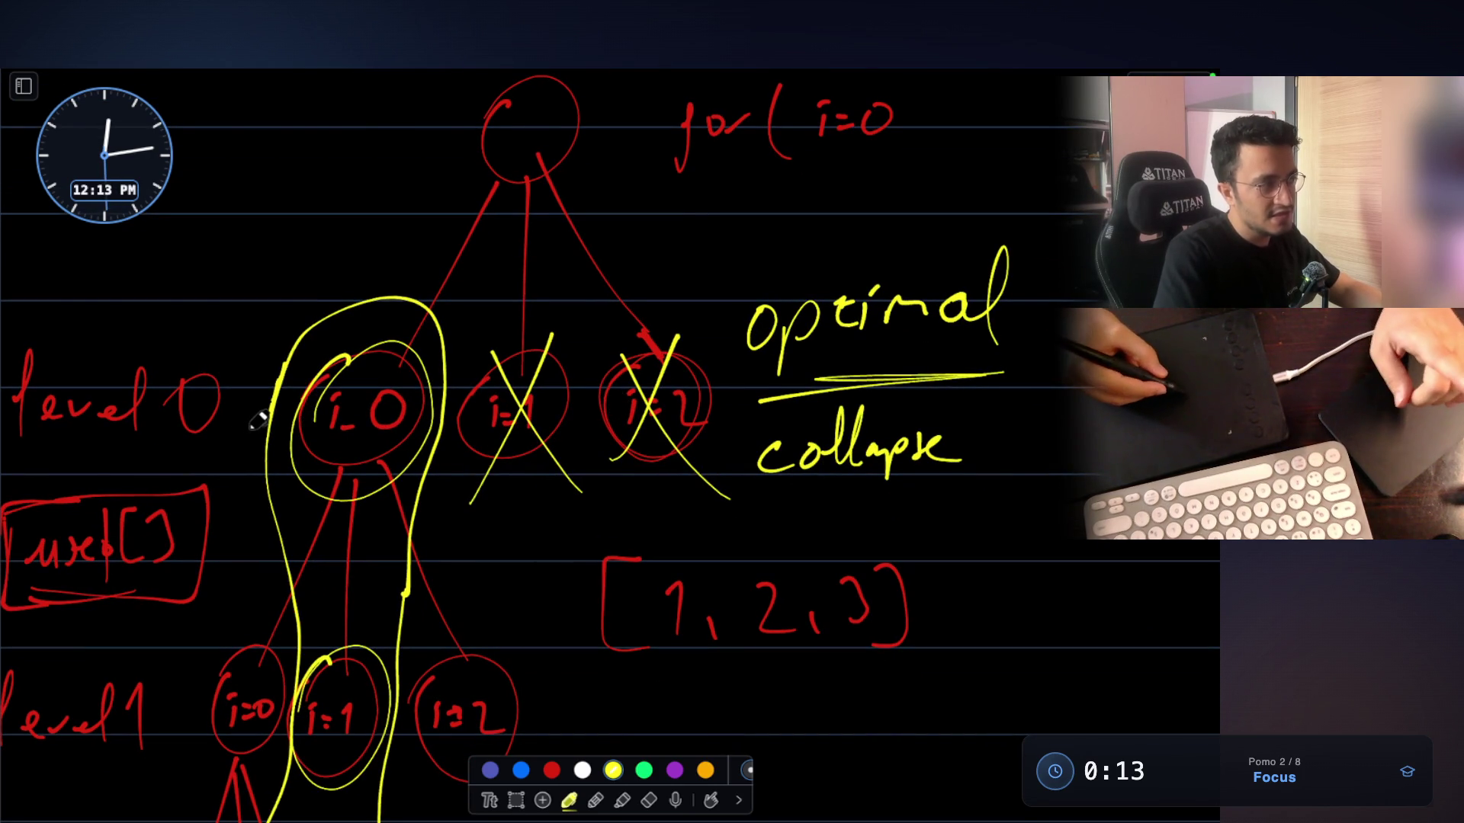
mouse_move(353, 364)
mouse_down()
mouse_move(336, 353)
mouse_move(347, 358)
mouse_up()
drag(522, 349, 533, 348)
mouse_move(644, 349)
mouse_down()
mouse_move(606, 416)
mouse_move(682, 366)
mouse_move(640, 347)
mouse_up()
Draw a yellow arrow at upper left pointing down toward i_0
scroll(513, 394, down, 2)
scroll(512, 394, down, 2)
scroll(282, 454, left, 2)
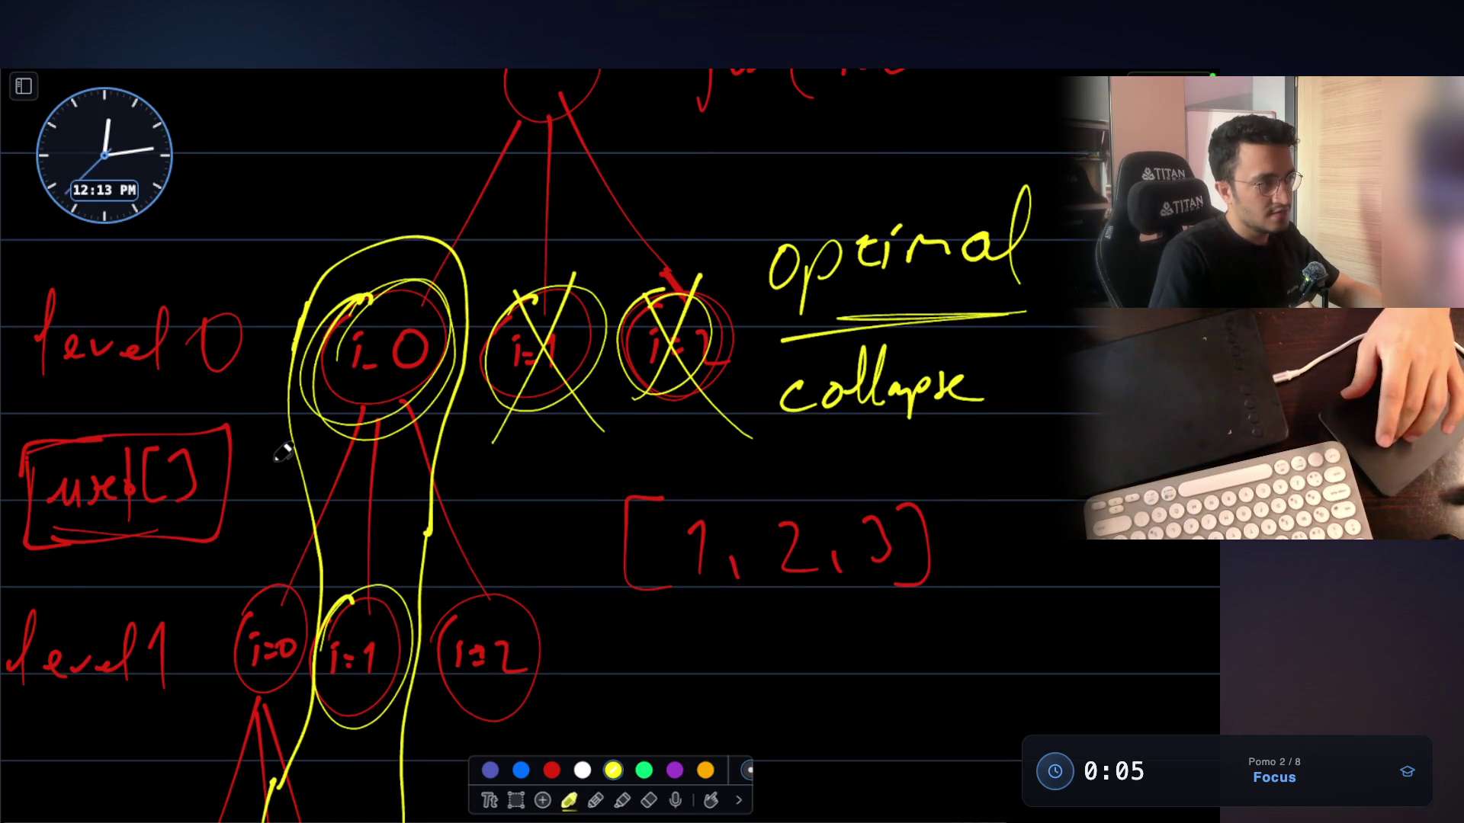
scroll(282, 454, up, 3)
drag(213, 241, 279, 309)
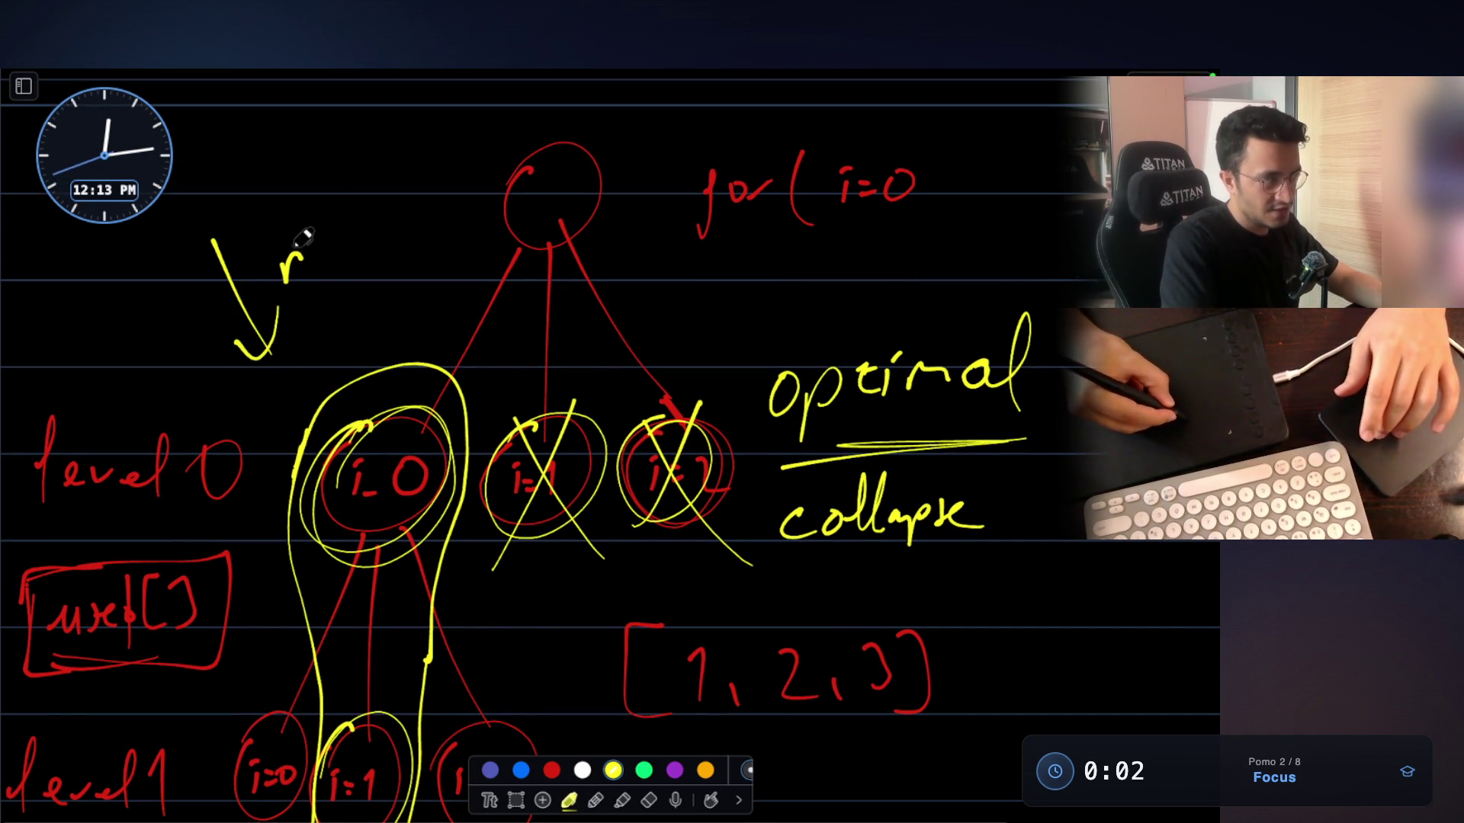
Write 'group' beside the yellow arrow and underline the level1 label
drag(324, 255, 358, 248)
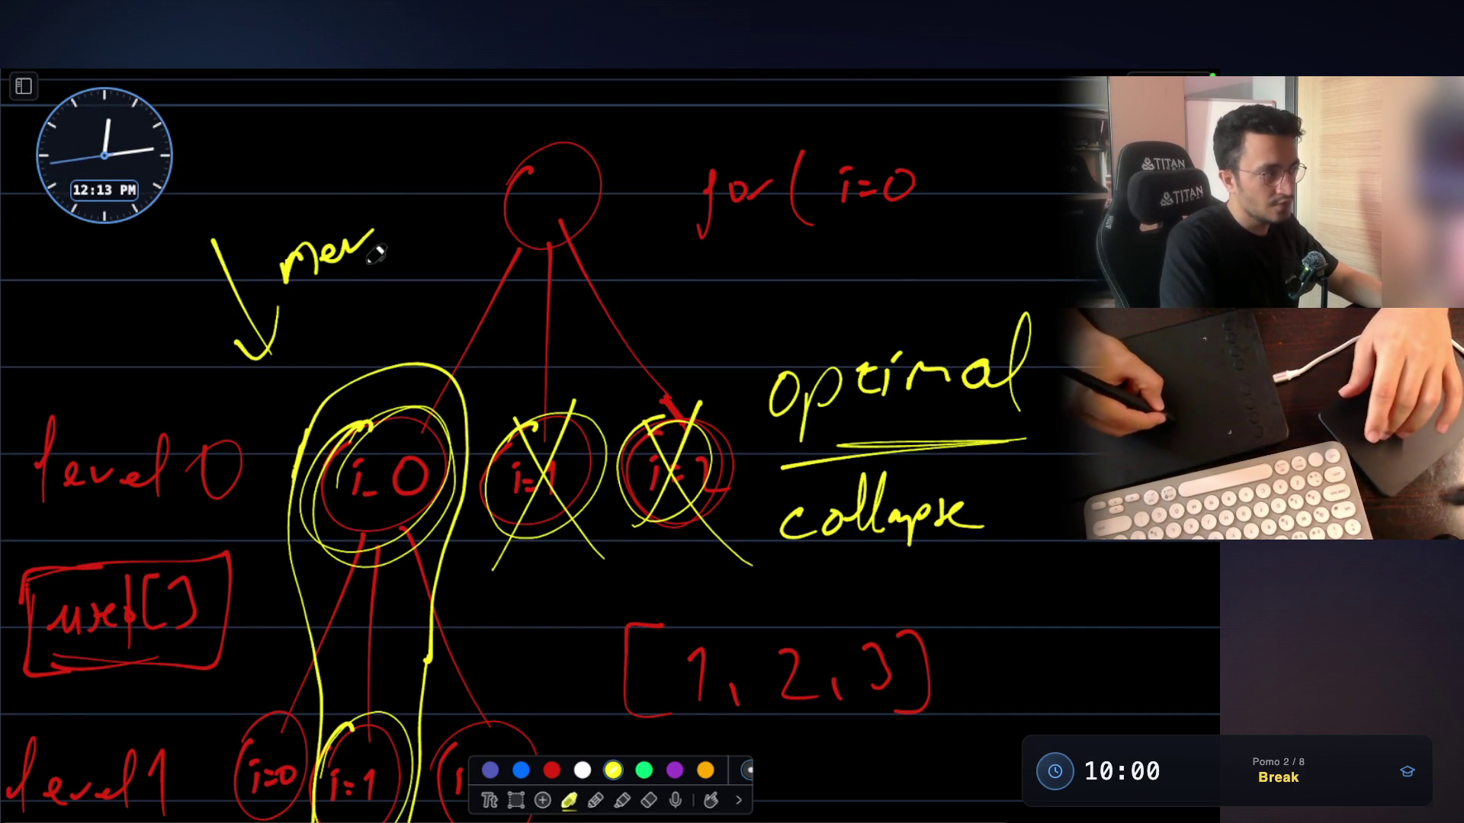
drag(335, 296, 328, 327)
drag(393, 287, 420, 284)
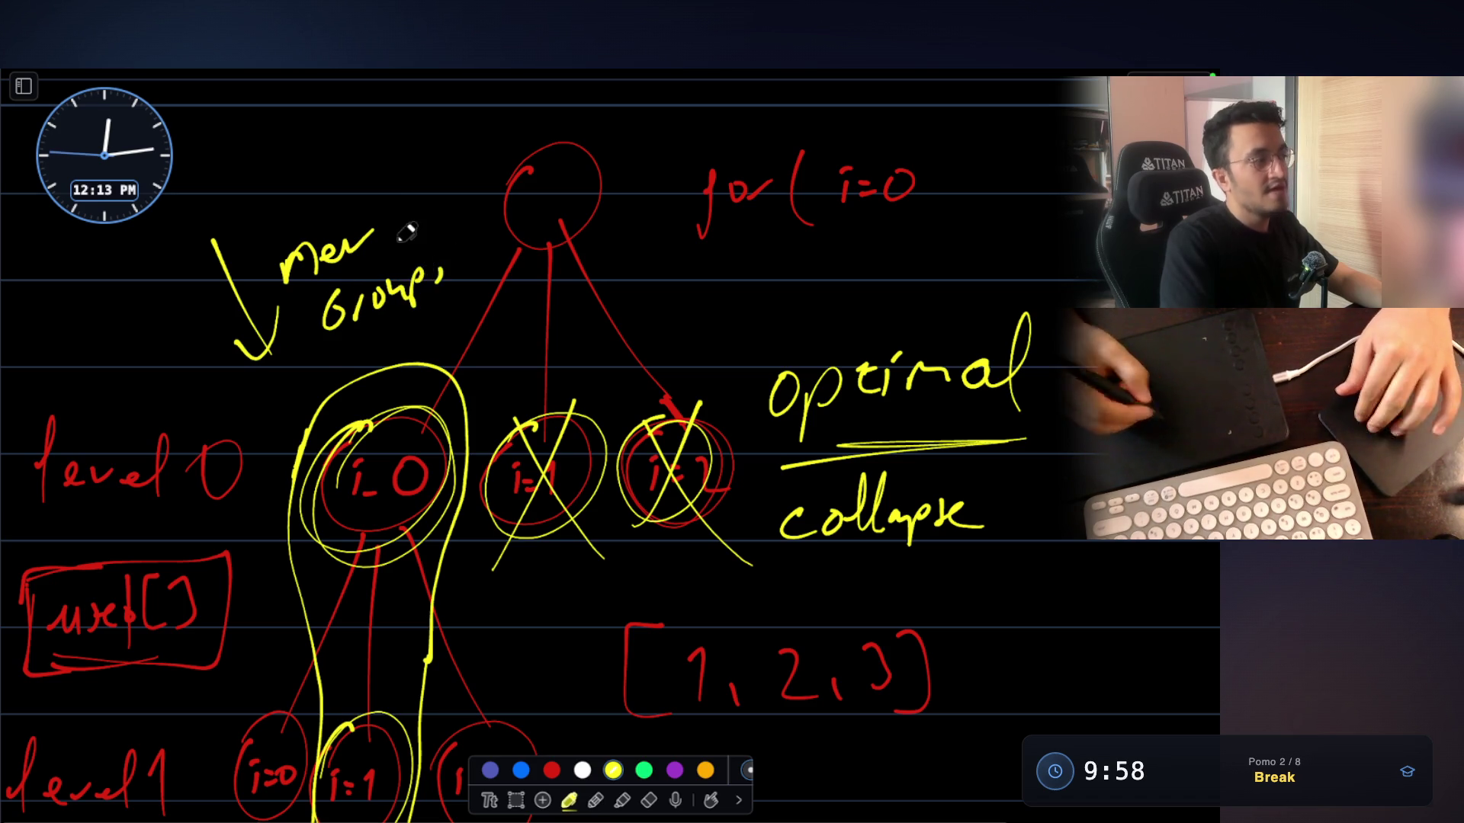
scroll(406, 232, down, 5)
mouse_move(36, 570)
mouse_down()
mouse_move(175, 568)
mouse_move(46, 583)
mouse_up()
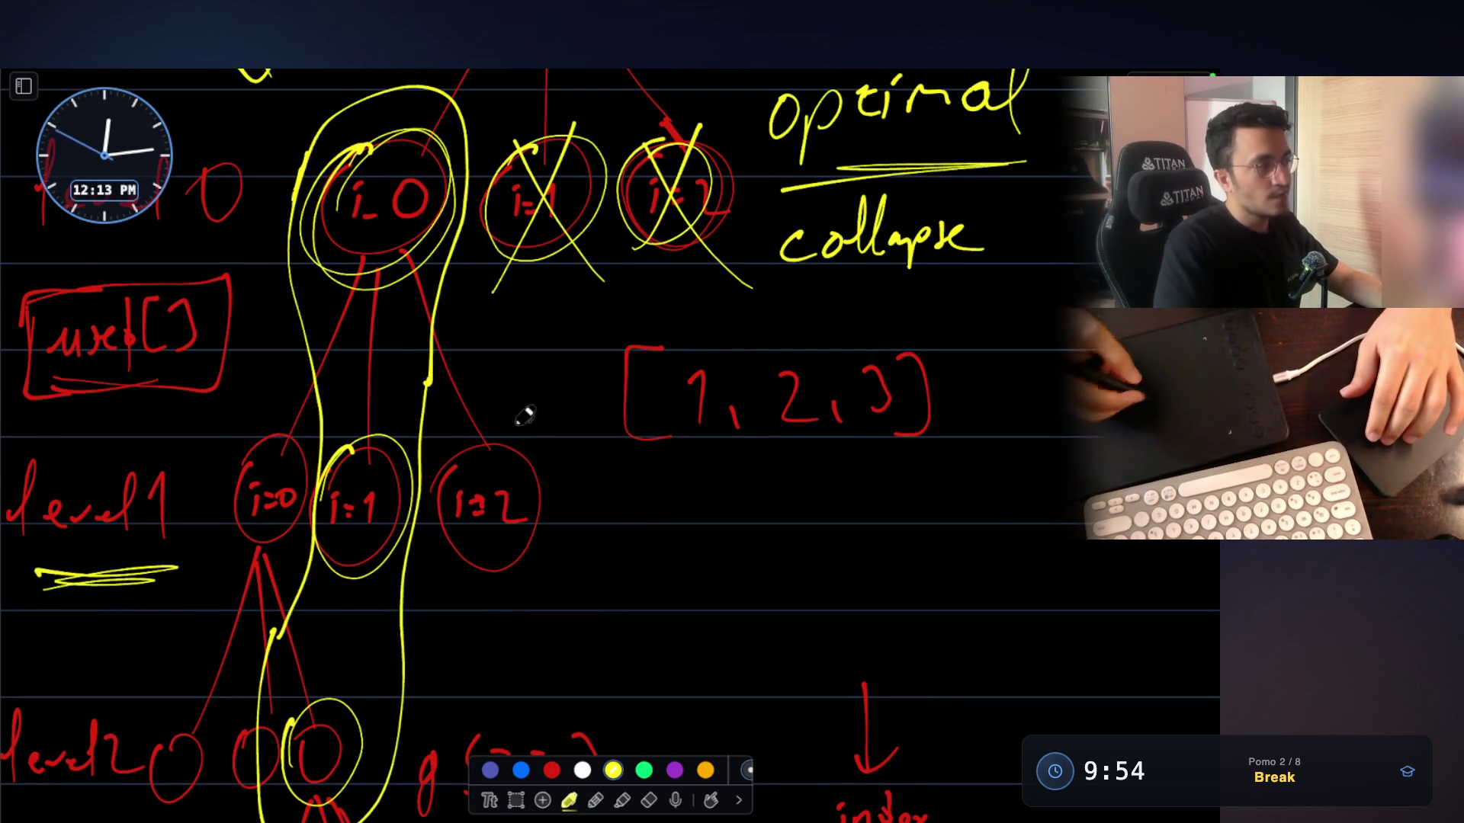
Write boxed 'prev' and circled 'prev+1' under the [1, 2, 3] array, then switch to white
mouse_move(683, 499)
mouse_down()
mouse_move(722, 512)
mouse_move(796, 502)
mouse_move(669, 571)
mouse_move(740, 564)
mouse_up()
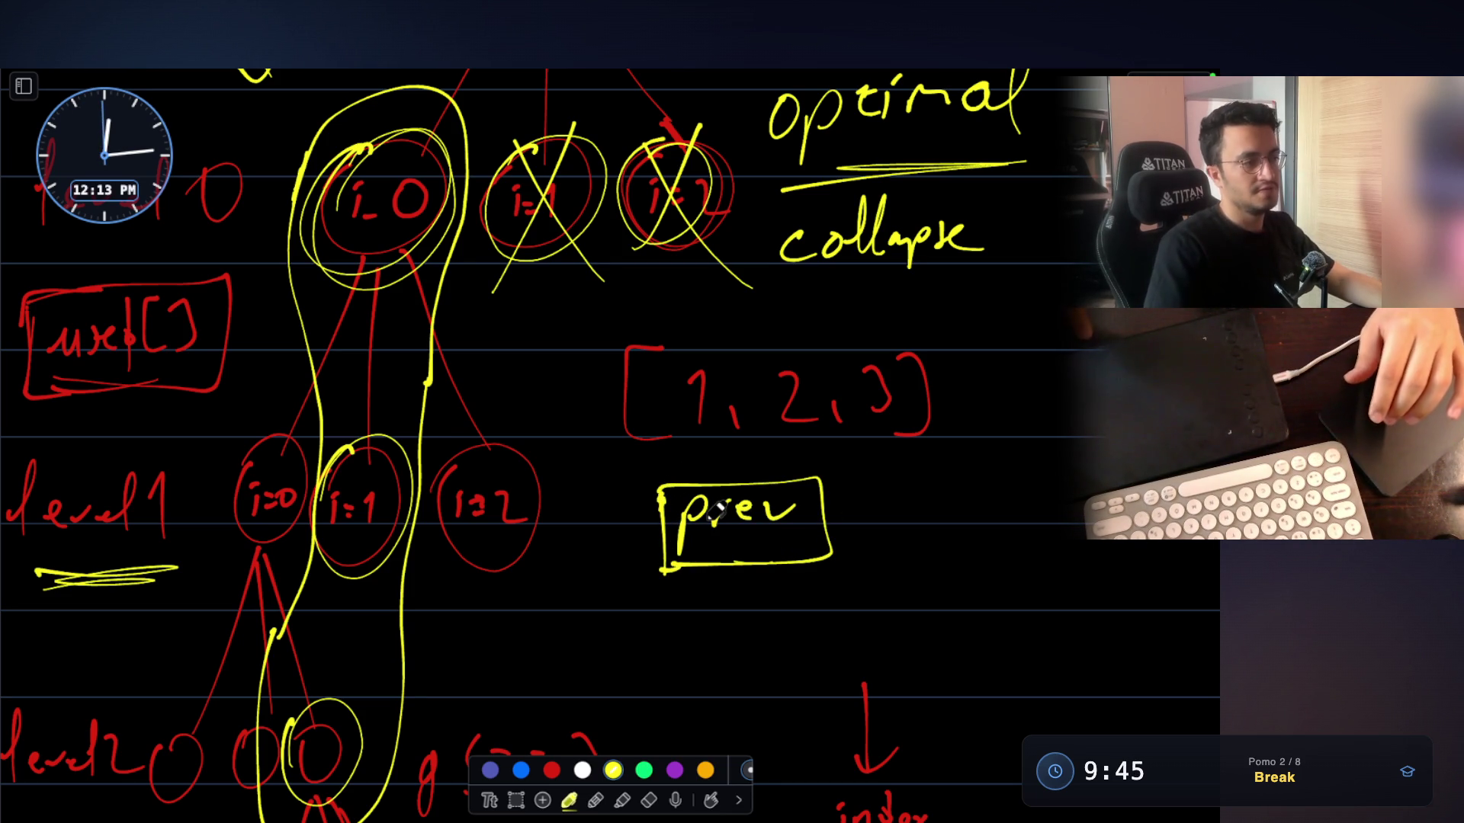
mouse_move(691, 607)
mouse_down()
mouse_move(680, 661)
mouse_move(753, 608)
mouse_move(839, 621)
mouse_move(858, 671)
mouse_up()
mouse_move(681, 672)
mouse_down()
mouse_move(934, 648)
mouse_move(669, 682)
mouse_up()
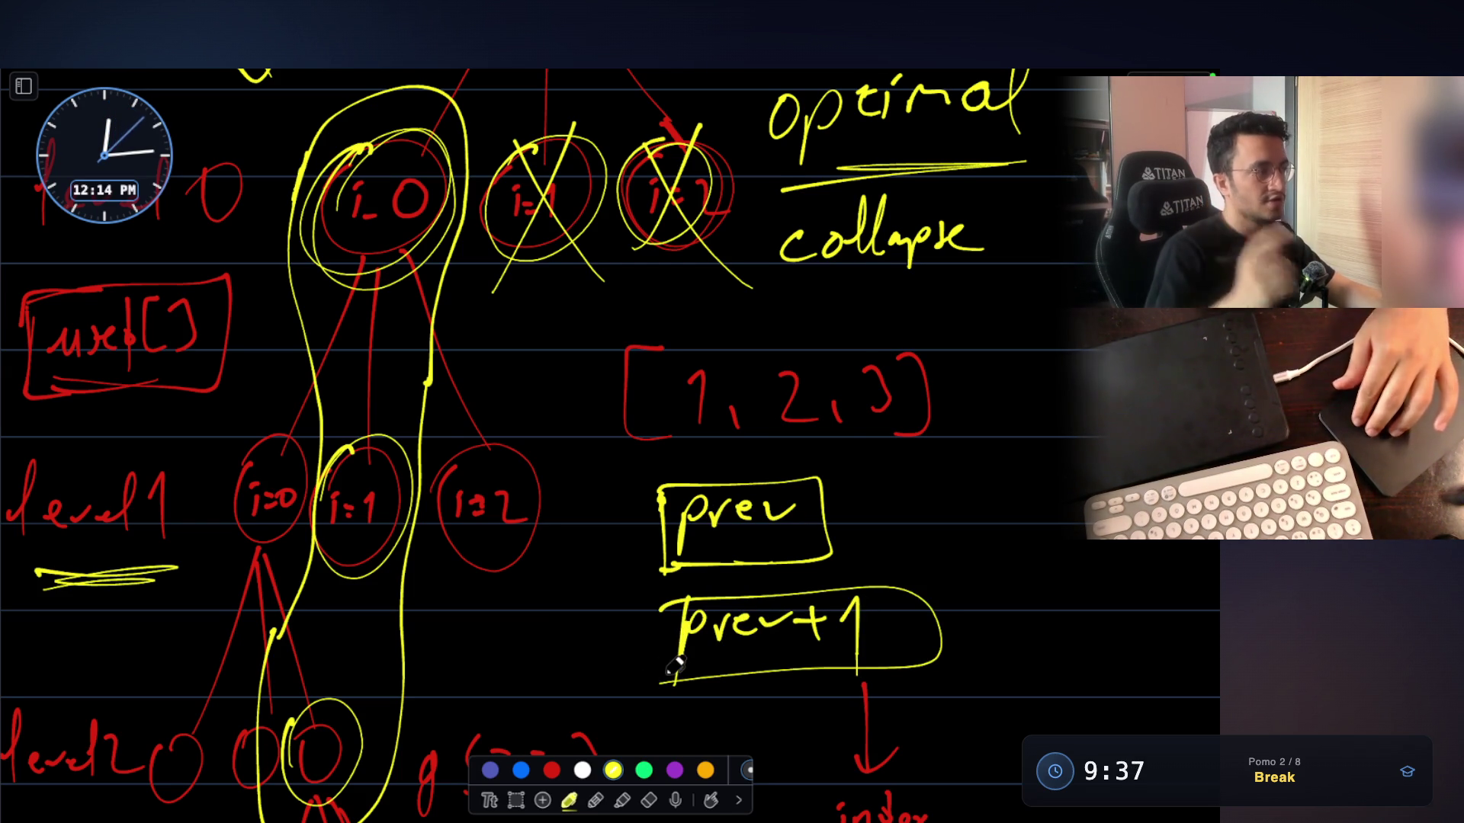
scroll(675, 667, up, 5)
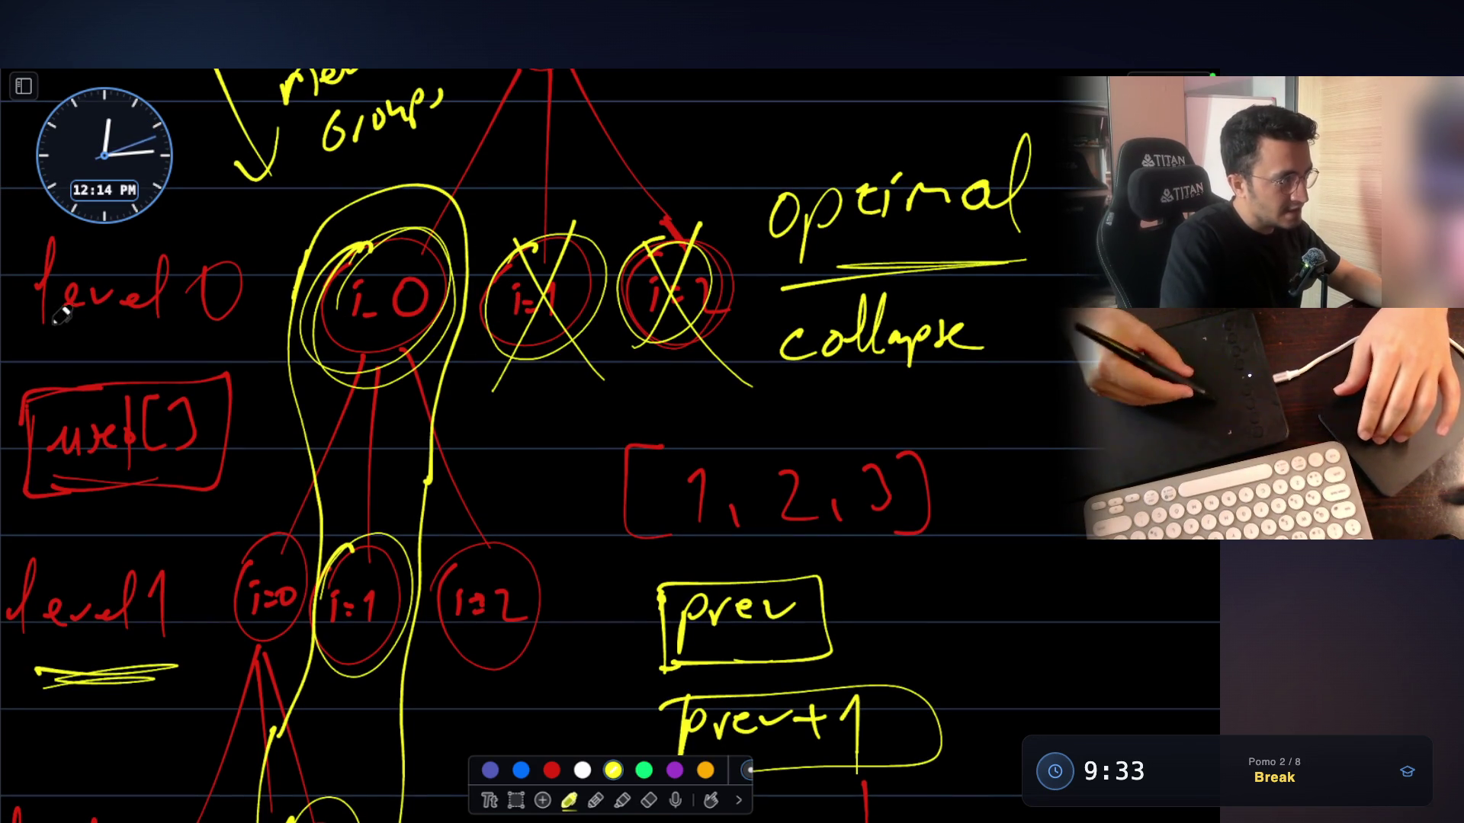
click(583, 771)
scroll(562, 627, down, 3)
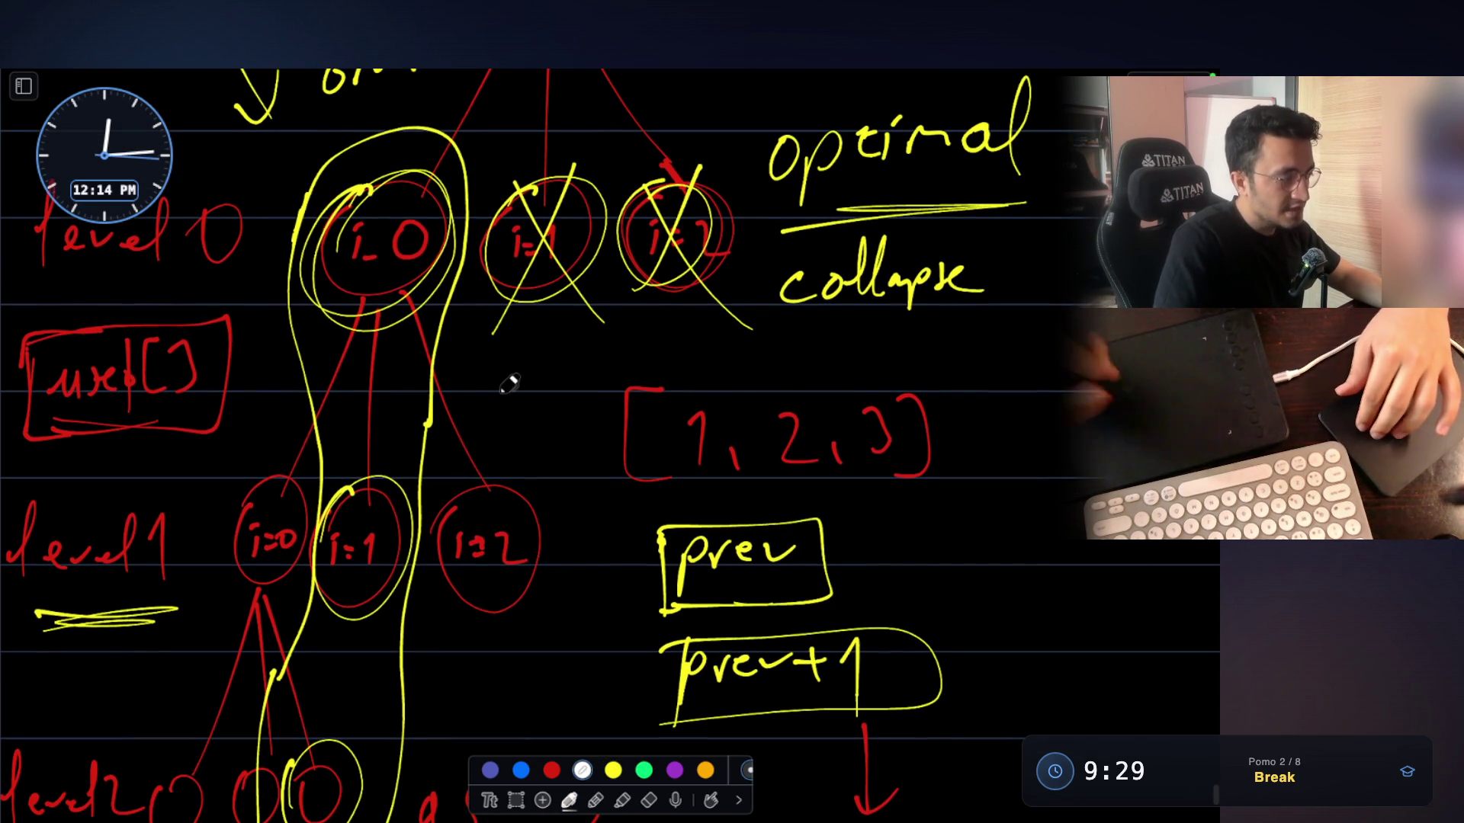
In white, circle the i=1 node and cross out the i=0 and i=2 nodes
mouse_move(364, 492)
mouse_down()
mouse_move(336, 614)
mouse_move(320, 495)
mouse_move(408, 562)
mouse_move(305, 524)
mouse_up()
drag(302, 473, 209, 621)
drag(228, 454, 308, 633)
drag(507, 450, 440, 634)
drag(451, 466, 580, 652)
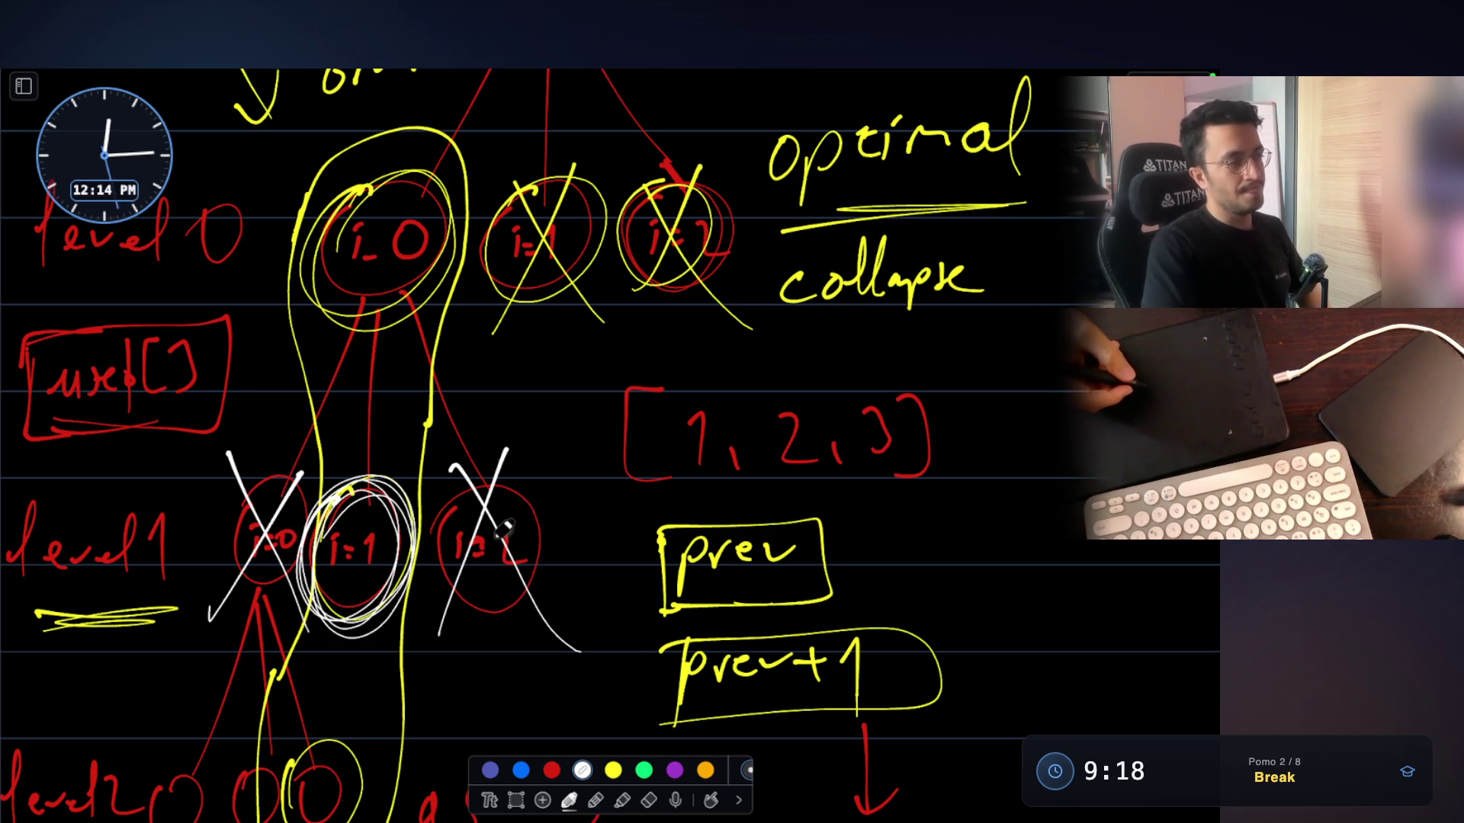
mouse_move(349, 516)
mouse_down()
mouse_move(400, 549)
mouse_move(305, 503)
mouse_up()
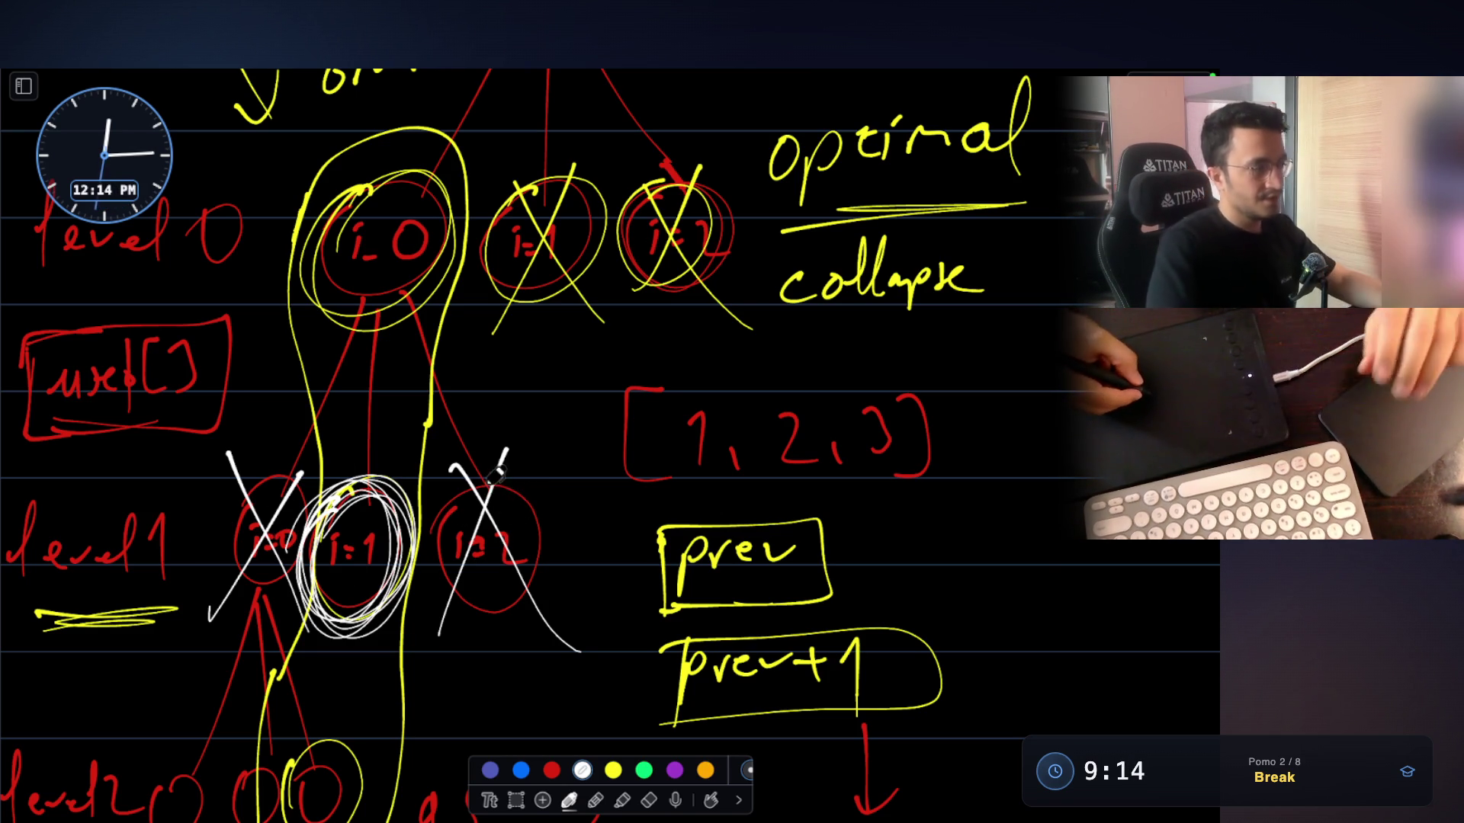
drag(504, 457, 461, 598)
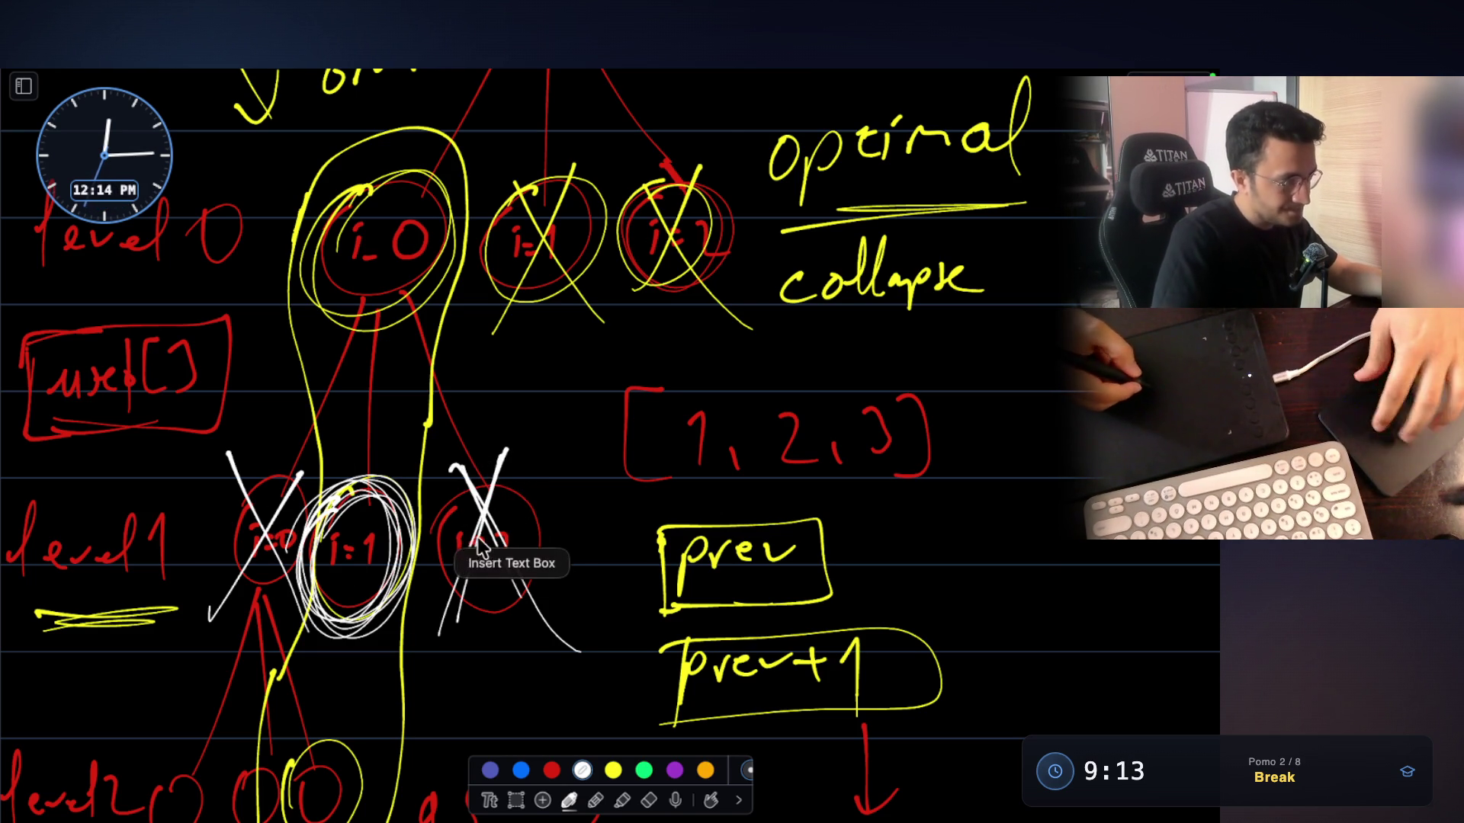
scroll(416, 572, up, 5)
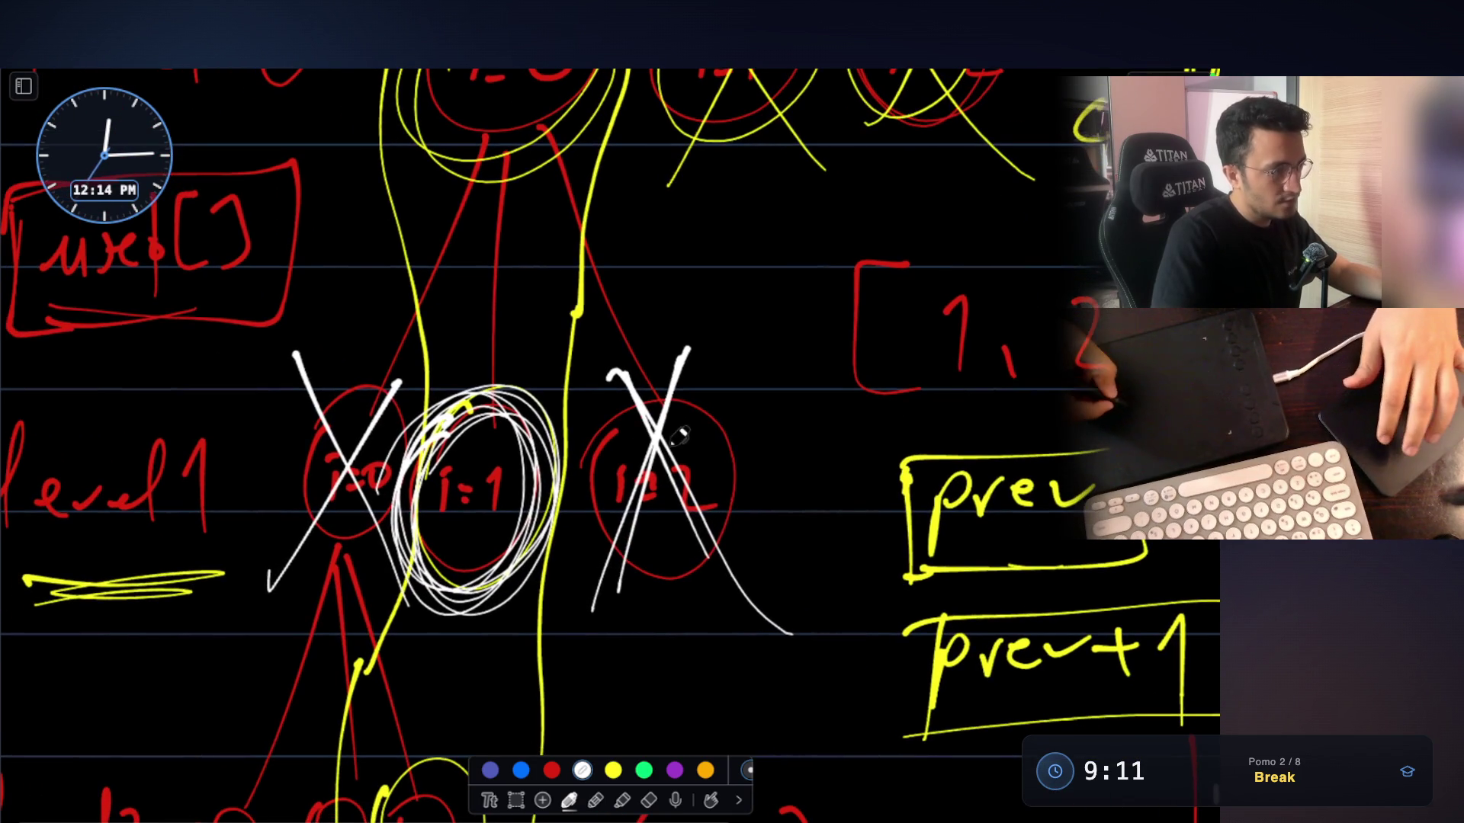
drag(668, 373, 607, 618)
drag(622, 355, 743, 636)
drag(398, 372, 309, 480)
Circle the third level-2 node in white and underline prev+1
scroll(564, 398, down, 3)
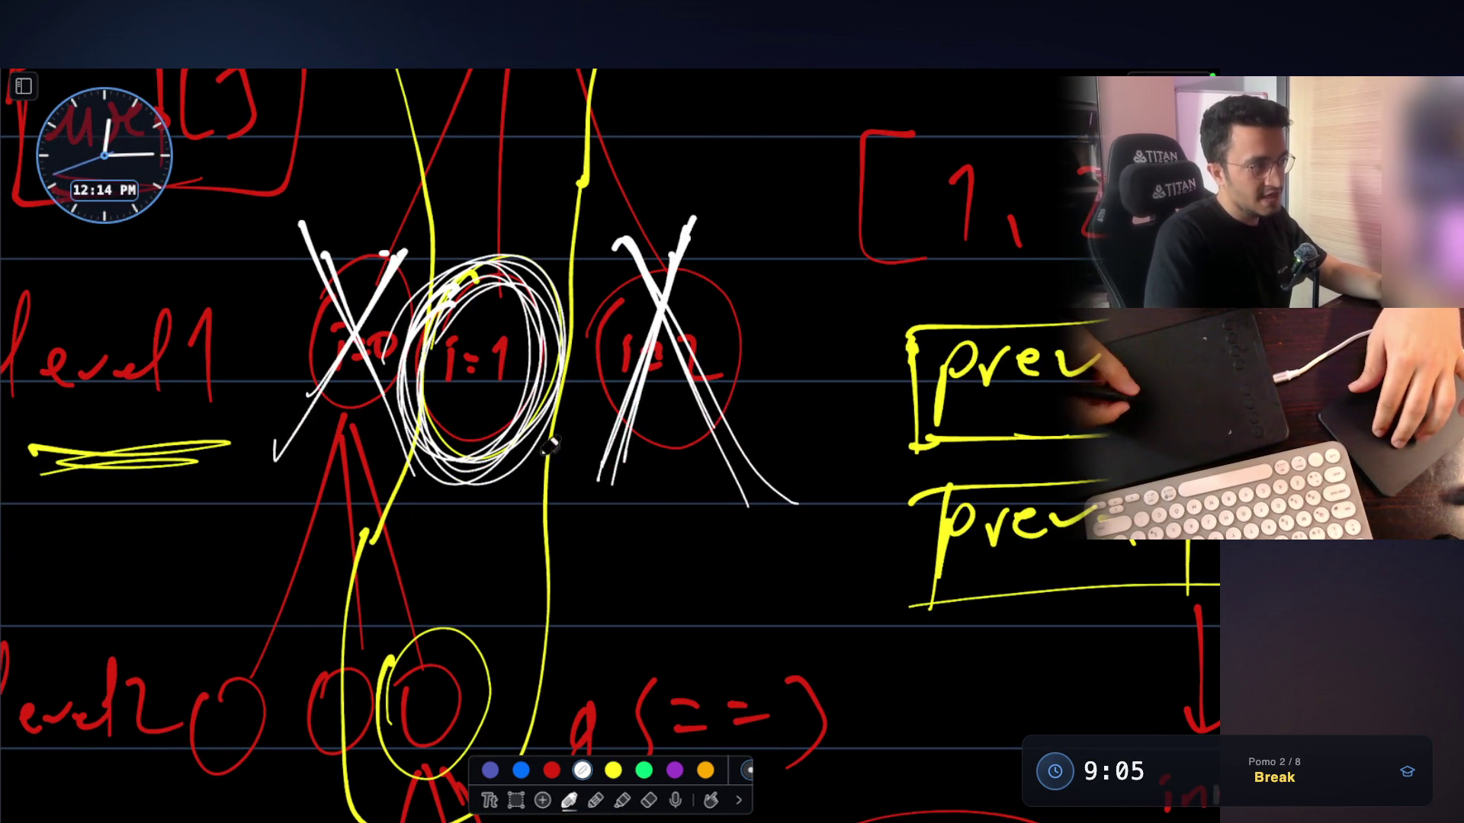
scroll(89, 589, down, 3)
mouse_move(467, 523)
mouse_down()
mouse_move(457, 646)
mouse_move(471, 645)
mouse_up()
drag(515, 597, 458, 579)
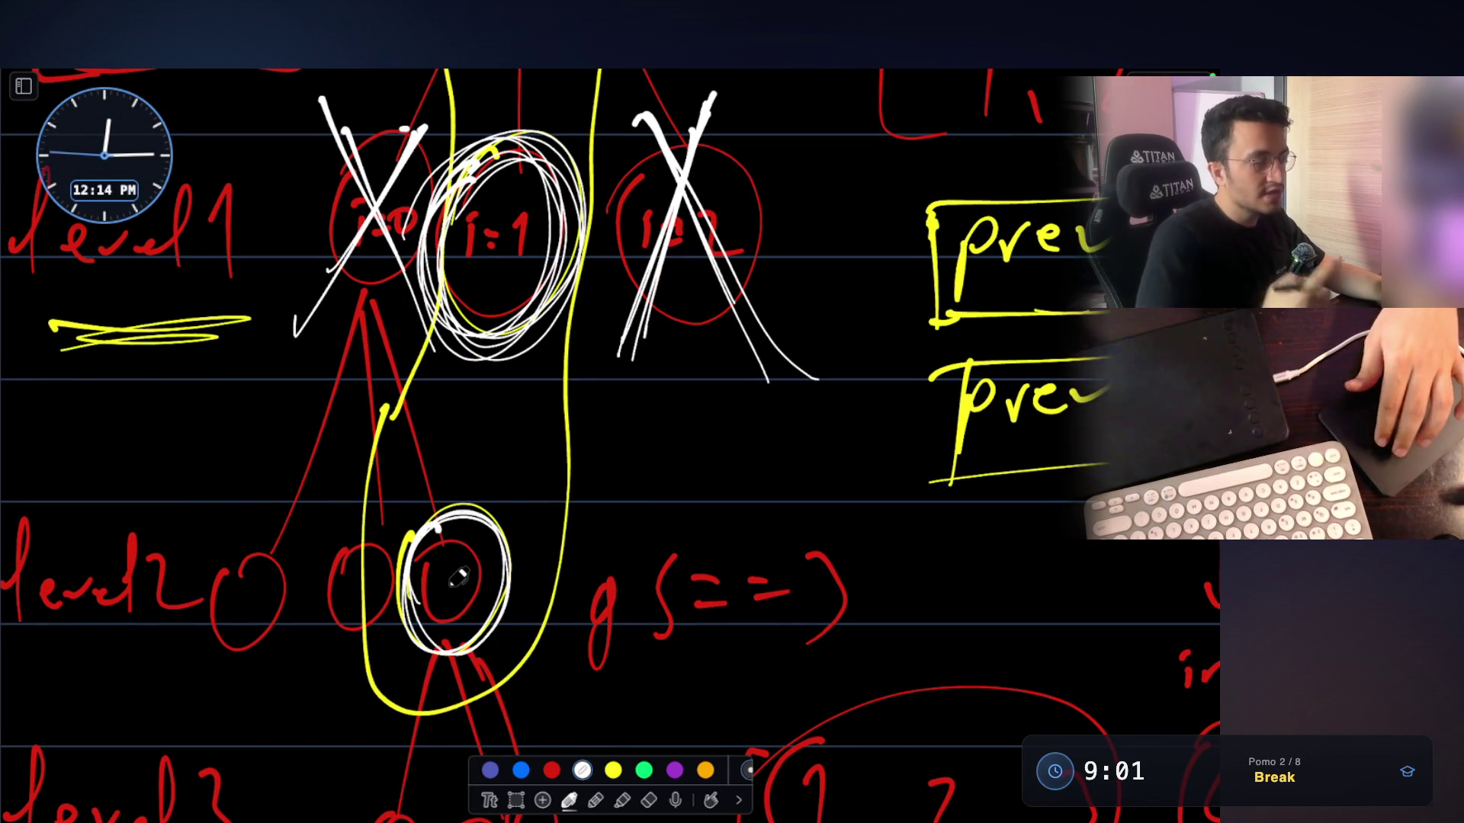
scroll(458, 579, right, 3)
scroll(458, 579, down, 1)
mouse_move(816, 442)
mouse_down()
mouse_move(858, 423)
mouse_move(1098, 425)
mouse_up()
Cross out the first and second level-2 nodes in white and leave the whiteboard
drag(165, 509, 91, 630)
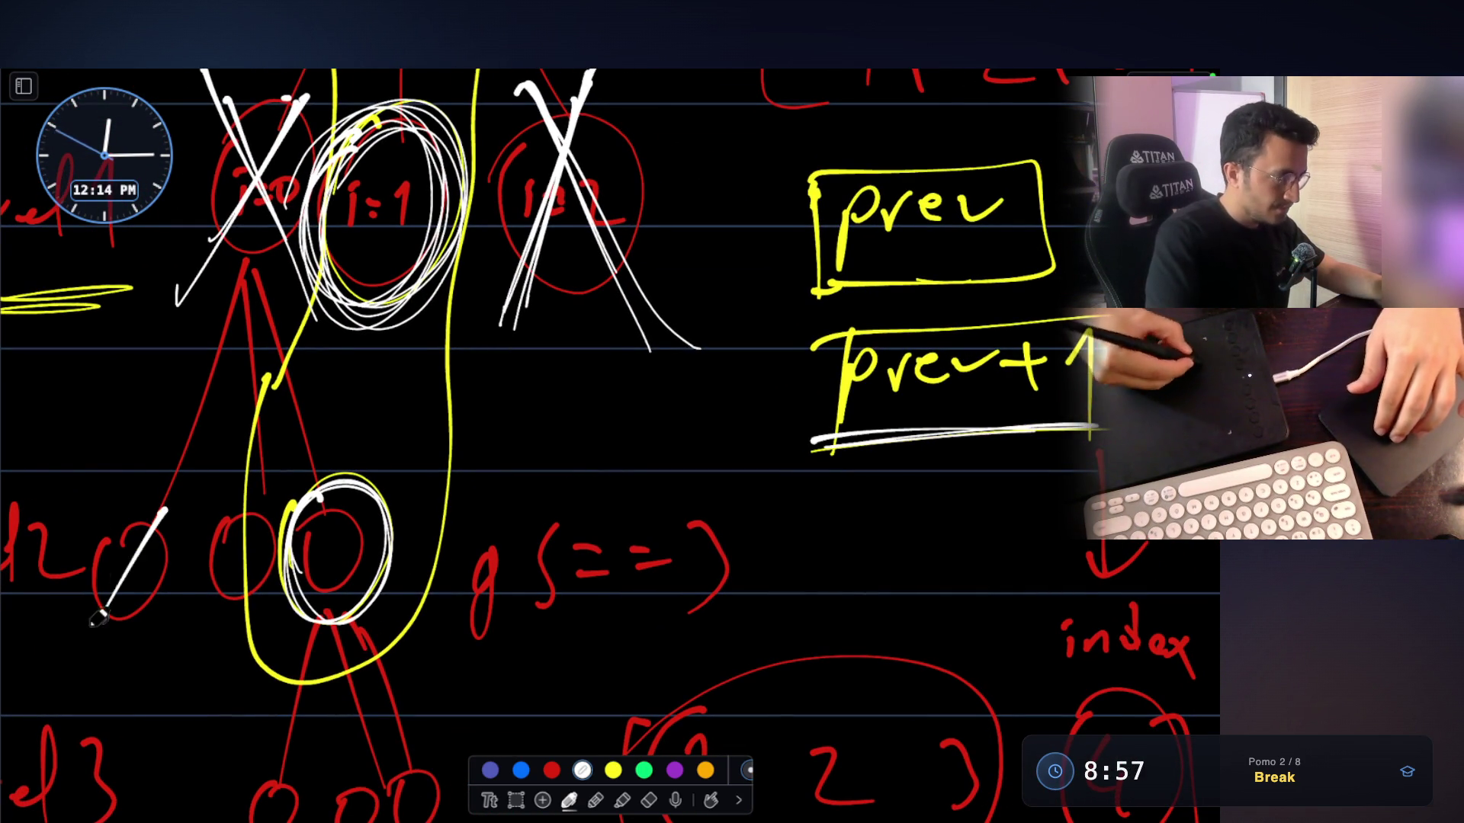
drag(97, 503, 166, 644)
drag(263, 492, 187, 622)
drag(191, 481, 279, 627)
scroll(180, 526, down, 3)
key(Escape)
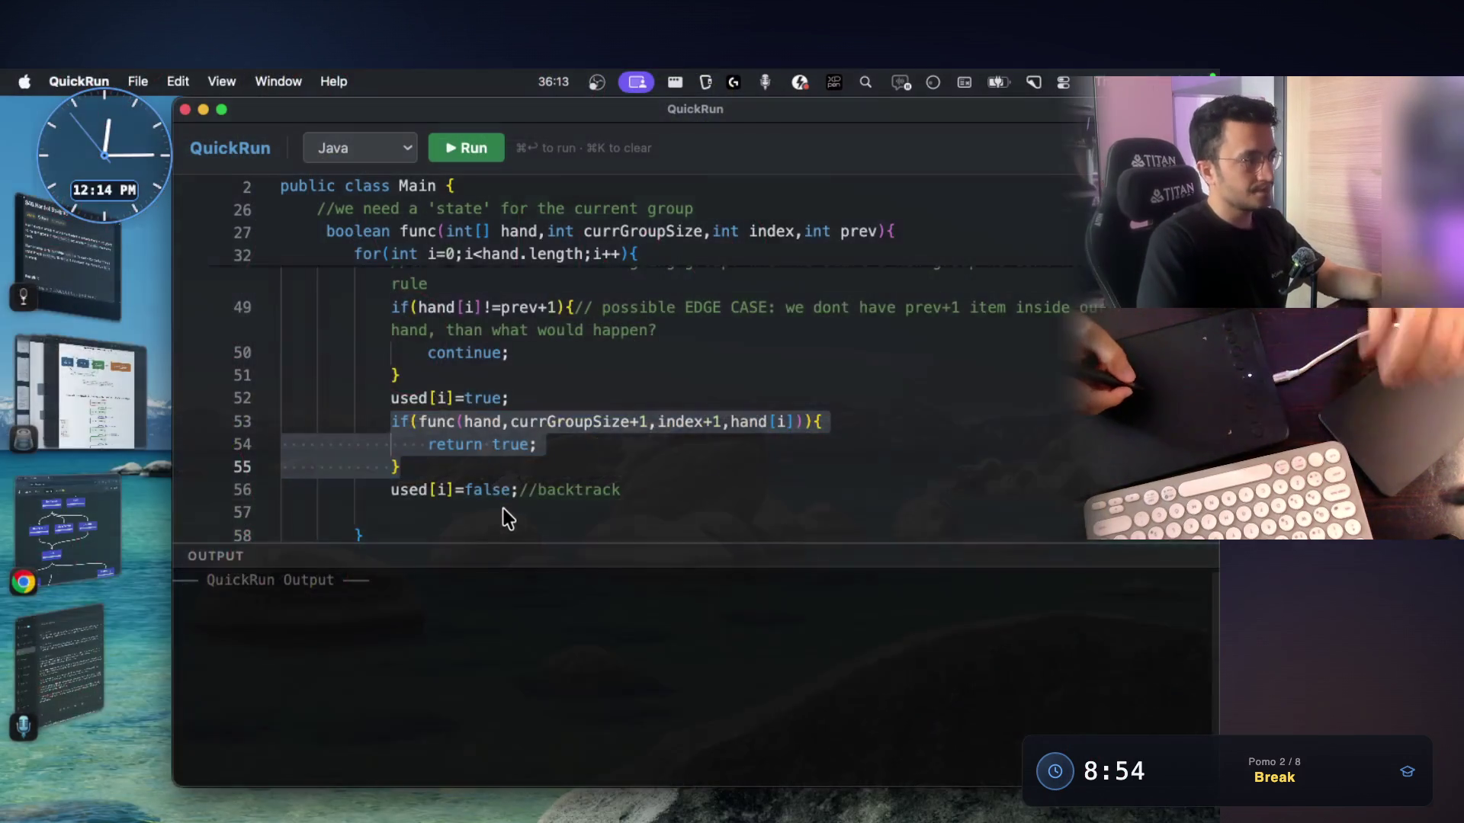
Highlight 'start new group', 'pick ANY free card' and the tree-collapsing sentence in the terminal
key(super+Tab)
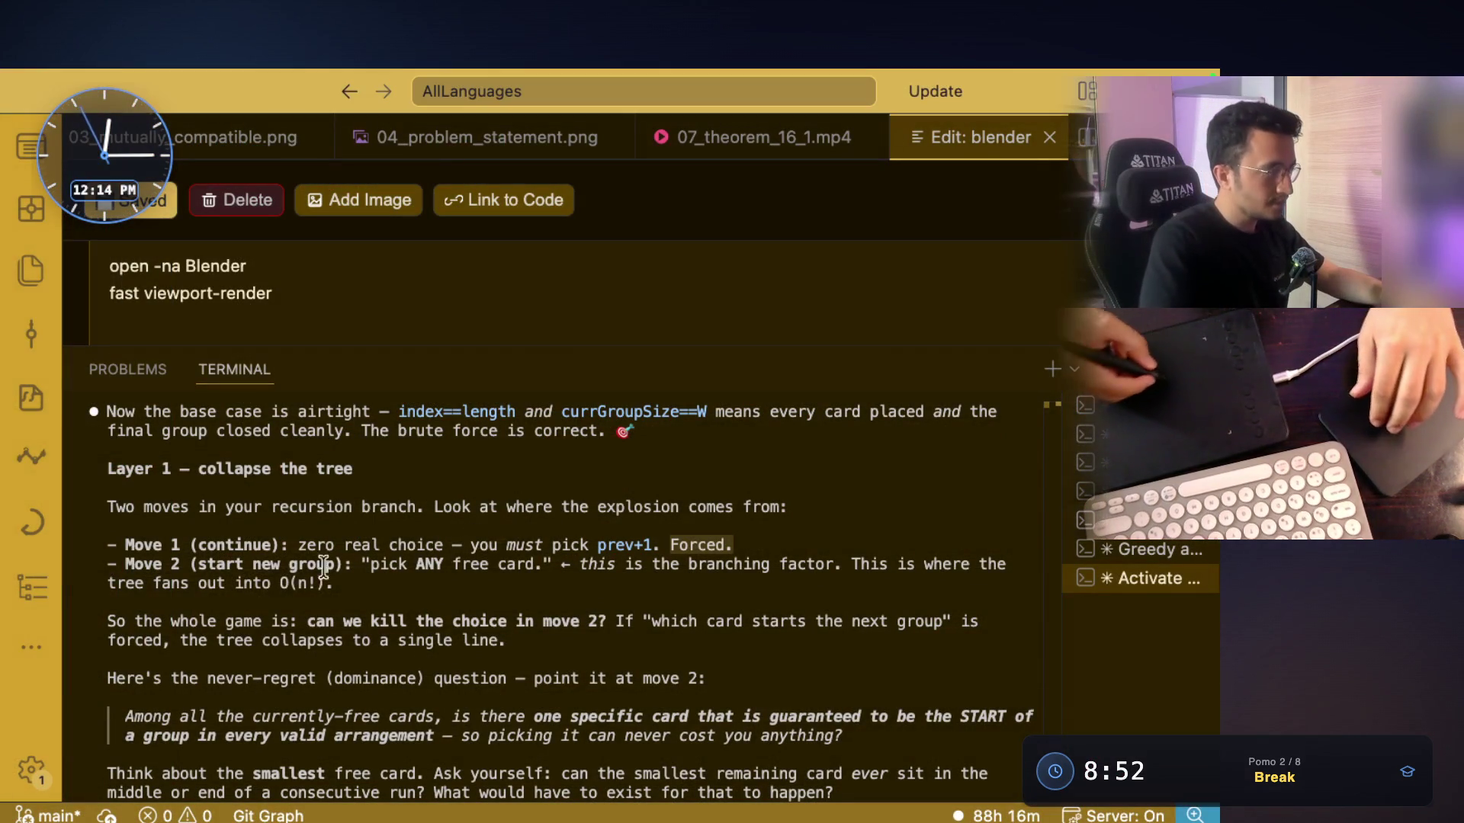
drag(190, 564, 296, 564)
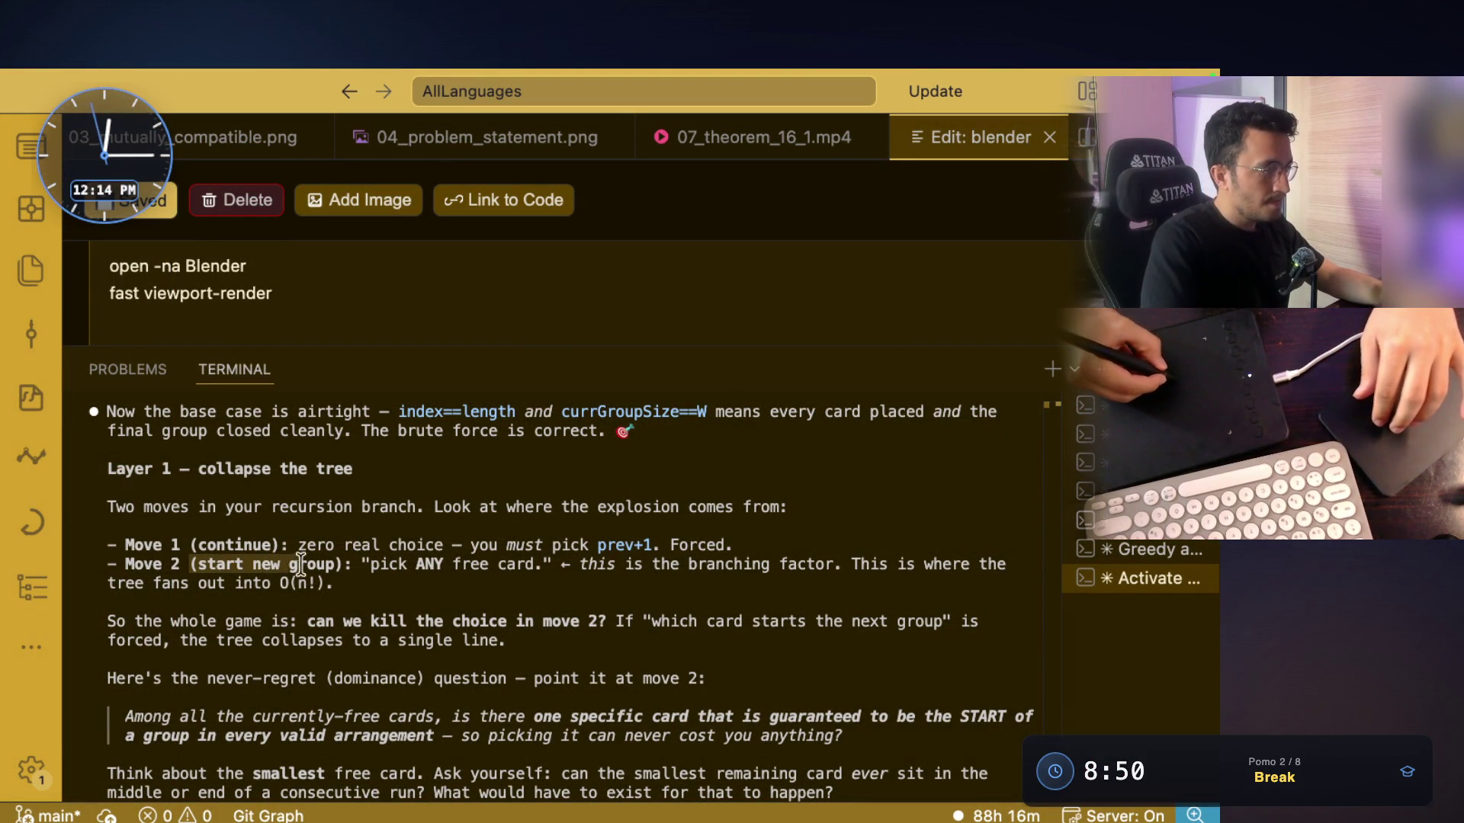
drag(191, 564, 981, 565)
click(659, 597)
mouse_move(108, 584)
mouse_down()
mouse_move(328, 585)
mouse_move(279, 585)
mouse_up()
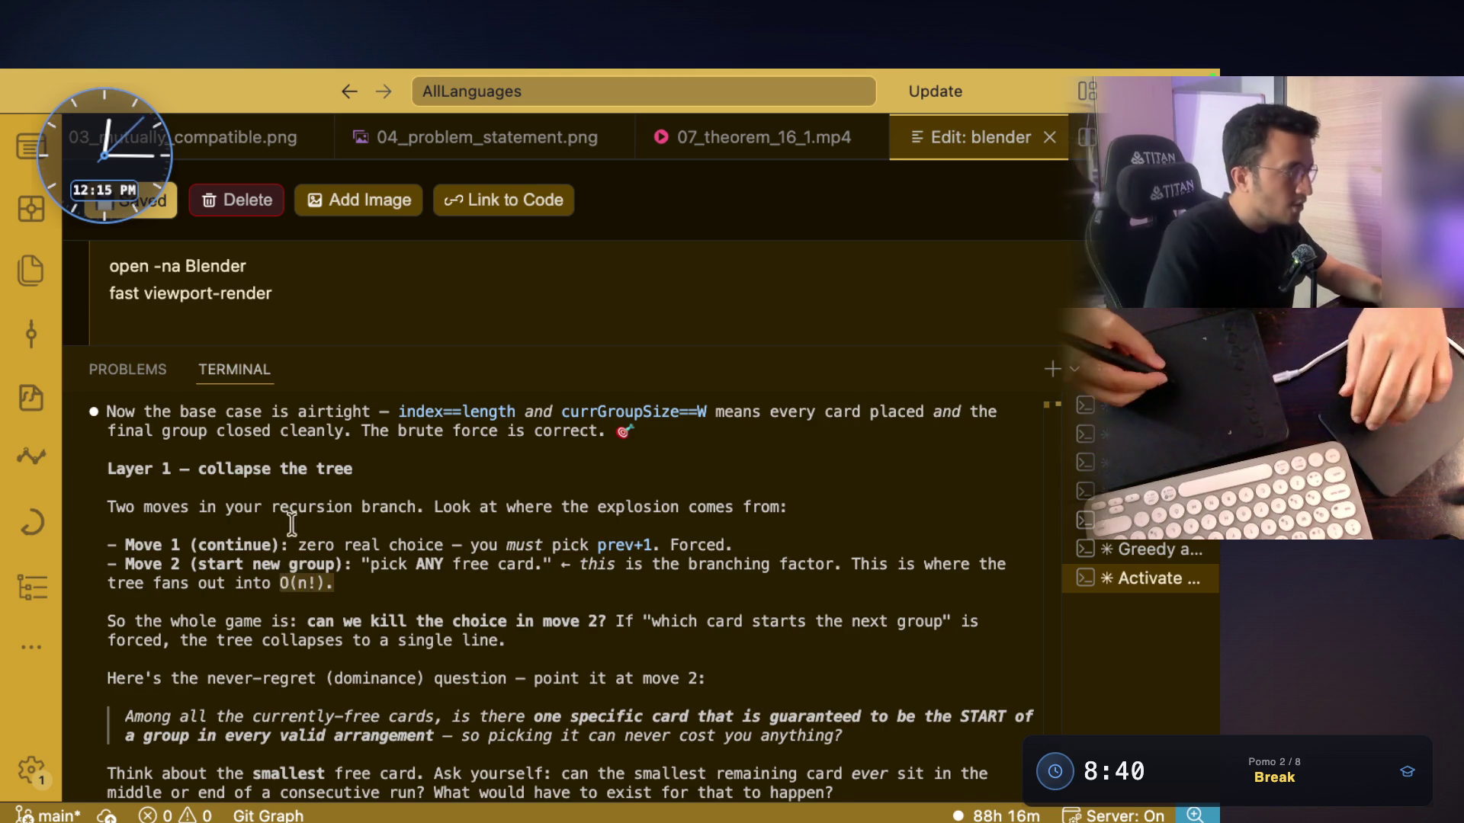
mouse_move(145, 544)
mouse_down()
mouse_move(561, 546)
mouse_move(530, 545)
mouse_move(524, 564)
mouse_up()
click(606, 546)
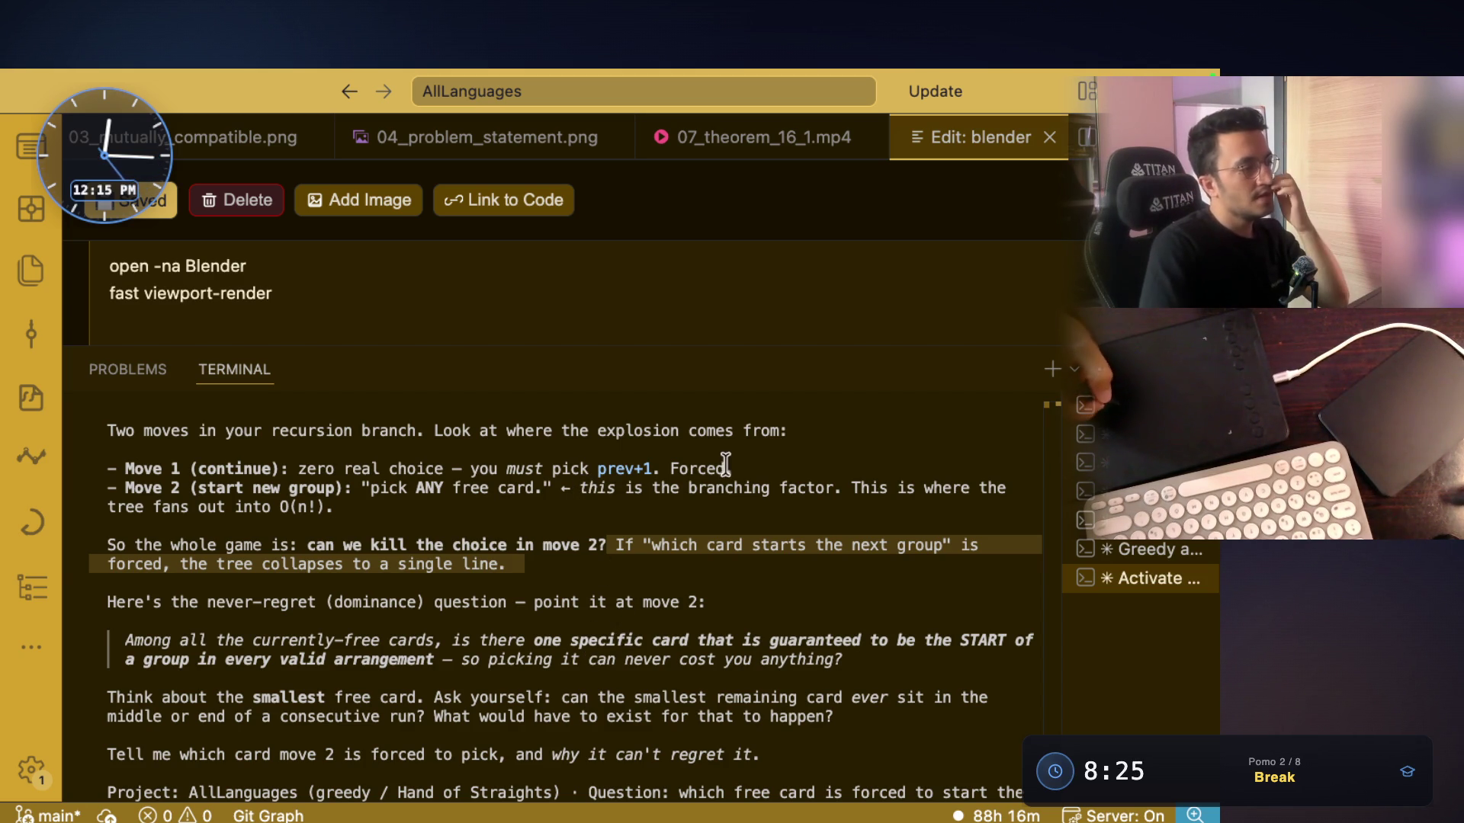
Highlight 'you must pick prev+1. Forced.', the branching-factor line, 'pick ANY free' and 'start new group'
drag(732, 466, 475, 463)
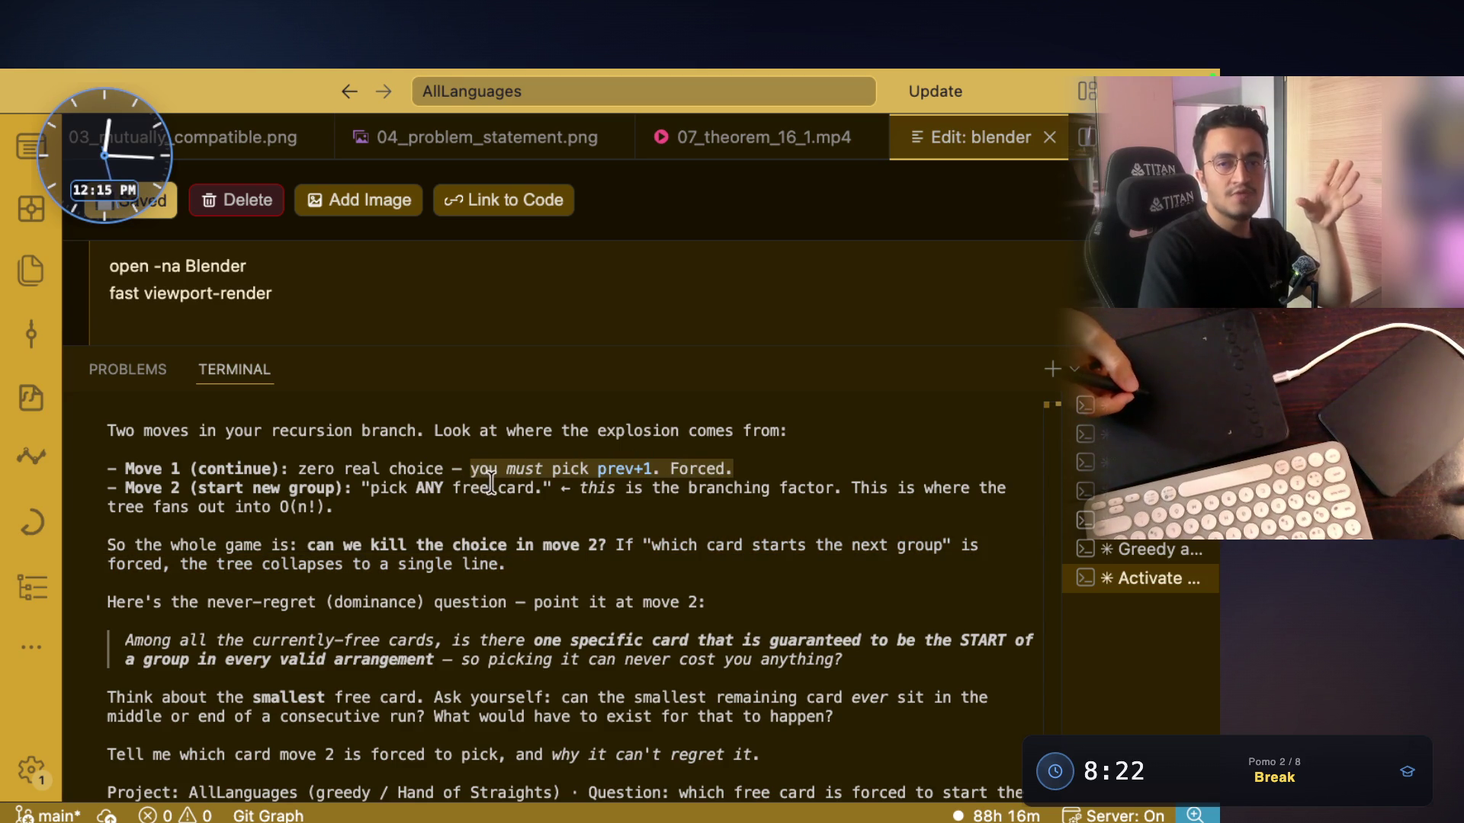
click(602, 488)
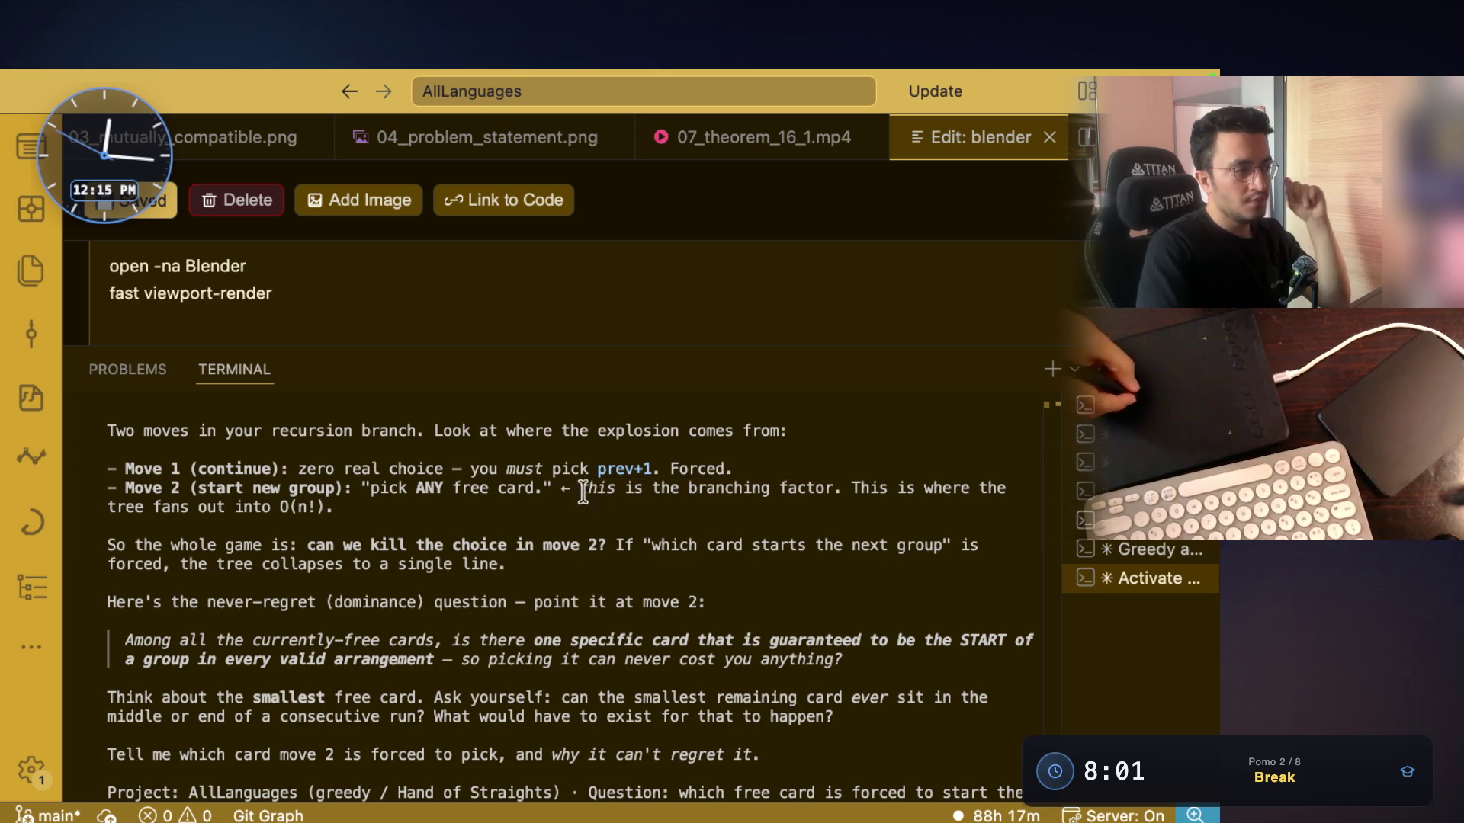
drag(581, 488, 832, 487)
drag(371, 488, 502, 491)
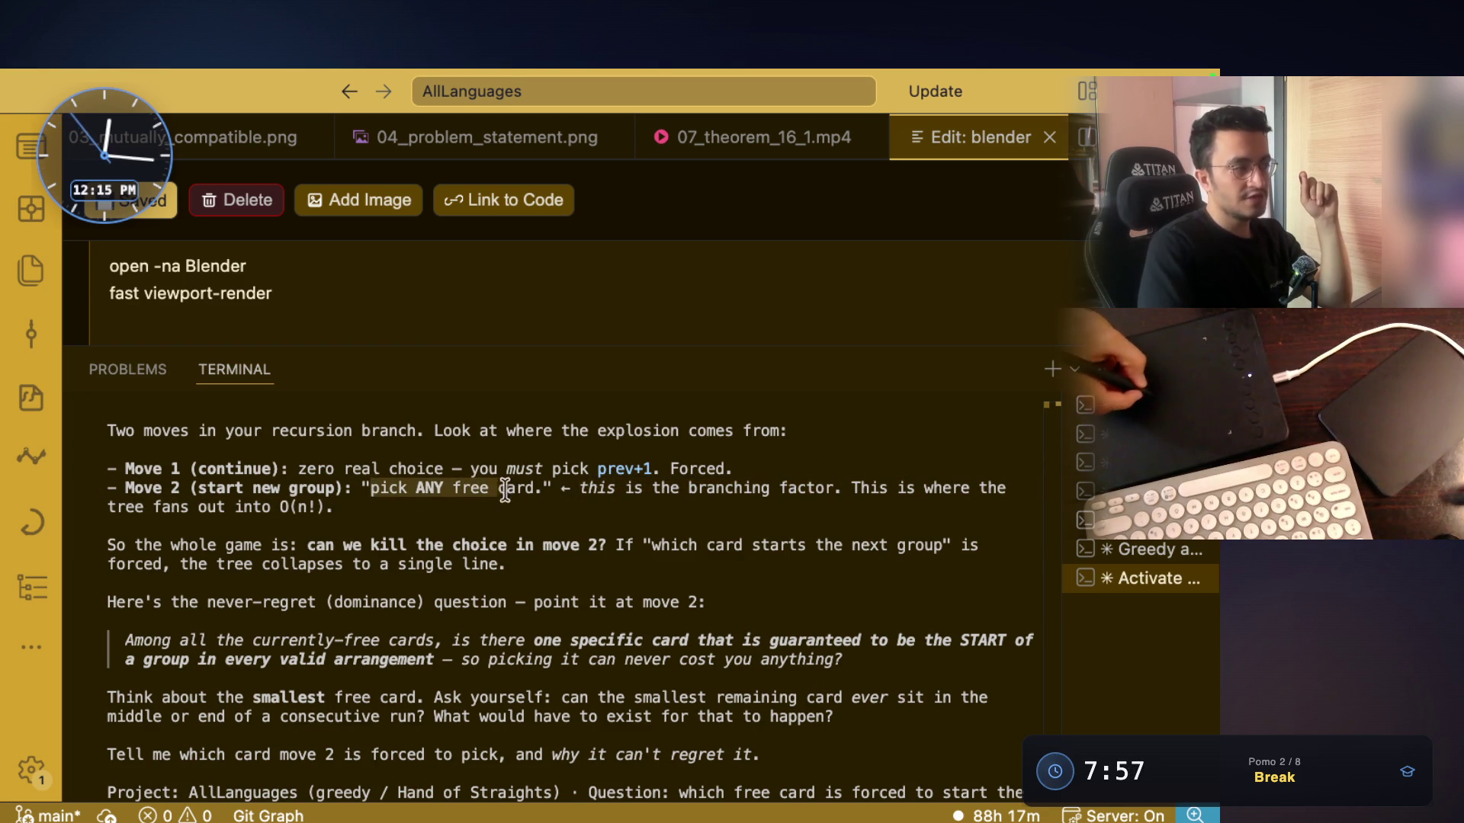
drag(191, 488, 269, 492)
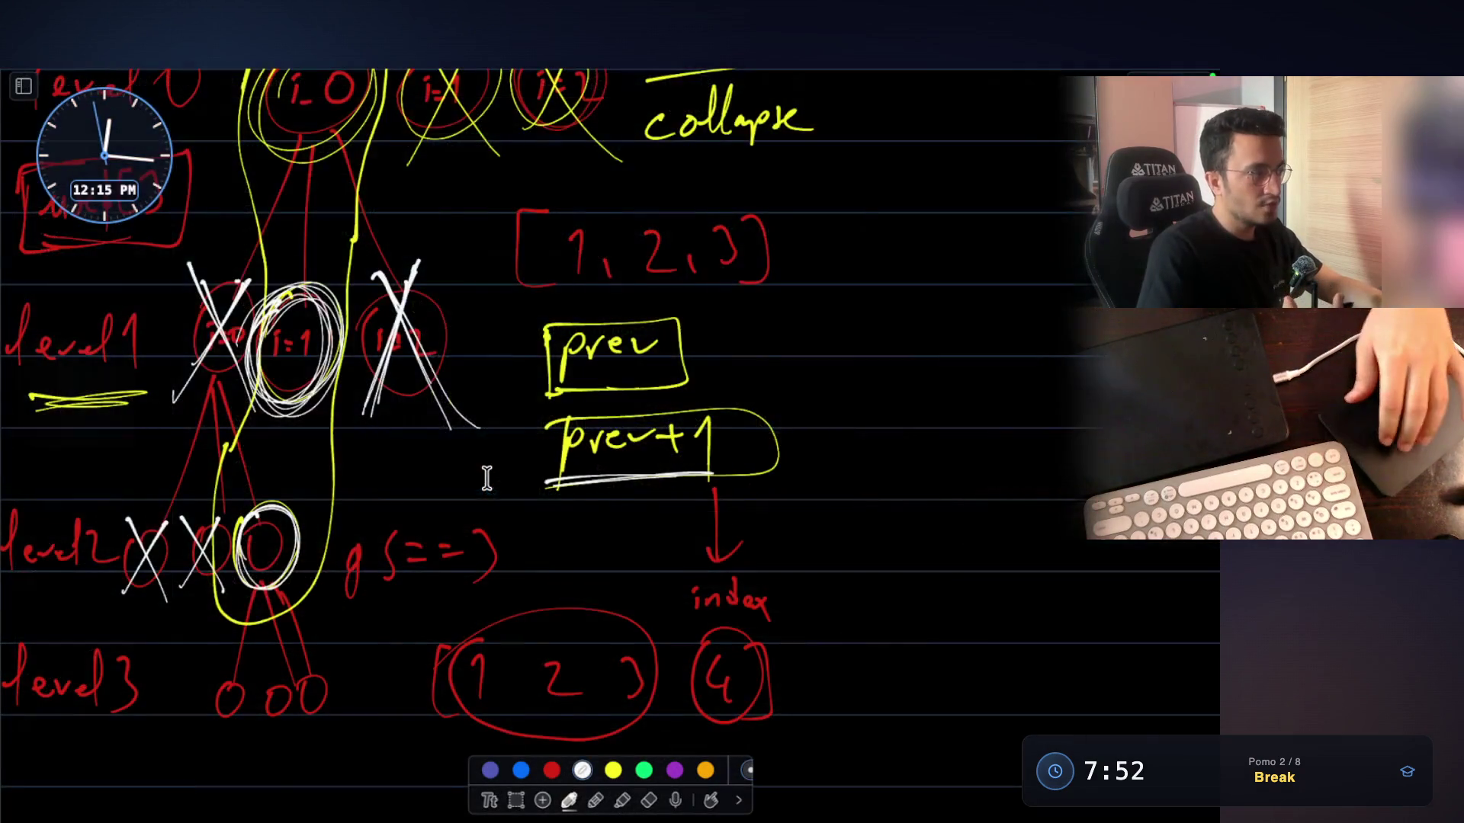
Circle the left, middle and right level-3 nodes in white, then return to VS Code
scroll(488, 476, up, 7)
scroll(488, 476, down, 6)
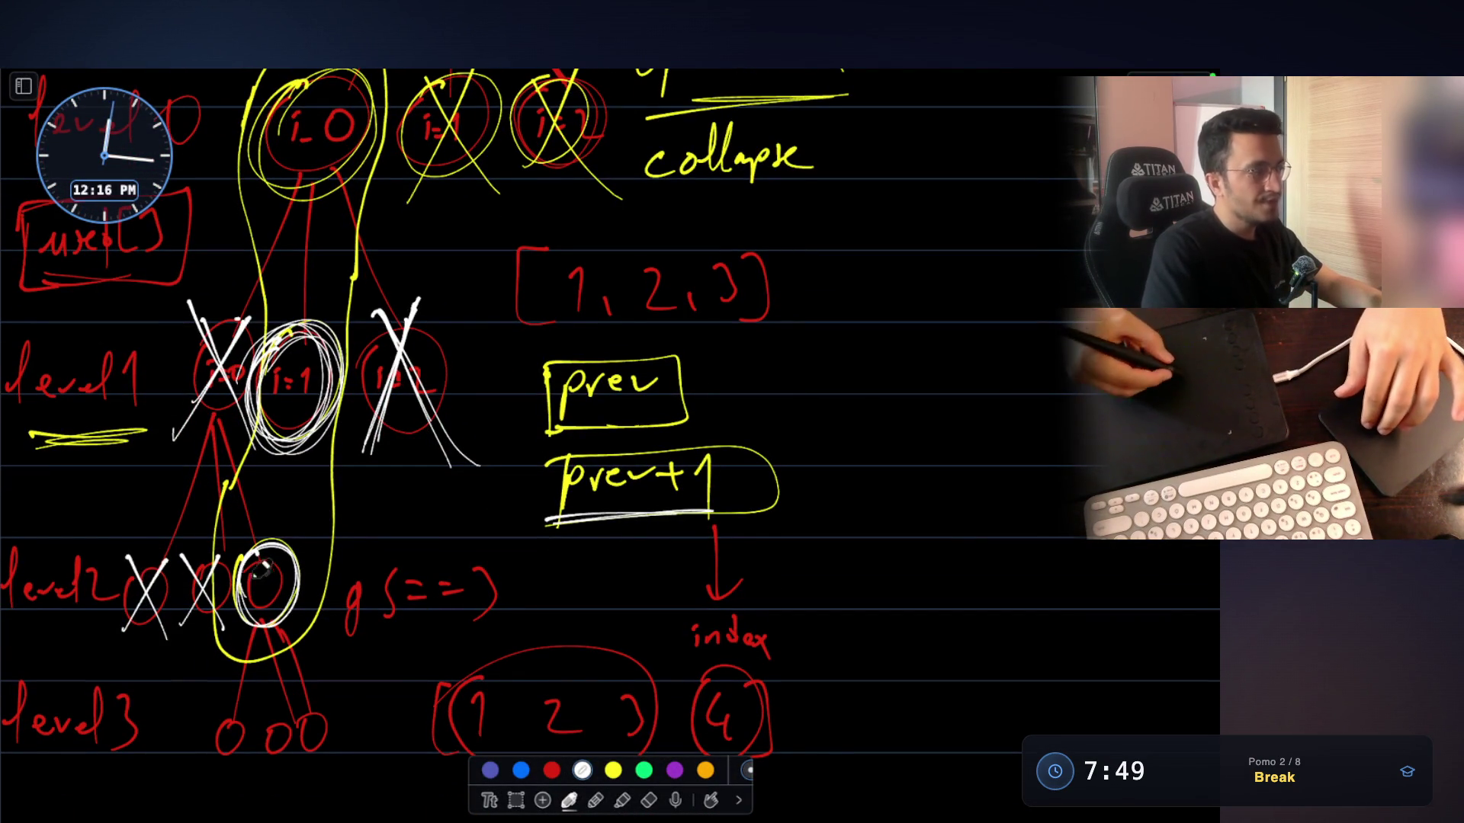
scroll(213, 531, down, 3)
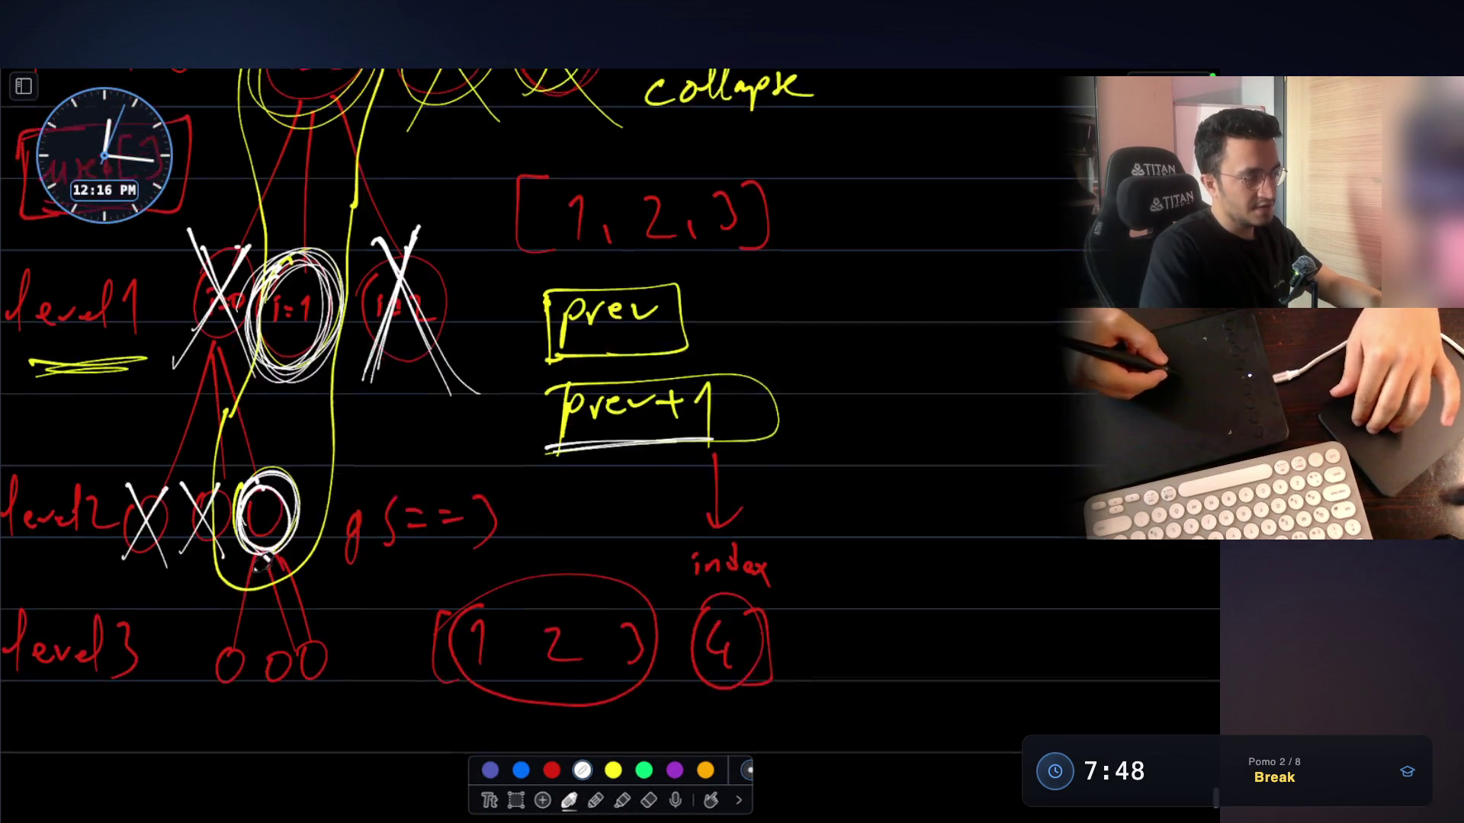
scroll(213, 531, up, 5)
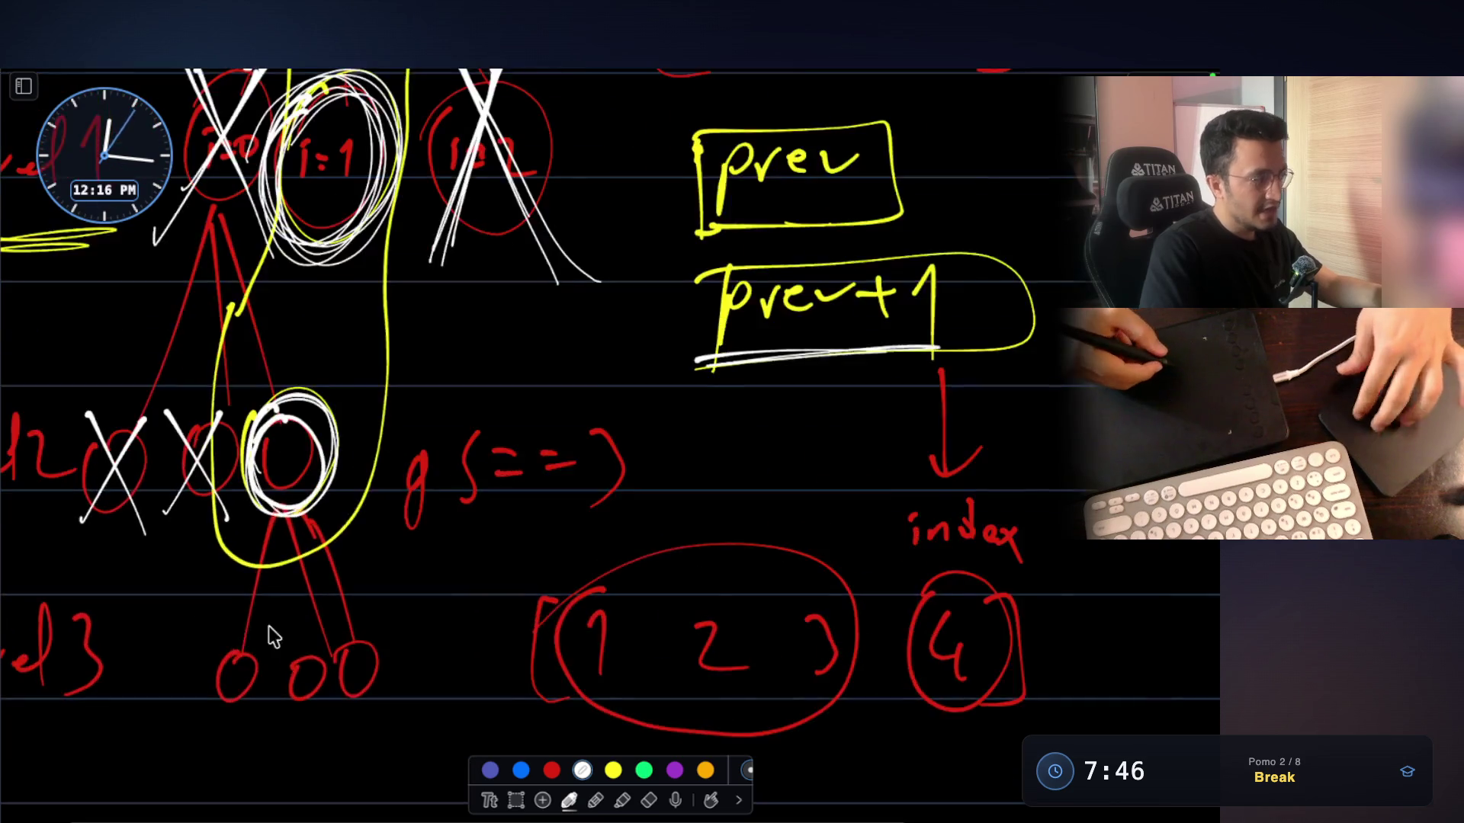
scroll(377, 495, down, 1)
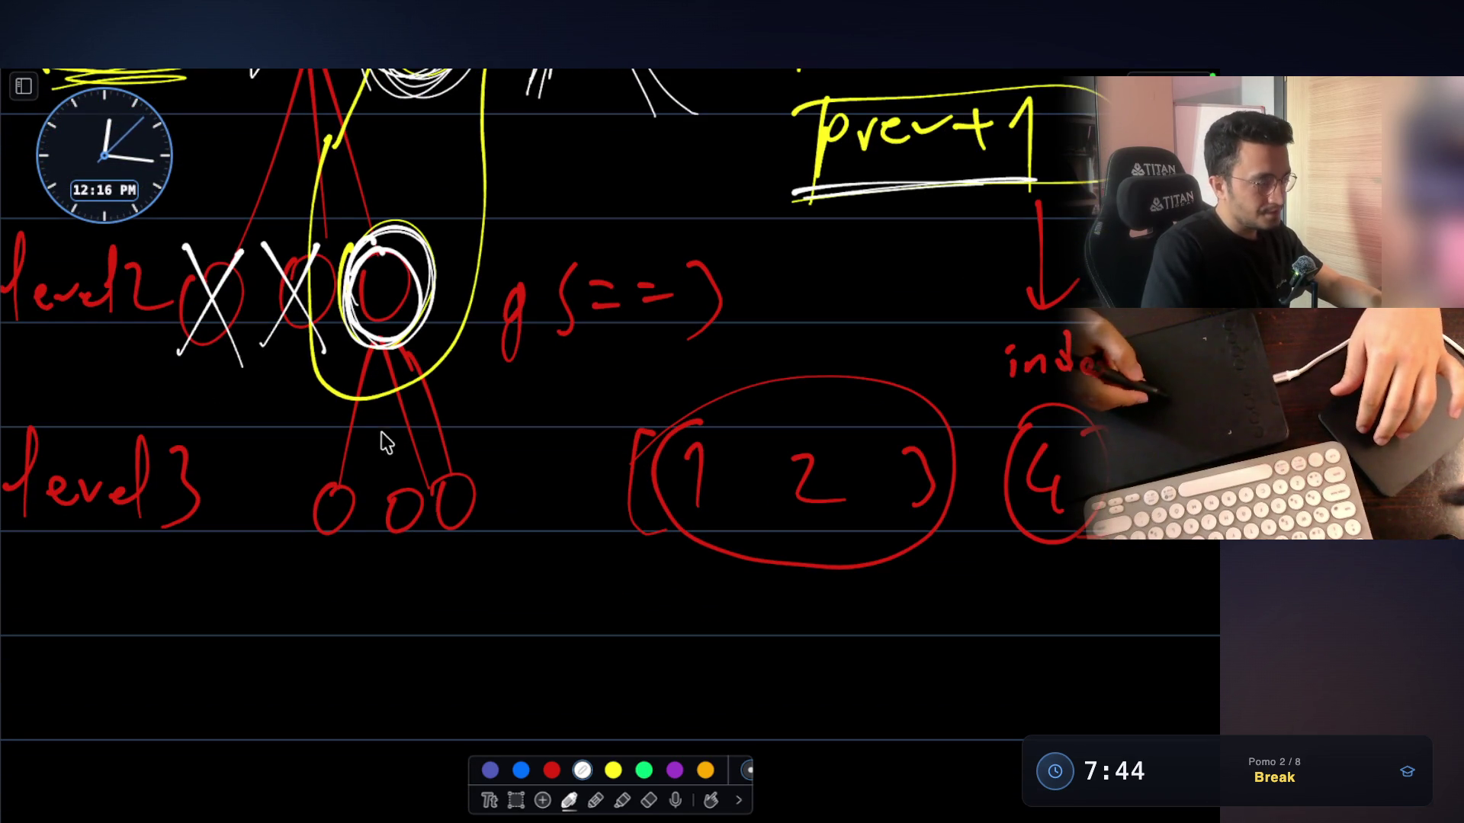
mouse_move(330, 488)
mouse_down()
mouse_move(337, 538)
mouse_move(339, 482)
mouse_move(400, 538)
mouse_move(420, 530)
mouse_up()
mouse_move(446, 478)
mouse_down()
mouse_move(479, 496)
mouse_move(436, 481)
mouse_up()
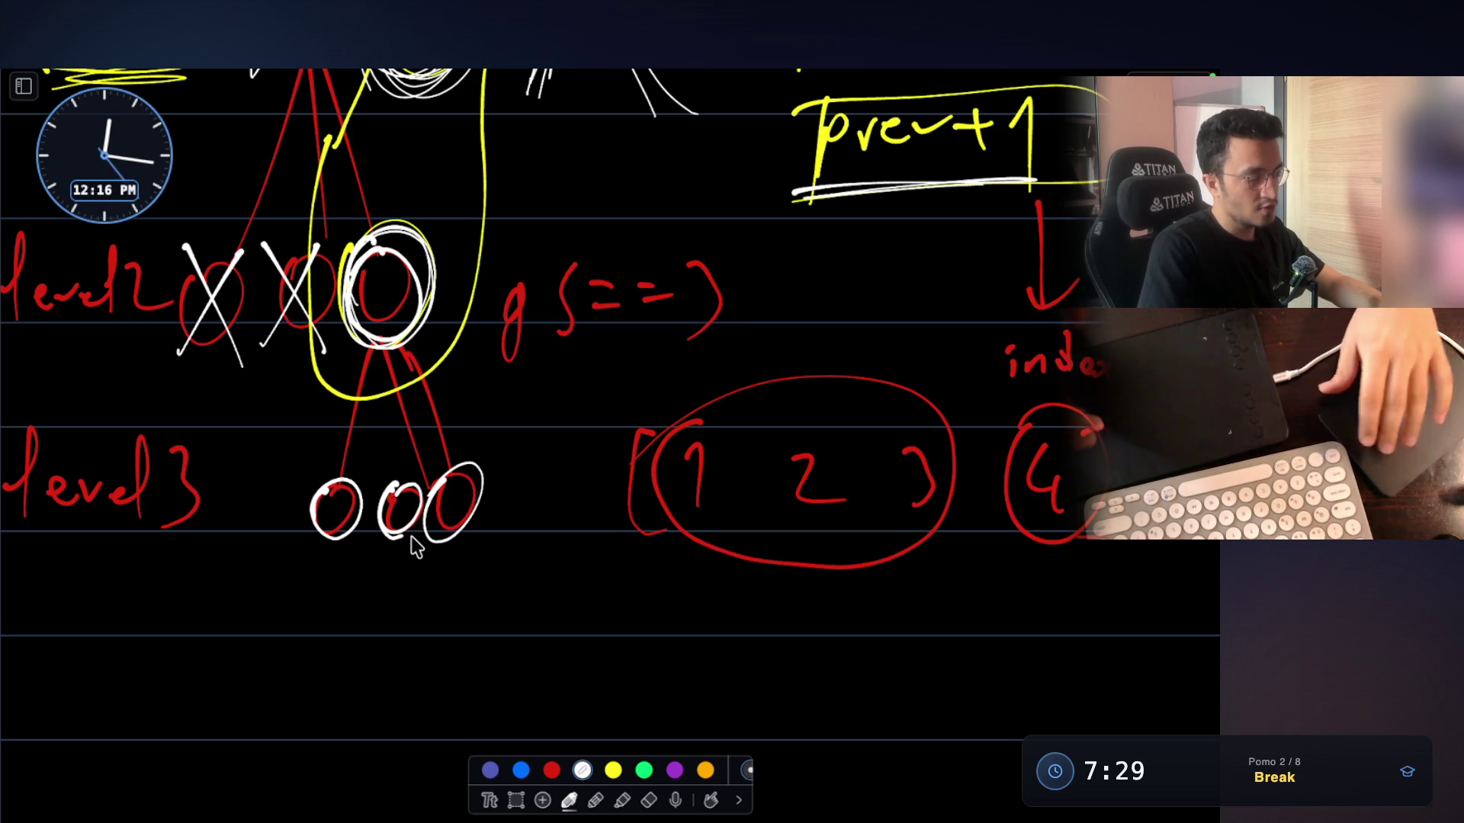
key(ctrl+Right)
key(ctrl+Right)
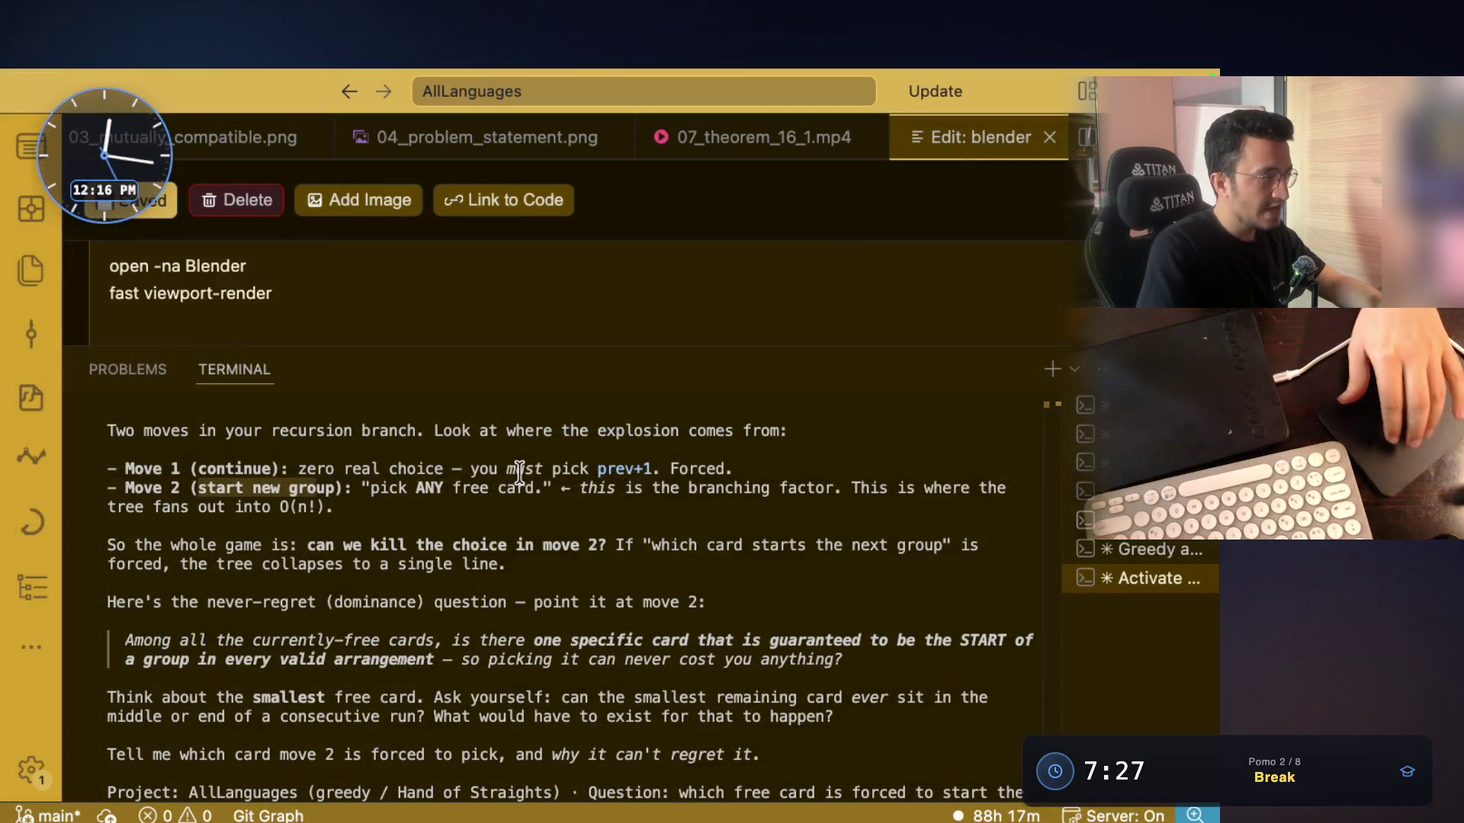
Highlight the reply's lines on killing the choice and which card starts the next group
drag(308, 546, 507, 544)
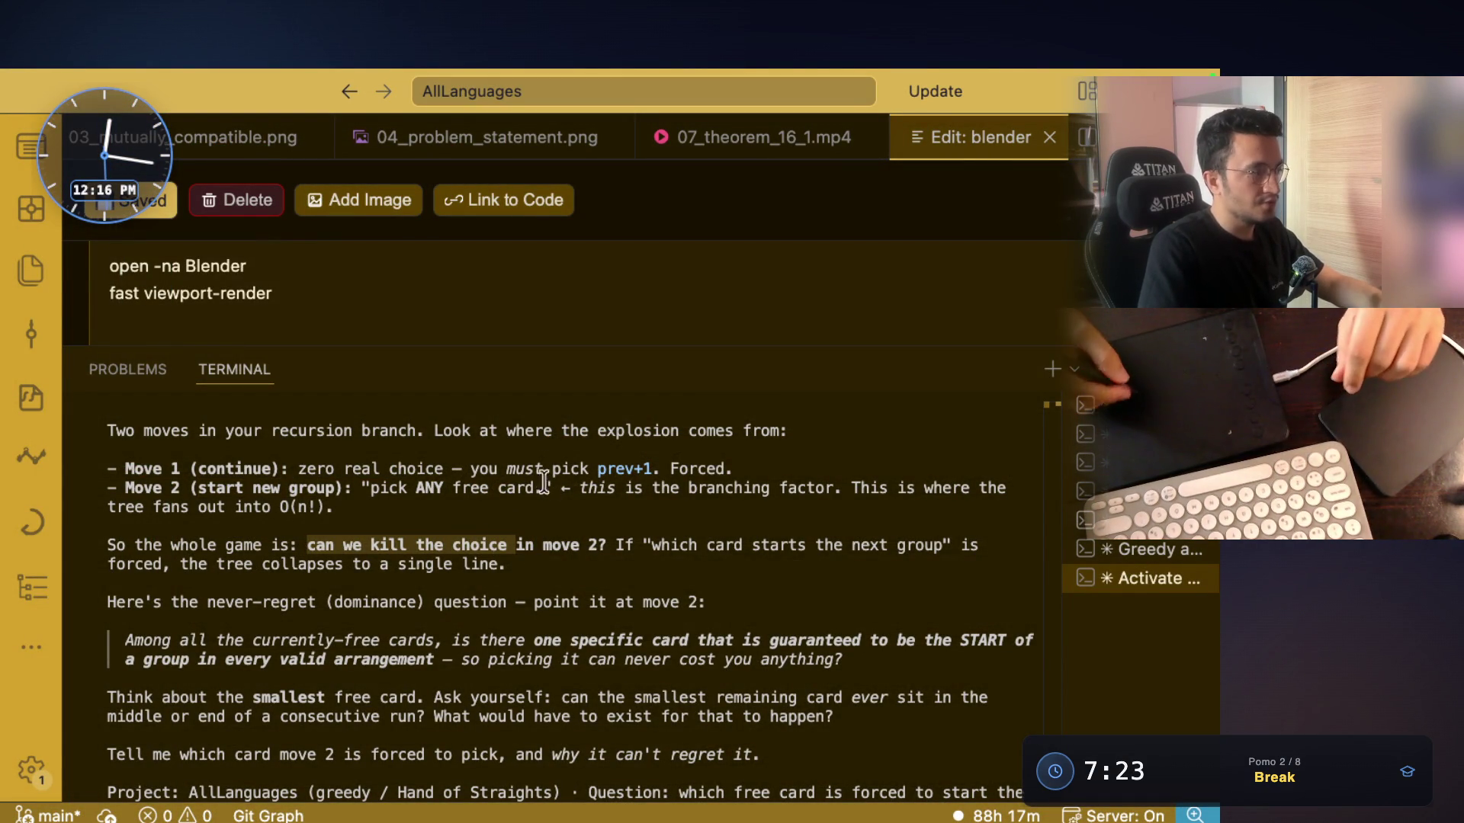
double_click(175, 545)
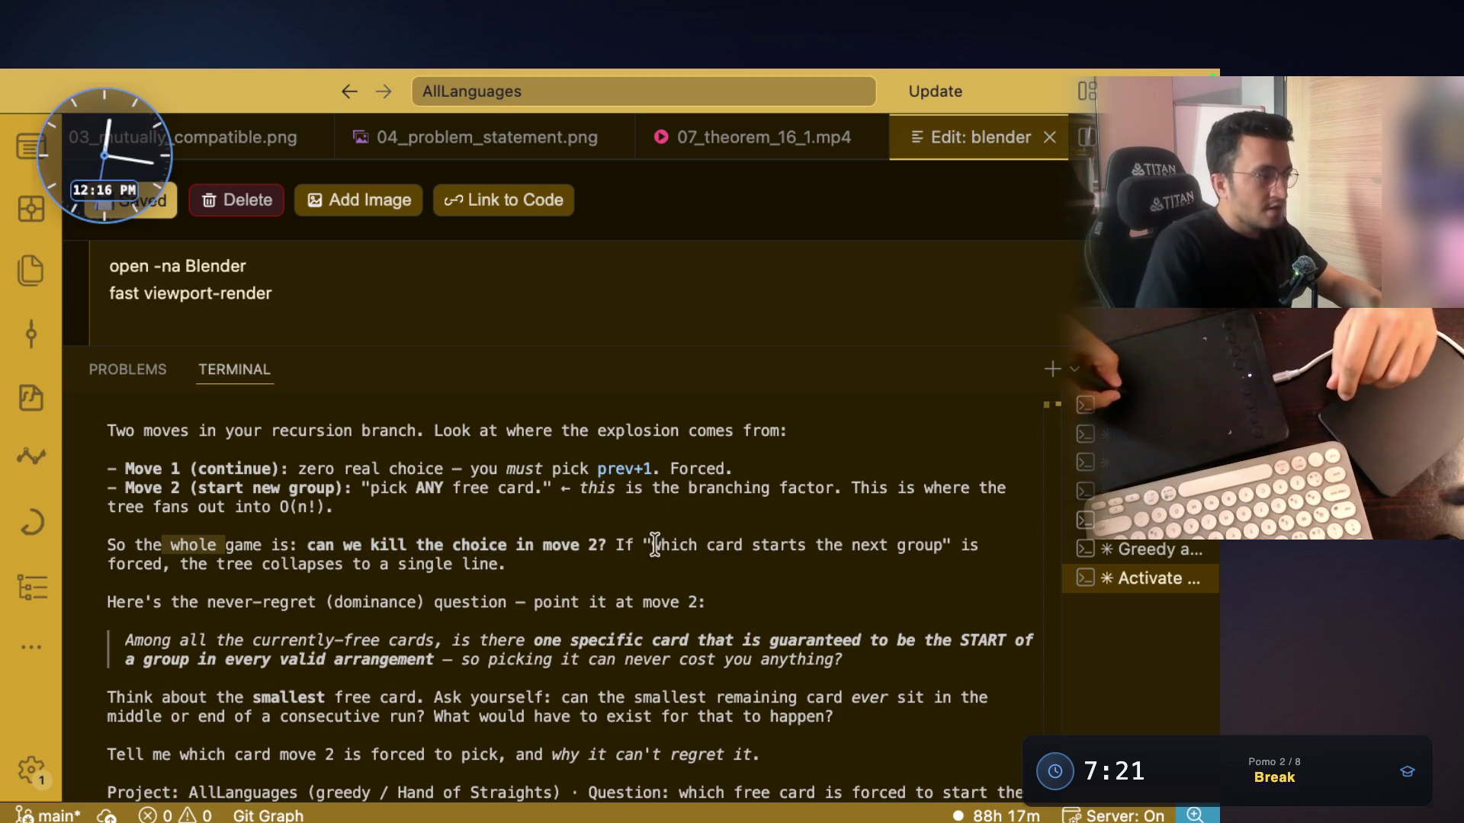
drag(650, 544, 845, 544)
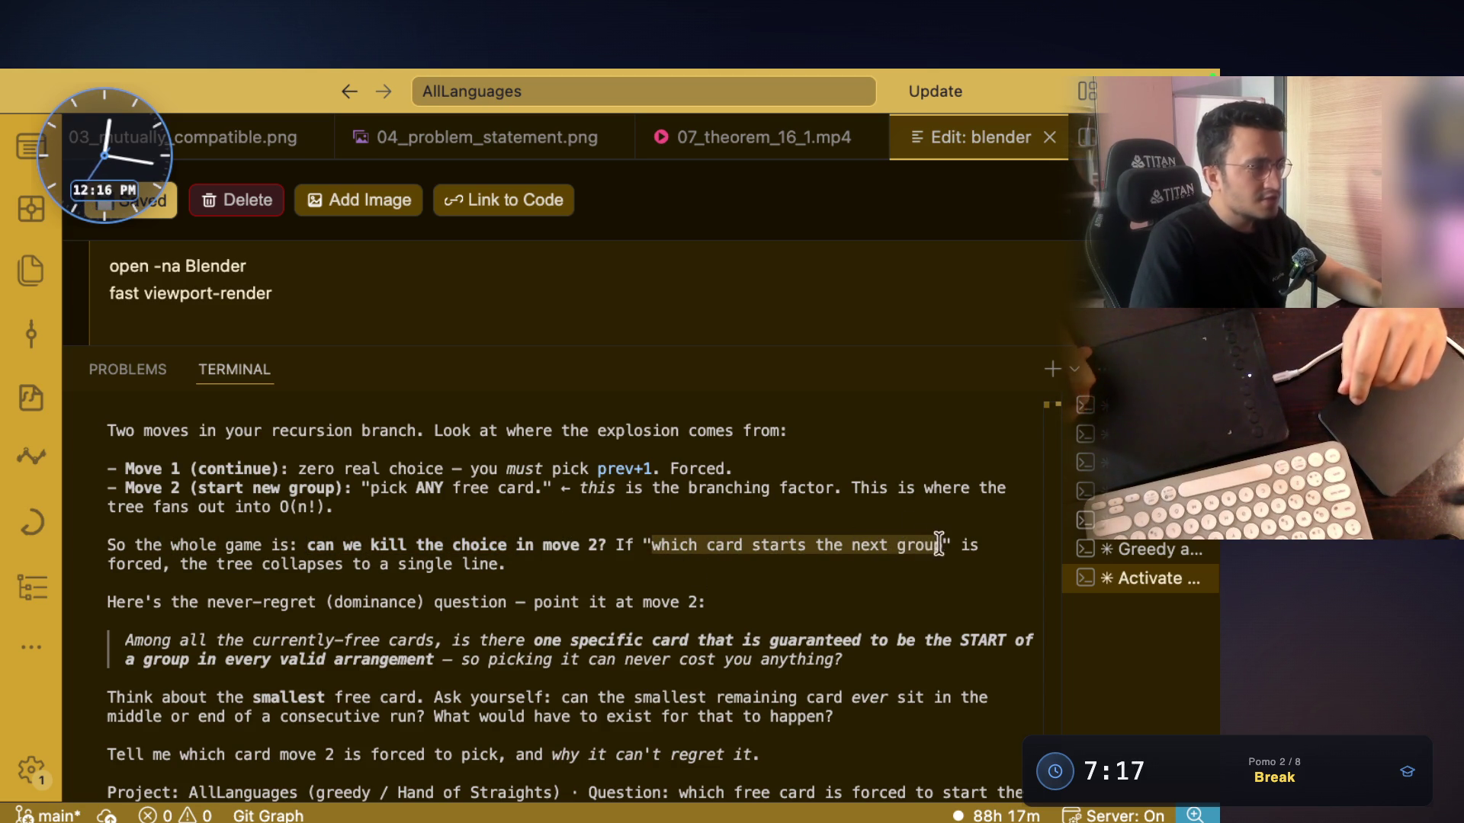
drag(940, 545, 942, 544)
mouse_move(175, 564)
mouse_down()
mouse_move(491, 563)
mouse_move(176, 562)
mouse_move(207, 602)
mouse_move(292, 600)
mouse_up()
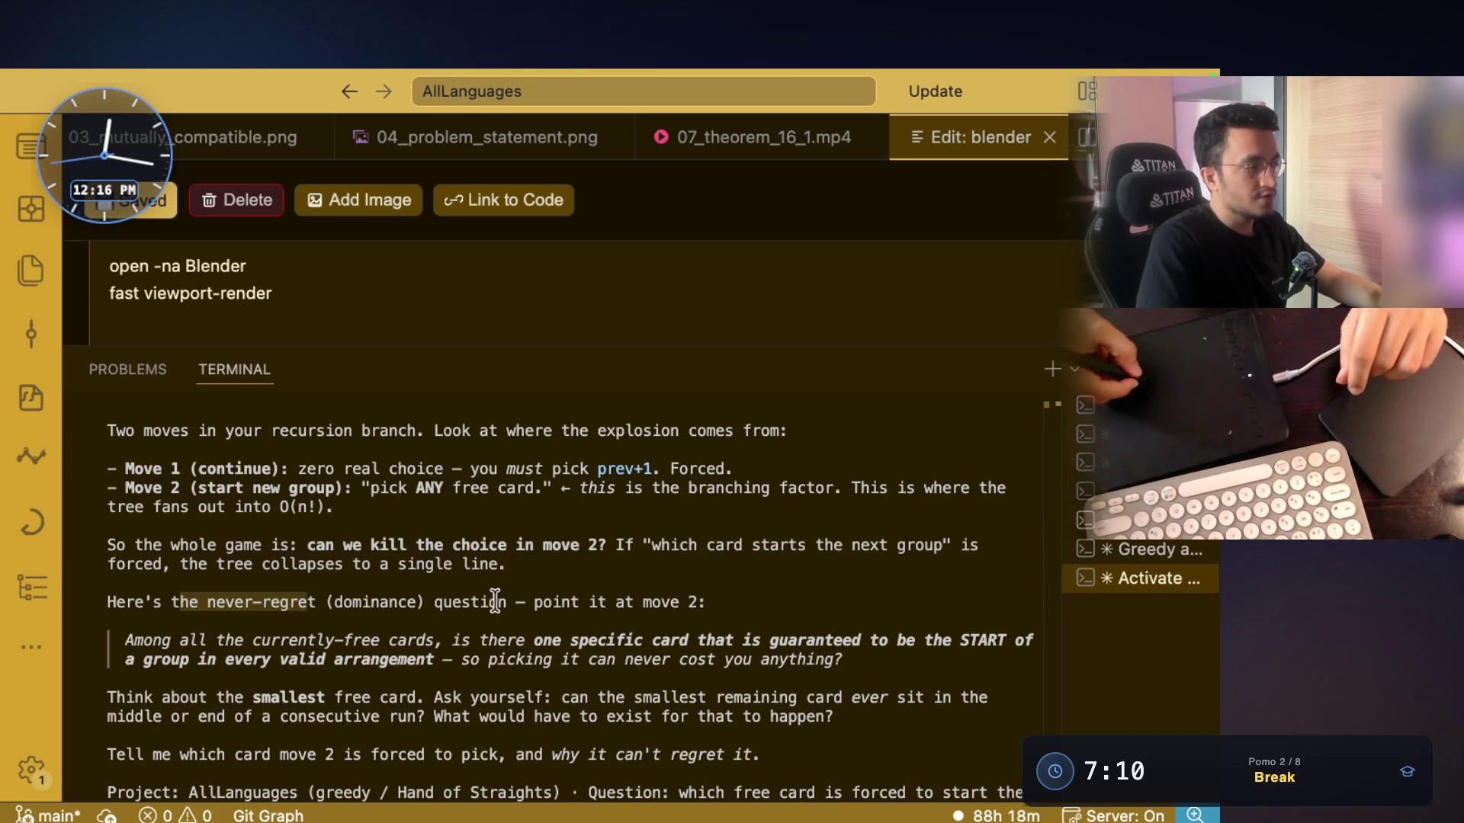
drag(537, 602, 713, 602)
Highlight the never-regret question and the every-valid-arrangement line, then bring up QuickRun's Java code
drag(121, 639, 1003, 641)
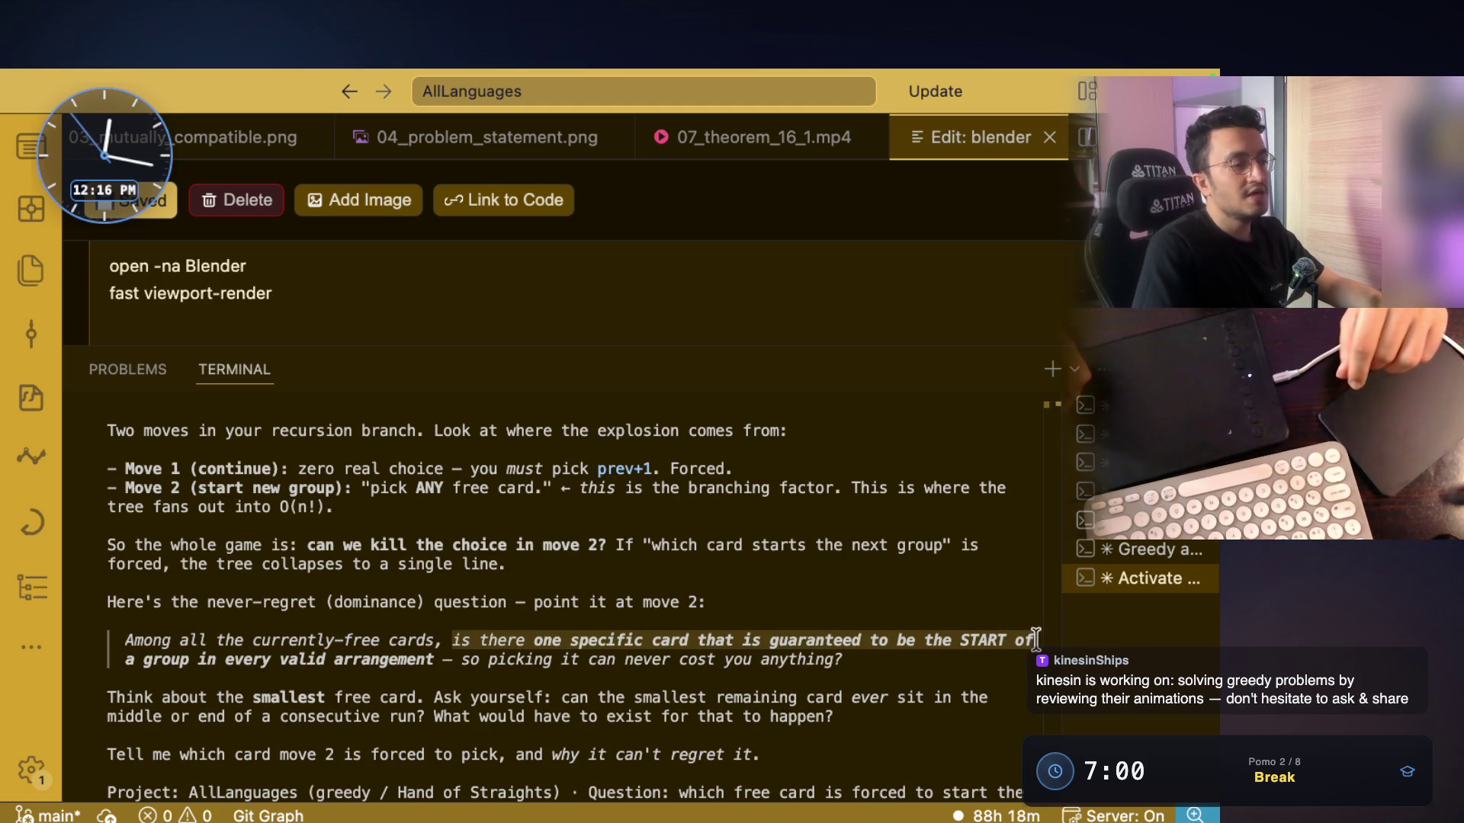
drag(126, 661, 432, 654)
scroll(576, 594, down, 2)
drag(583, 564, 700, 565)
drag(846, 564, 461, 561)
scroll(458, 533, down, 2)
scroll(450, 519, up, 2)
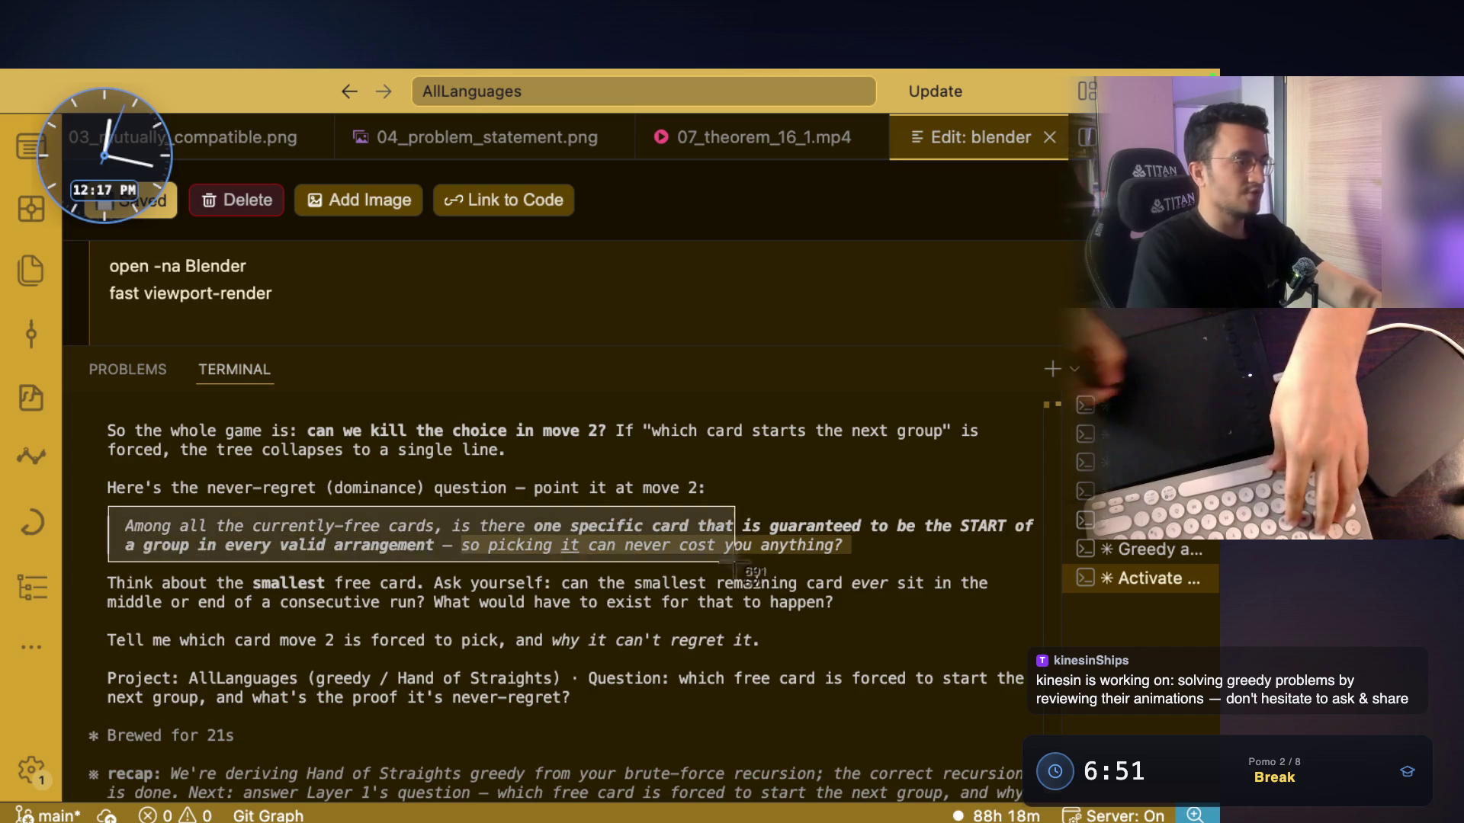
key(super+Tab)
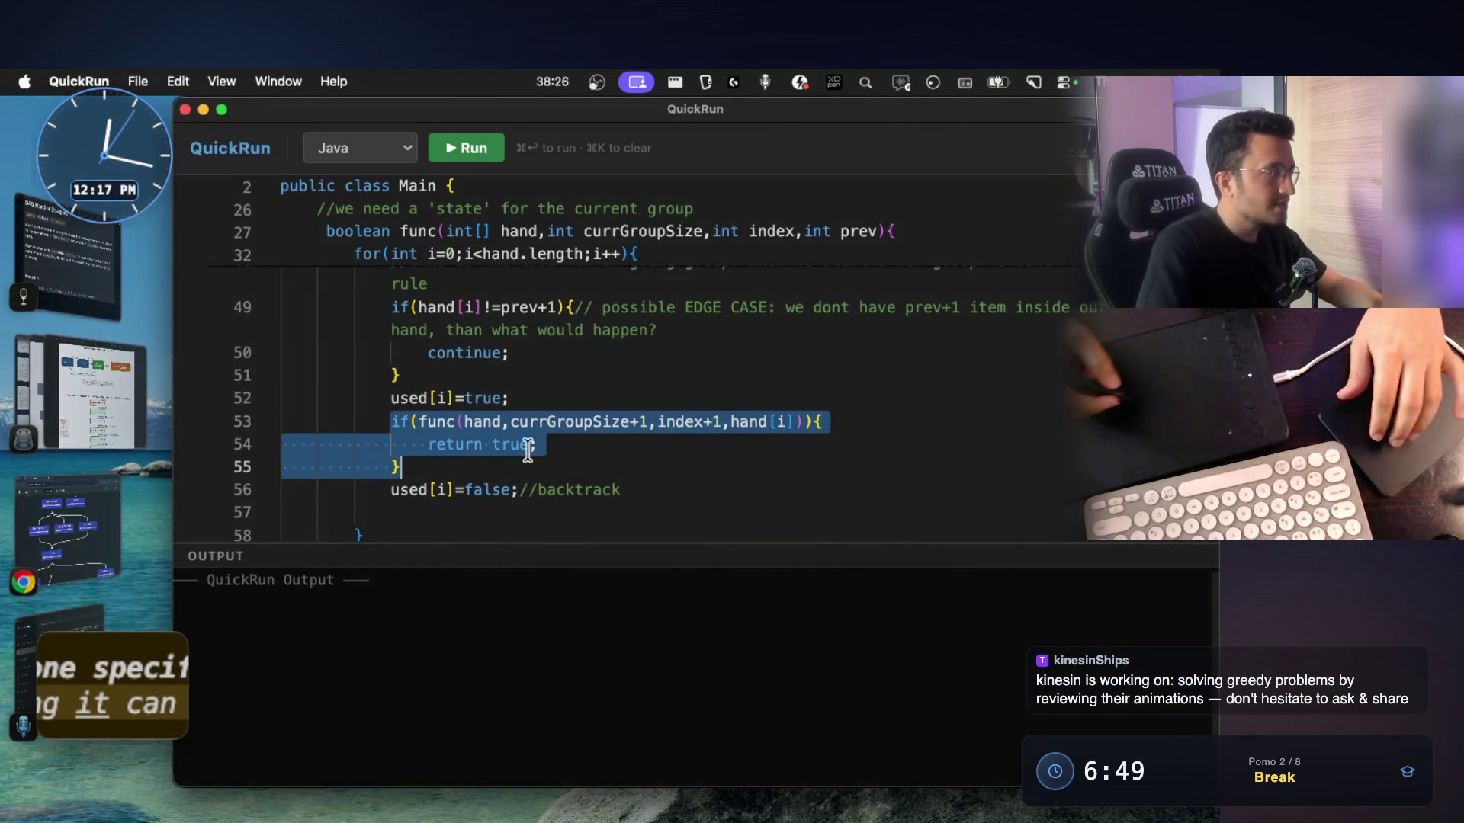
Area-screenshot the whole Hand of Straights whiteboard into the note as its third image, then return to QuickRun
key(super+Tab)
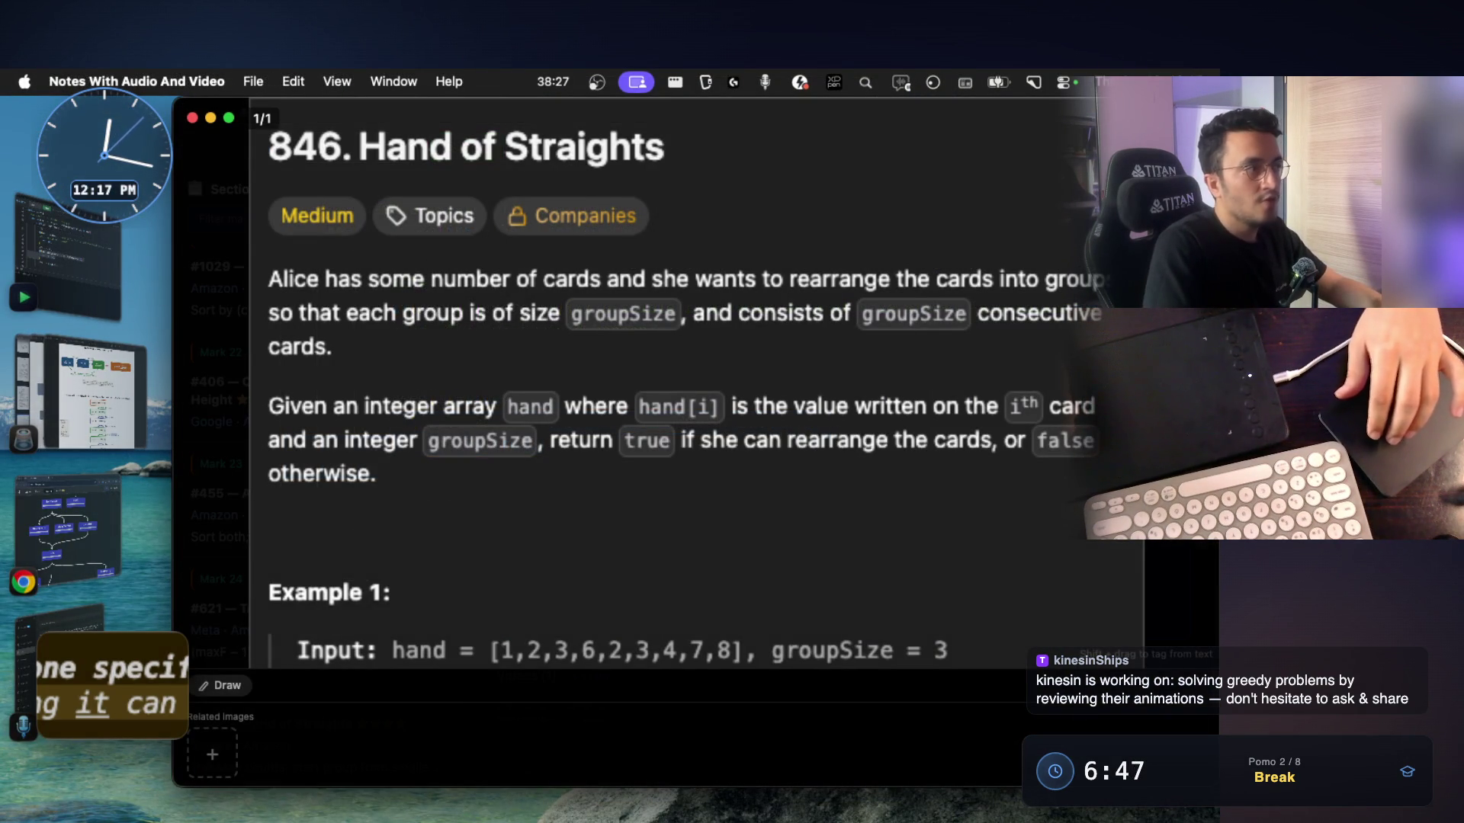
key(Escape)
click(712, 561)
scroll(623, 491, down, 10)
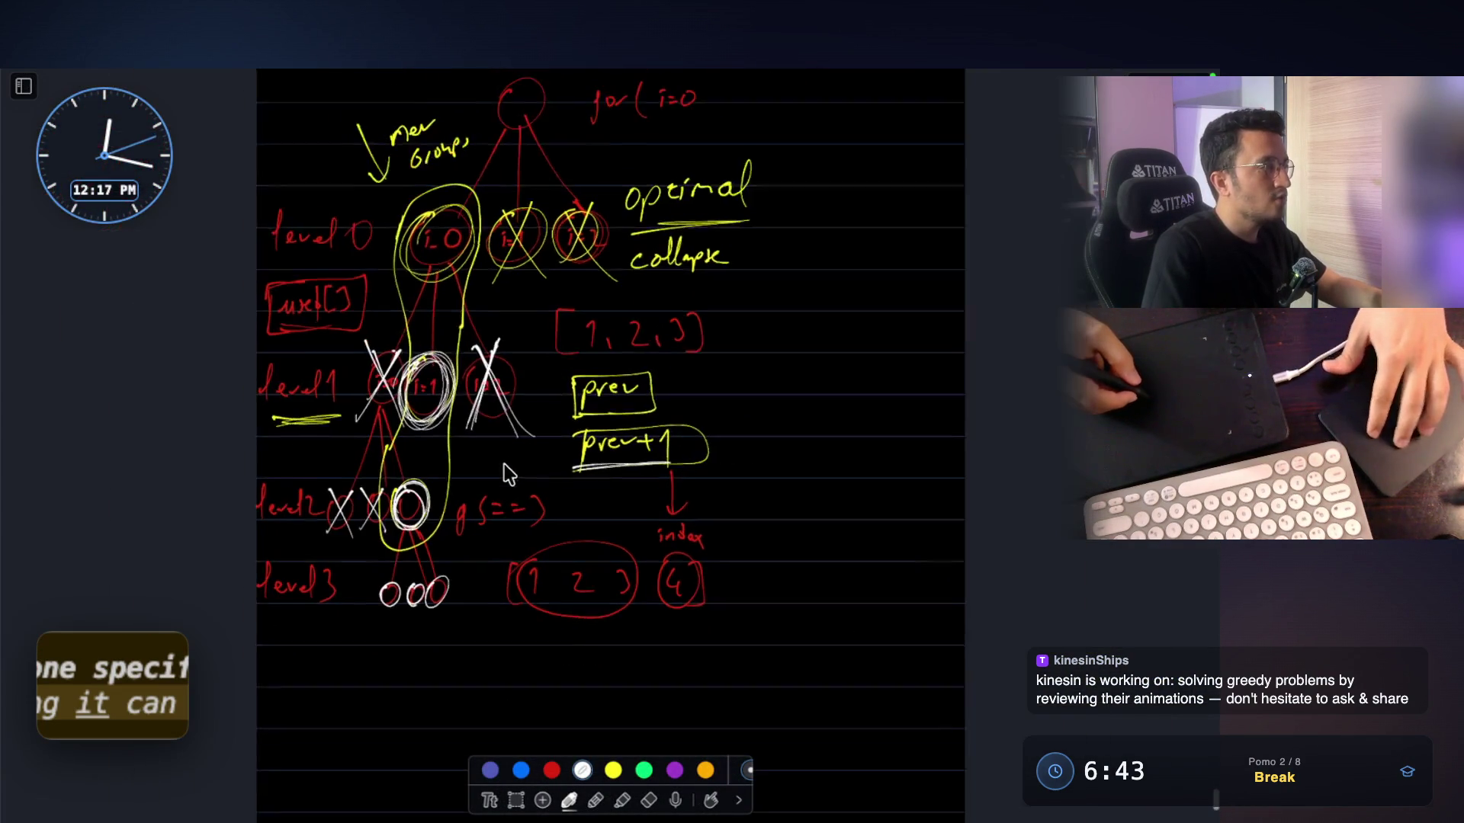
key(super+shift+4)
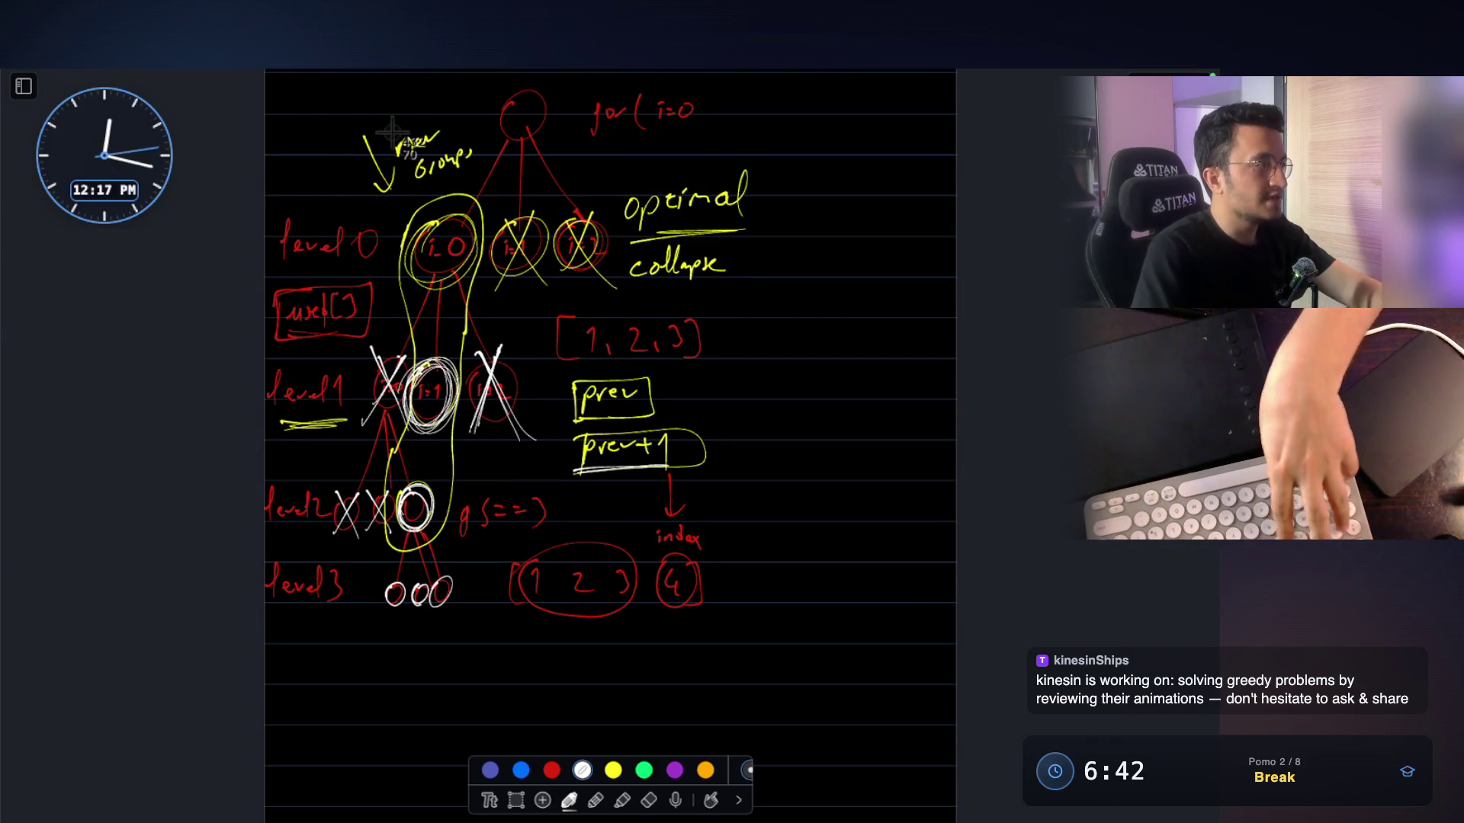
mouse_move(264, 72)
mouse_down()
mouse_move(556, 457)
mouse_move(796, 680)
mouse_up()
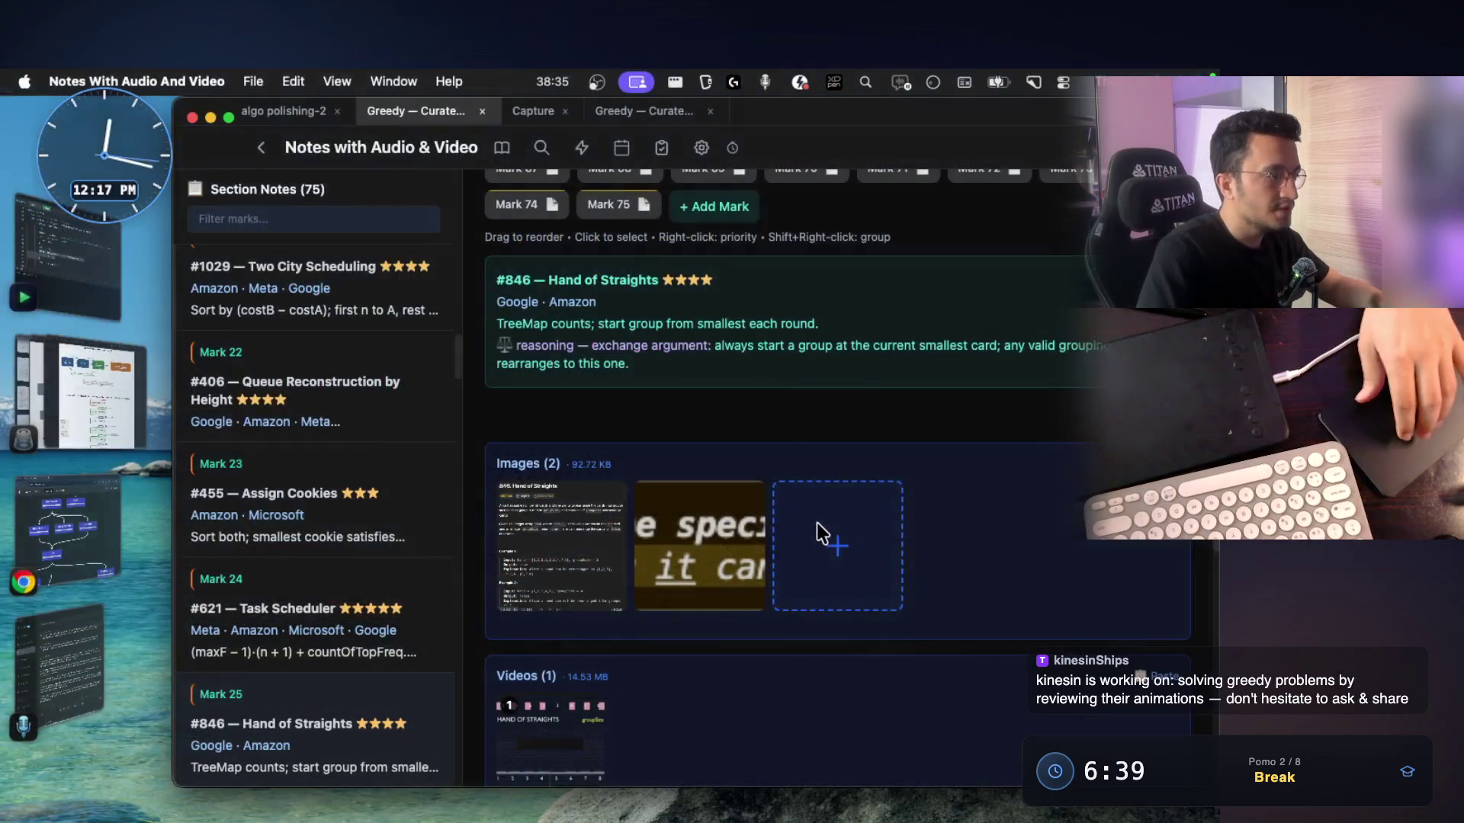
click(817, 523)
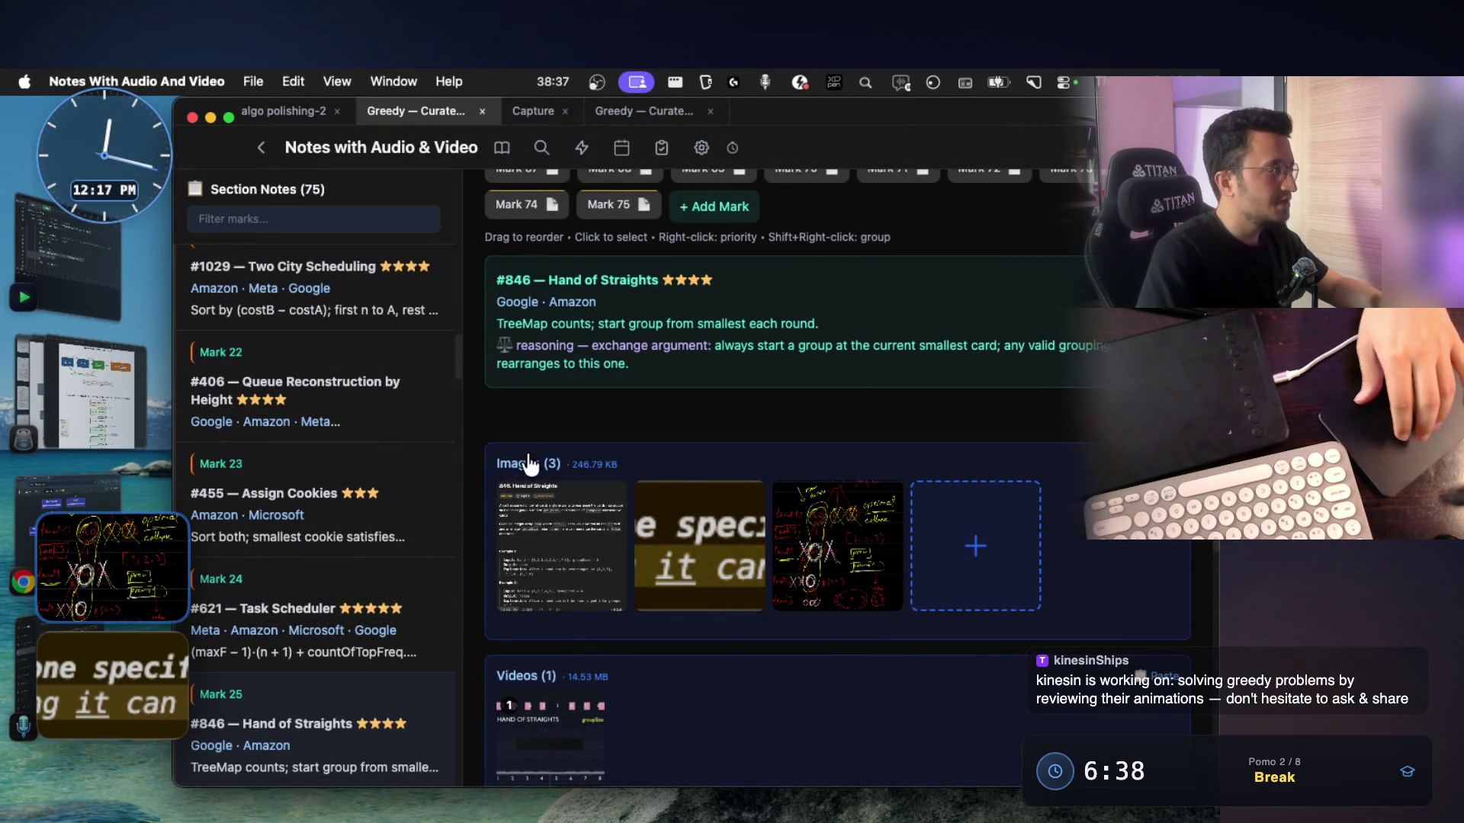
key(super+Tab)
scroll(558, 398, up, 5)
scroll(558, 398, up, 4)
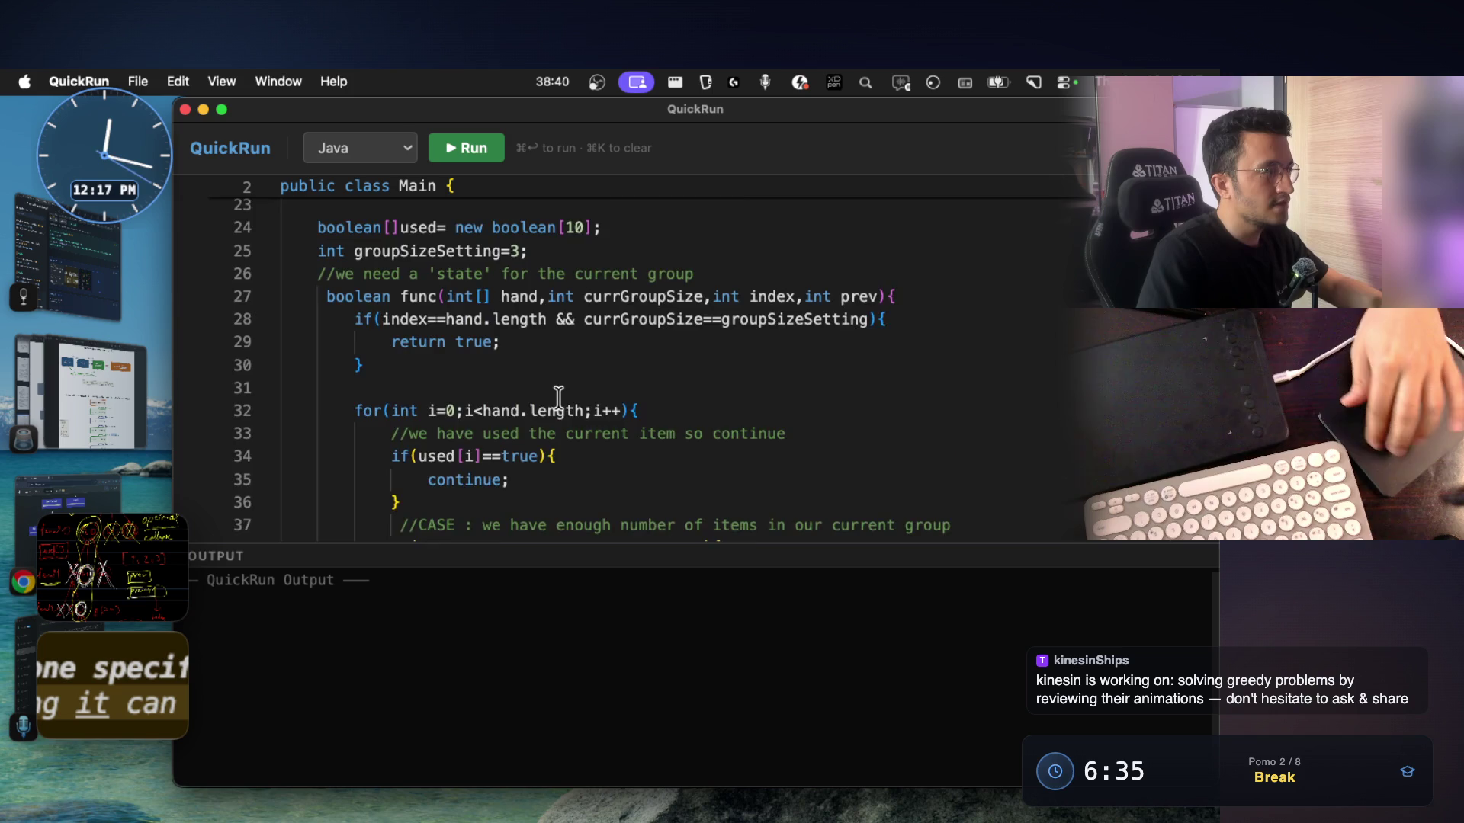
Take a CleanShot scrolling capture of the Java func code from the used array to the final return false
click(1034, 82)
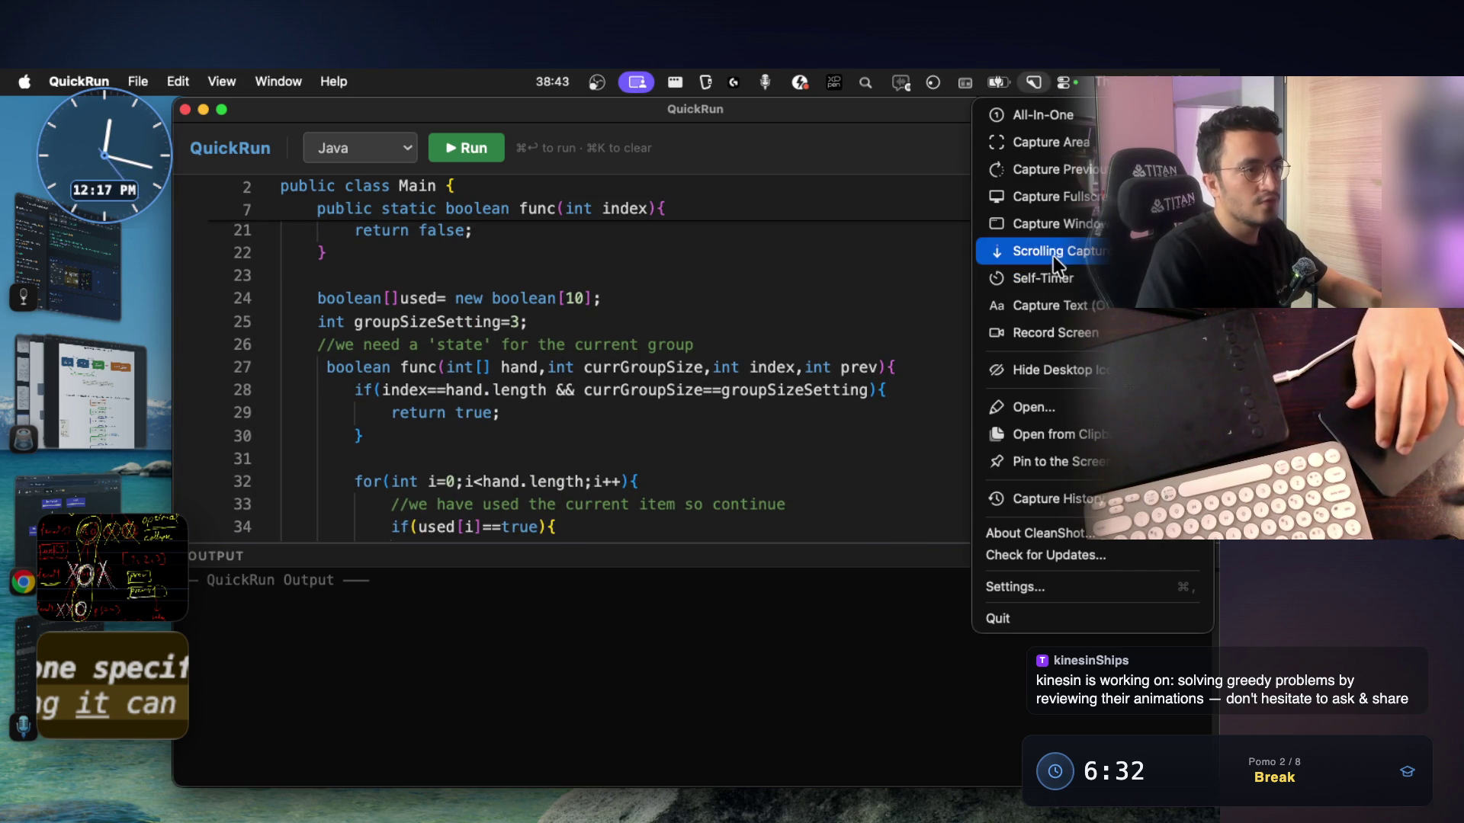
click(627, 251)
mouse_move(309, 279)
mouse_down()
mouse_move(1166, 606)
mouse_move(1056, 539)
mouse_up()
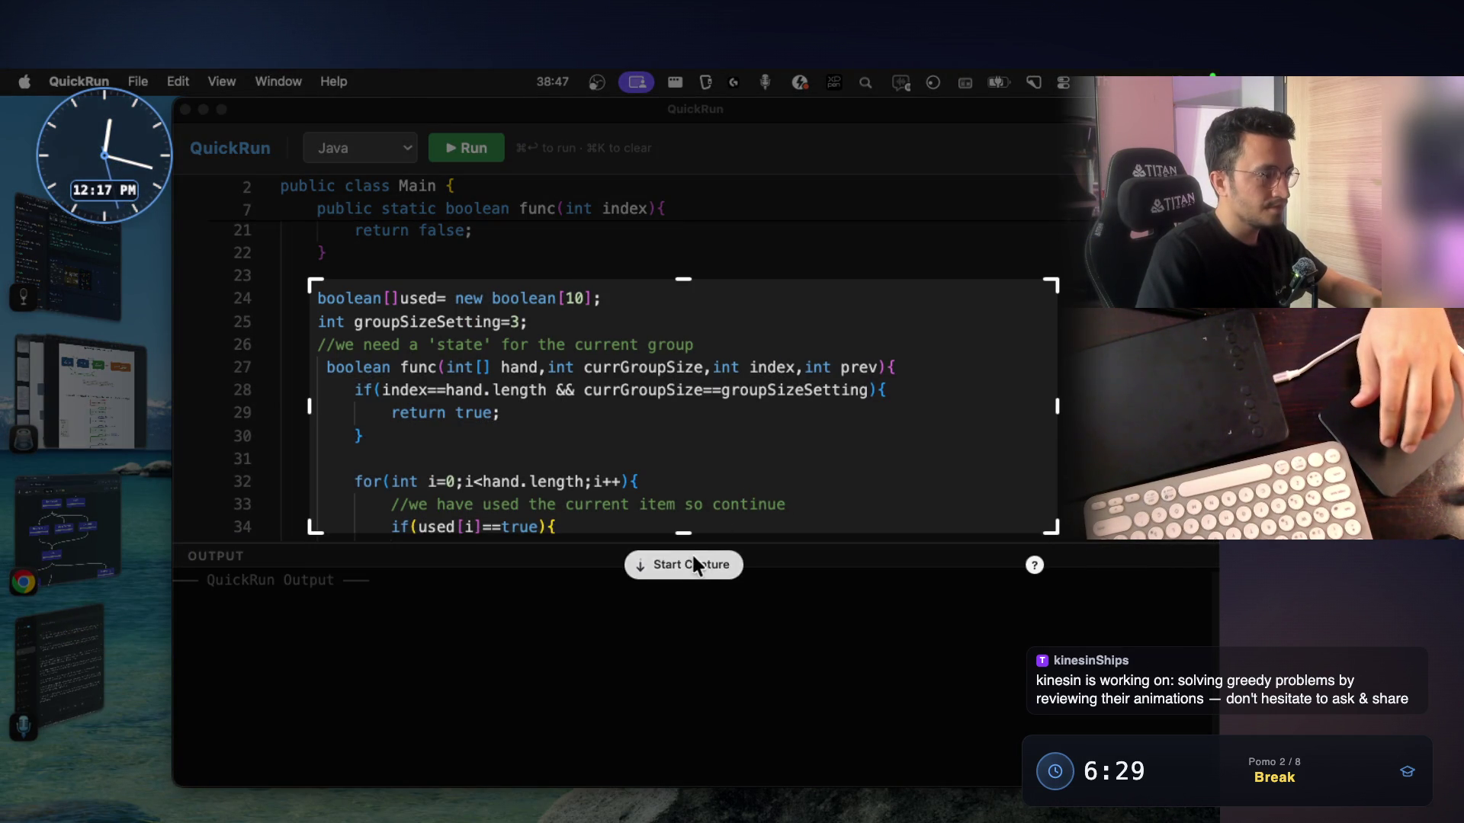
click(695, 566)
scroll(728, 443, down, 10)
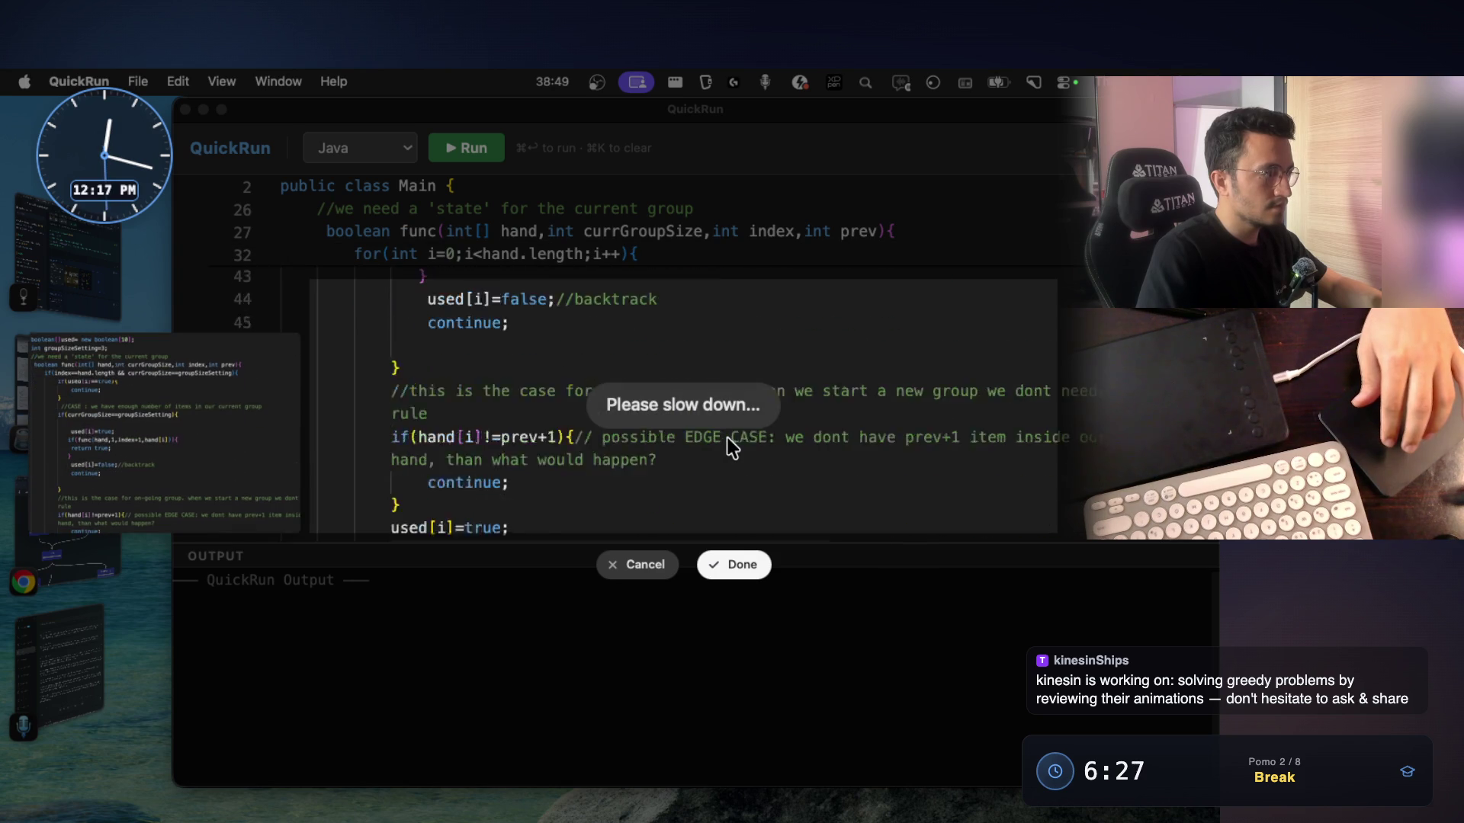
scroll(728, 442, down, 5)
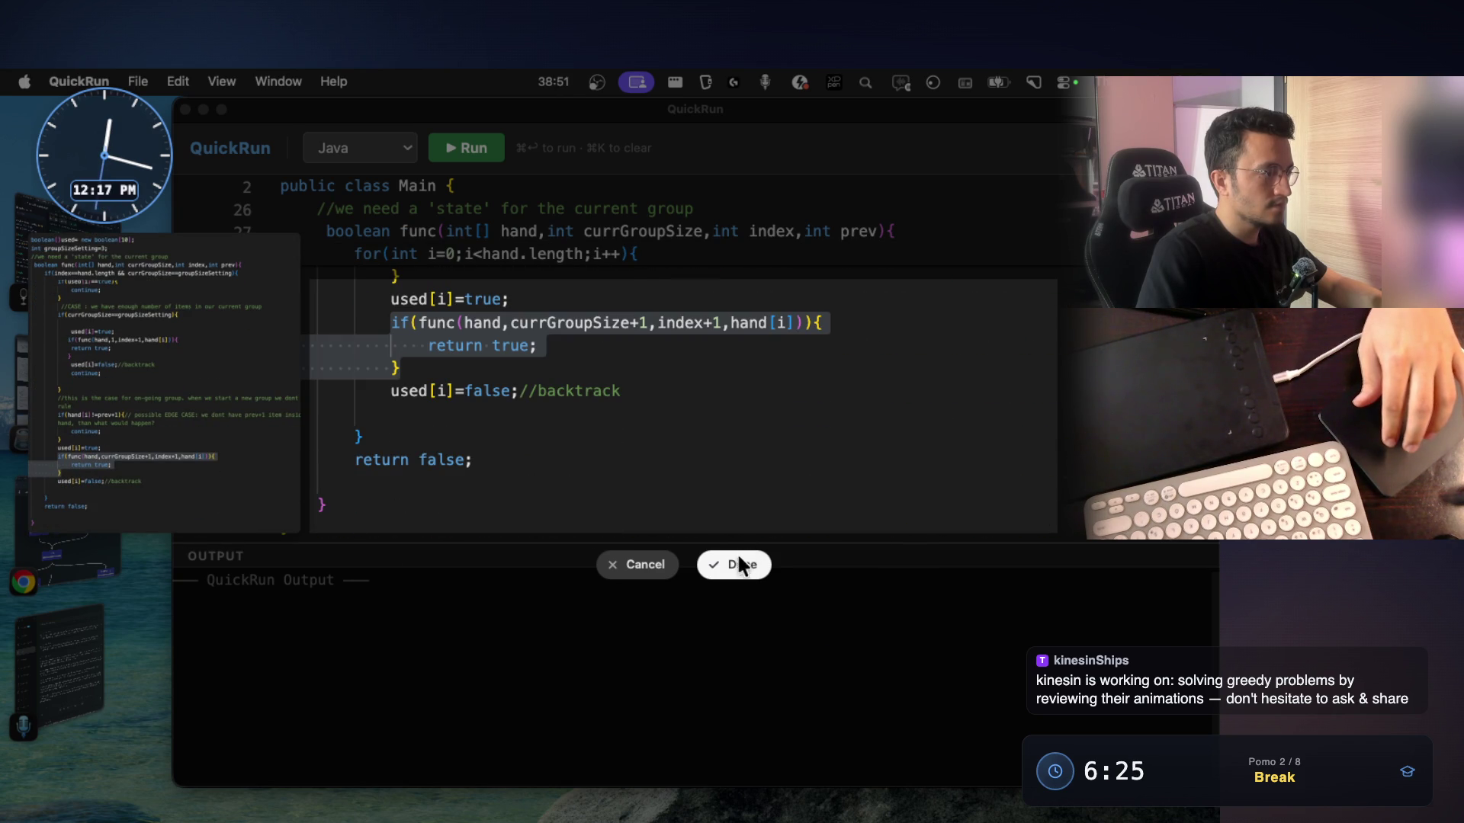
click(739, 566)
click(169, 328)
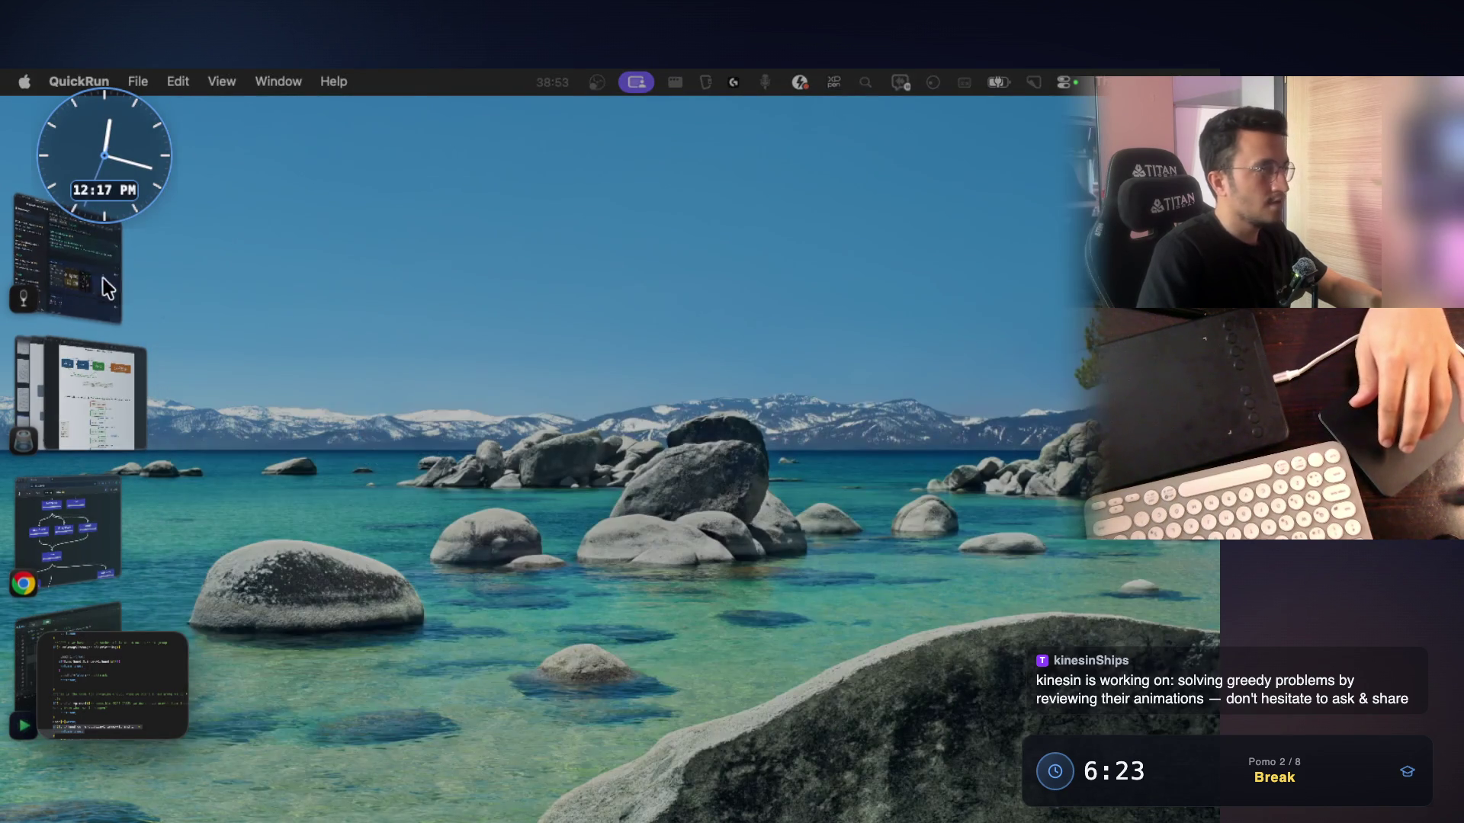
click(110, 281)
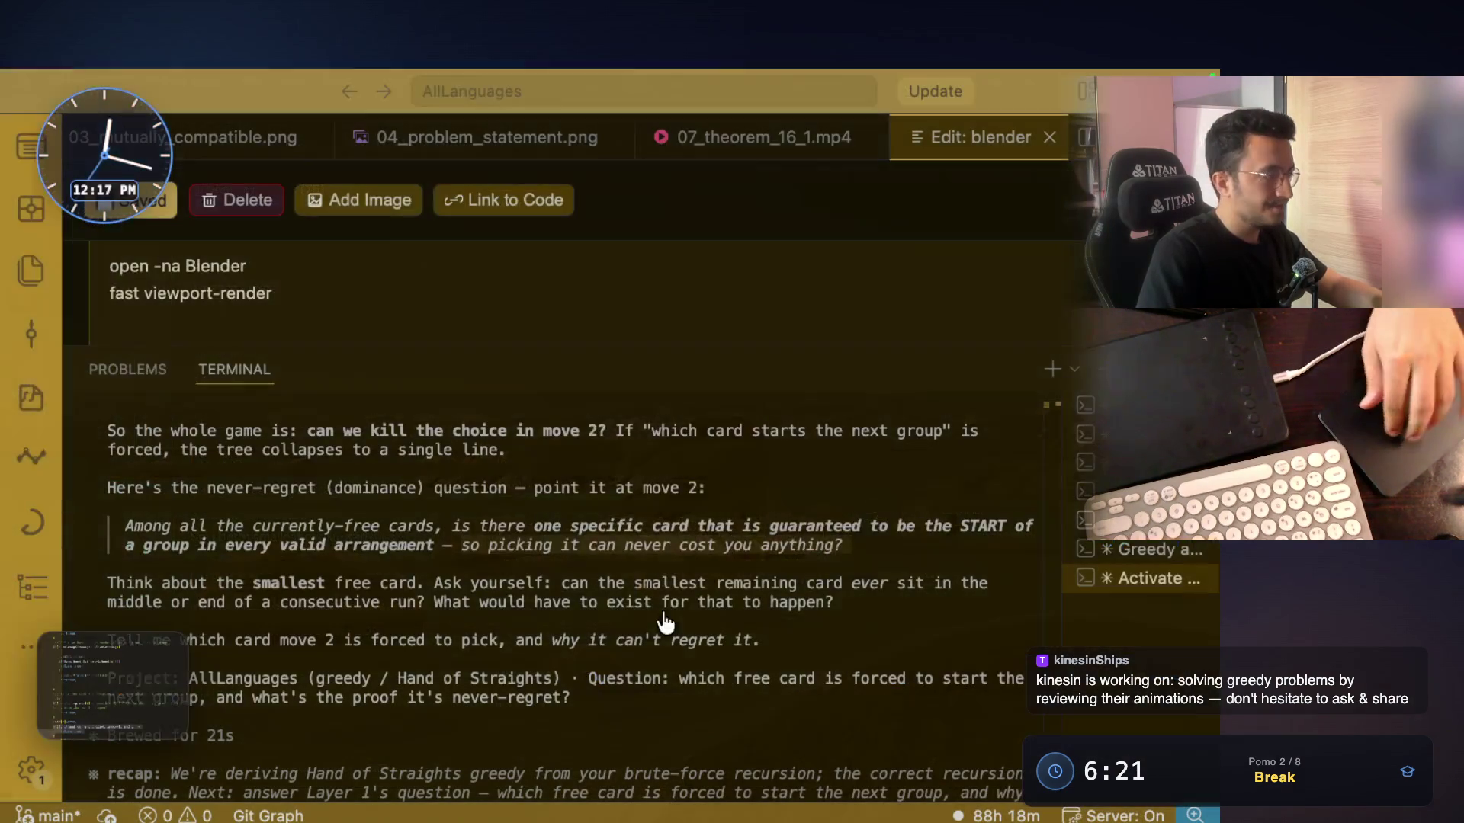
Screenshot the terminal reply asking which free card must start the next group, then go to the whiteboard
mouse_move(47, 648)
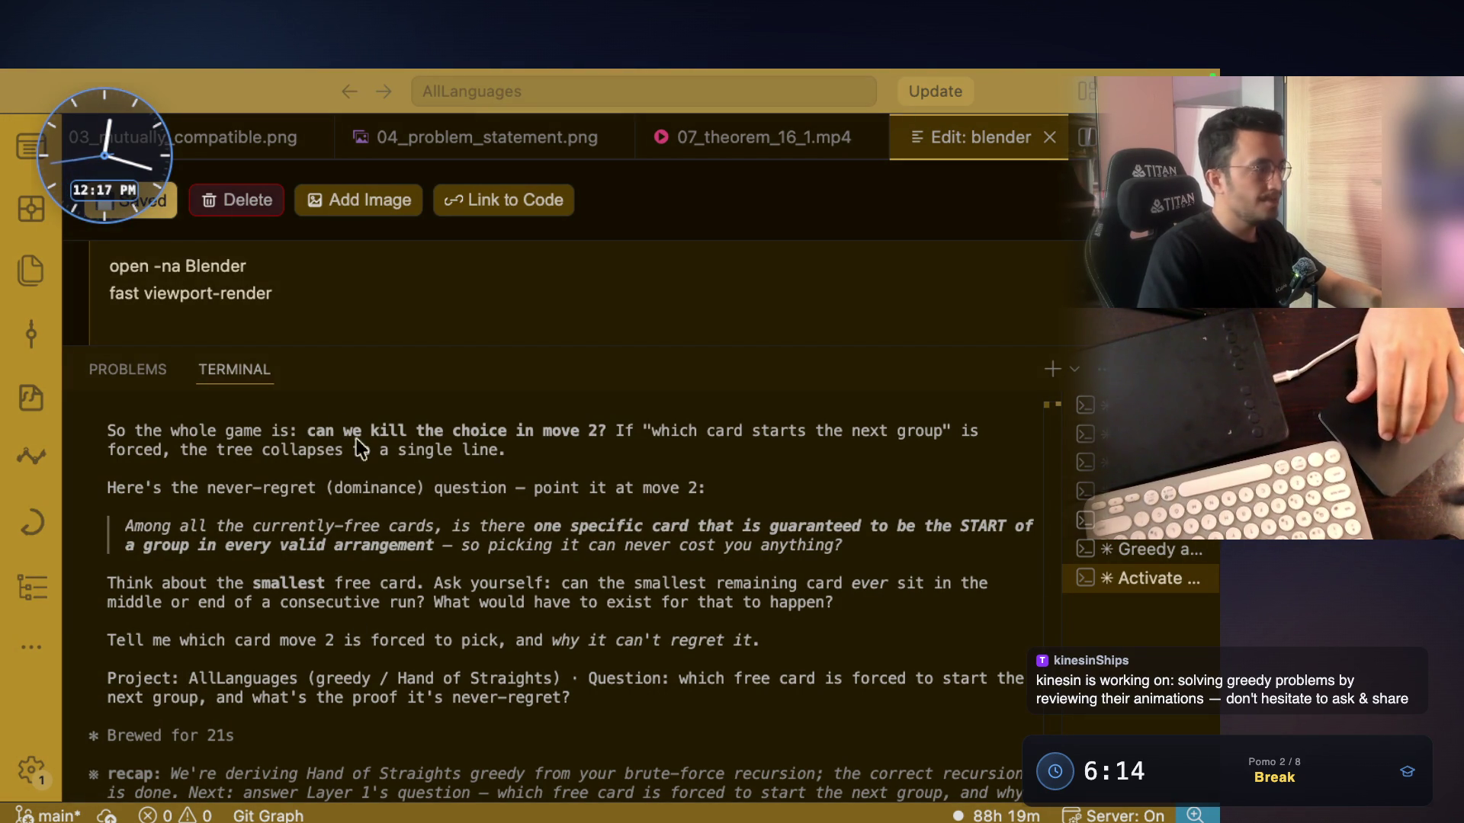
key(super+shift+3)
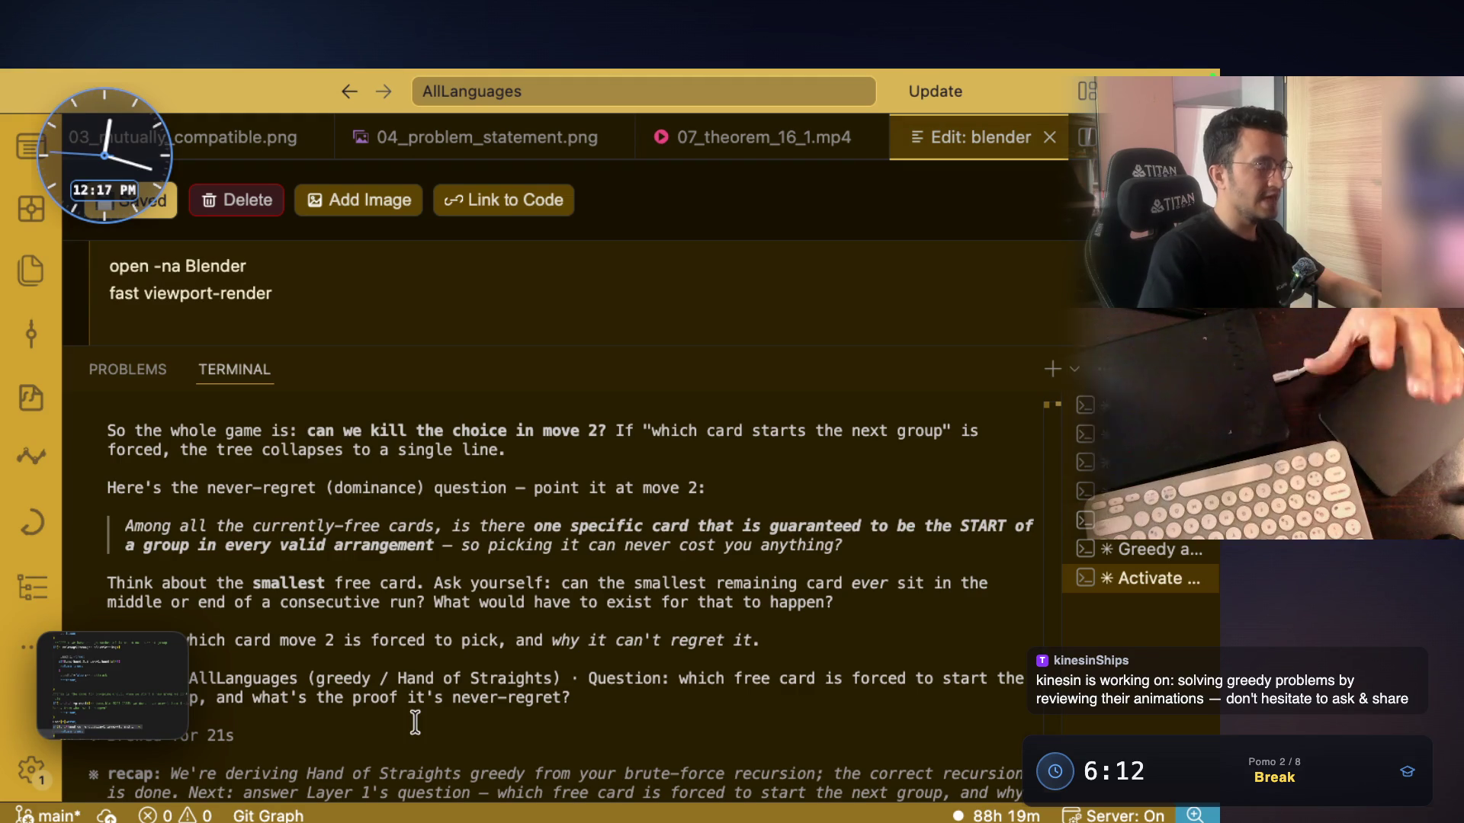
click(108, 665)
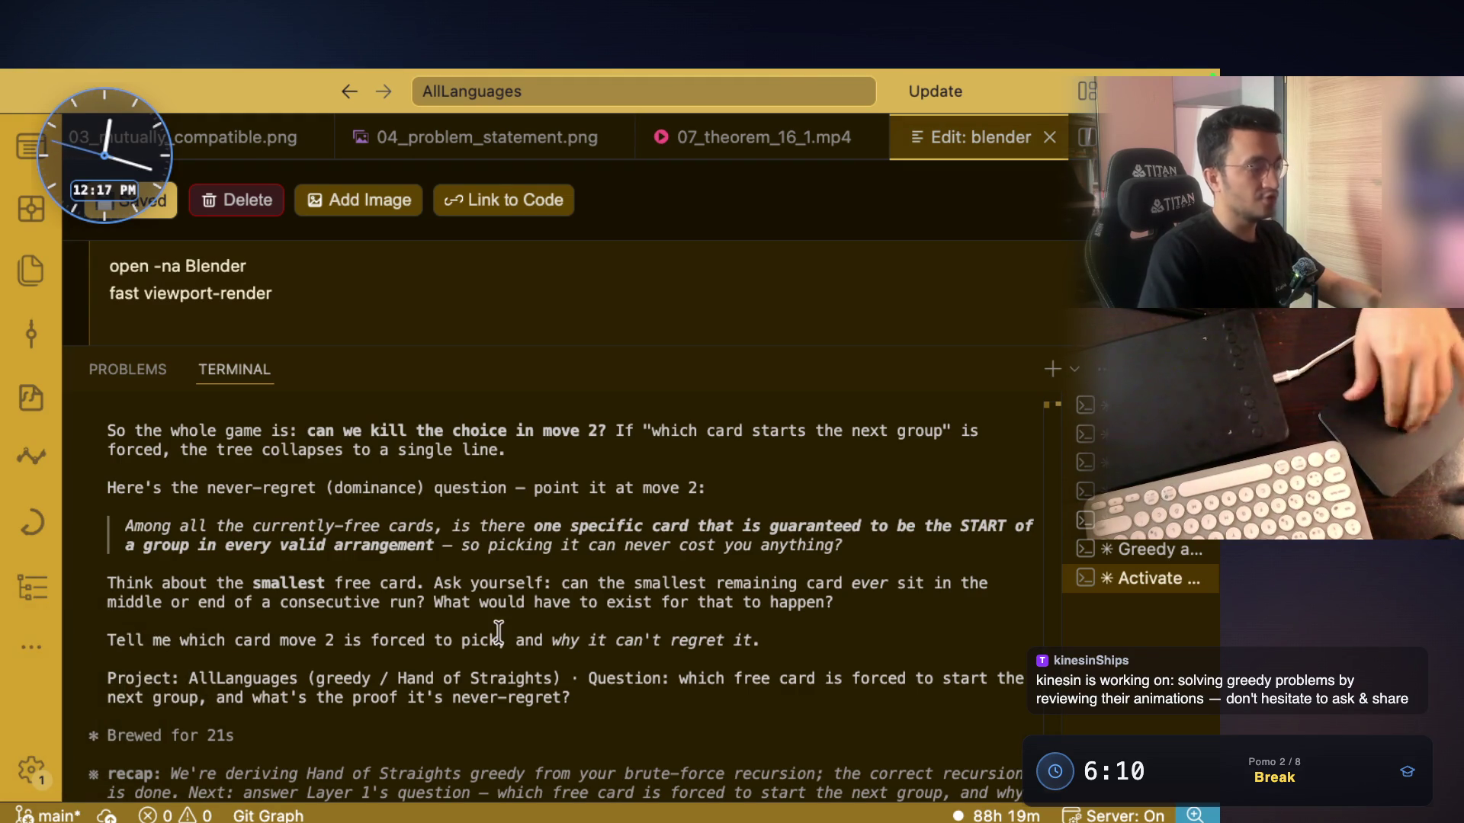
key(super+Tab)
key(super+Tab)
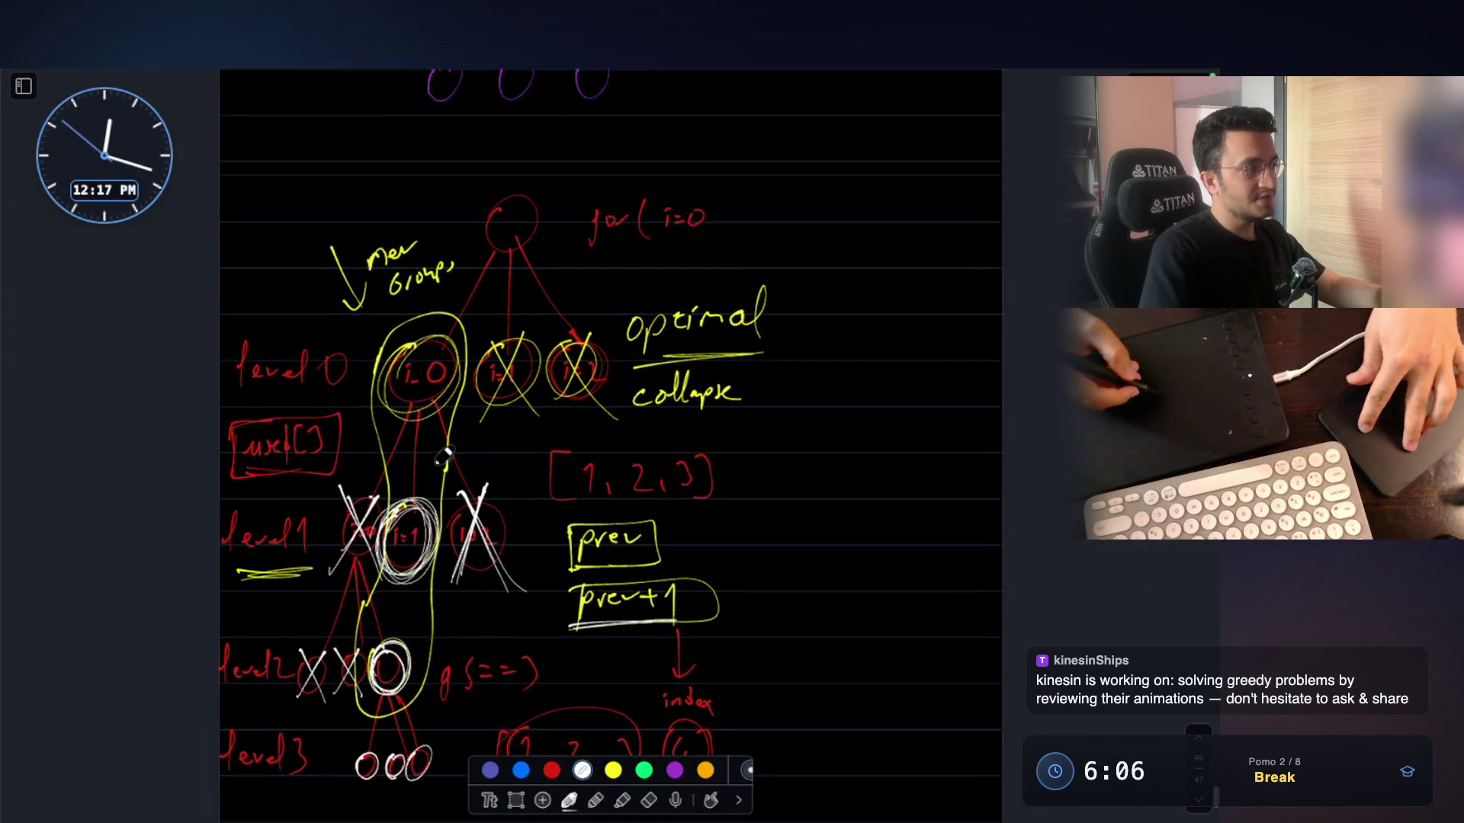
Zoom and pan the whiteboard around the prev+1 box and point a white arrow at it
scroll(426, 412, up, 1)
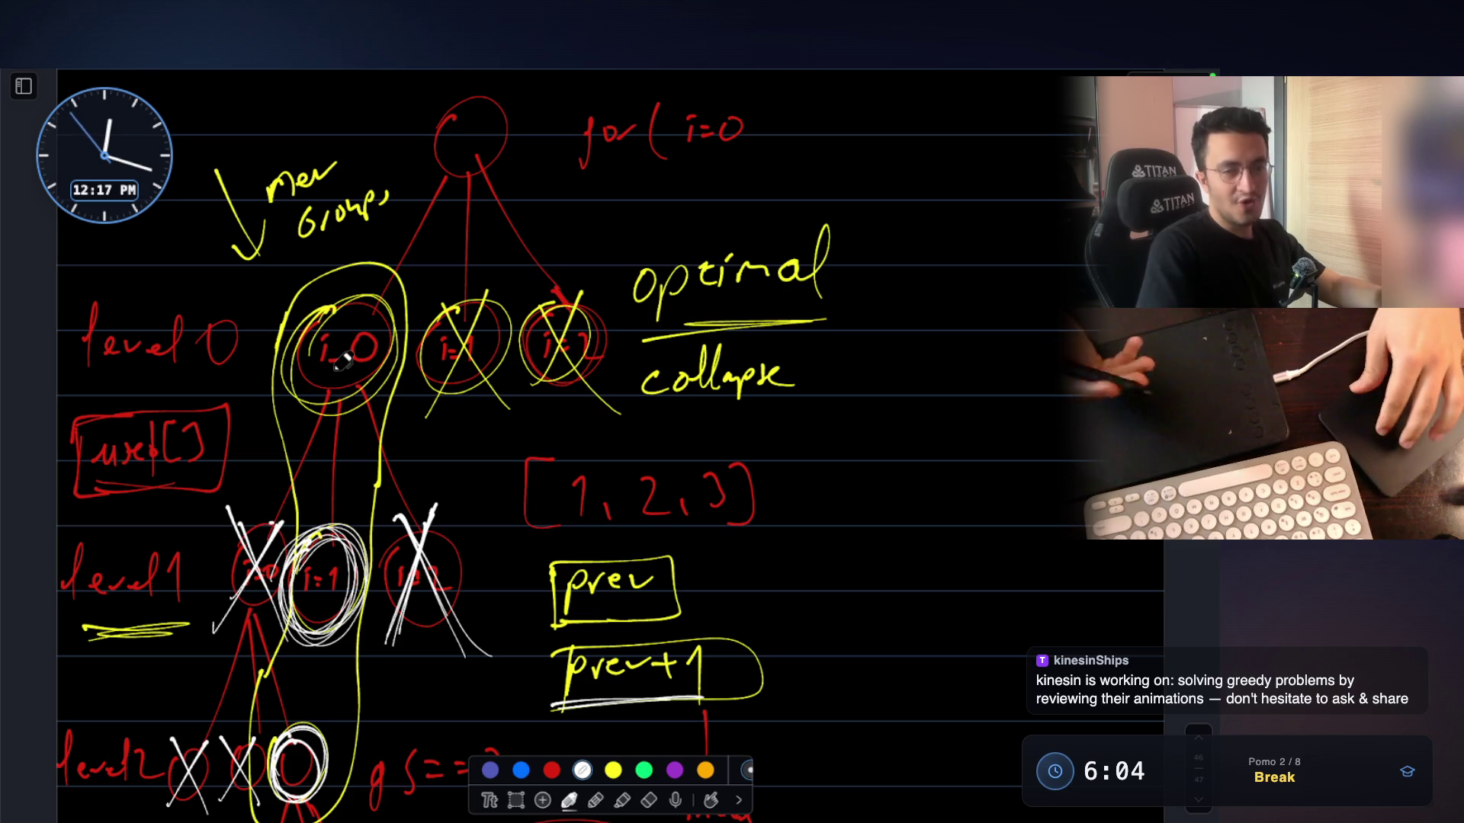
scroll(343, 359, up, 3)
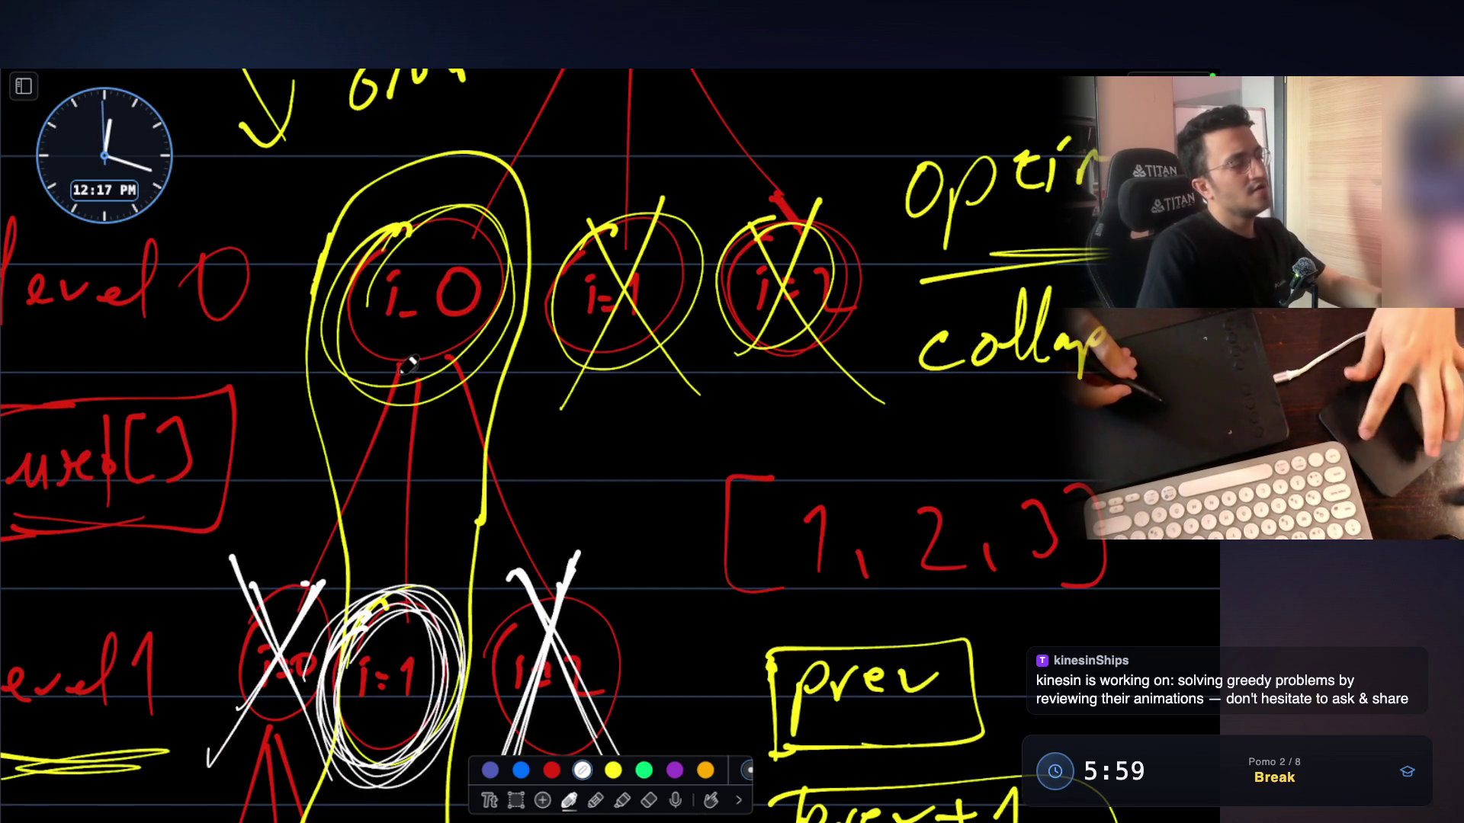
scroll(404, 370, down, 5)
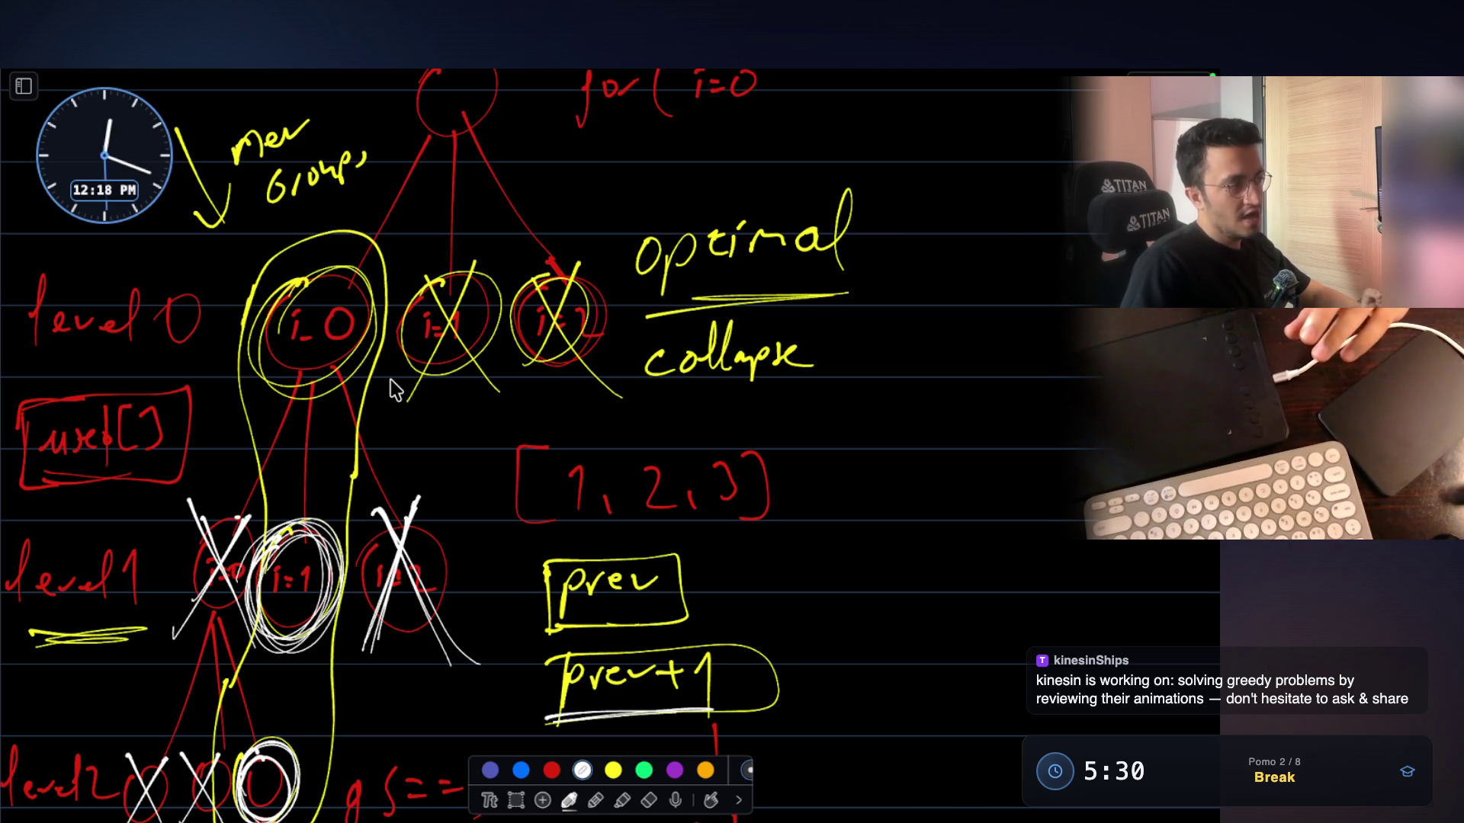
scroll(394, 389, down, 3)
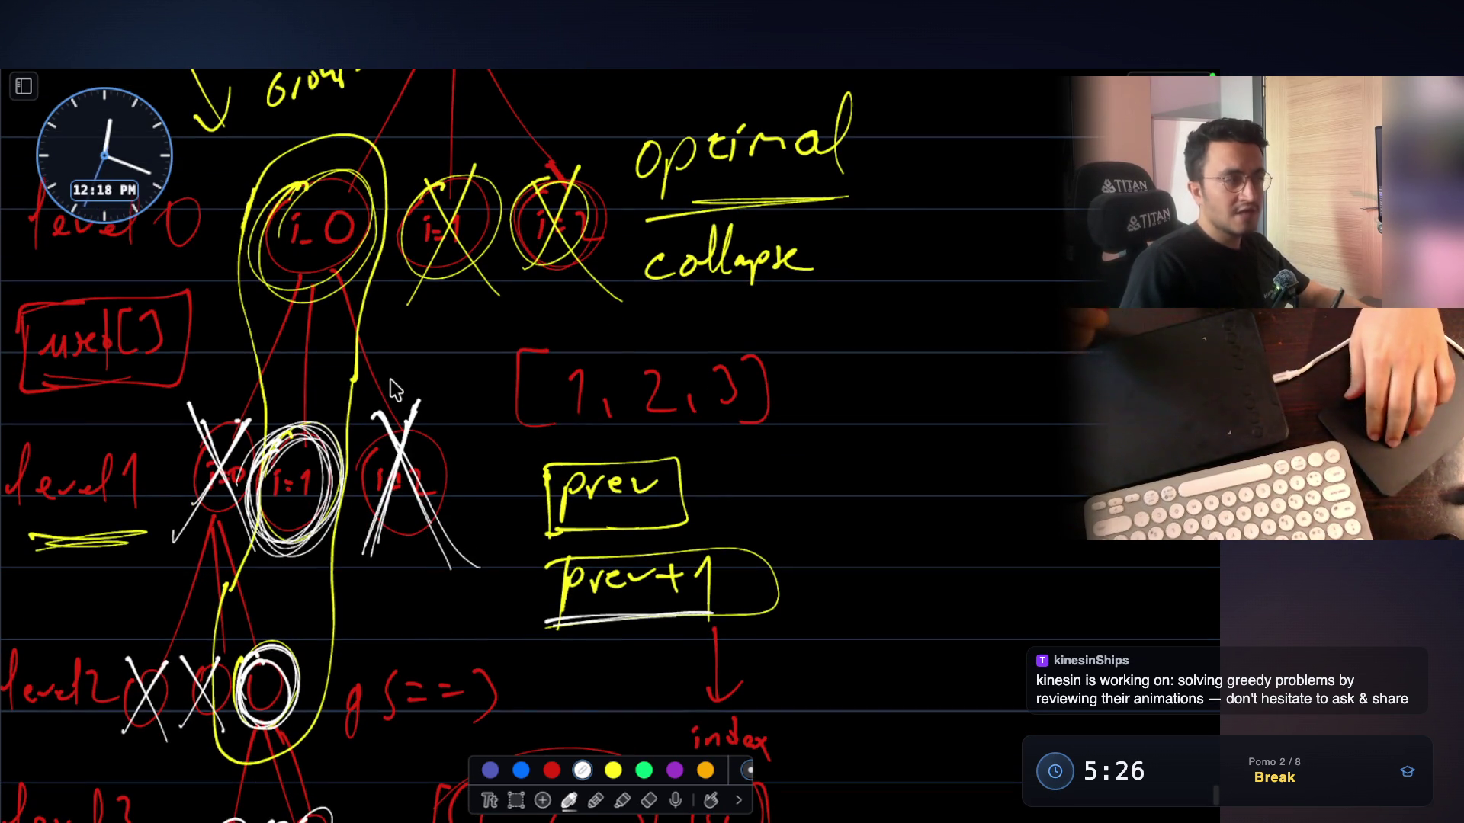
scroll(390, 382, up, 3)
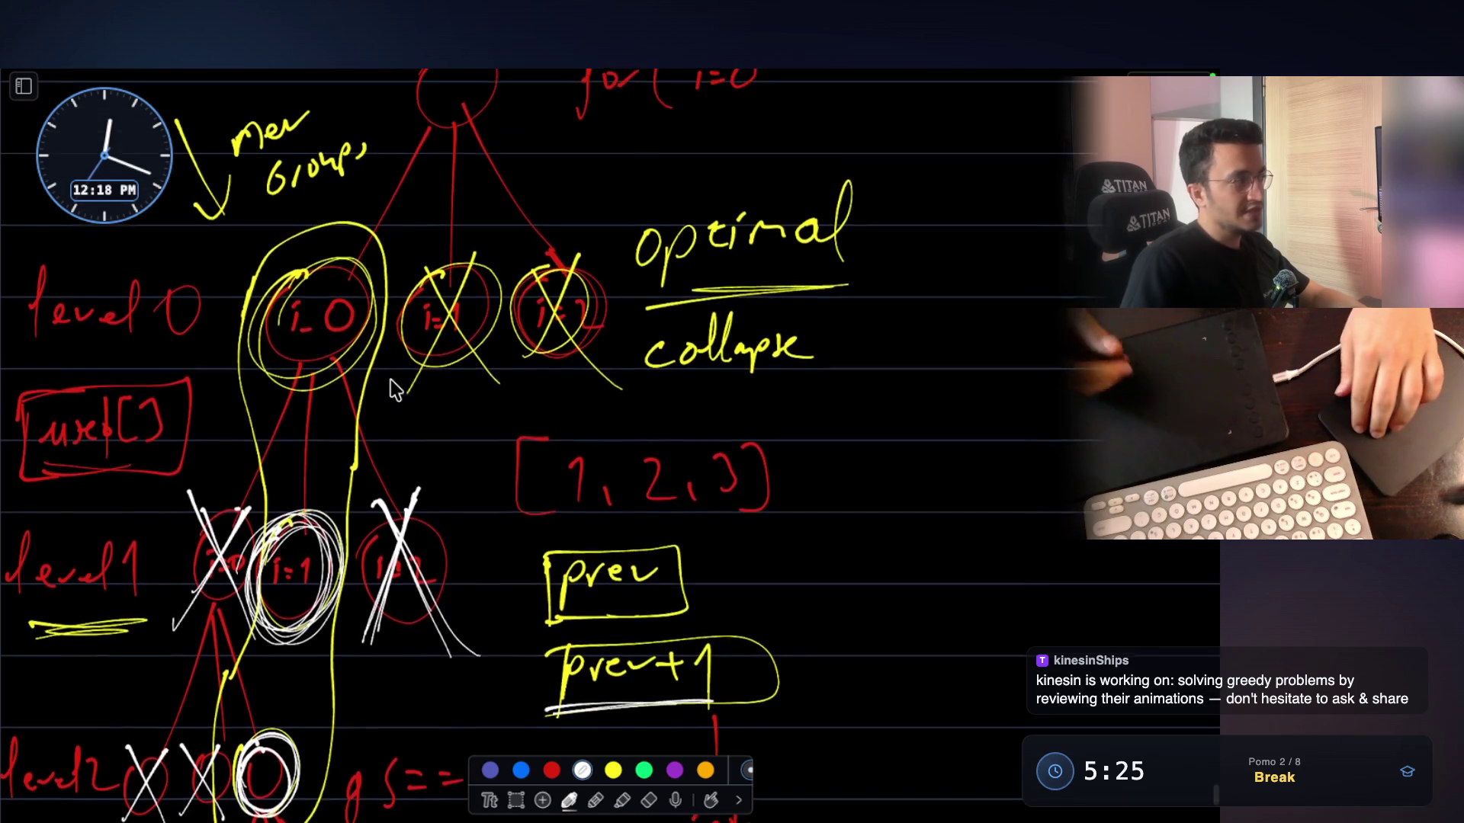
scroll(363, 381, up, 1)
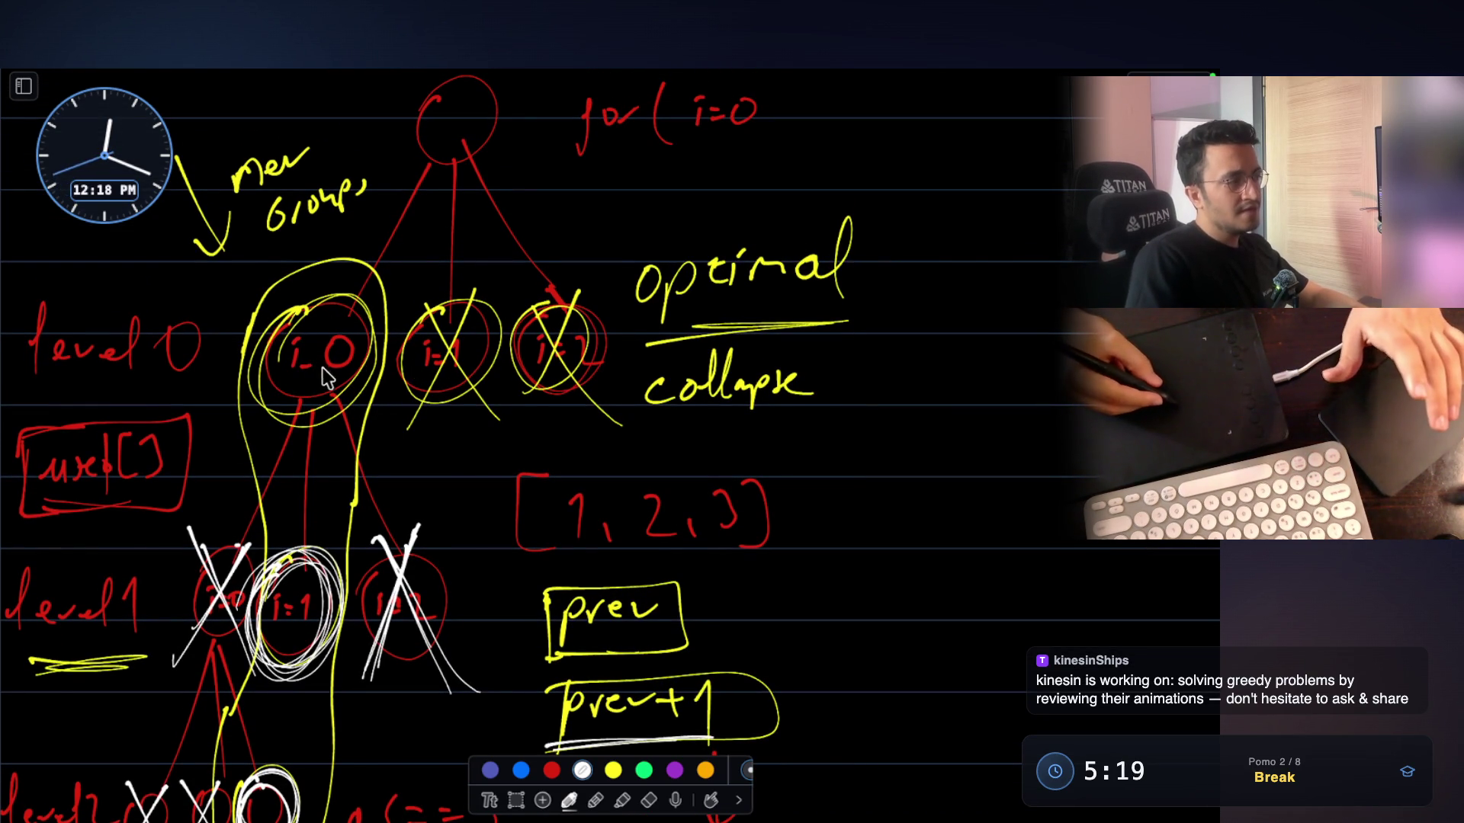
scroll(379, 372, down, 4)
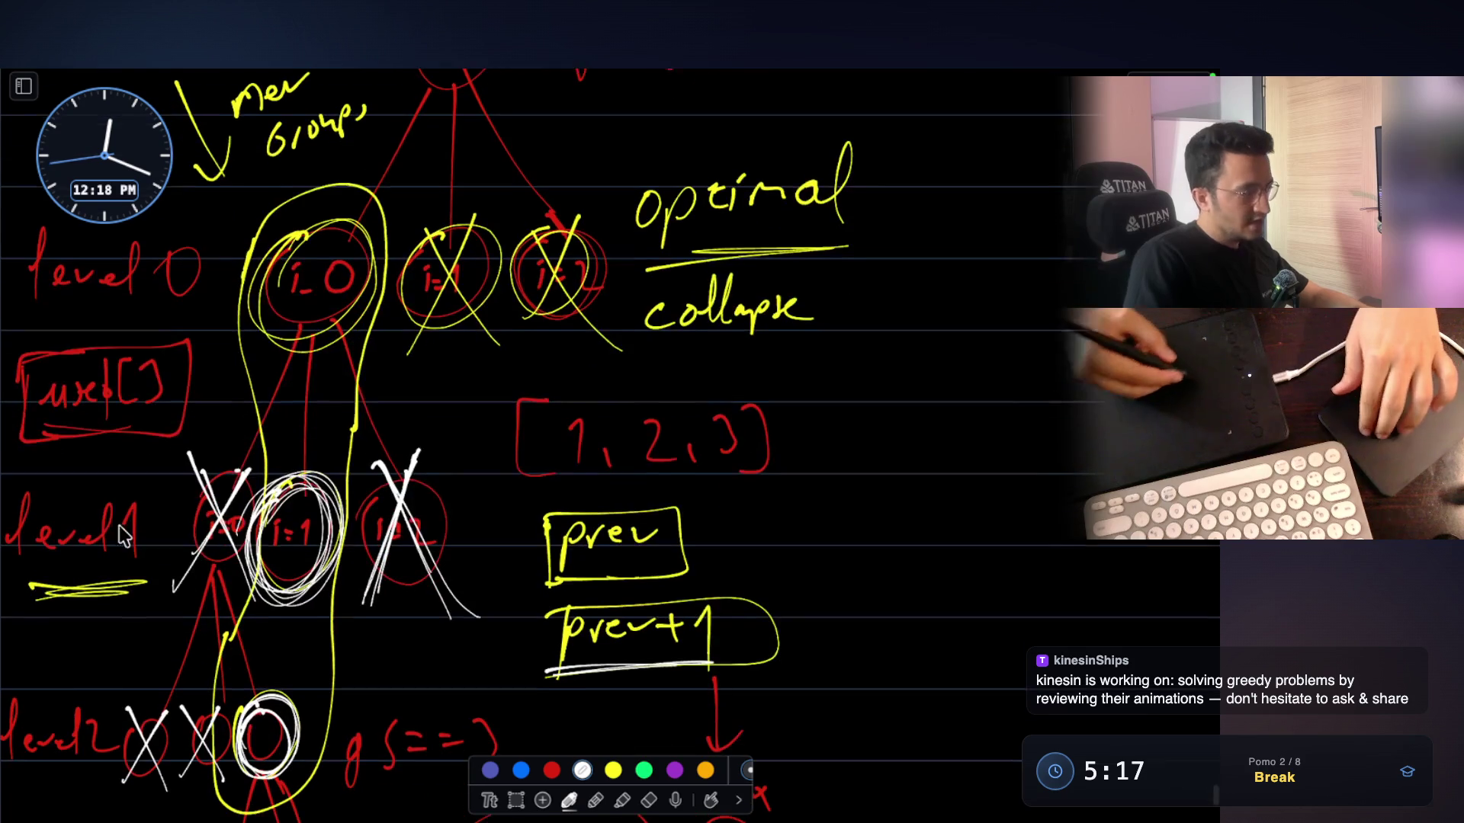
scroll(785, 503, down, 4)
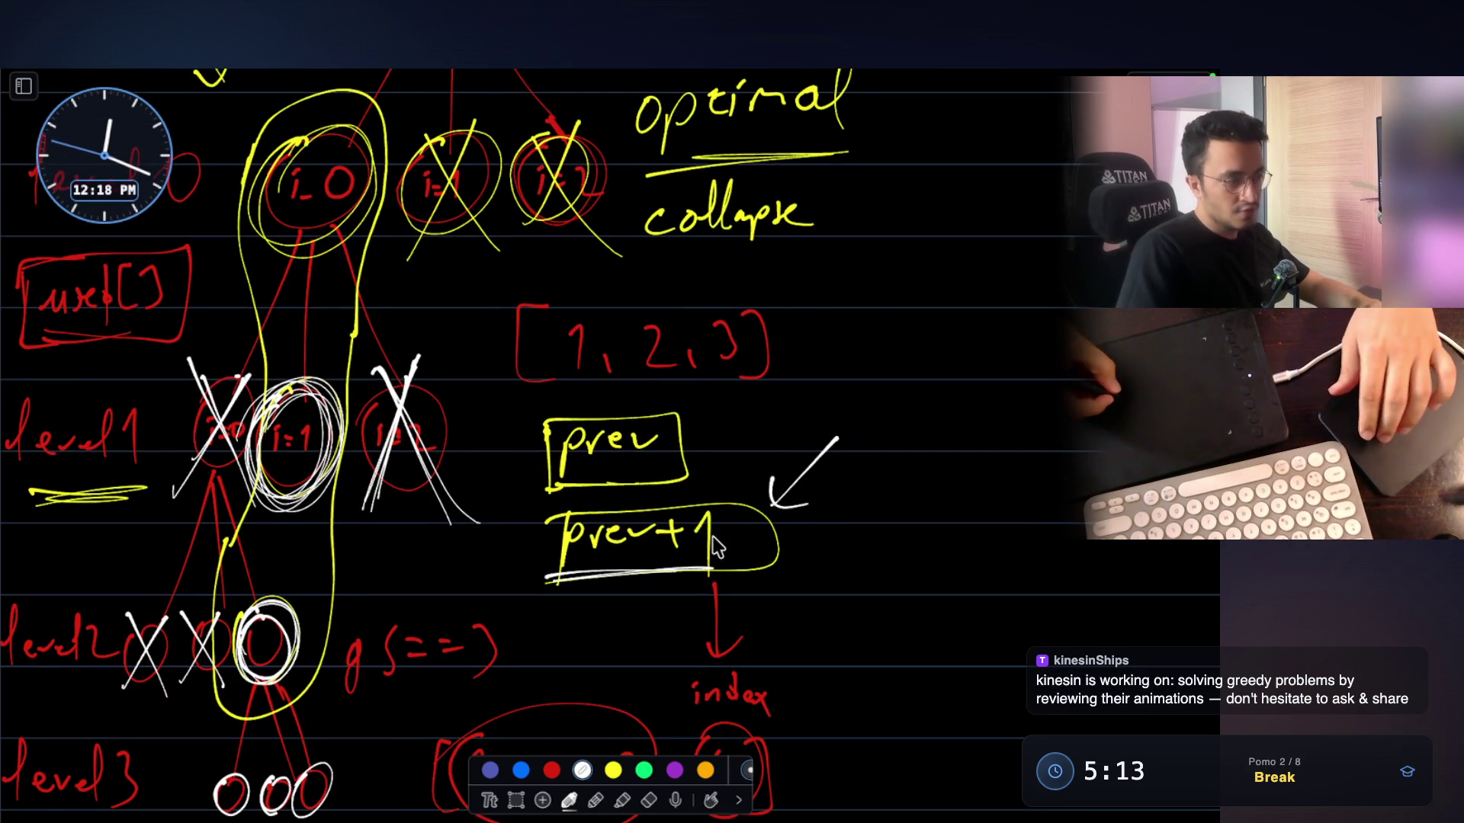
Write 'collapse' in white beside the prev+1 arrow, underline it, and return to the code editor
mouse_move(826, 538)
mouse_down()
mouse_move(890, 497)
mouse_move(896, 547)
mouse_up()
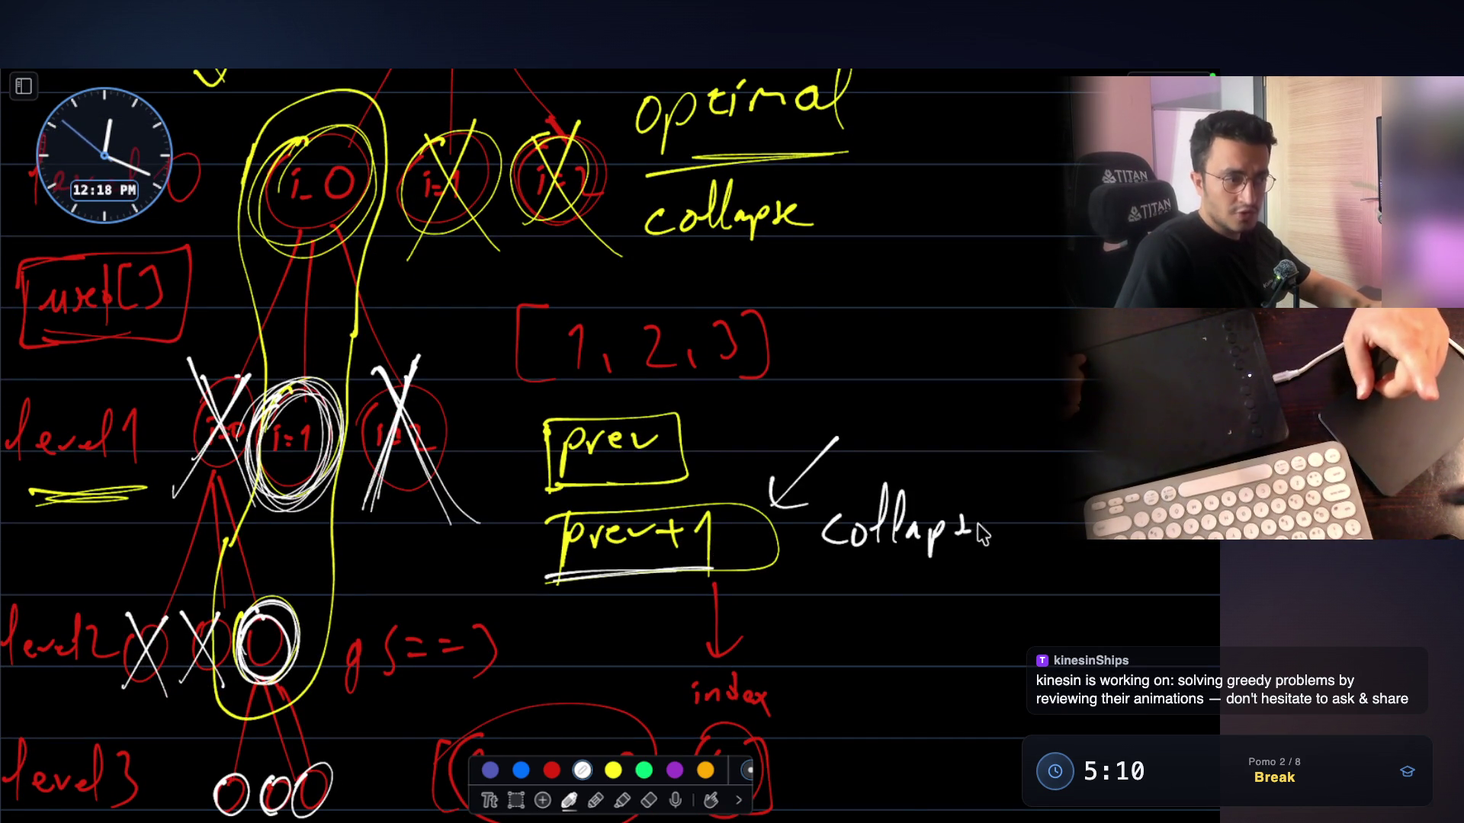
drag(1016, 565, 801, 581)
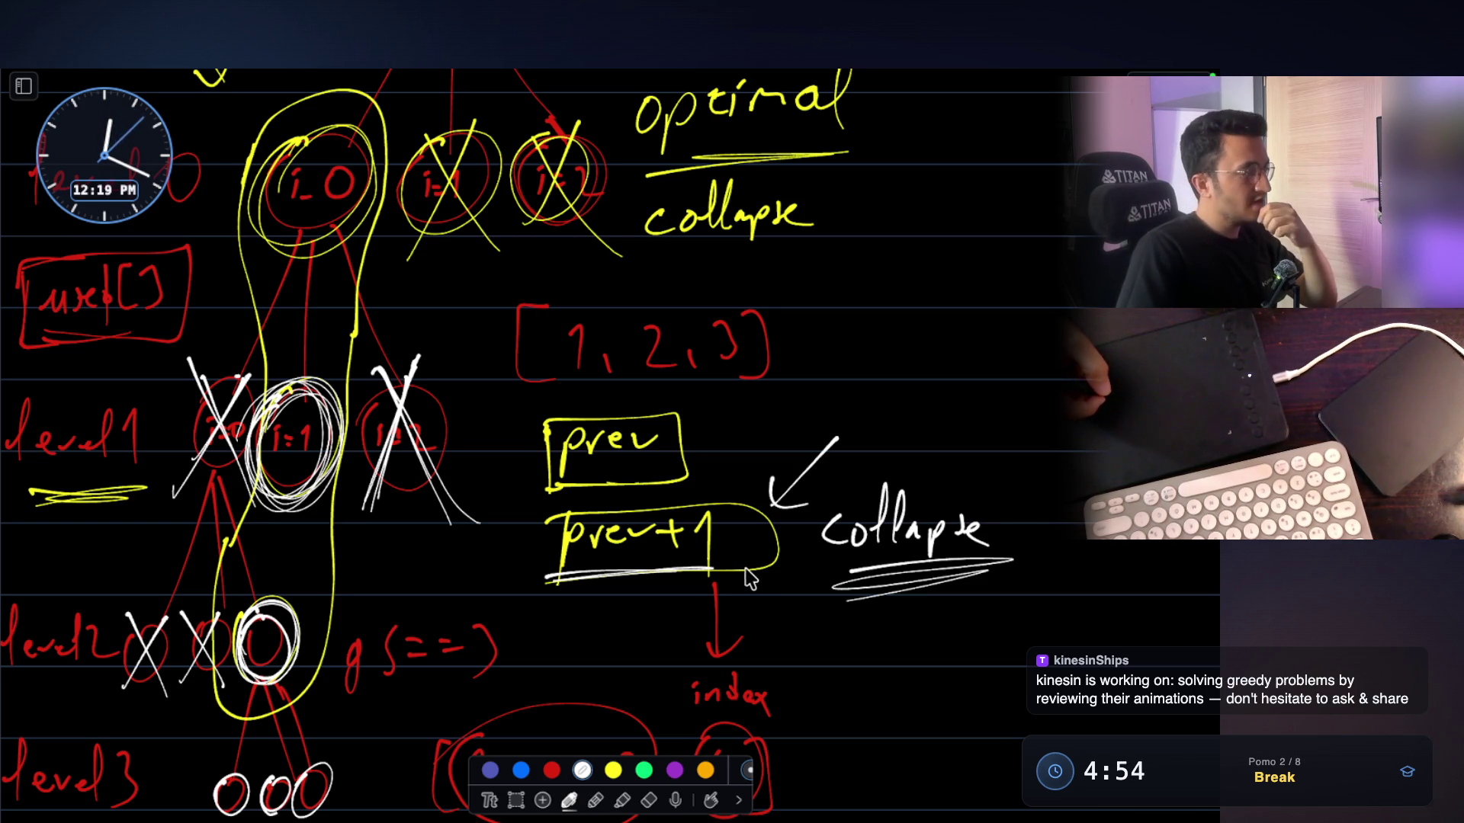
key(Escape)
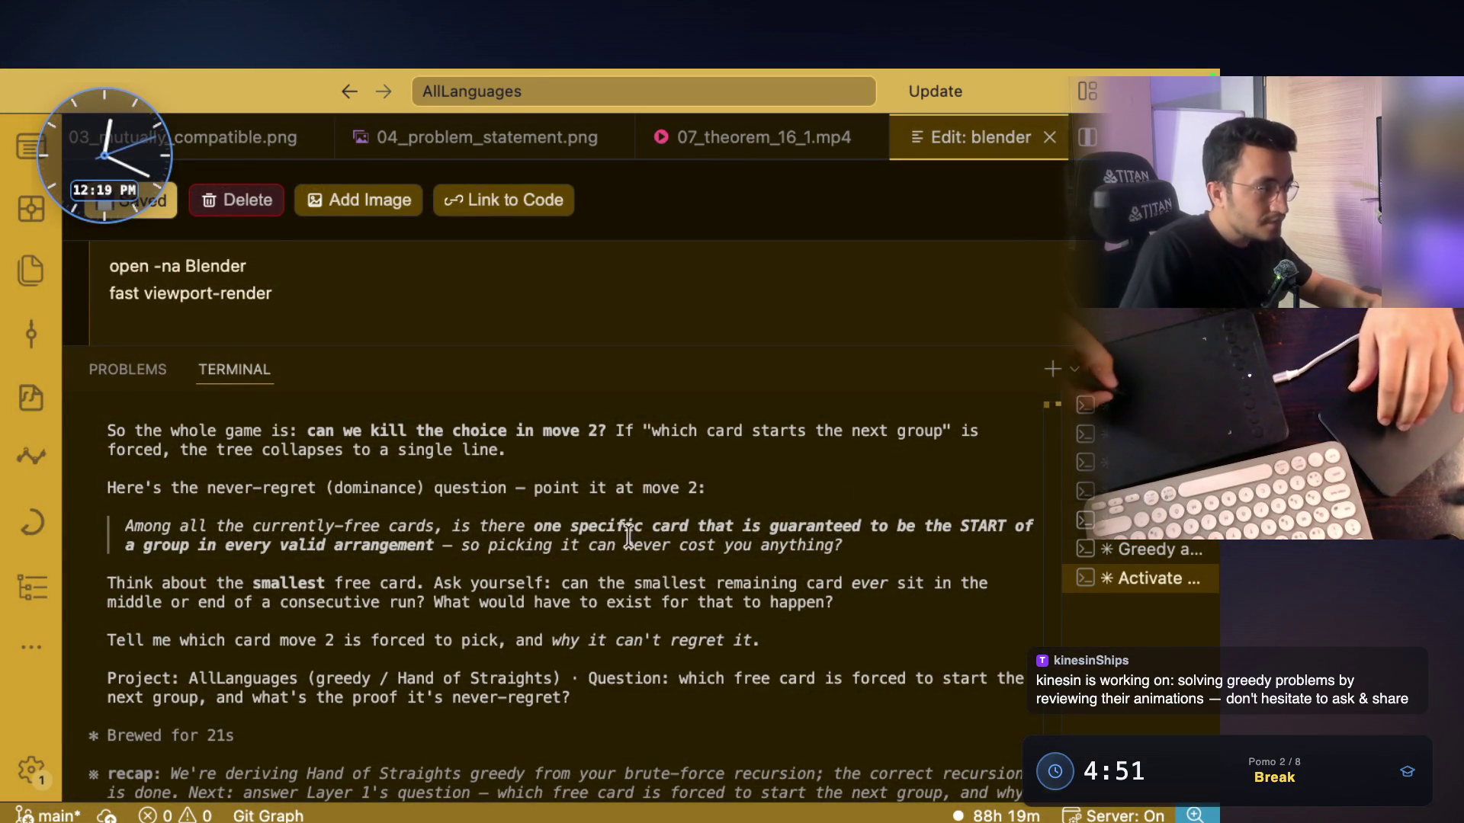
Highlight the reply's lines on the guaranteed card starting a group and the smallest free card mid-run
drag(453, 525, 859, 526)
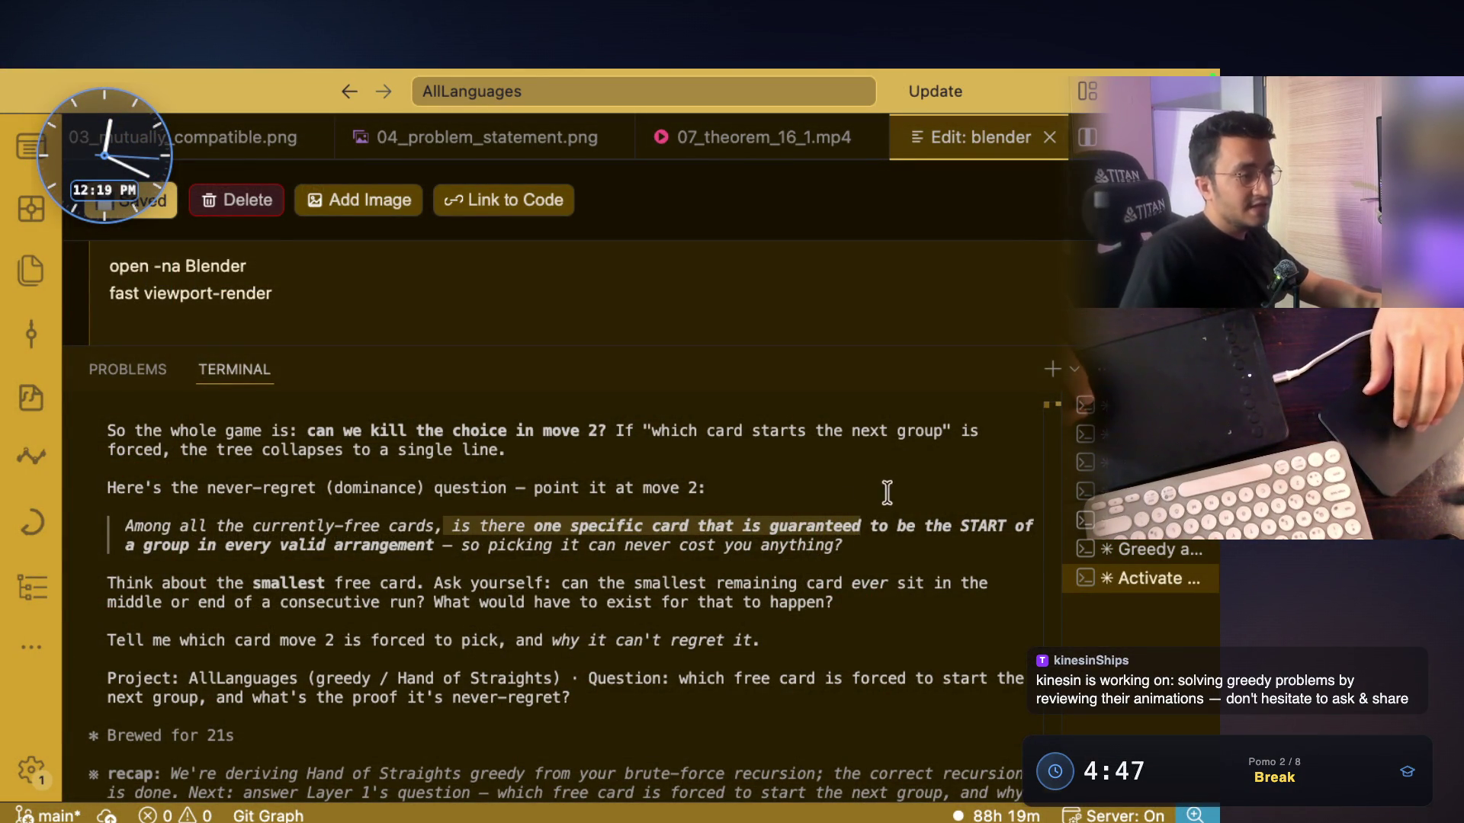
mouse_move(907, 526)
mouse_down()
mouse_move(988, 526)
mouse_move(991, 549)
mouse_move(378, 547)
mouse_move(433, 547)
mouse_up()
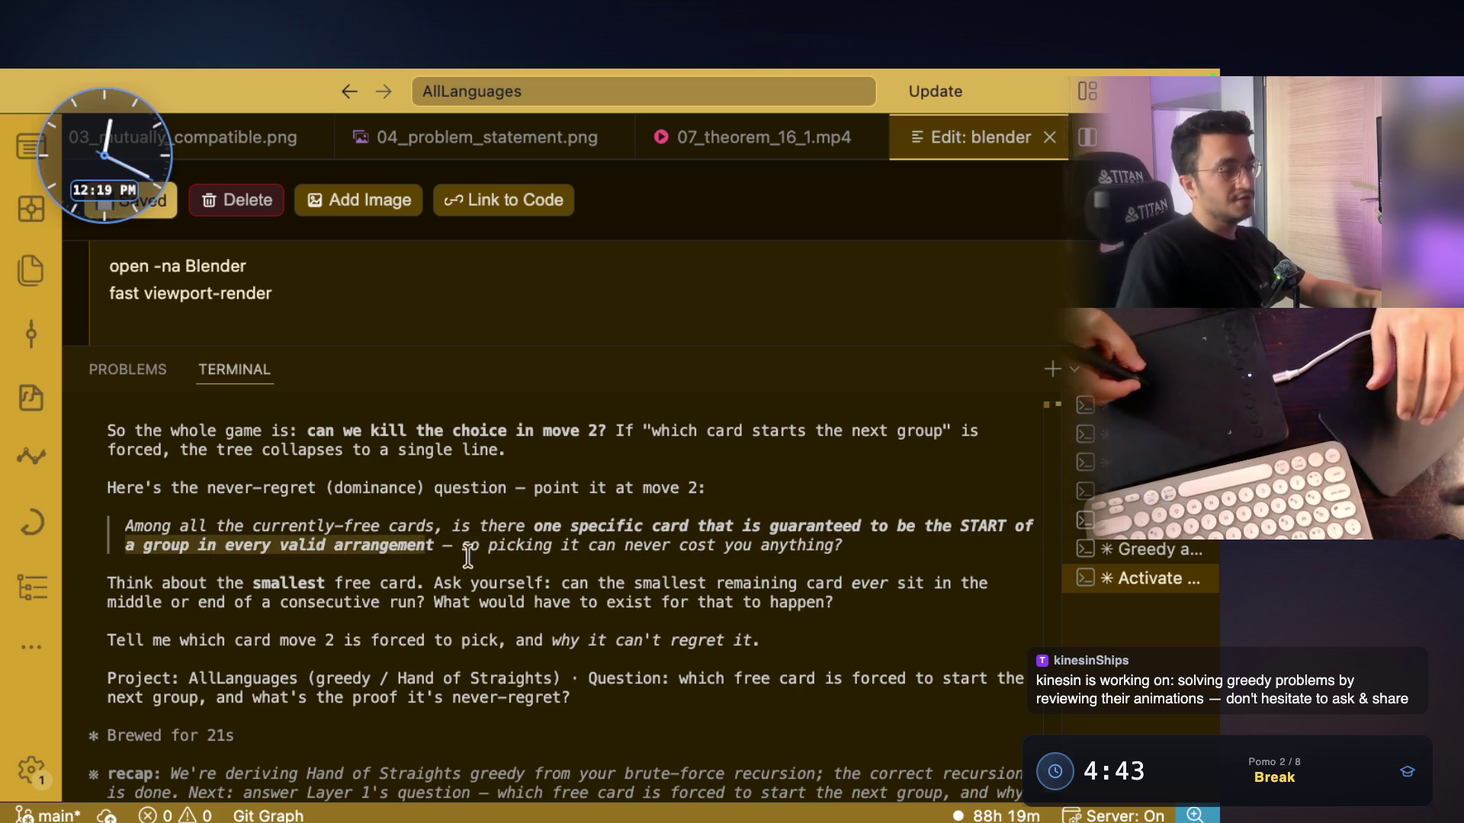
mouse_move(526, 547)
mouse_down()
mouse_move(847, 568)
mouse_move(842, 548)
mouse_up()
mouse_move(178, 584)
mouse_down()
mouse_move(355, 602)
mouse_move(461, 583)
mouse_move(253, 584)
mouse_up()
drag(556, 584, 925, 582)
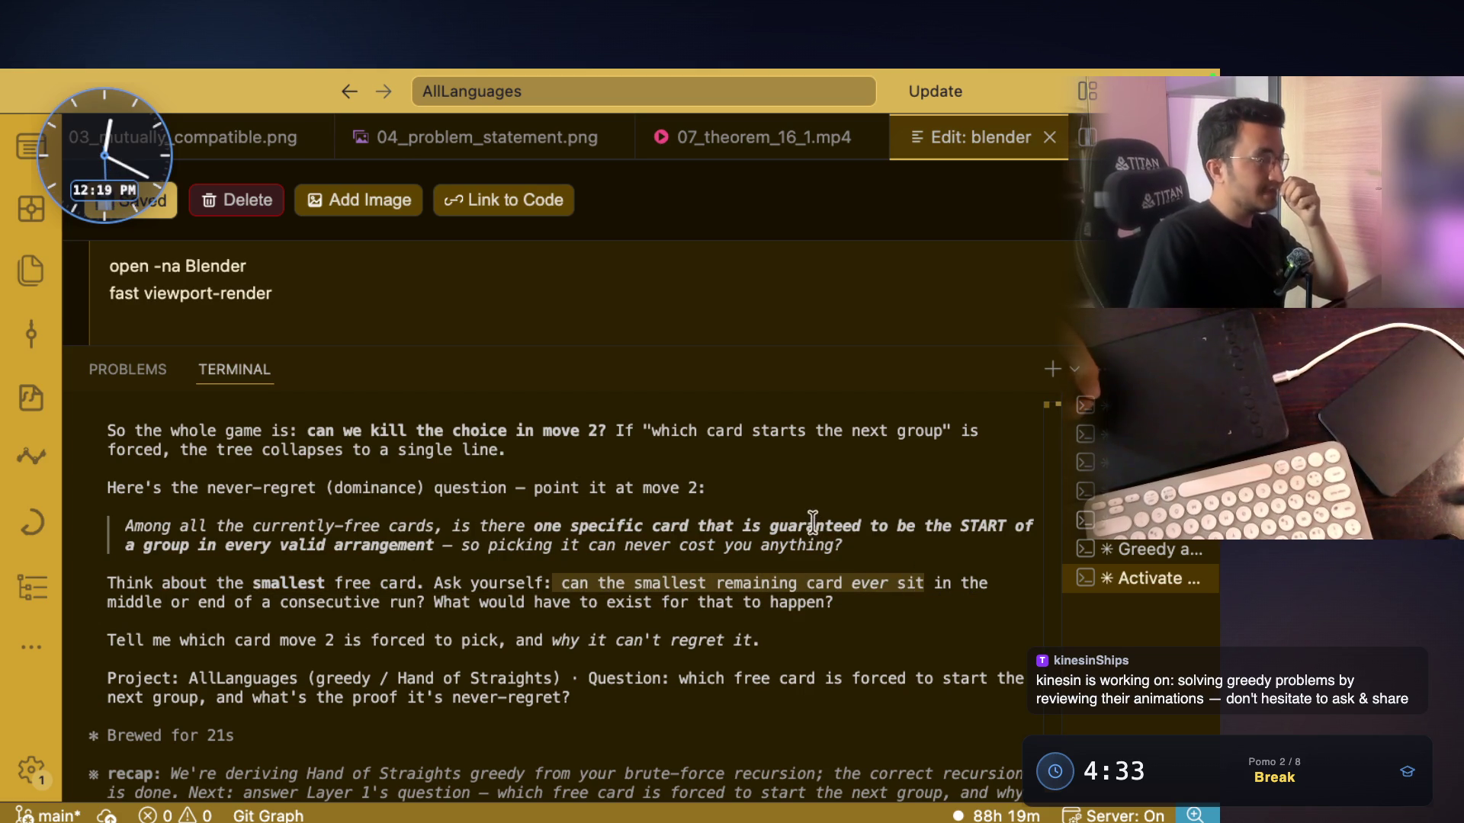
drag(114, 602, 419, 604)
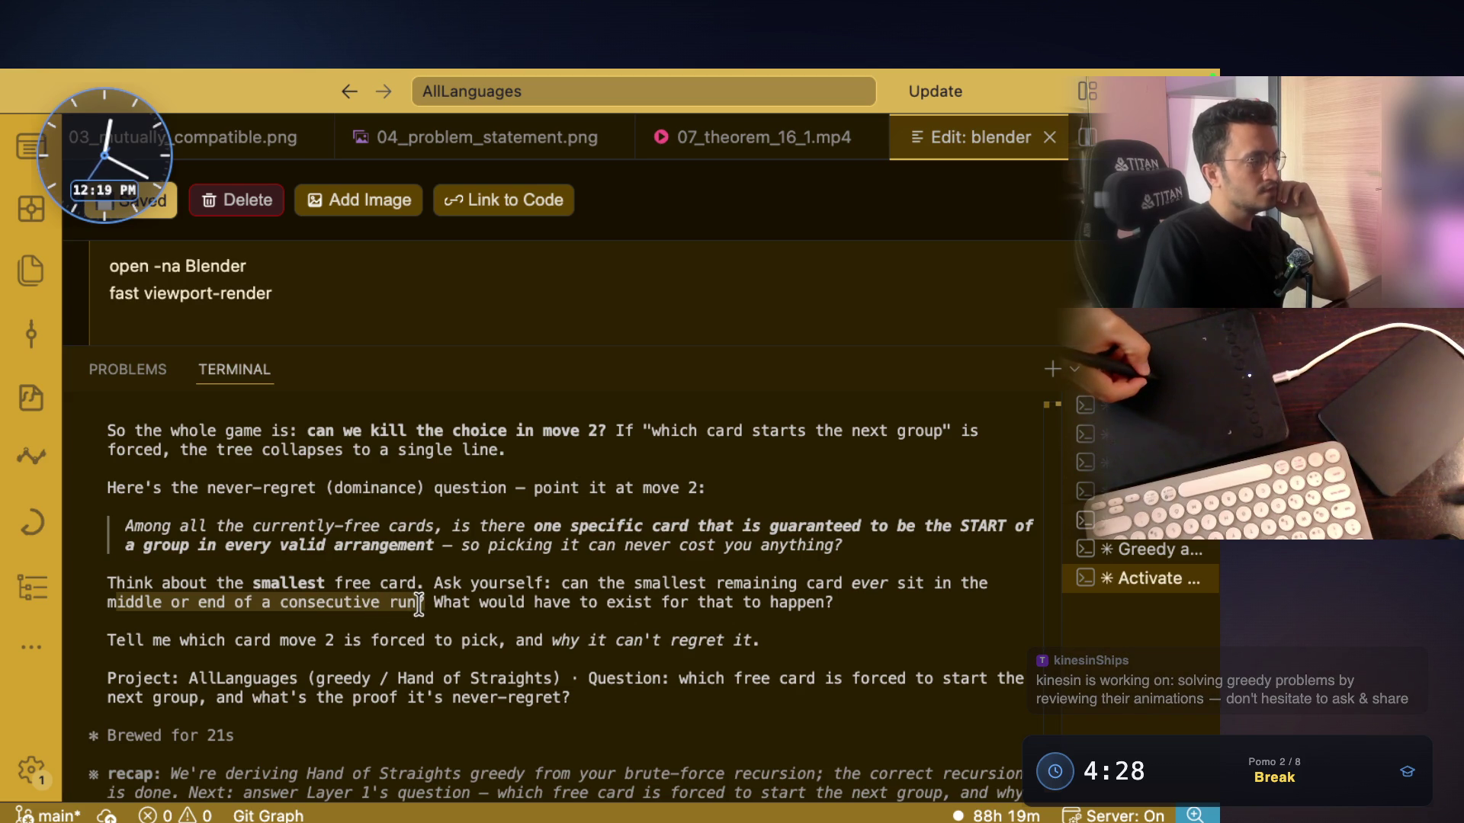
drag(453, 604, 839, 604)
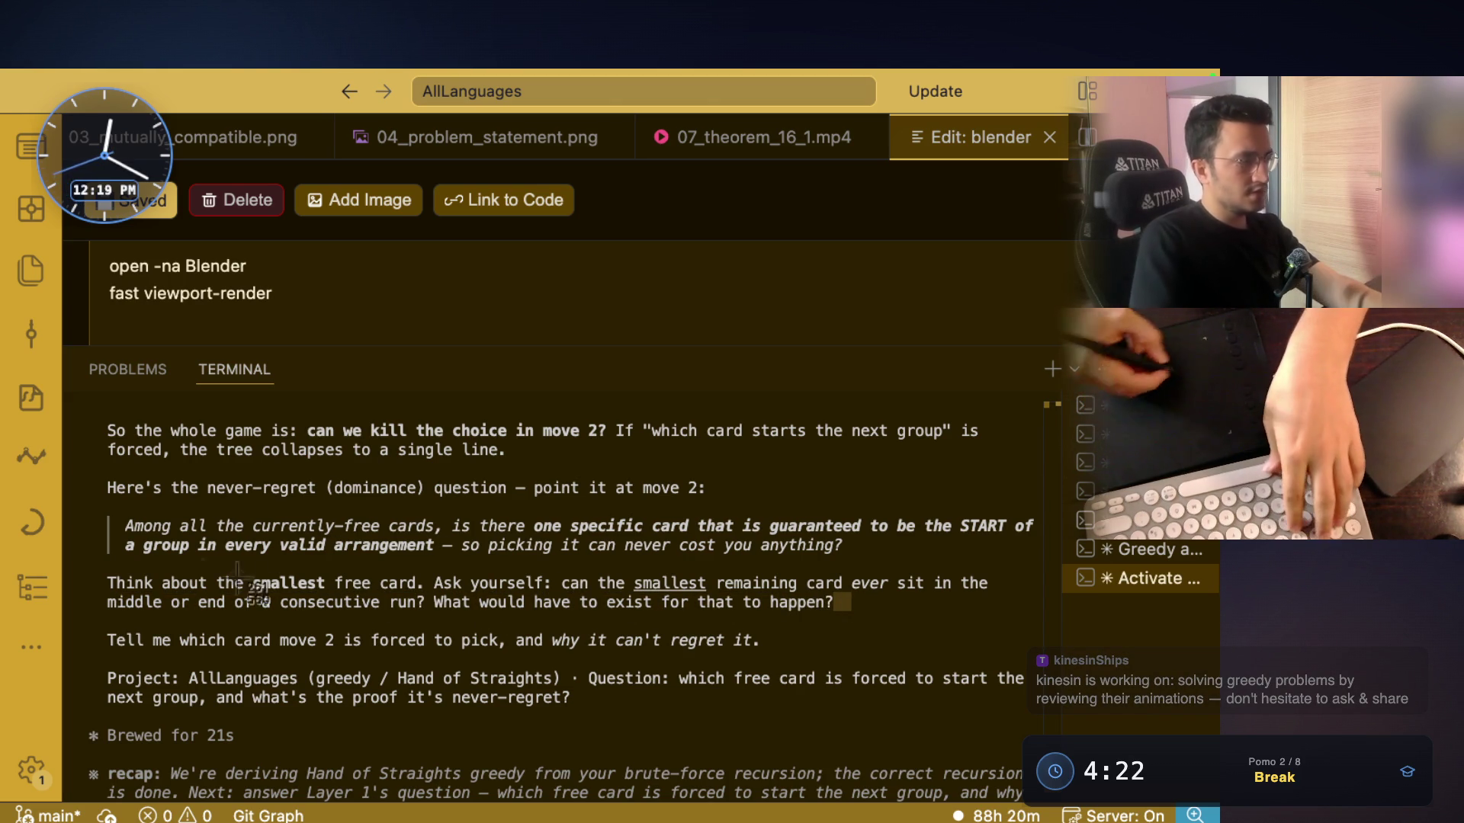
Capture the 'Think about the smallest free card' lines as a region screenshot, then bring up the note
key(super+shift+4)
mouse_move(99, 569)
mouse_down()
mouse_move(991, 610)
mouse_move(999, 598)
mouse_up()
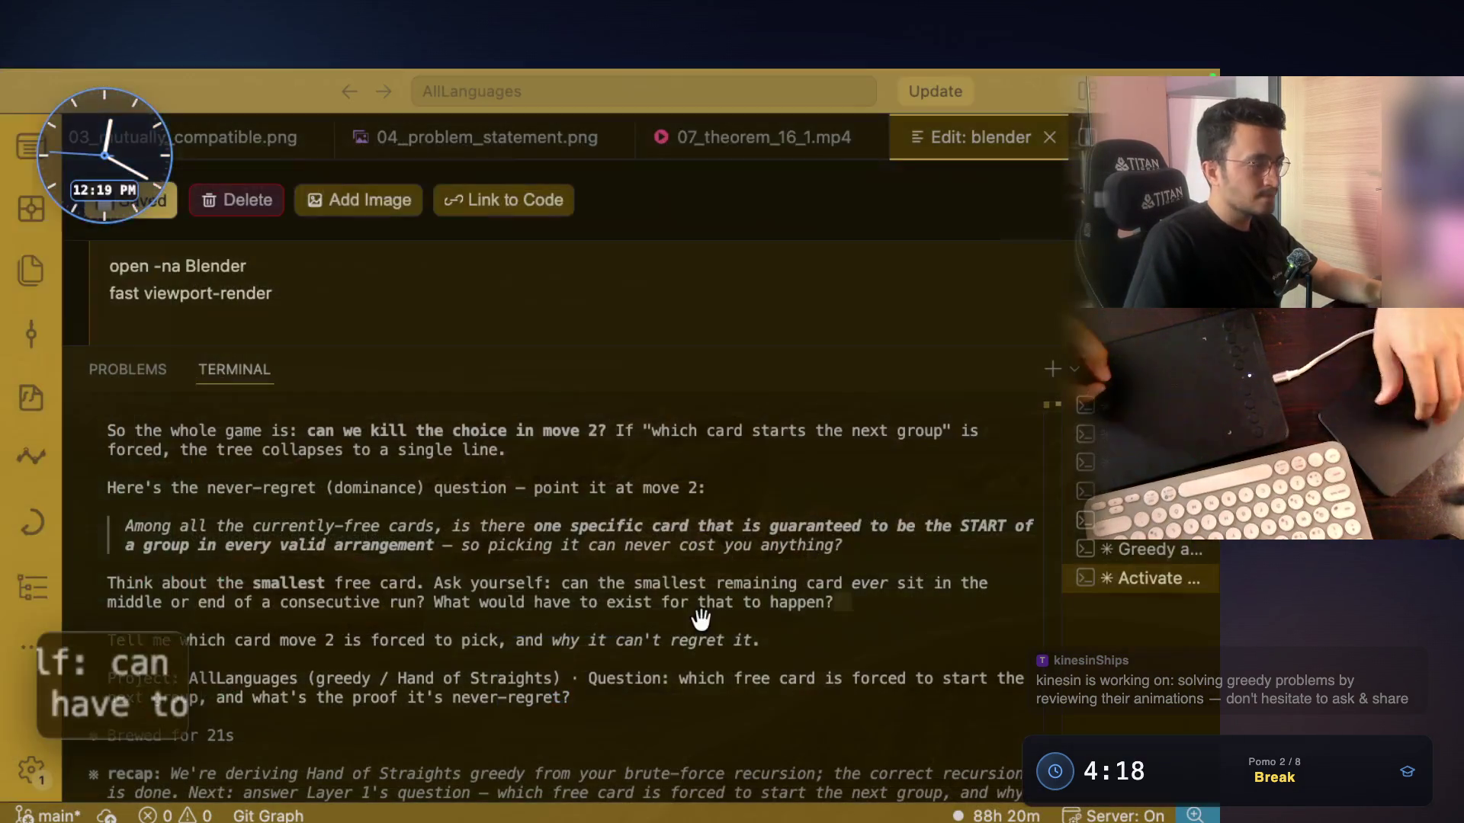
drag(226, 487, 743, 492)
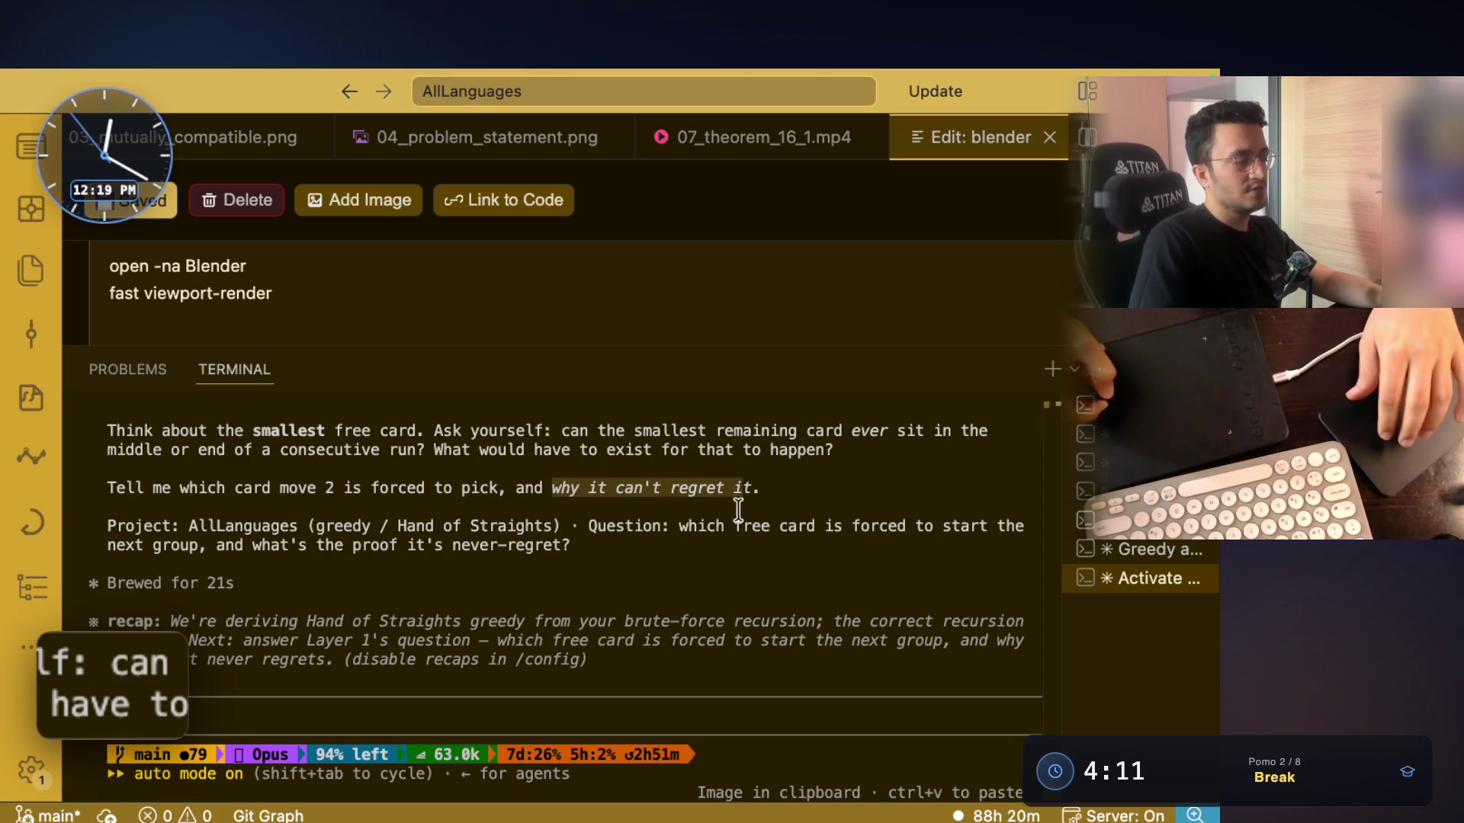
click(681, 531)
drag(72, 483, 757, 542)
key(super+Tab)
click(569, 696)
Paste the screenshot into the note, then draw a new bracketed group holding 9 beside [1, 2, 3]
key(super+v)
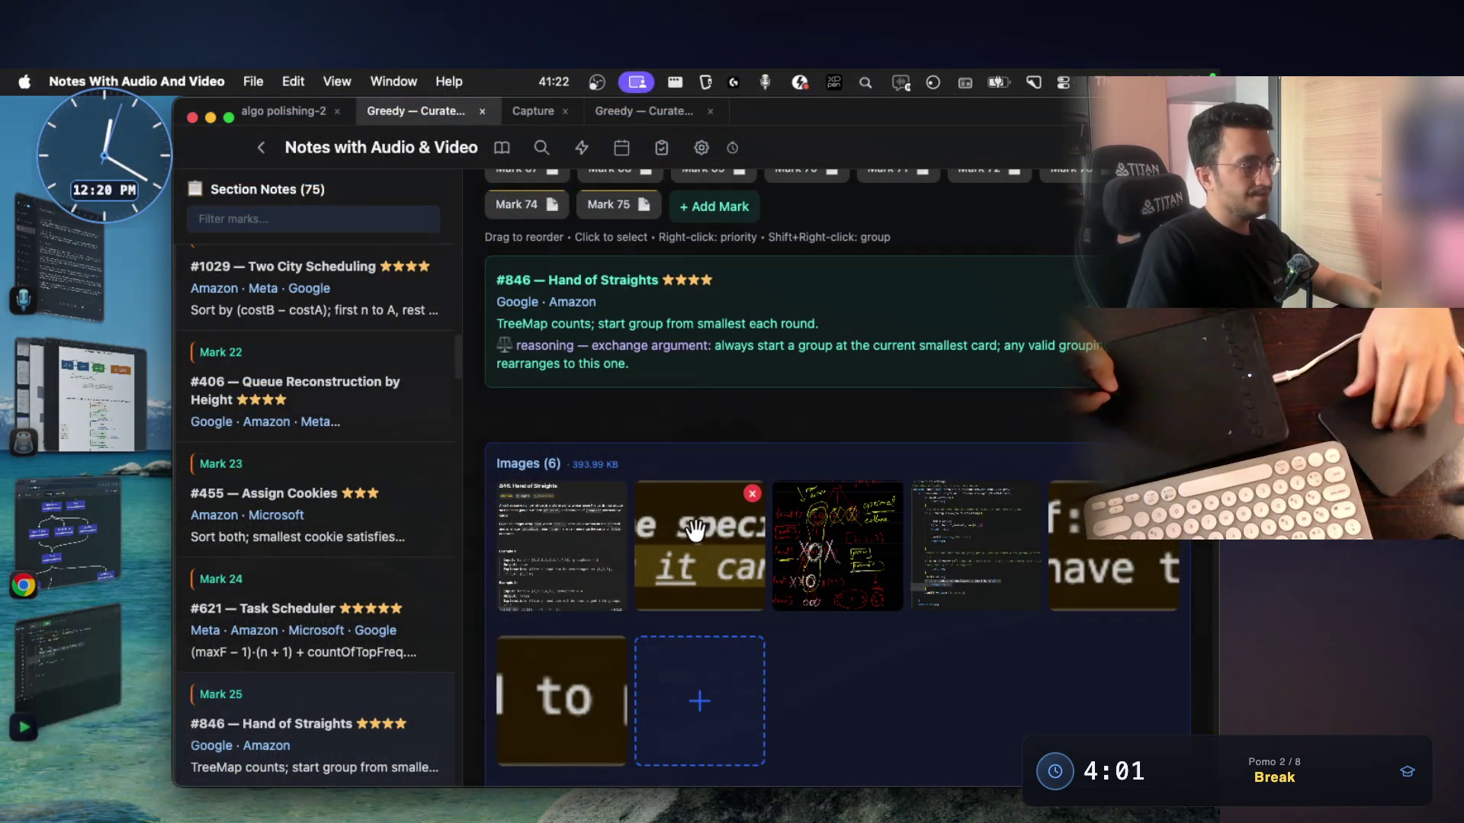
key(super+Tab)
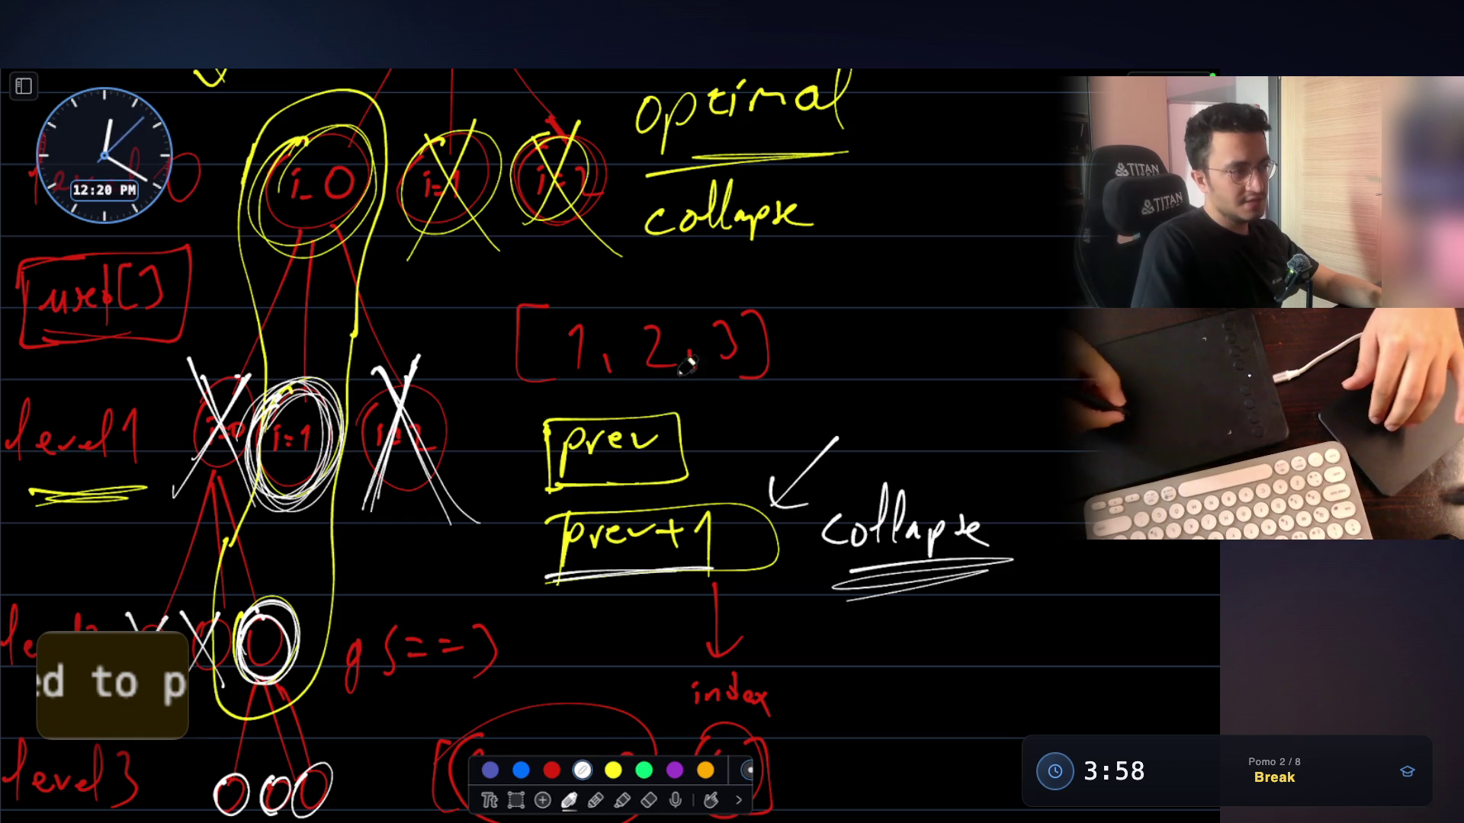
drag(807, 305, 832, 374)
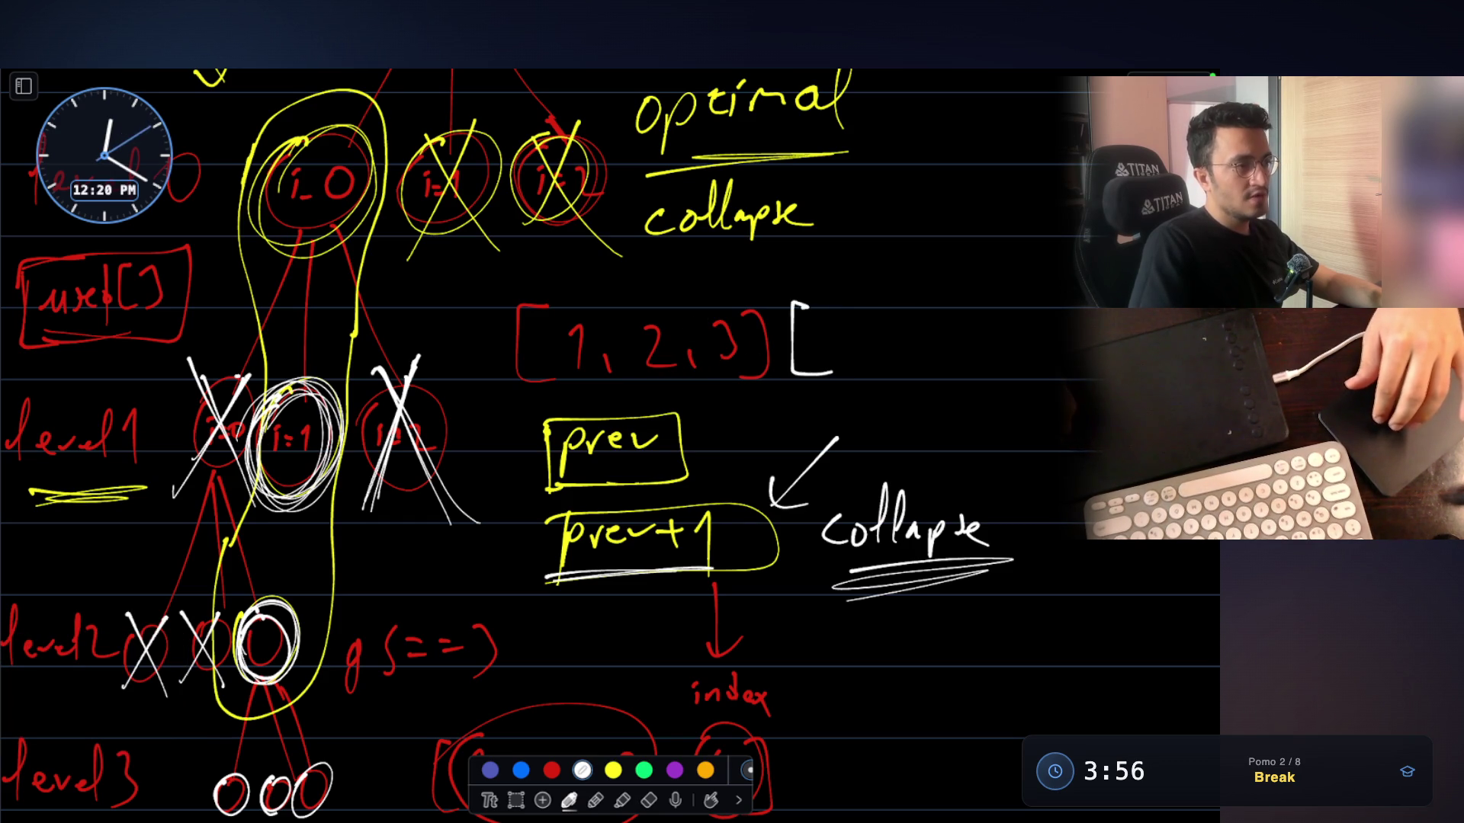
drag(887, 209, 911, 270)
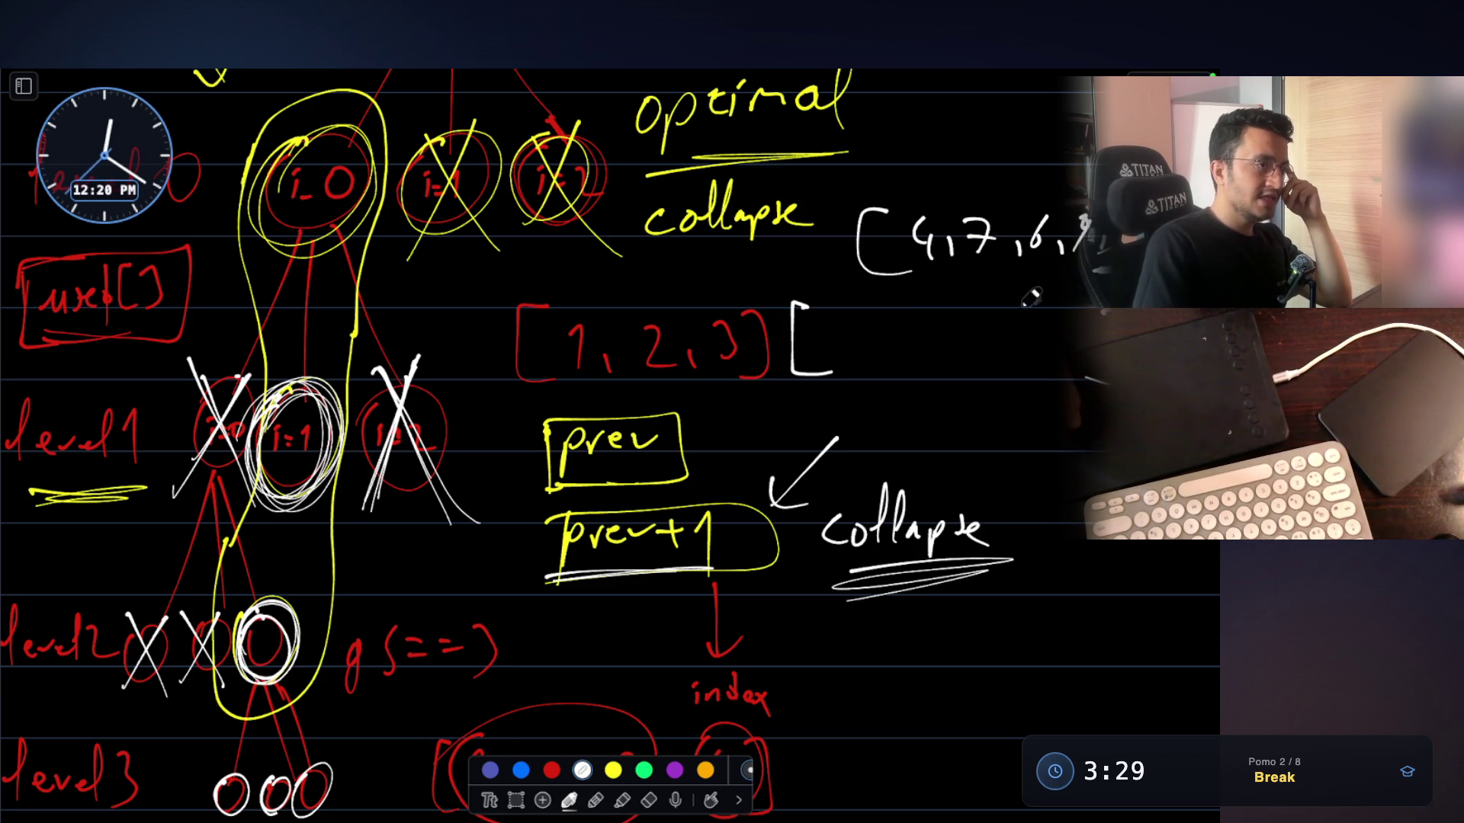
drag(844, 324, 831, 357)
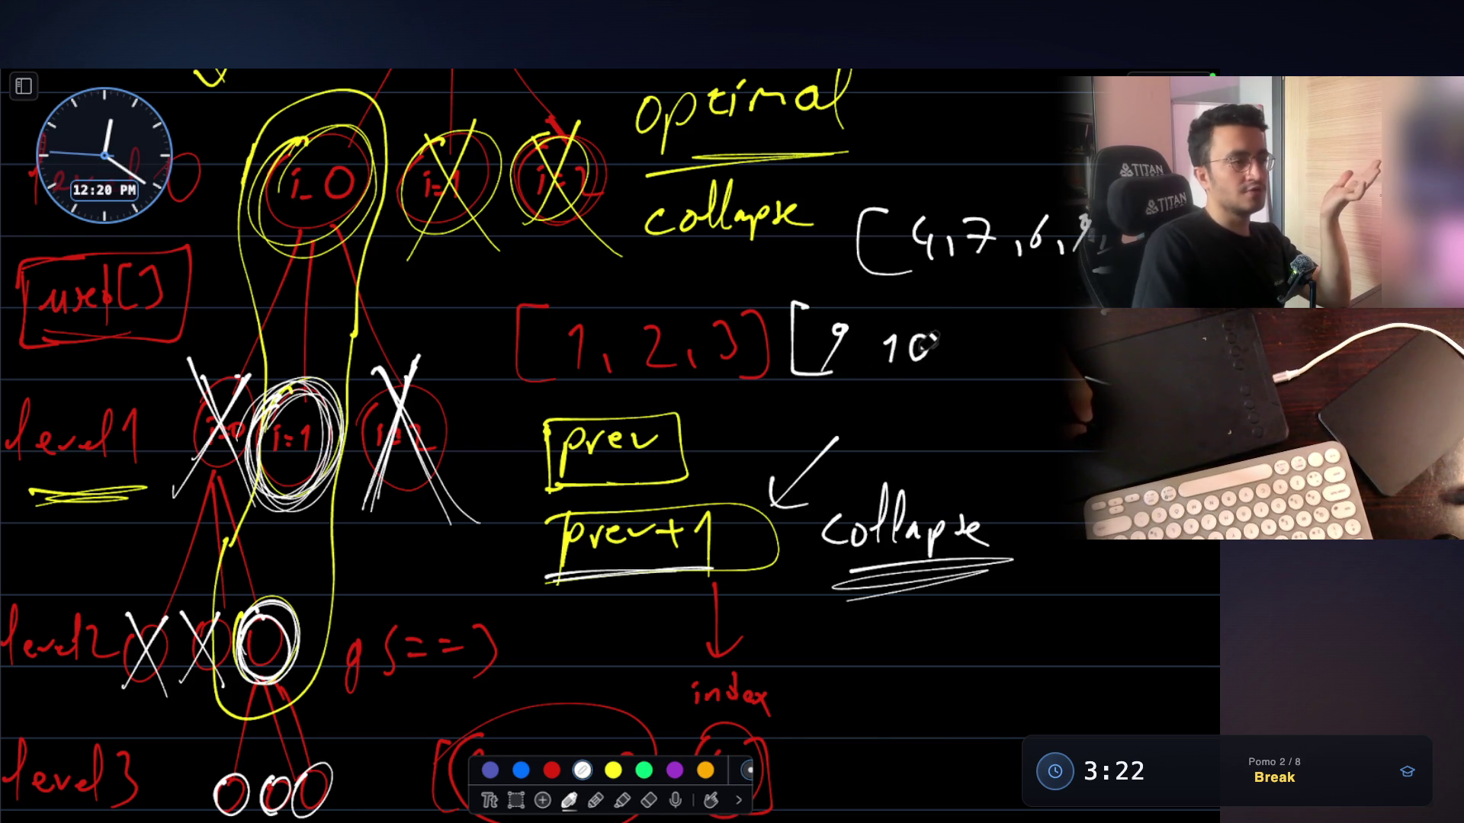
Cross out the 10 in the new group and lasso [1, 2, 3] together with it
drag(940, 301, 844, 393)
drag(849, 305, 924, 395)
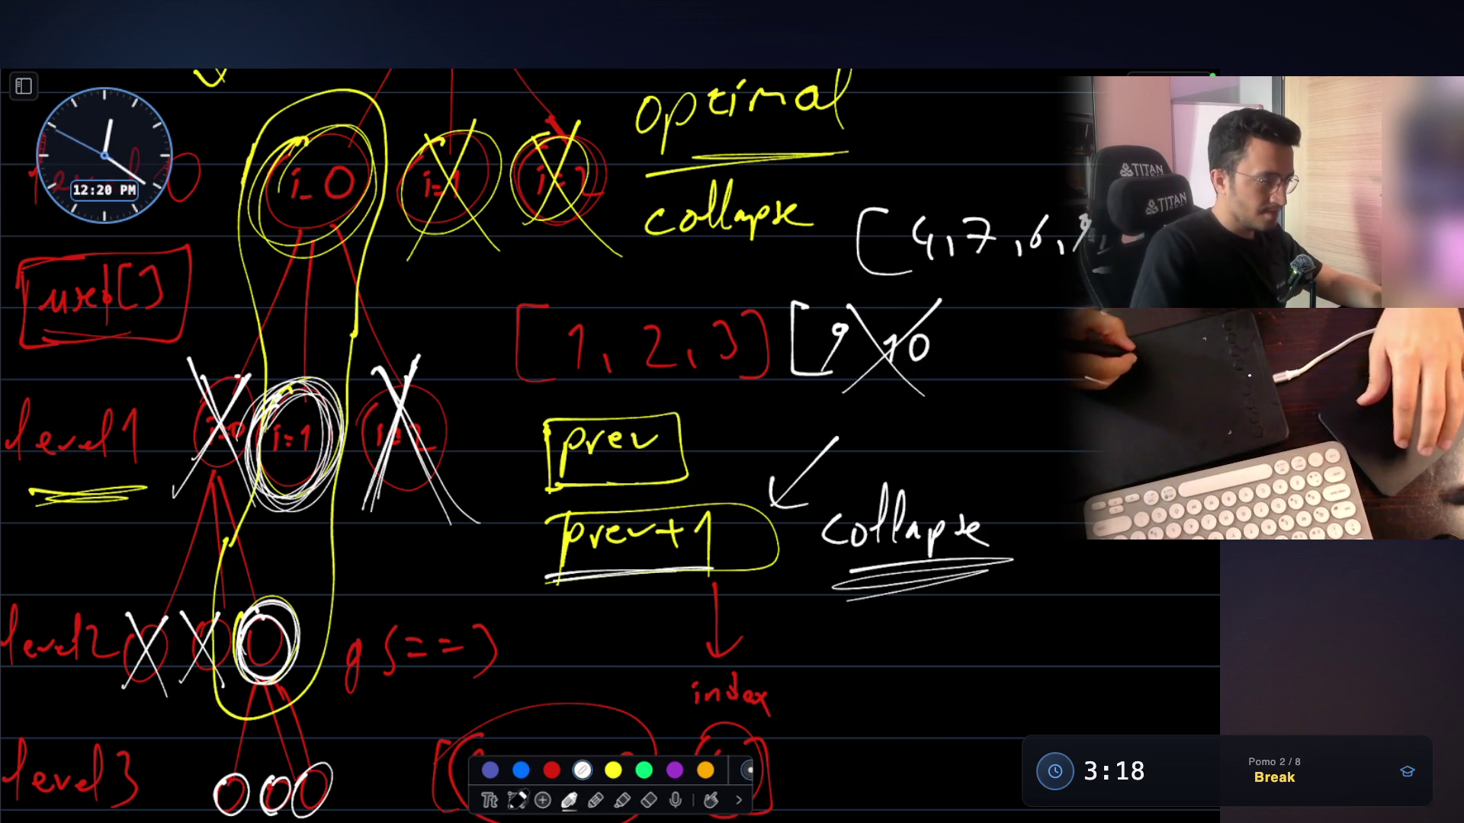
click(516, 800)
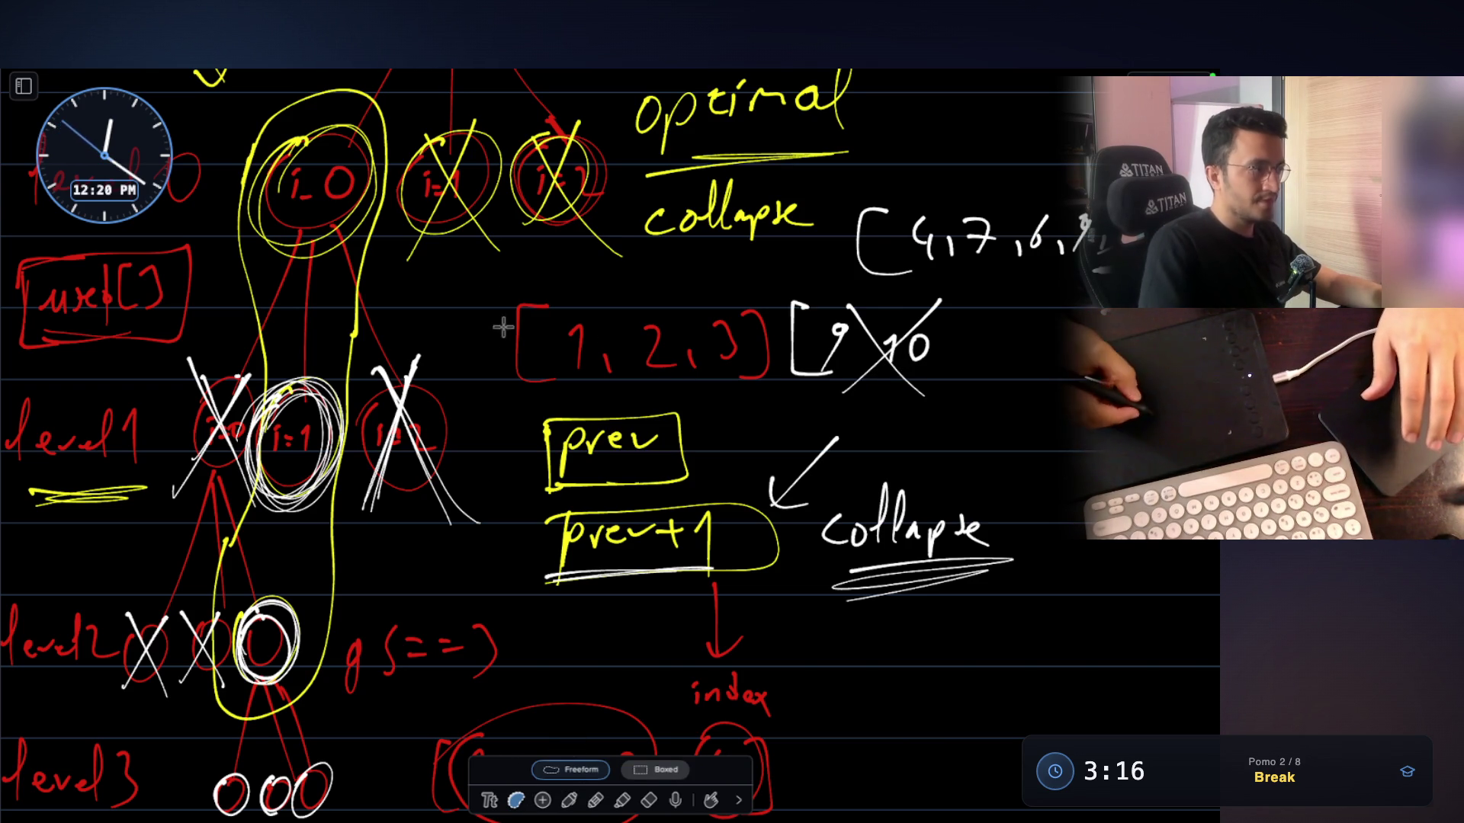
mouse_move(480, 319)
mouse_down()
mouse_move(784, 385)
mouse_move(1021, 416)
mouse_move(1102, 290)
mouse_move(812, 215)
mouse_move(482, 317)
mouse_up()
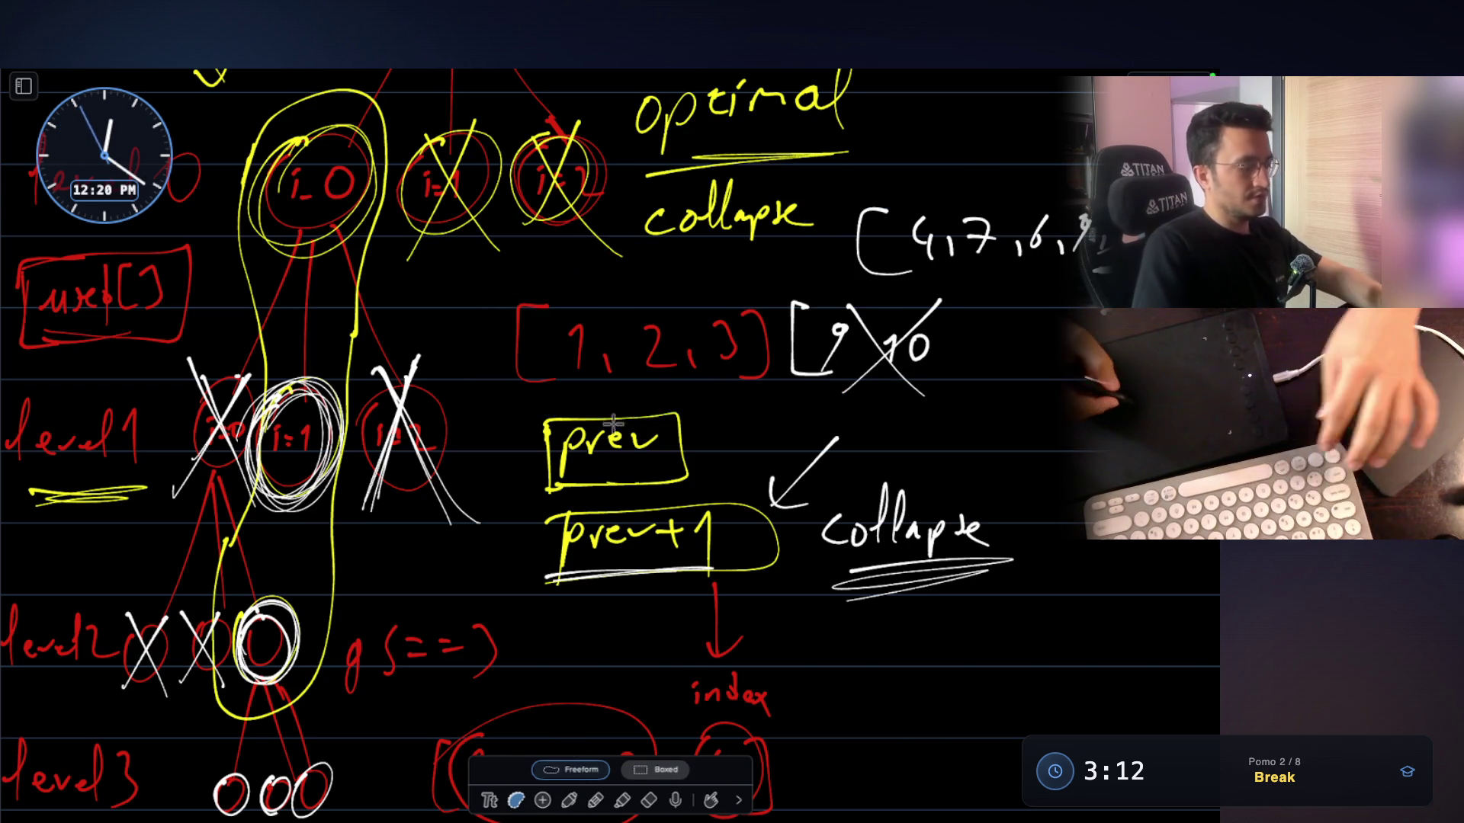
scroll(625, 465, down, 10)
Paste a copy of the lassoed arrays into the blank area lower down and position it
key(ctrl+v)
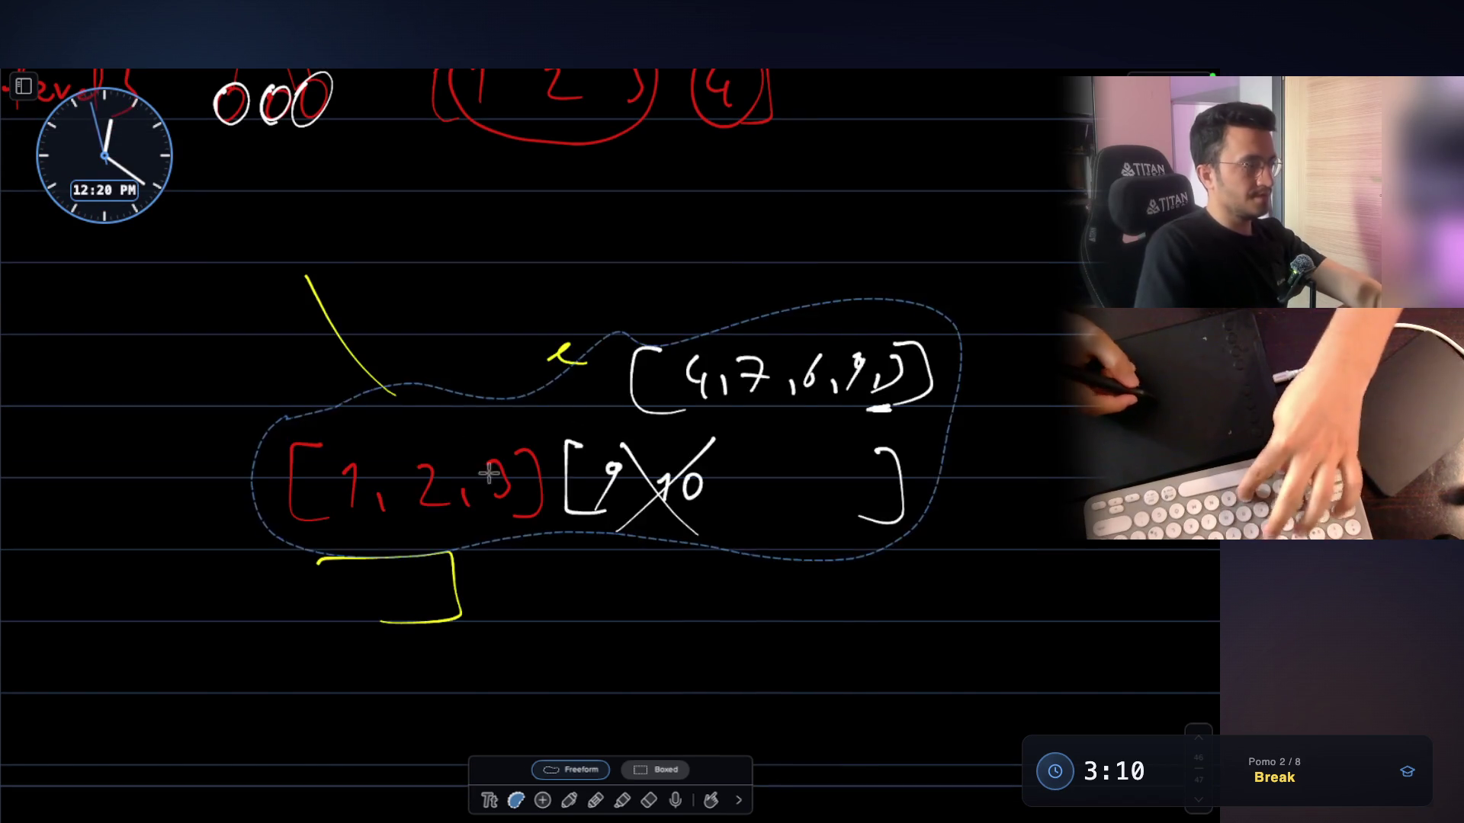
drag(599, 430, 458, 359)
mouse_move(759, 465)
mouse_down()
mouse_move(922, 549)
mouse_move(849, 474)
mouse_up()
Erase the yellow marks, the struck-out 9 and 10, and the trial 6 and 7, emptying the group
click(651, 798)
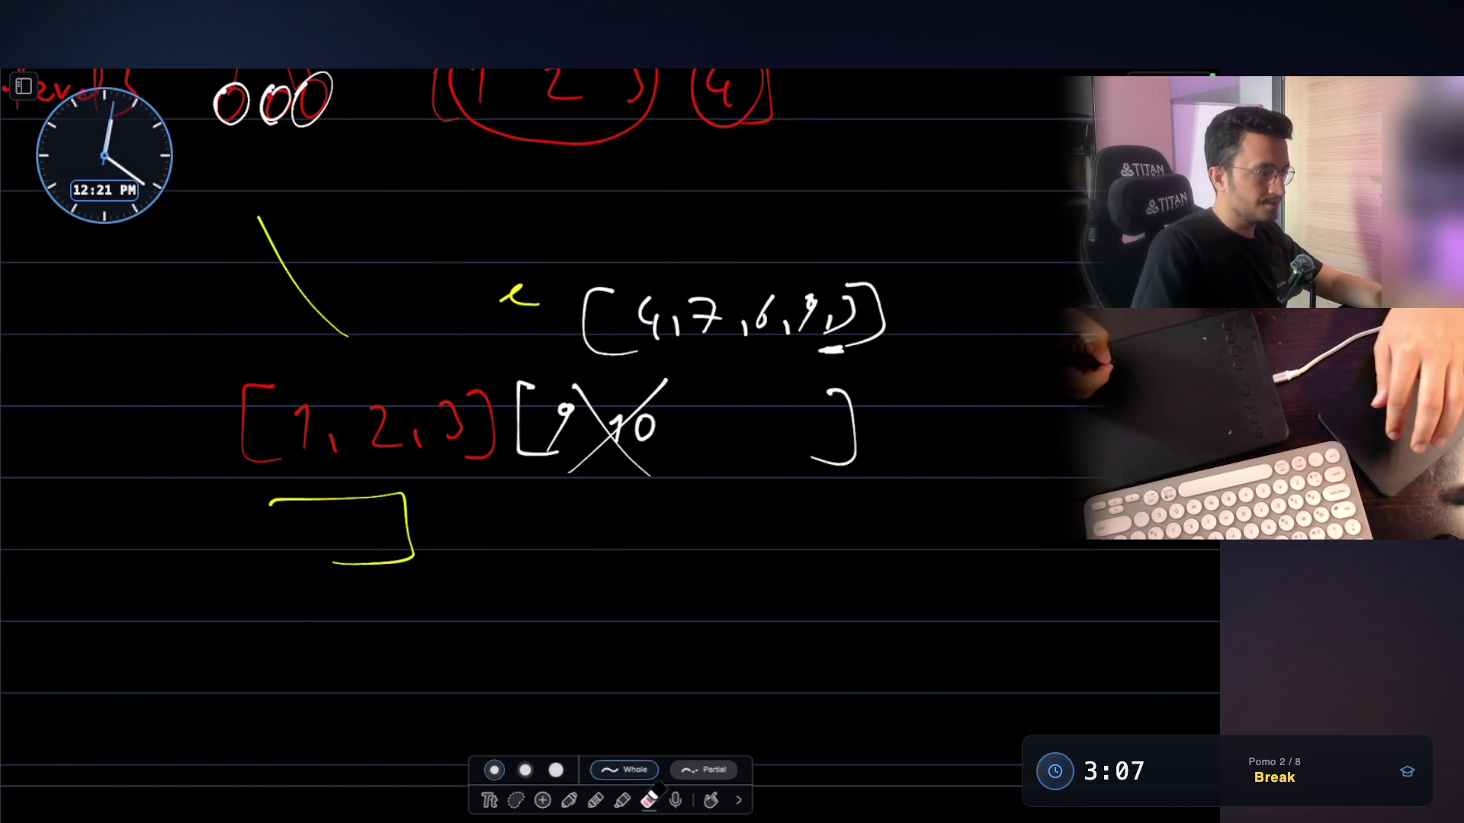
mouse_move(420, 541)
mouse_down()
mouse_move(365, 340)
mouse_move(533, 305)
mouse_up()
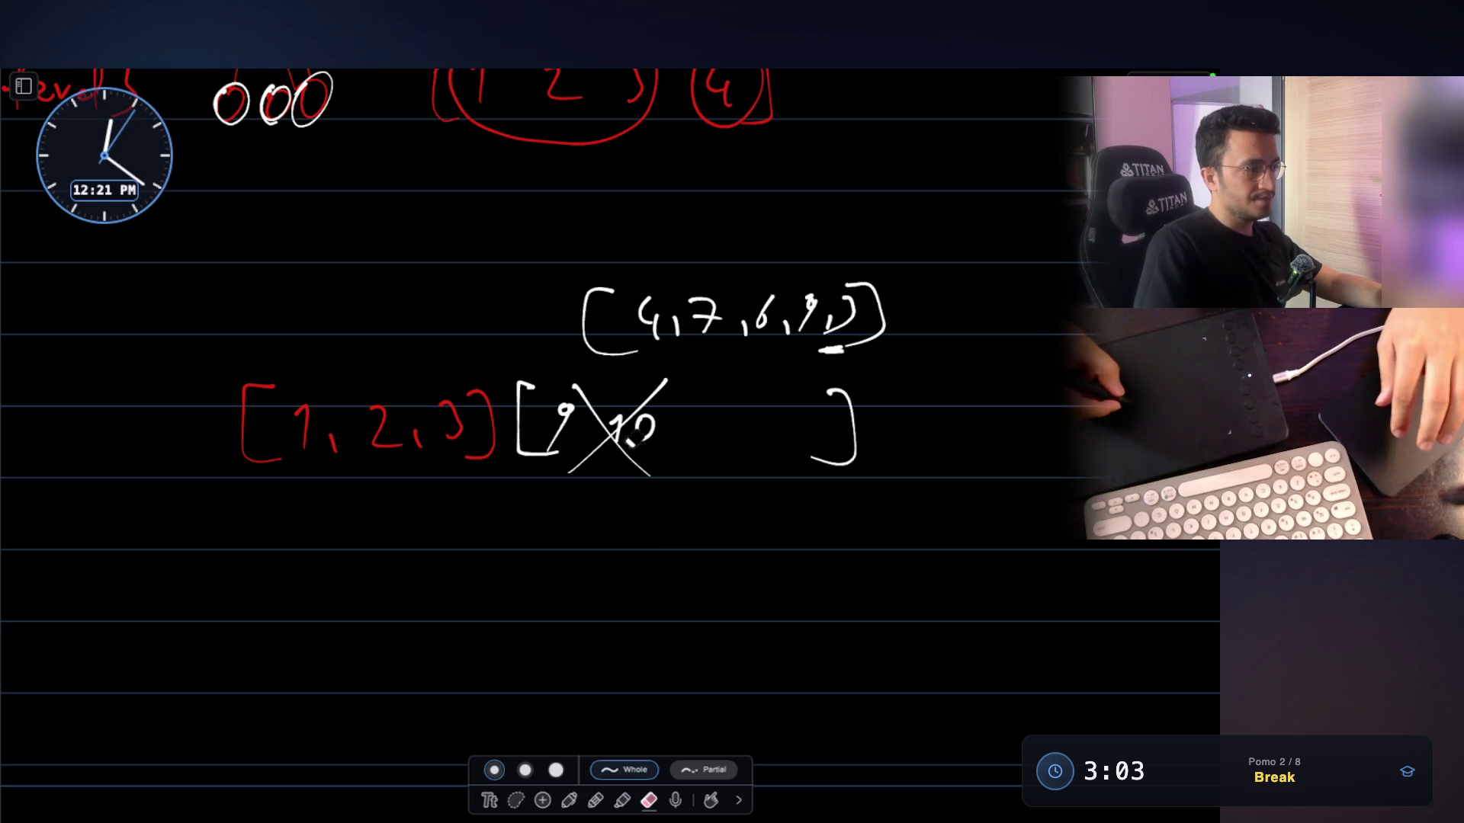
drag(547, 417, 648, 424)
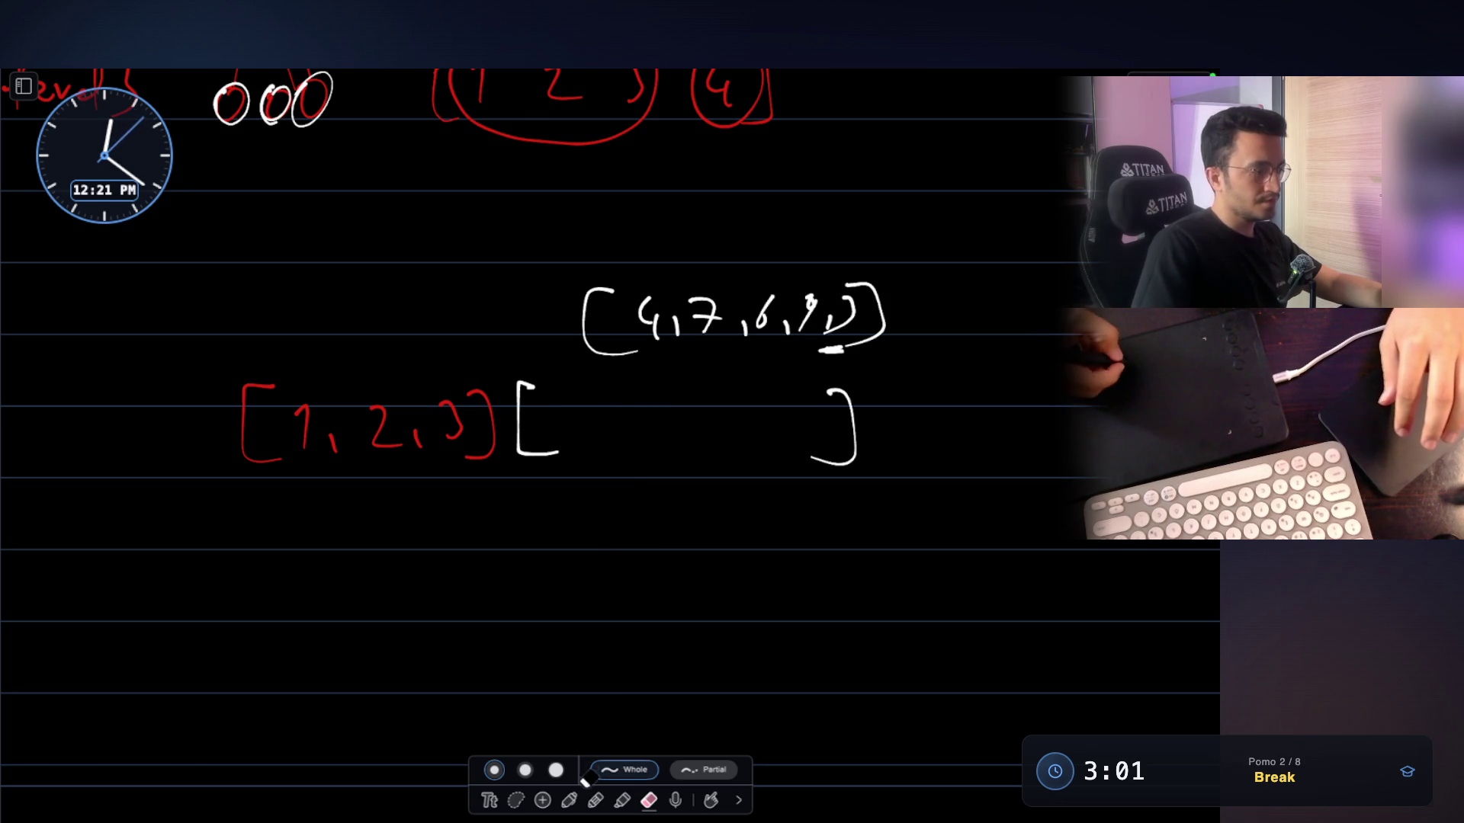
click(569, 799)
mouse_move(579, 396)
mouse_down()
mouse_move(572, 425)
mouse_move(642, 430)
mouse_up()
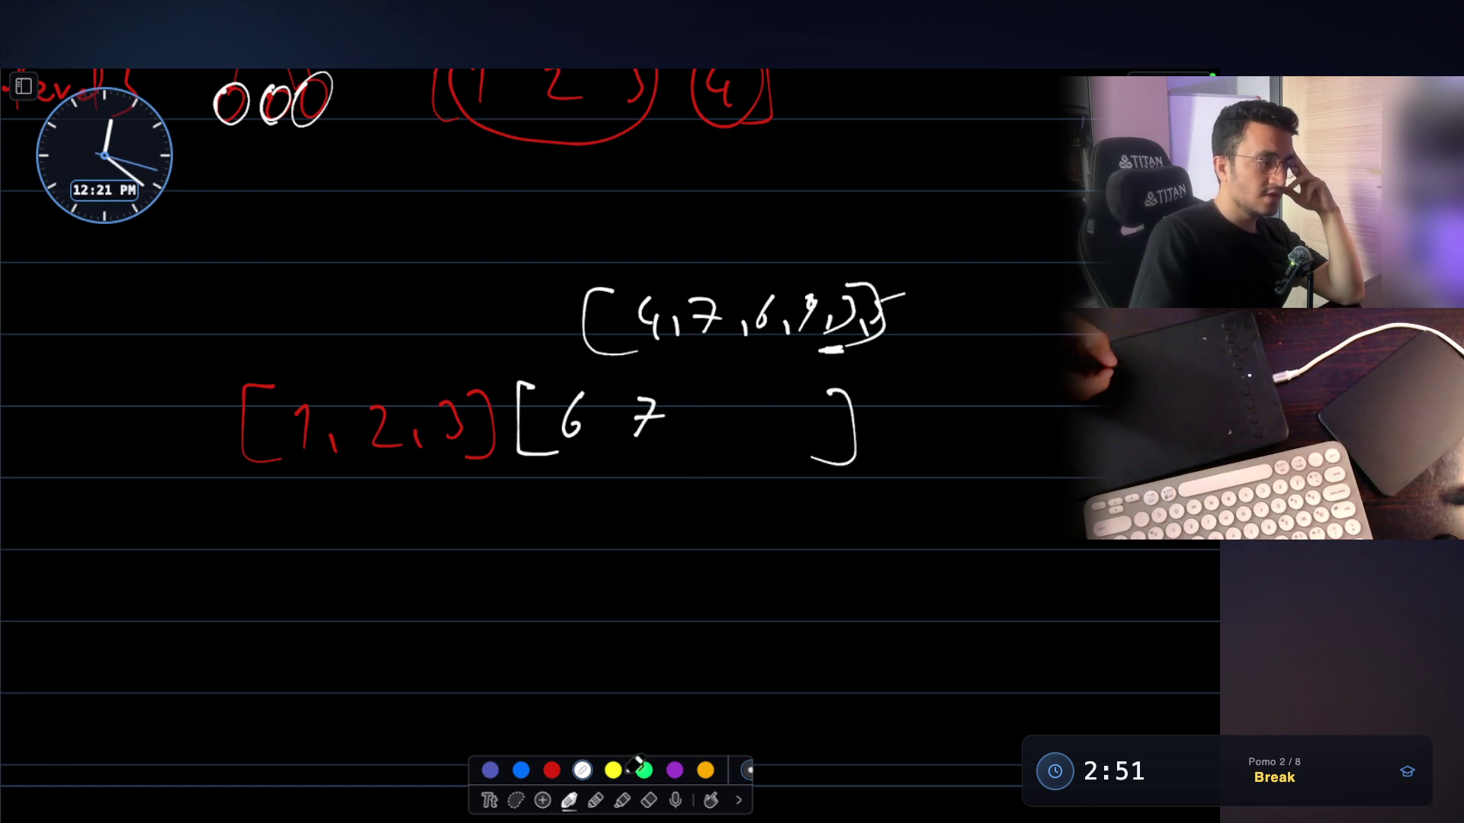
click(649, 799)
drag(619, 415, 649, 418)
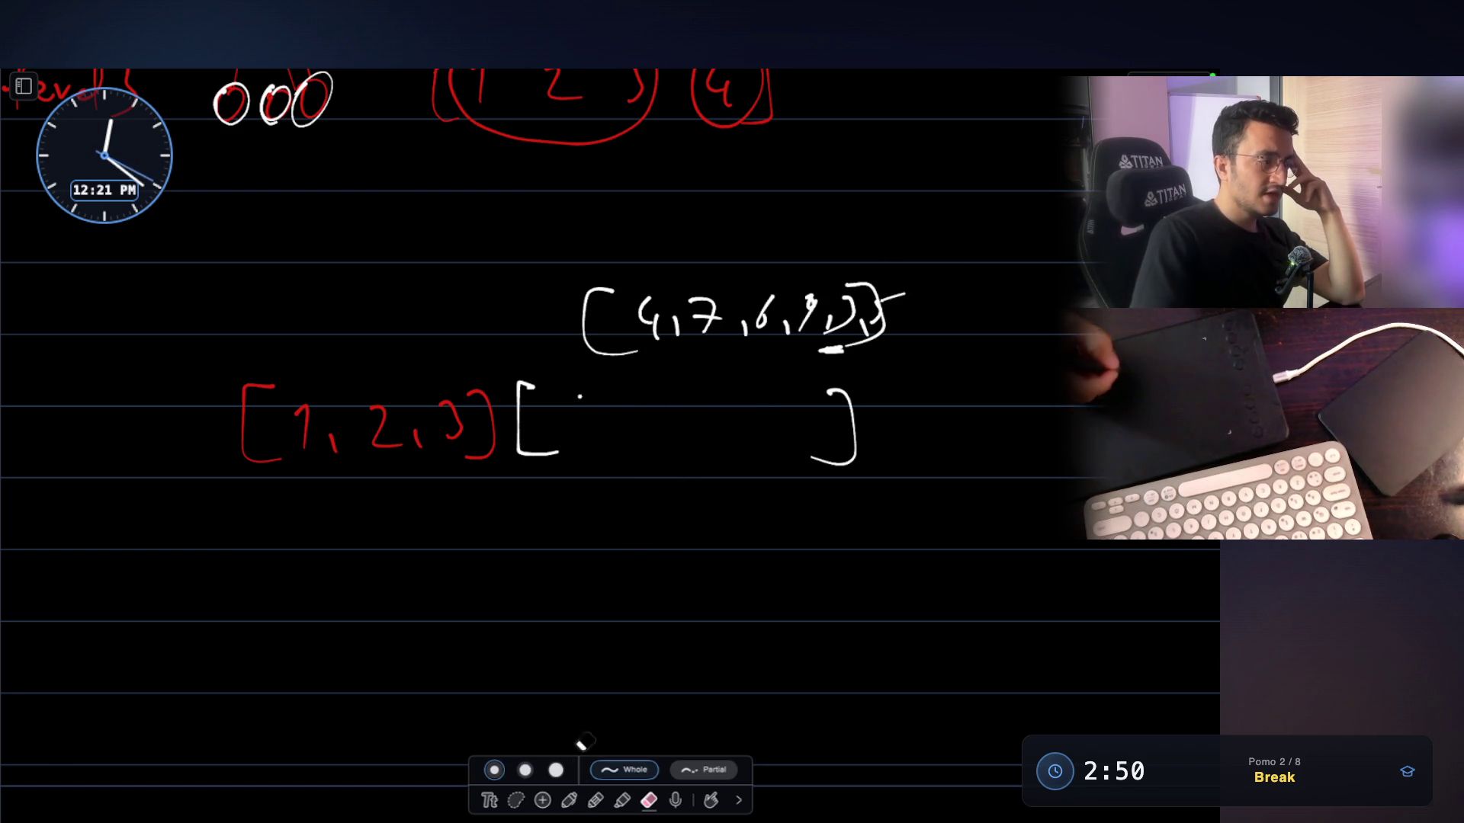
click(573, 799)
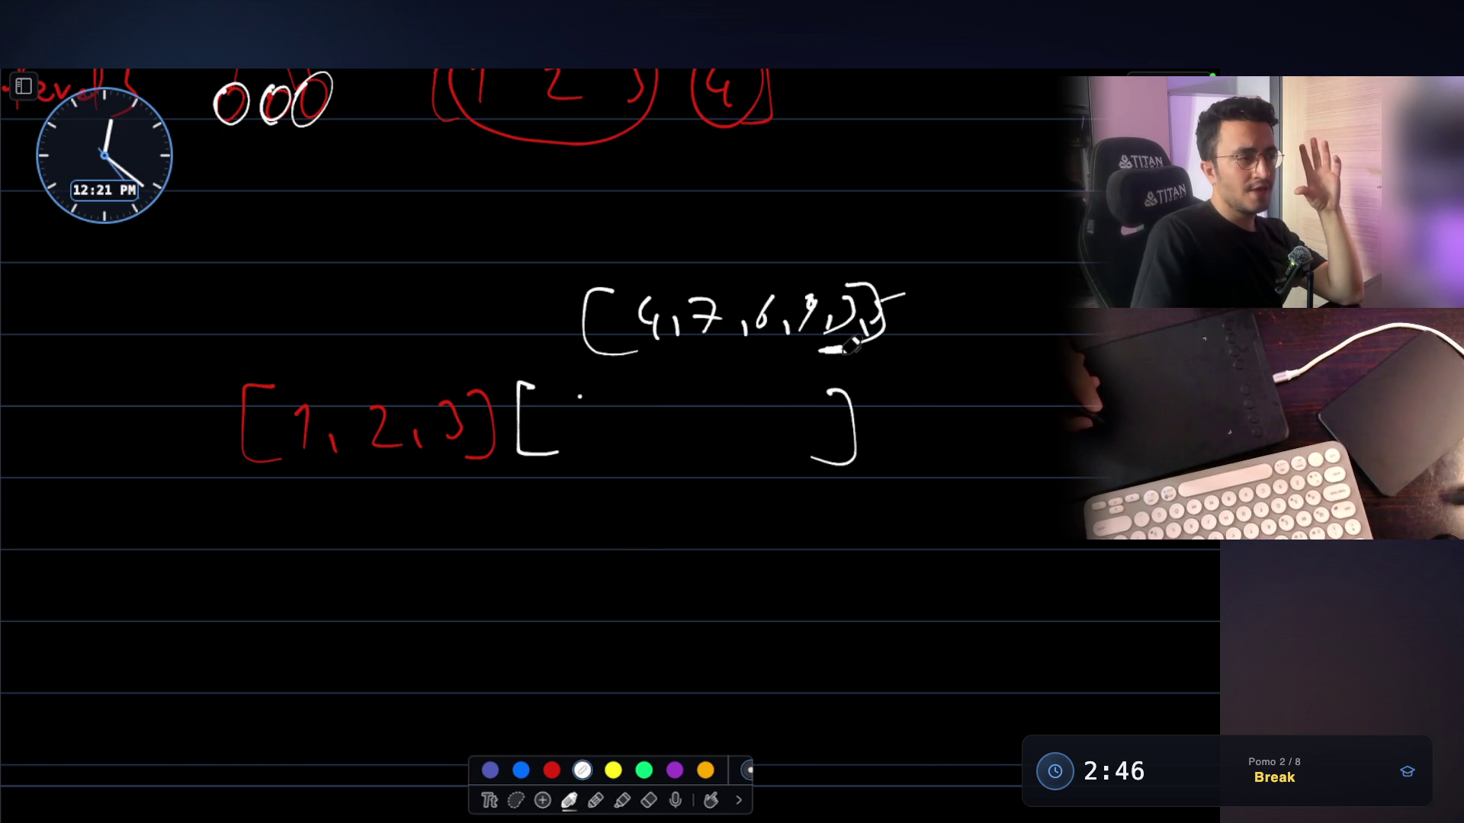
Write 3 in the empty group with an arrow down to 'never-regret'
drag(565, 402, 565, 439)
mouse_move(575, 492)
mouse_down()
mouse_move(575, 562)
mouse_move(587, 543)
mouse_up()
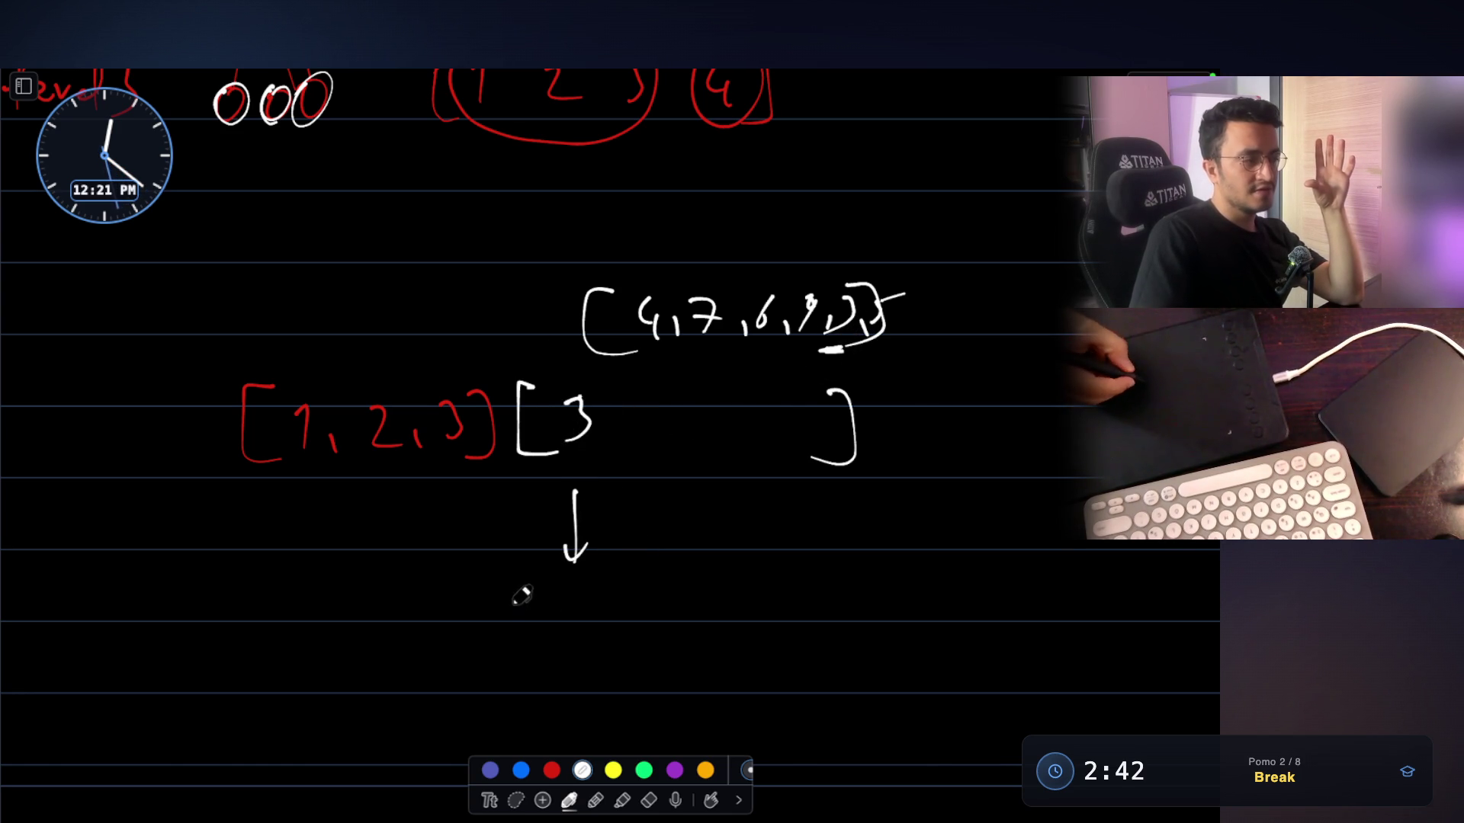
drag(661, 616, 683, 615)
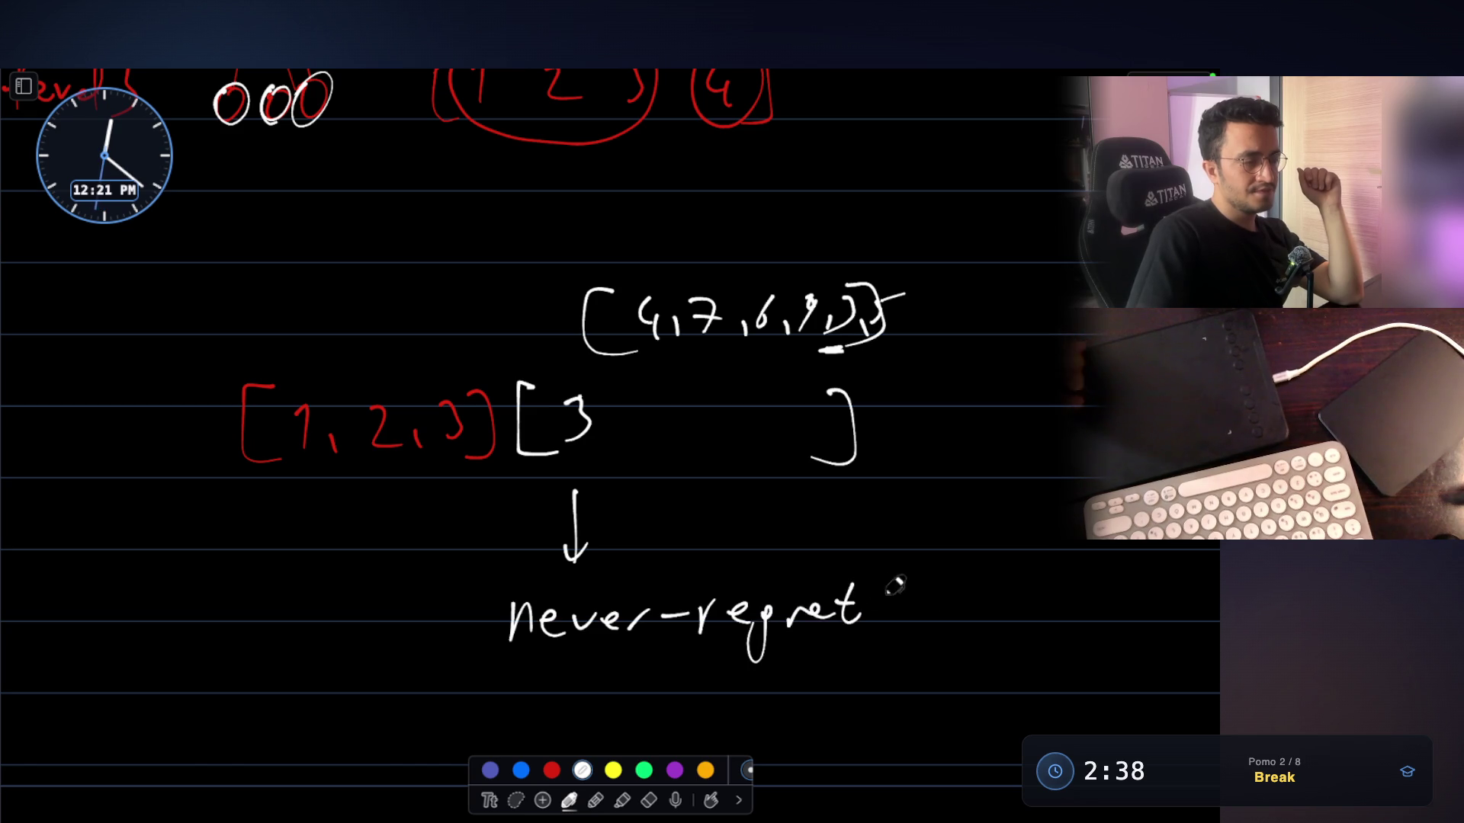
drag(859, 686, 925, 626)
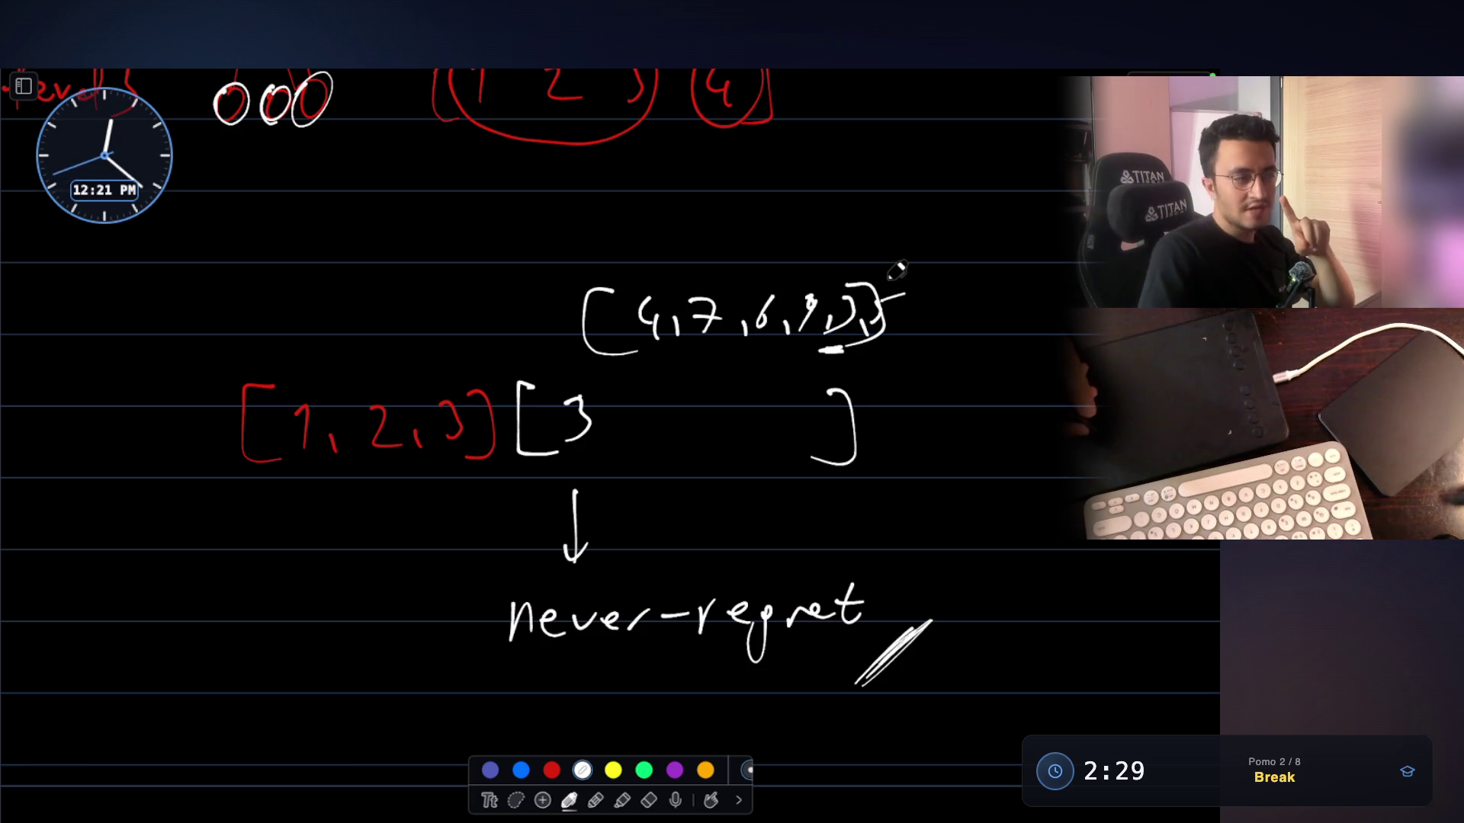
Underline 'never-regret', undo it, and box 'regret' in green instead
drag(720, 651, 861, 638)
drag(665, 674, 880, 657)
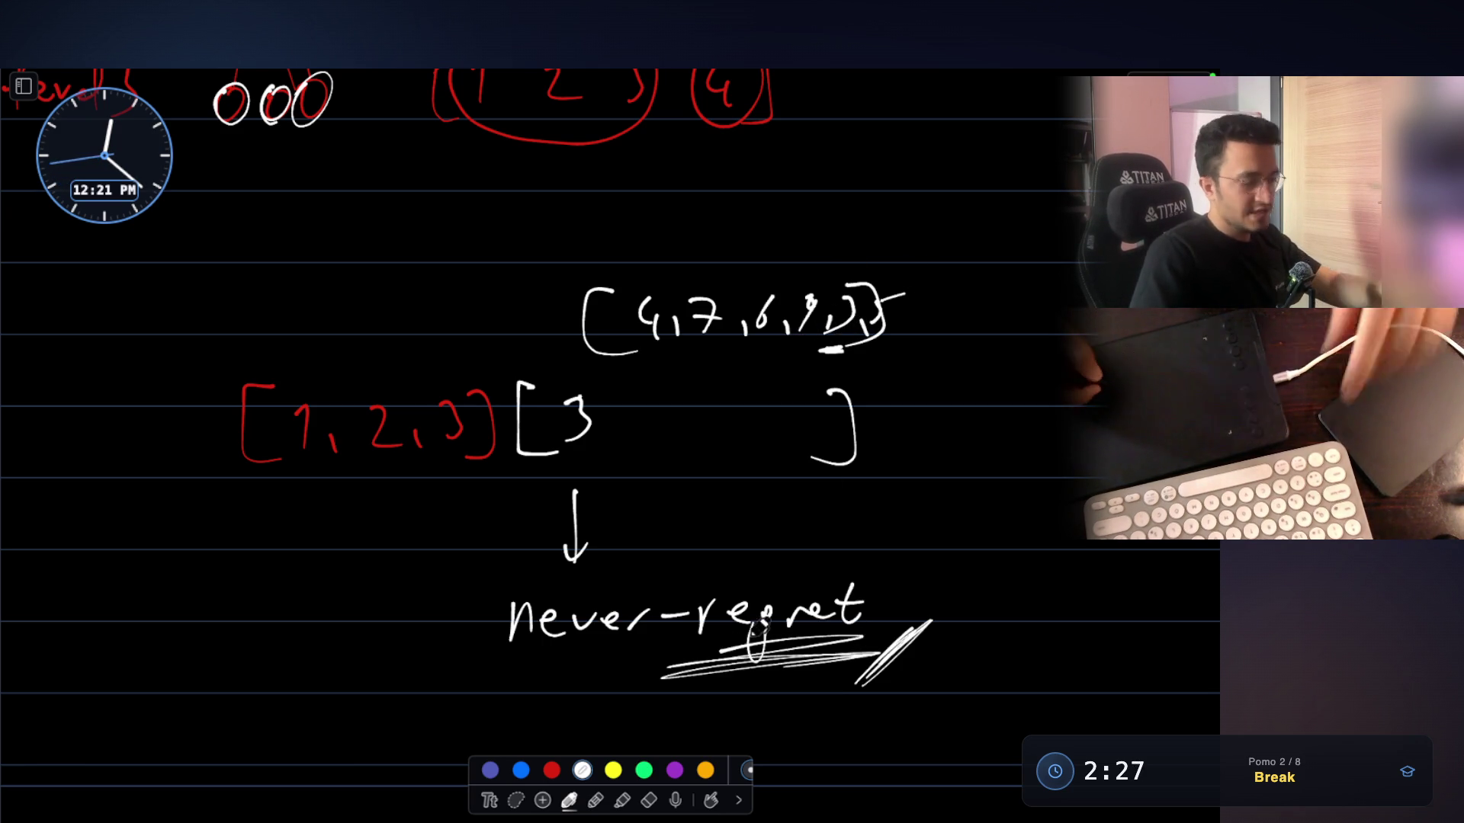
key(ctrl+z)
key(ctrl+z)
key(ctrl+z)
click(644, 770)
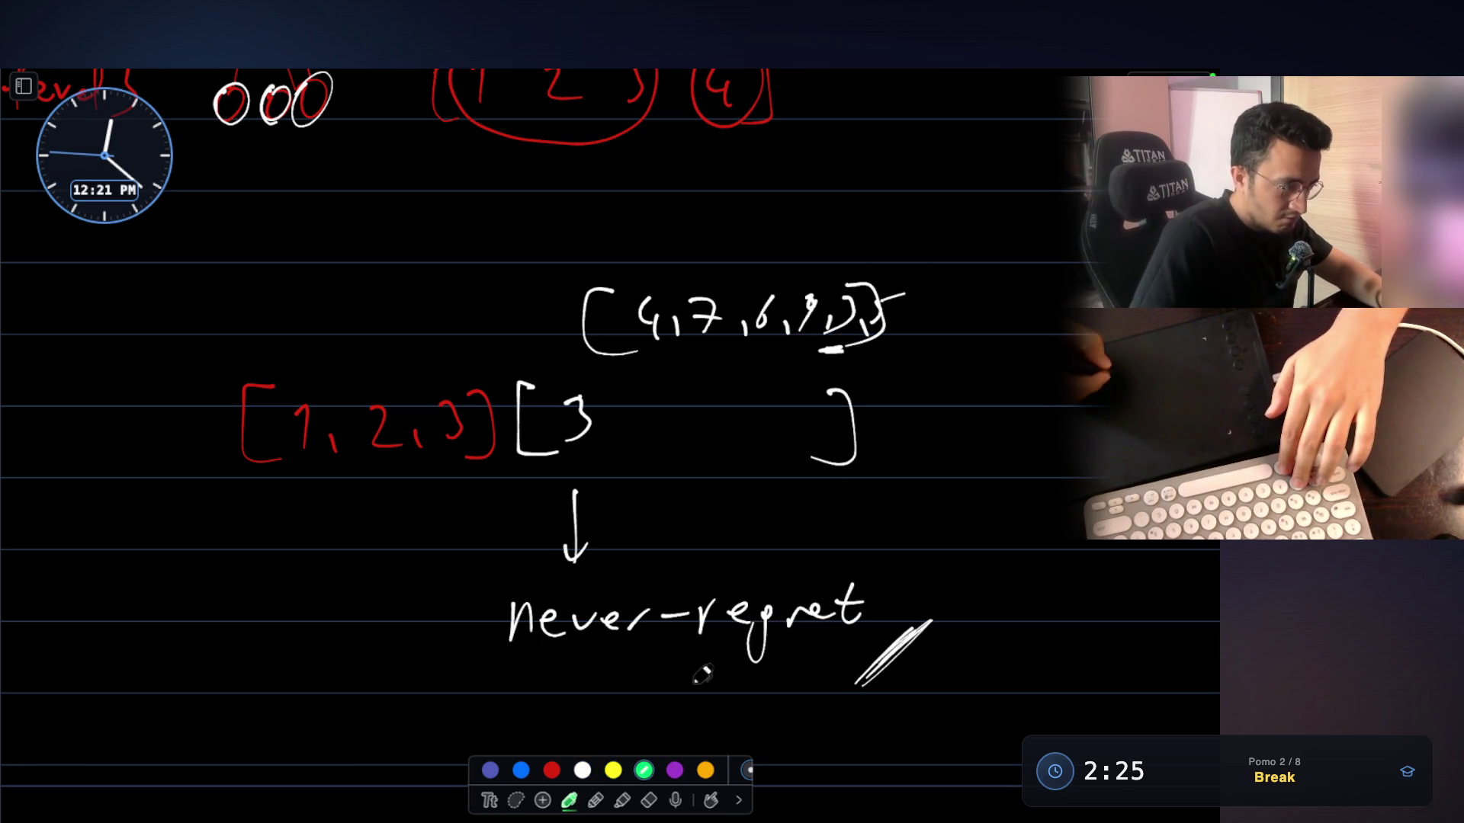
mouse_move(686, 583)
mouse_down()
mouse_move(690, 674)
mouse_move(677, 675)
mouse_up()
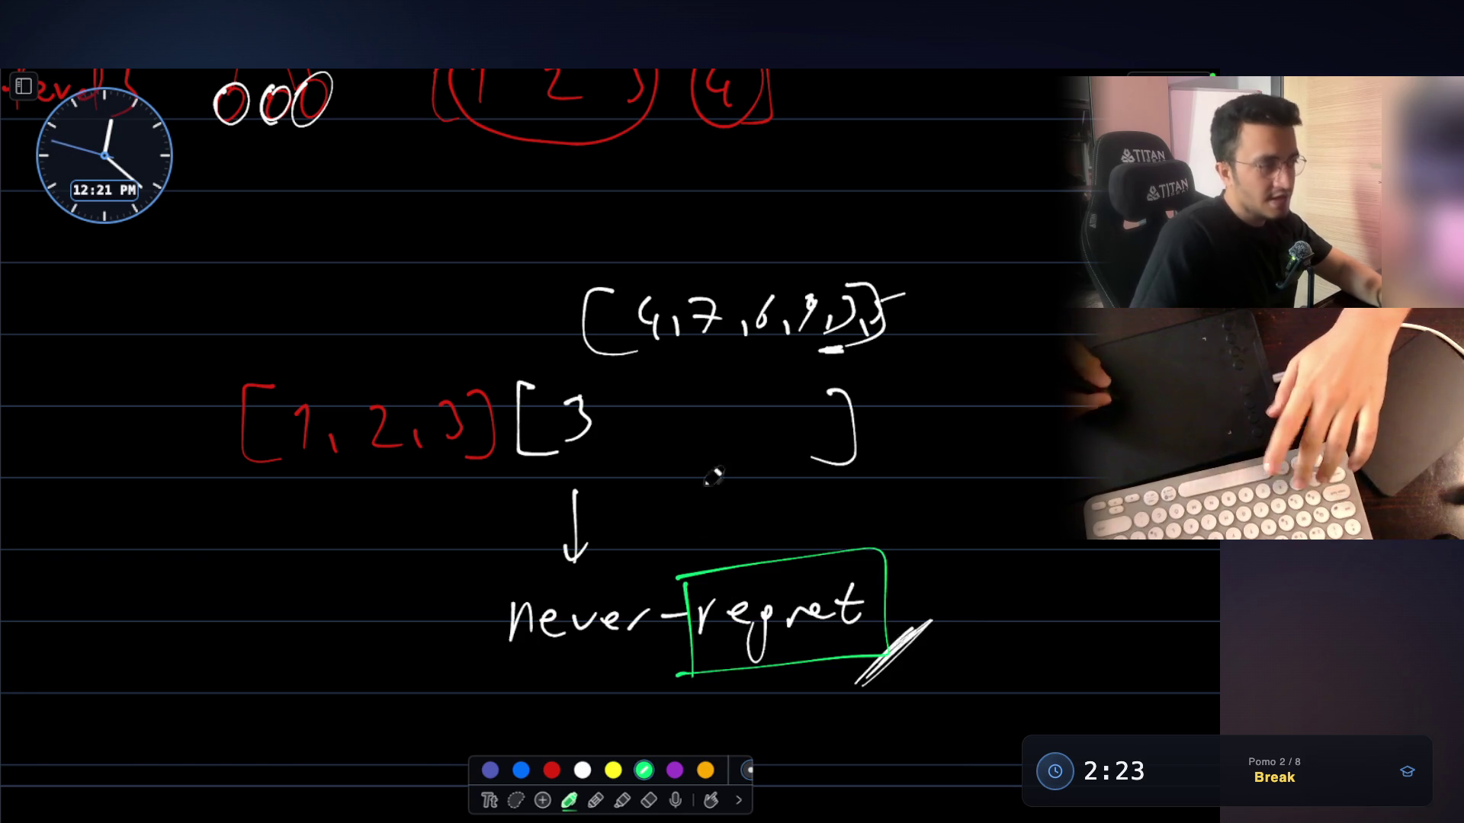
click(649, 800)
click(622, 800)
Undo the green box and slash drawn over 9, 10, keeping the green pen selected
click(596, 800)
click(568, 800)
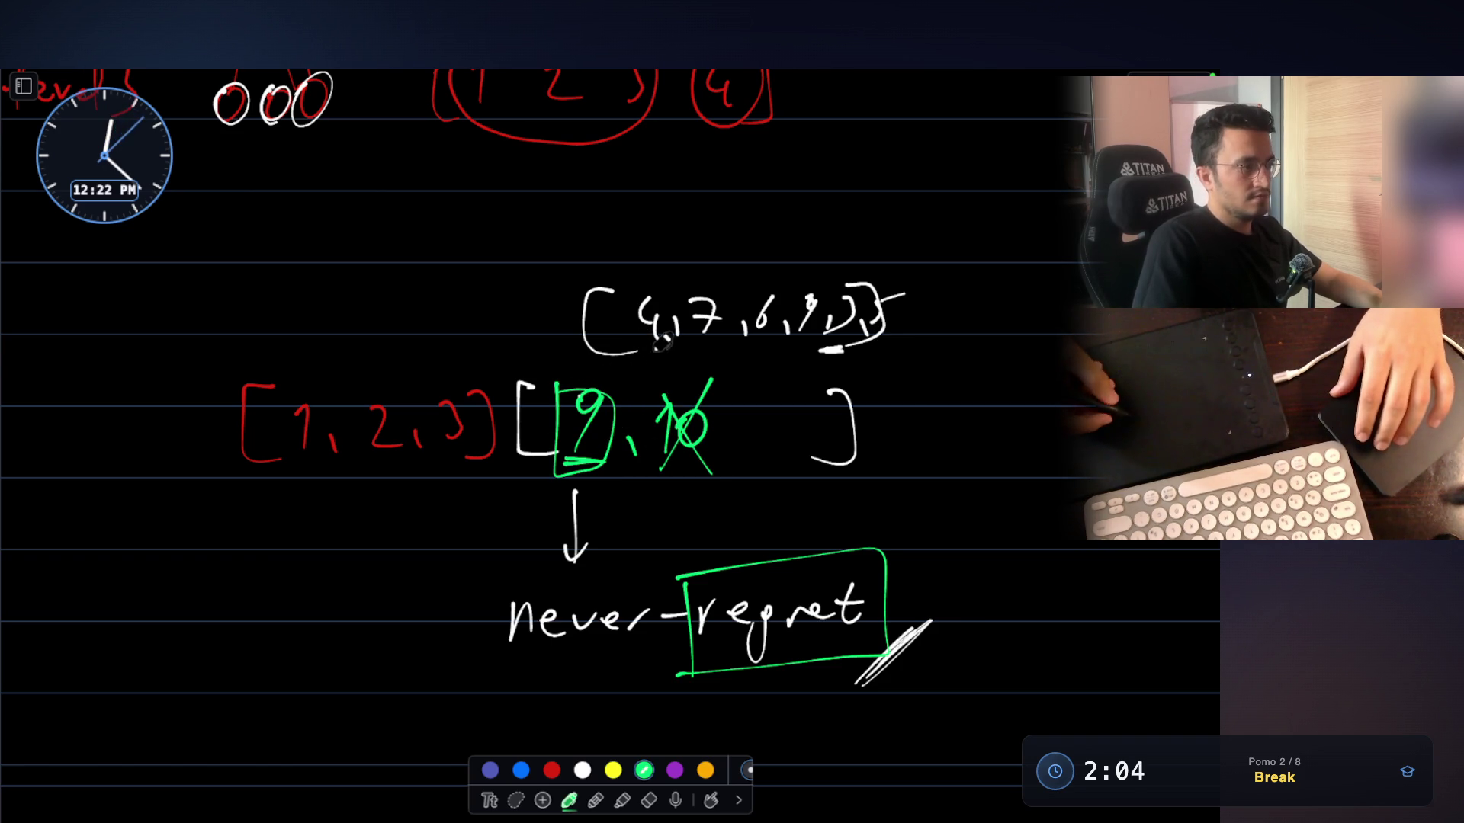
key(ctrl+z)
key(ctrl+z)
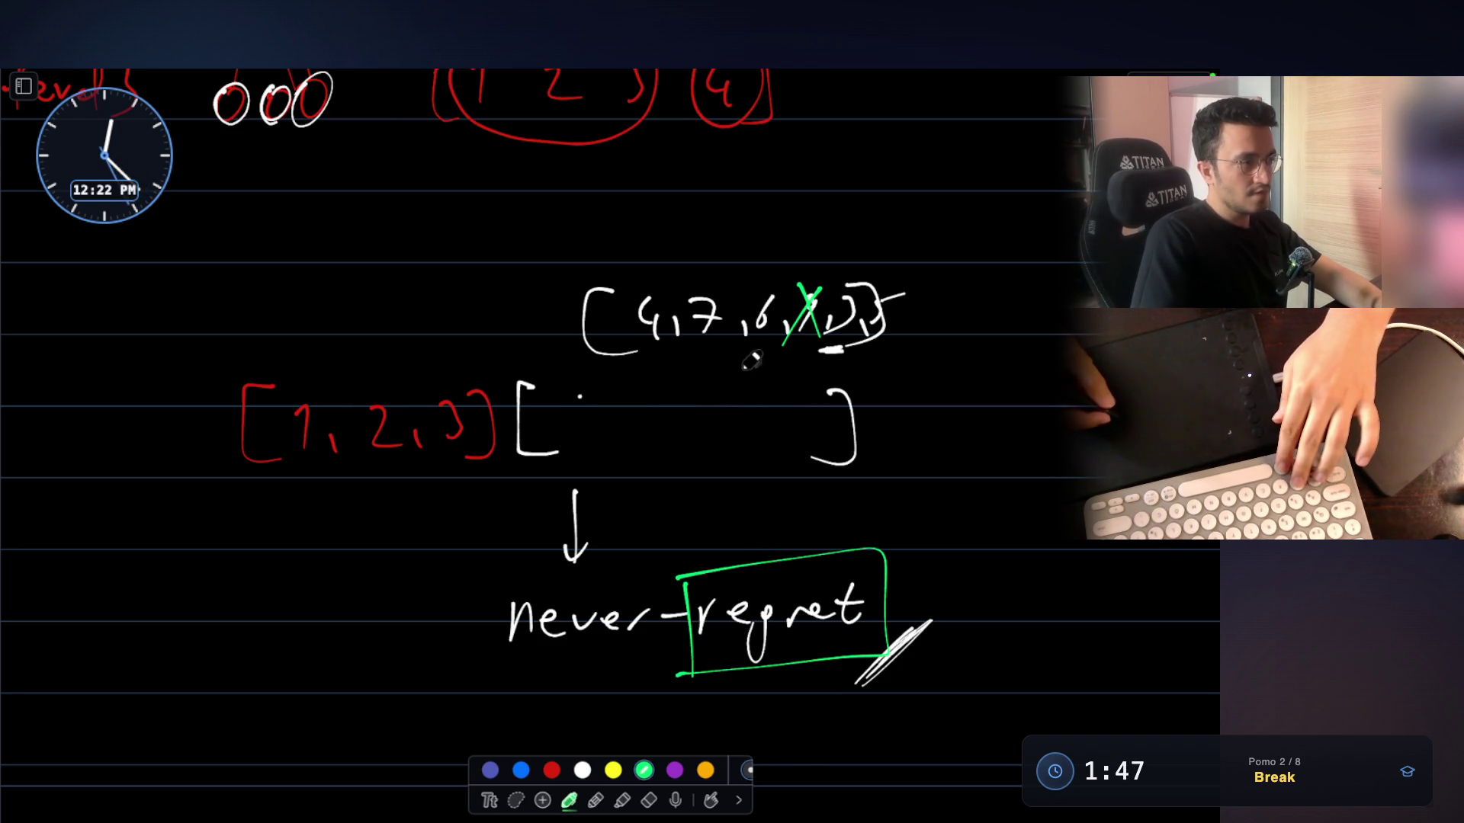
Write a green 3, 4, 5 in the empty bracket beside [1, 2, 3], then switch to the Claude Code terminal
drag(577, 397, 589, 422)
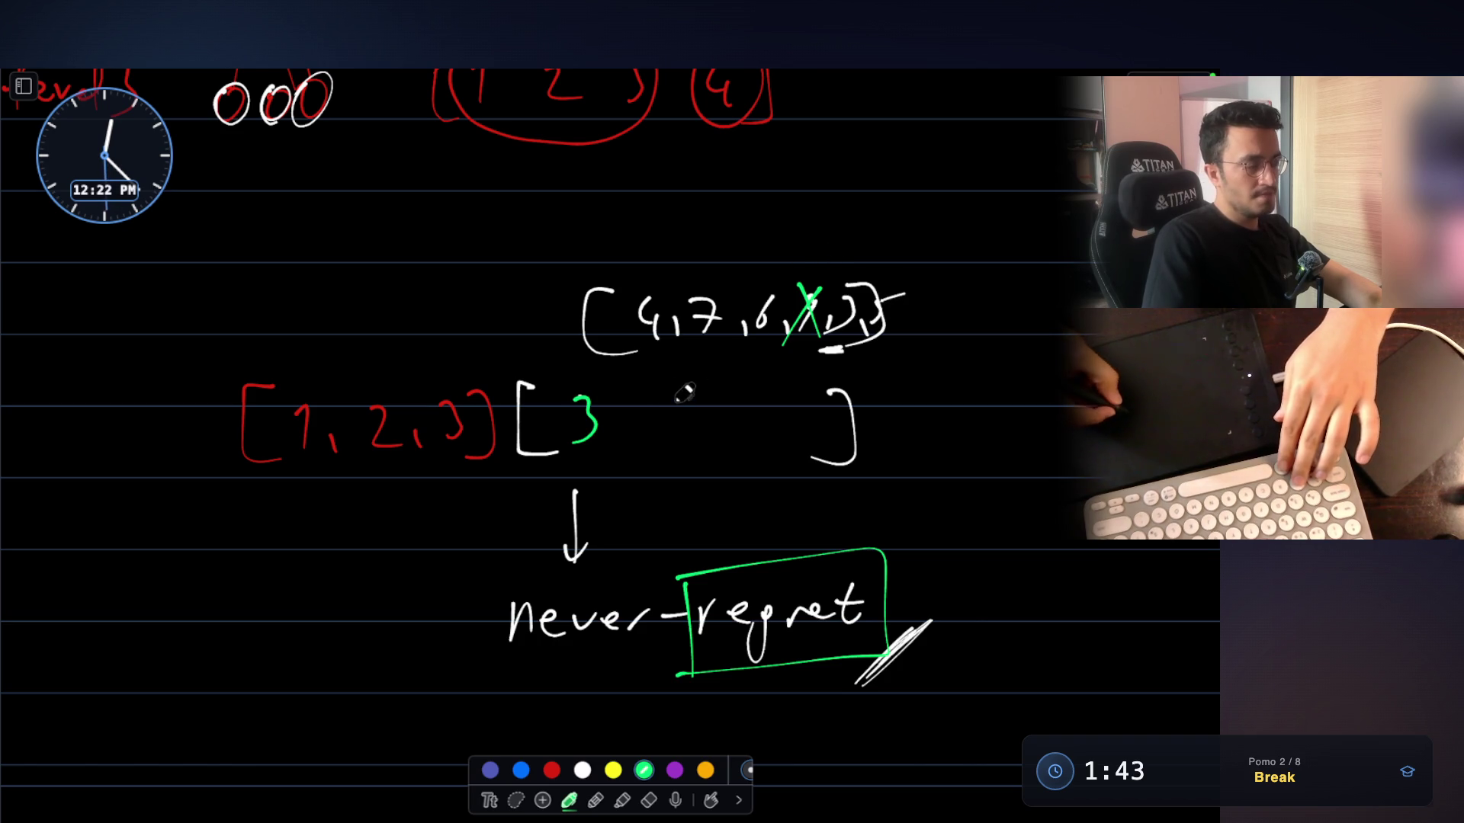
mouse_move(741, 418)
mouse_down()
mouse_move(718, 446)
mouse_move(770, 393)
mouse_up()
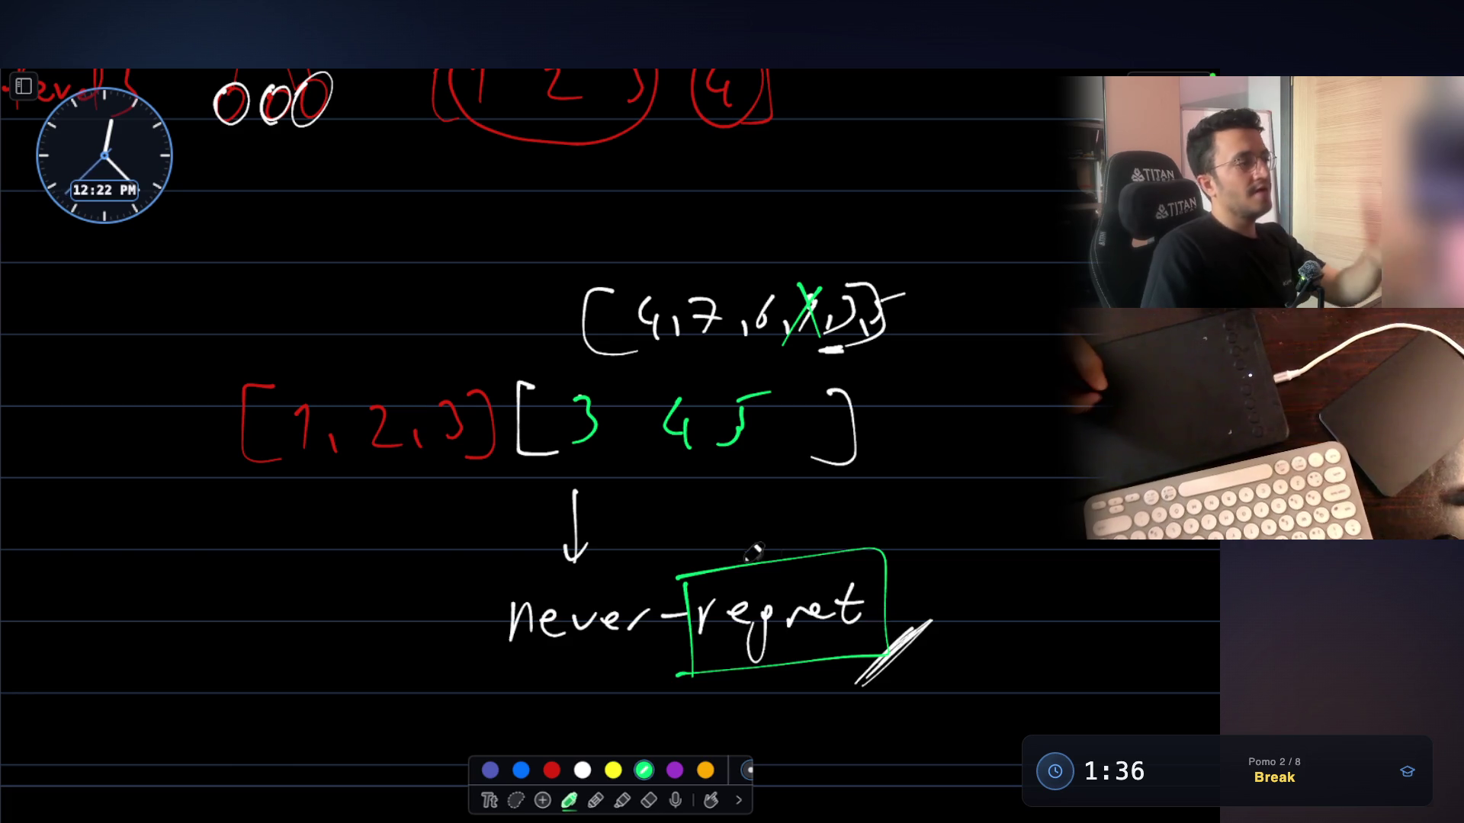
key(Escape)
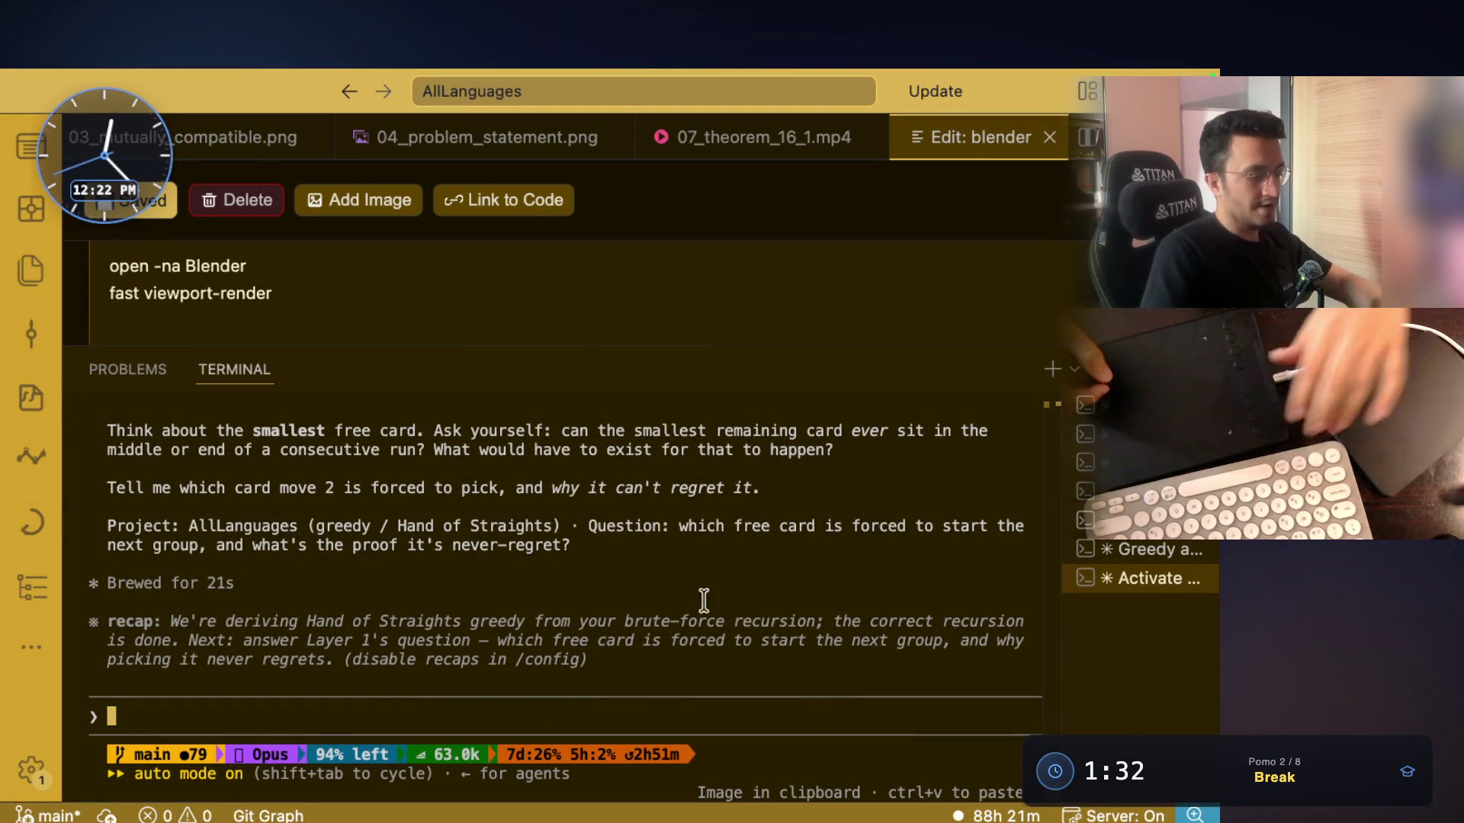
Start voice dictation for the Claude Code prompt and bring the whiteboard back
key(fn)
key(super+shift+d)
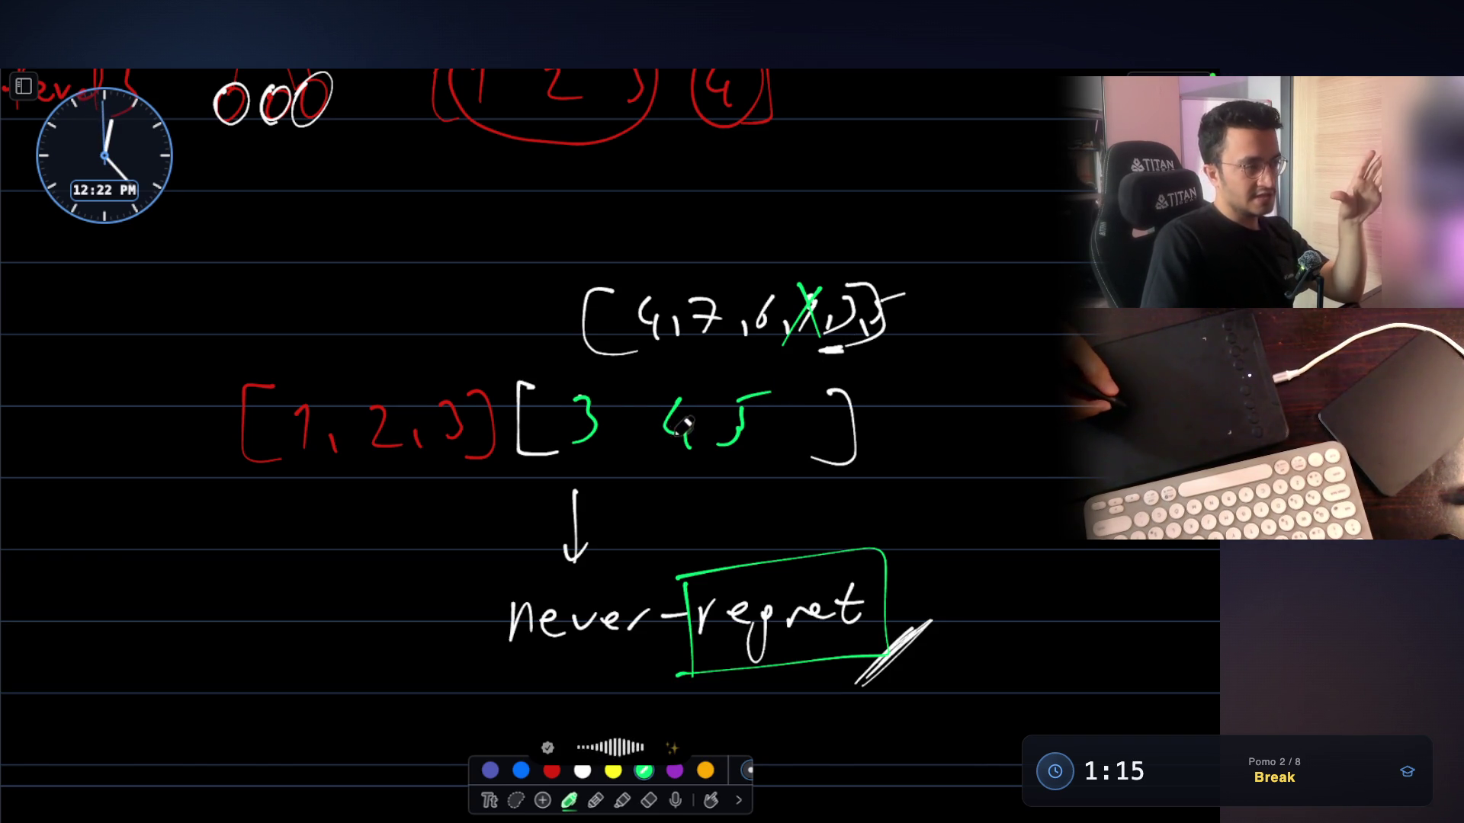
Point a green arrow at the 3, double-underline it, and box the 10 under 9+1
mouse_move(406, 557)
mouse_down()
mouse_move(523, 488)
mouse_move(520, 525)
mouse_up()
drag(563, 474, 607, 478)
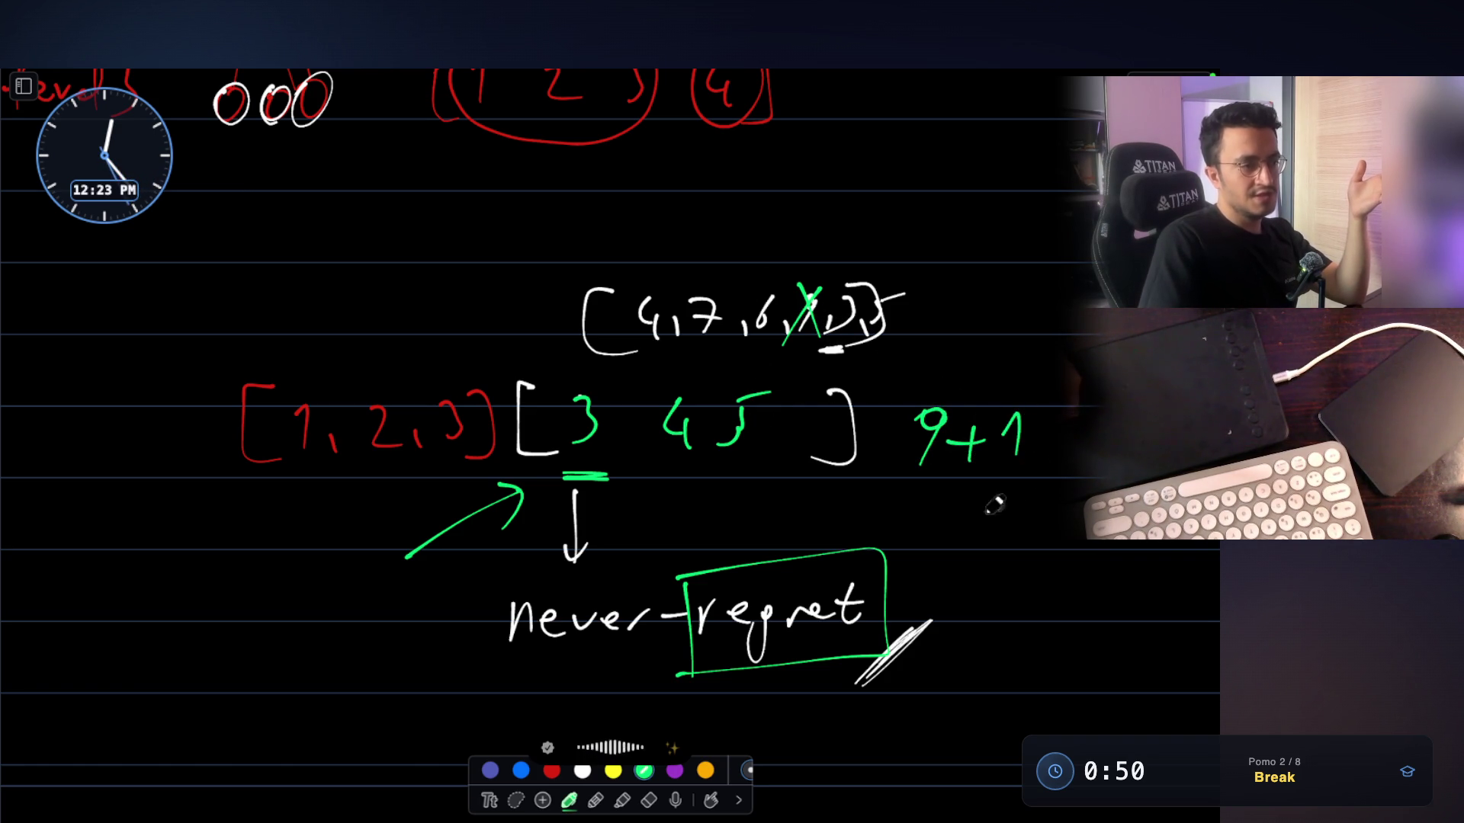
mouse_move(962, 503)
mouse_down()
mouse_move(966, 584)
mouse_move(941, 520)
mouse_up()
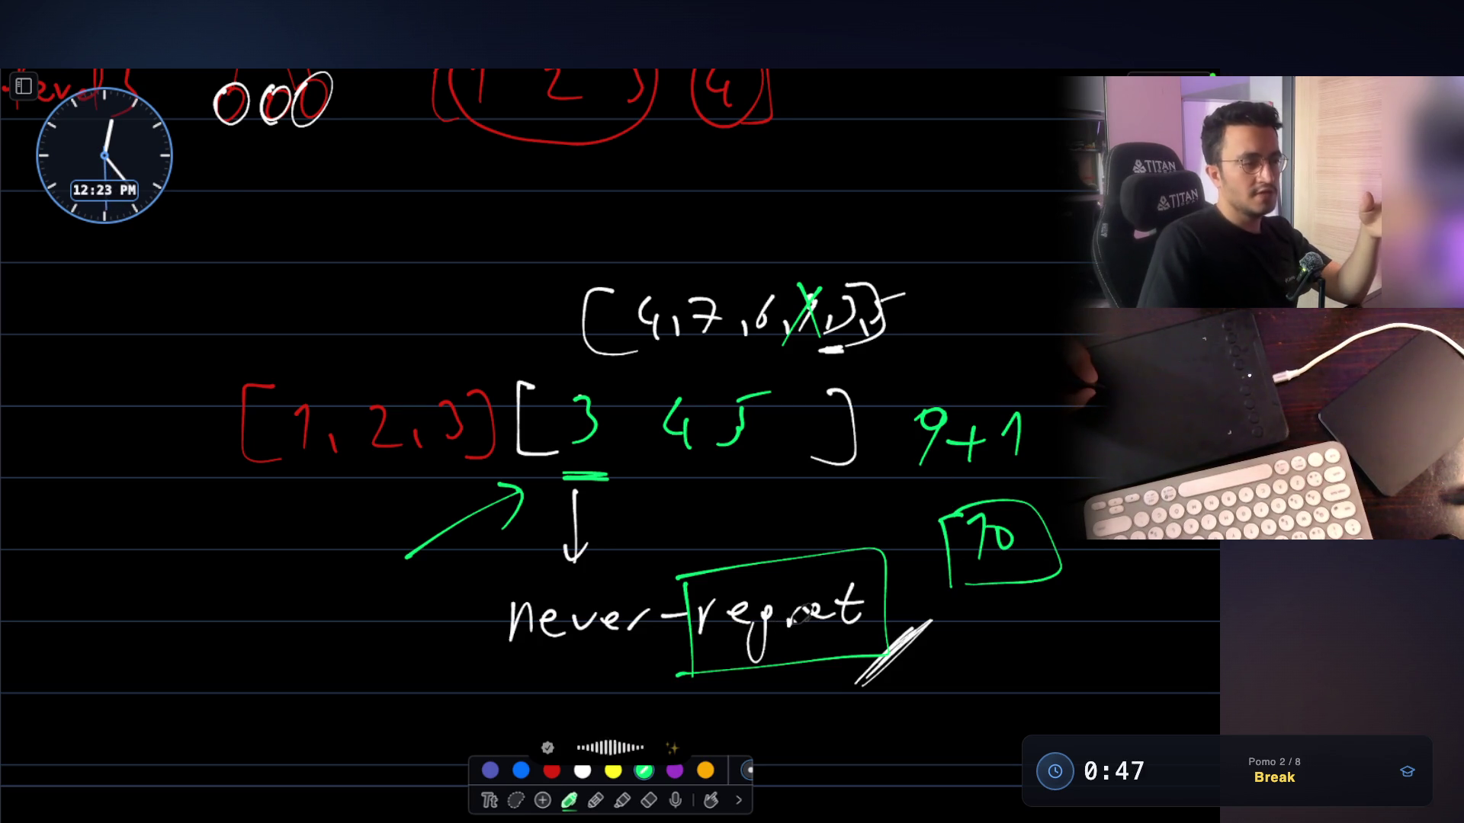
scroll(754, 472, down, 3)
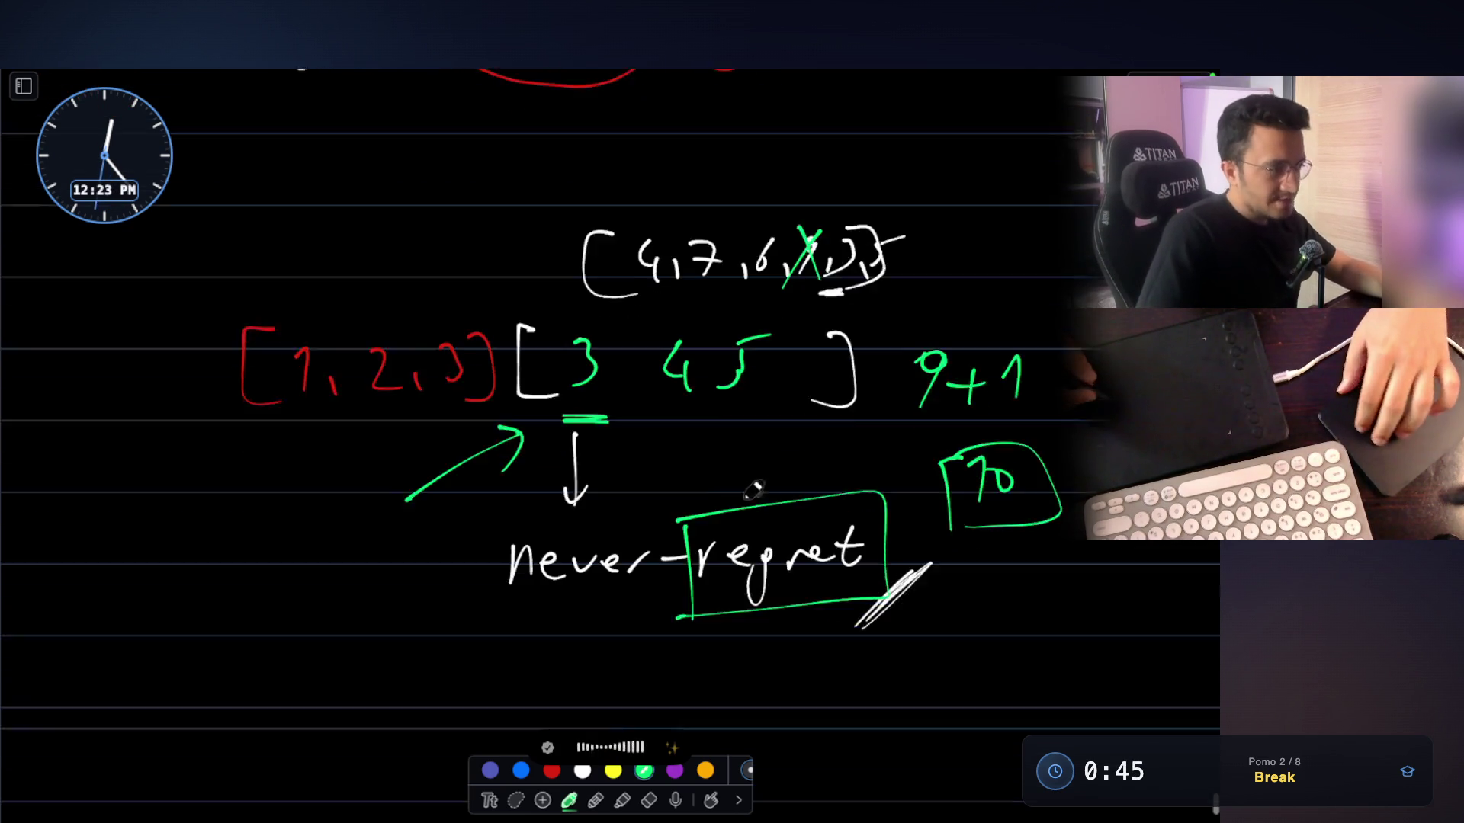
Draw green arrows toward never-regret and the top [4,7,6,…] list, and thicken the 3's underline
click(526, 559)
mouse_move(439, 641)
mouse_down()
mouse_move(539, 579)
mouse_move(526, 564)
mouse_move(547, 584)
mouse_up()
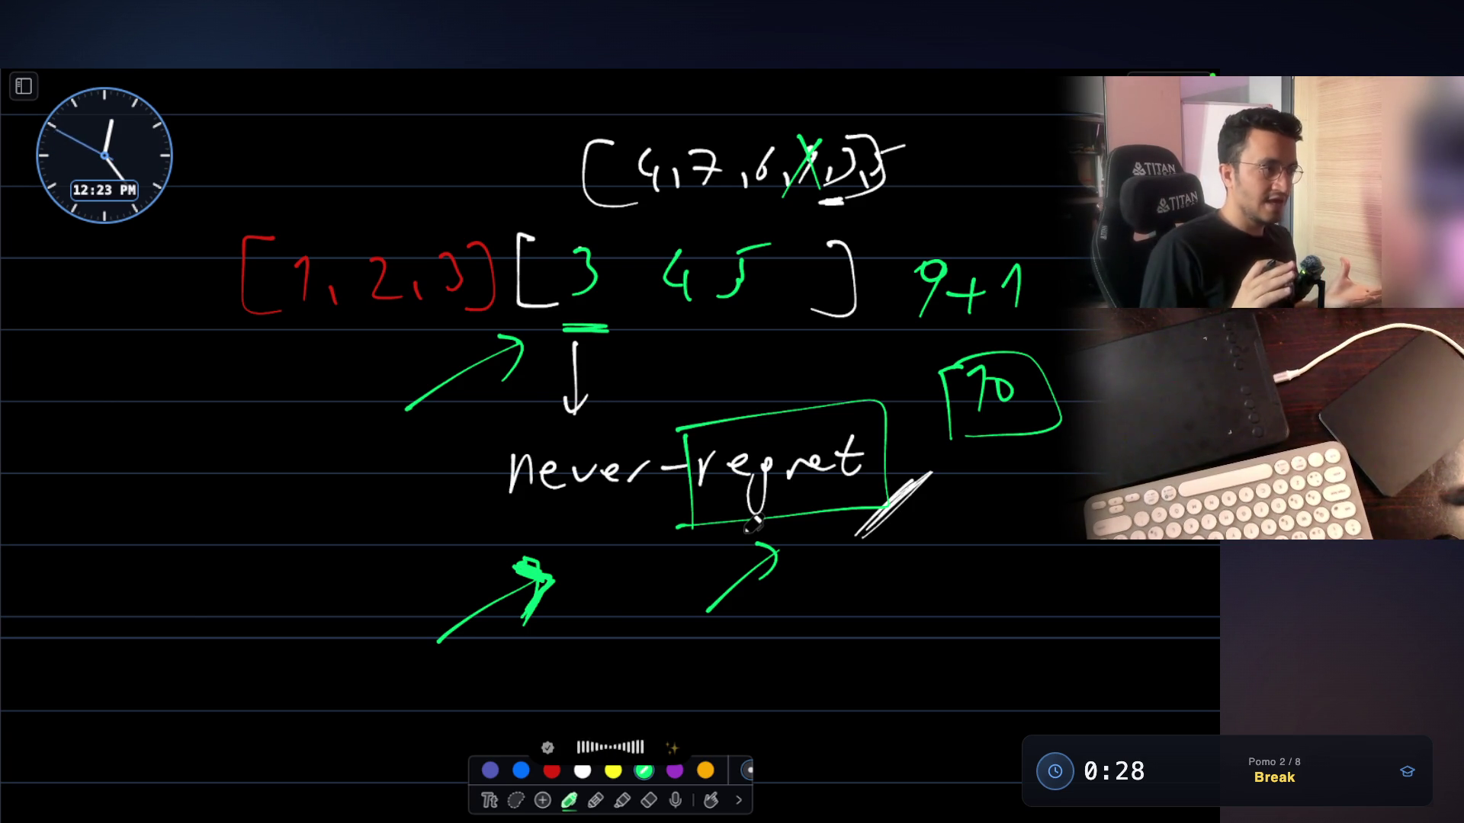
drag(562, 334, 607, 332)
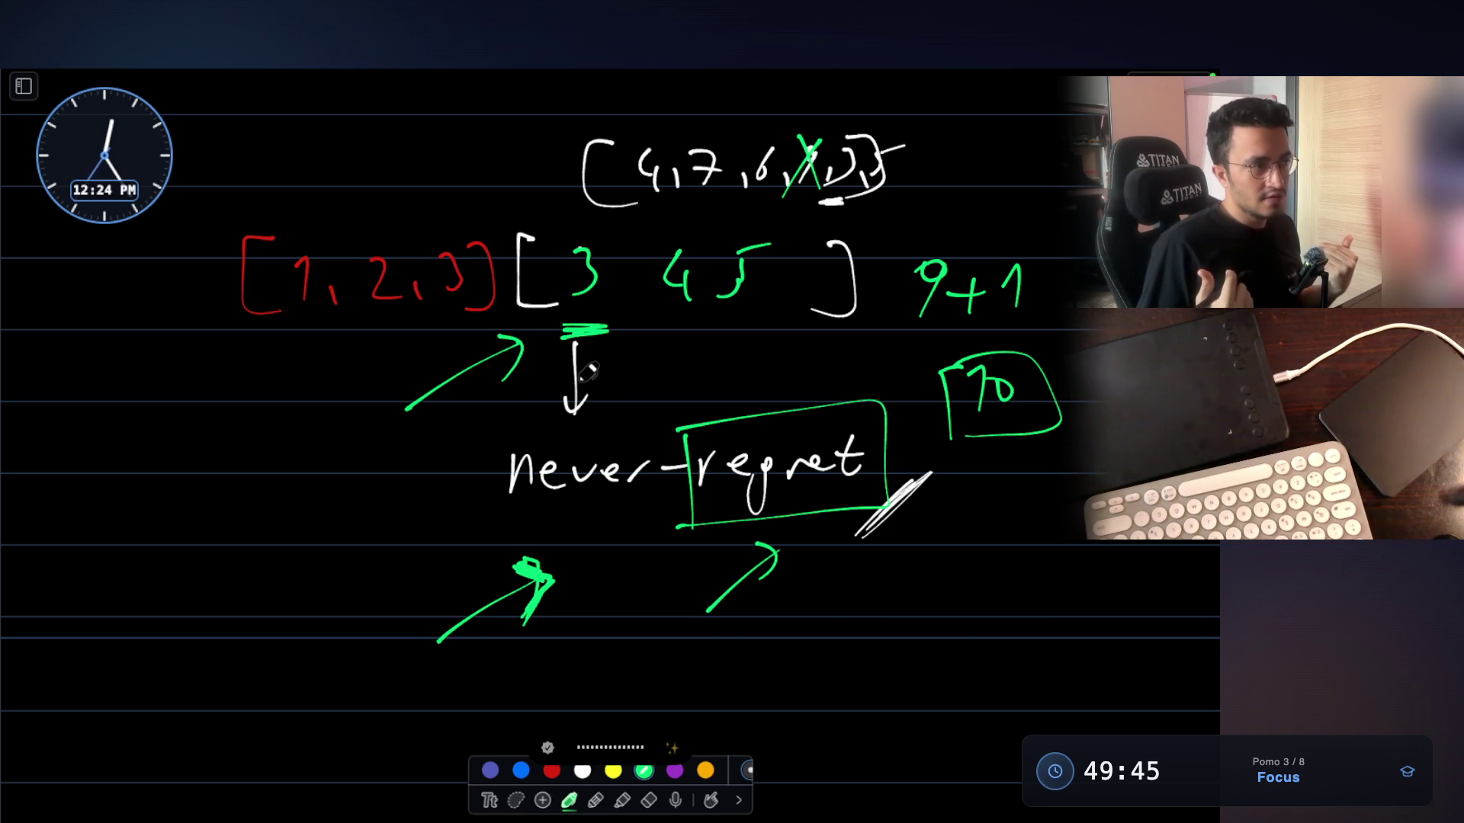
drag(430, 190, 524, 182)
drag(479, 170, 477, 212)
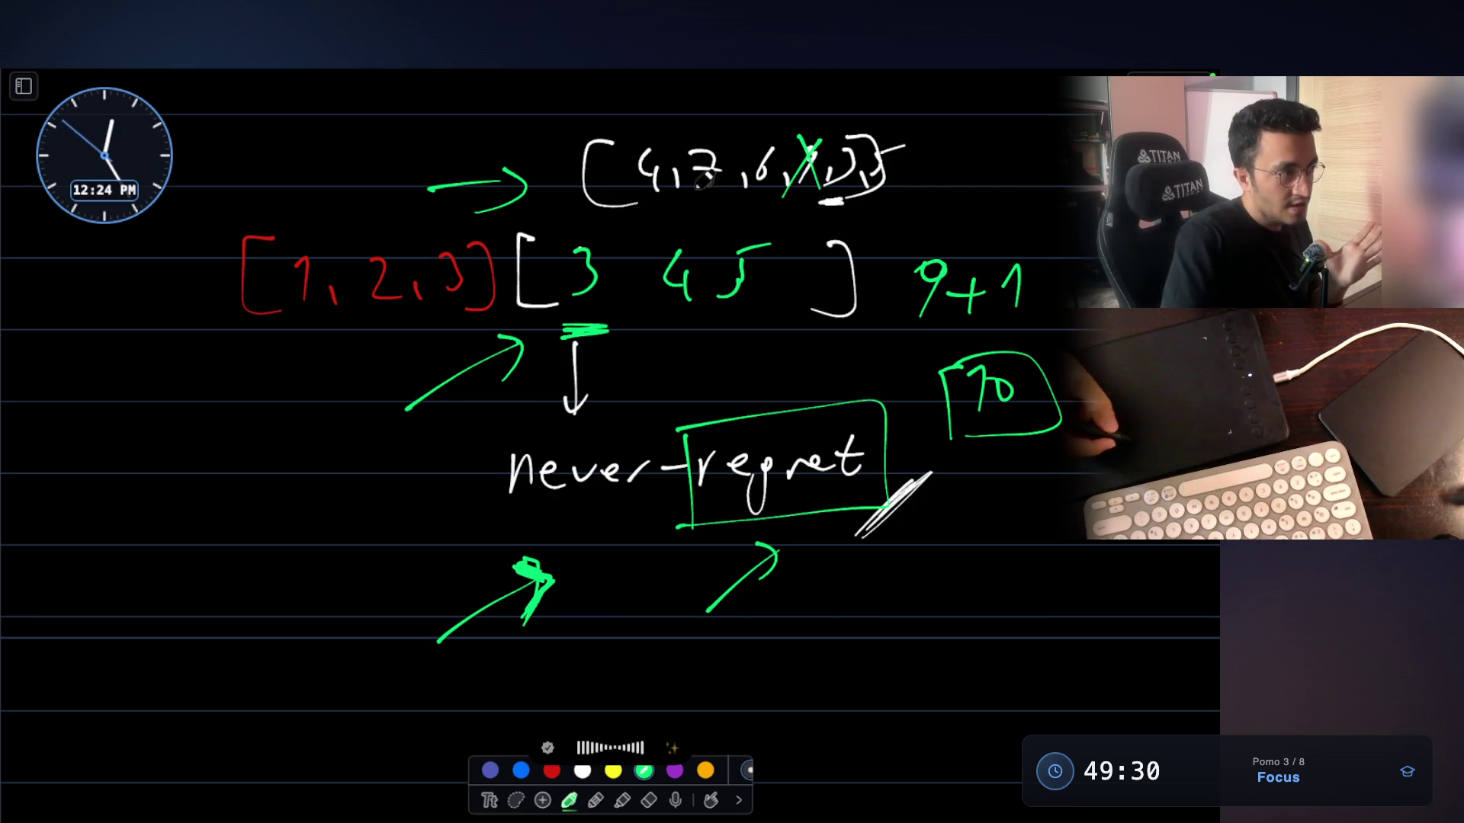
Handwrite the green cards 4, 7, 6, 9, 5 below the arrows
drag(662, 646, 669, 704)
scroll(778, 644, down, 1)
drag(719, 639, 723, 663)
mouse_move(735, 612)
mouse_down()
mouse_move(766, 633)
mouse_move(747, 654)
mouse_up()
mouse_move(751, 632)
mouse_down()
mouse_move(784, 626)
mouse_move(800, 662)
mouse_up()
mouse_move(864, 597)
mouse_down()
mouse_move(848, 644)
mouse_move(848, 629)
mouse_move(917, 658)
mouse_up()
mouse_move(966, 598)
mouse_down()
mouse_move(955, 590)
mouse_move(968, 604)
mouse_move(944, 659)
mouse_up()
drag(1023, 602, 1016, 648)
drag(1017, 603, 1059, 593)
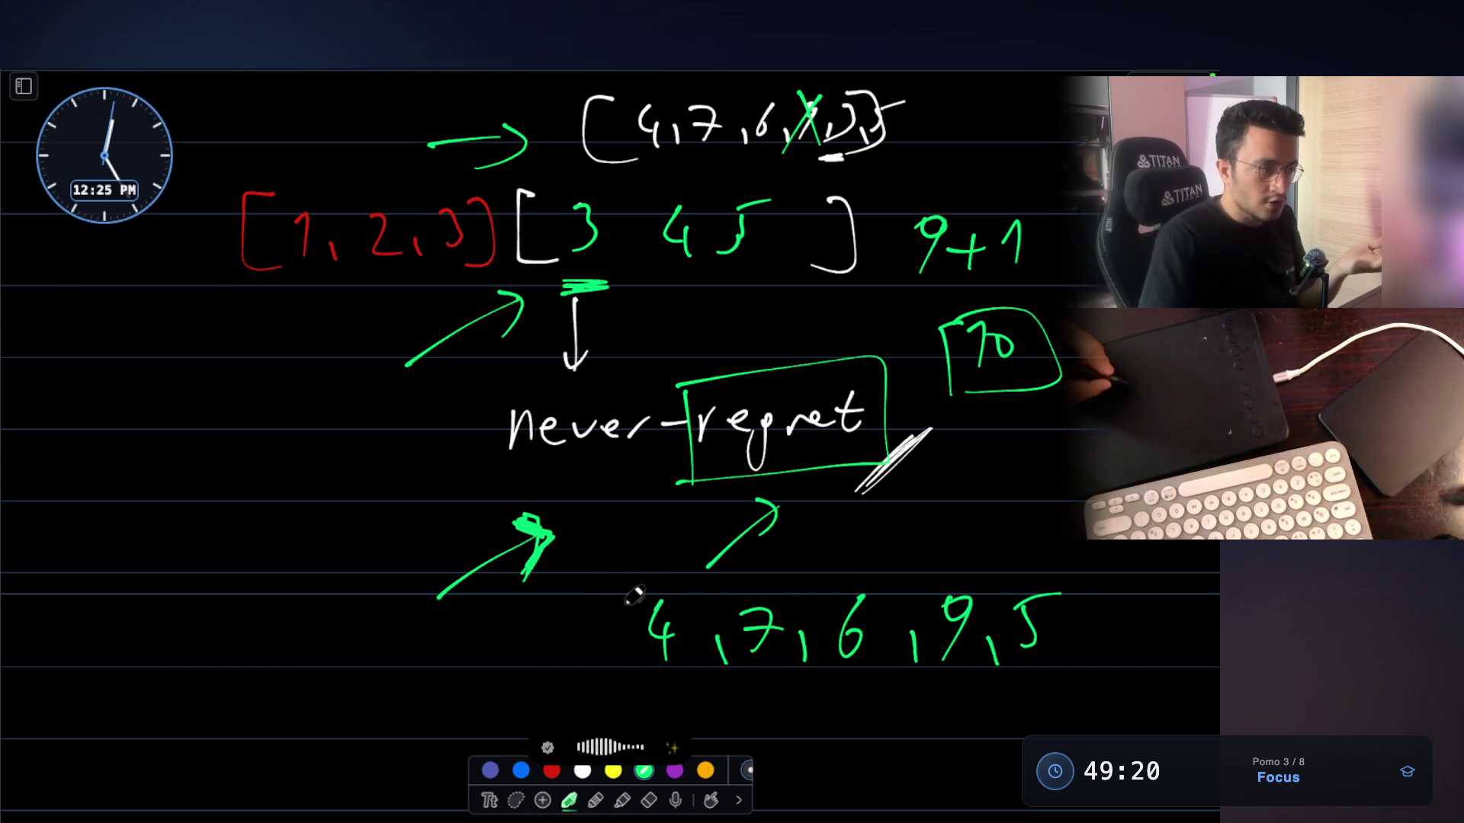
Enclose the 4, 7, 6, 9, 5 list in square brackets and switch to the Claude Code terminal
drag(642, 581, 654, 690)
mouse_move(1054, 568)
mouse_down()
mouse_move(1078, 575)
mouse_move(1051, 702)
mouse_up()
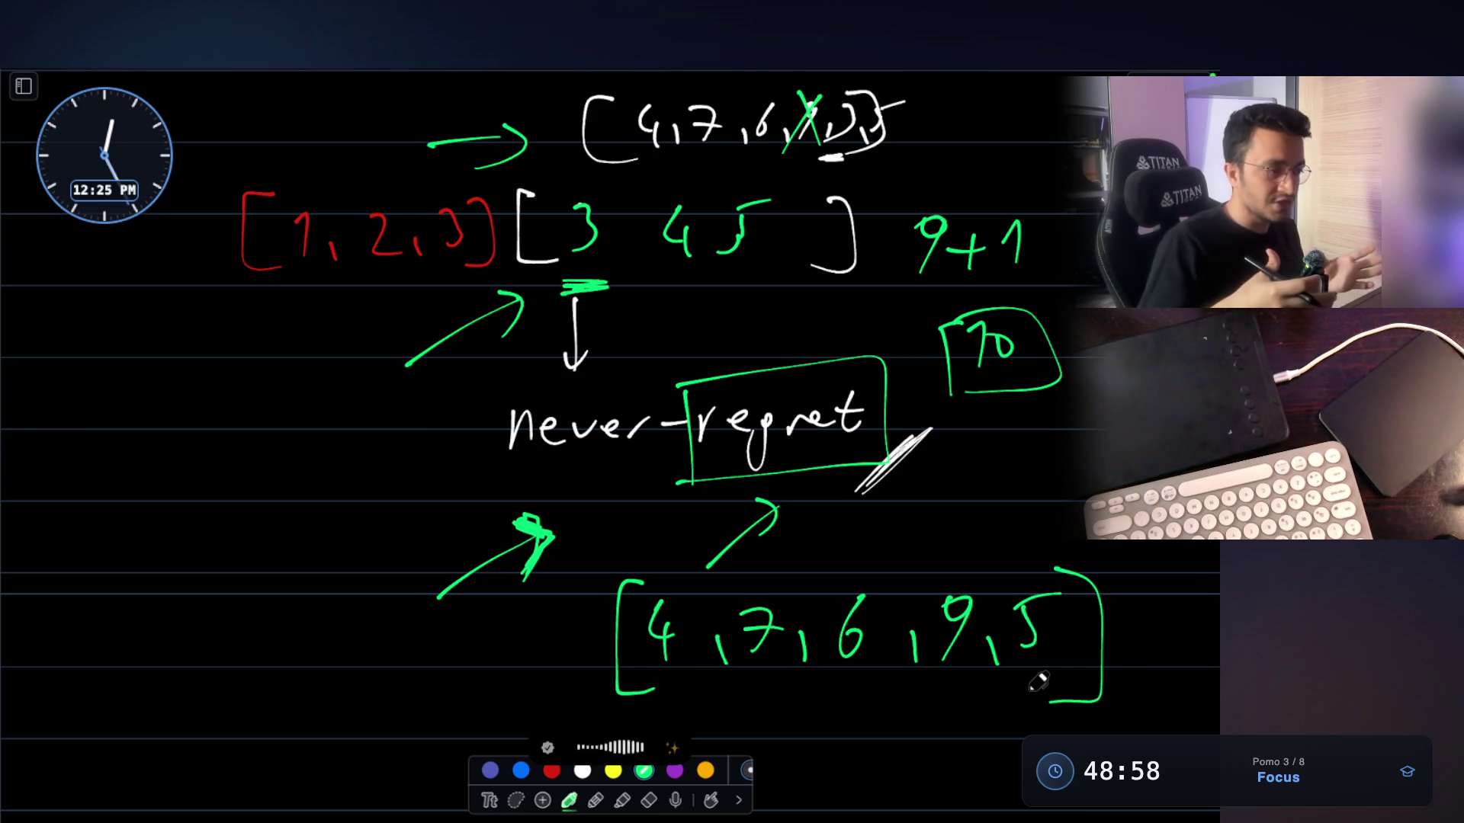
key(Escape)
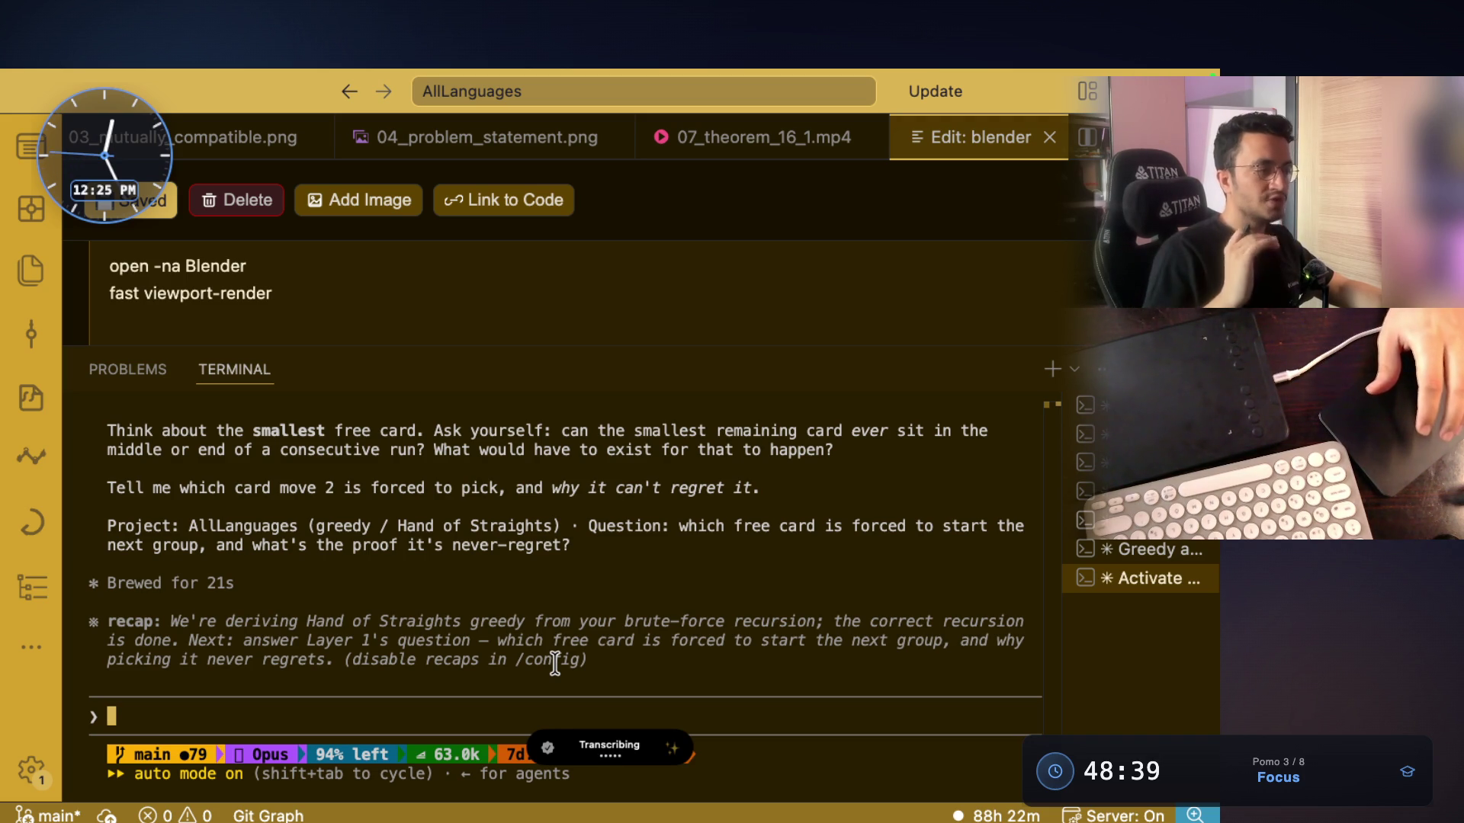
Submit the dictated reasoning on why picking 3 never regrets, then return to the whiteboard
key(Return)
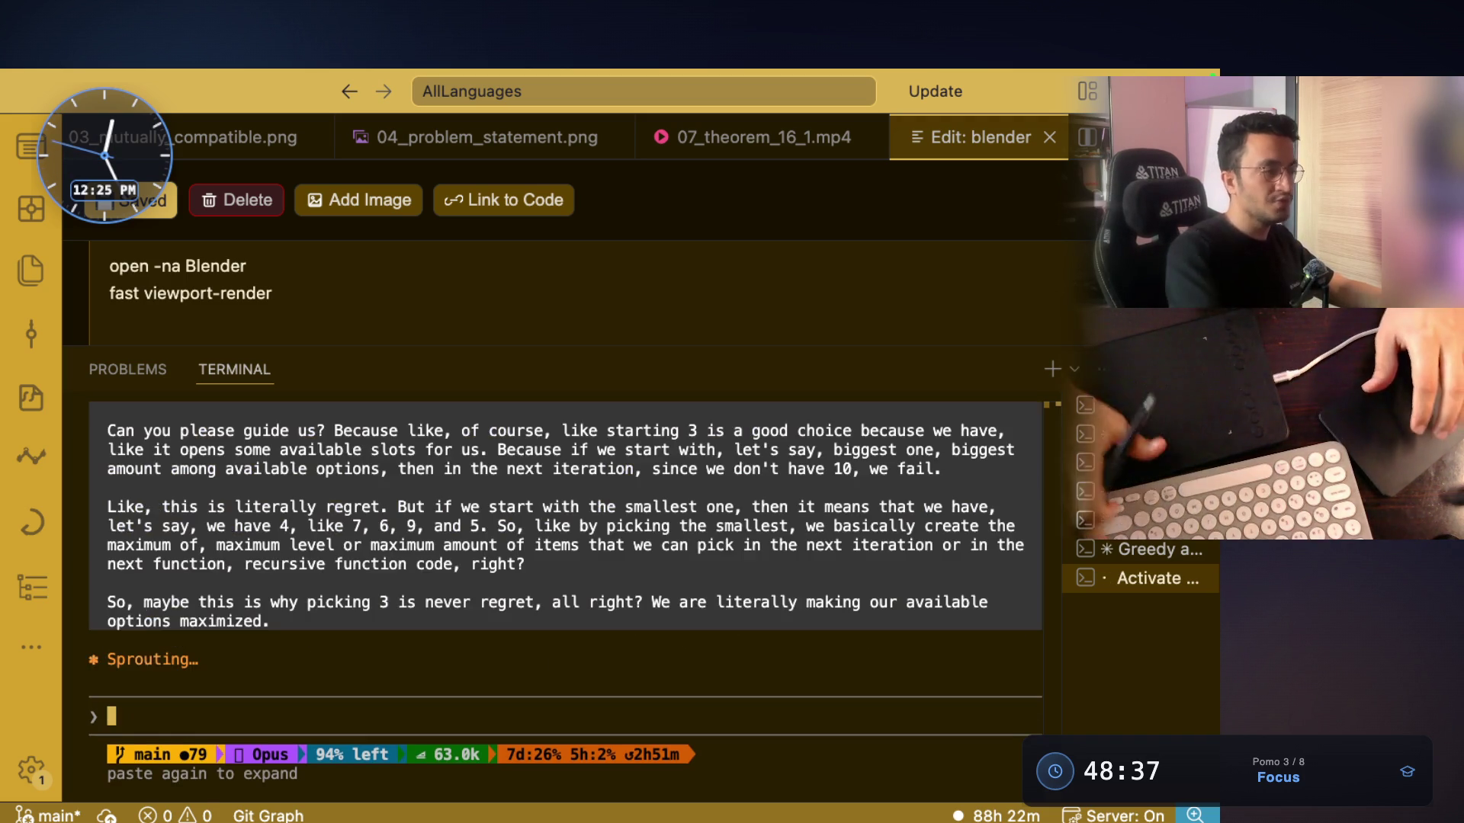
key(super+Tab)
key(super+Tab)
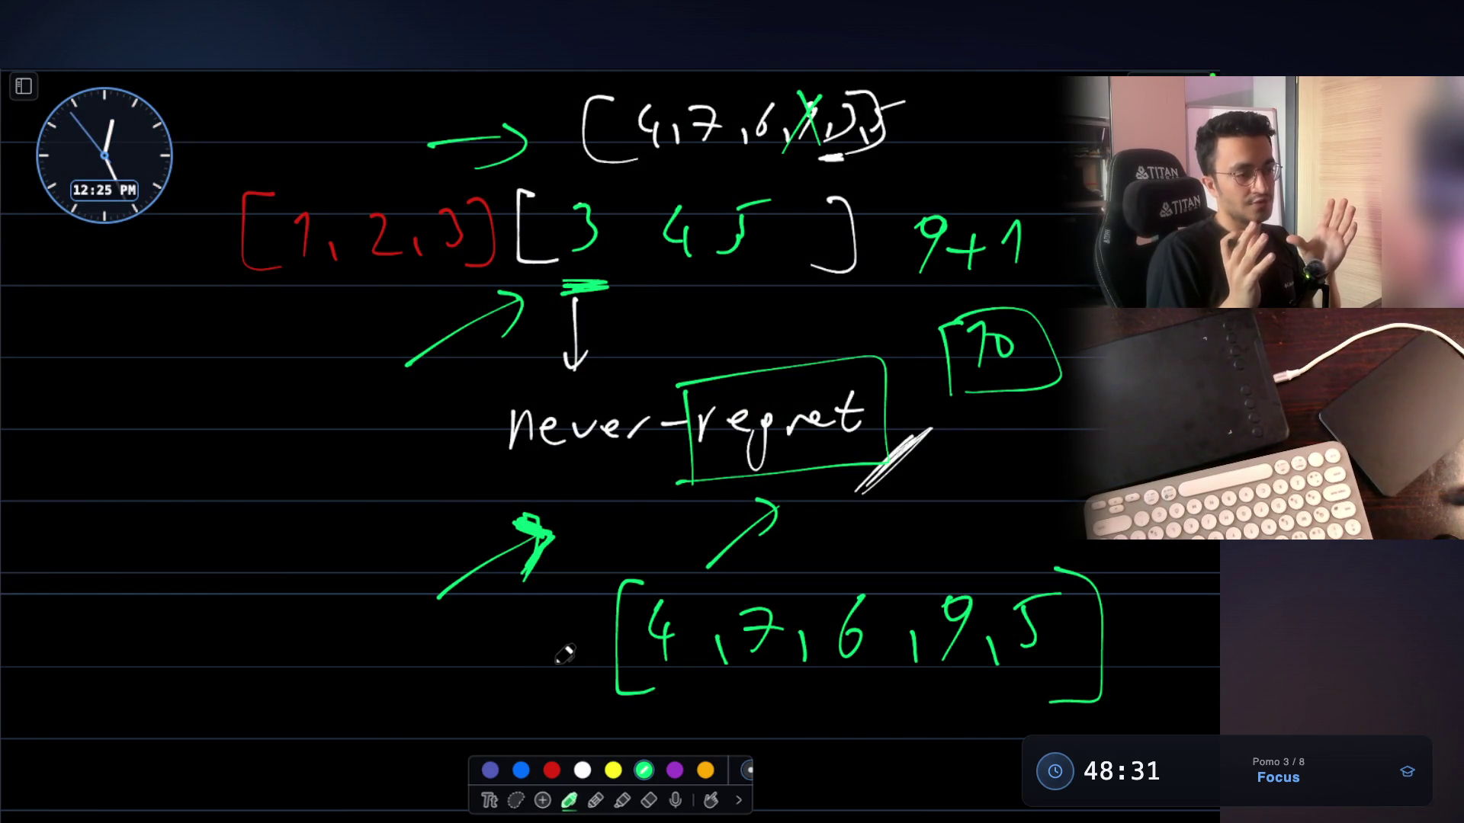
Underline the green 6 and replace the 3 4 5 in the white bracket with a 6
drag(825, 696, 879, 697)
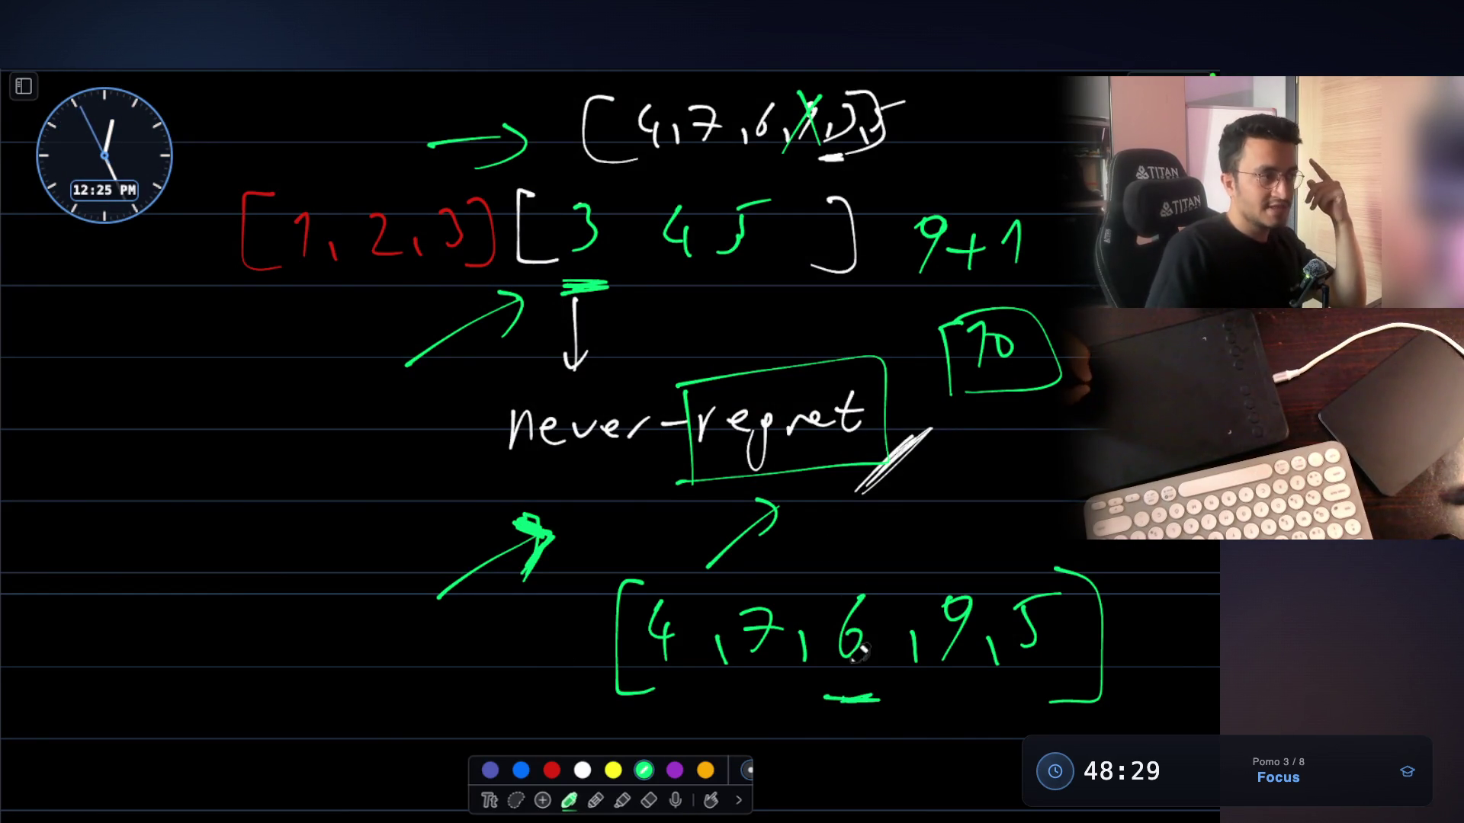
click(648, 798)
mouse_move(576, 221)
mouse_down()
mouse_move(724, 237)
mouse_move(745, 200)
mouse_up()
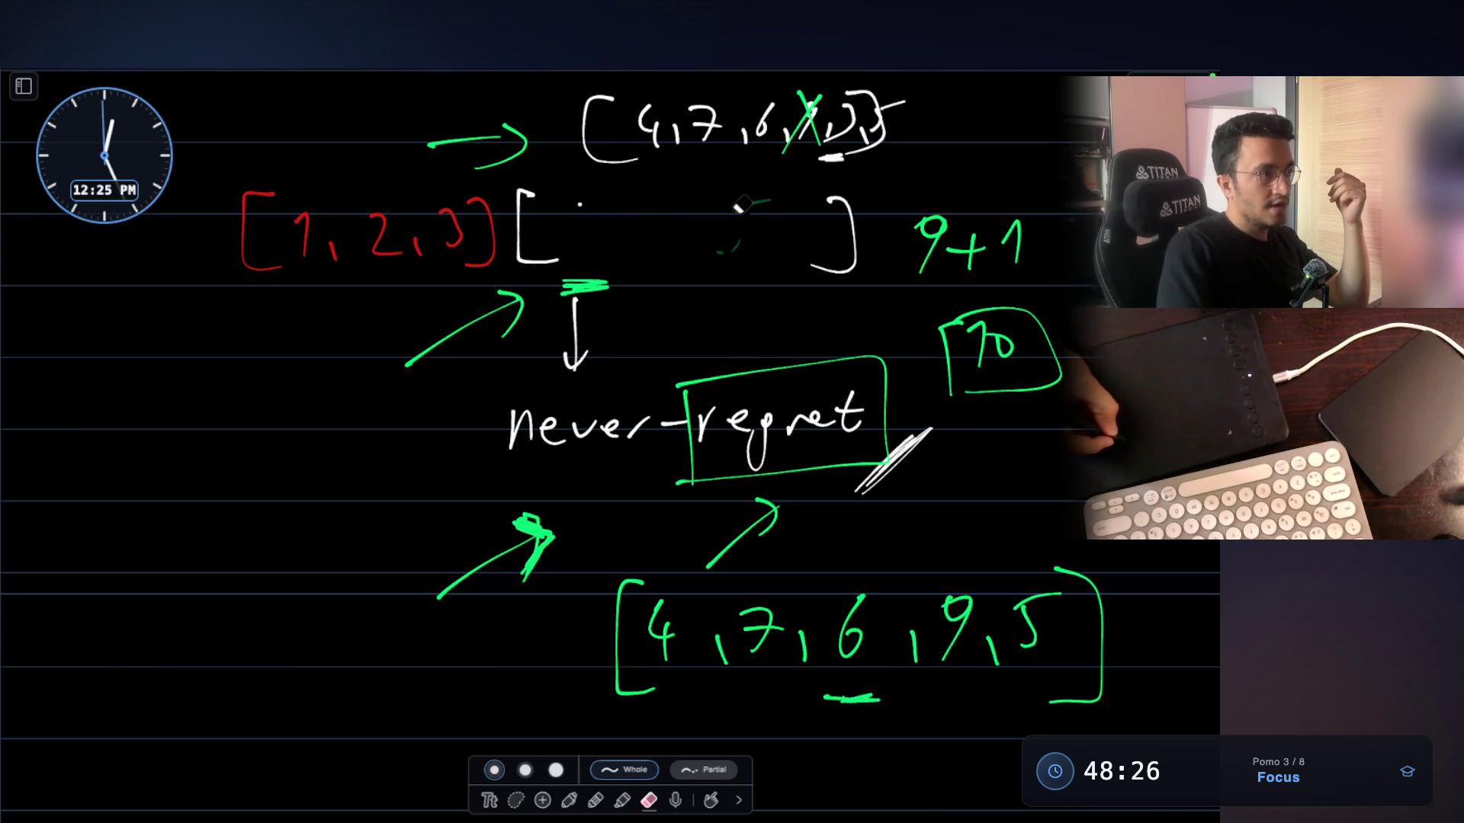
click(569, 800)
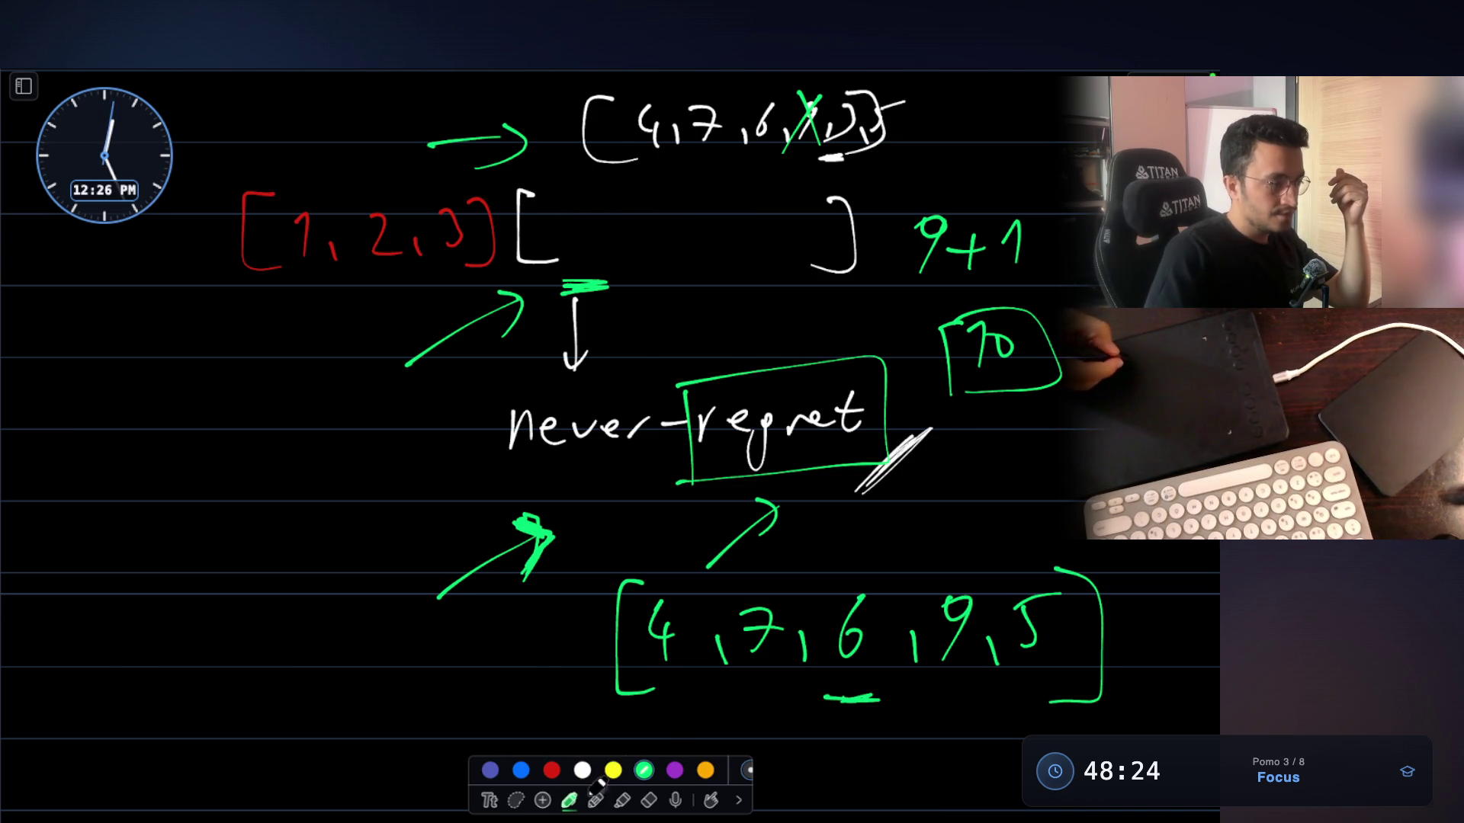
drag(597, 197, 587, 223)
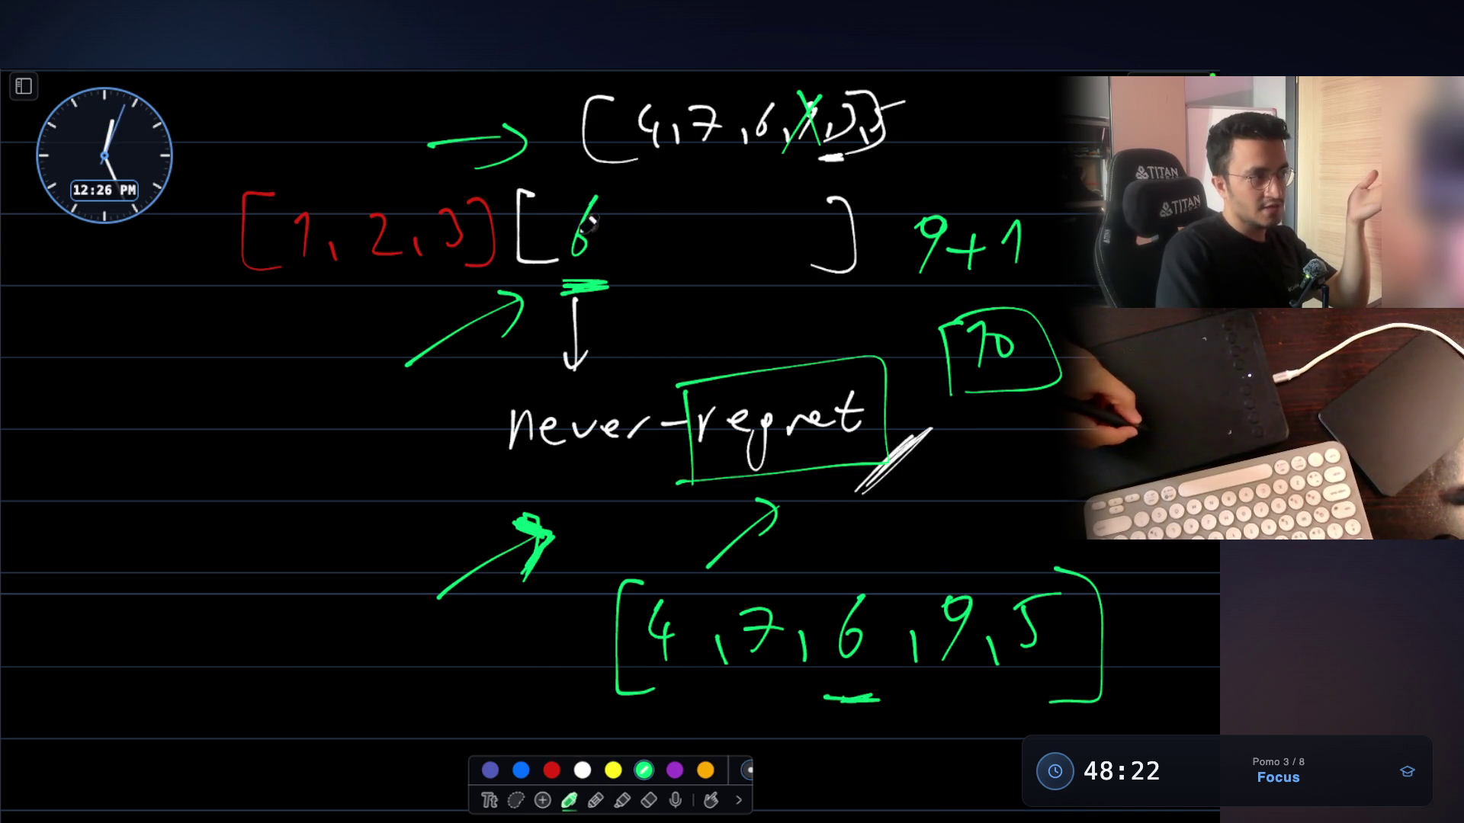
Write a new green bracketed list [7, 9] below the green array
scroll(864, 488, down, 3)
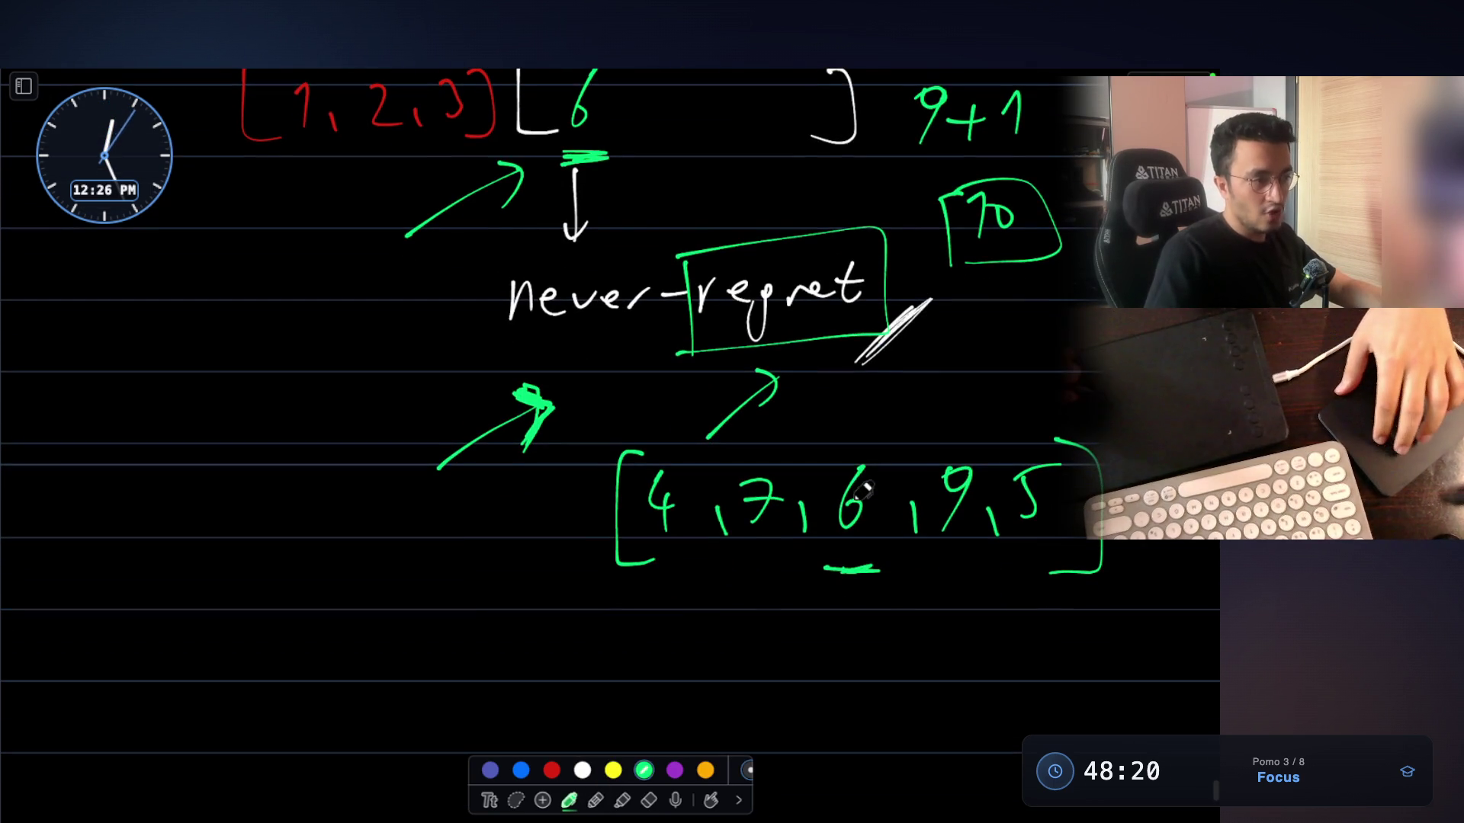
drag(631, 626, 645, 690)
mouse_move(690, 626)
mouse_down()
mouse_move(697, 663)
mouse_move(744, 671)
mouse_up()
mouse_move(816, 626)
mouse_down()
mouse_move(797, 637)
mouse_move(809, 679)
mouse_up()
mouse_move(846, 616)
mouse_down()
mouse_move(864, 610)
mouse_move(824, 690)
mouse_up()
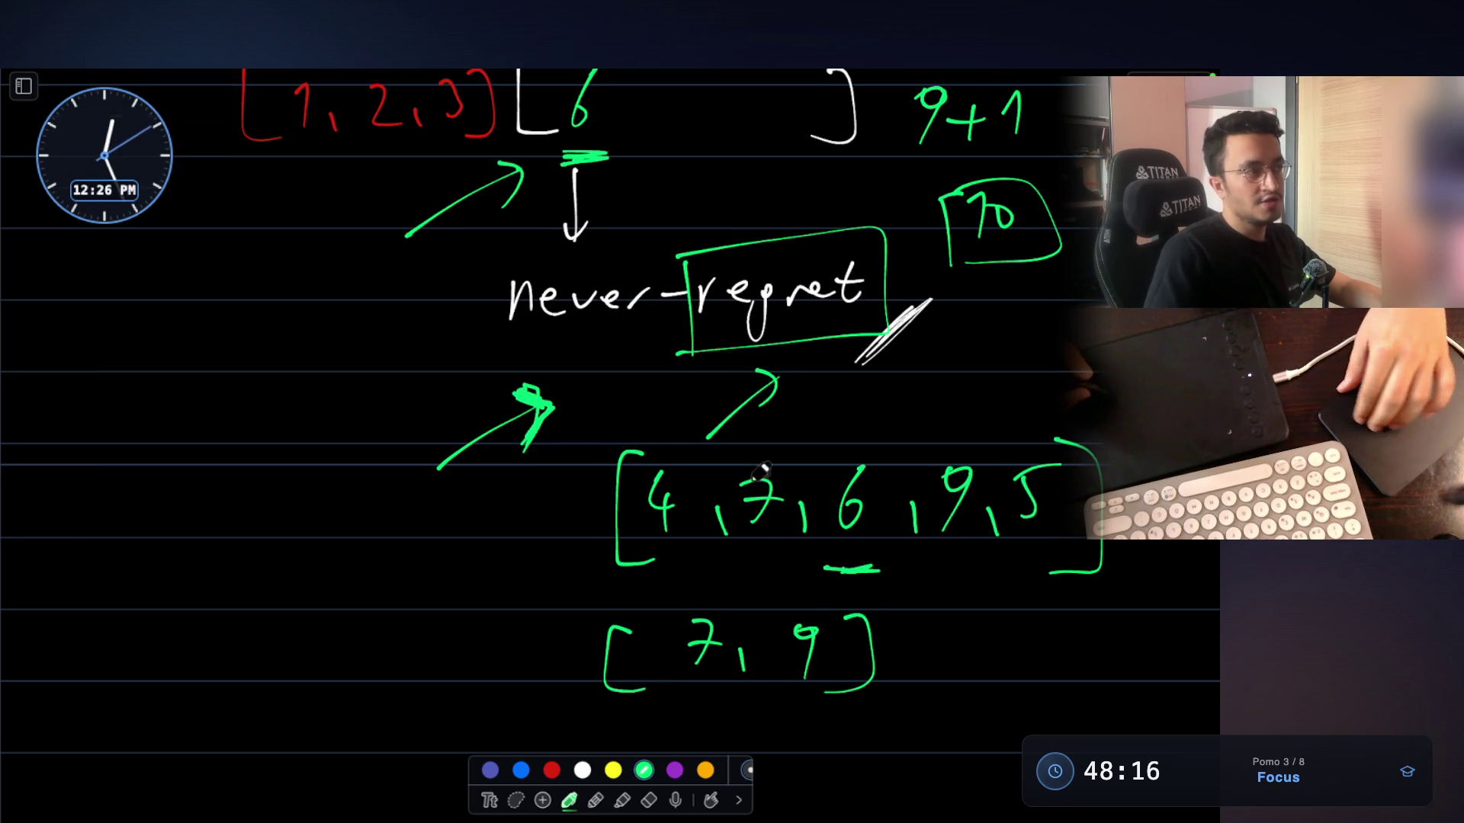
Draw green arrows pointing at the [7, 9] list and the list above it
scroll(770, 507, up, 5)
scroll(808, 606, down, 7)
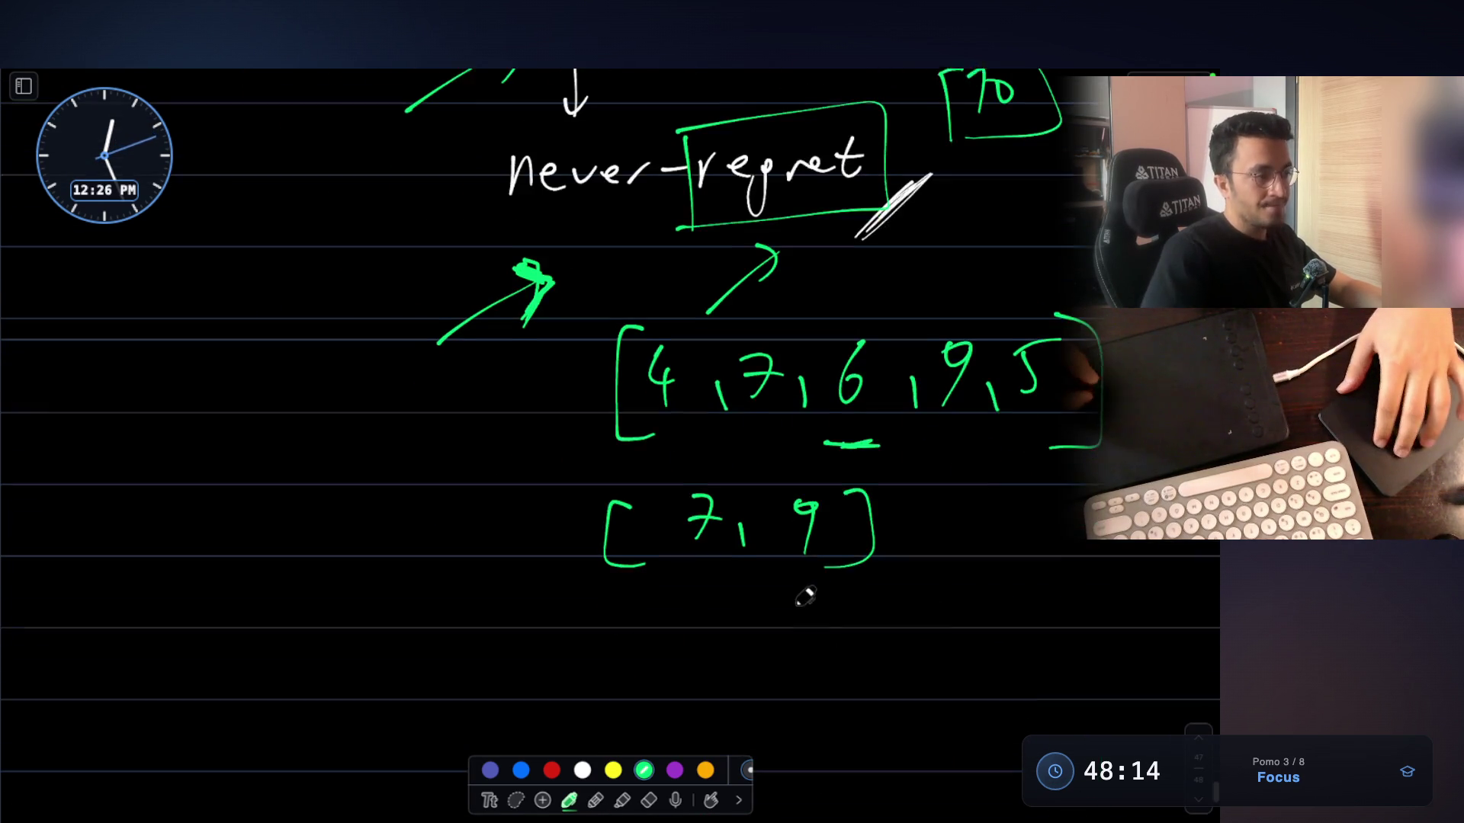
drag(450, 532, 534, 532)
drag(515, 509, 482, 577)
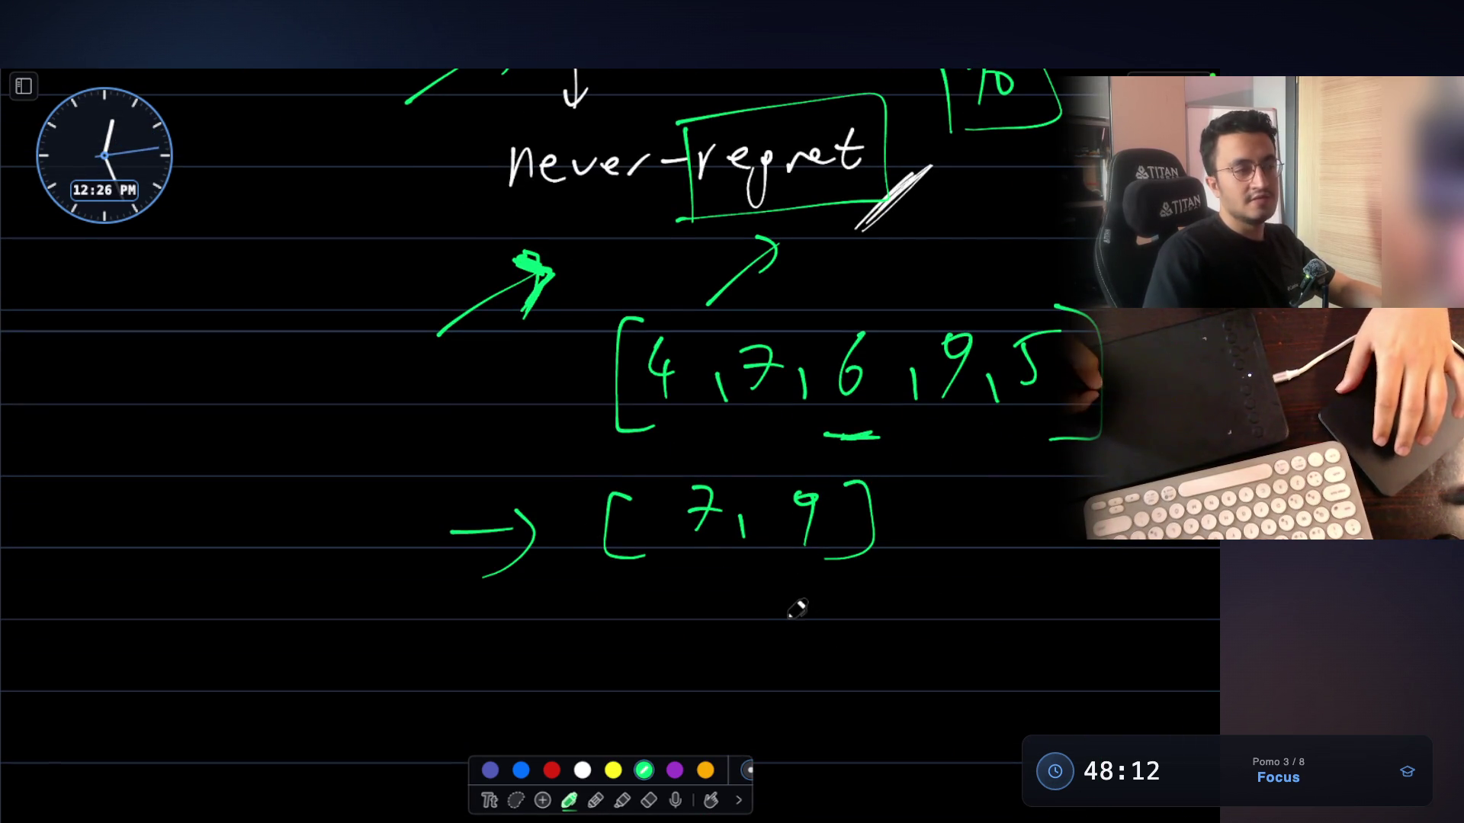
scroll(798, 607, up, 3)
drag(467, 525, 549, 525)
drag(534, 509, 528, 565)
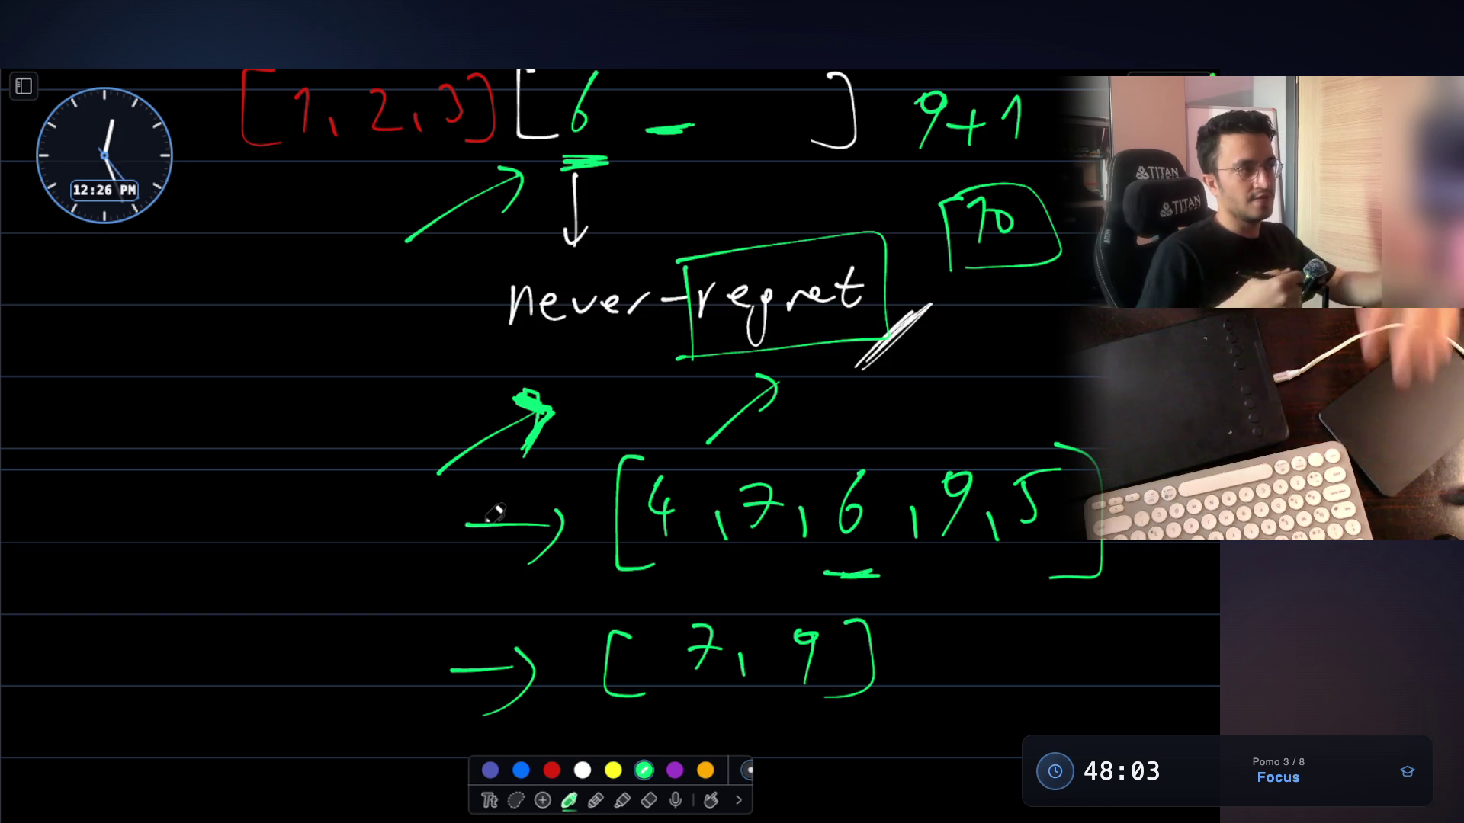
scroll(686, 644, down, 5)
mouse_move(619, 499)
mouse_down()
mouse_move(683, 486)
mouse_move(811, 512)
mouse_up()
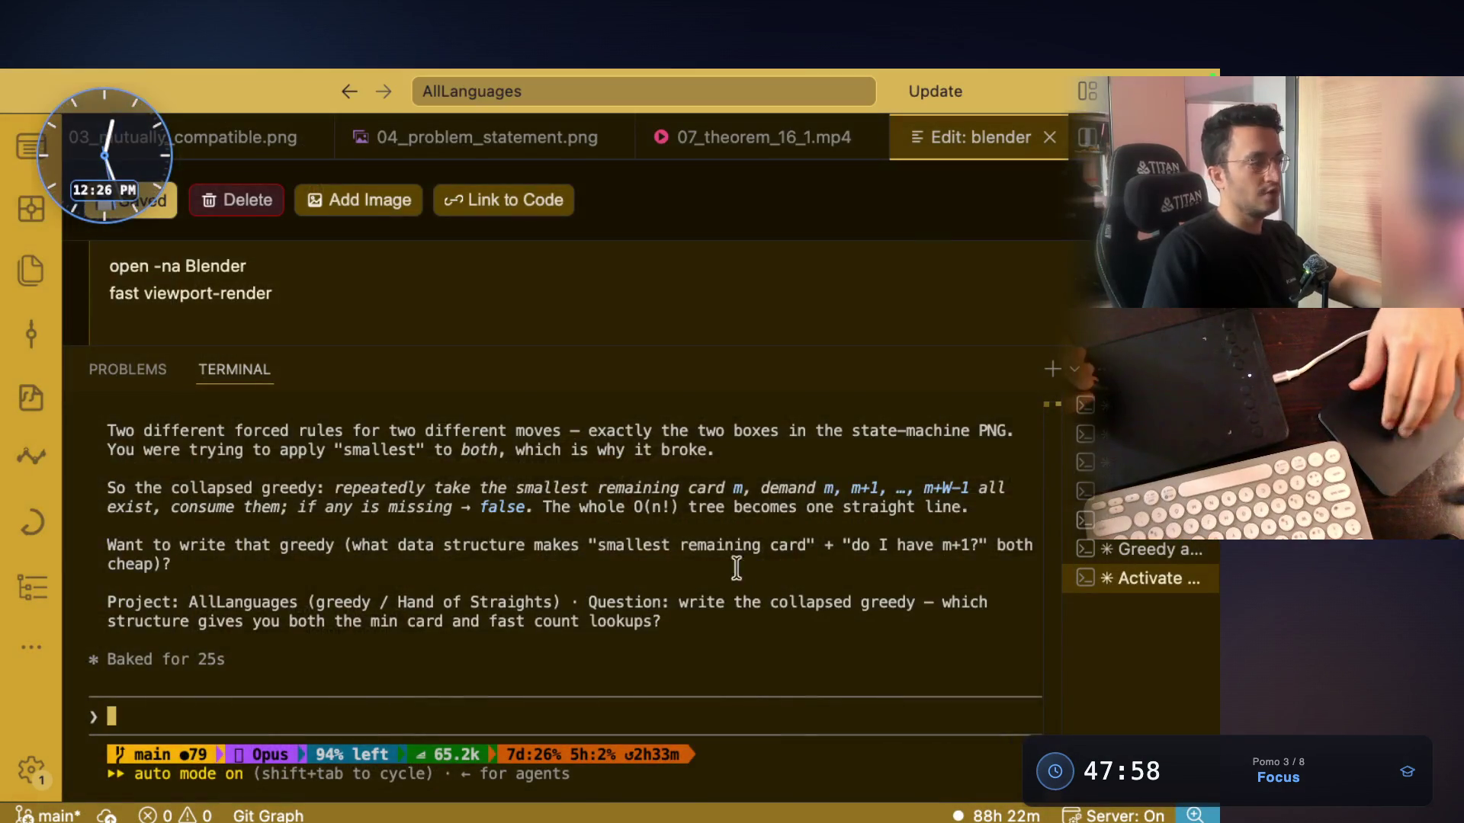
scroll(763, 577, up, 15)
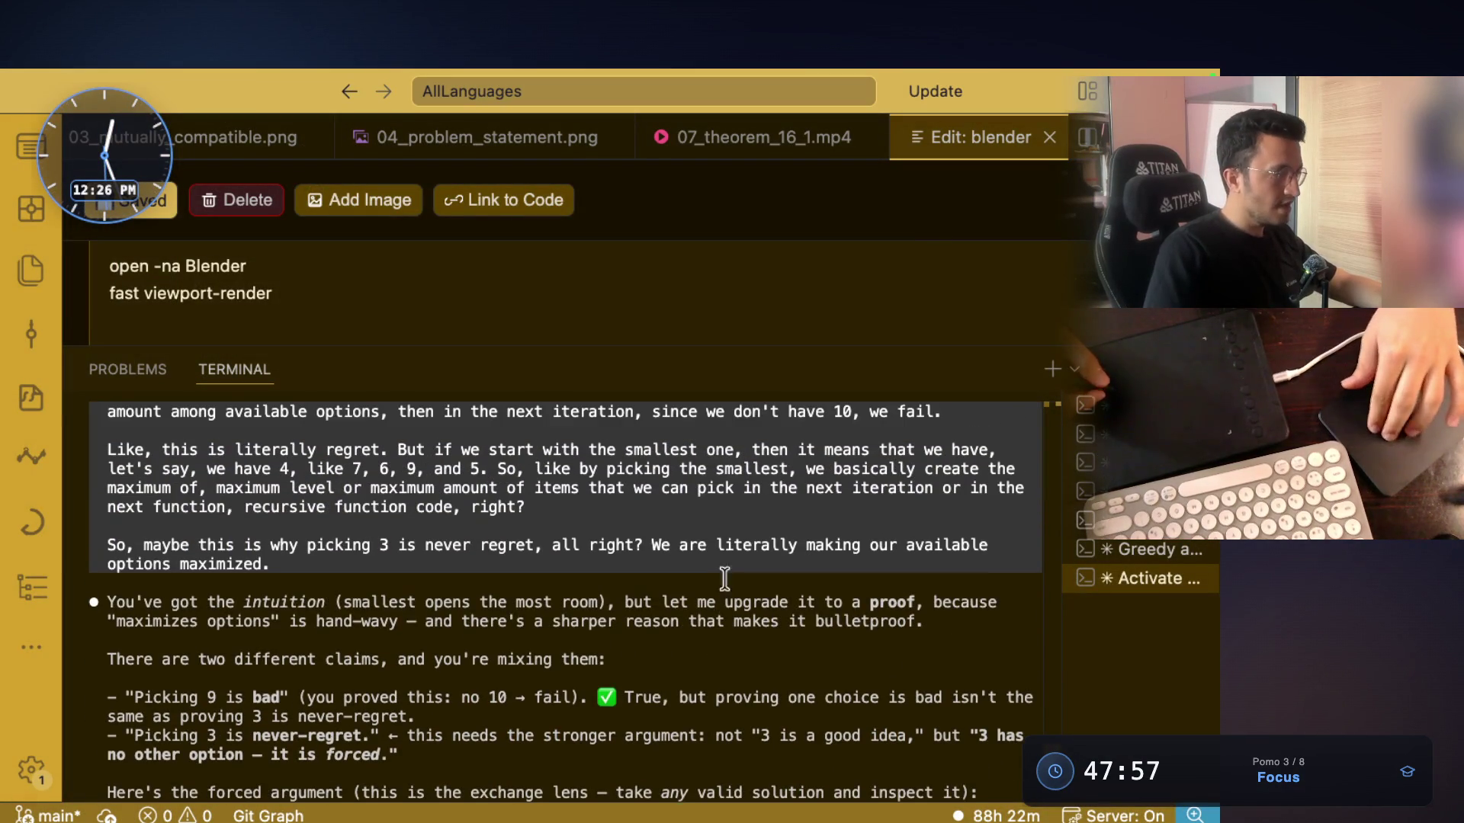
drag(211, 602, 595, 600)
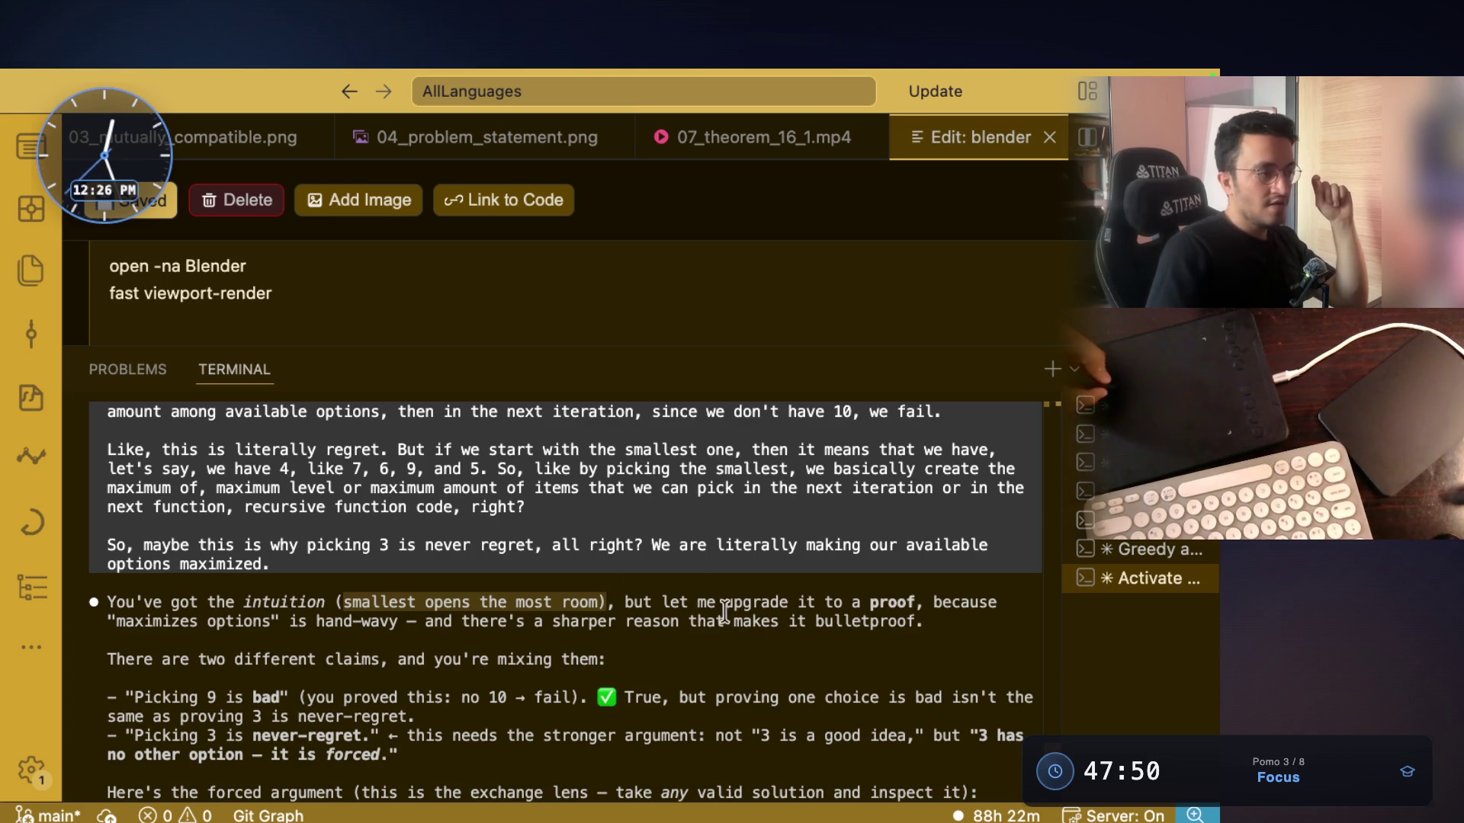
click(622, 601)
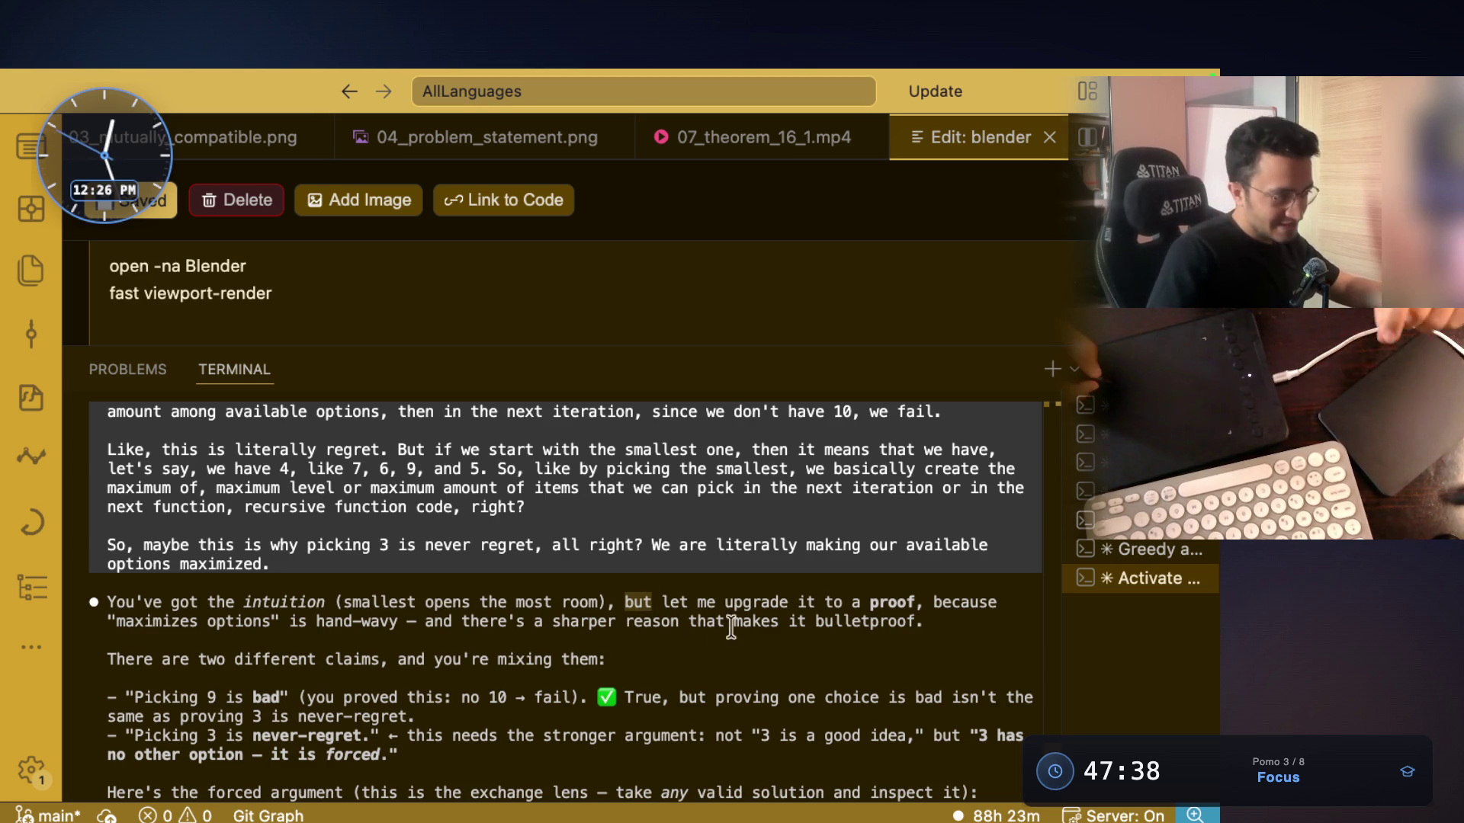
double_click(755, 601)
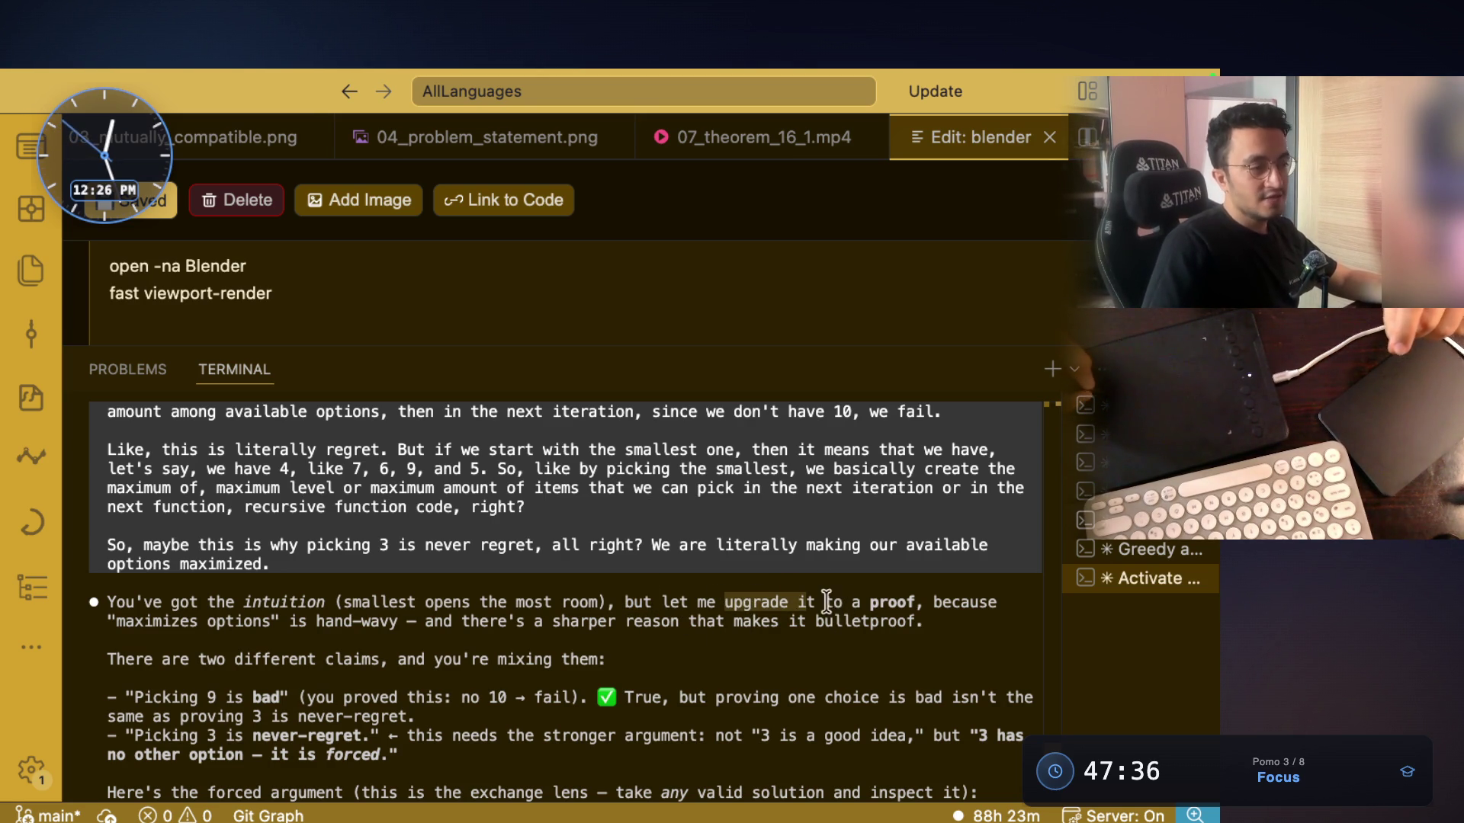
double_click(886, 602)
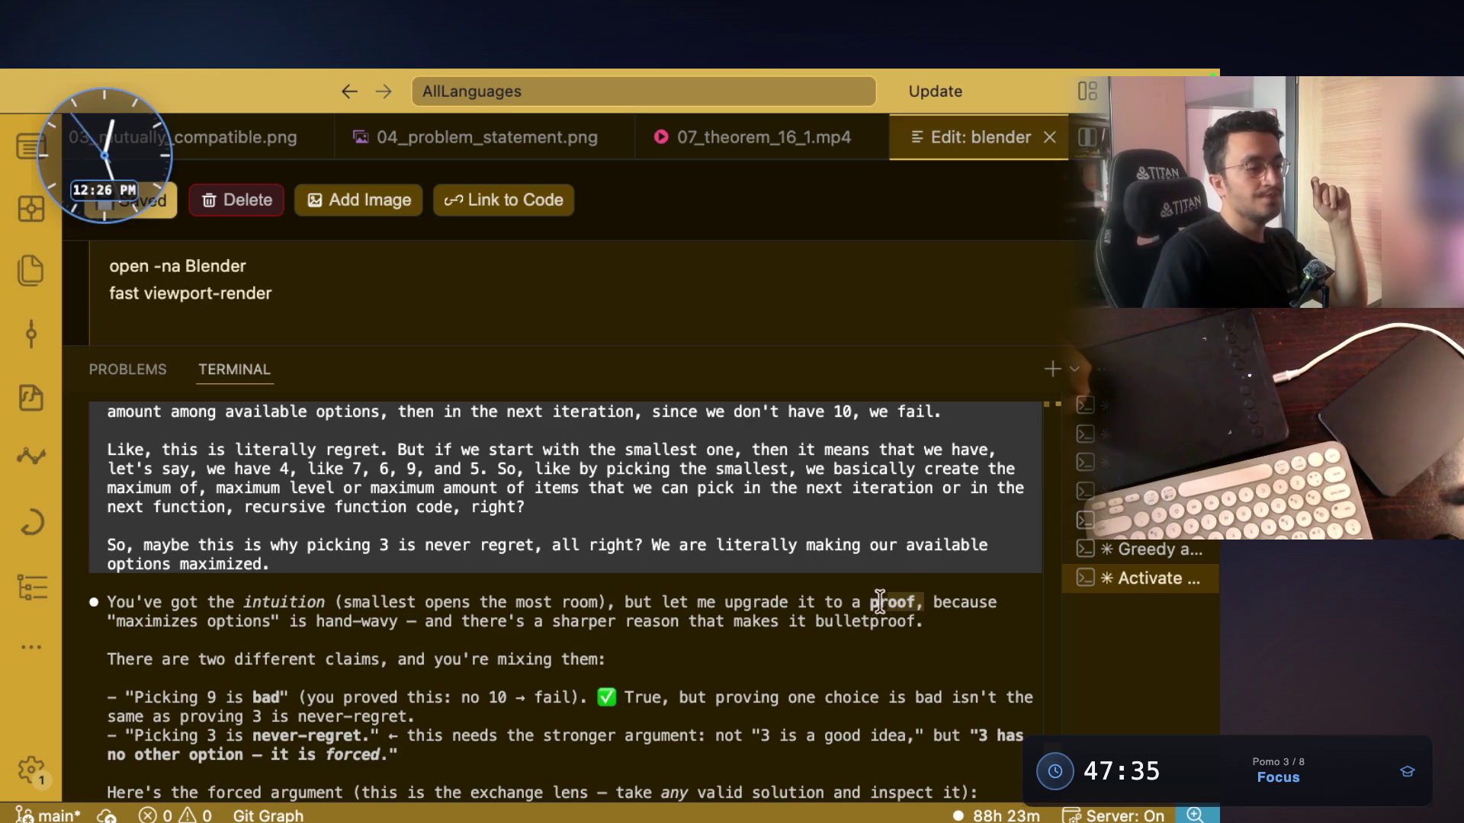
mouse_move(866, 600)
mouse_down()
mouse_move(231, 601)
mouse_move(877, 603)
mouse_up()
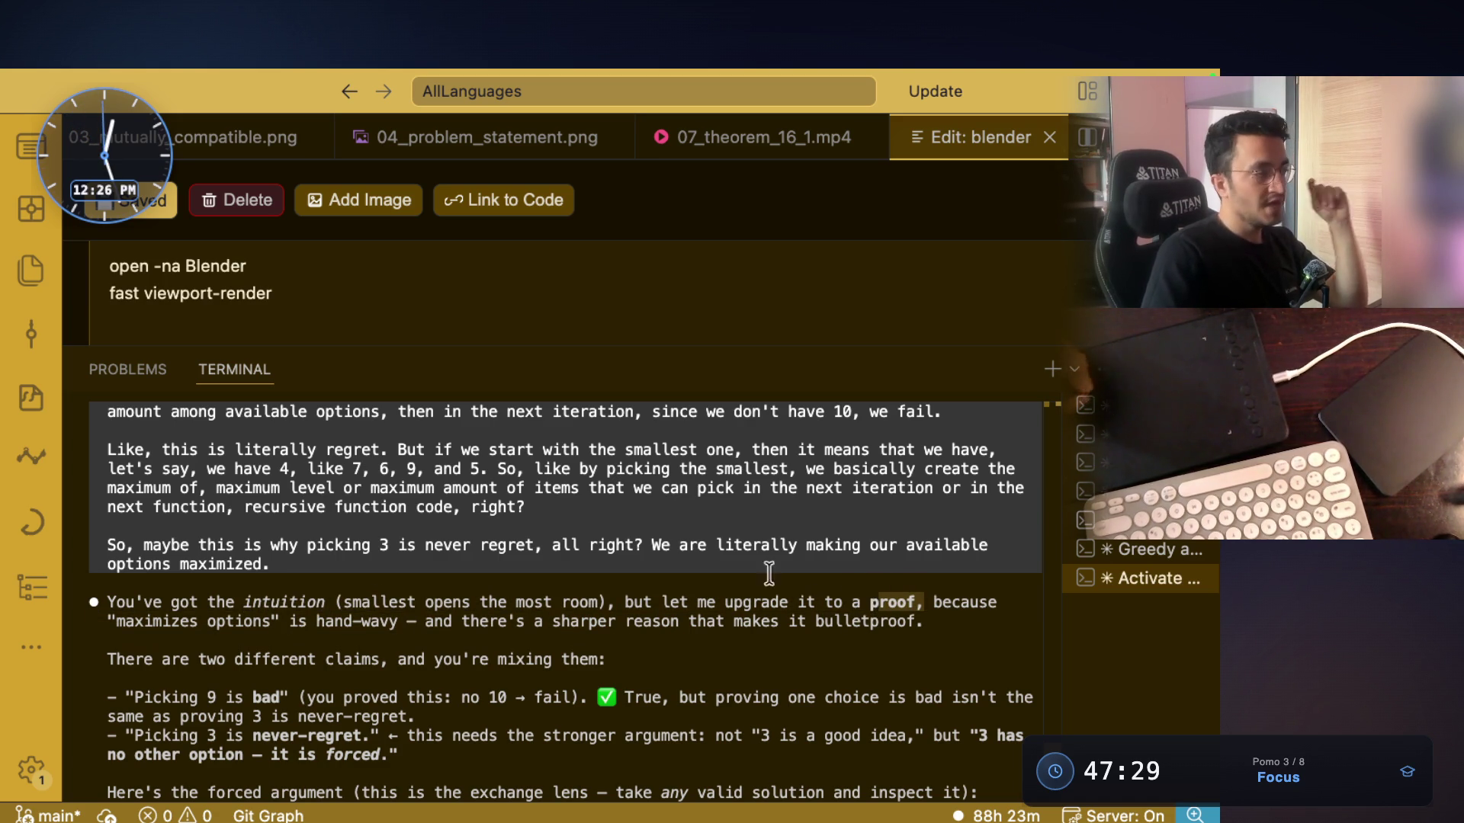
mouse_move(114, 622)
mouse_down()
mouse_move(648, 633)
mouse_move(702, 620)
mouse_up()
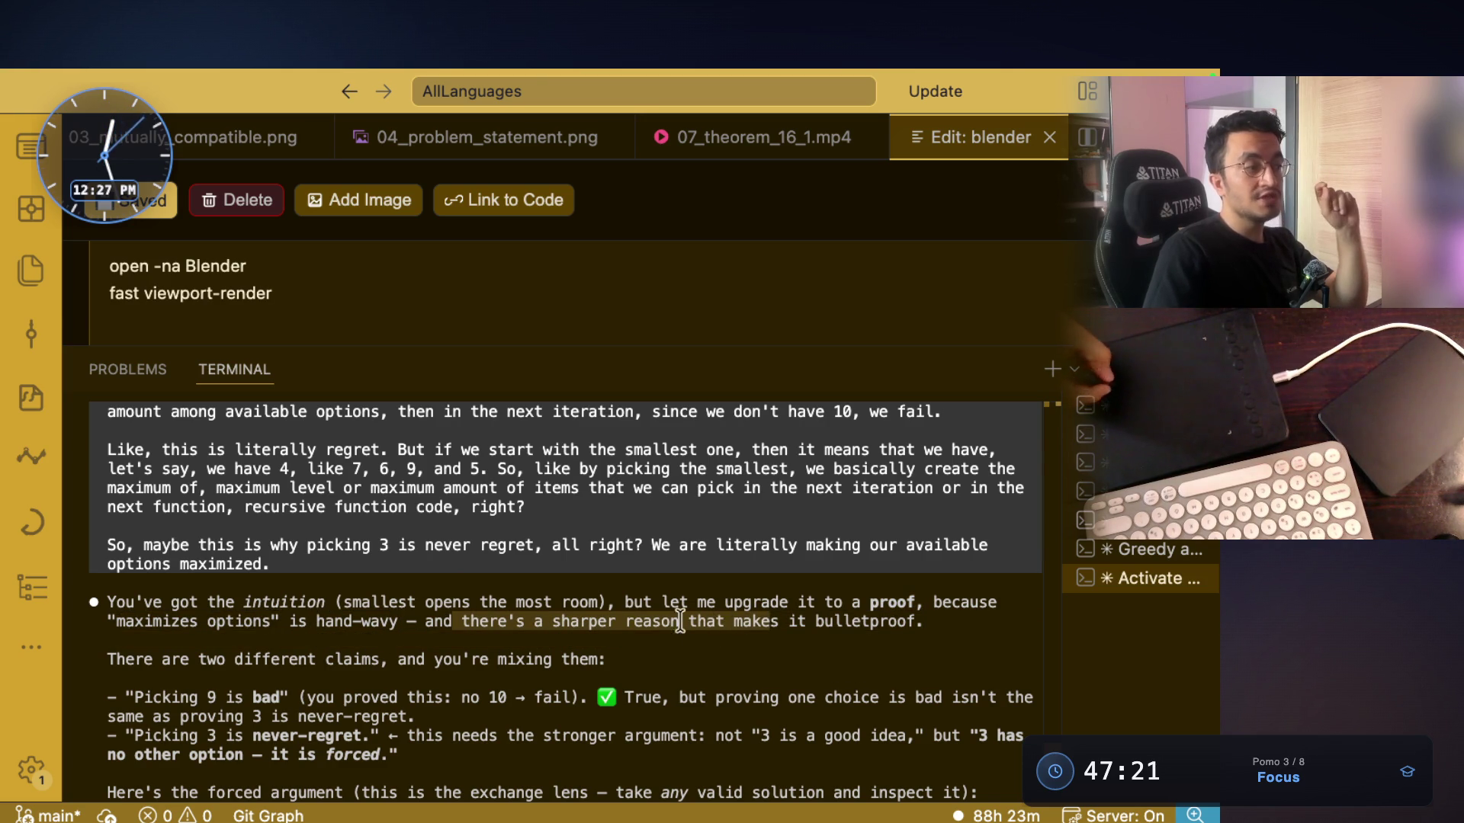
click(614, 621)
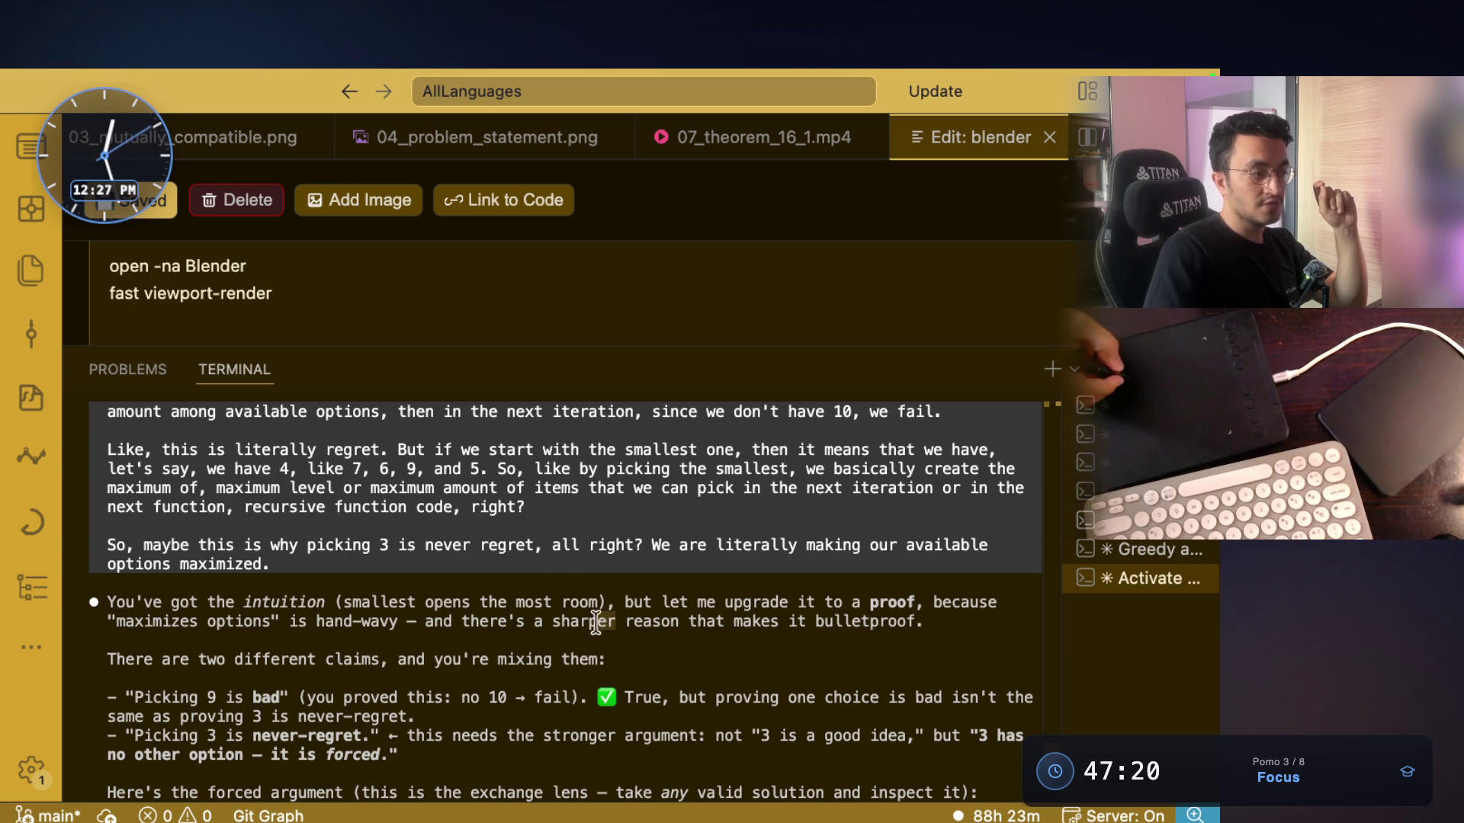
mouse_move(627, 623)
mouse_down()
mouse_move(913, 624)
mouse_move(925, 642)
mouse_up()
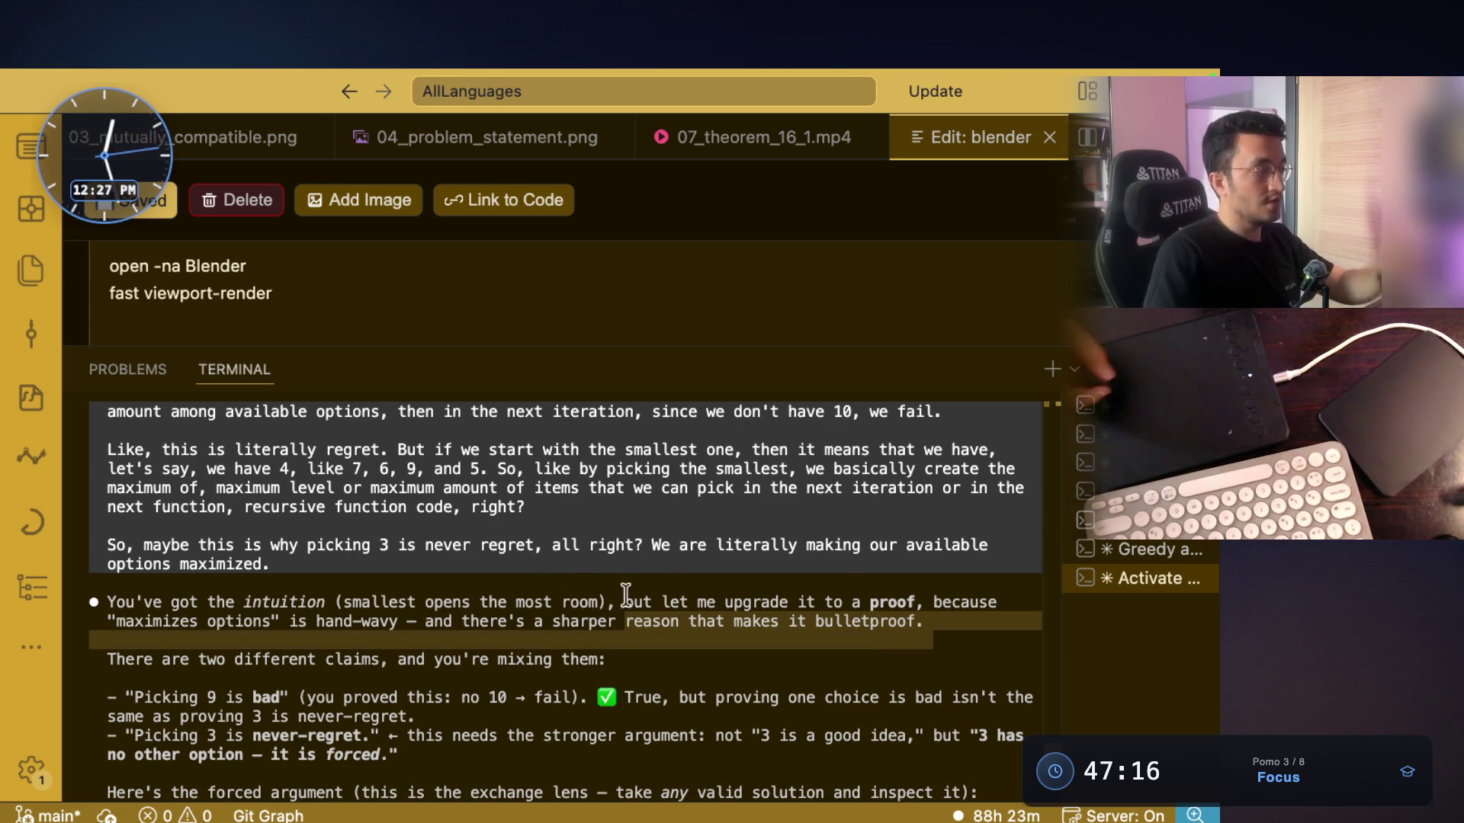
scroll(593, 581, down, 3)
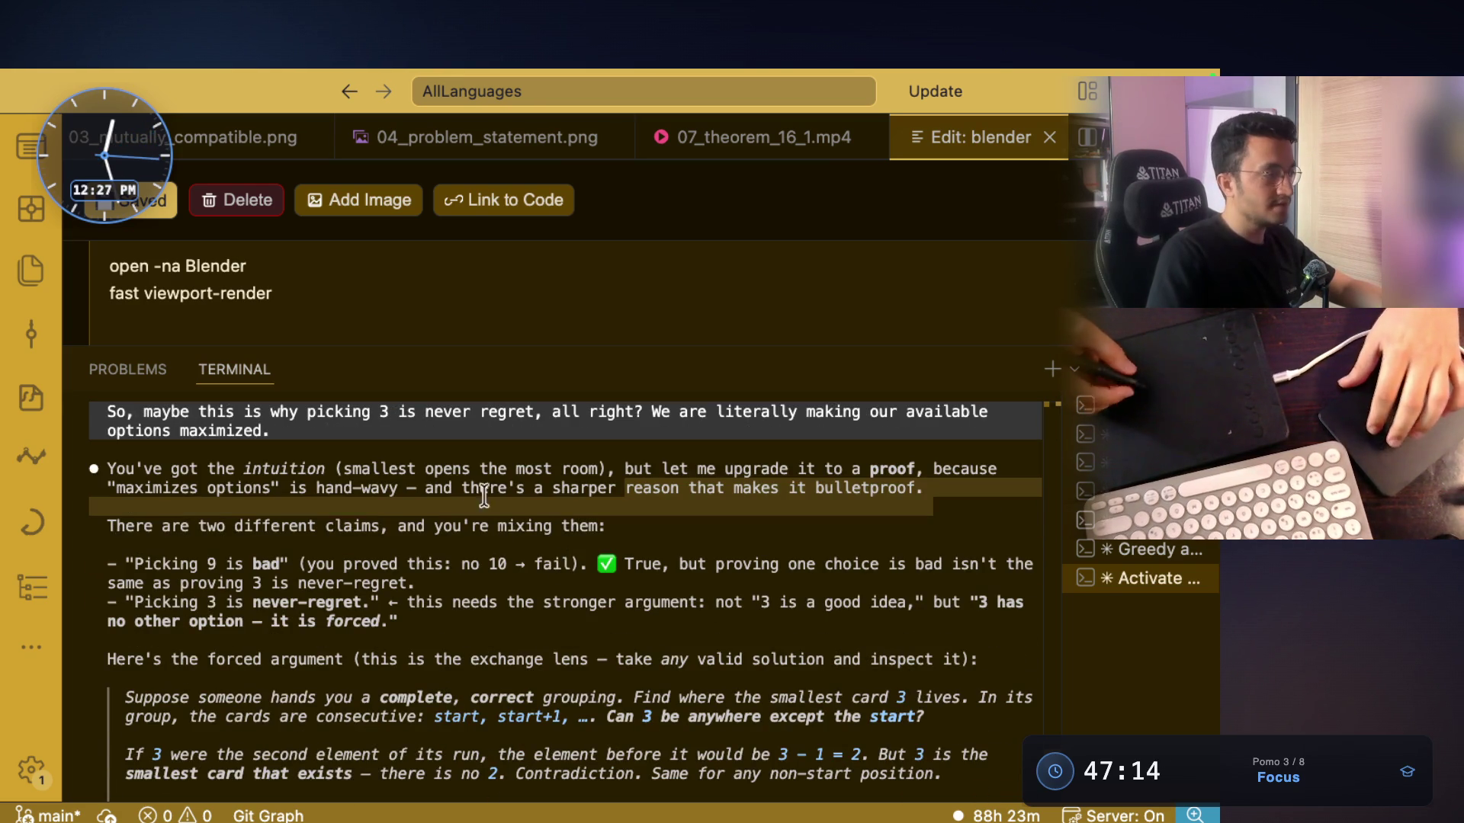
drag(107, 527, 606, 523)
mouse_move(143, 564)
mouse_down()
mouse_move(477, 587)
mouse_move(504, 557)
mouse_move(347, 565)
mouse_move(321, 507)
mouse_up()
drag(671, 565, 942, 565)
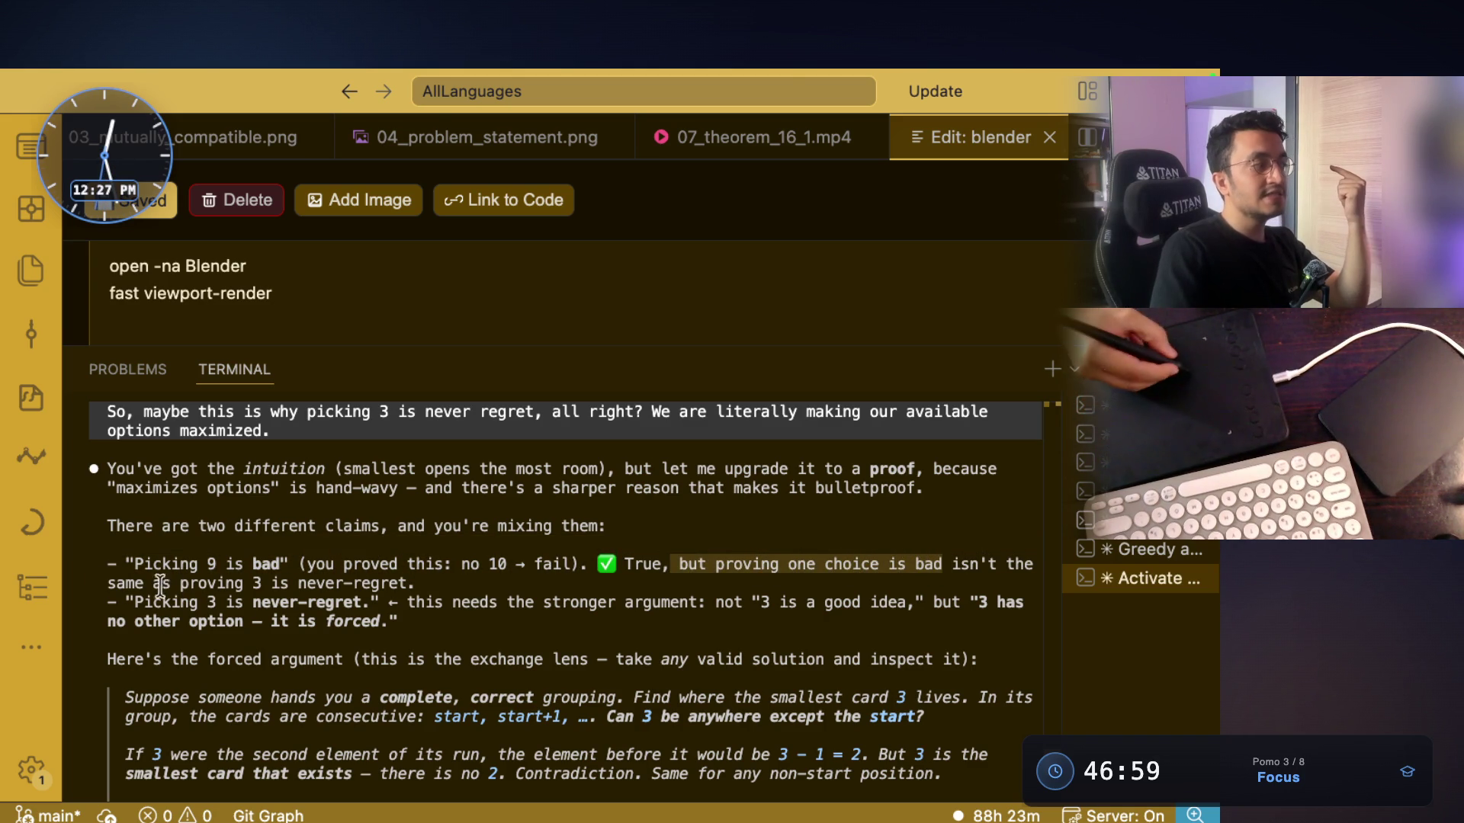
mouse_move(108, 582)
mouse_down()
mouse_move(423, 579)
mouse_move(134, 556)
mouse_move(201, 608)
mouse_move(356, 604)
mouse_up()
click(131, 604)
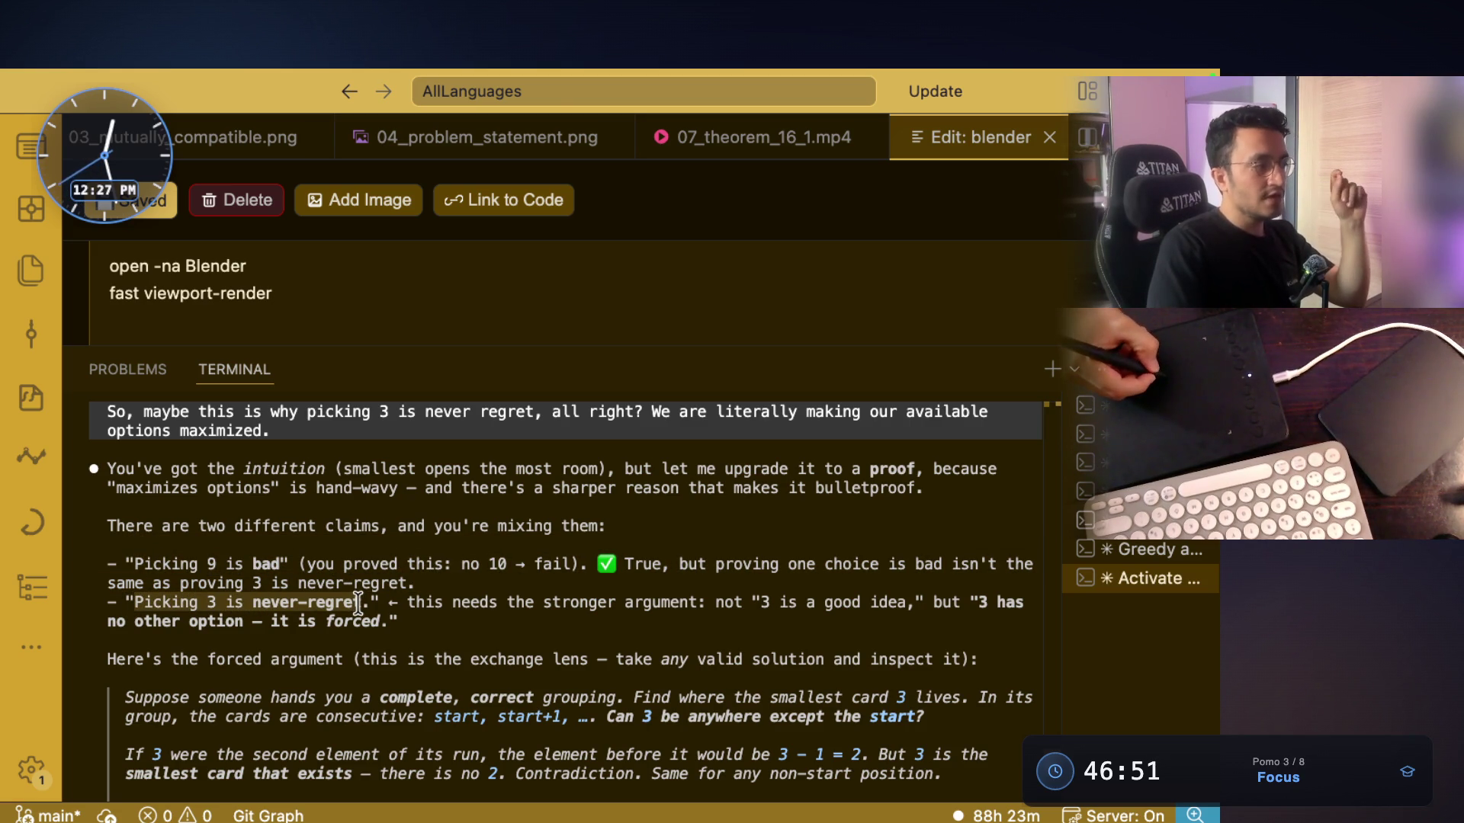
drag(407, 602, 877, 607)
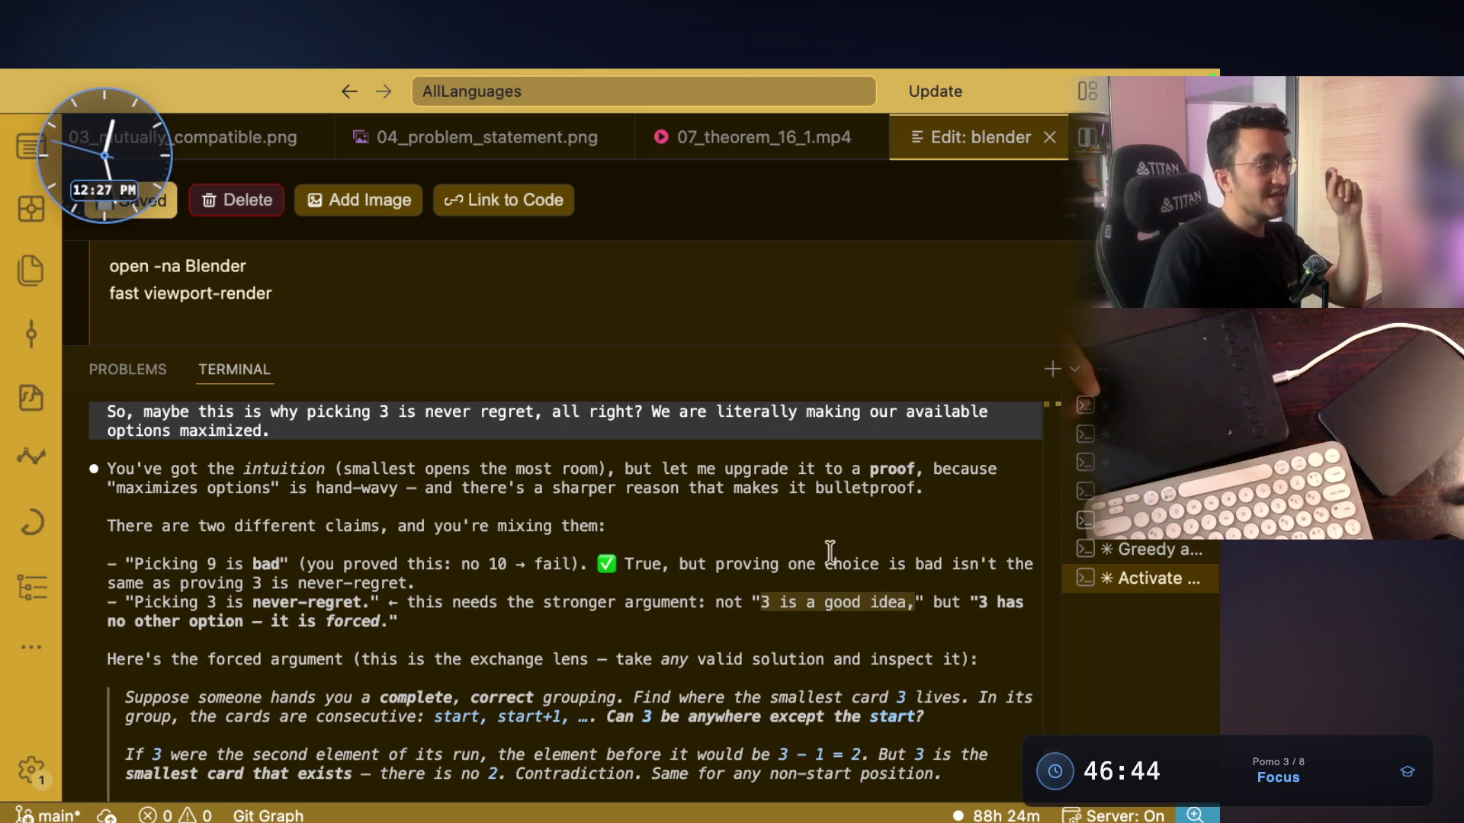
drag(106, 622, 386, 616)
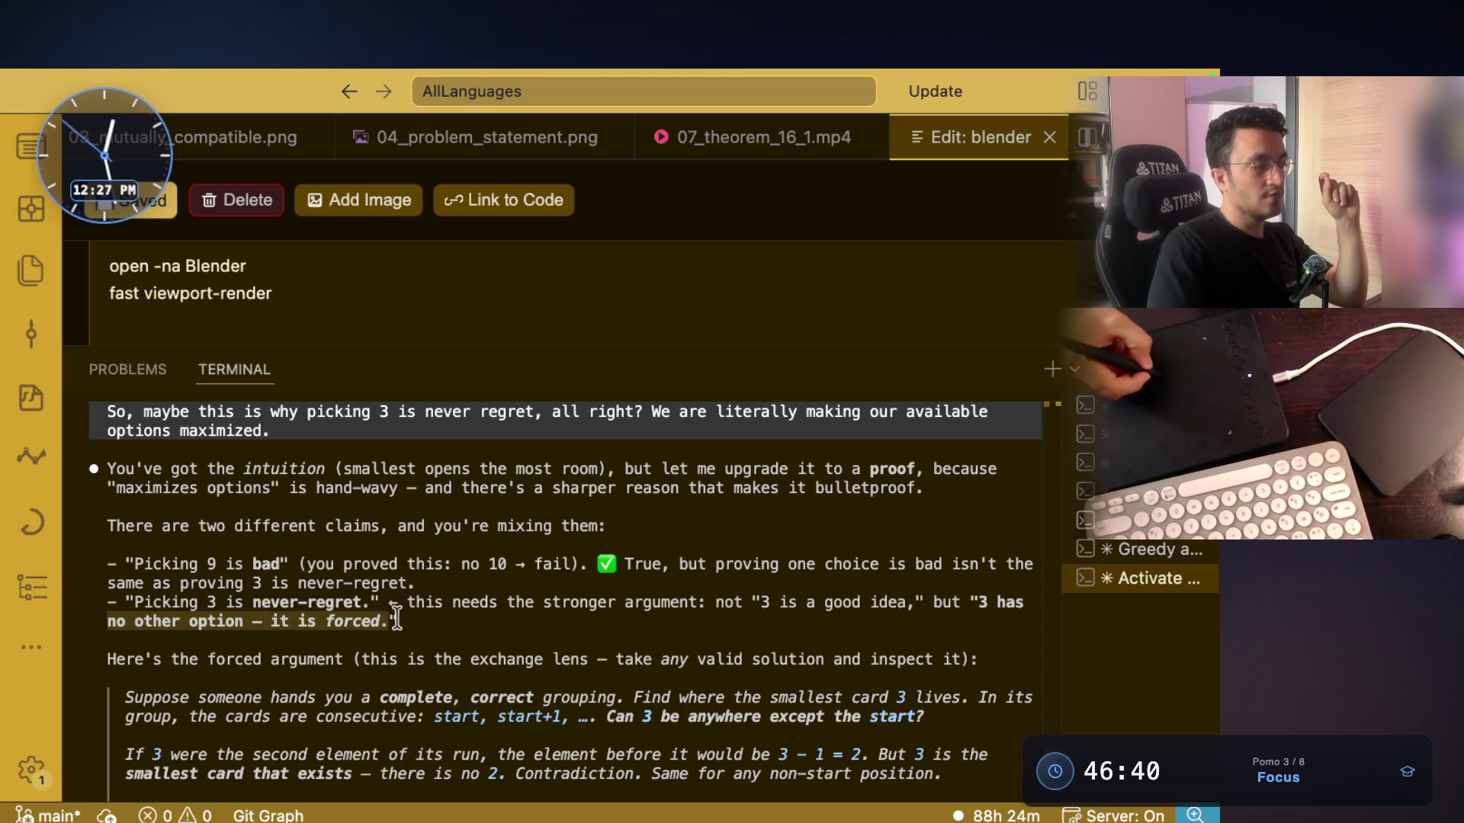
triple_click(390, 620)
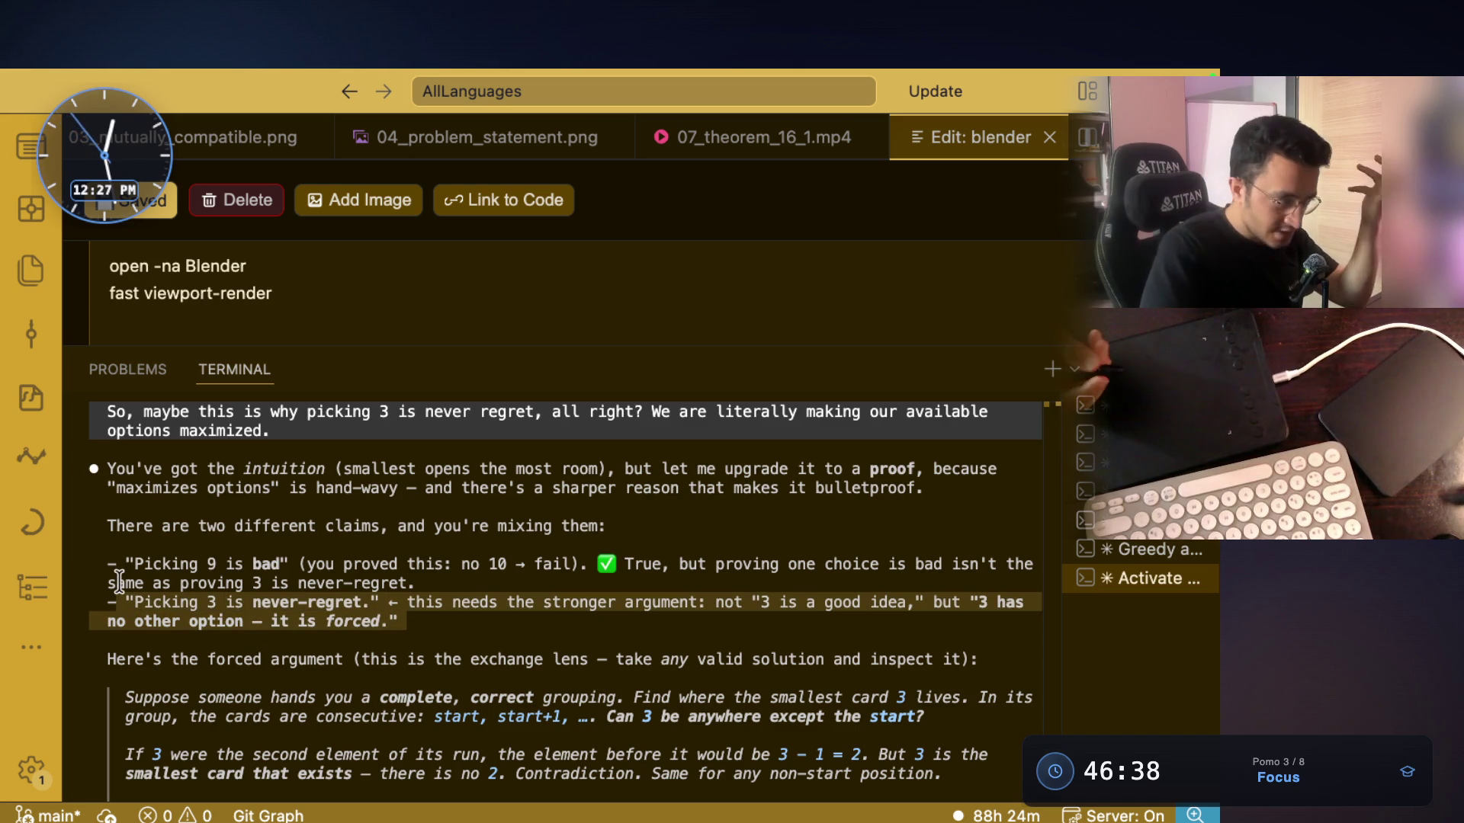
mouse_move(416, 622)
mouse_down()
mouse_move(415, 641)
mouse_move(107, 602)
mouse_up()
click(415, 657)
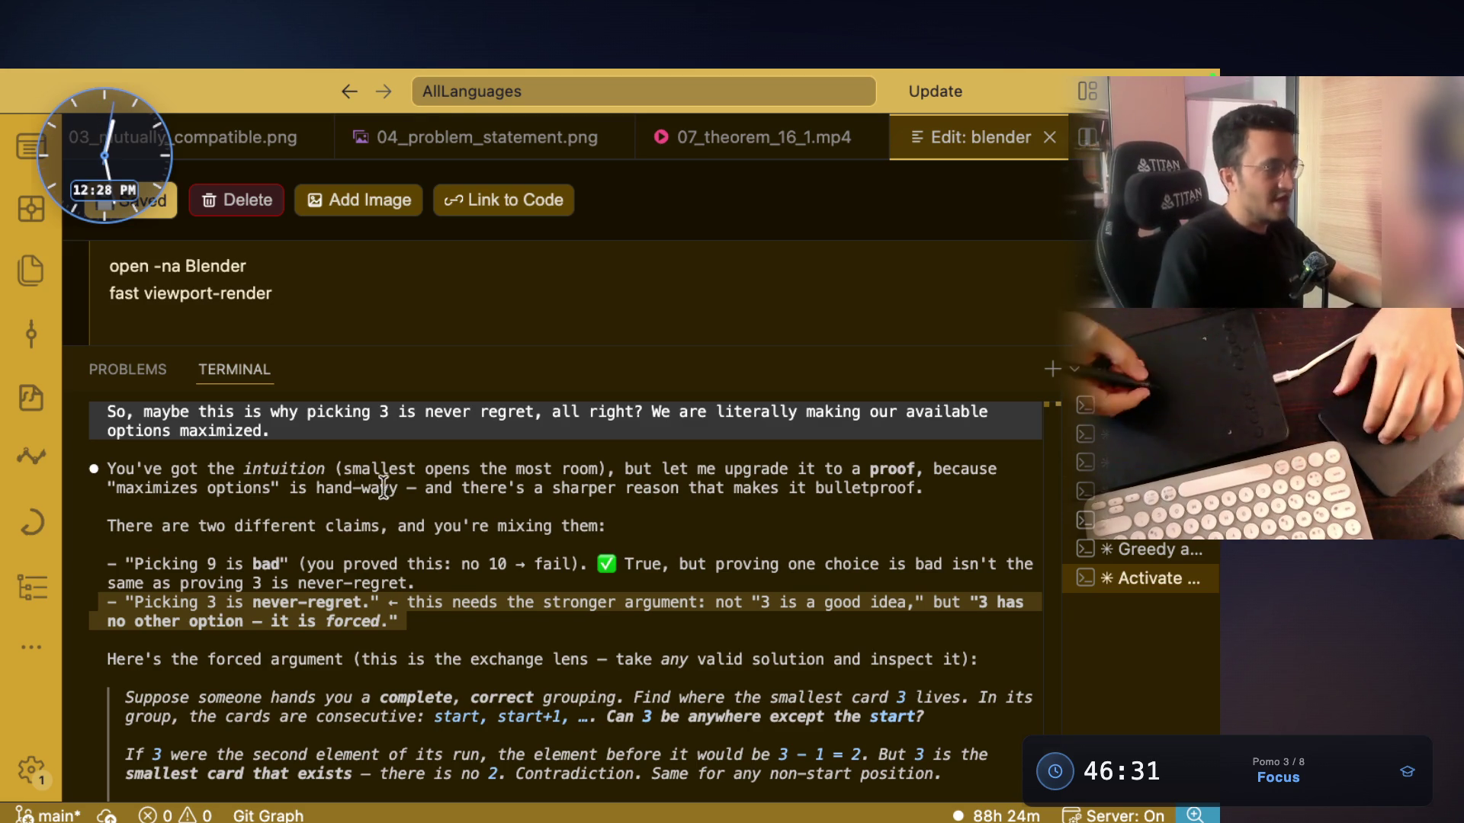
scroll(369, 591, down, 1)
double_click(370, 591)
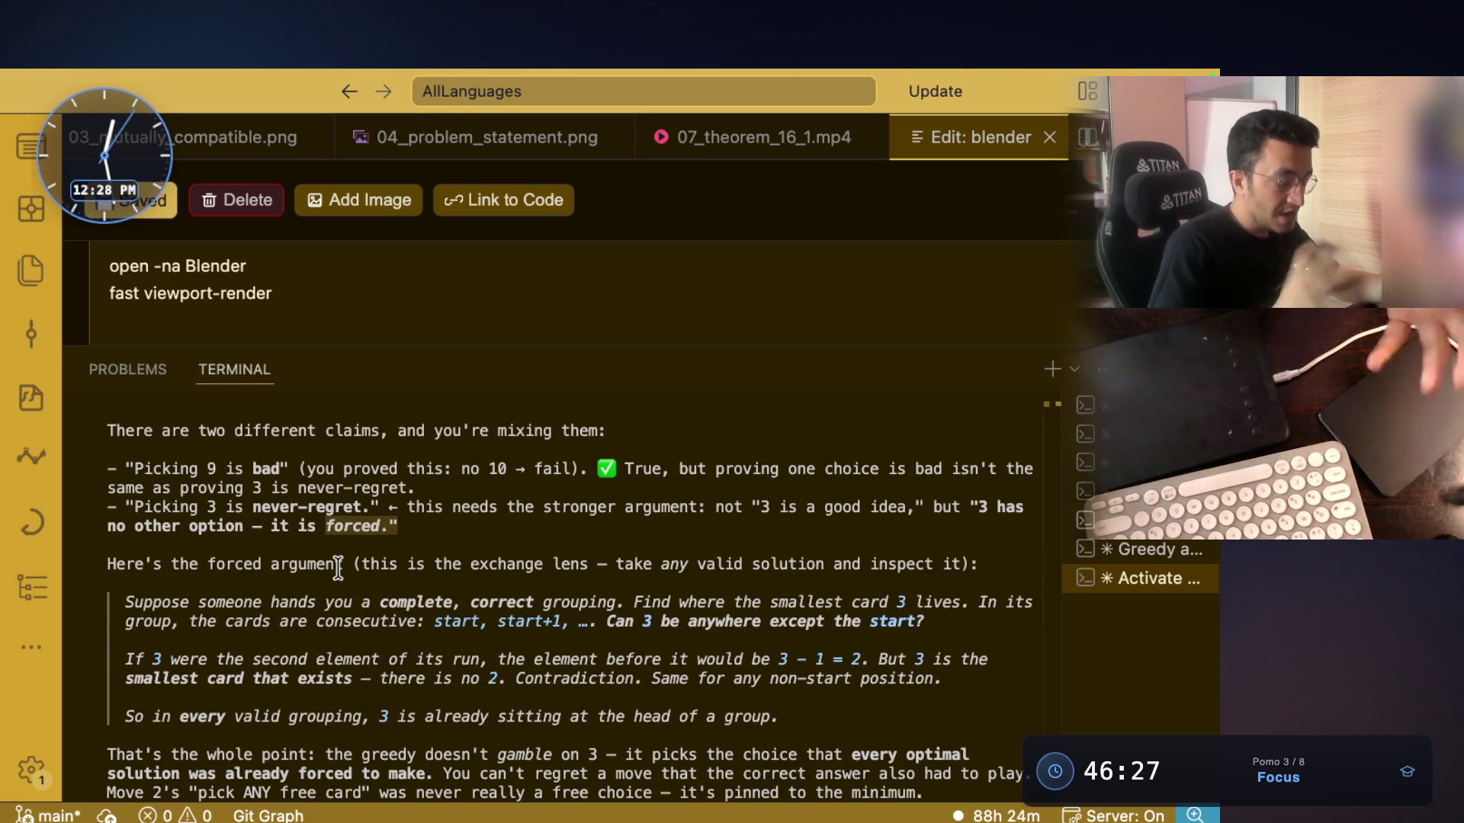
drag(109, 547, 460, 550)
drag(585, 541, 470, 543)
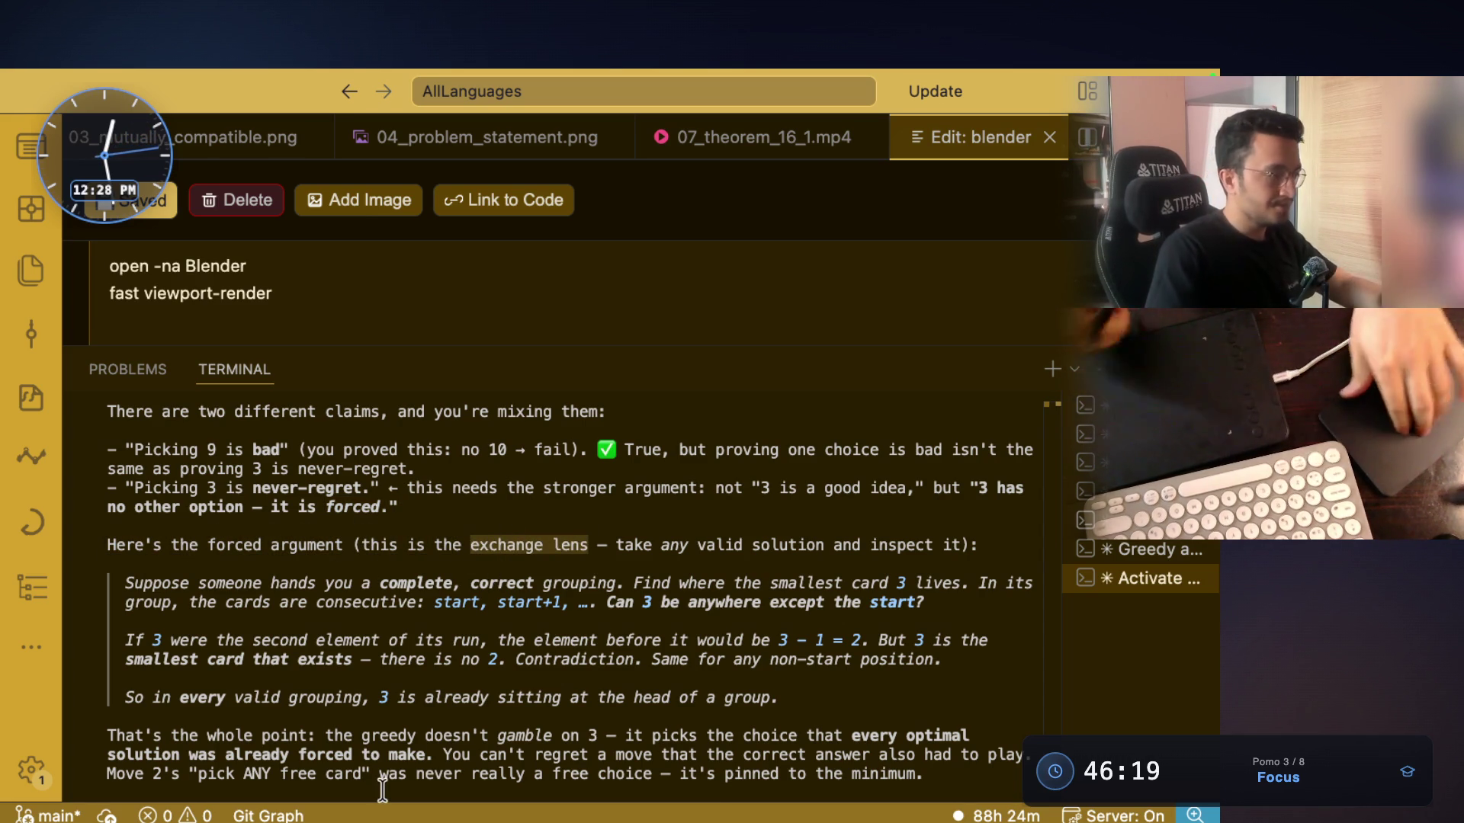
key(super+Tab)
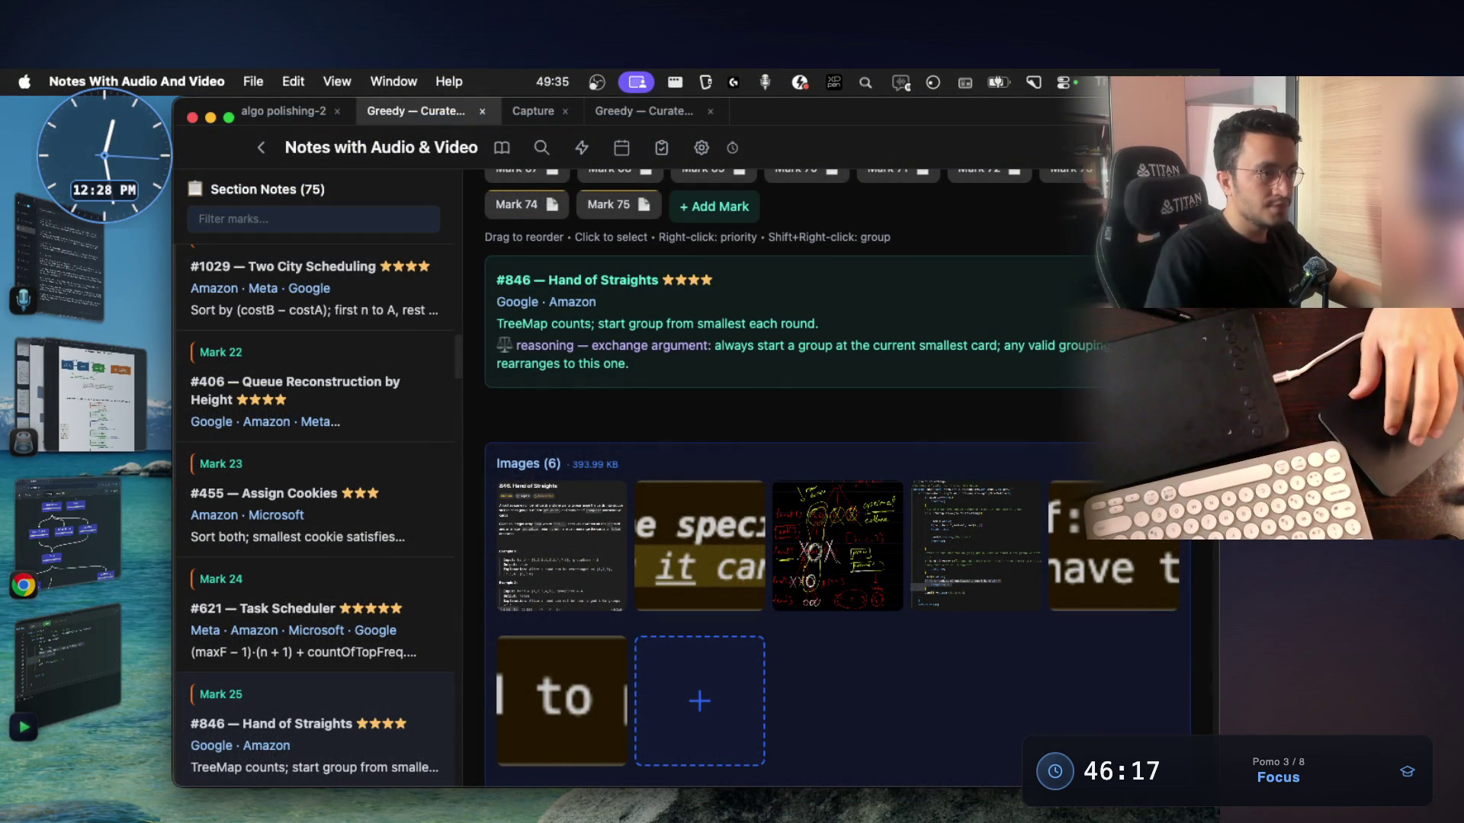
Edit the #846 note to end with 'collapses, exchange' and 'using recursion', then save it
key(e)
text(collapses,exchange,)
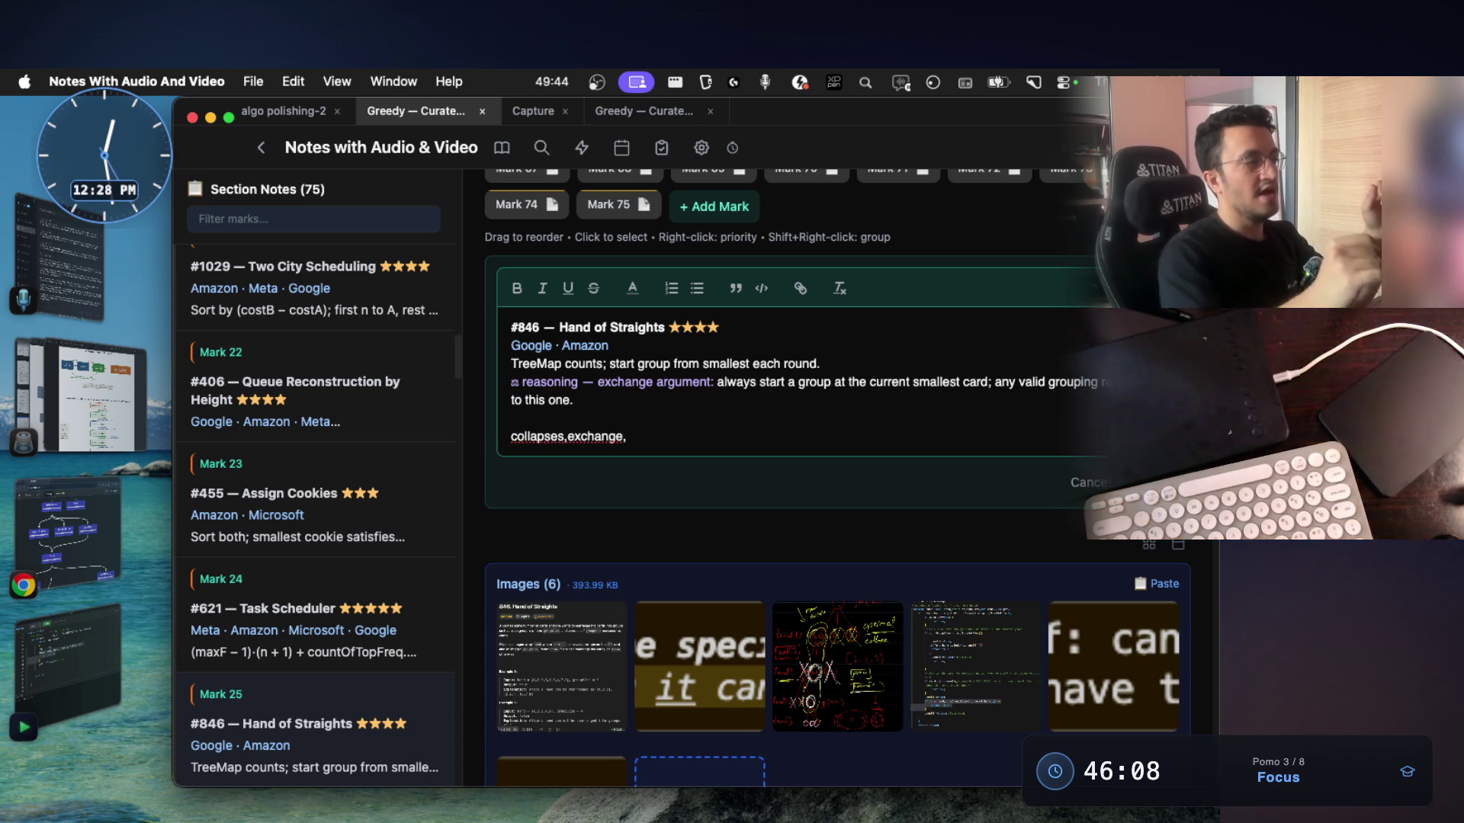
key(BackSpace)
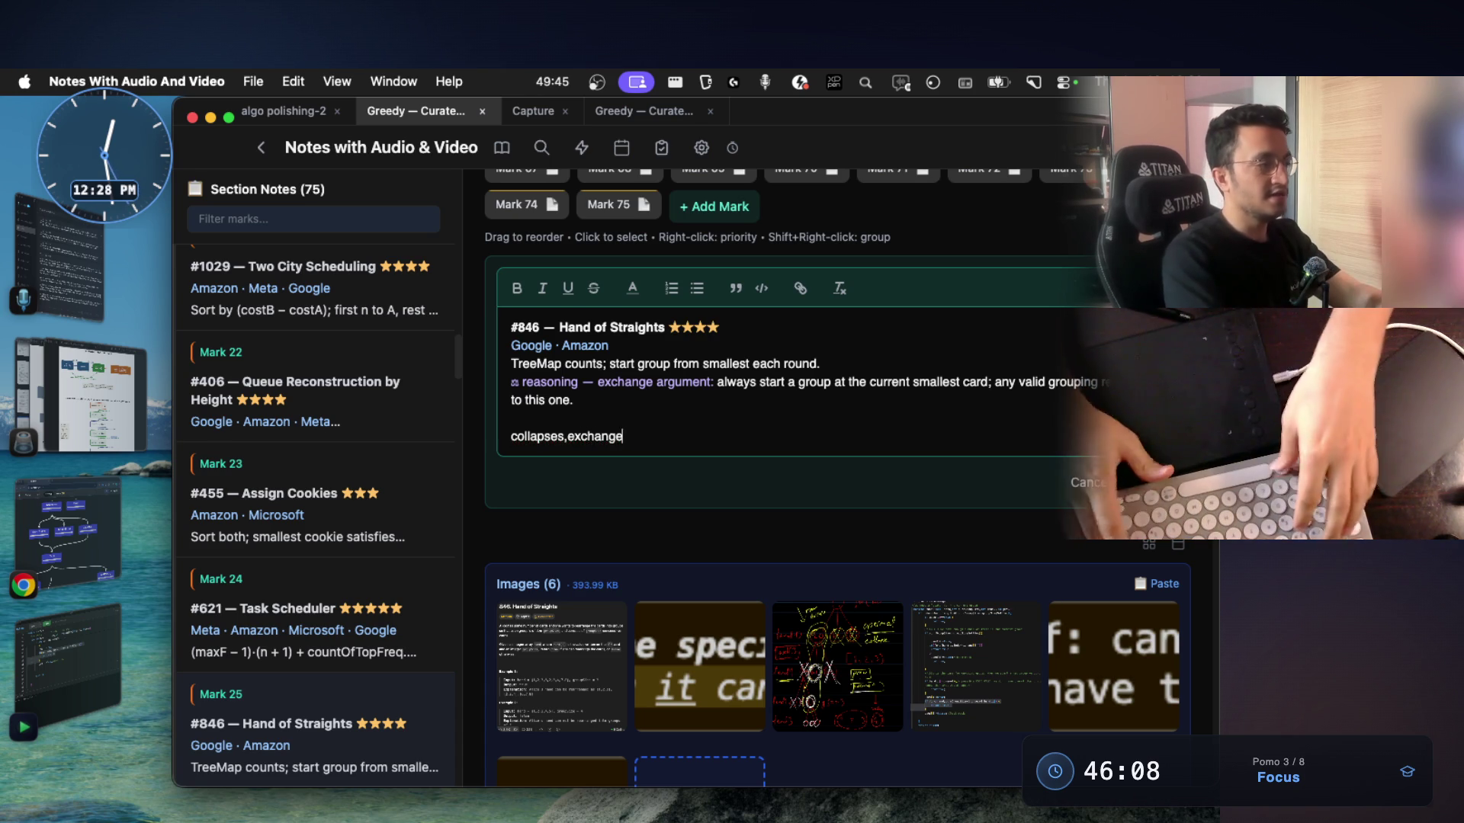
key(Return)
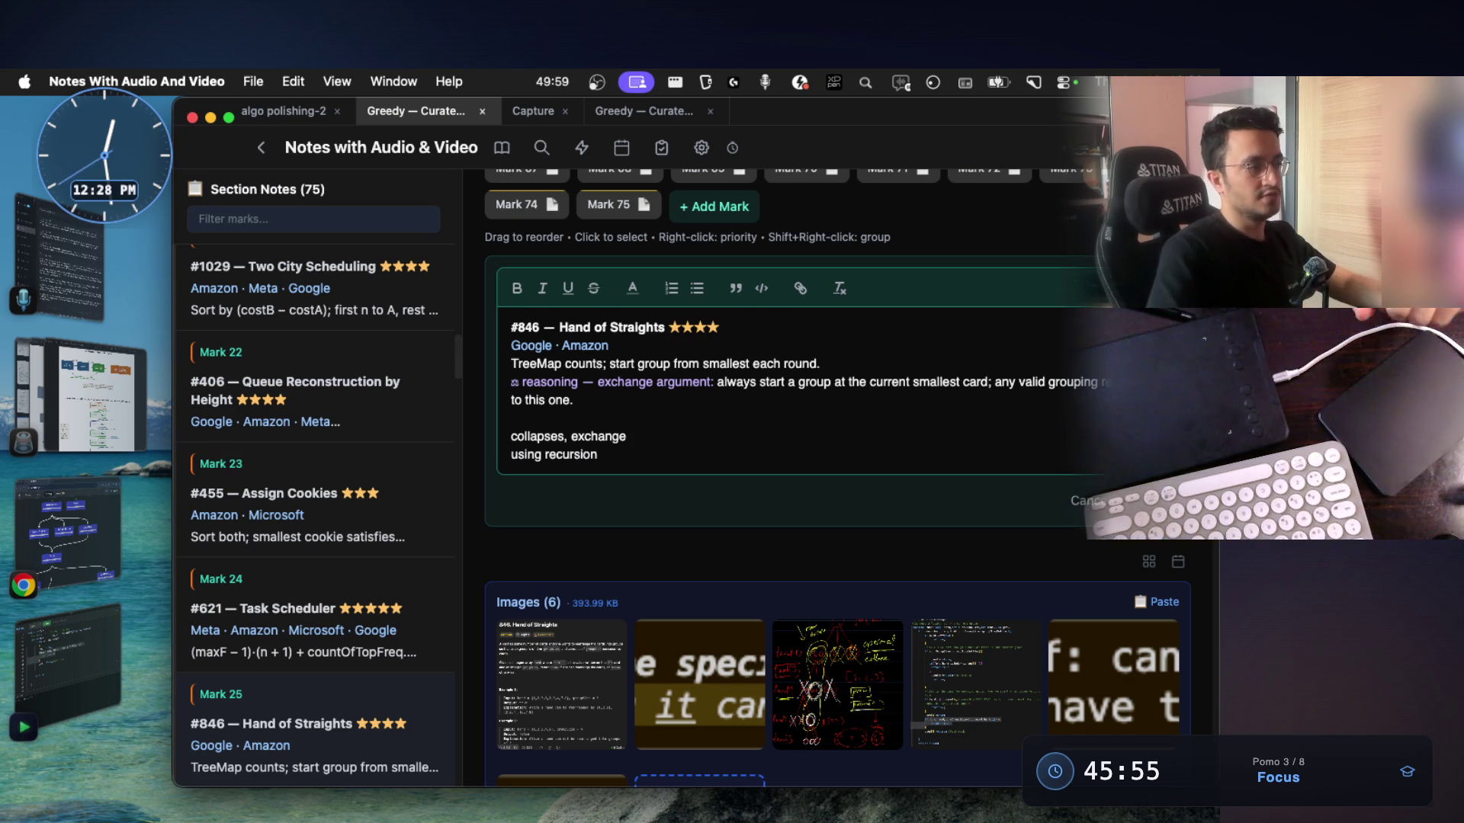
click(670, 523)
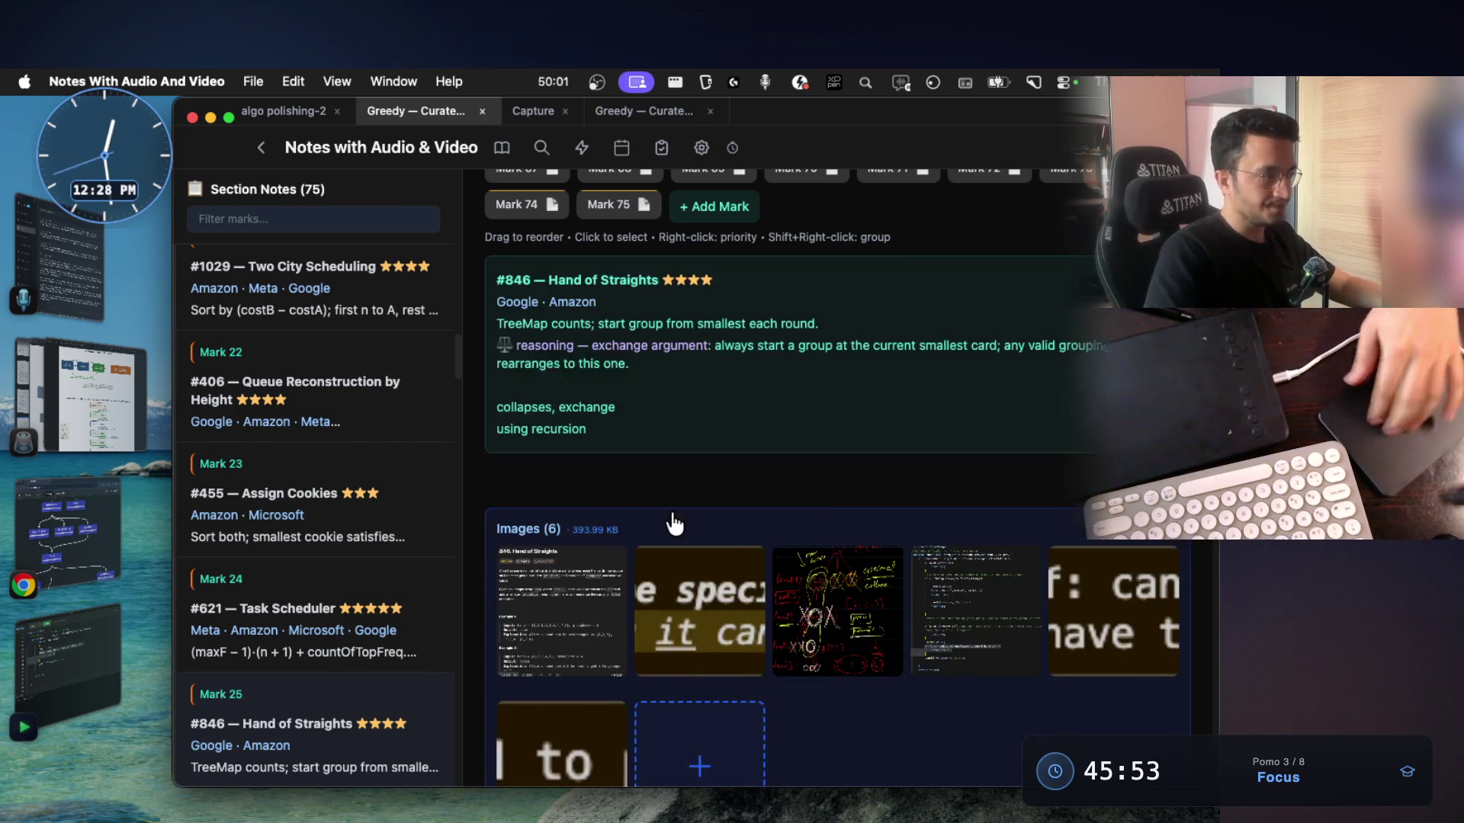
key(super+Tab)
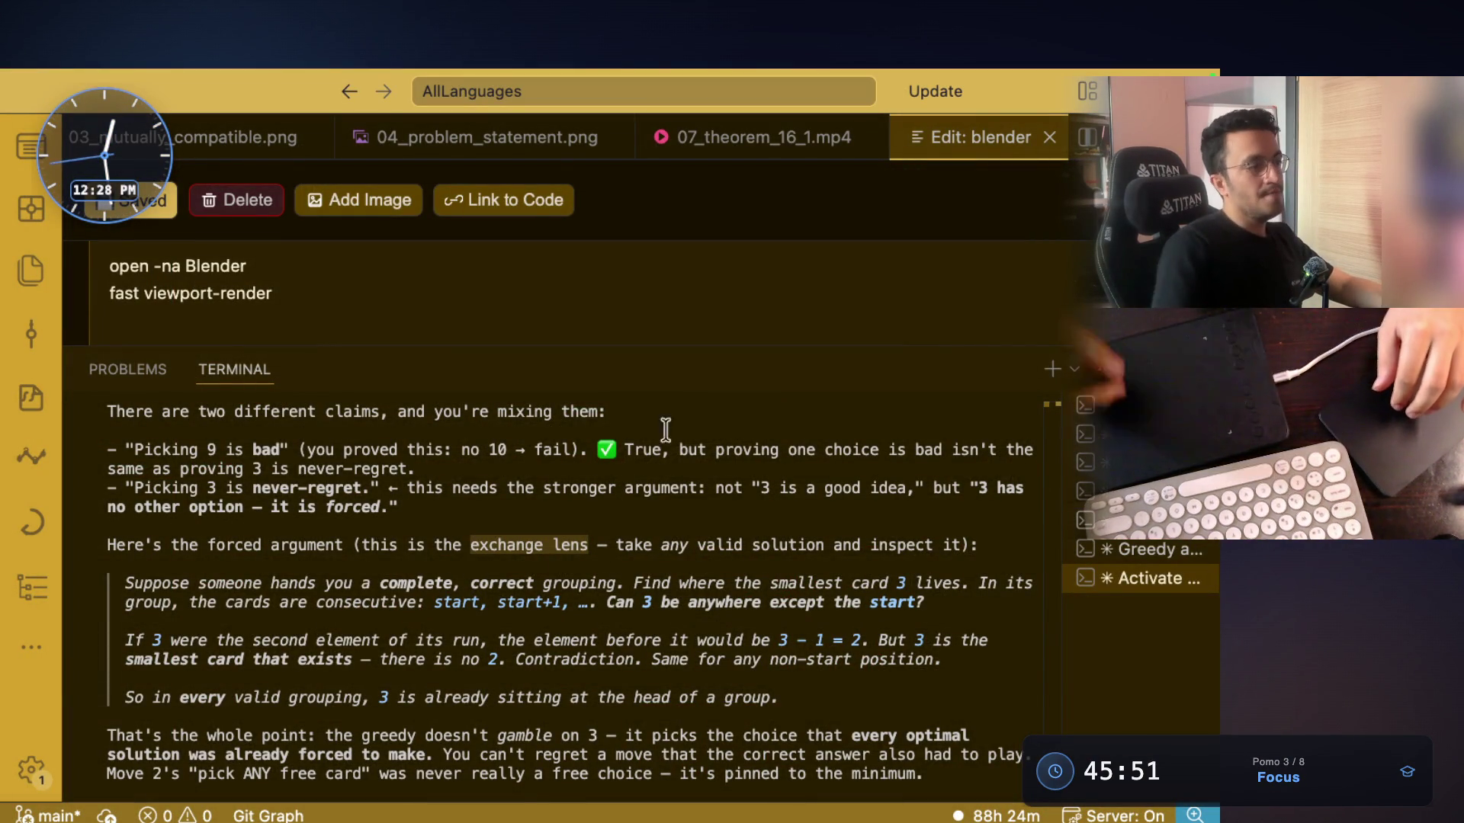
drag(617, 546, 860, 546)
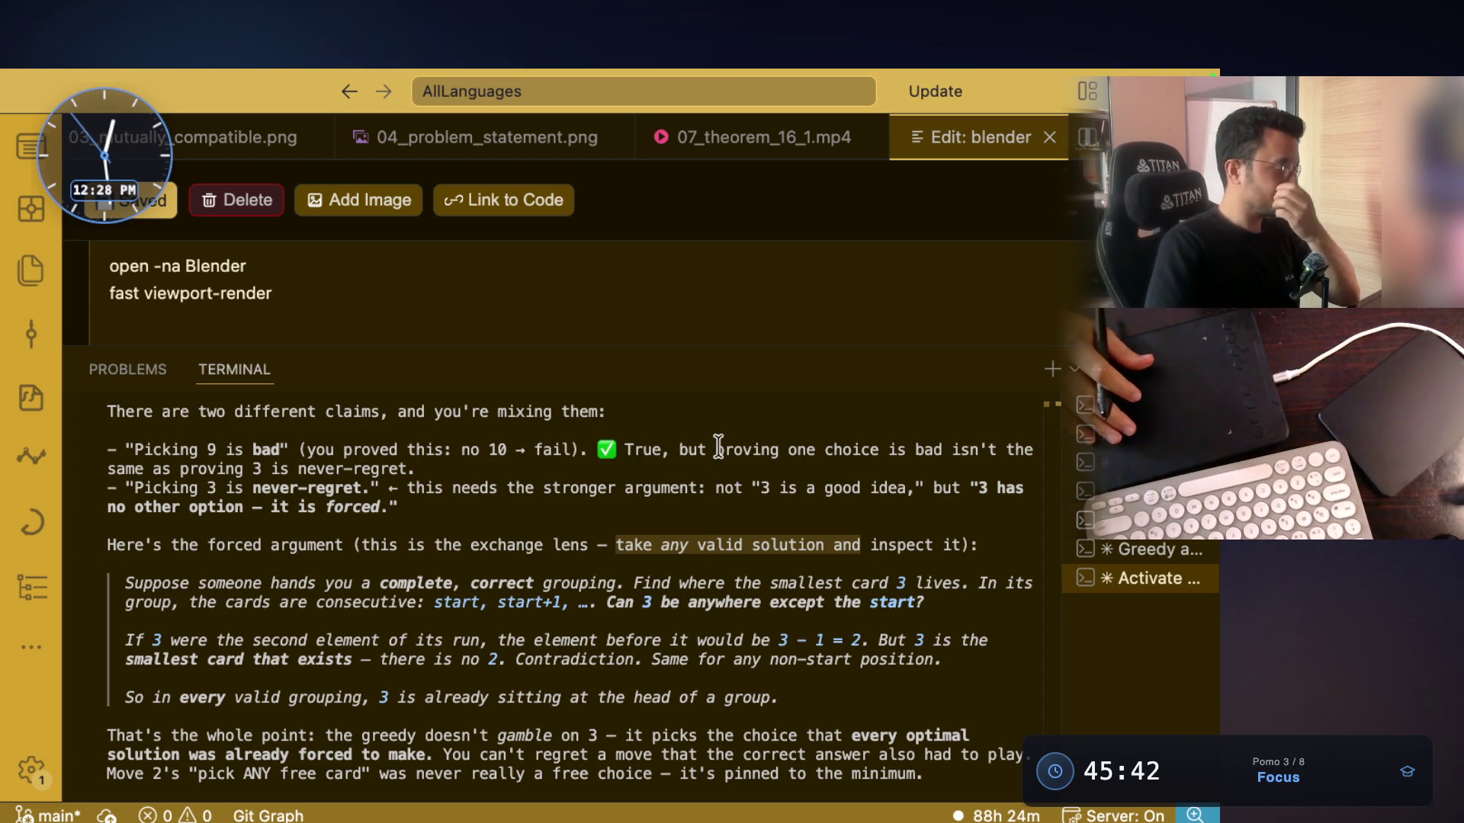
click(653, 546)
drag(608, 546, 953, 544)
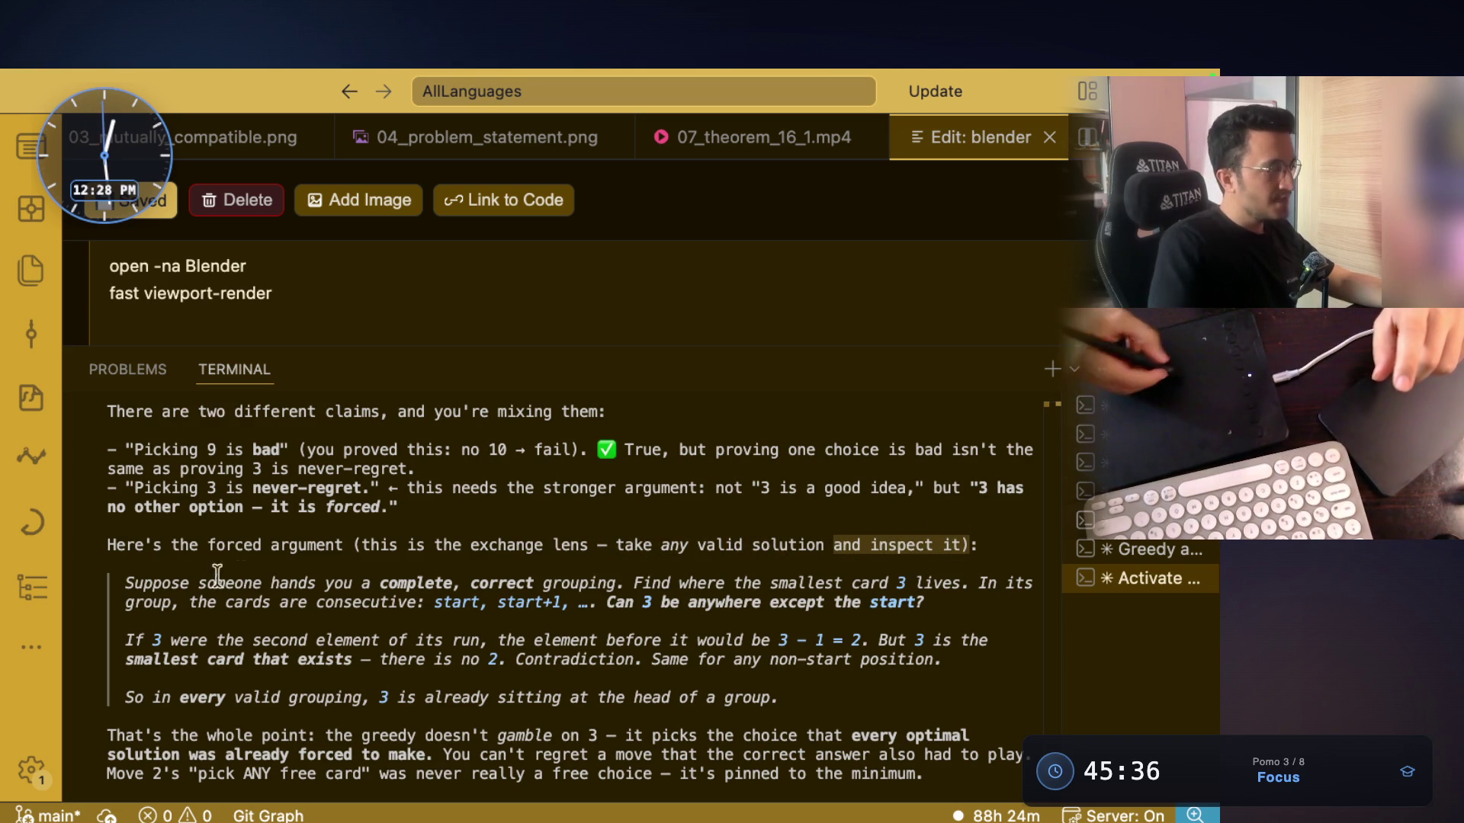
drag(122, 584, 788, 584)
drag(611, 581, 107, 565)
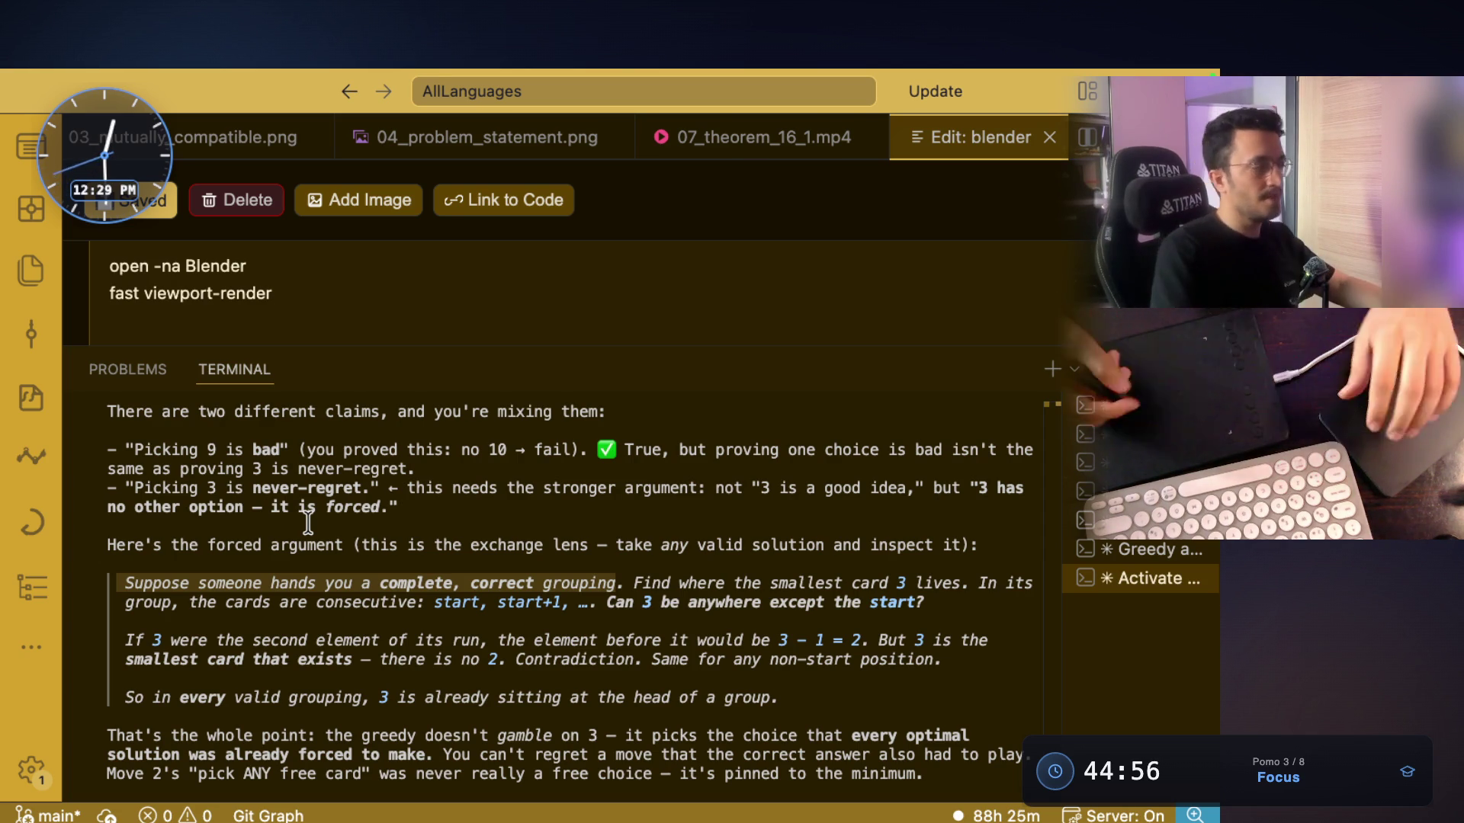
drag(197, 583, 897, 584)
click(632, 582)
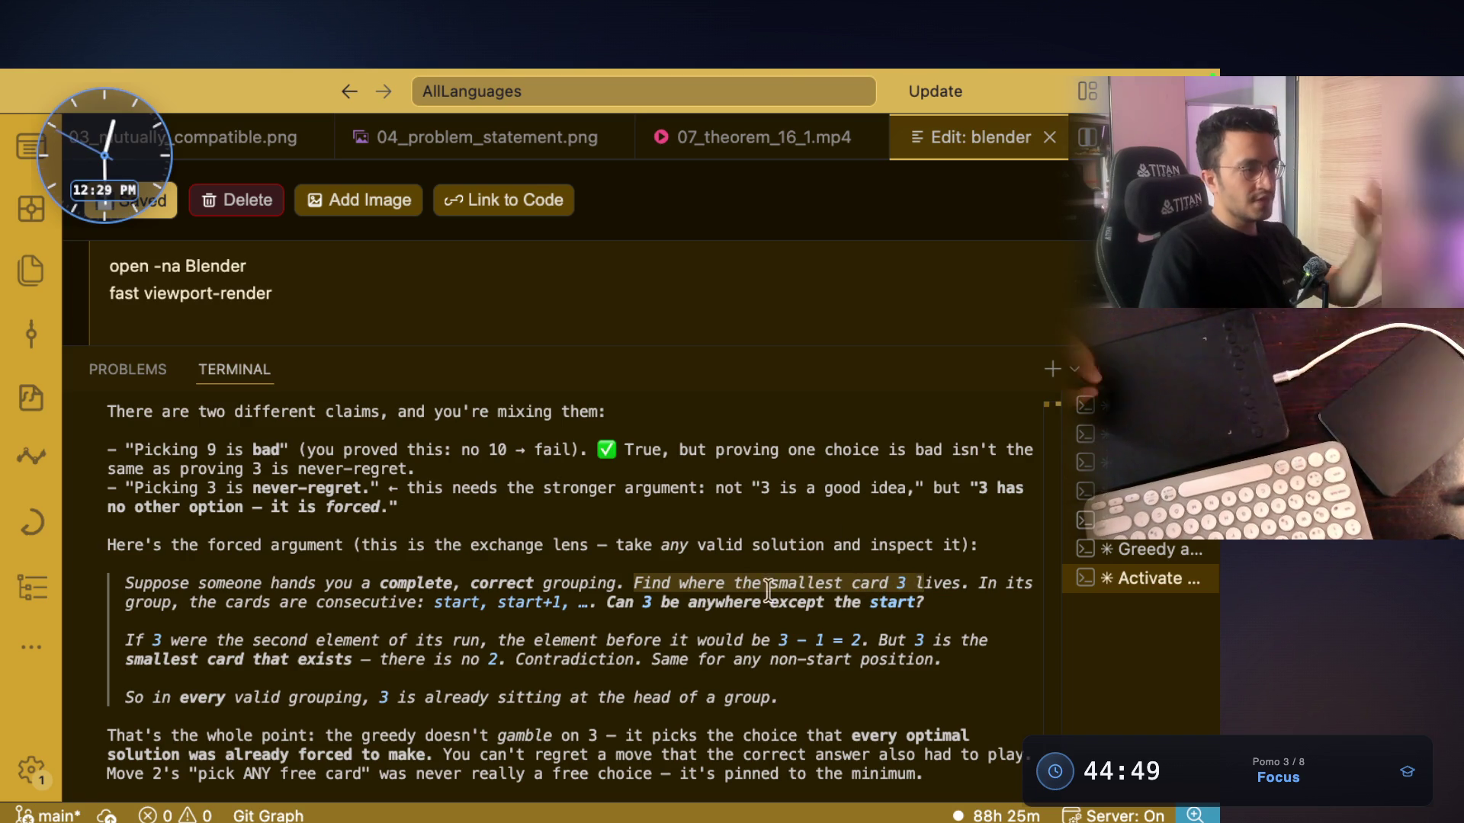
click(639, 583)
drag(630, 584, 785, 585)
Open the whiteboard canvas and write a bracketed [1 2 3] row in green
key(super+Tab)
key(ctrl+shift+d)
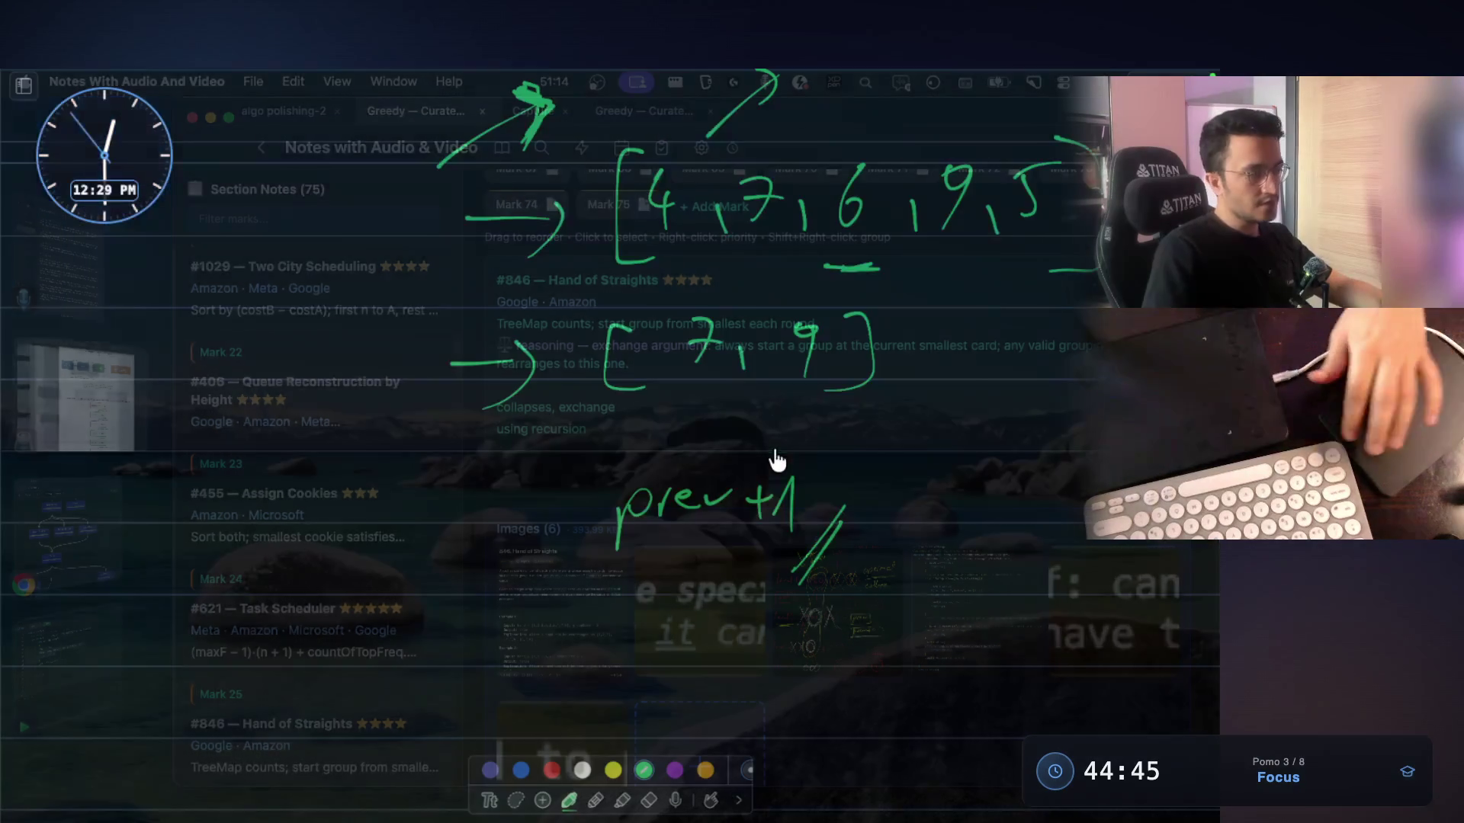
scroll(775, 451, down, 3)
drag(111, 422, 152, 523)
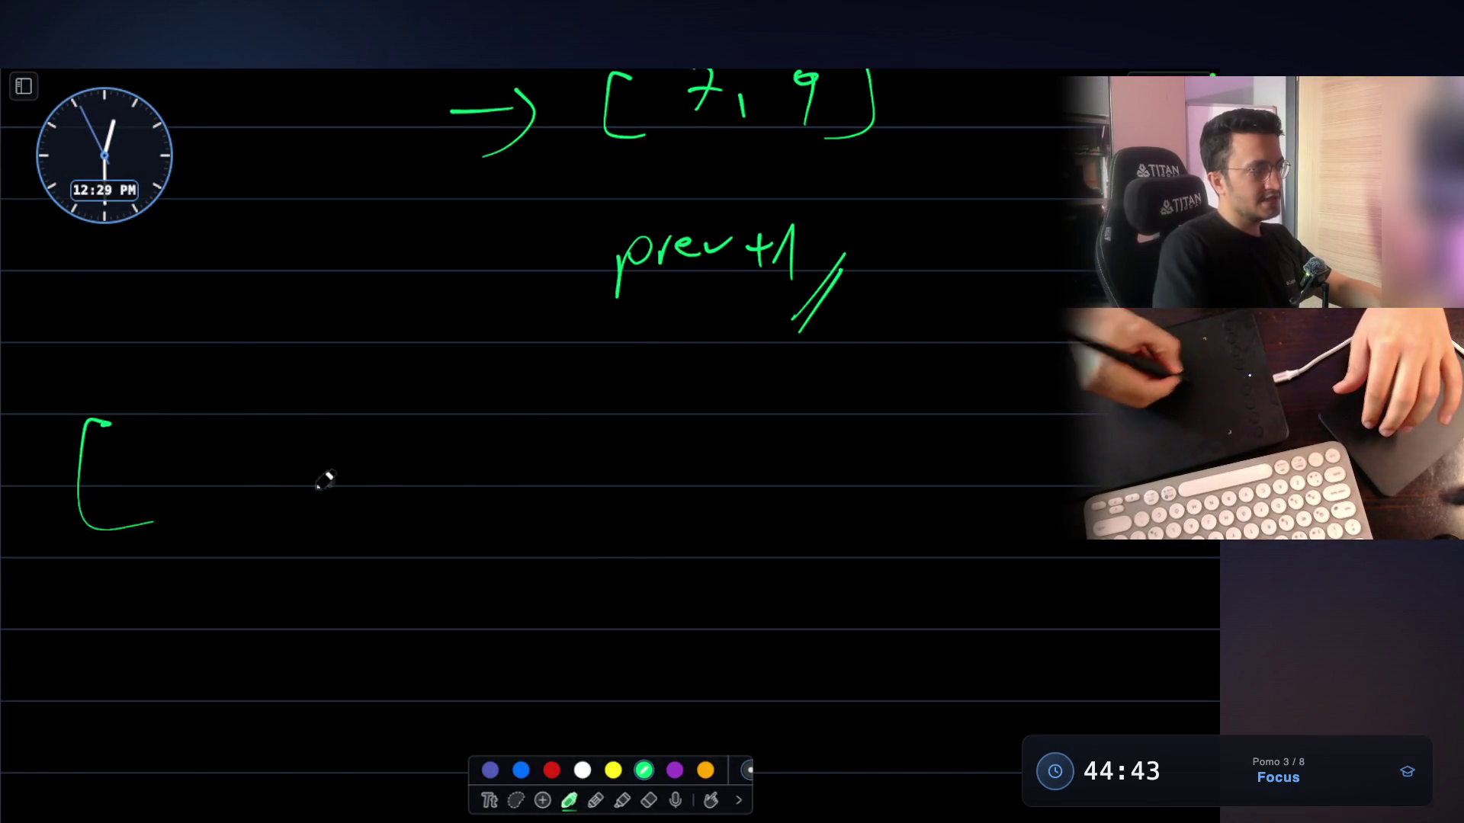
mouse_move(514, 429)
mouse_down()
mouse_move(557, 515)
mouse_move(509, 526)
mouse_up()
drag(184, 453, 195, 510)
drag(304, 452, 348, 501)
mouse_move(402, 452)
mouse_down()
mouse_move(431, 459)
mouse_move(405, 511)
mouse_up()
Replace a mistaken word with the handwritten note 'evaluate every case'
scroll(407, 477, down, 1)
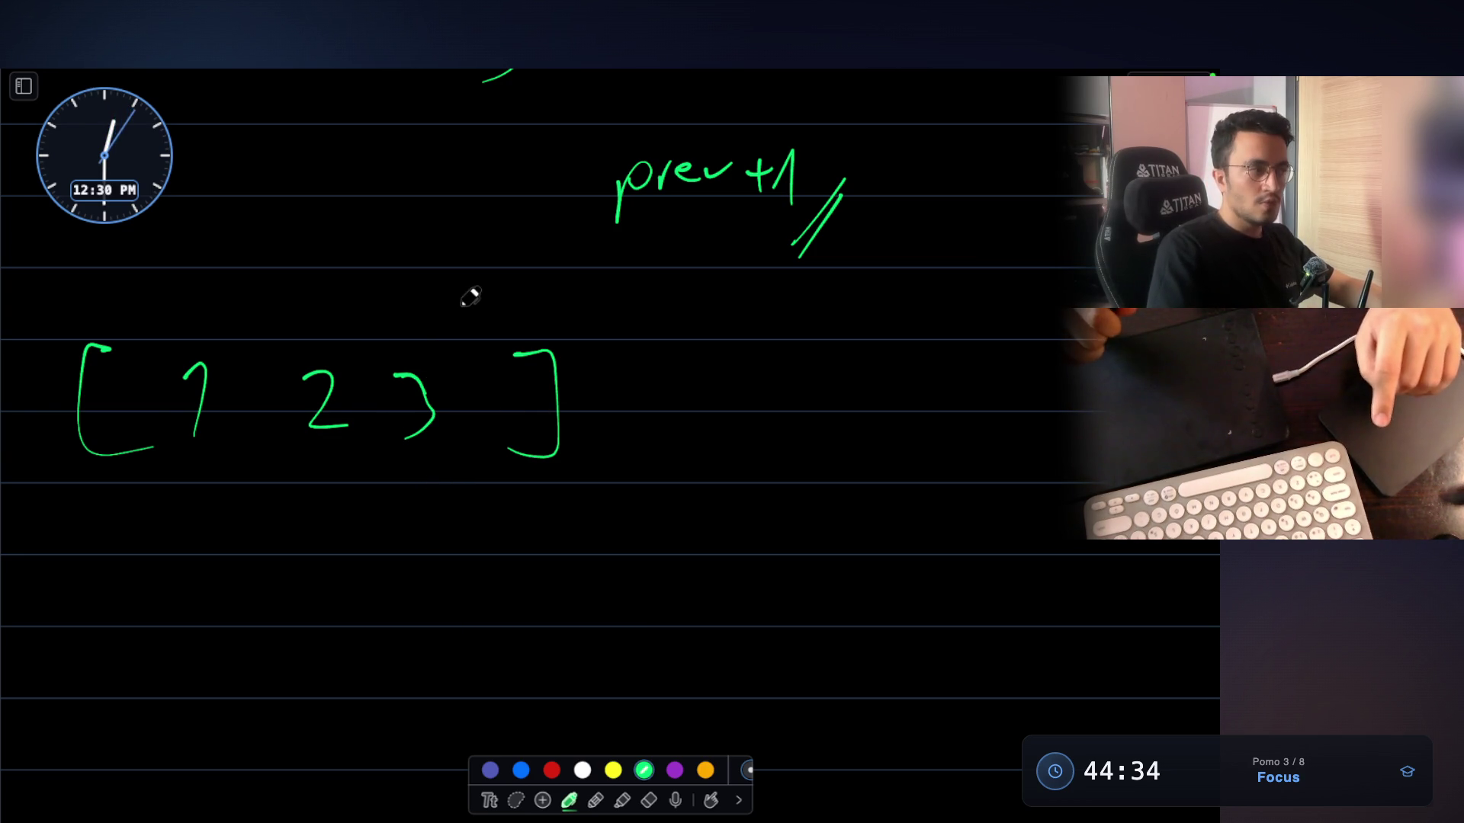
scroll(467, 295, up, 1)
mouse_move(86, 343)
mouse_down()
mouse_move(118, 304)
mouse_move(145, 347)
mouse_move(221, 328)
mouse_up()
key(ctrl+z)
key(ctrl+z)
key(ctrl+z)
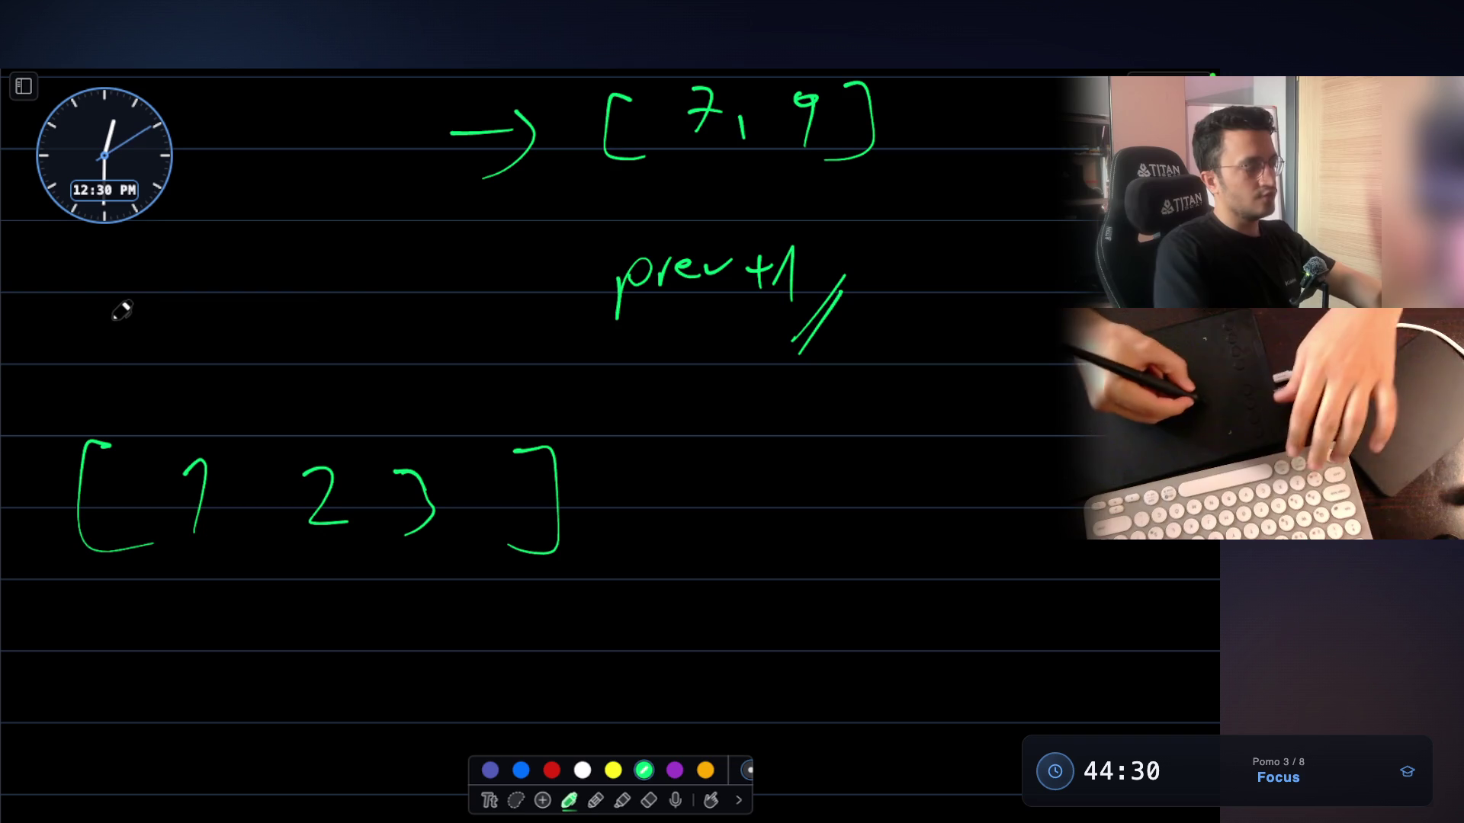
mouse_move(90, 301)
mouse_down()
mouse_move(74, 342)
mouse_move(335, 226)
mouse_up()
mouse_move(187, 351)
mouse_down()
mouse_move(305, 316)
mouse_move(335, 267)
mouse_up()
mouse_move(364, 294)
mouse_down()
mouse_move(360, 305)
mouse_move(385, 313)
mouse_move(458, 286)
mouse_move(430, 328)
mouse_move(614, 237)
mouse_up()
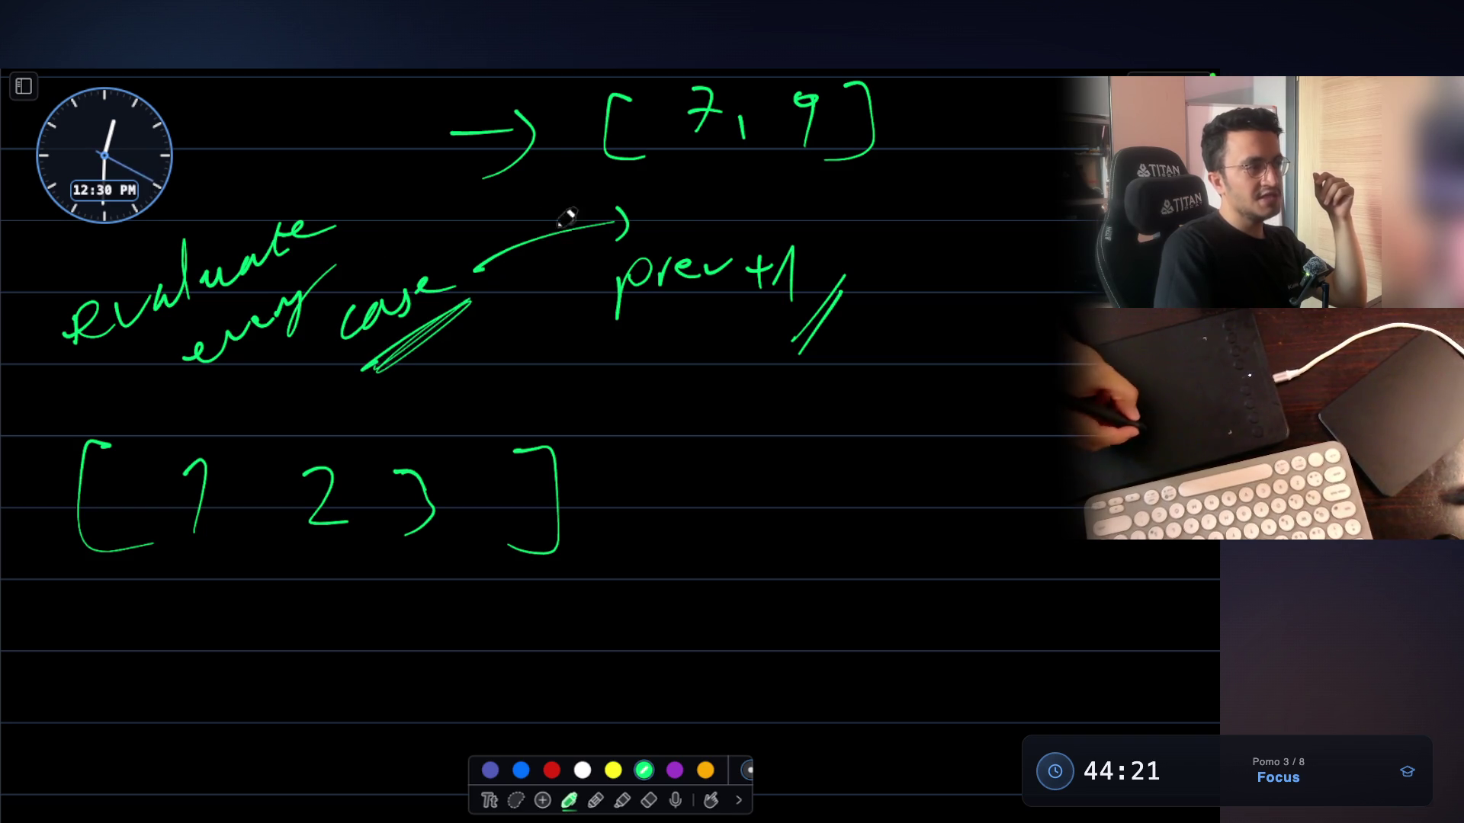
Redraw the arrow from 'case' toward prev+1 and handwrite a two-line note after it
key(ctrl+z)
key(ctrl+z)
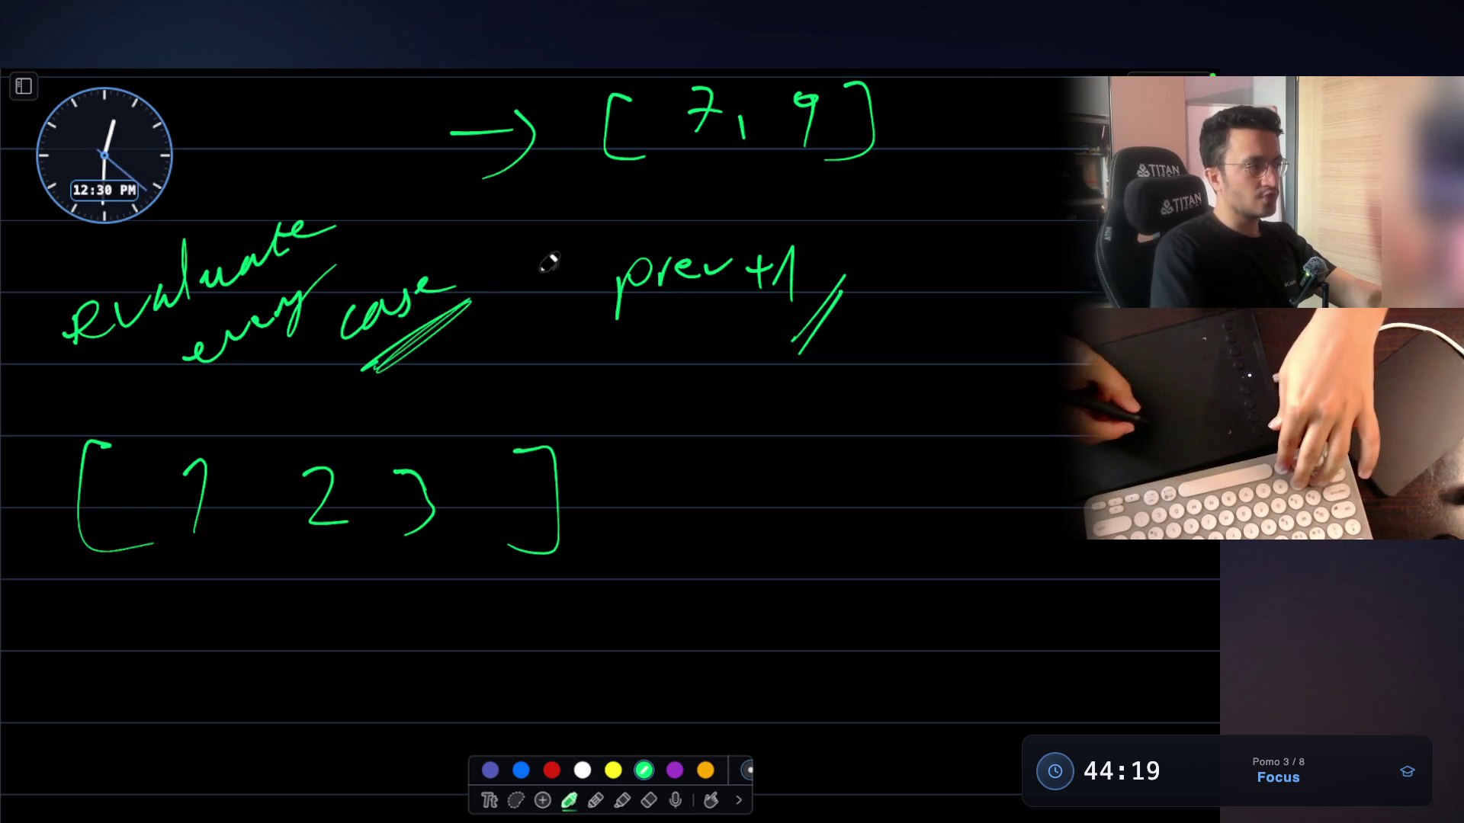
drag(481, 334, 650, 400)
drag(647, 390, 637, 441)
click(703, 371)
drag(703, 373, 703, 440)
mouse_move(746, 387)
mouse_down()
mouse_move(730, 441)
mouse_move(847, 410)
mouse_move(891, 416)
mouse_move(902, 401)
mouse_up()
mouse_move(992, 368)
mouse_down()
mouse_move(1025, 431)
mouse_move(1098, 418)
mouse_up()
drag(928, 404, 915, 434)
drag(857, 478, 1093, 503)
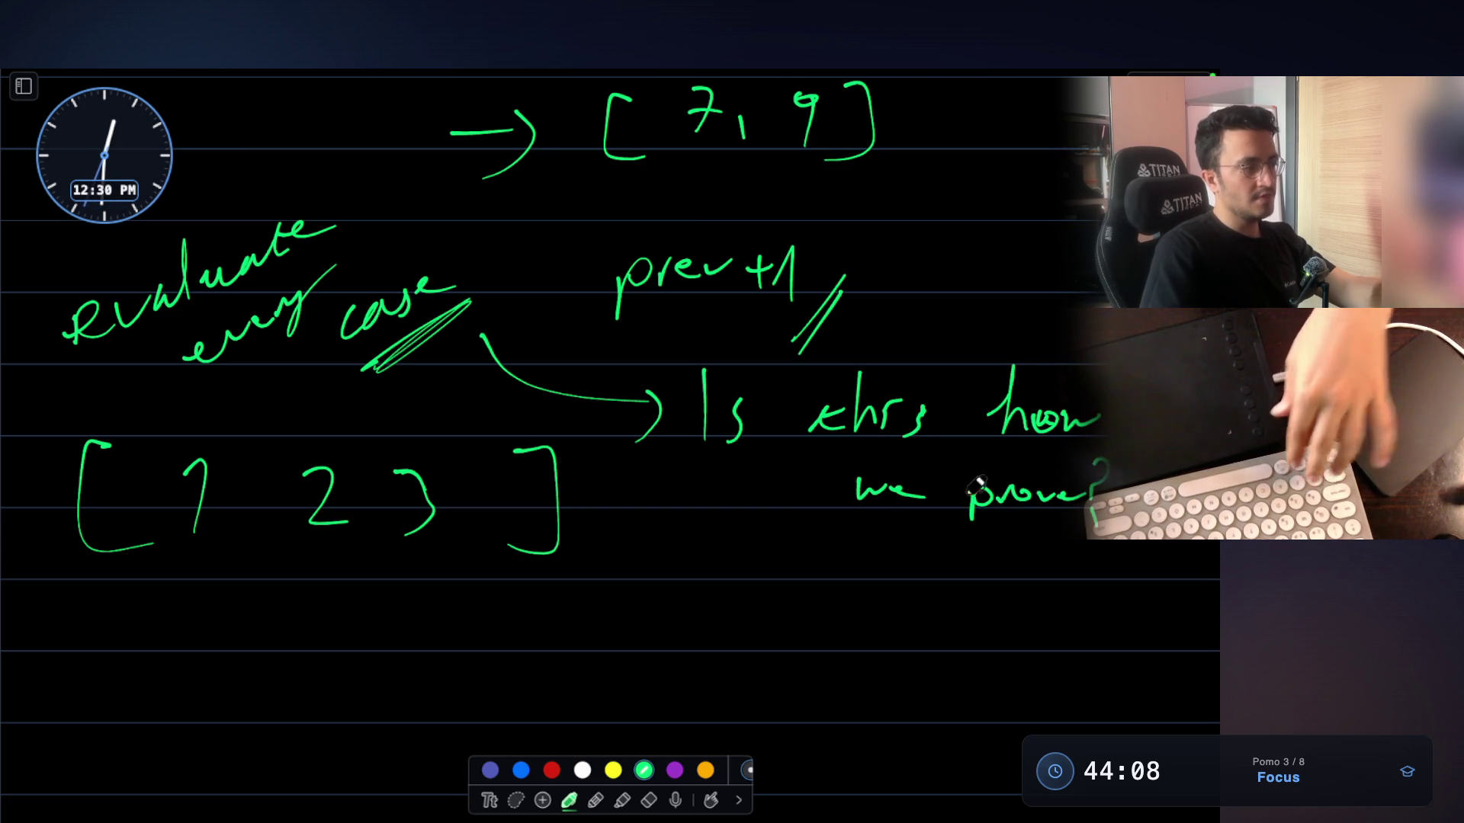
Write the bracketed row [3, 4, 5] beneath [1 2 3]
scroll(588, 394, down, 1)
scroll(589, 394, down, 2)
mouse_move(400, 490)
mouse_down()
mouse_move(457, 485)
mouse_move(379, 497)
mouse_up()
scroll(366, 513, down, 3)
mouse_move(244, 527)
mouse_down()
mouse_move(221, 539)
mouse_move(259, 611)
mouse_up()
drag(743, 532, 723, 619)
scroll(335, 520, down, 1)
drag(279, 518, 290, 576)
drag(331, 558, 343, 583)
mouse_move(441, 521)
mouse_down()
mouse_move(454, 587)
mouse_move(499, 587)
mouse_up()
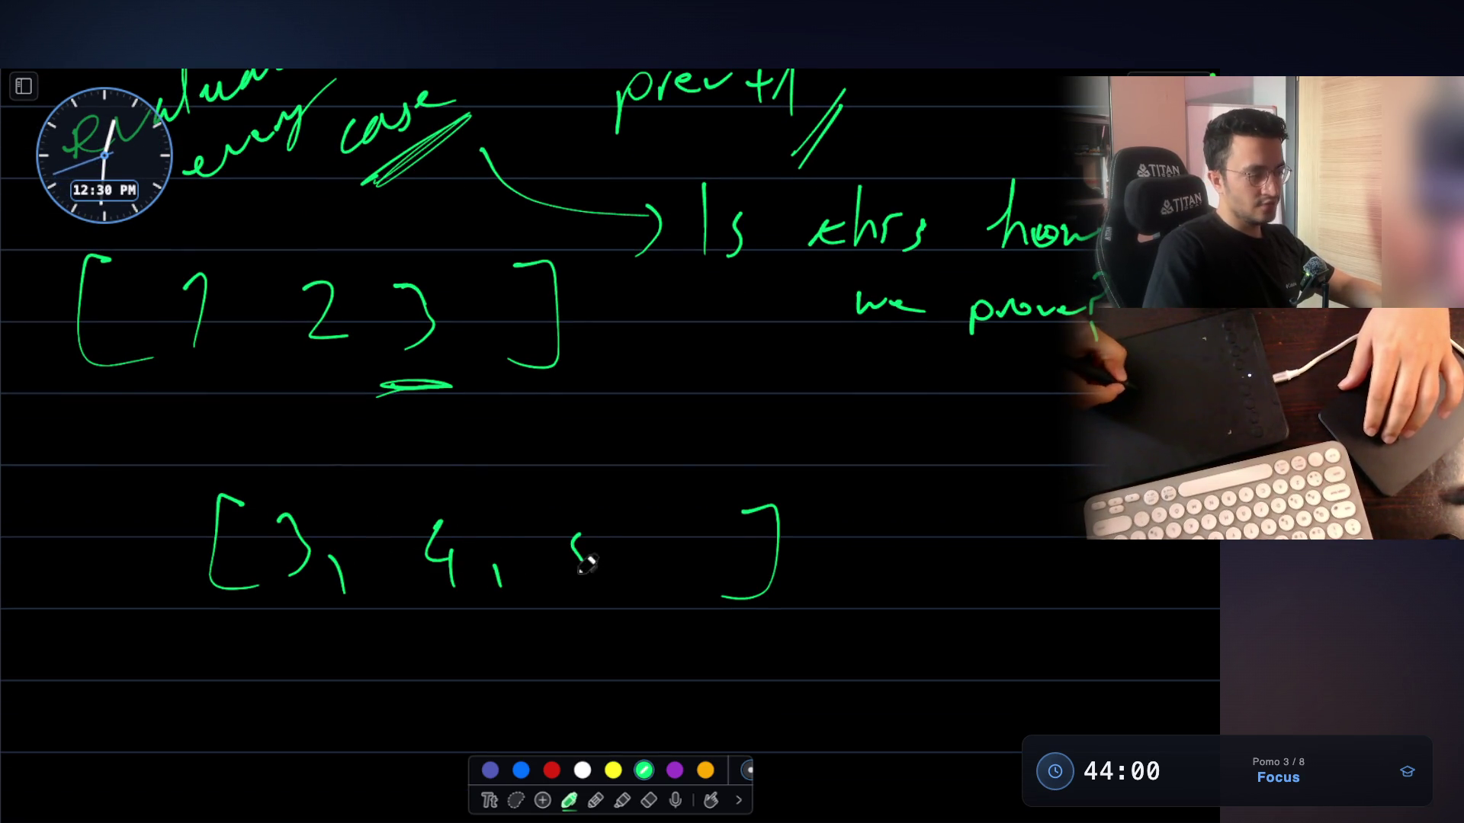
drag(616, 526, 570, 576)
Write the bracketed row [2, 3, 5] below [3, 4, 5] and pick yellow ink
scroll(712, 415, down, 4)
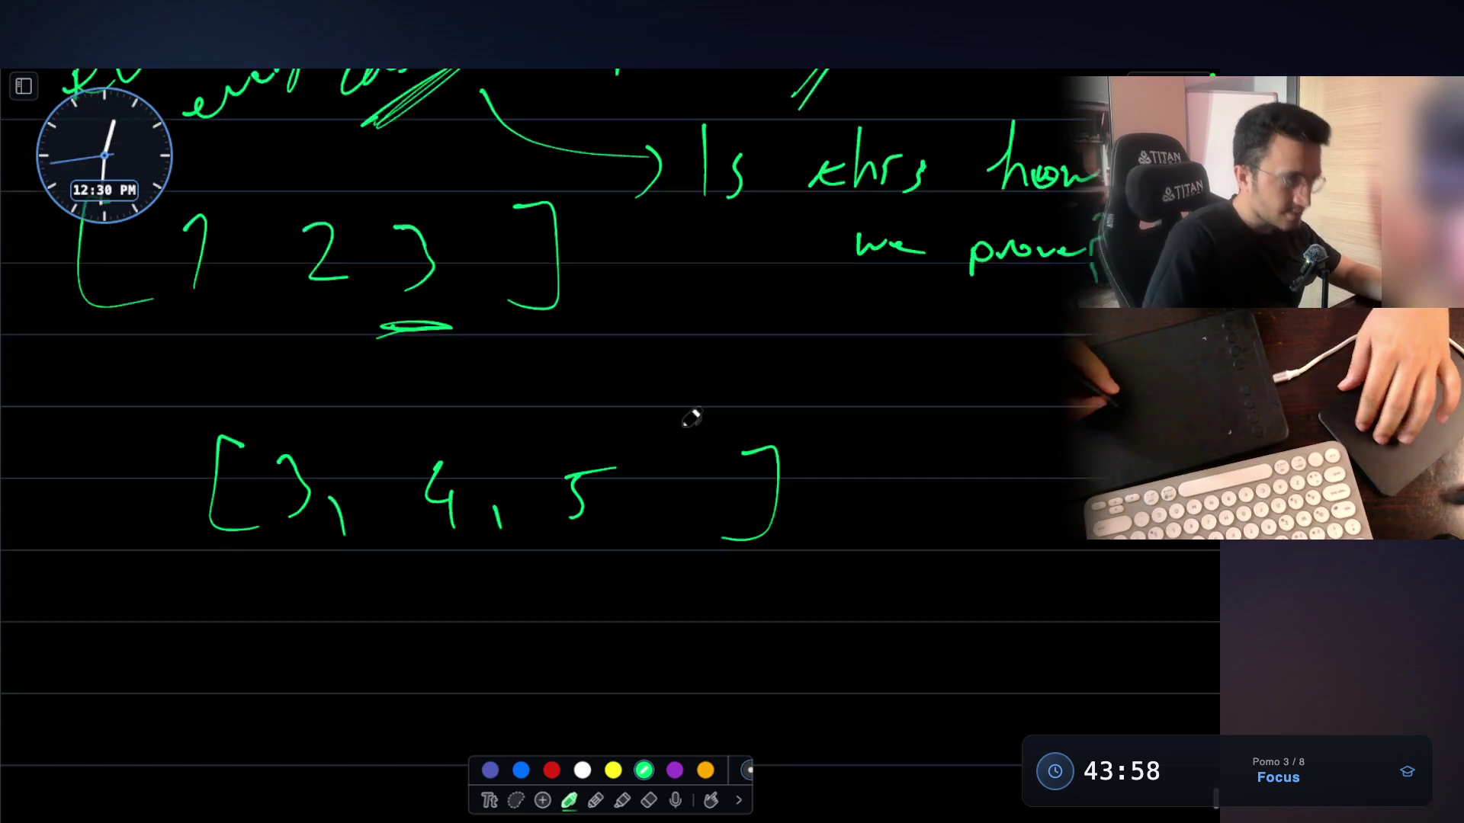
mouse_move(231, 548)
mouse_down()
mouse_move(207, 551)
mouse_move(199, 654)
mouse_move(233, 660)
mouse_up()
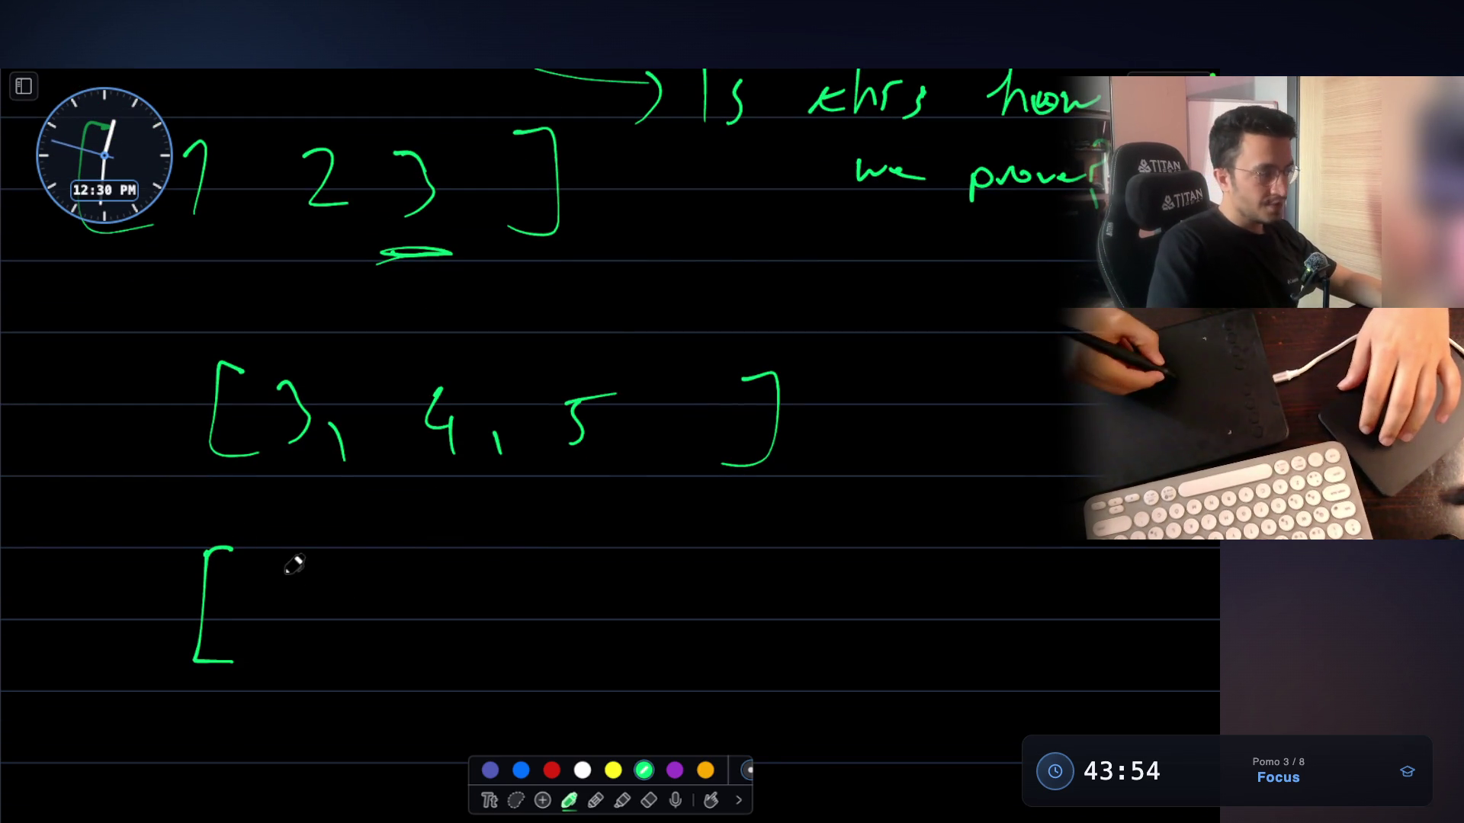
drag(270, 579, 313, 632)
drag(449, 568, 448, 625)
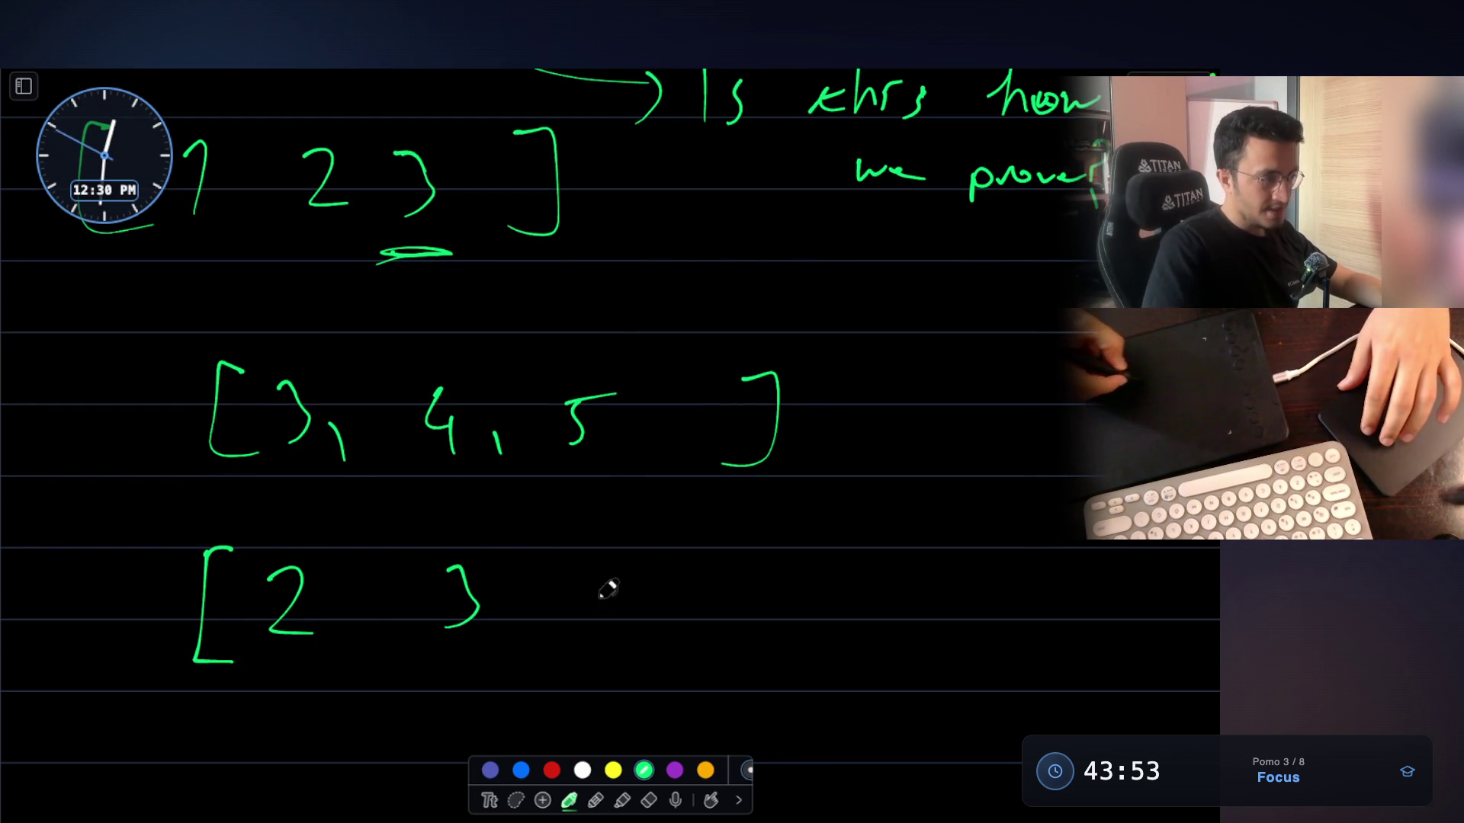
mouse_move(594, 573)
mouse_down()
mouse_move(592, 644)
mouse_move(647, 569)
mouse_move(670, 667)
mouse_up()
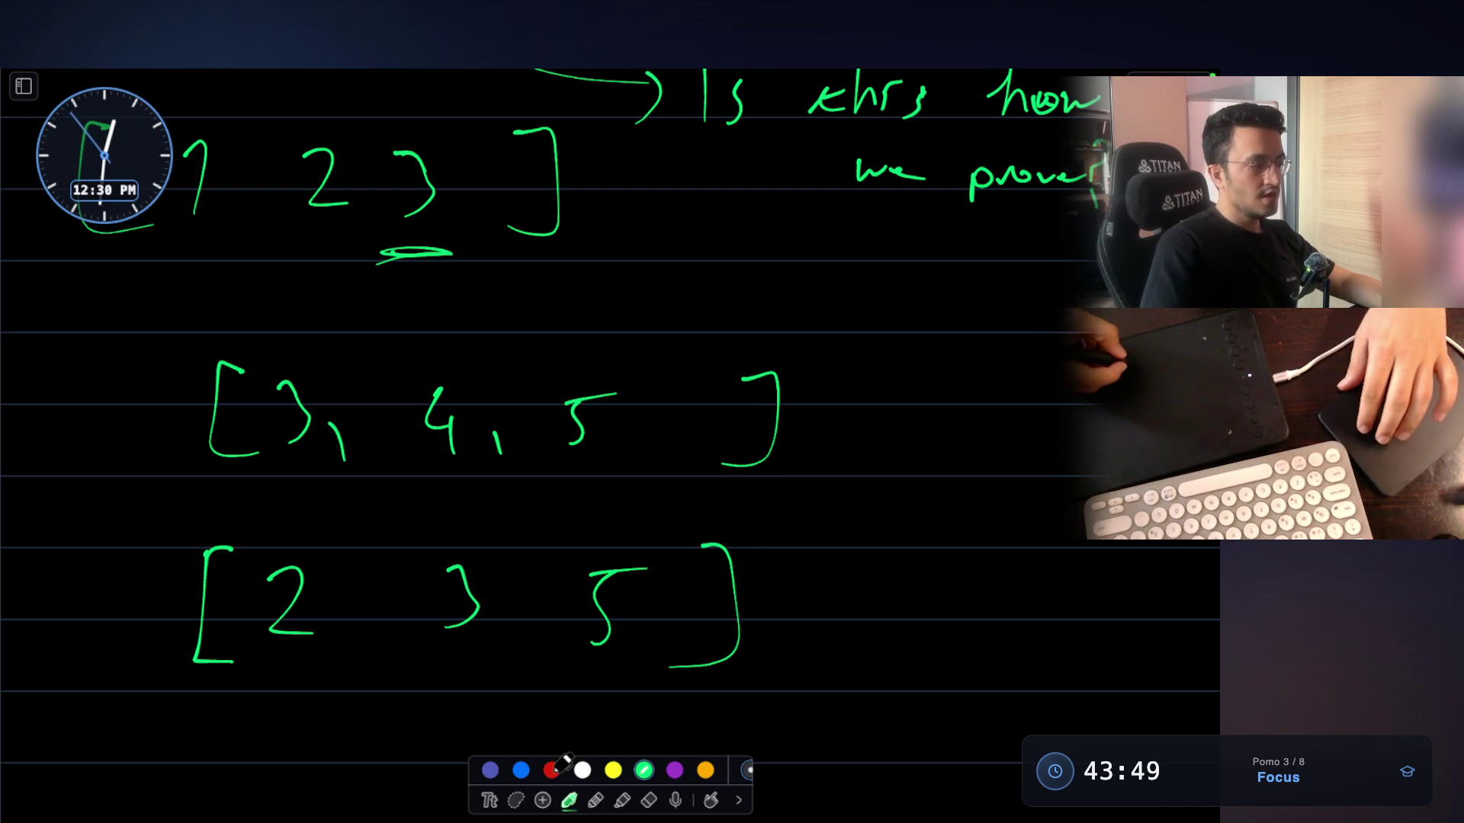
click(613, 770)
Draw yellow boxes around the 3 in the top, middle and bottom rows
scroll(282, 424, up, 2)
mouse_move(268, 384)
mouse_down()
mouse_move(294, 513)
mouse_move(365, 385)
mouse_move(269, 381)
mouse_up()
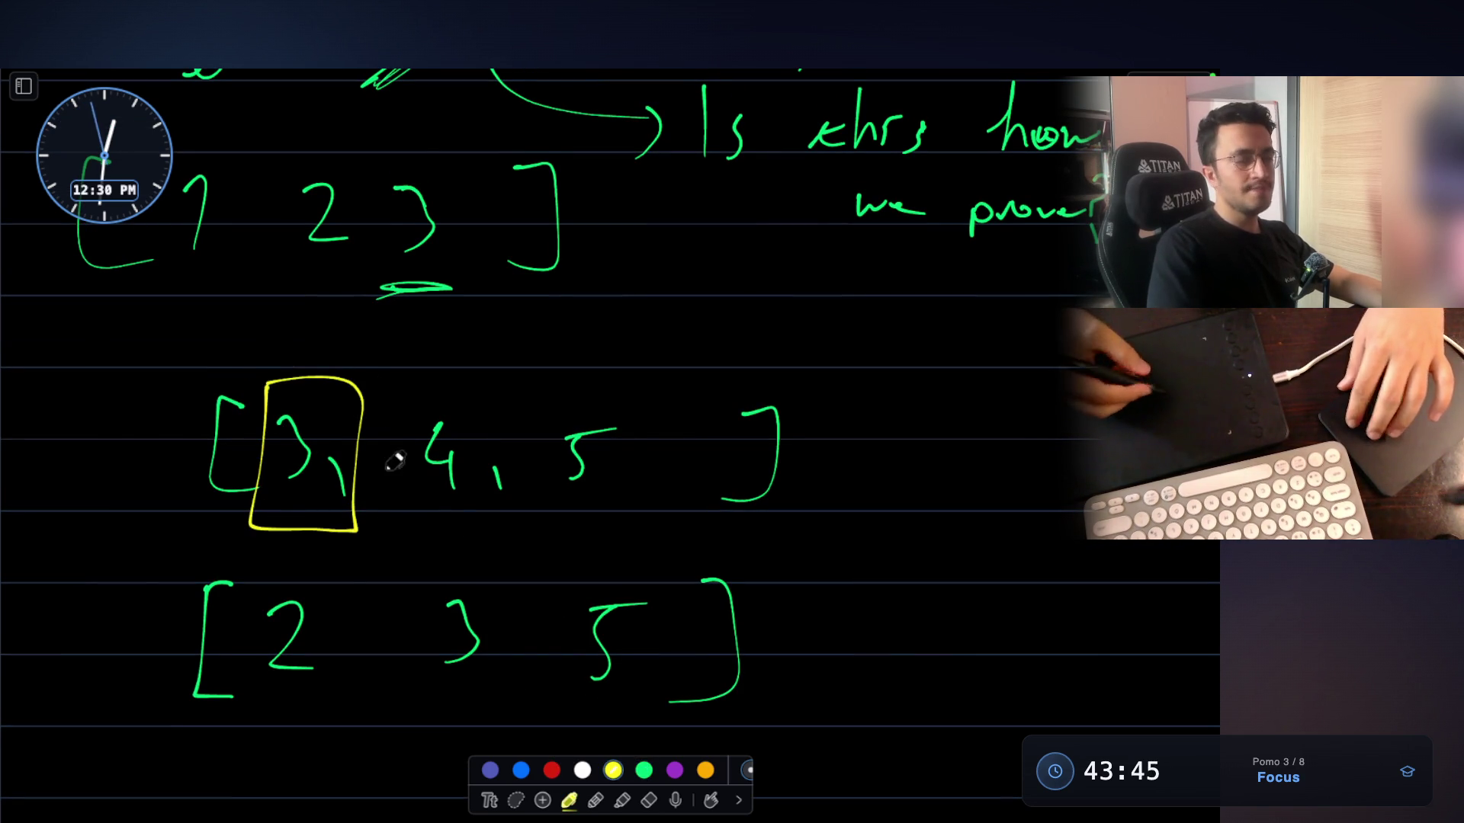
scroll(503, 562, down, 1)
mouse_move(425, 585)
mouse_down()
mouse_move(457, 672)
mouse_move(505, 686)
mouse_up()
mouse_move(435, 539)
mouse_down()
mouse_move(529, 543)
mouse_move(507, 682)
mouse_up()
scroll(419, 436, up, 3)
mouse_move(379, 246)
mouse_down()
mouse_move(468, 369)
mouse_move(389, 233)
mouse_move(377, 252)
mouse_up()
Number the three rows with yellow circled 1, 2 and 3, then leave the whiteboard
scroll(580, 339, down, 3)
scroll(670, 317, up, 1)
mouse_move(645, 237)
mouse_down()
mouse_move(637, 294)
mouse_move(672, 212)
mouse_move(616, 232)
mouse_up()
mouse_move(820, 446)
mouse_down()
mouse_move(866, 500)
mouse_move(882, 415)
mouse_move(831, 431)
mouse_up()
mouse_move(795, 625)
mouse_down()
mouse_move(798, 674)
mouse_move(797, 606)
mouse_up()
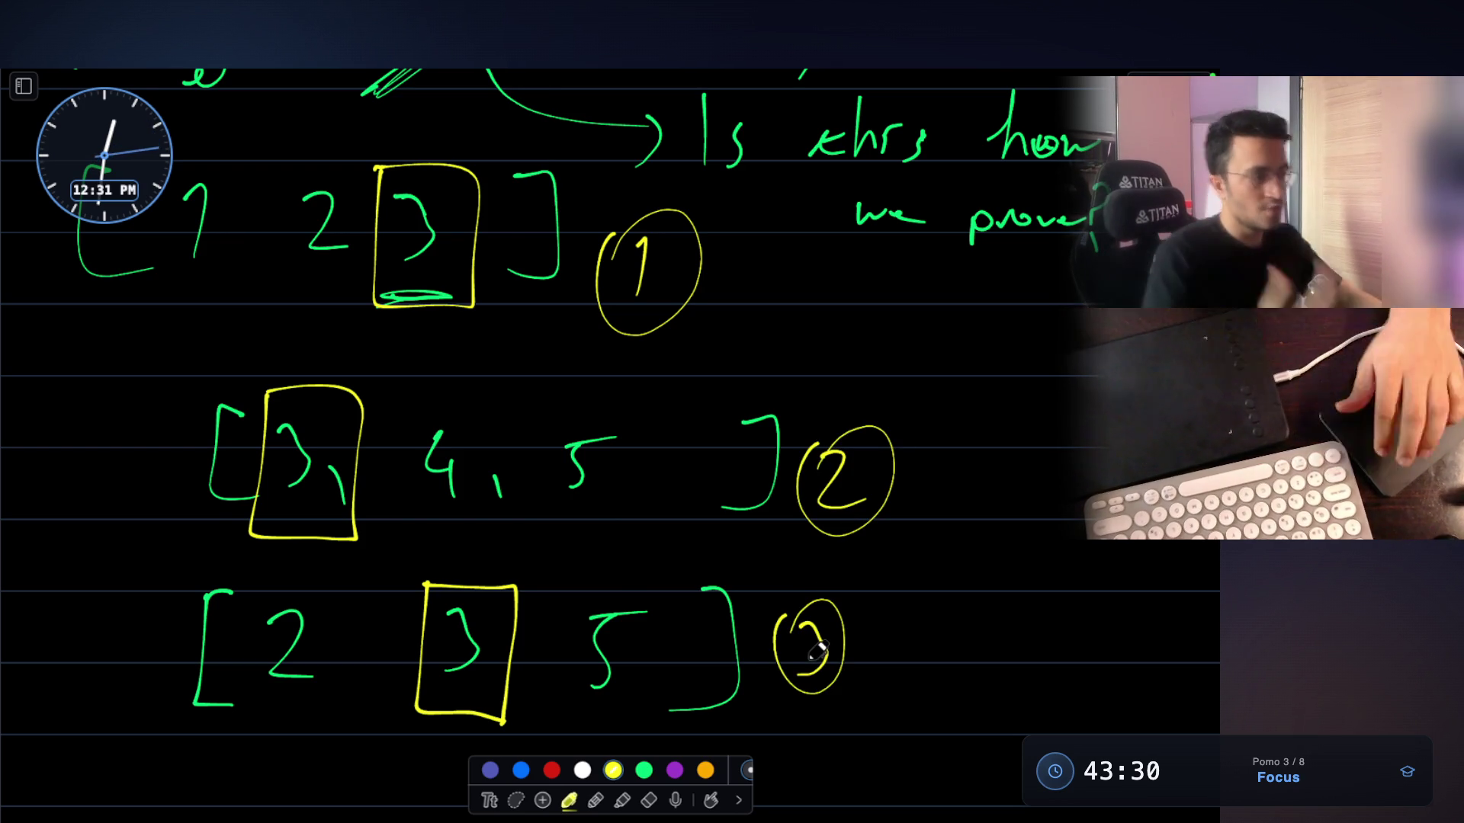
scroll(818, 650, up, 2)
scroll(818, 650, up, 2)
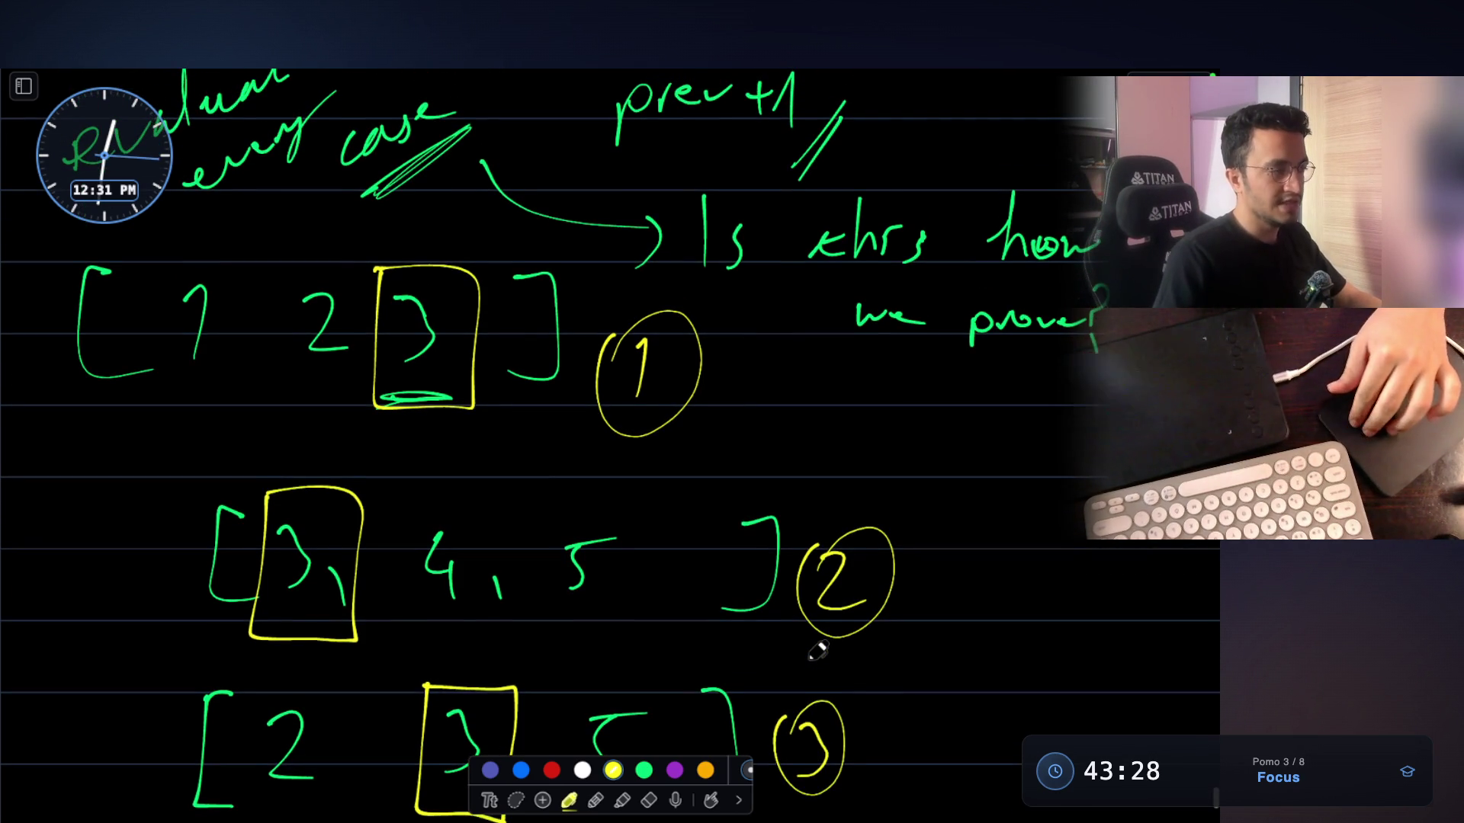
scroll(818, 651, down, 3)
scroll(818, 650, up, 1)
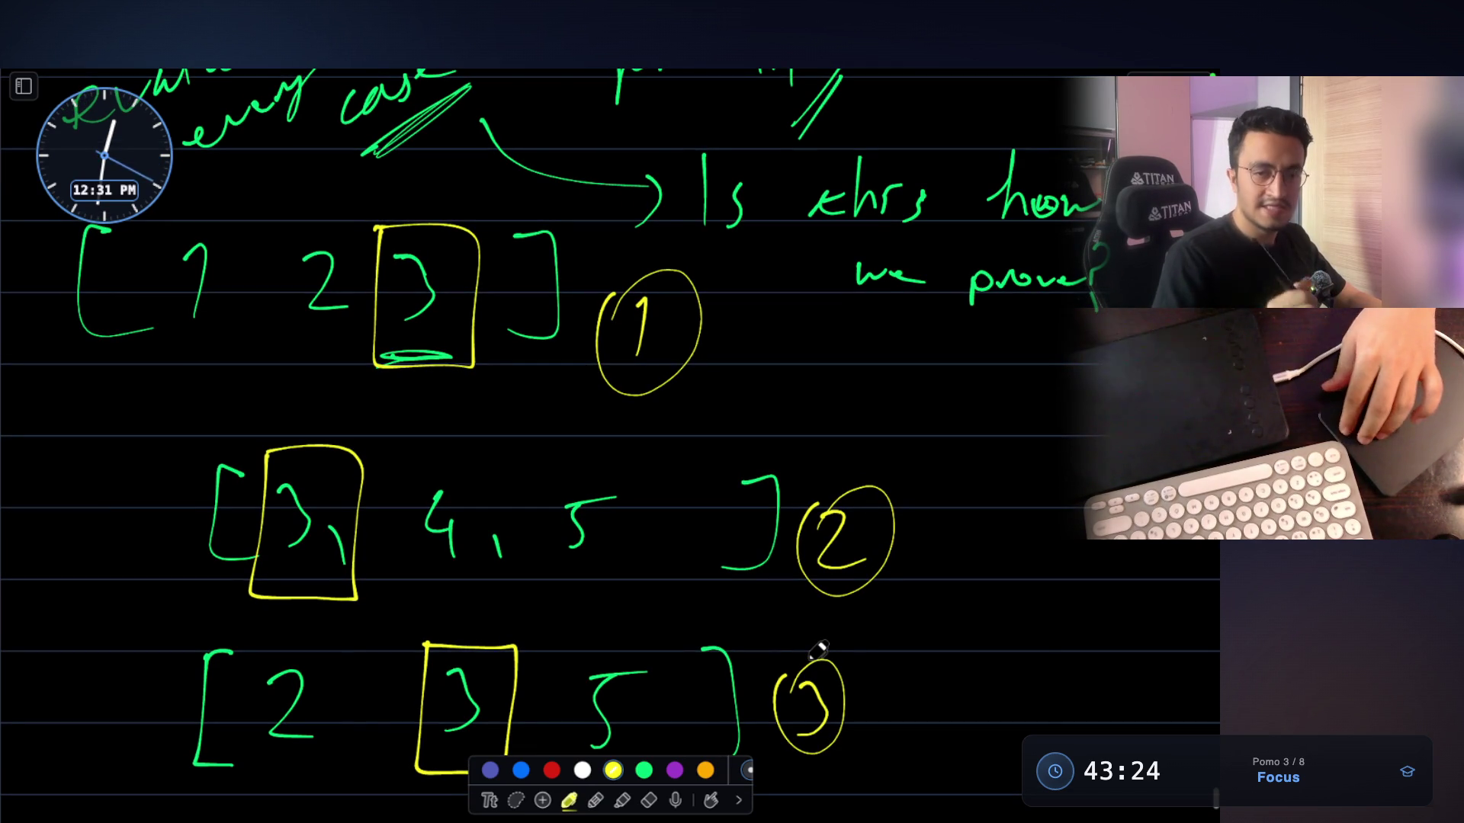
key(super+Tab)
key(super+Tab)
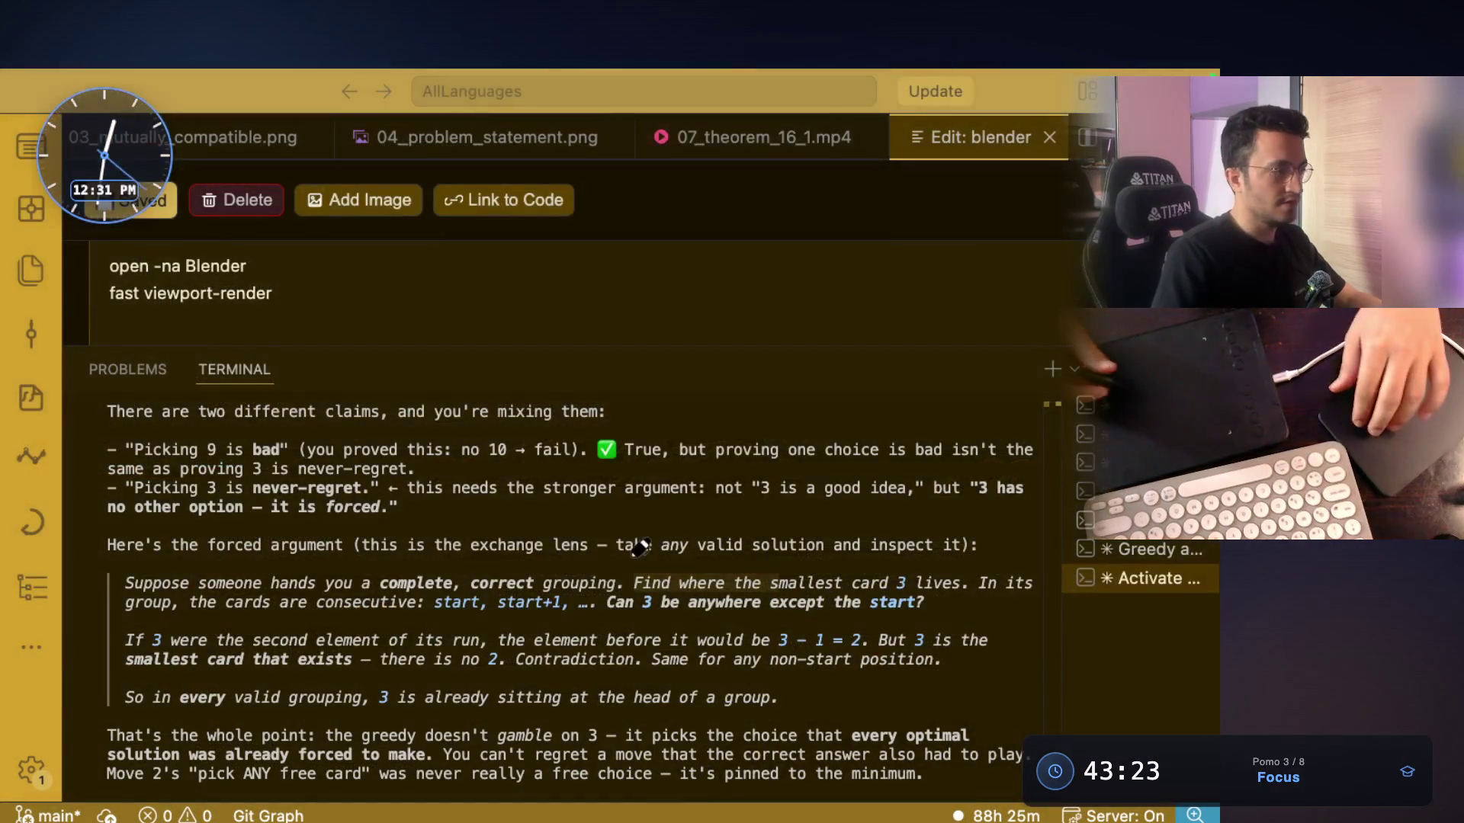
mouse_move(120, 583)
mouse_down()
mouse_move(351, 604)
mouse_move(737, 574)
mouse_up()
drag(951, 577, 957, 580)
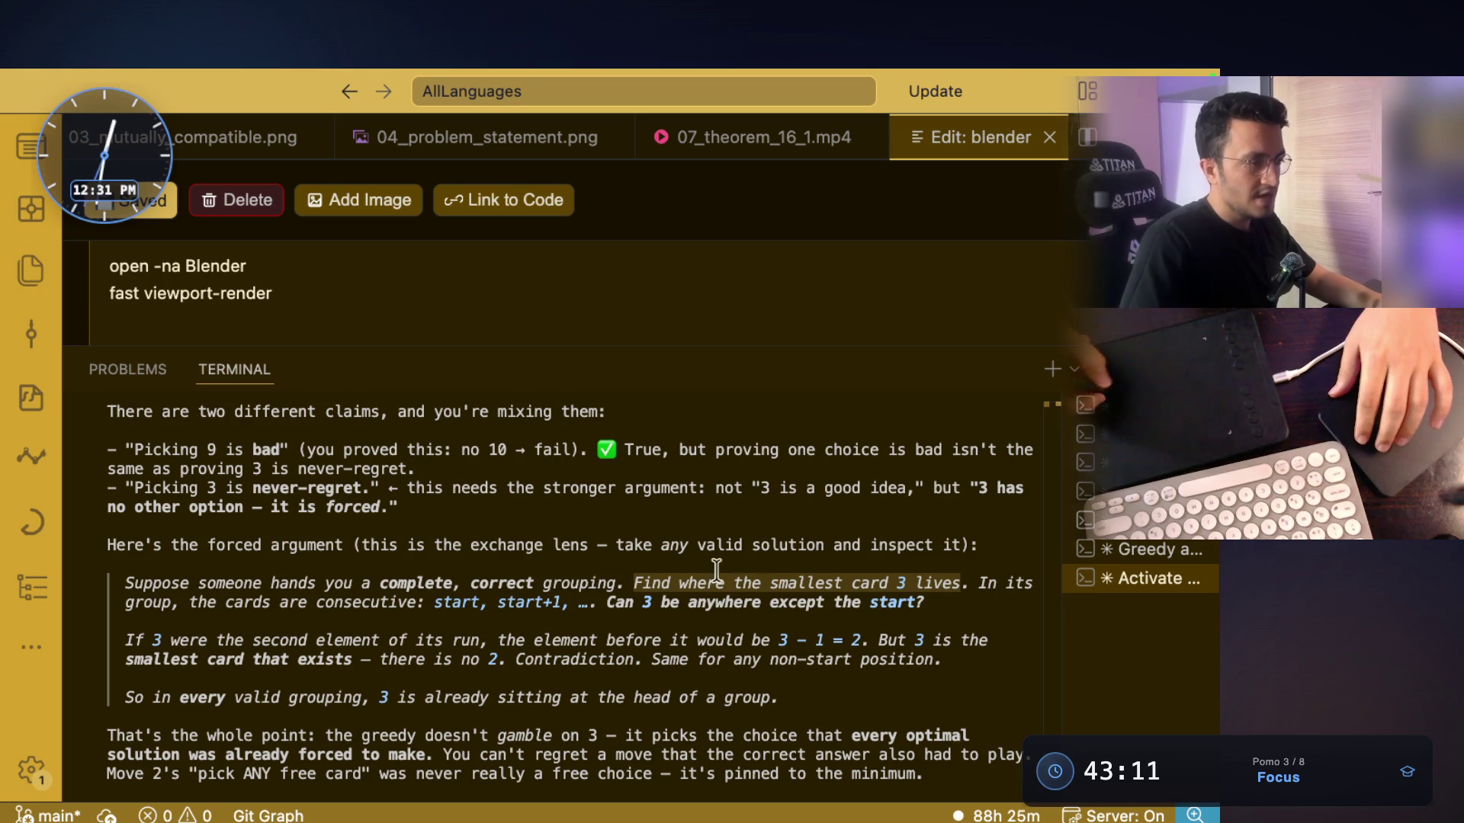
drag(190, 602, 891, 604)
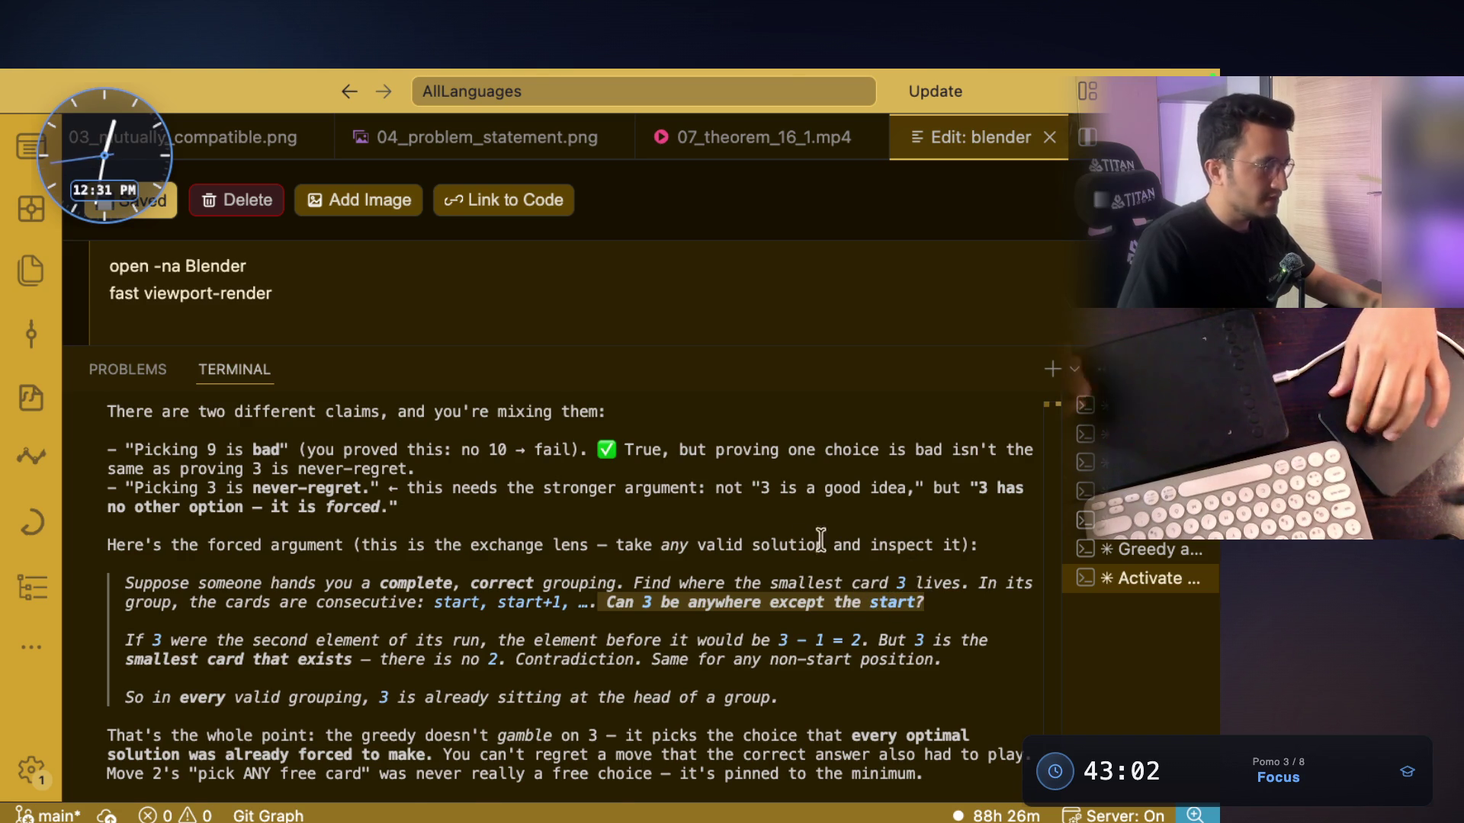
scroll(843, 542, down, 1)
drag(182, 584, 747, 586)
click(851, 586)
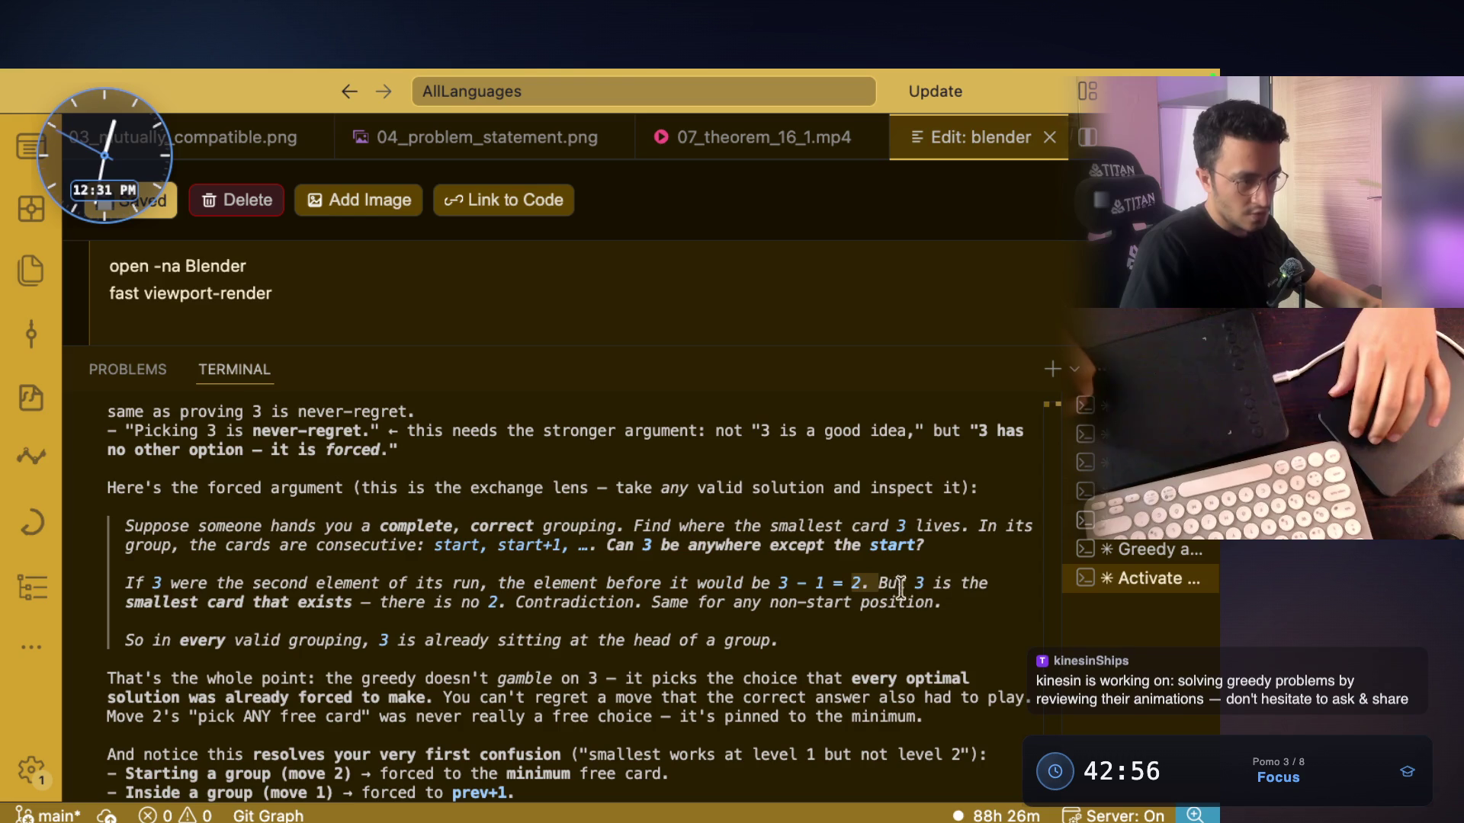
drag(908, 584, 993, 586)
mouse_move(125, 602)
mouse_down()
mouse_move(642, 604)
mouse_move(520, 601)
mouse_up()
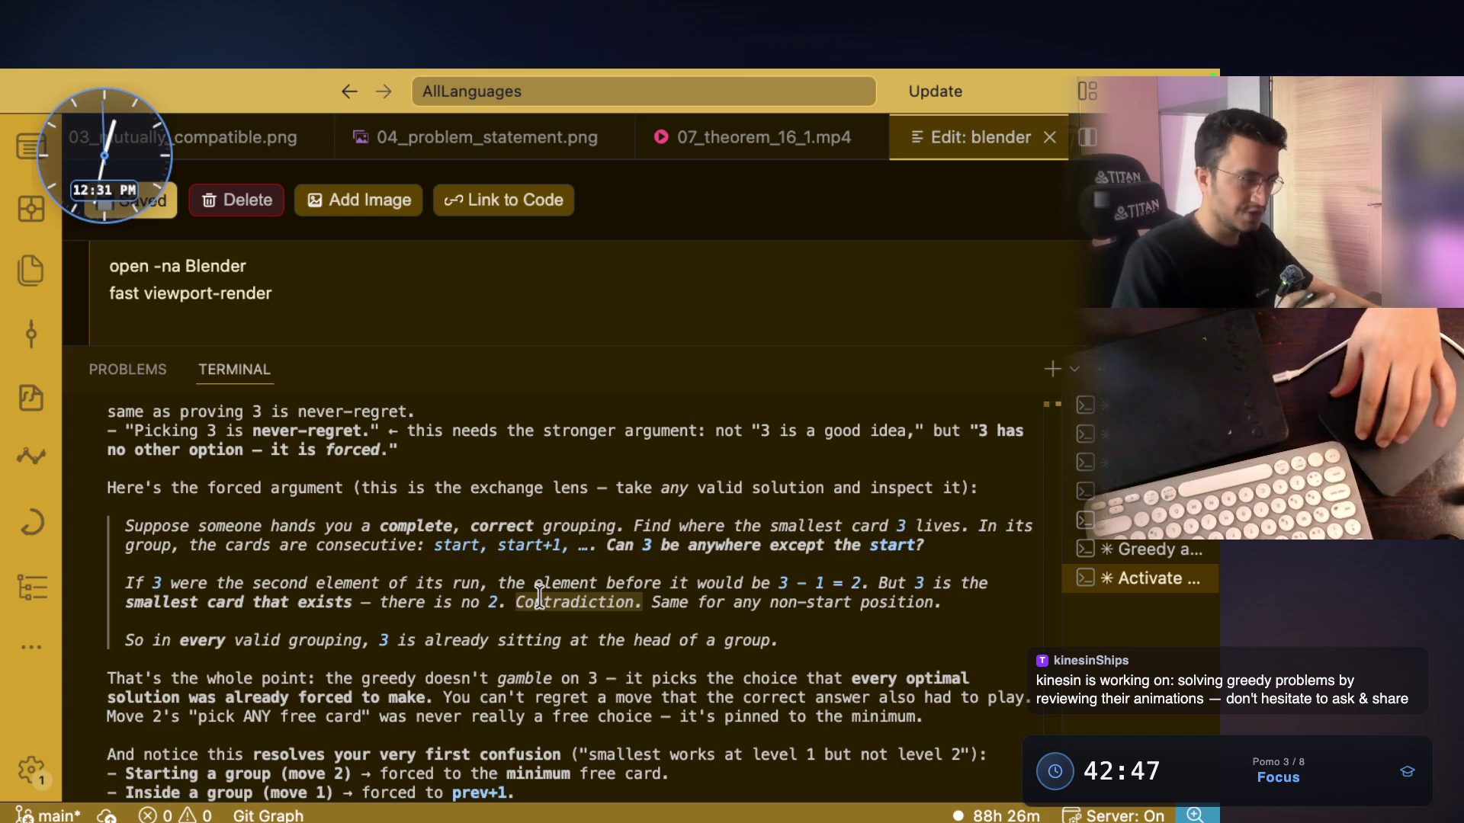
mouse_move(658, 602)
mouse_down()
mouse_move(787, 603)
mouse_move(840, 625)
mouse_move(958, 601)
mouse_move(739, 549)
mouse_up()
key(super+Tab)
key(super+Tab)
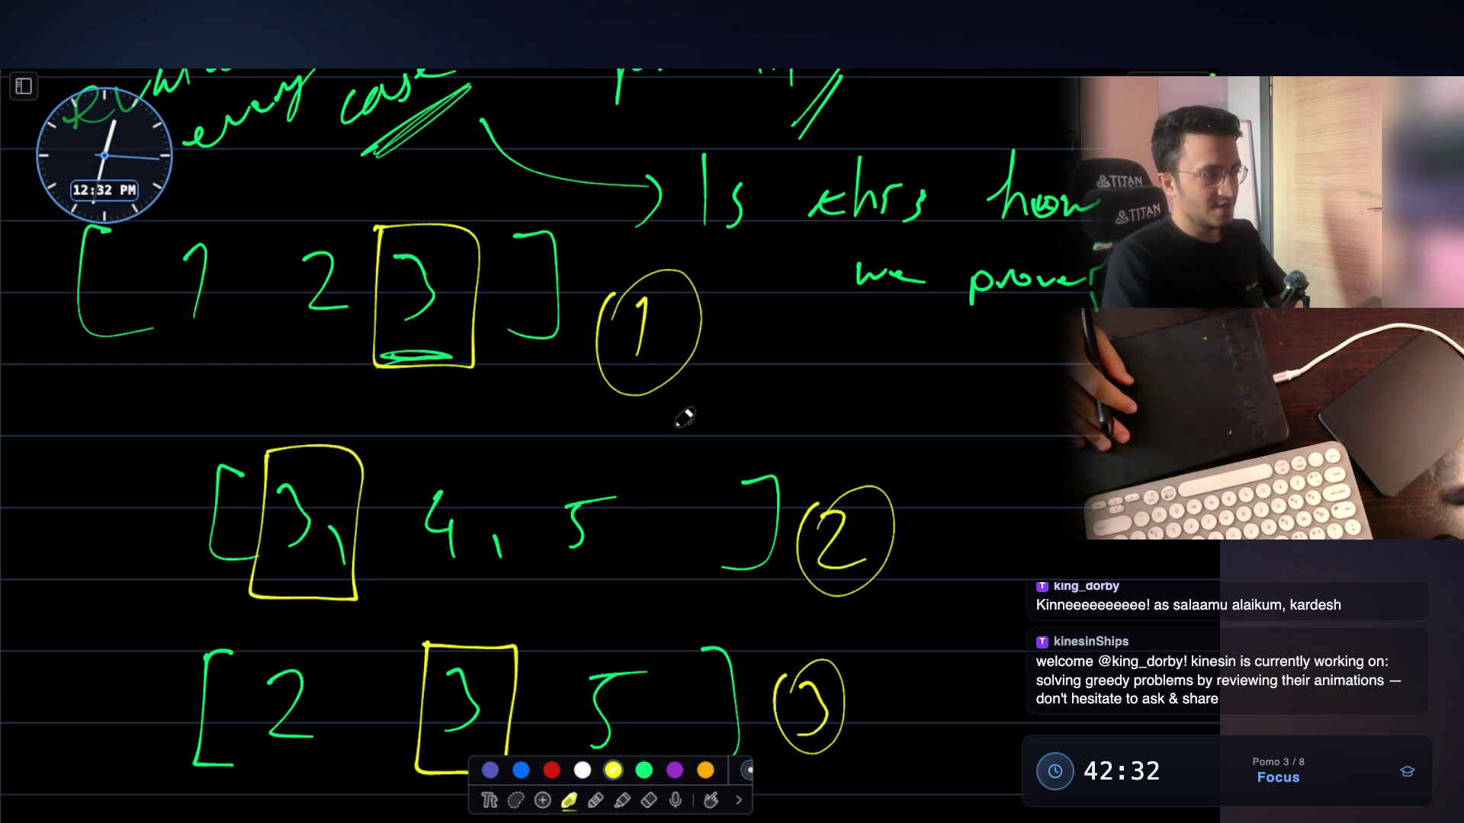
key(Escape)
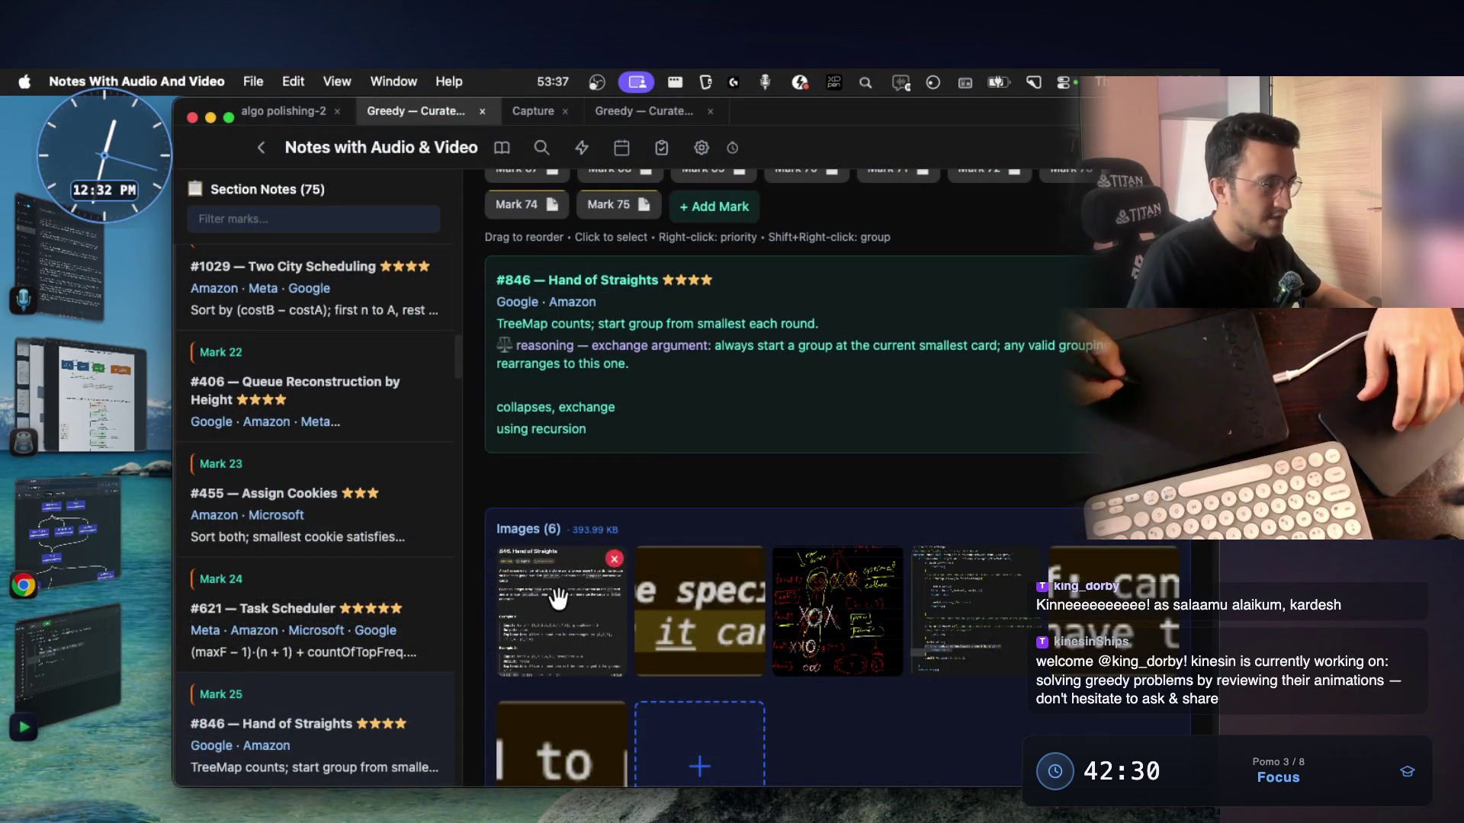
Enlarge the Hand of Straights problem screenshot, then return to the VS Code explanation
click(567, 600)
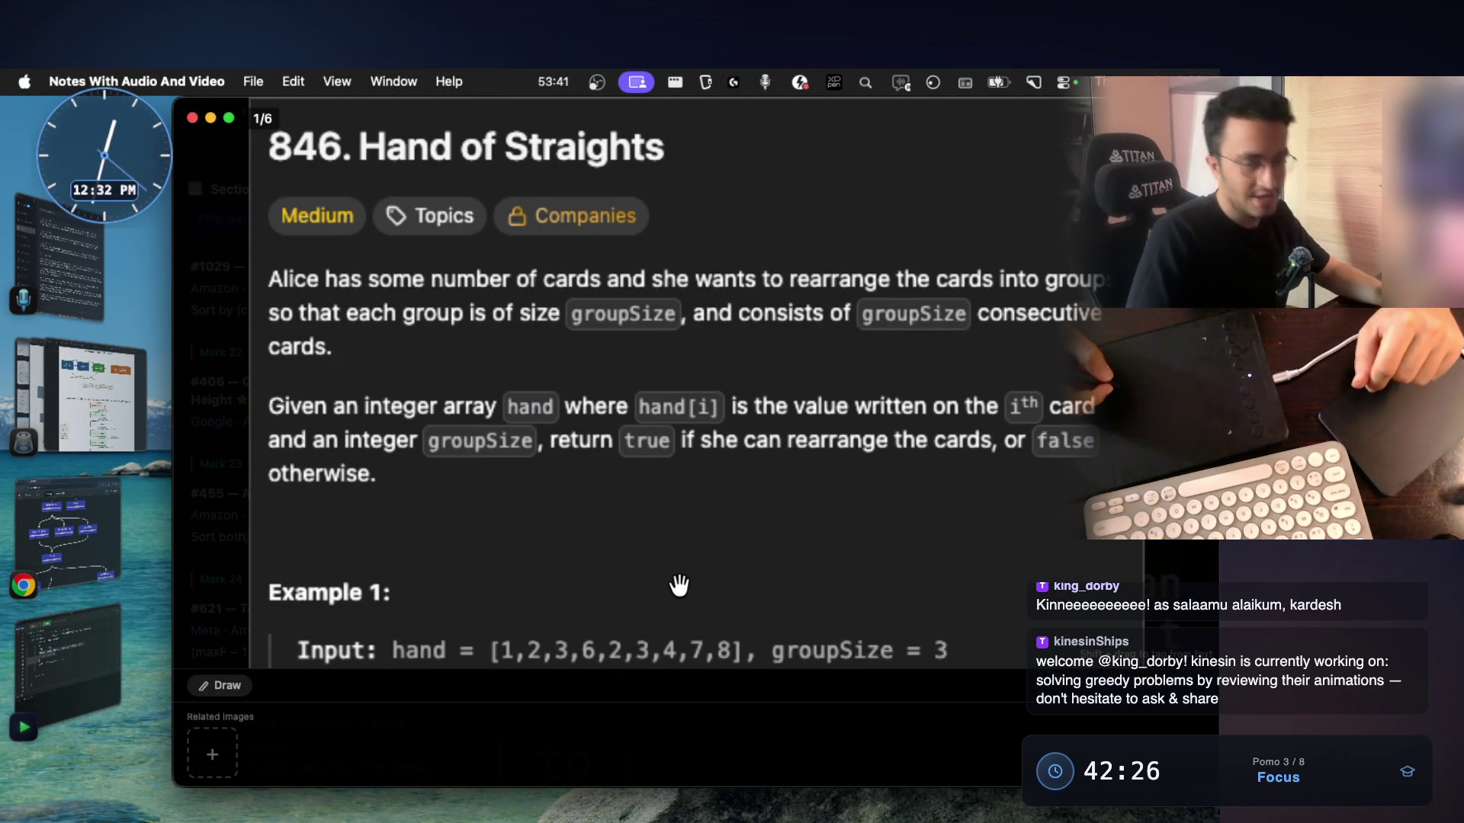
key(super+Tab)
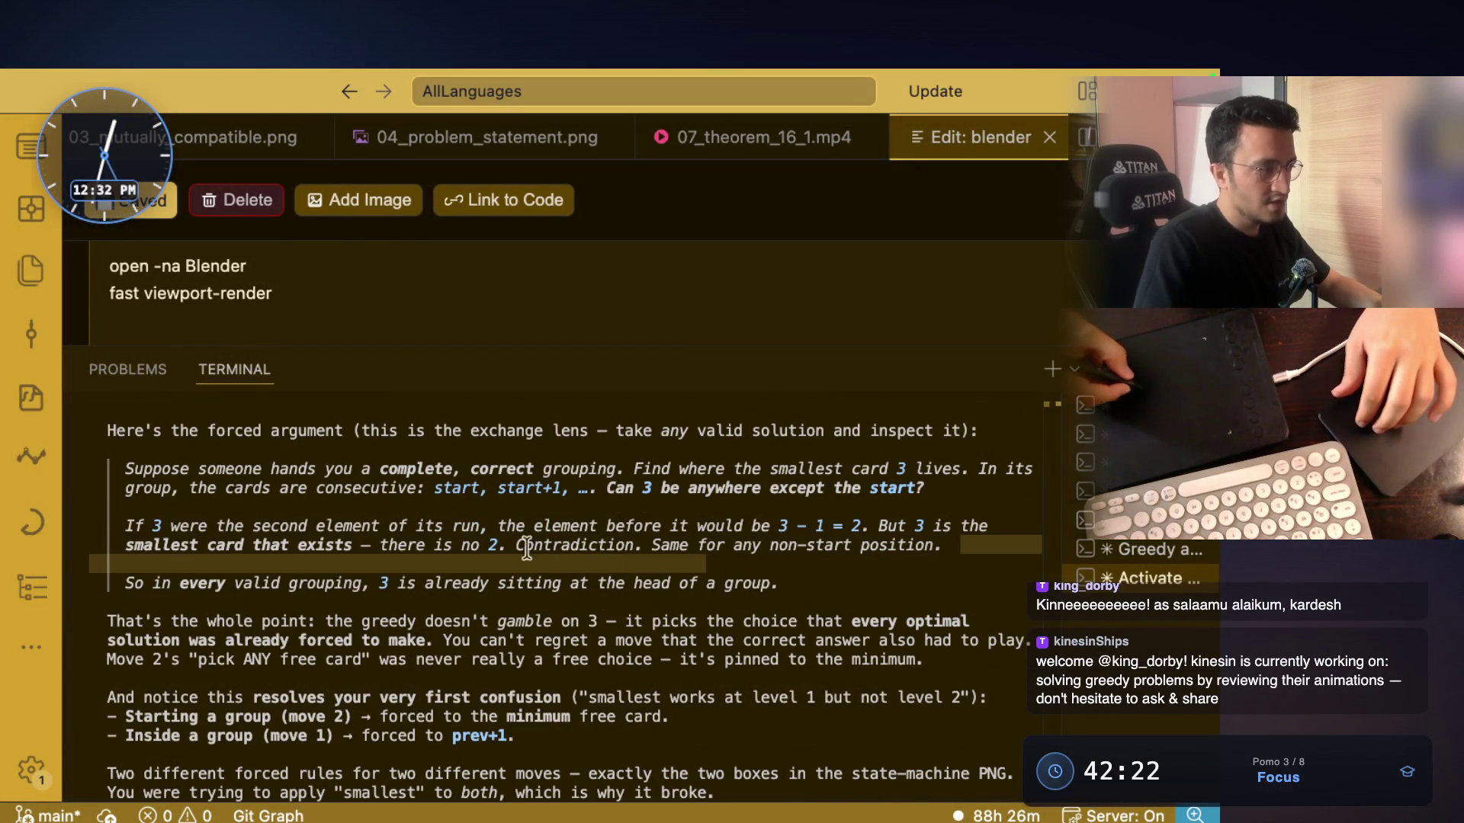
Highlight 'Contradiction.' in the VS Code terminal, then bring the whiteboard back up
double_click(537, 547)
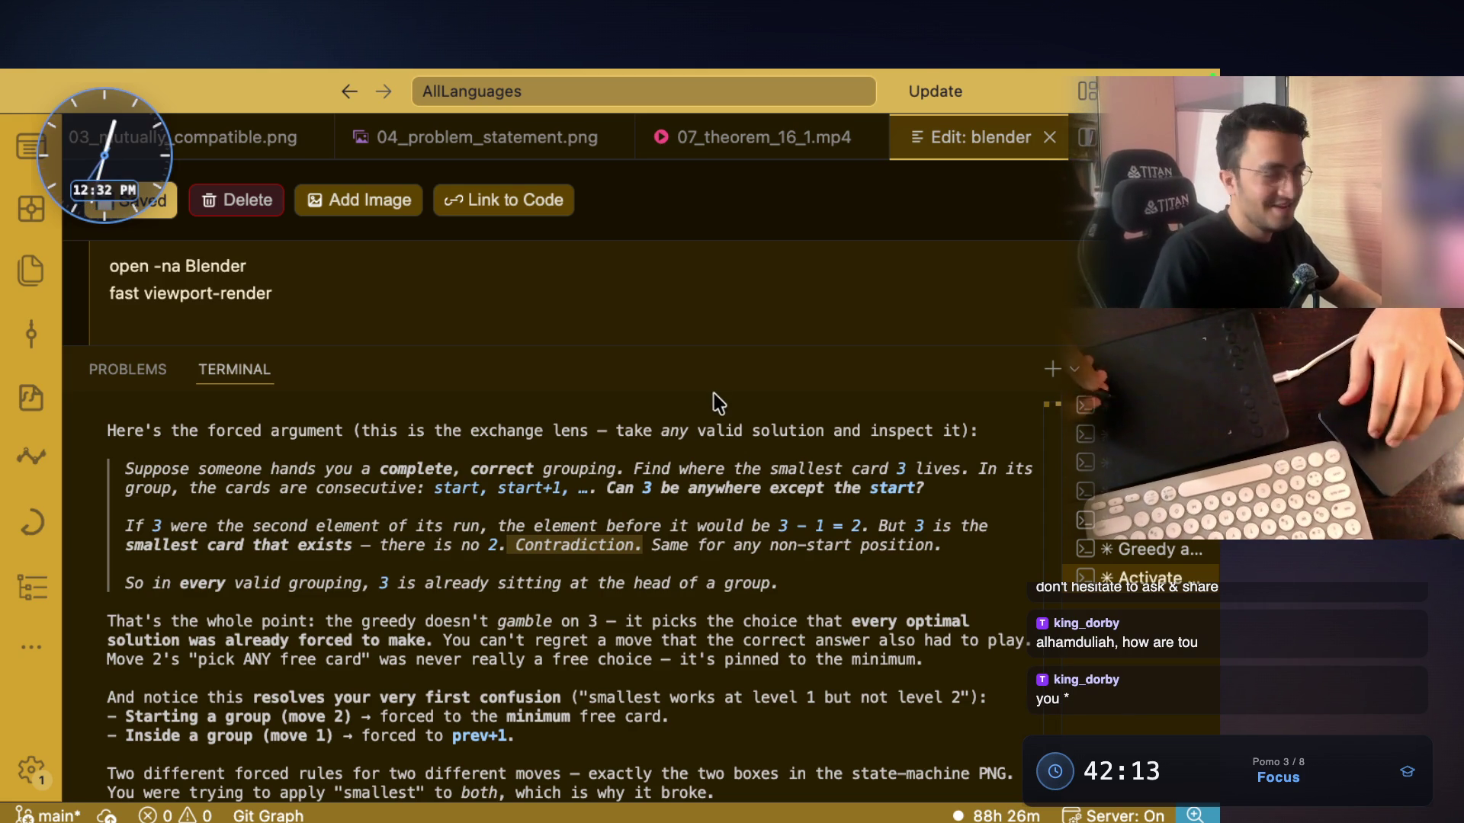
click(618, 606)
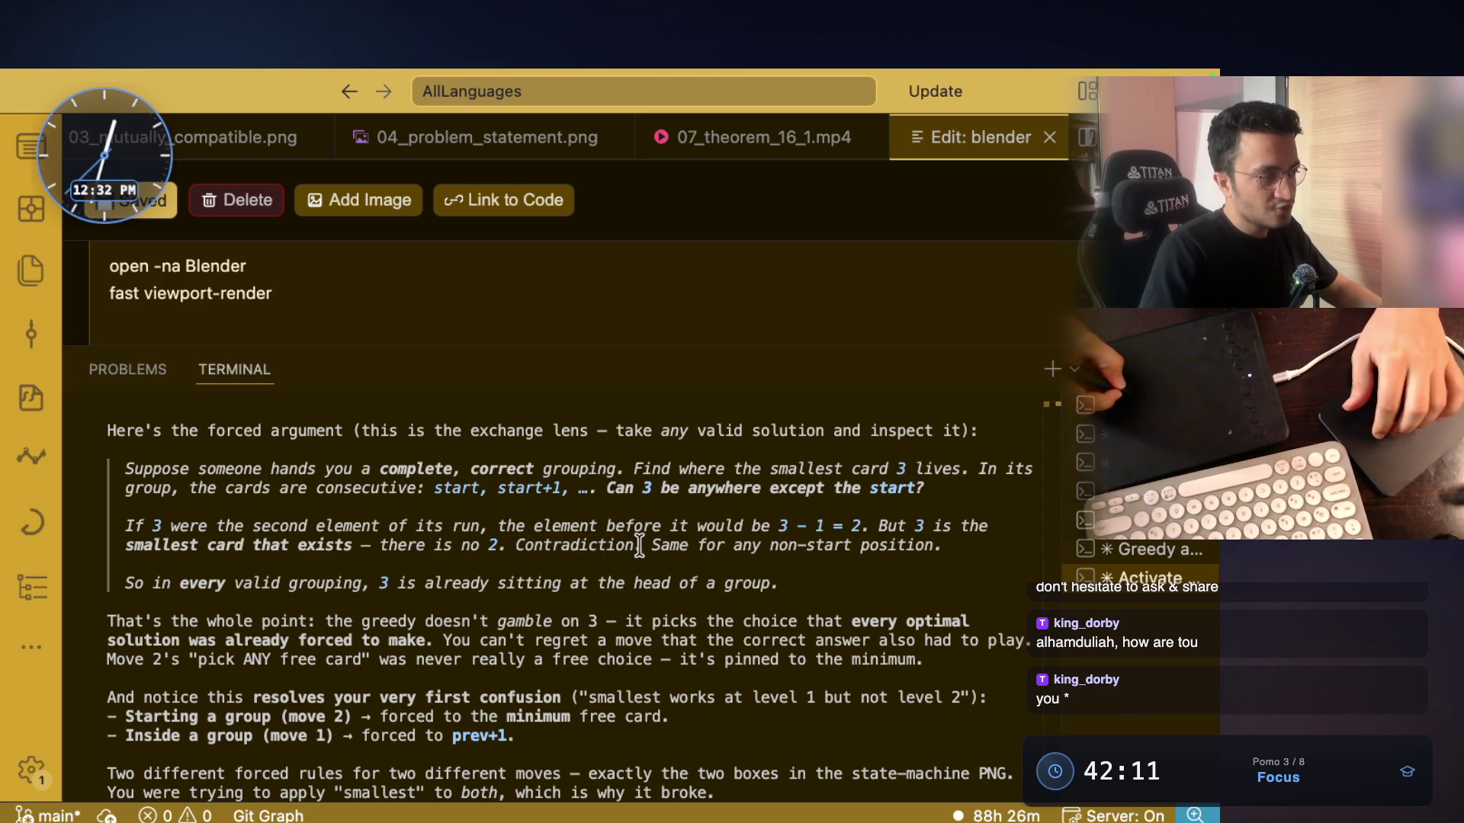
drag(640, 547, 523, 543)
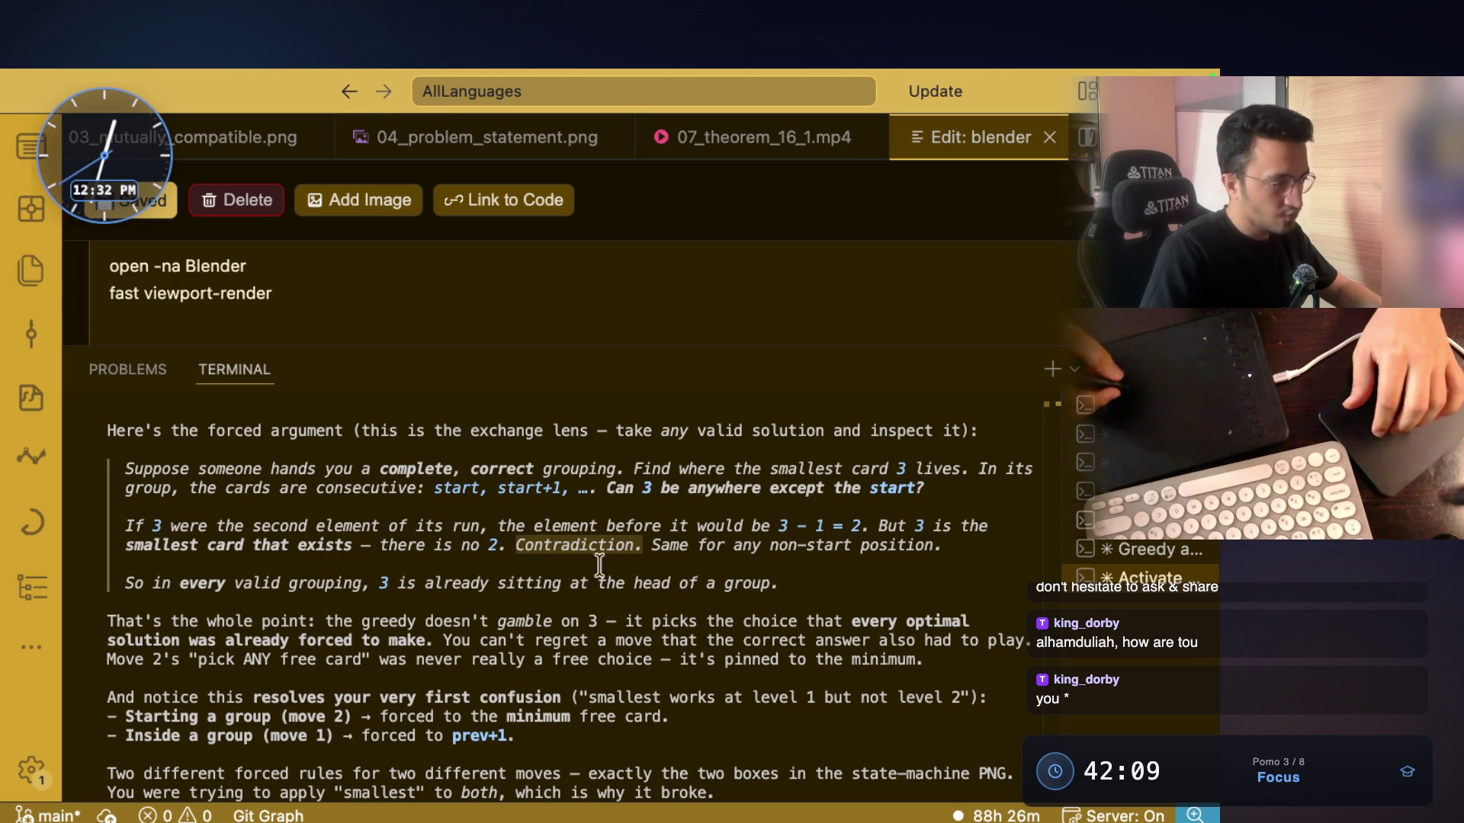
click(632, 555)
drag(612, 546, 526, 547)
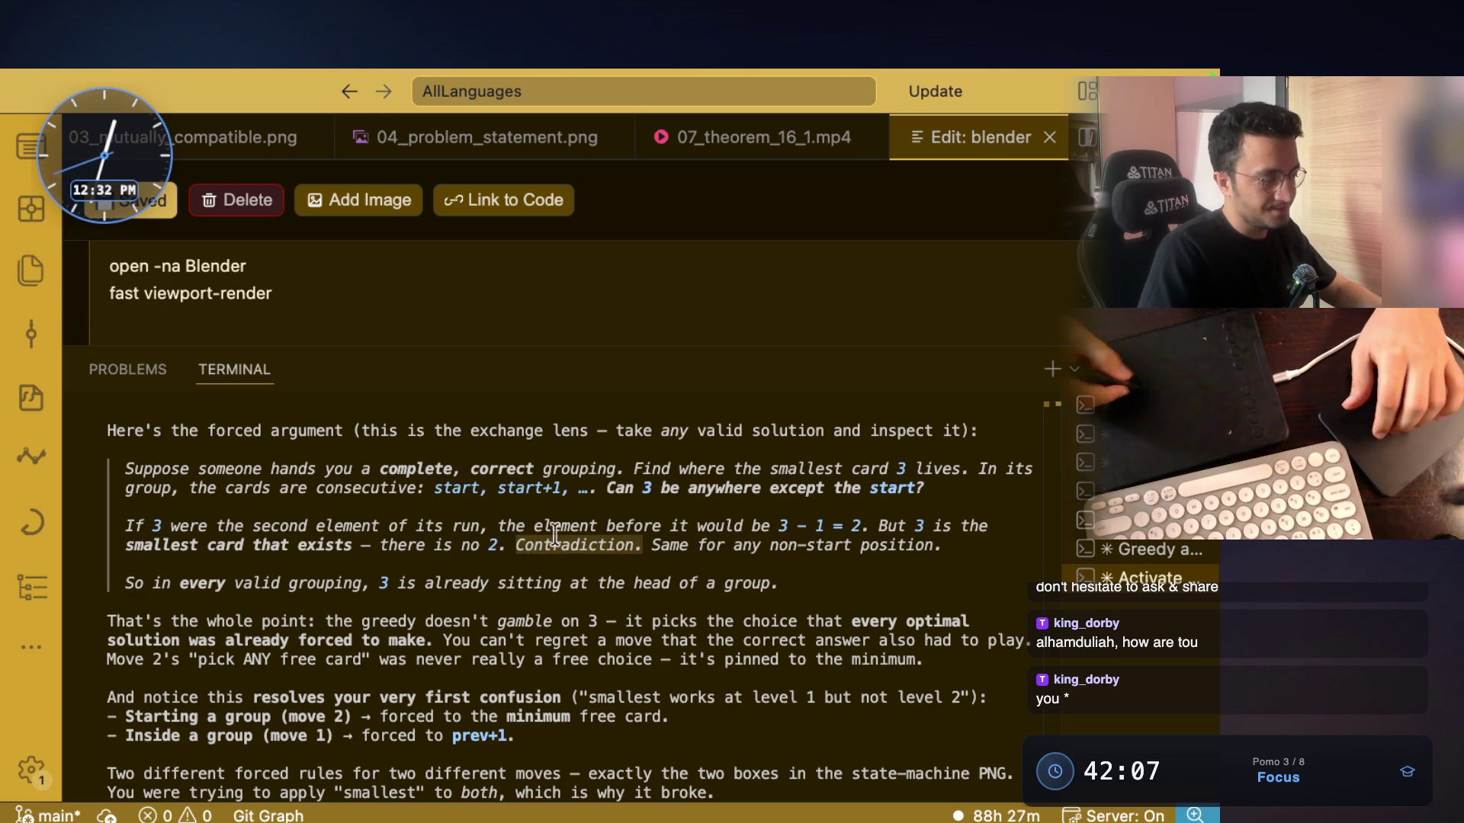
key(ctrl+Right)
key(ctrl+Right)
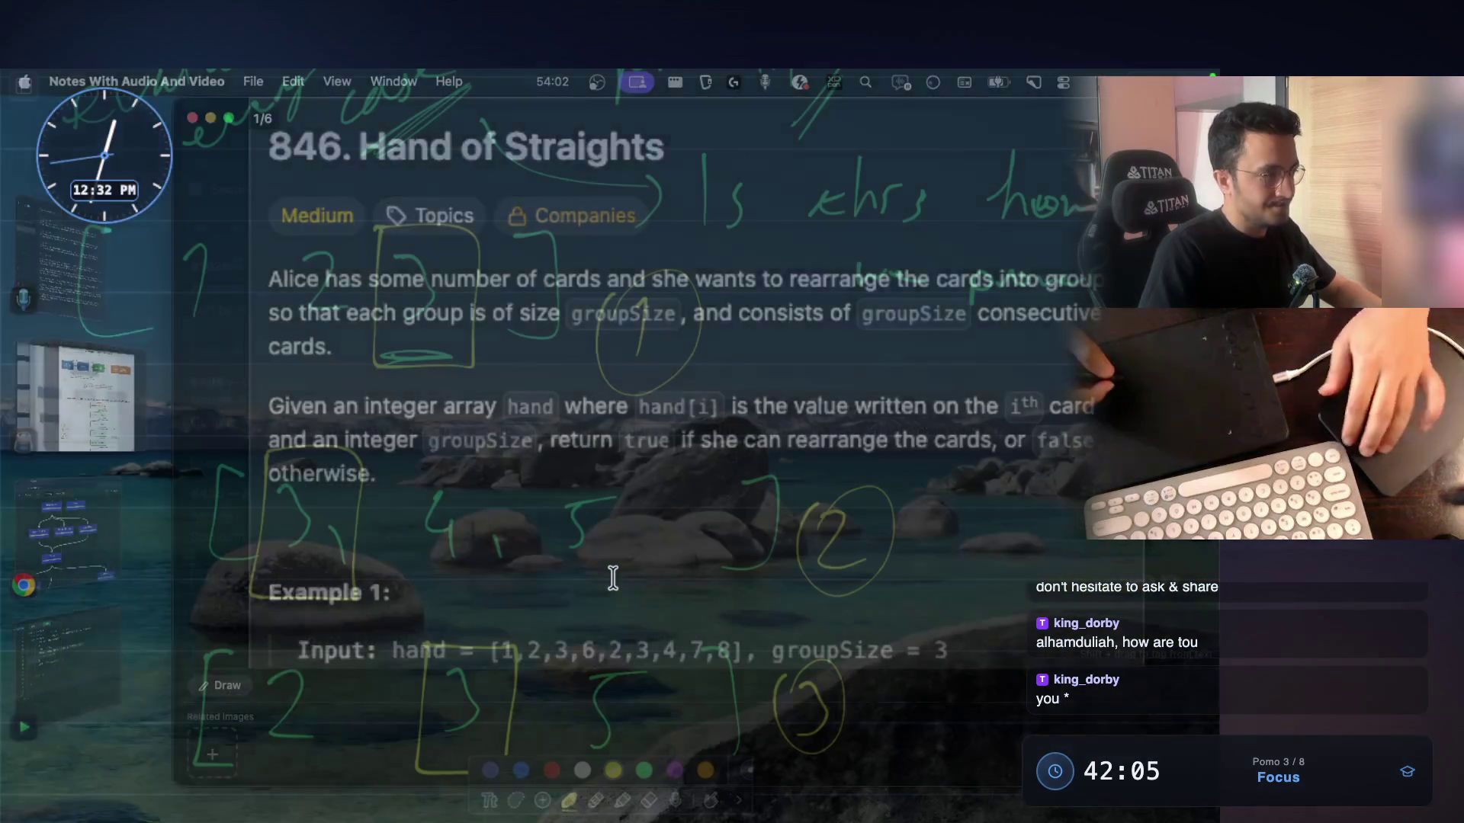
Handwrite a green [3, 4, 5] row beneath the [2, 3, 5] row
scroll(504, 439, down, 2)
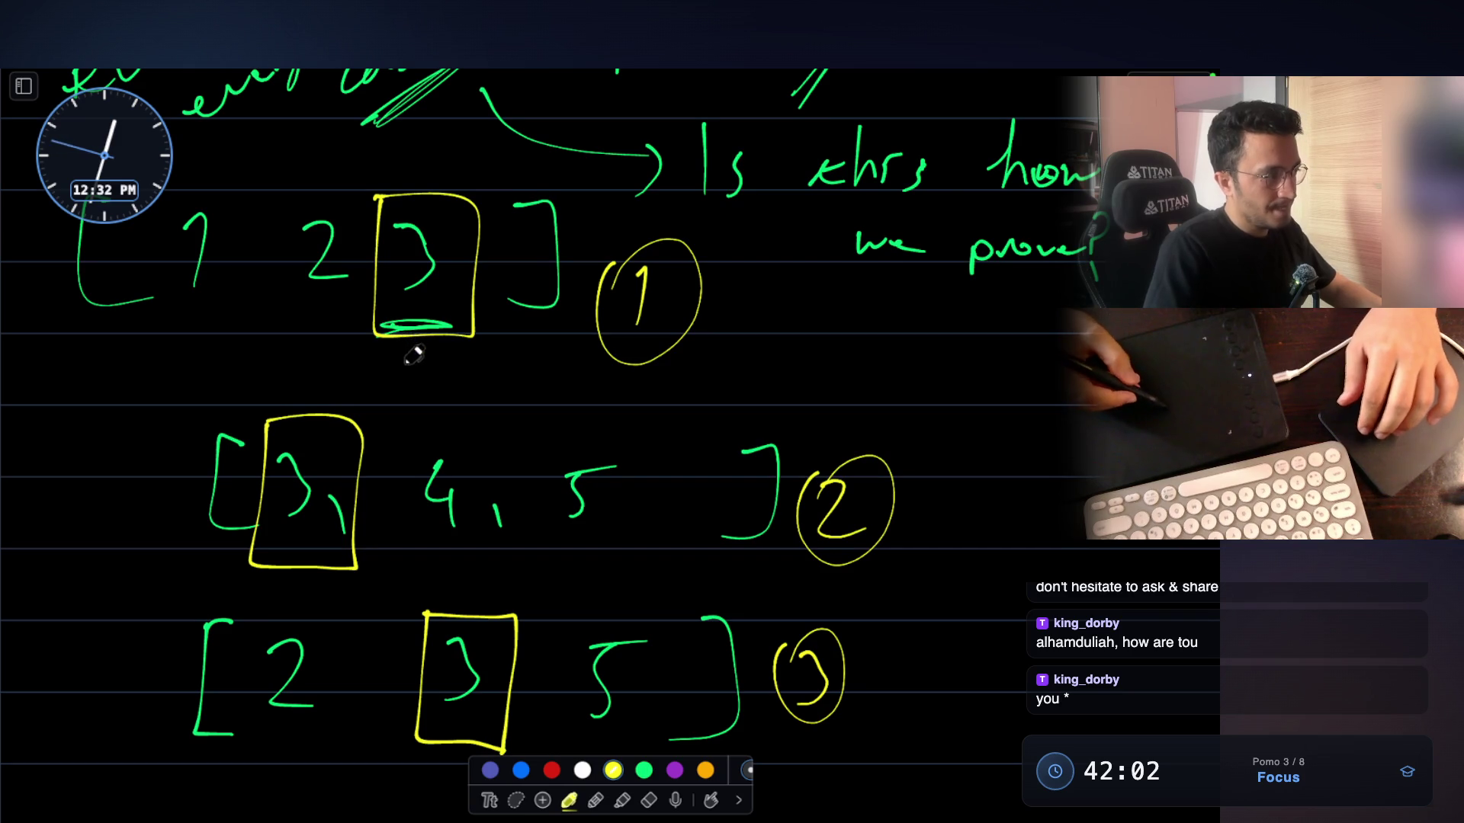
scroll(414, 353, down, 5)
scroll(465, 562, down, 3)
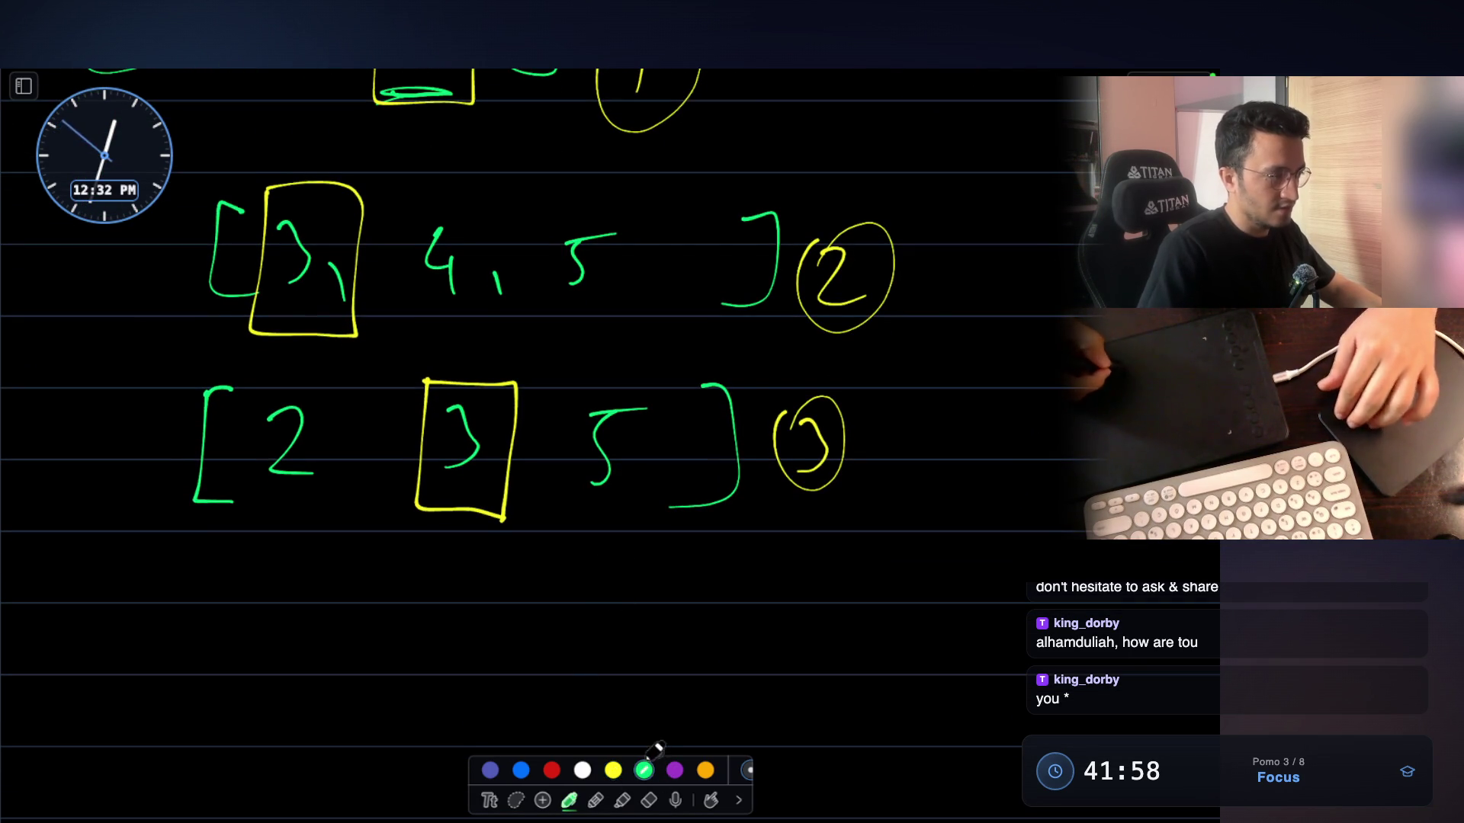
scroll(300, 530, down, 2)
mouse_move(241, 513)
mouse_down()
mouse_move(221, 507)
mouse_move(240, 603)
mouse_move(298, 571)
mouse_move(271, 588)
mouse_up()
drag(412, 526, 416, 612)
drag(593, 540, 602, 566)
drag(681, 525, 653, 615)
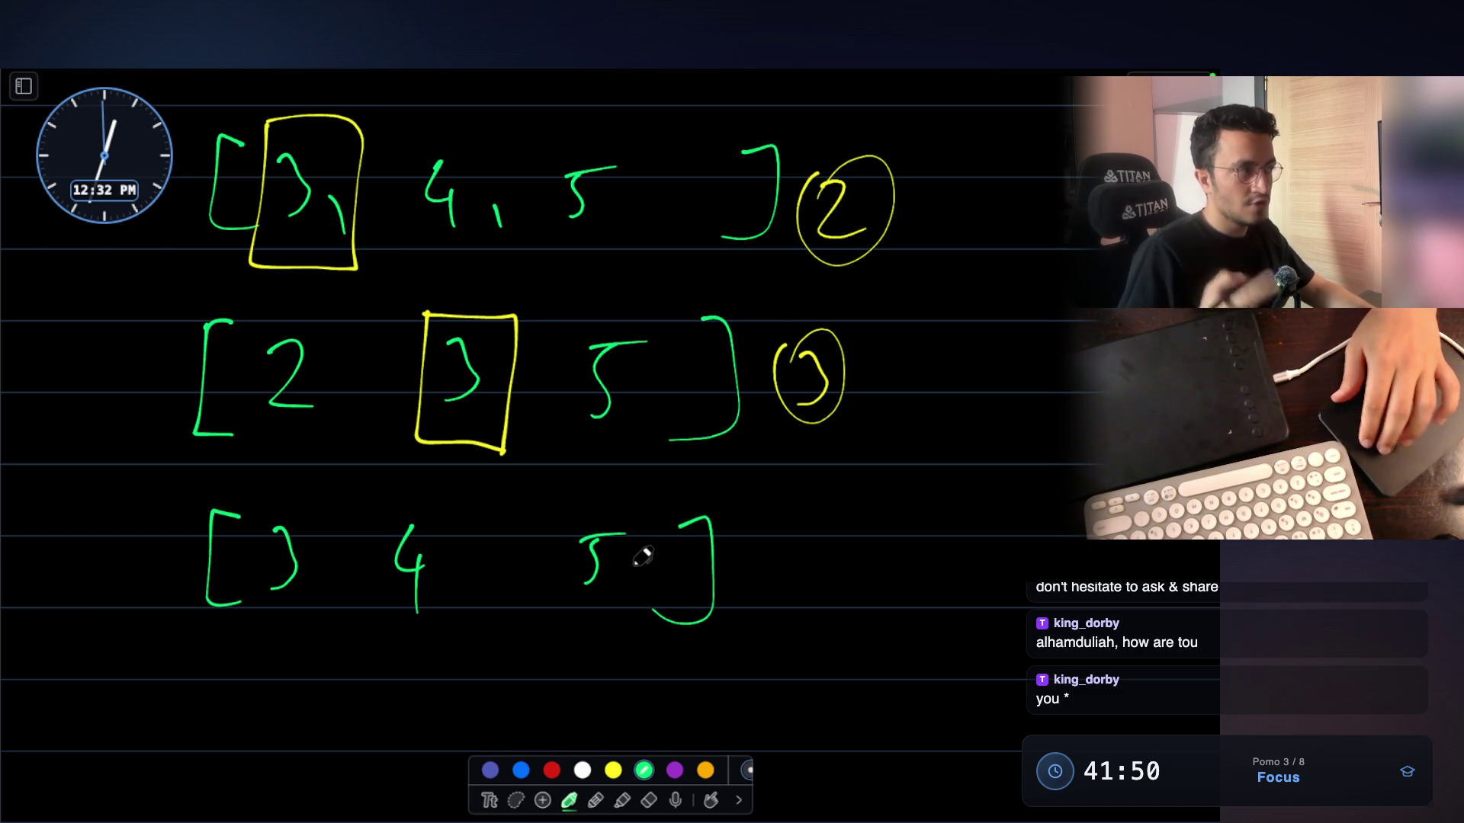
scroll(642, 557, up, 3)
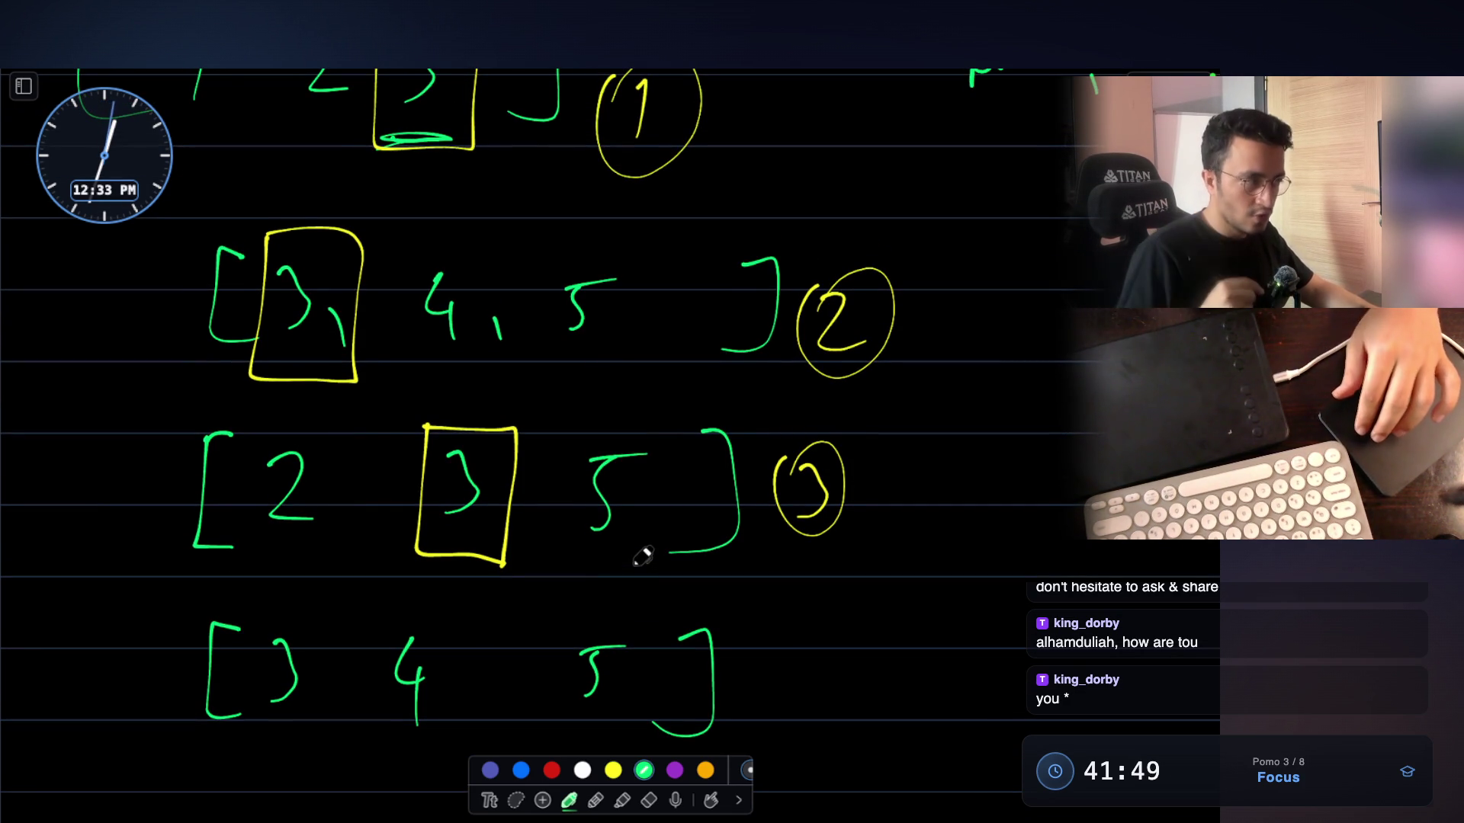
scroll(642, 557, down, 10)
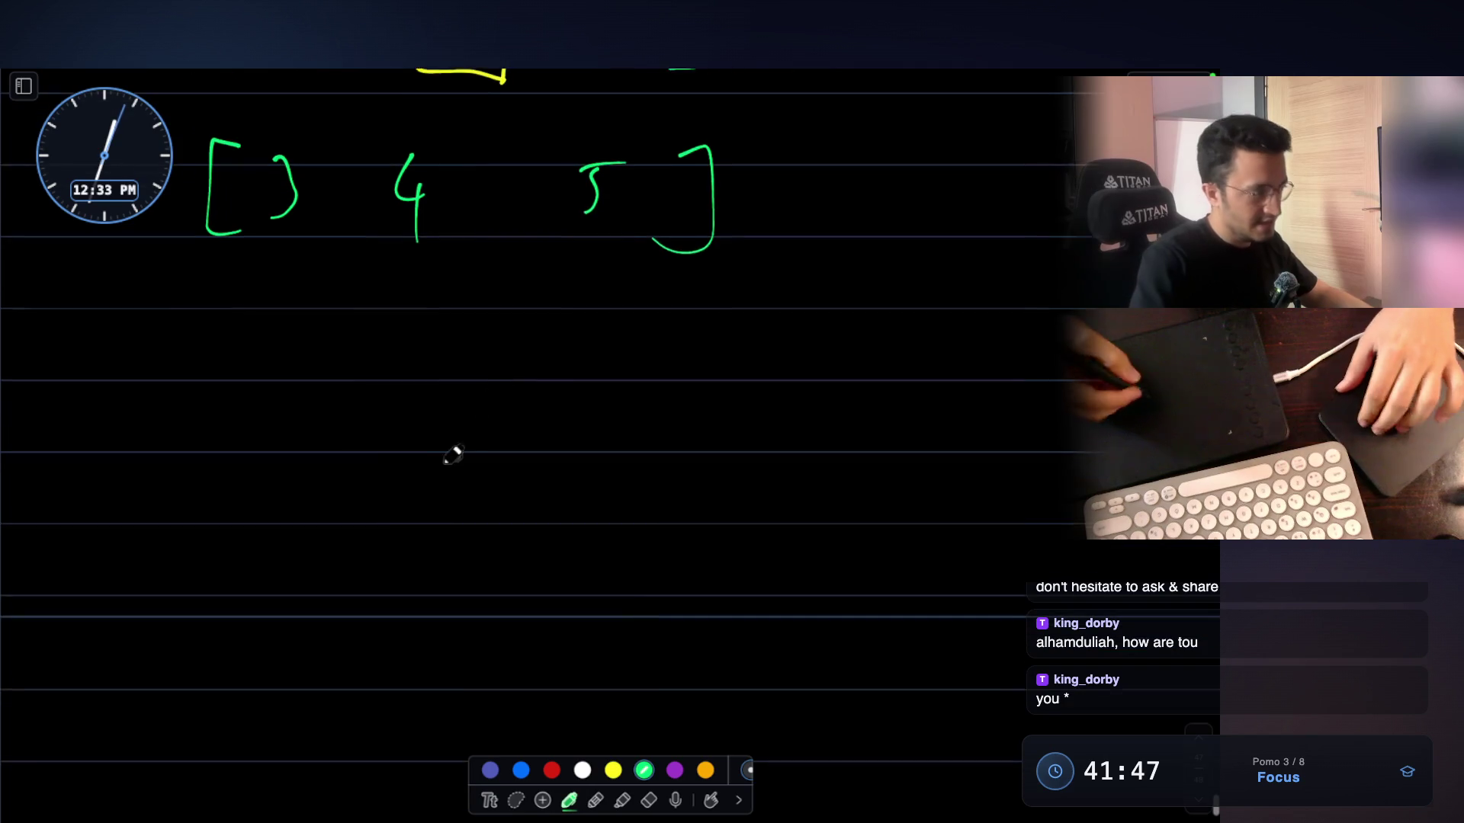
Write 'Case where' in green below the last example row
drag(159, 414, 172, 497)
mouse_move(238, 461)
mouse_down()
mouse_move(227, 486)
mouse_move(259, 500)
mouse_up()
drag(298, 463, 279, 507)
drag(303, 485, 359, 501)
scroll(572, 369, down, 1)
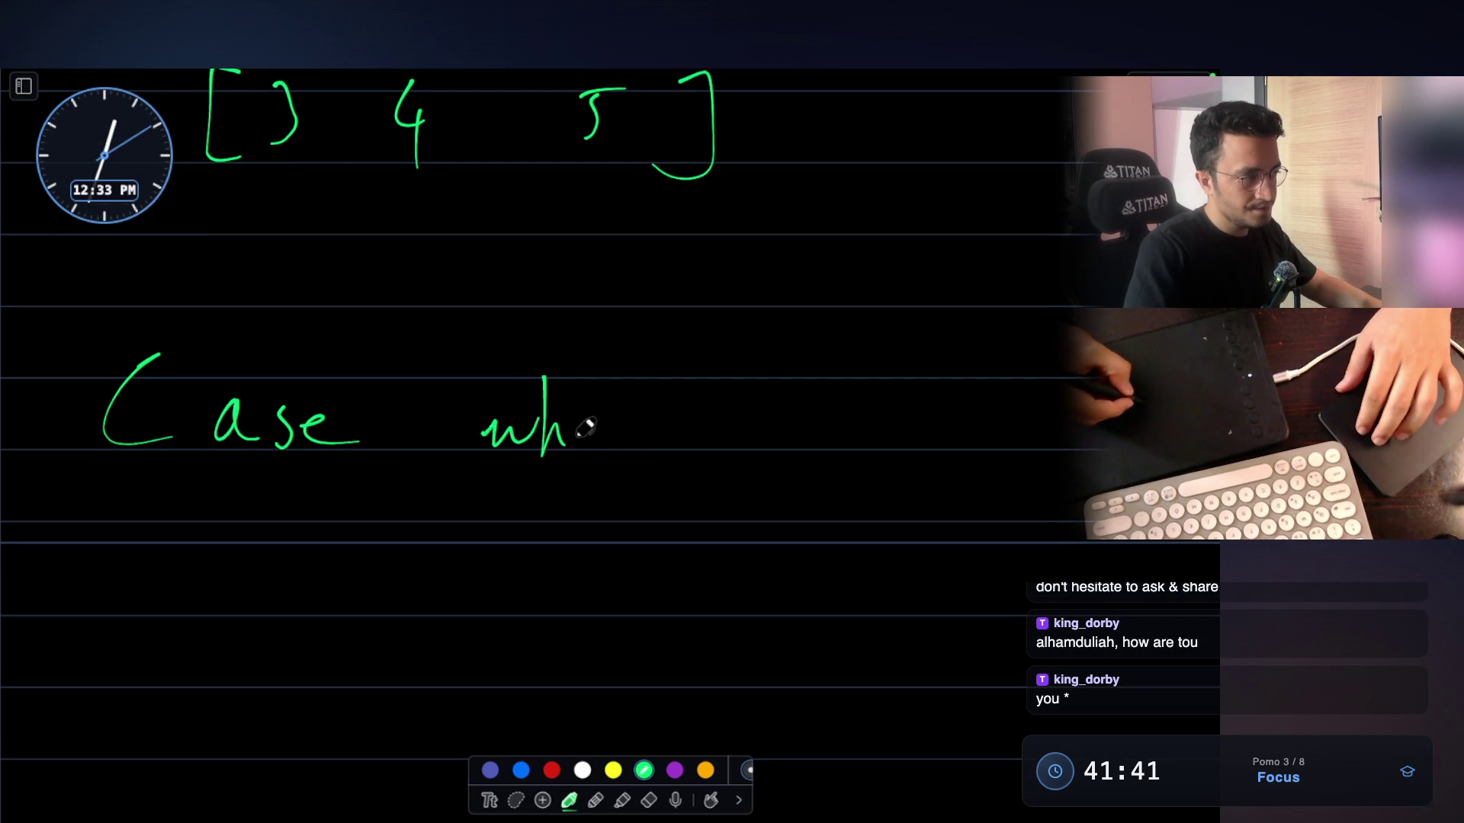
drag(635, 419, 674, 443)
drag(772, 389, 766, 458)
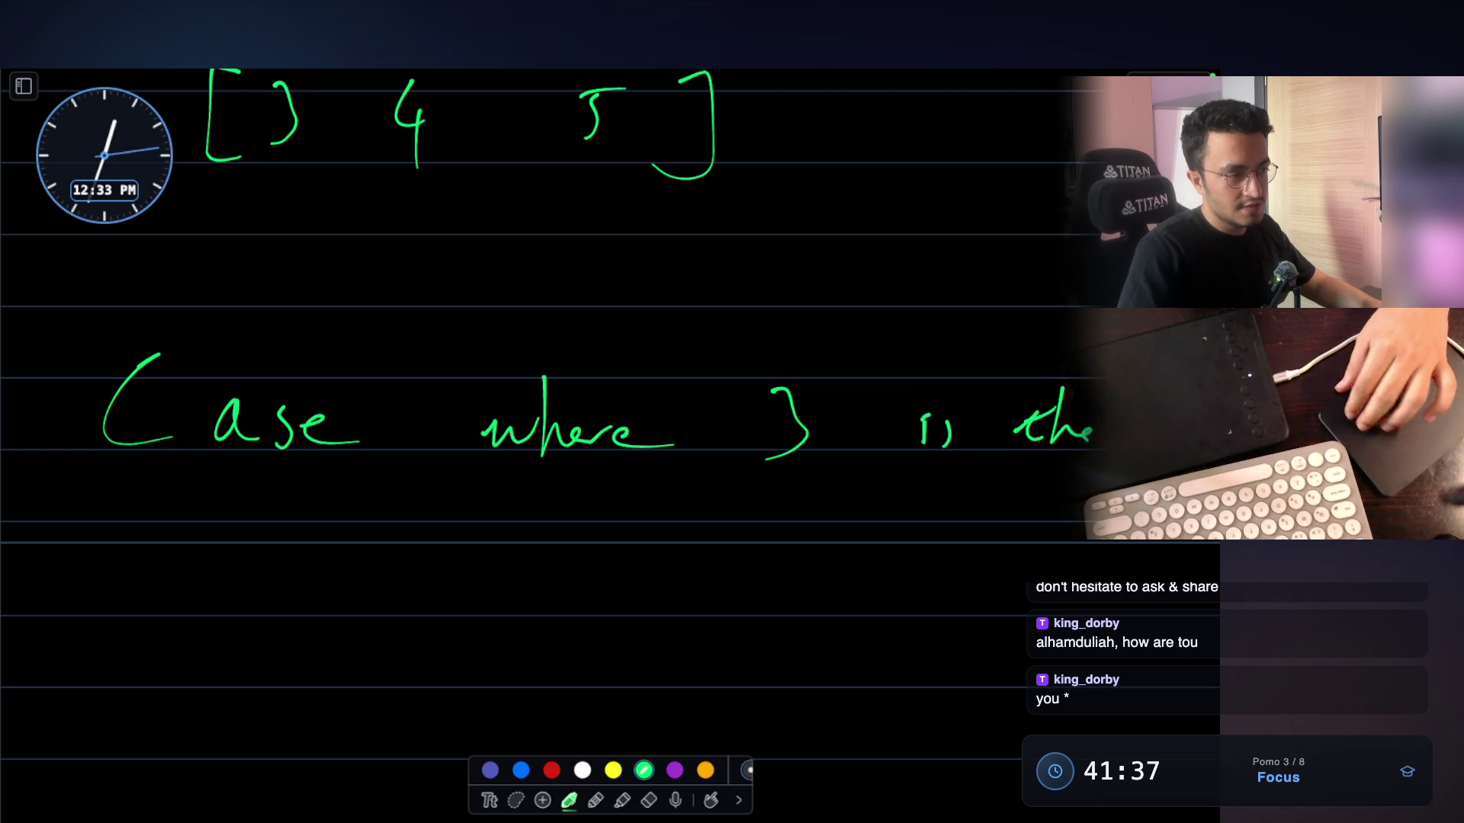
Finish the heading with 'smallest' and start a bracket beneath it
scroll(450, 399, down, 2)
drag(350, 427, 369, 450)
mouse_move(462, 445)
mouse_down()
mouse_move(533, 424)
mouse_move(604, 458)
mouse_up()
drag(598, 436, 621, 433)
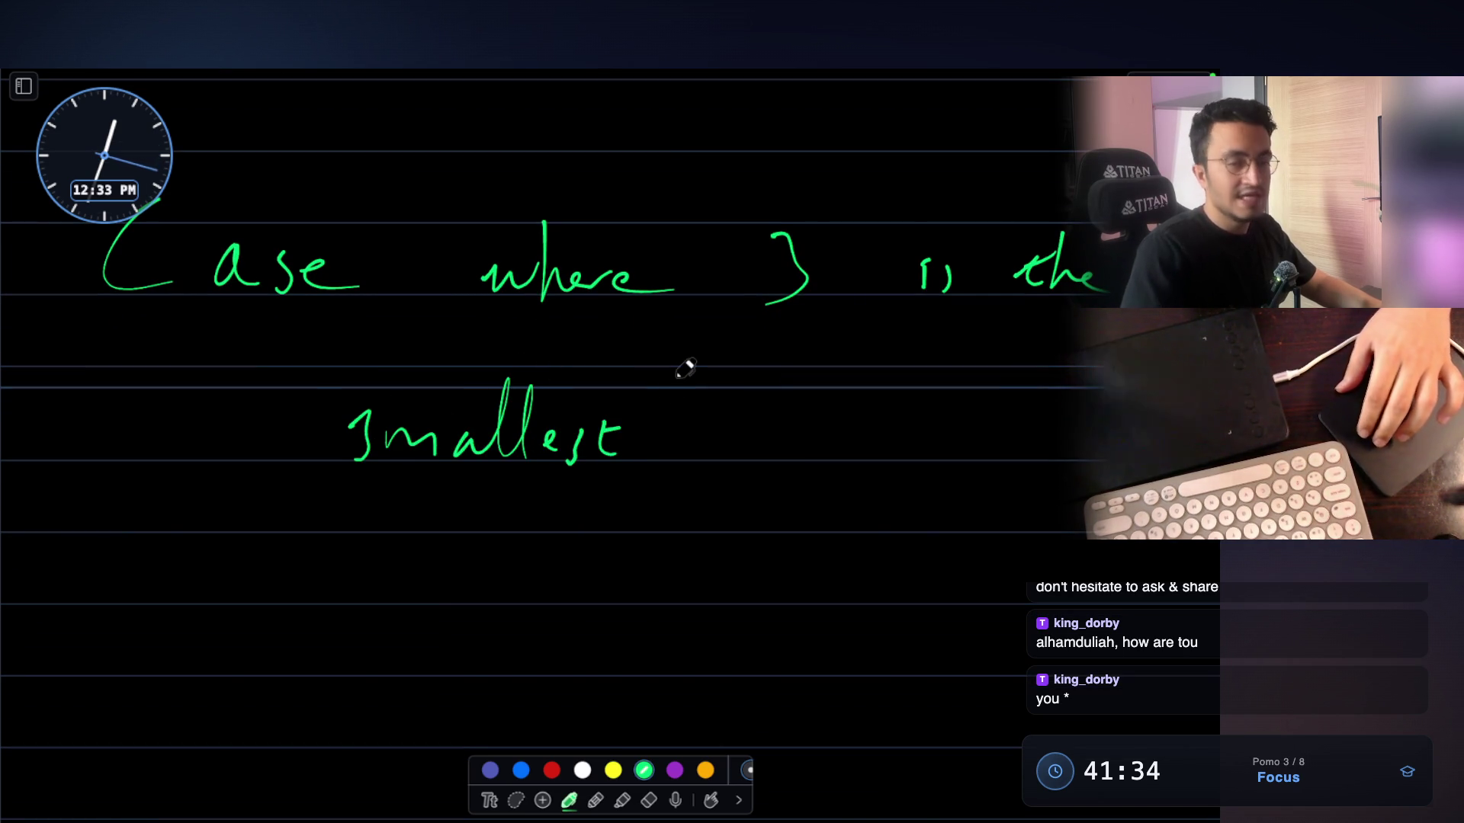
scroll(685, 369, down, 2)
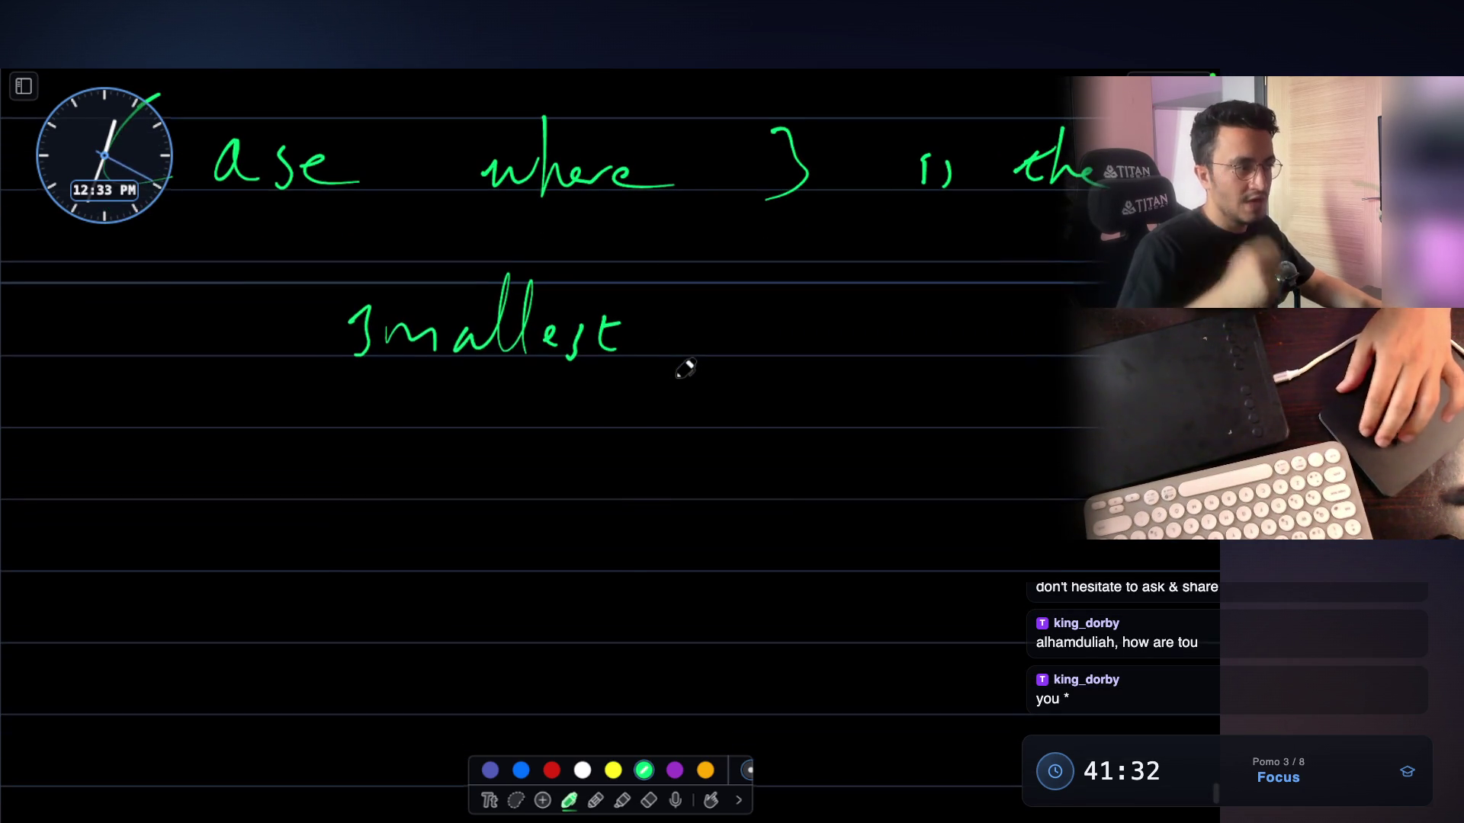
scroll(683, 368, up, 2)
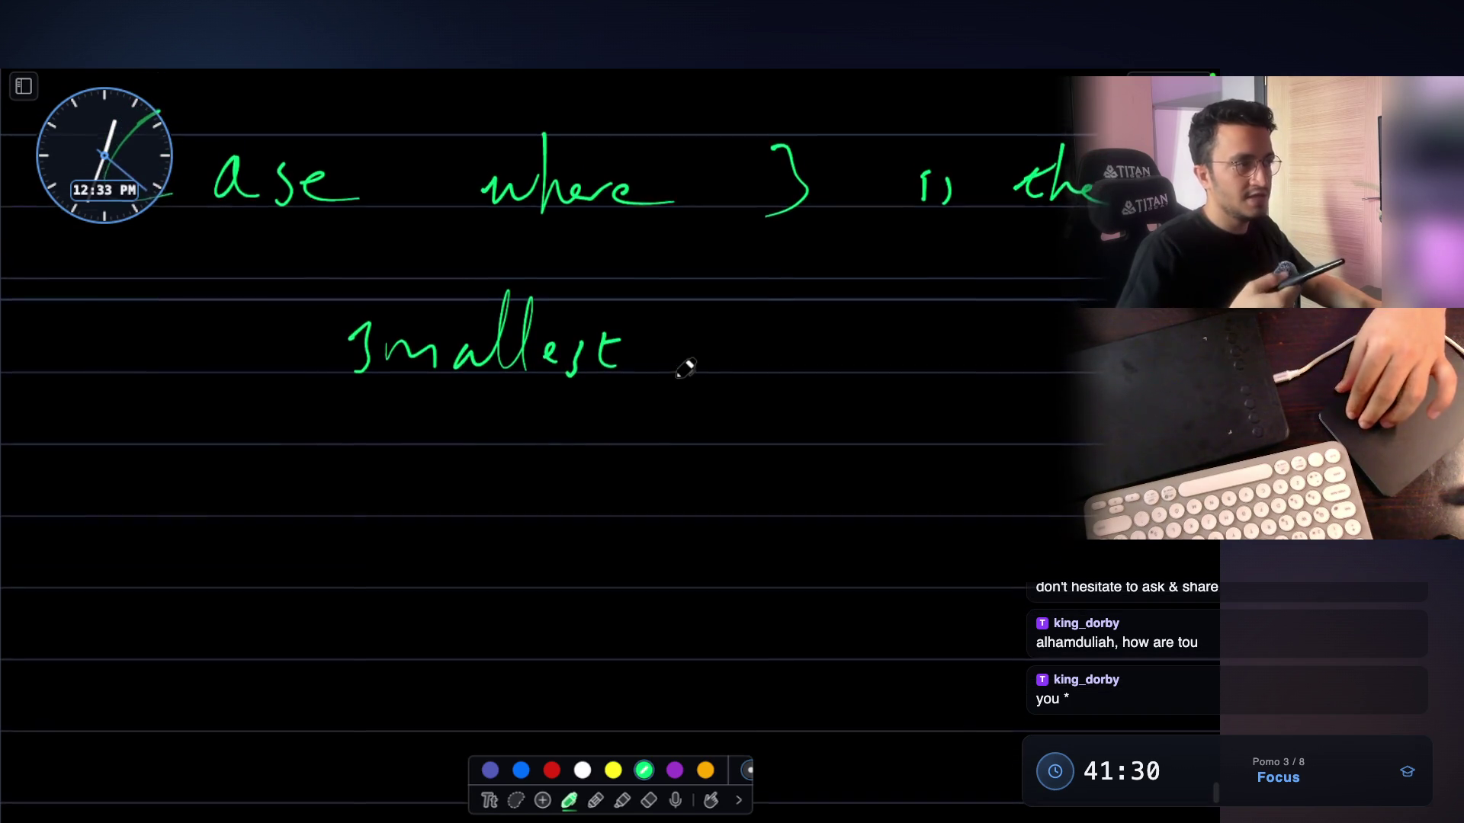
scroll(683, 369, down, 2)
drag(189, 414, 199, 534)
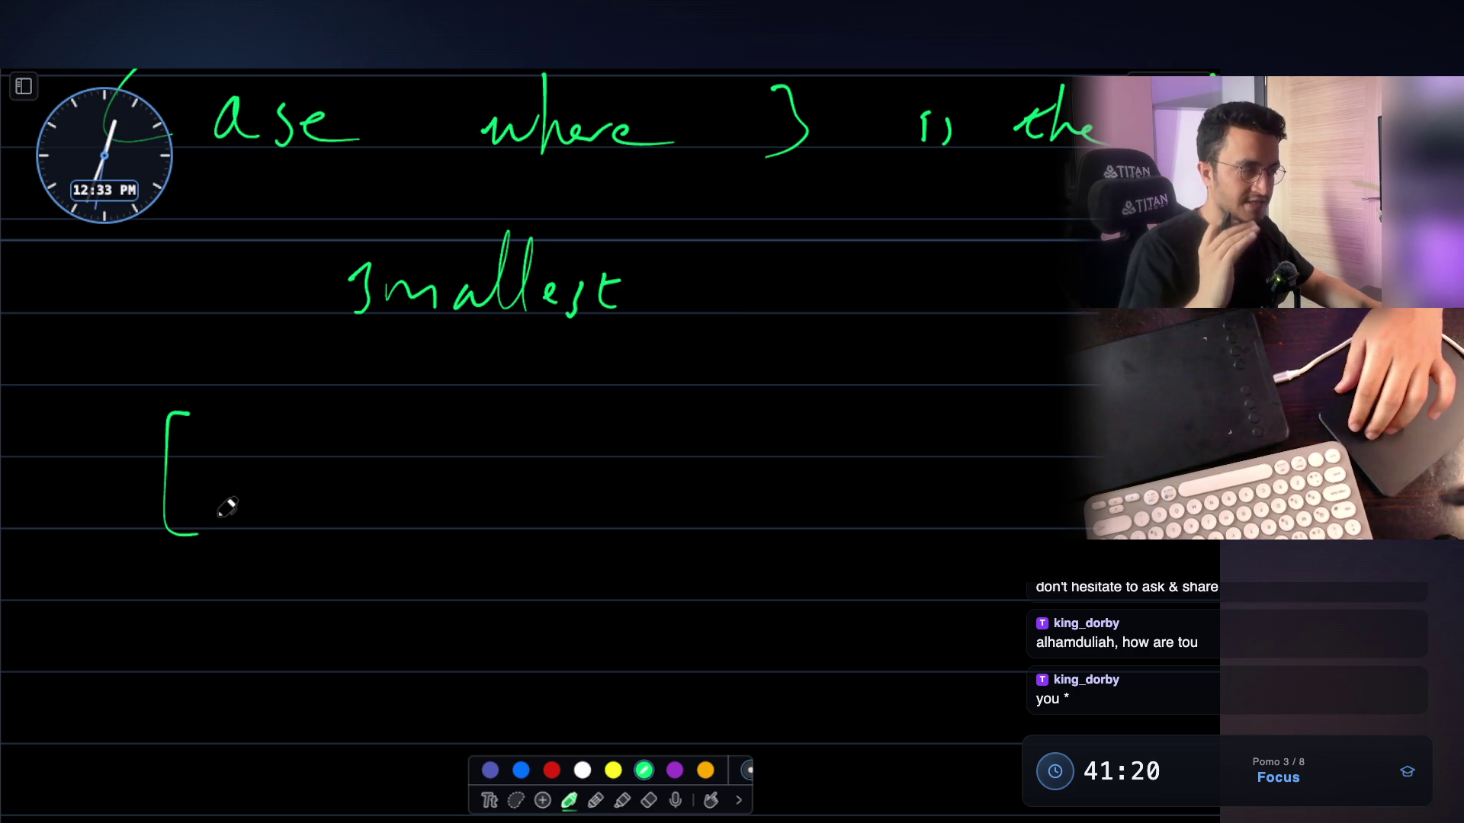
Draw a bracketed group with an underlined 3 as its first card
mouse_move(248, 453)
mouse_down()
mouse_move(268, 438)
mouse_move(283, 482)
mouse_move(252, 525)
mouse_move(320, 562)
mouse_move(271, 557)
mouse_up()
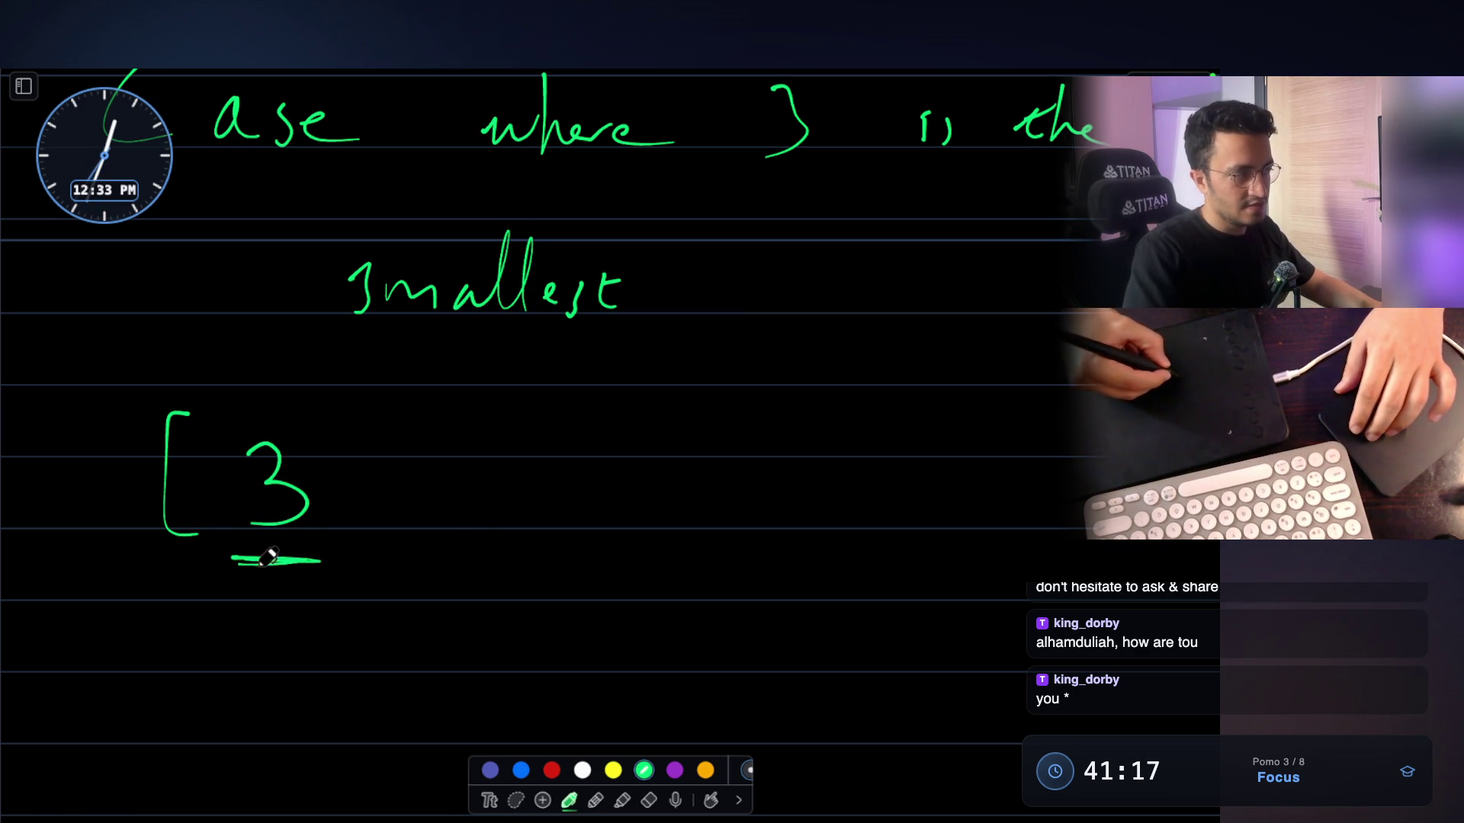
mouse_move(770, 419)
mouse_down()
mouse_move(794, 442)
mouse_move(720, 543)
mouse_up()
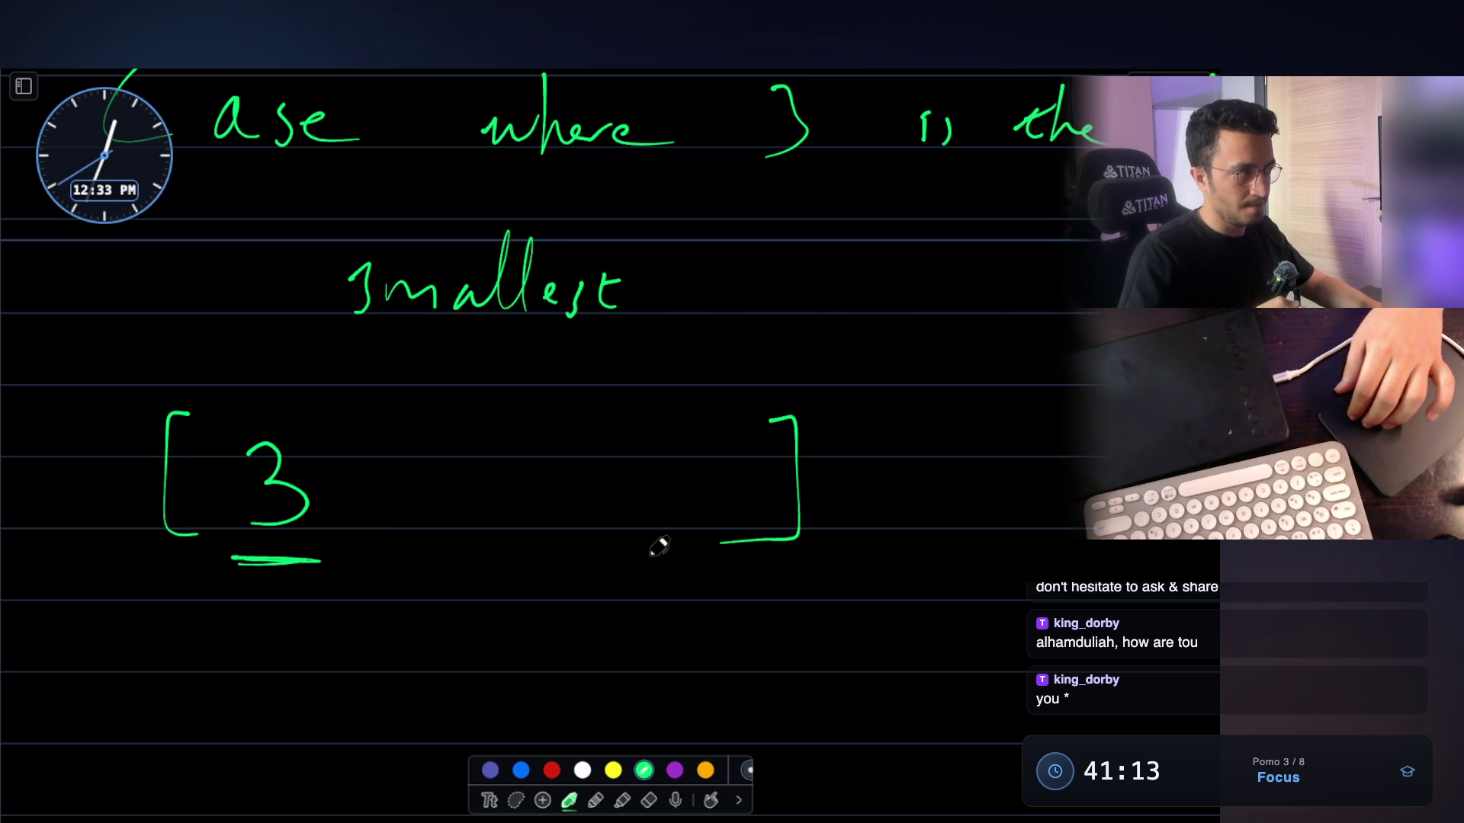
scroll(659, 546, down, 3)
Draw a second group [_, 3, _] and cross it out with a red X
mouse_move(176, 543)
mouse_down()
mouse_move(190, 665)
mouse_move(290, 657)
mouse_up()
drag(375, 648, 382, 669)
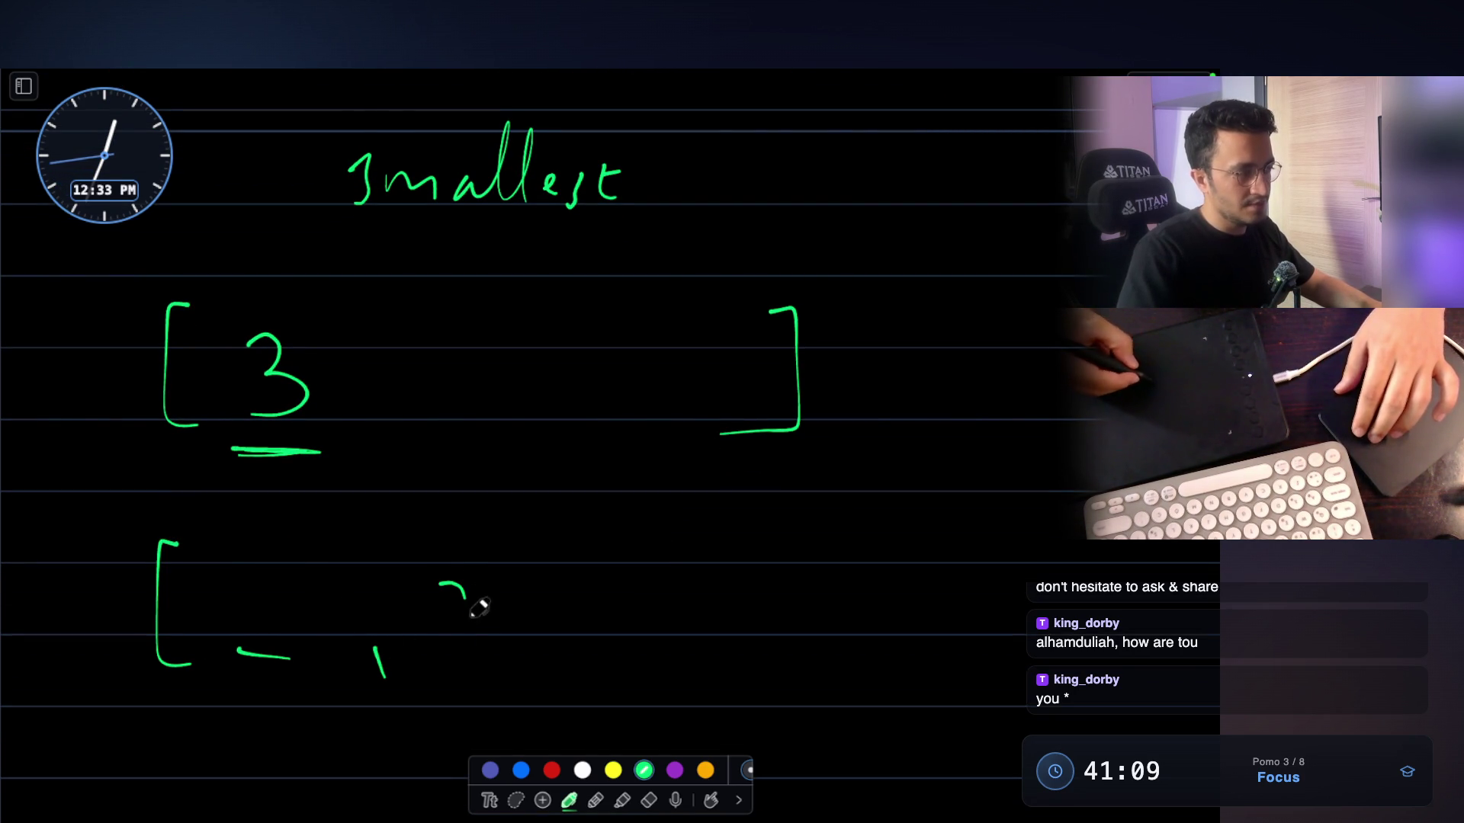
drag(474, 595, 449, 650)
mouse_move(734, 526)
mouse_down()
mouse_move(671, 654)
mouse_move(598, 681)
mouse_up()
scroll(549, 583, down, 2)
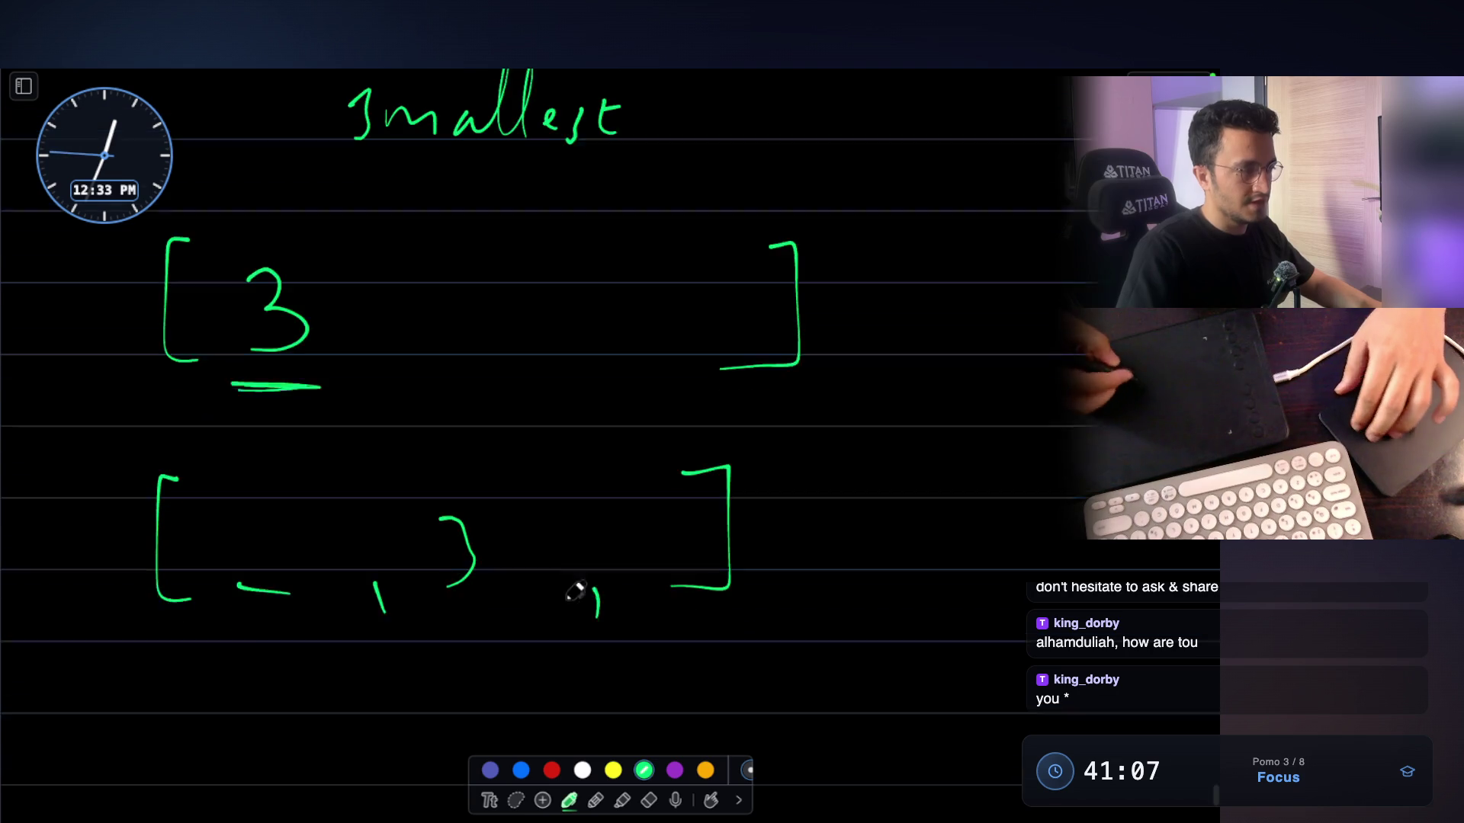
click(551, 770)
drag(918, 472, 851, 568)
drag(857, 473, 943, 622)
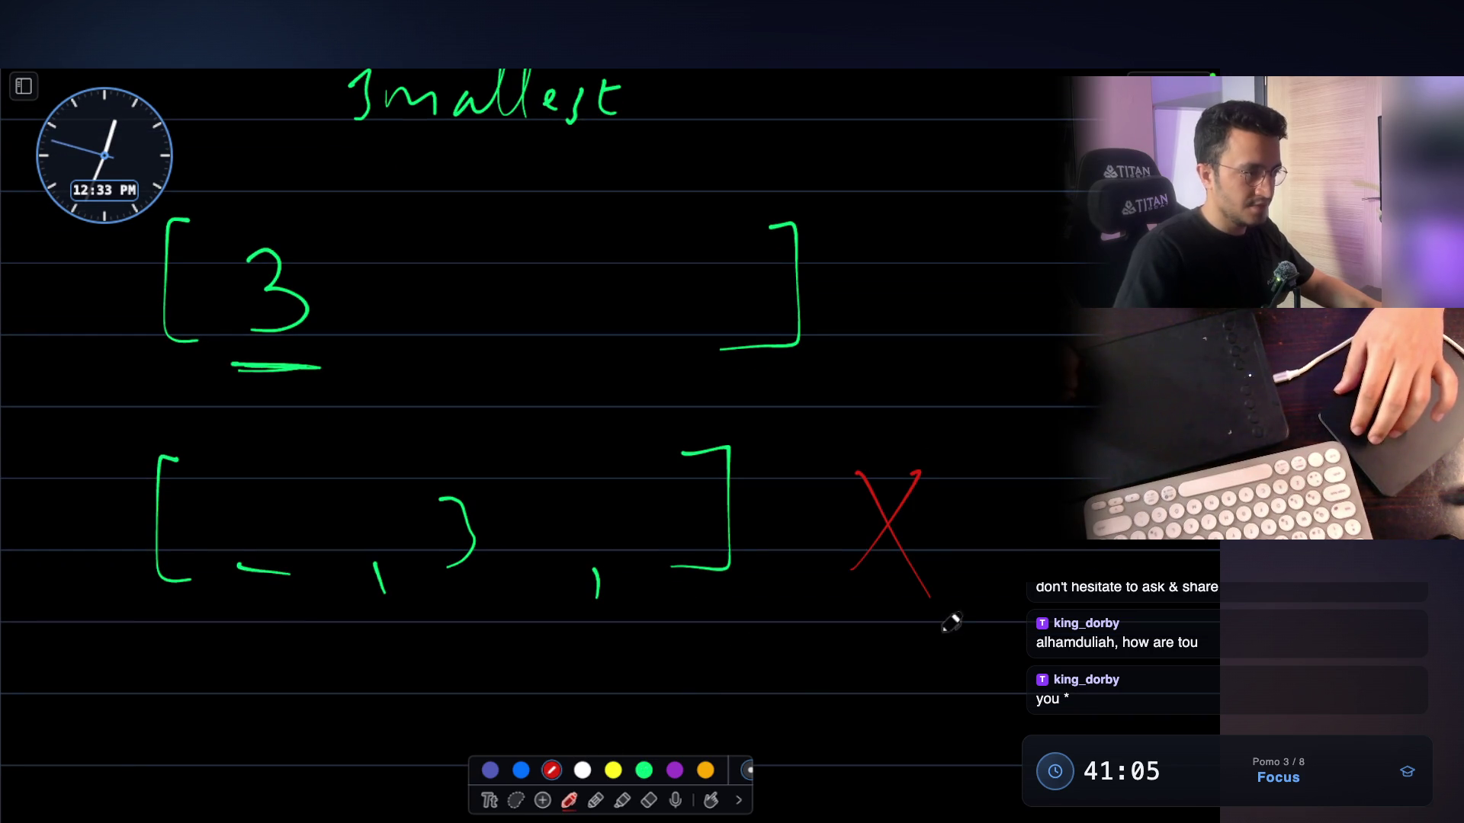
click(644, 770)
Draw a third green group [_, _, 3] with 3 in the last slot
drag(939, 272, 1079, 244)
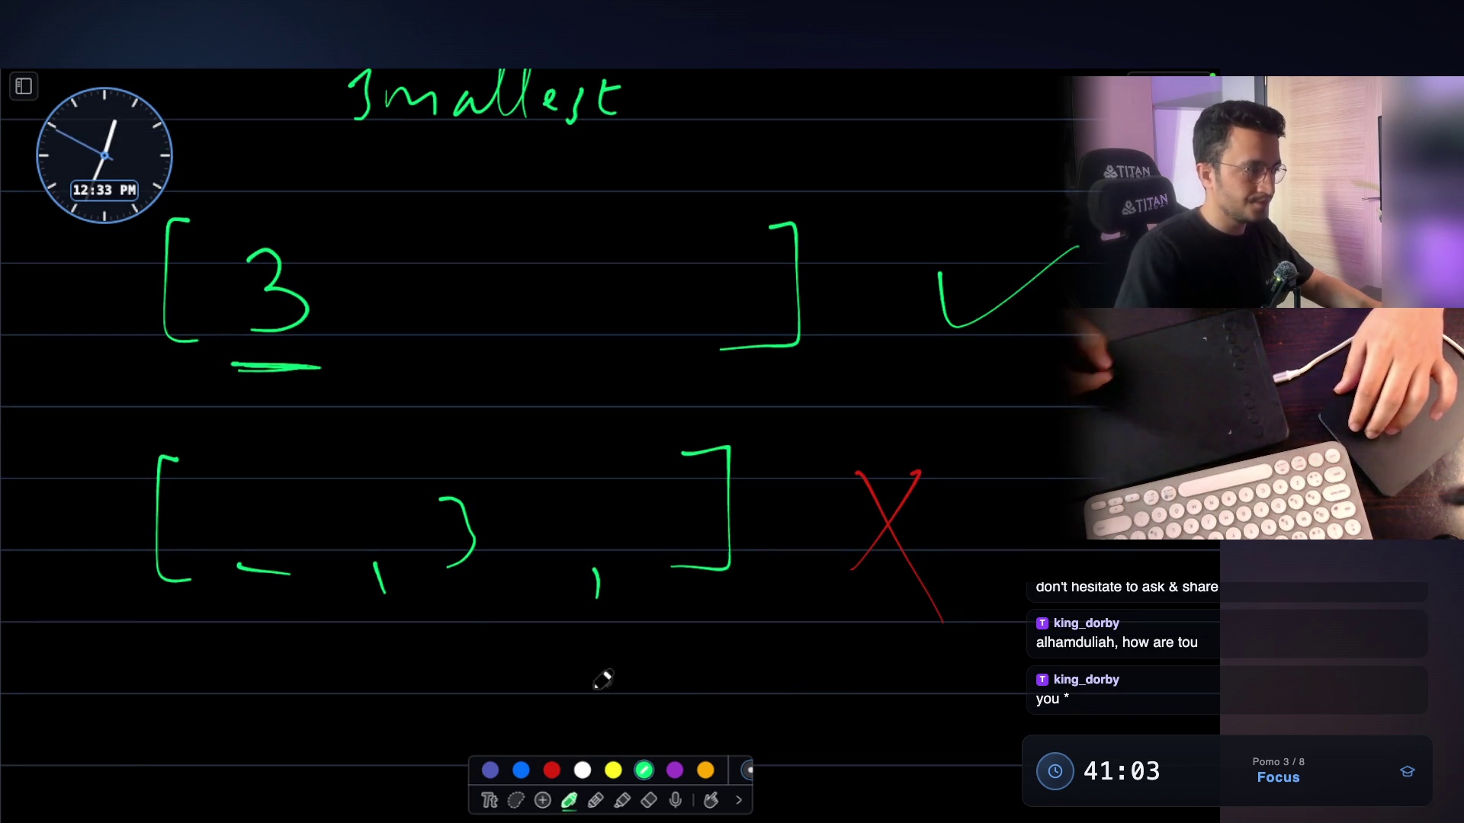
scroll(391, 653, down, 2)
mouse_move(180, 617)
mouse_down()
mouse_move(203, 746)
mouse_move(267, 726)
mouse_up()
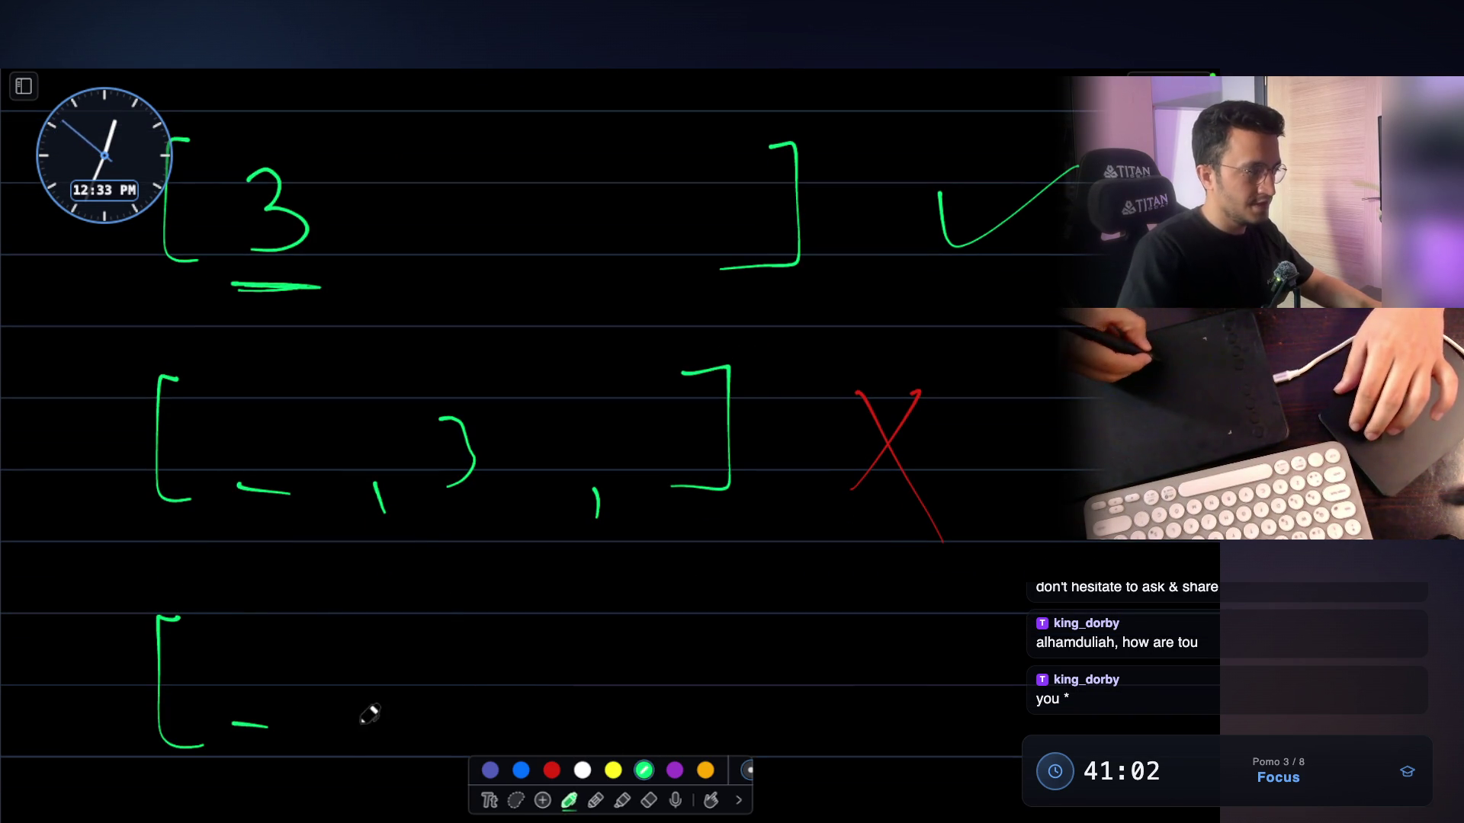
drag(509, 725, 520, 737)
scroll(656, 621, down, 2)
mouse_move(581, 566)
mouse_down()
mouse_move(595, 561)
mouse_move(583, 633)
mouse_up()
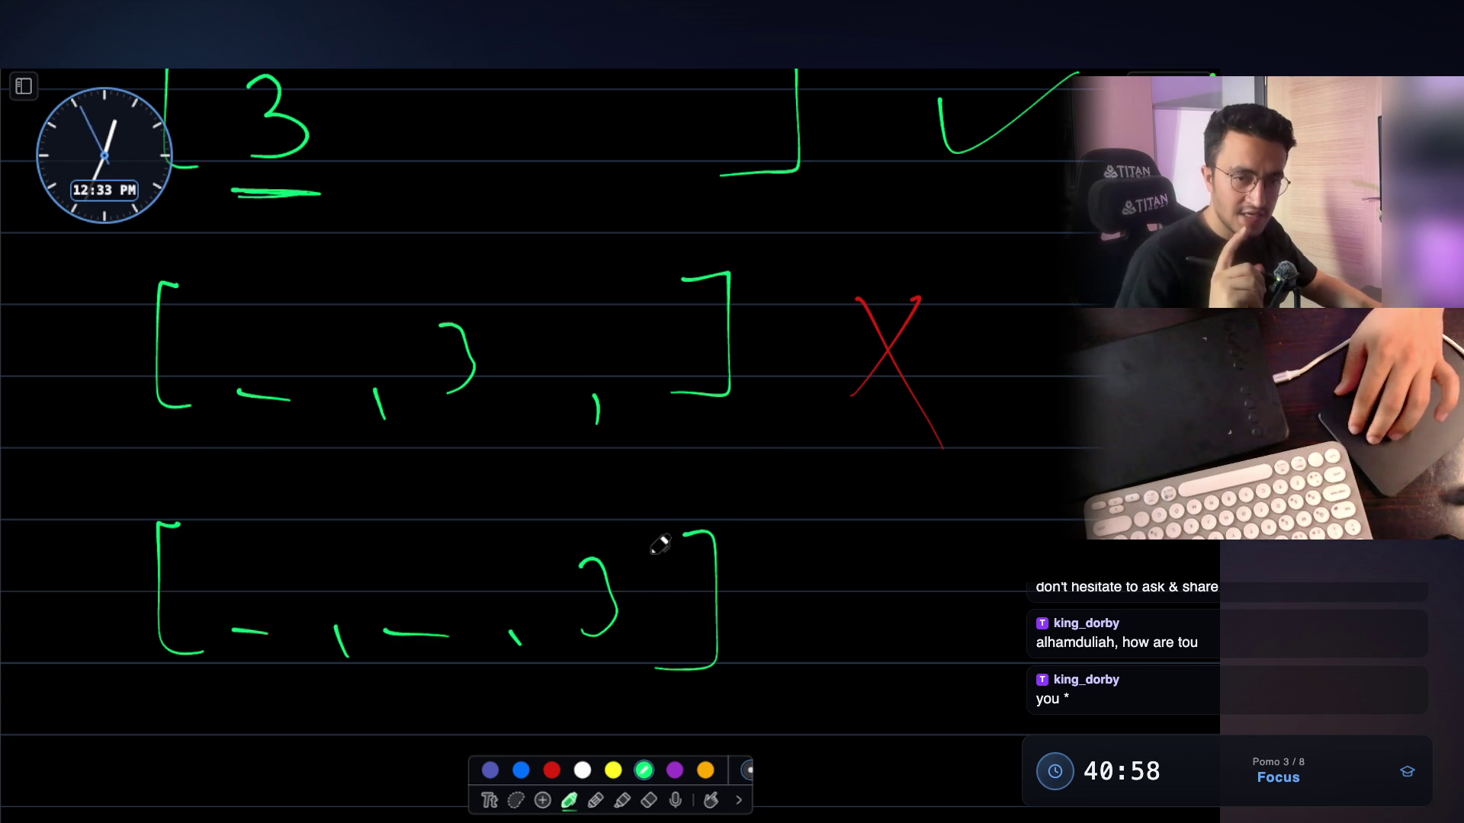
scroll(656, 546, up, 6)
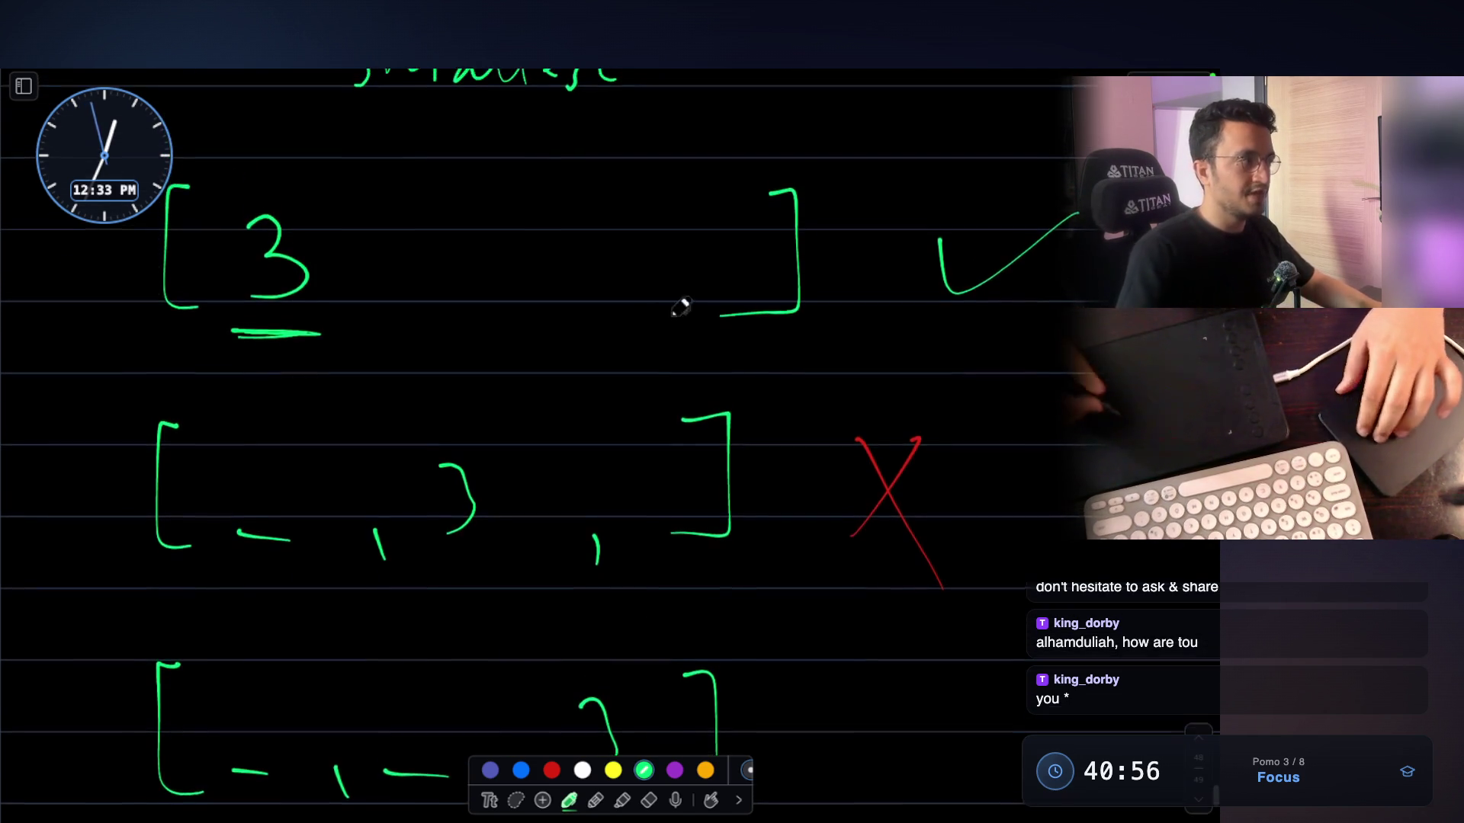
scroll(513, 350, down, 1)
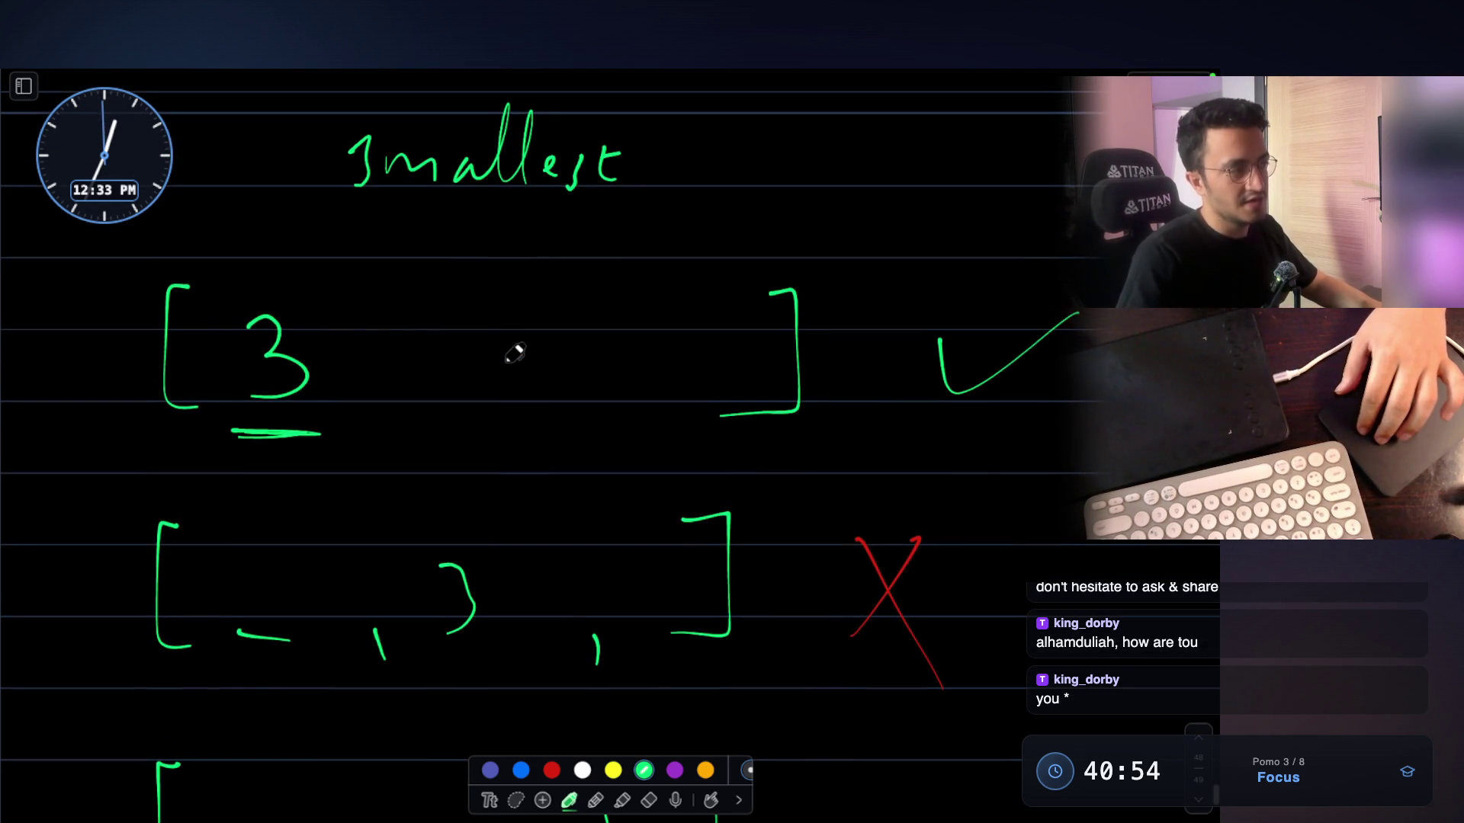
scroll(513, 350, down, 10)
Draw a long rightward arrow and a leftward arrow beneath the groups
drag(223, 465, 805, 490)
mouse_move(793, 430)
mouse_down()
mouse_move(857, 470)
mouse_move(861, 499)
mouse_move(772, 561)
mouse_up()
right_click(776, 558)
mouse_move(915, 700)
mouse_down()
mouse_move(177, 634)
mouse_move(206, 680)
mouse_up()
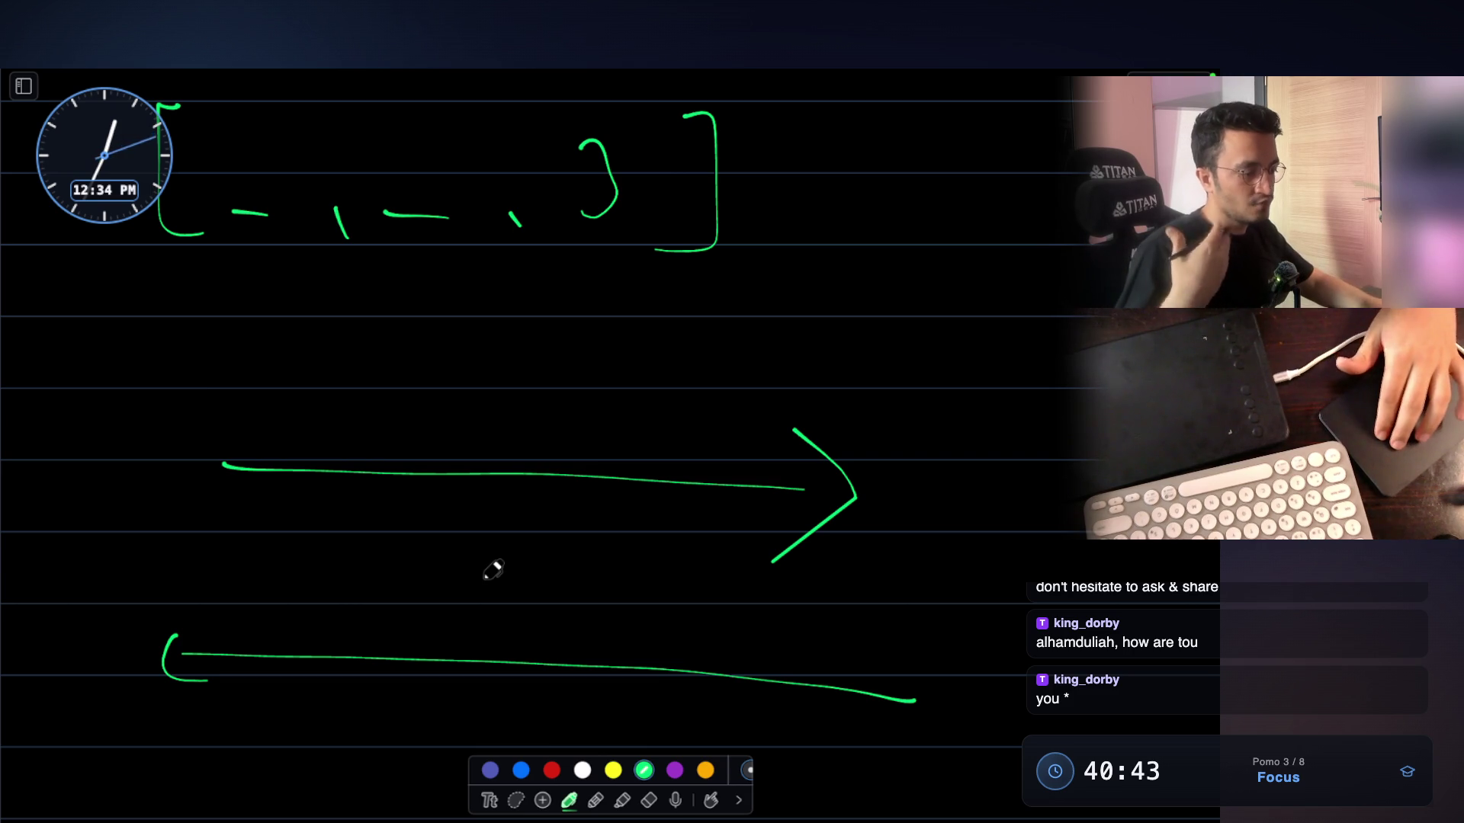
Draw a new empty green bracket with a slot mark beneath the arrows
scroll(492, 570, up, 3)
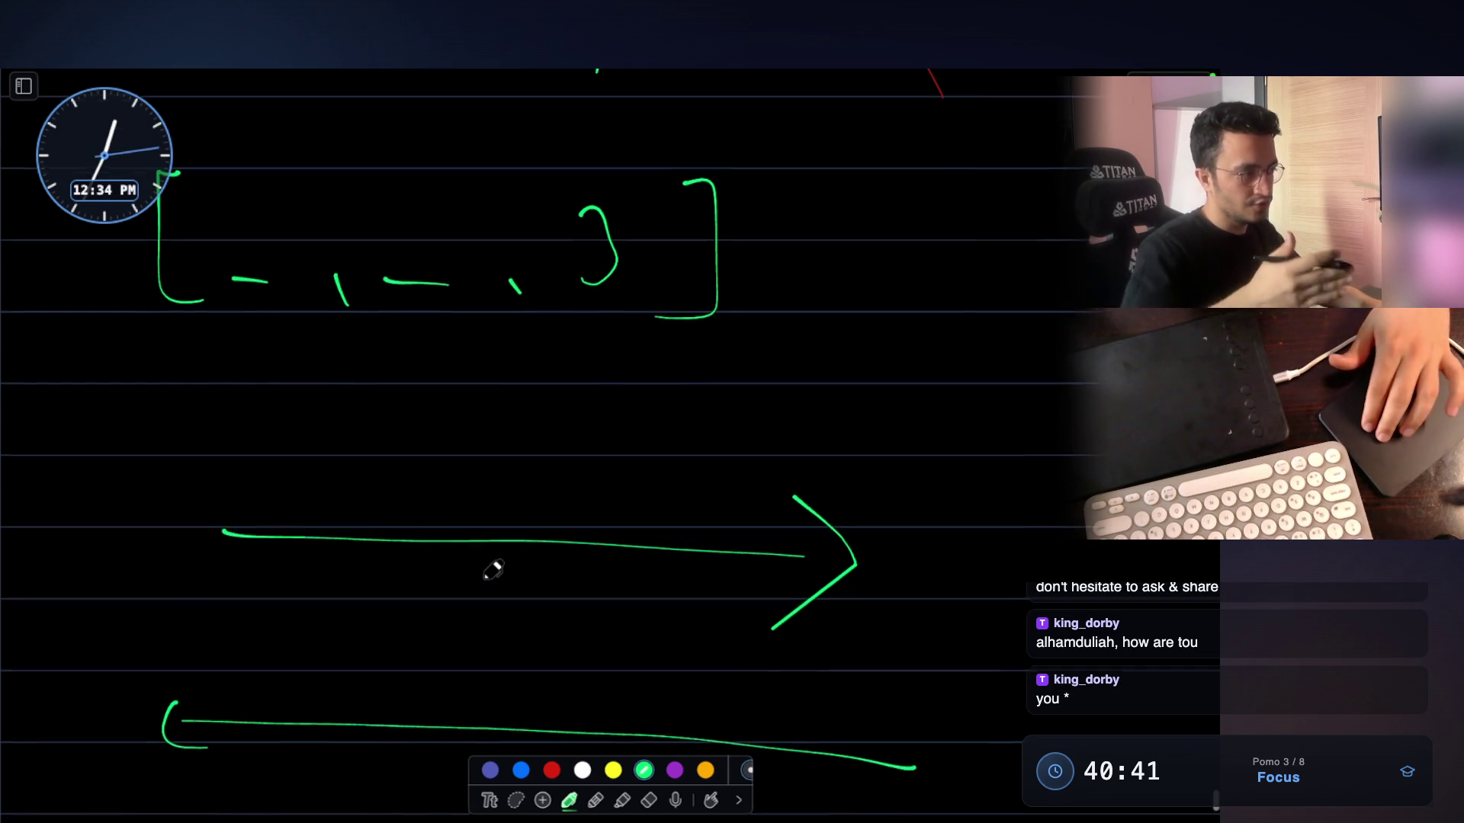
scroll(492, 570, up, 10)
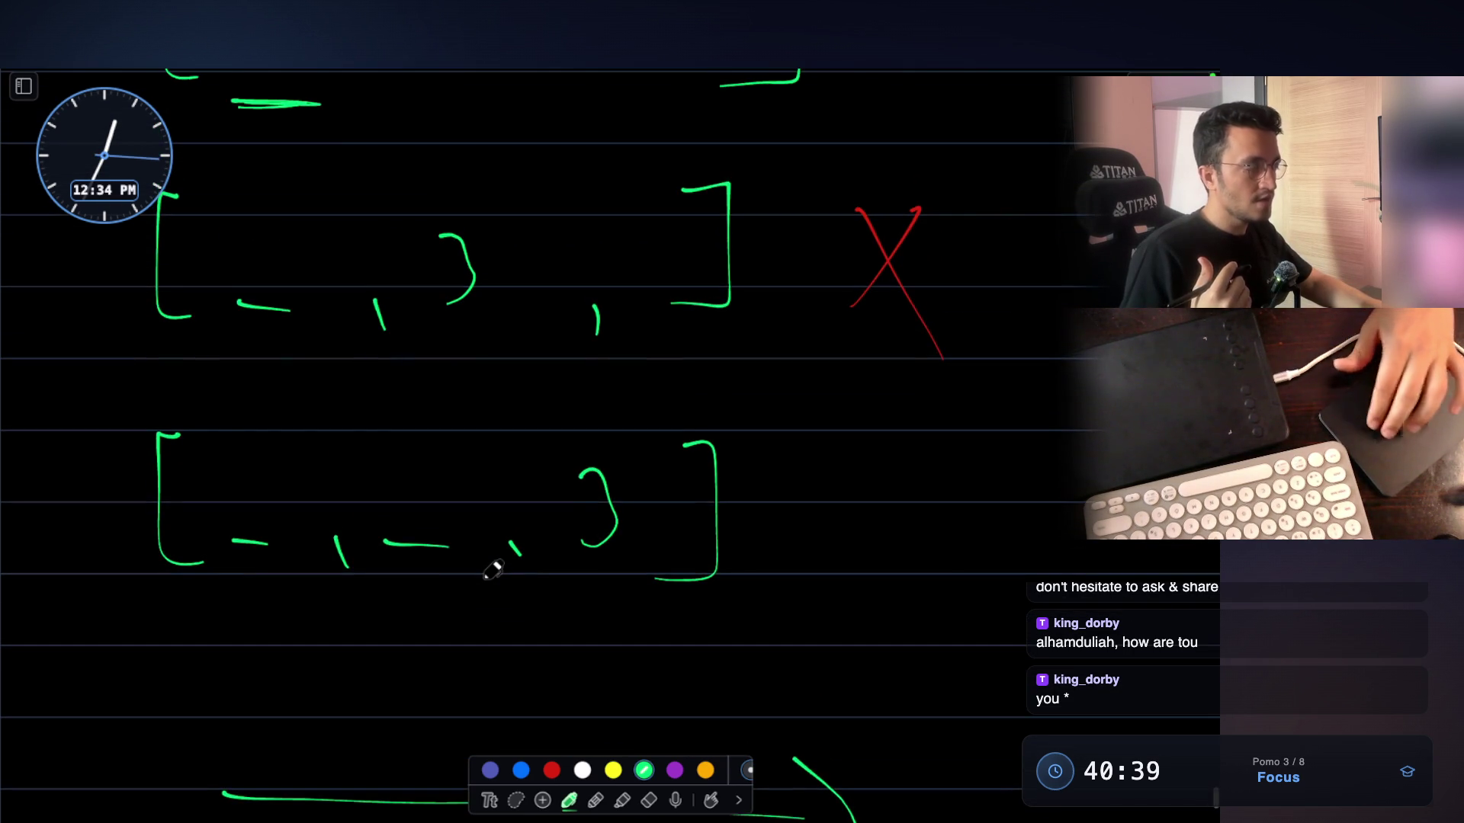
scroll(493, 570, down, 20)
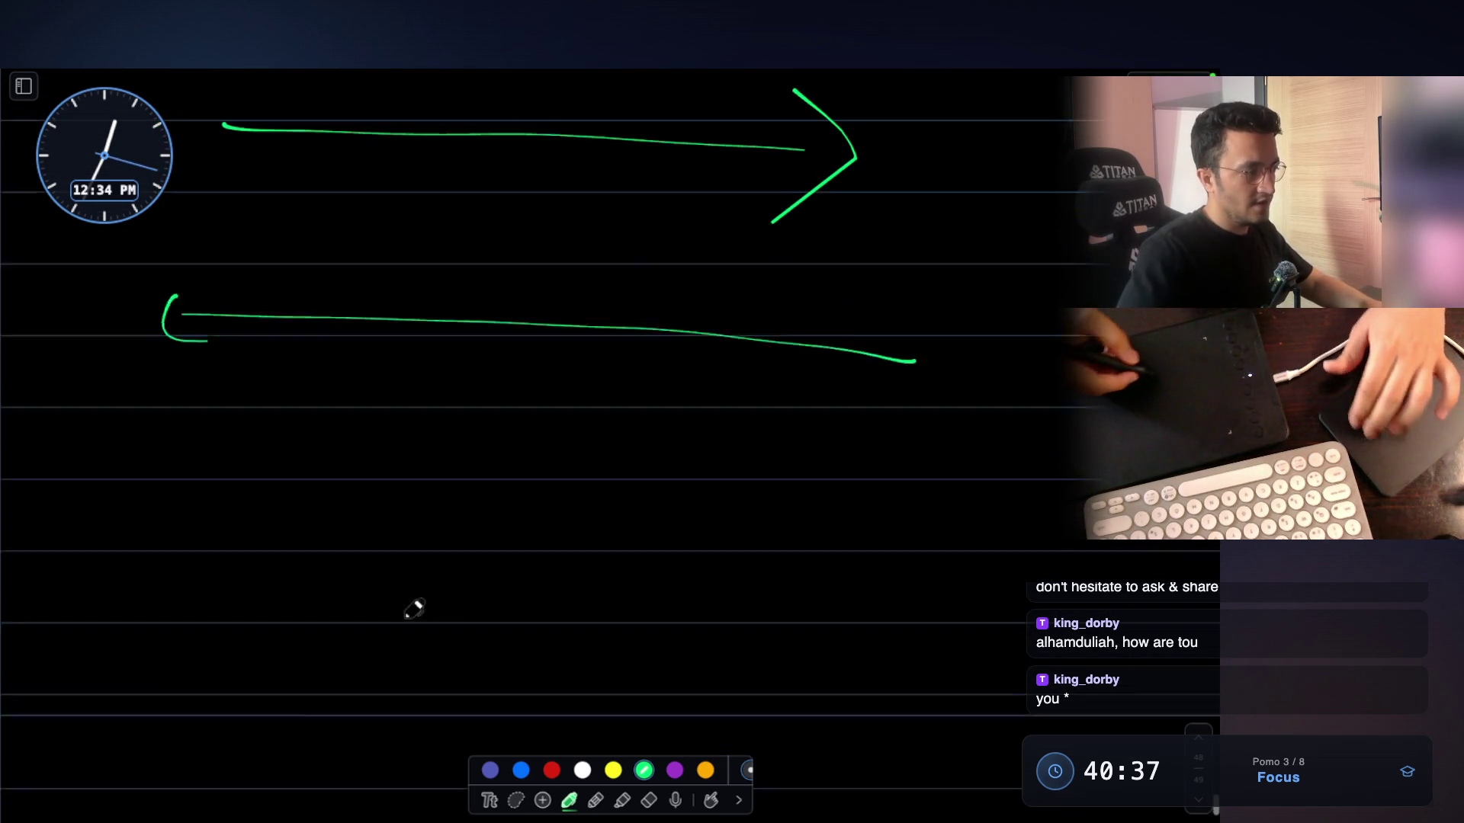
drag(202, 484, 250, 612)
mouse_move(860, 500)
mouse_down()
mouse_move(869, 490)
mouse_move(816, 624)
mouse_up()
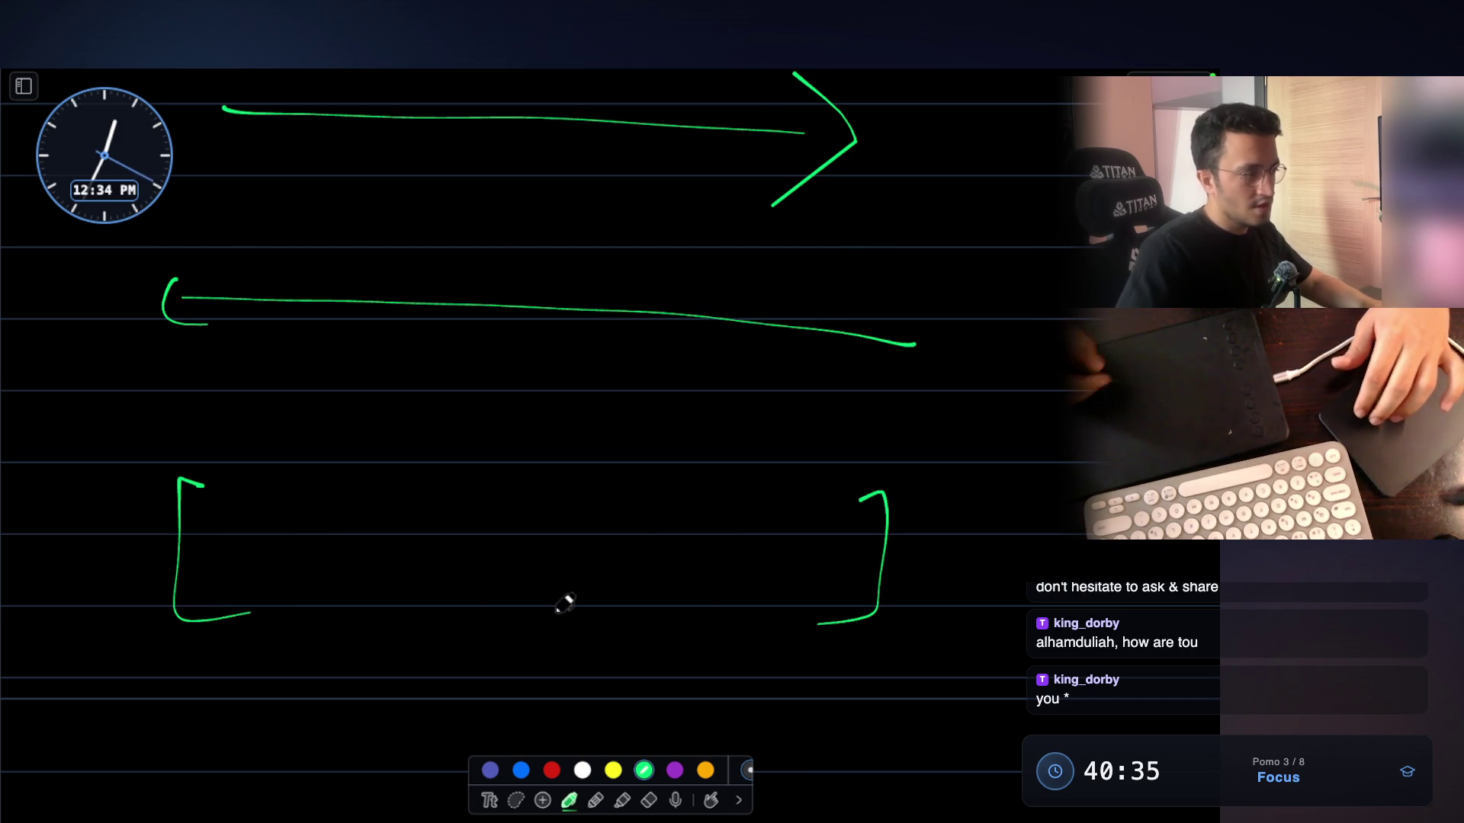
drag(284, 634, 373, 633)
Label the rightward and leftward arrows with yellow circled 1 and 2, then hide the drawing
click(613, 770)
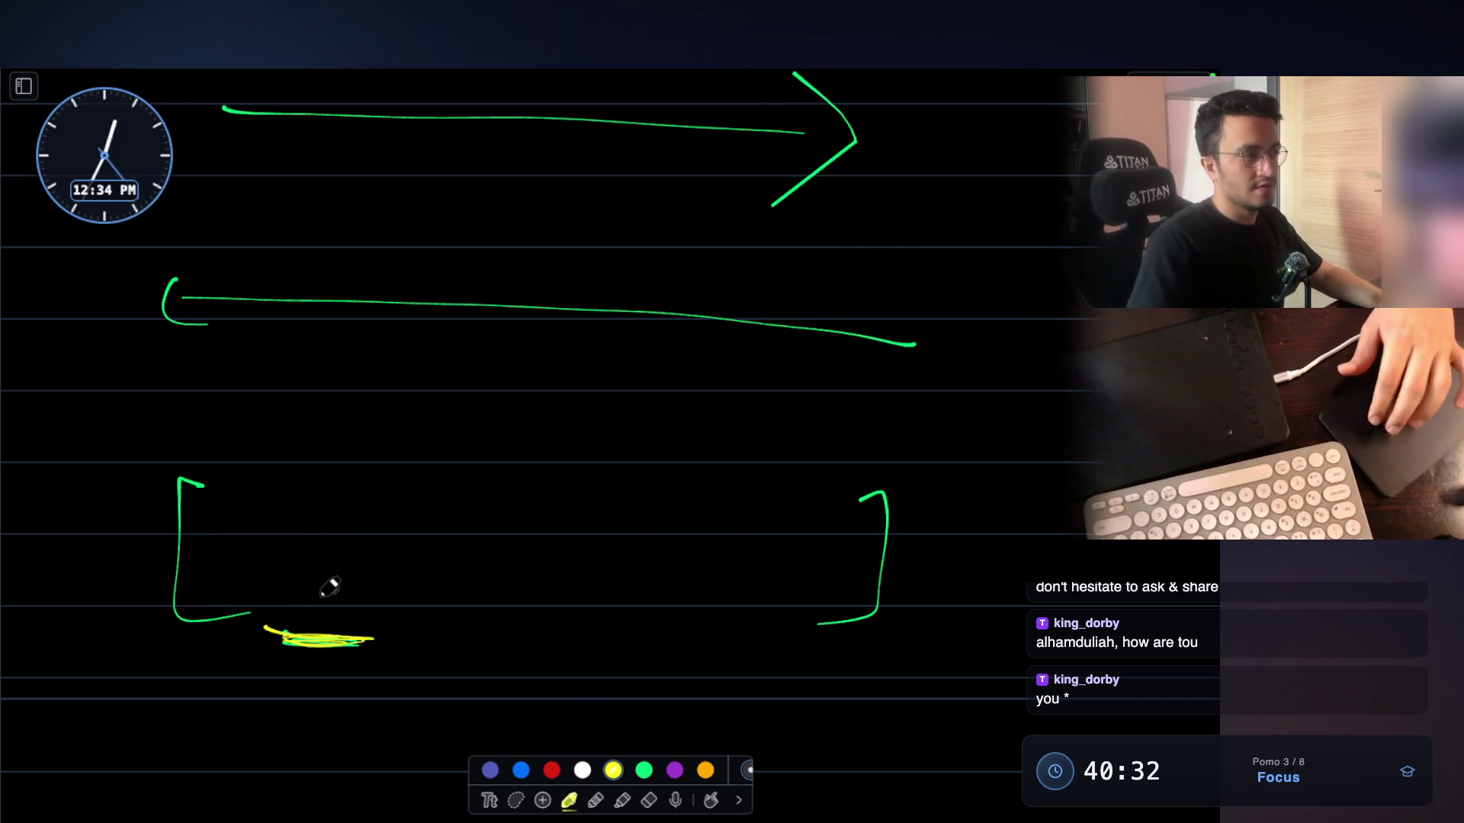
scroll(882, 399, up, 3)
click(919, 358)
drag(918, 358, 926, 427)
drag(911, 324, 903, 328)
mouse_move(953, 561)
mouse_down()
mouse_move(1022, 610)
mouse_move(953, 537)
mouse_up()
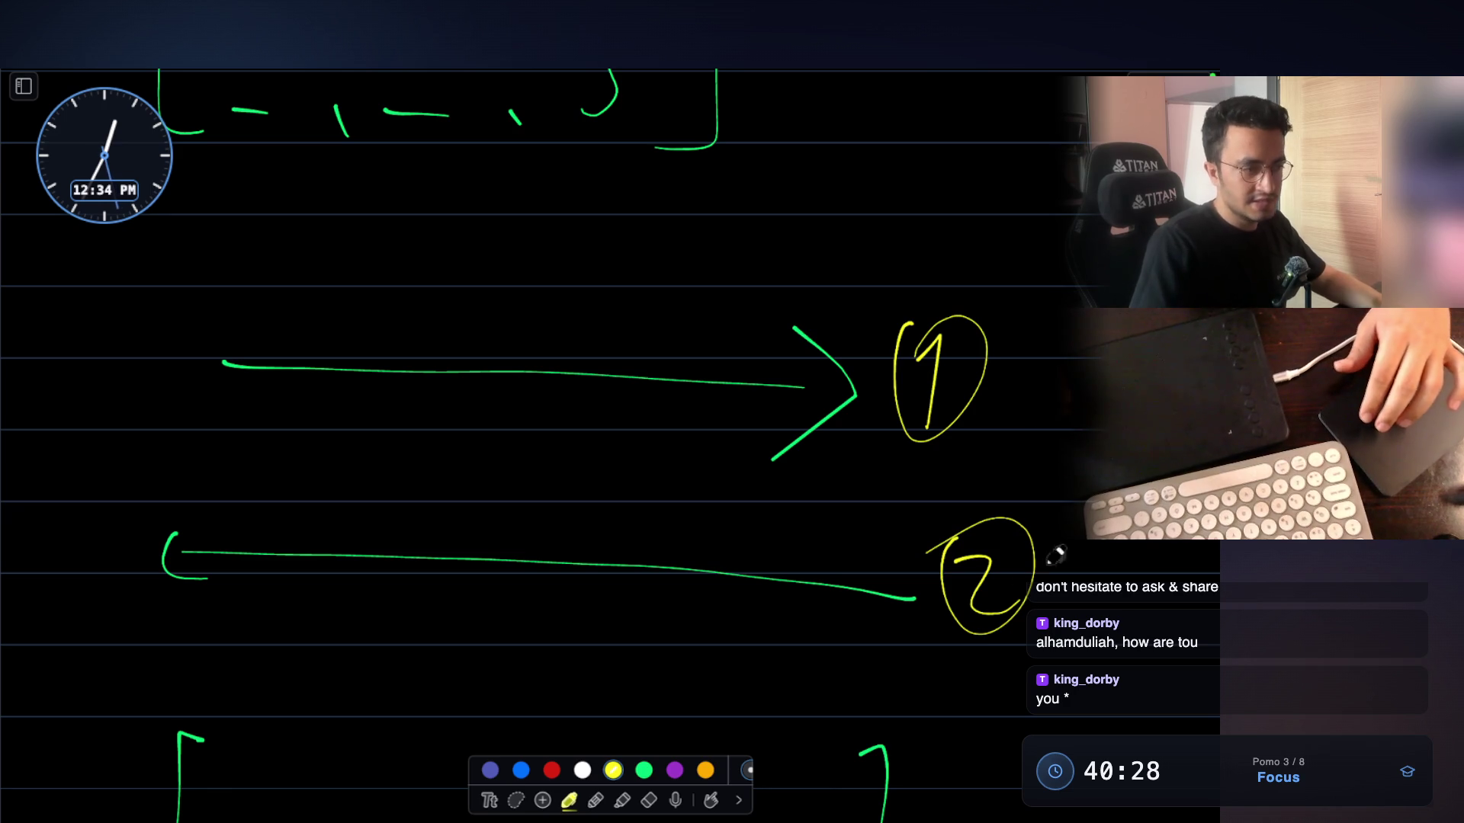
scroll(760, 538, down, 4)
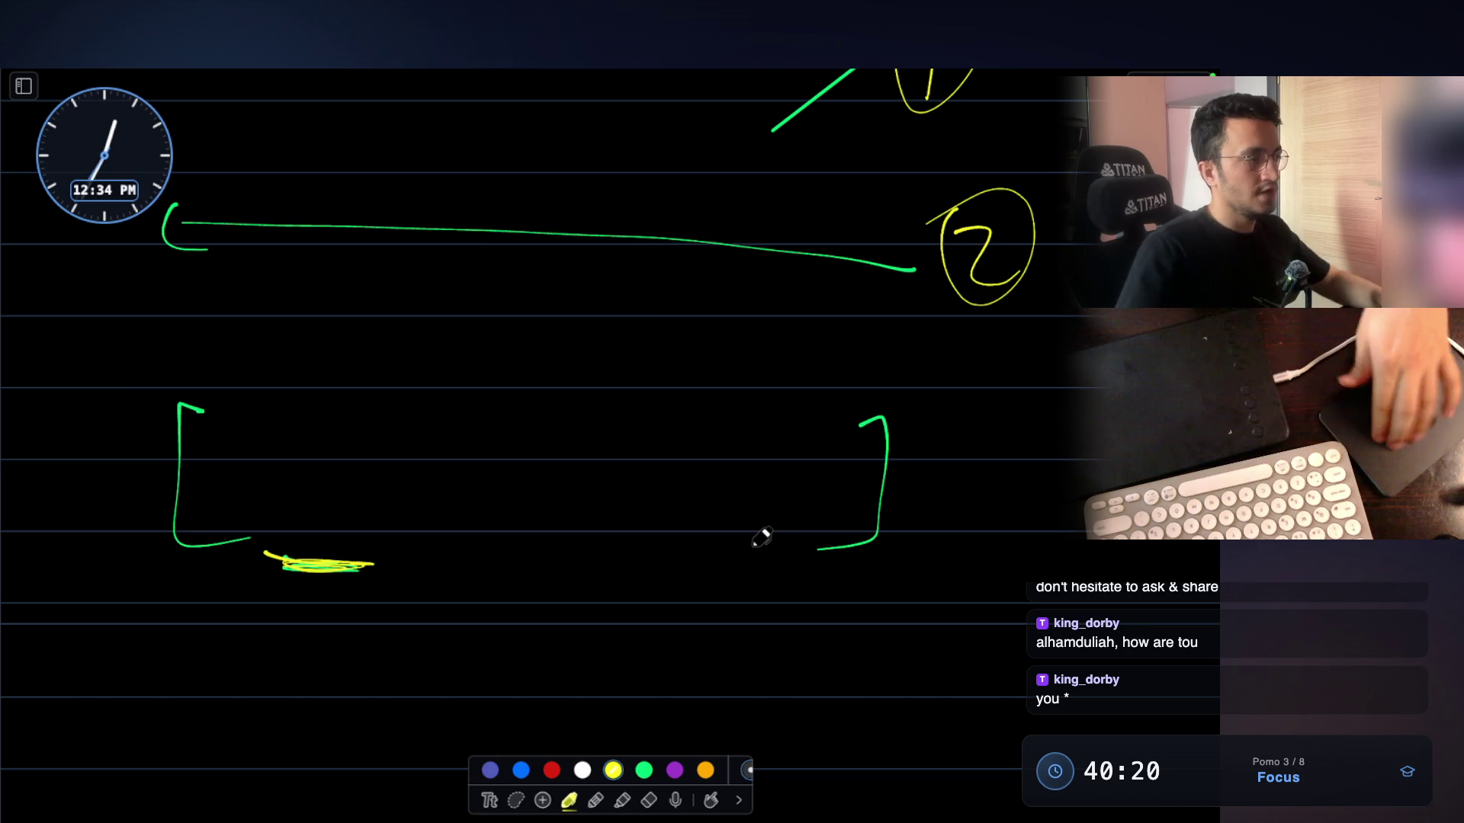
key(Escape)
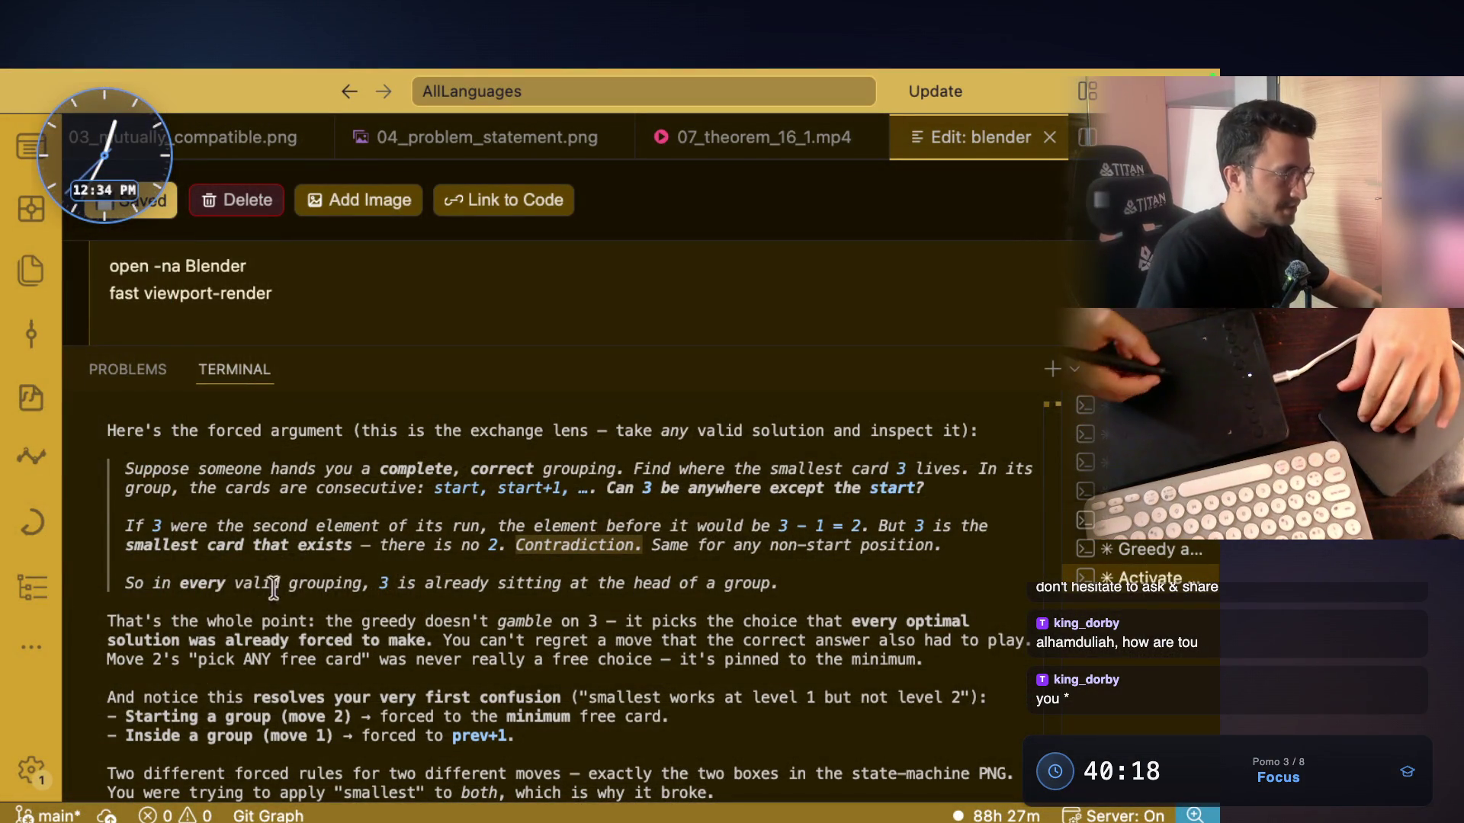
drag(122, 583, 779, 583)
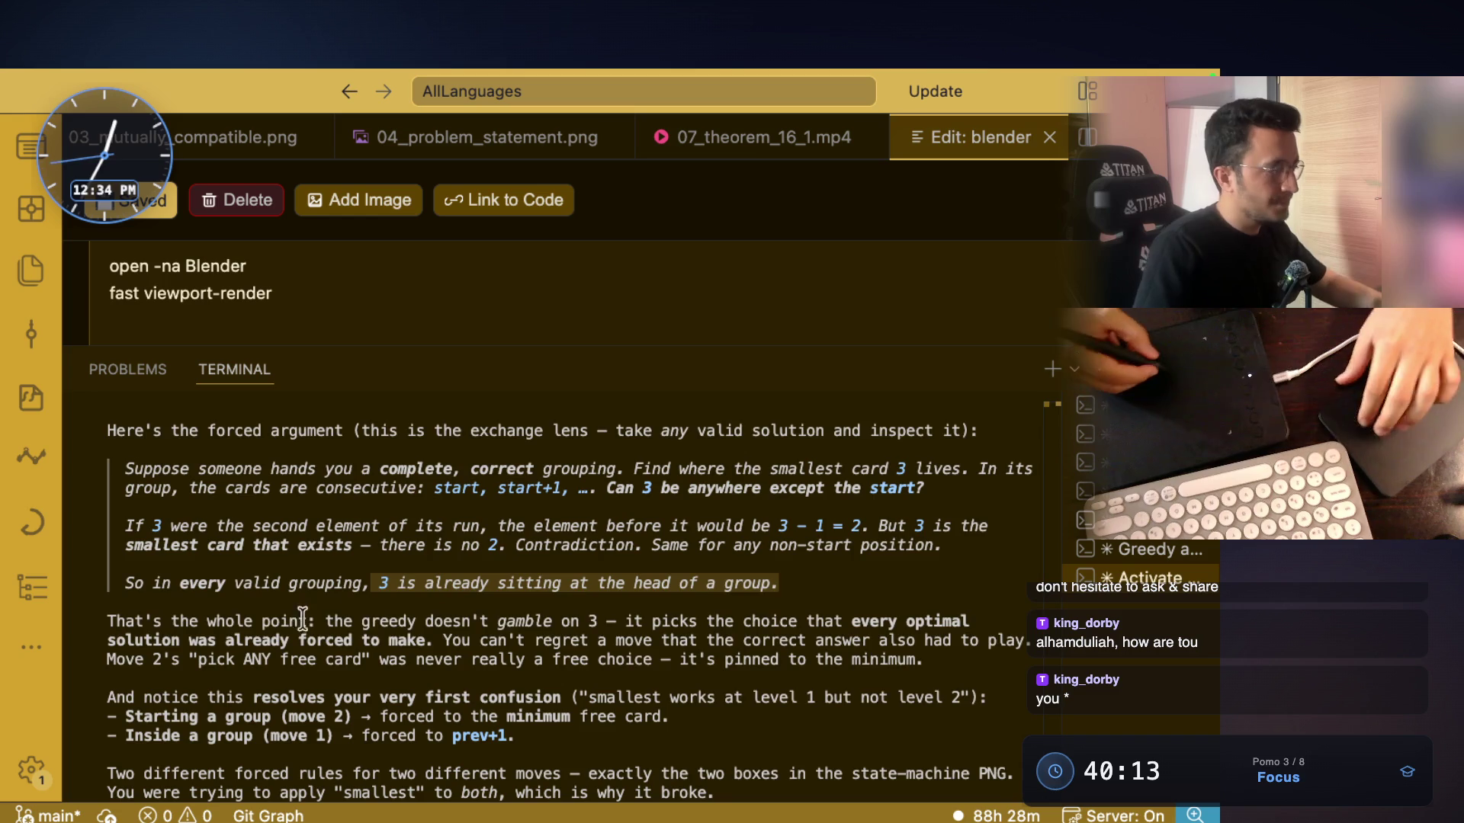
scroll(305, 610, down, 3)
drag(327, 562, 572, 561)
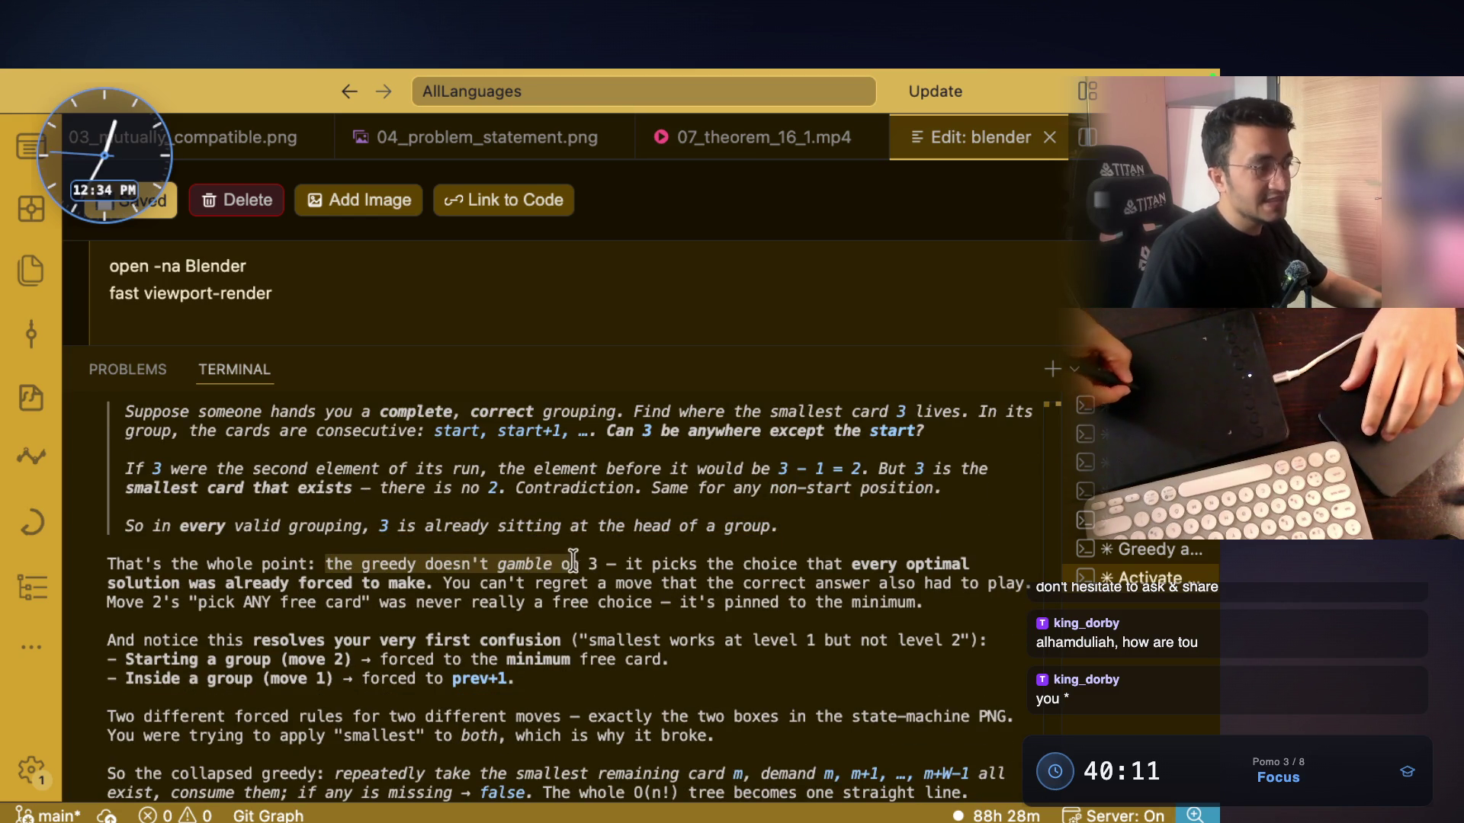
scroll(686, 526, down, 3)
drag(718, 507, 970, 508)
drag(109, 527, 355, 526)
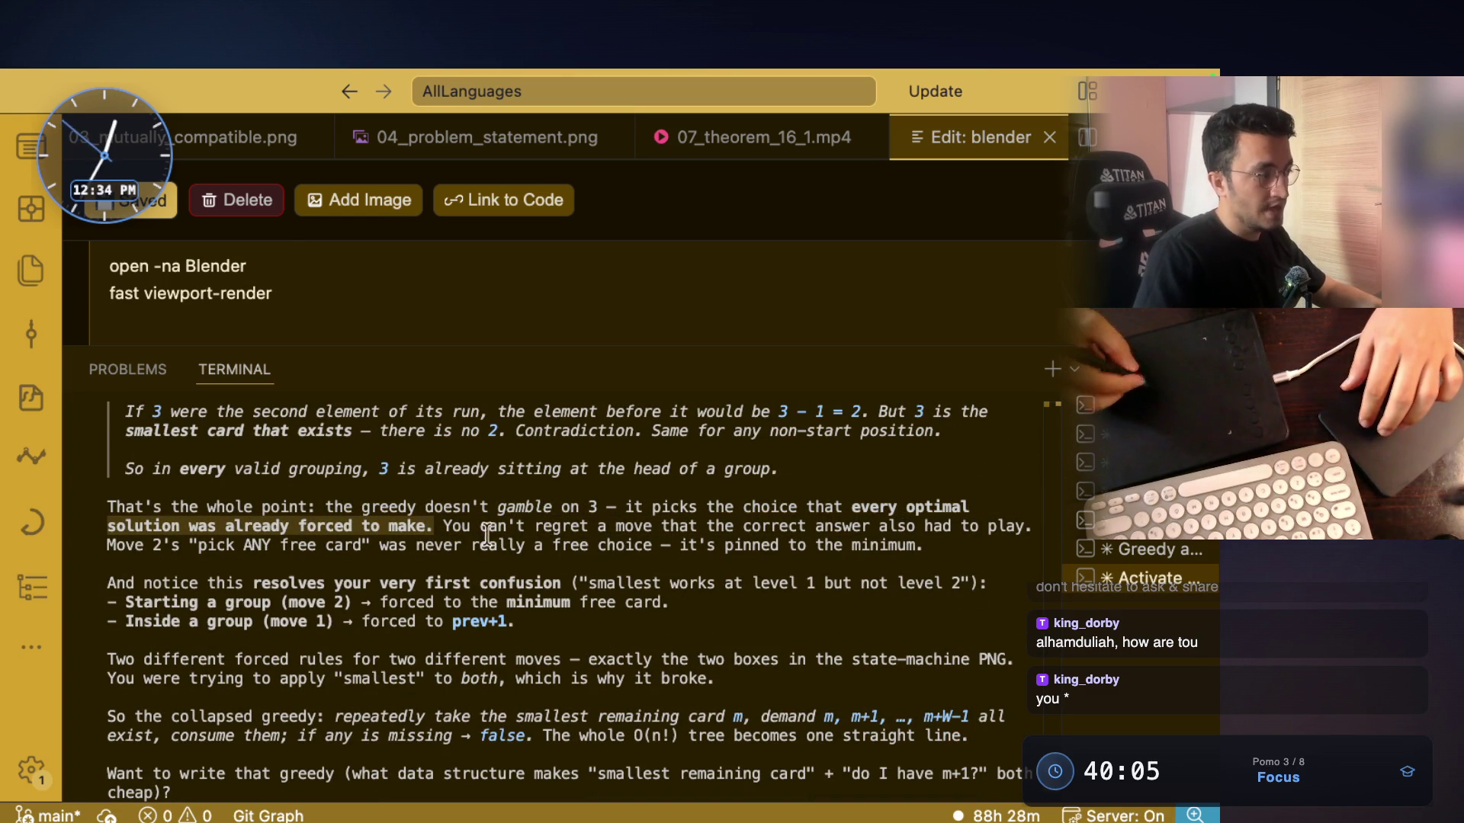
mouse_move(481, 526)
mouse_down()
mouse_move(897, 528)
mouse_move(926, 544)
mouse_up()
click(751, 571)
click(927, 545)
mouse_move(109, 543)
mouse_down()
mouse_move(606, 545)
mouse_move(538, 544)
mouse_up()
click(420, 542)
mouse_move(678, 546)
mouse_down()
mouse_move(838, 568)
mouse_move(925, 549)
mouse_up()
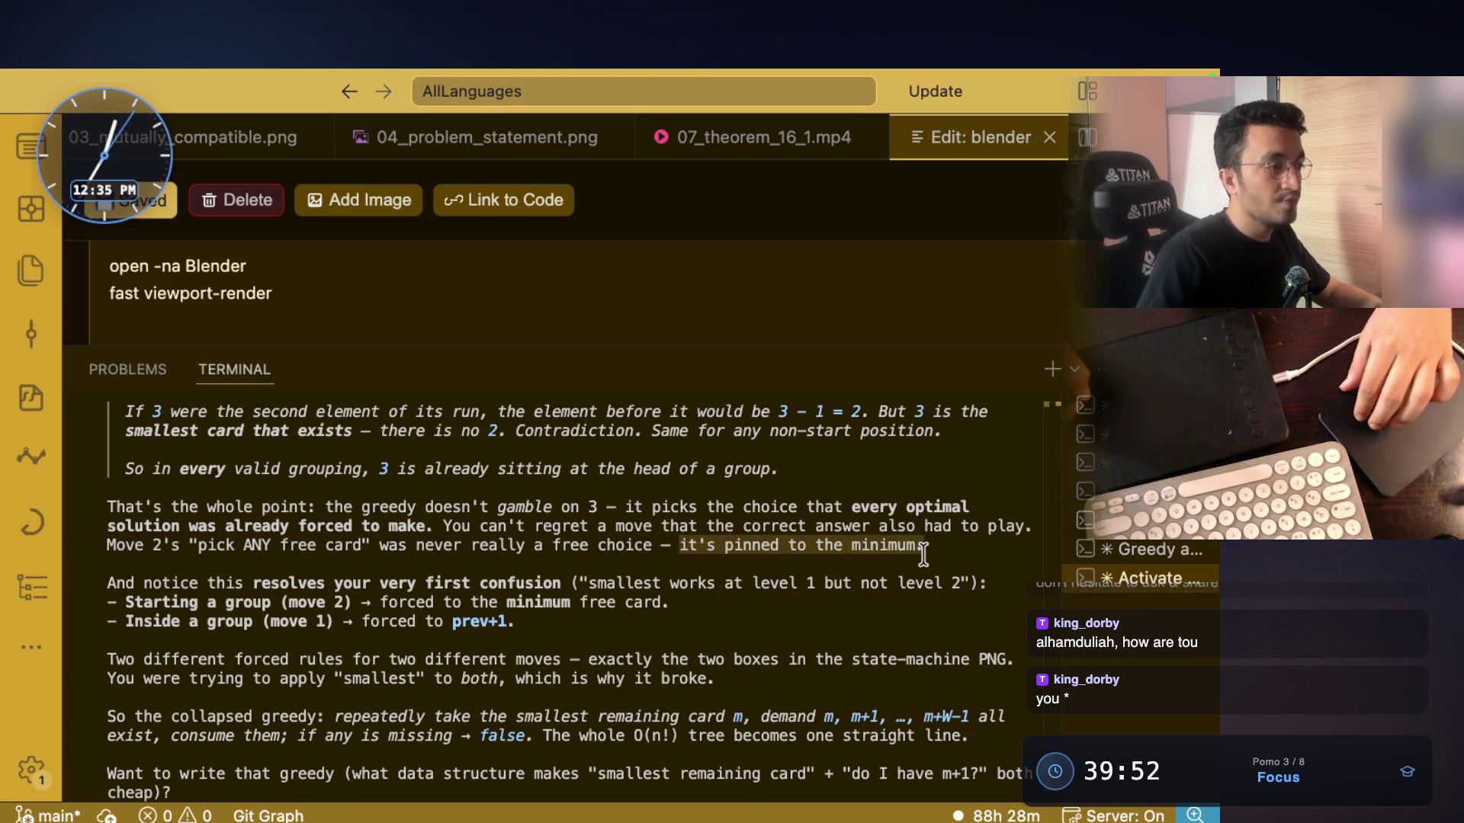
scroll(925, 549, down, 3)
drag(161, 526, 968, 532)
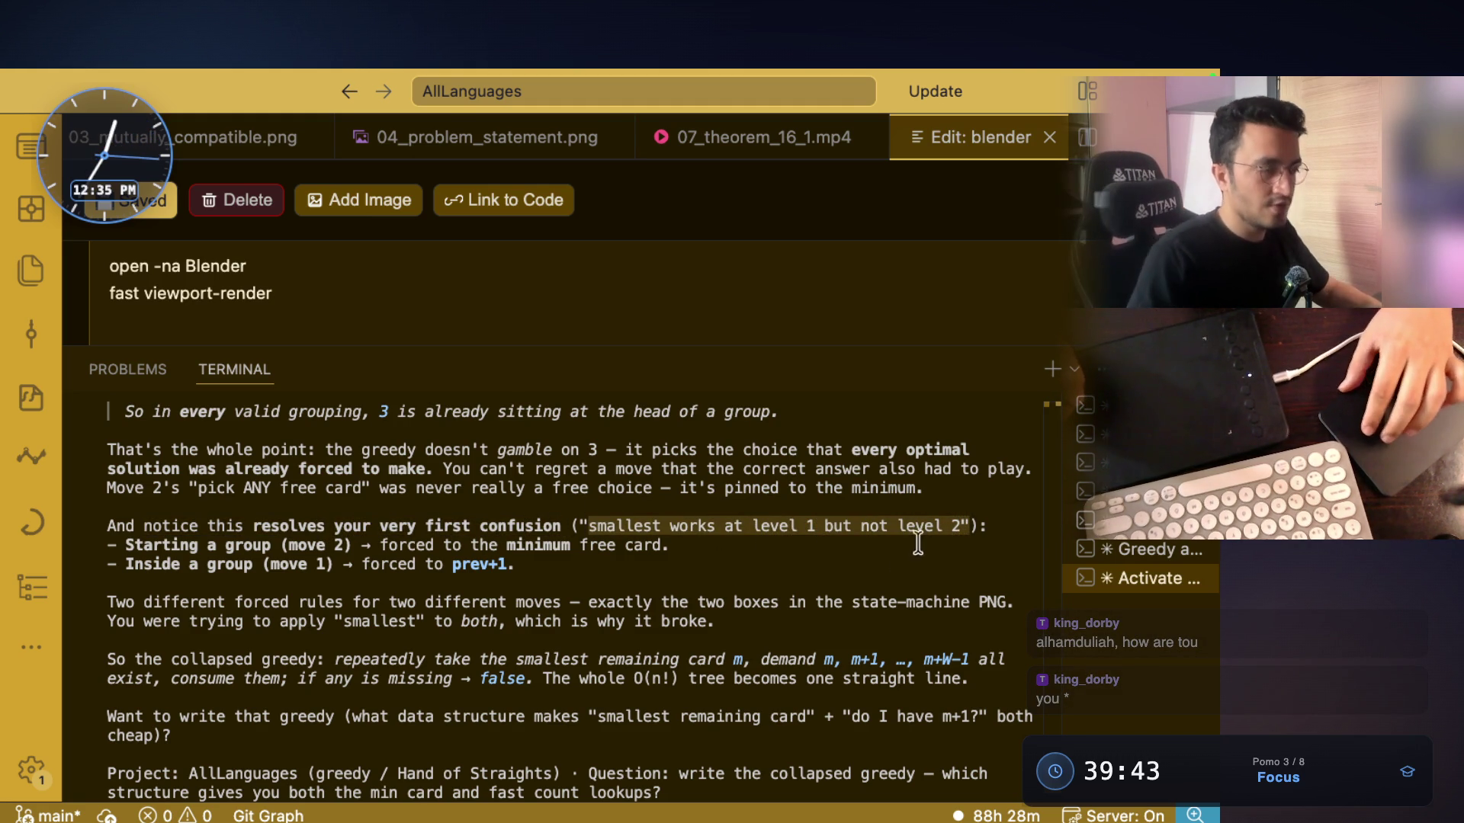
drag(986, 526, 577, 525)
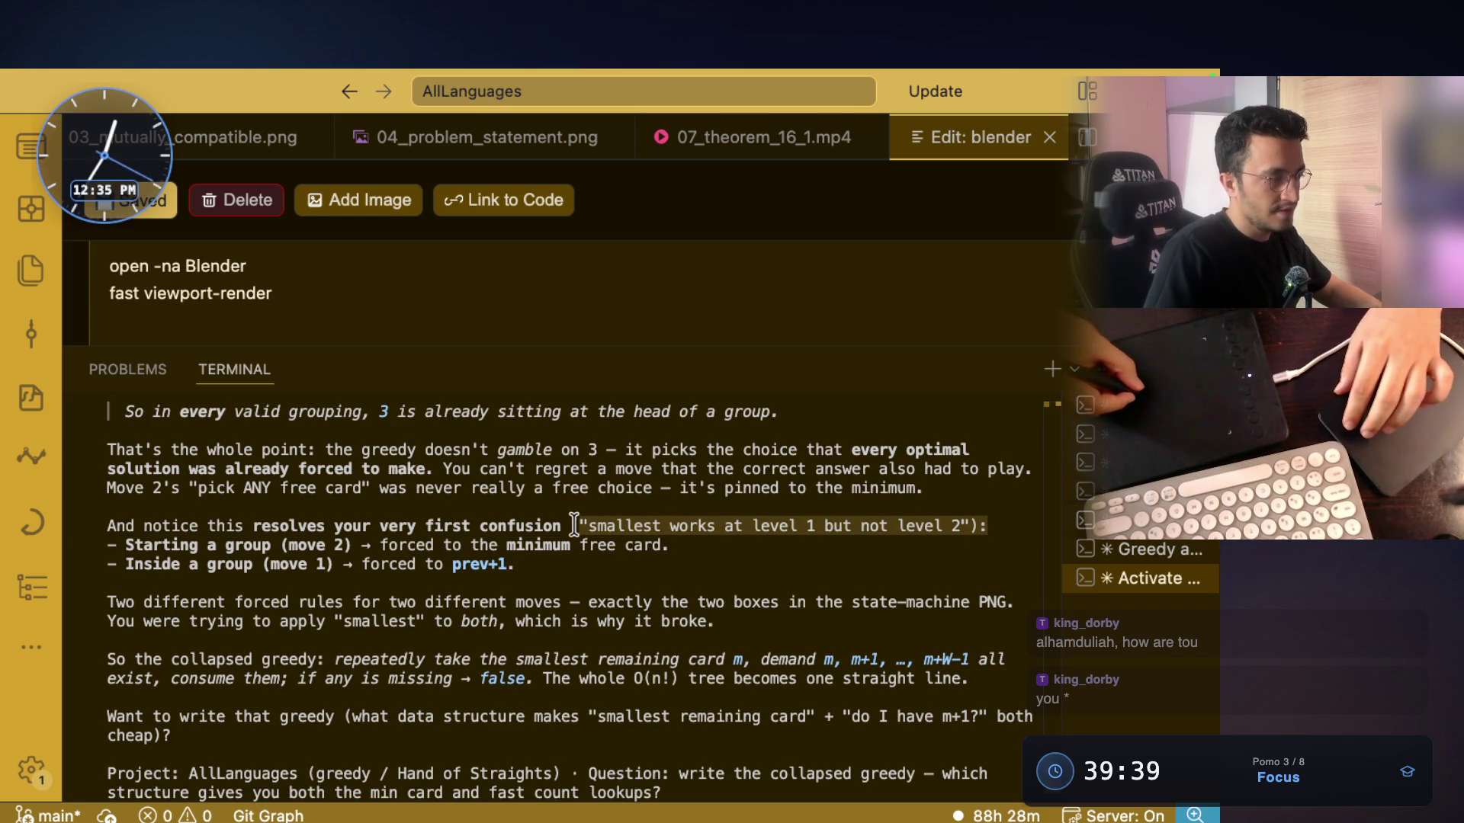
drag(125, 545, 280, 544)
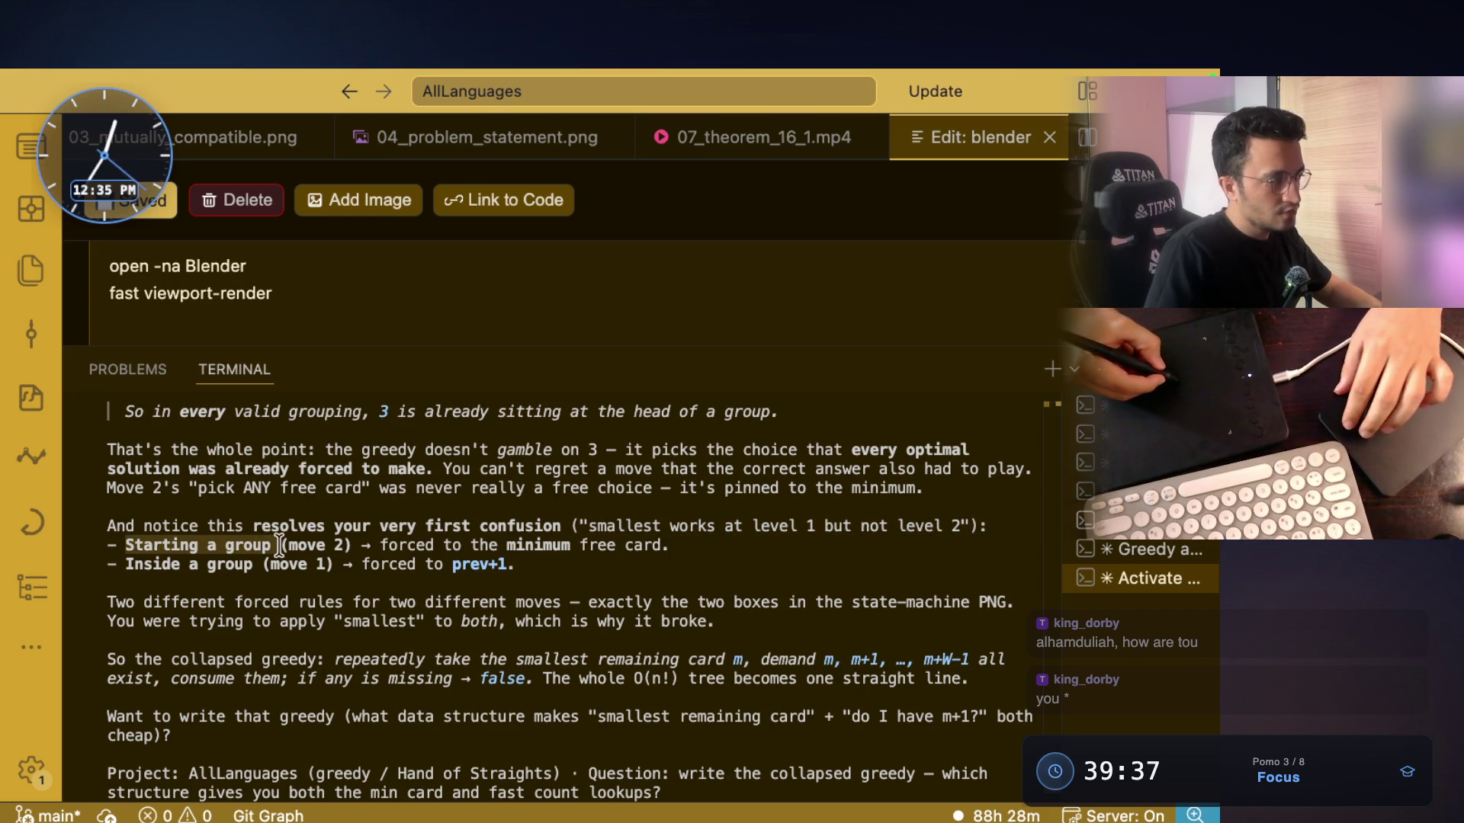
drag(123, 564, 375, 565)
drag(526, 564, 358, 568)
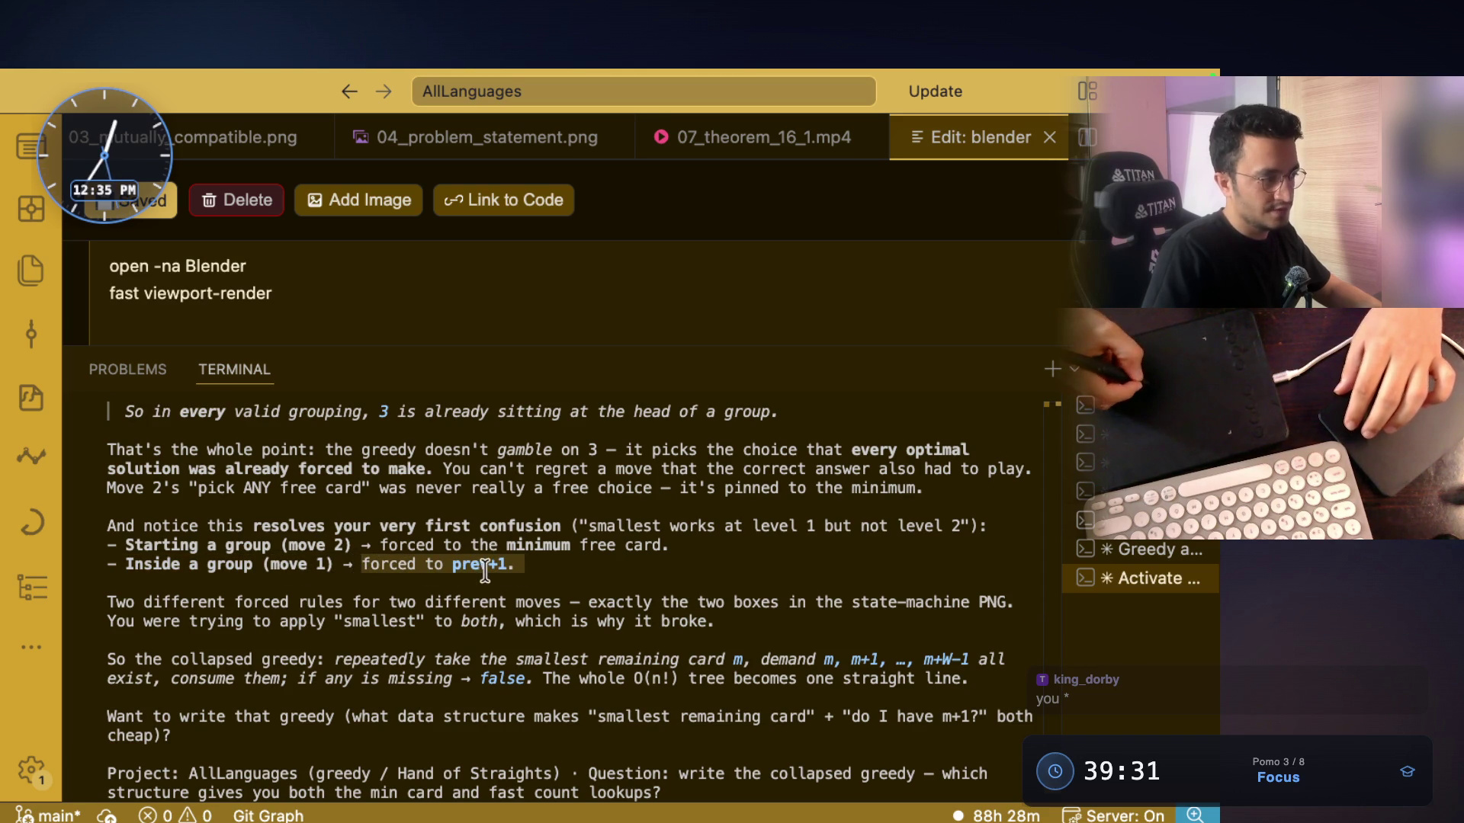
mouse_move(115, 545)
mouse_down()
mouse_move(271, 566)
mouse_move(270, 547)
mouse_up()
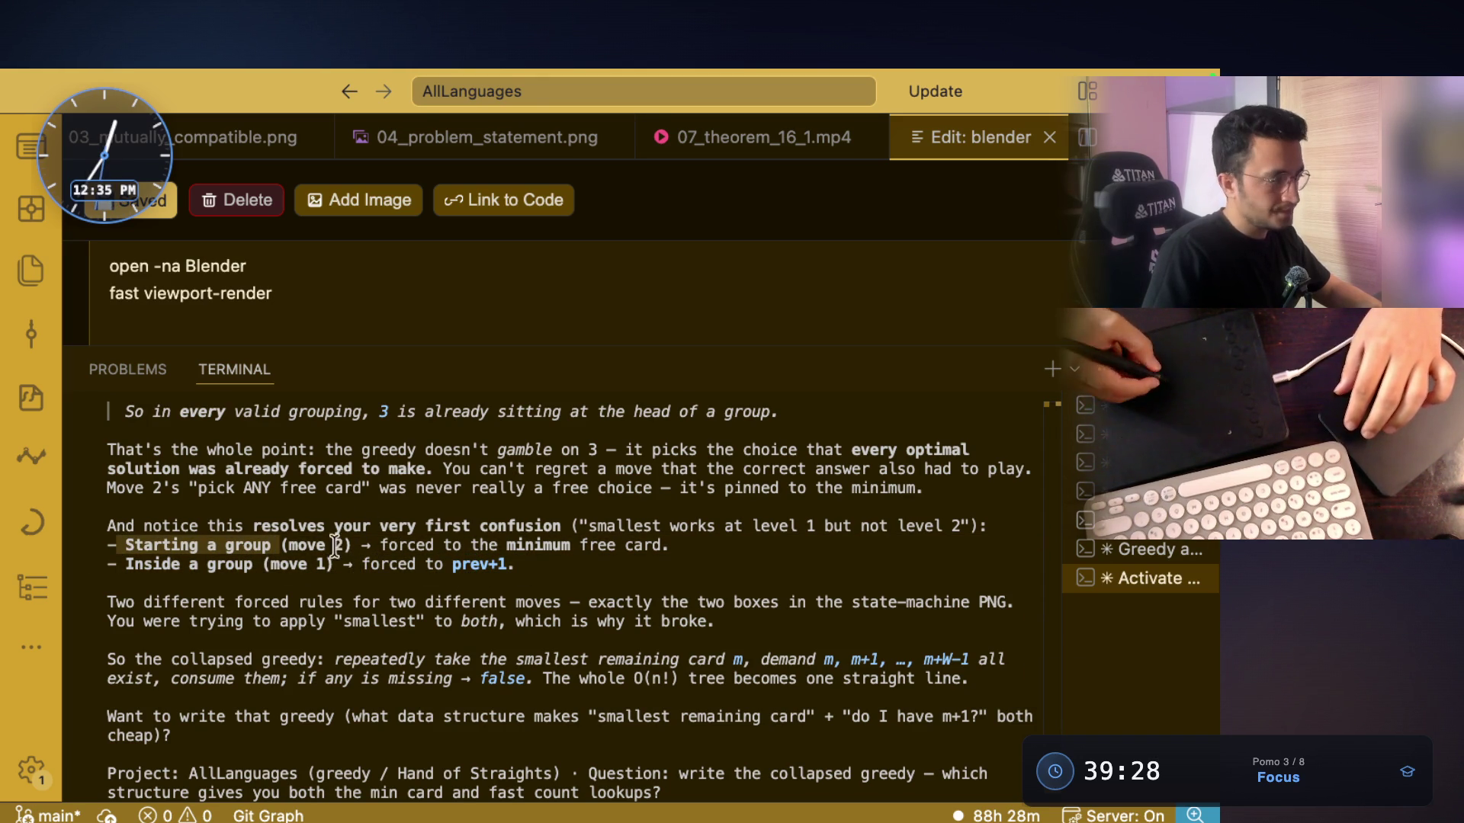
drag(360, 545, 280, 543)
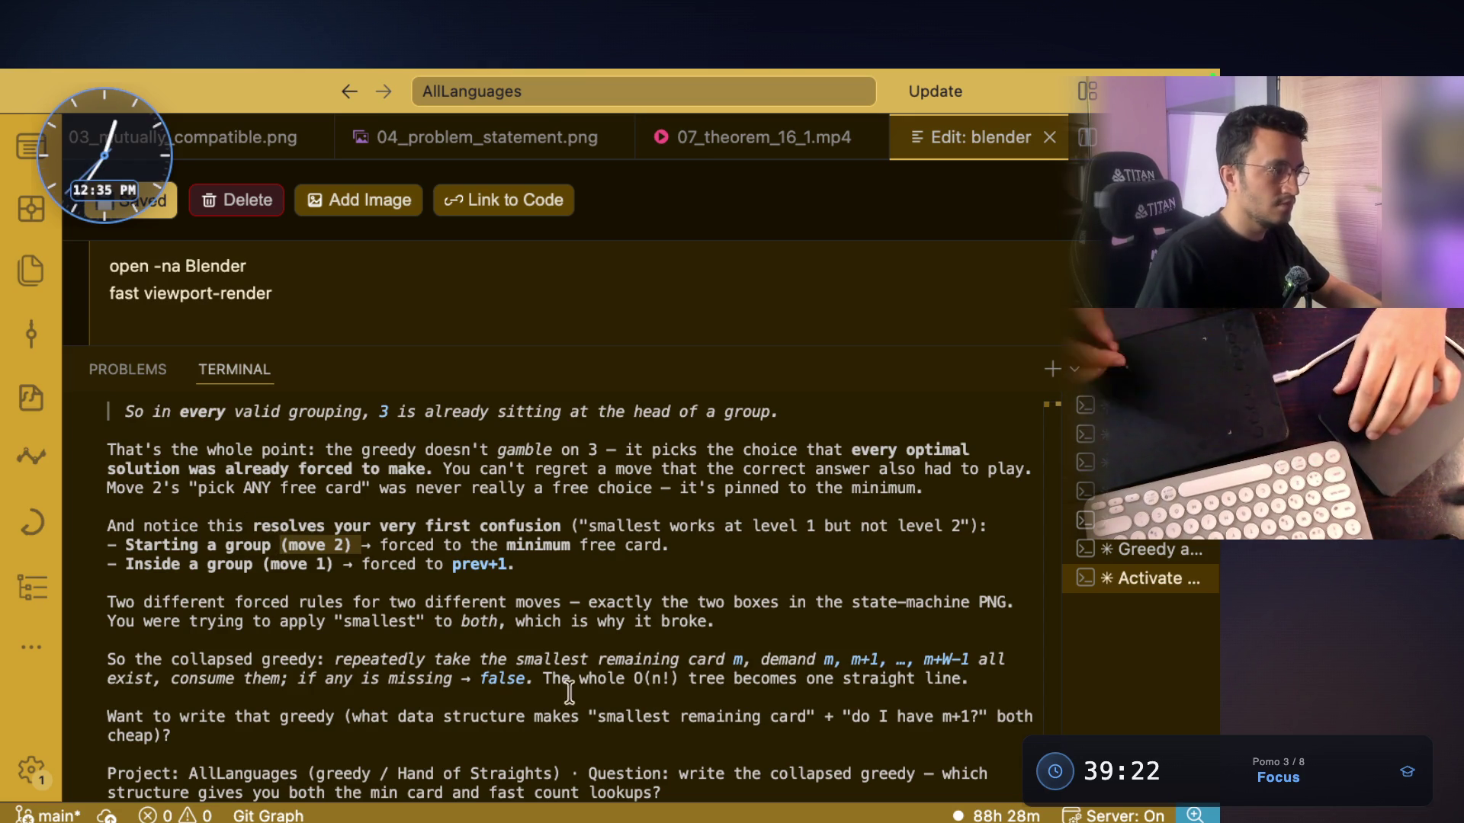
drag(378, 544, 662, 544)
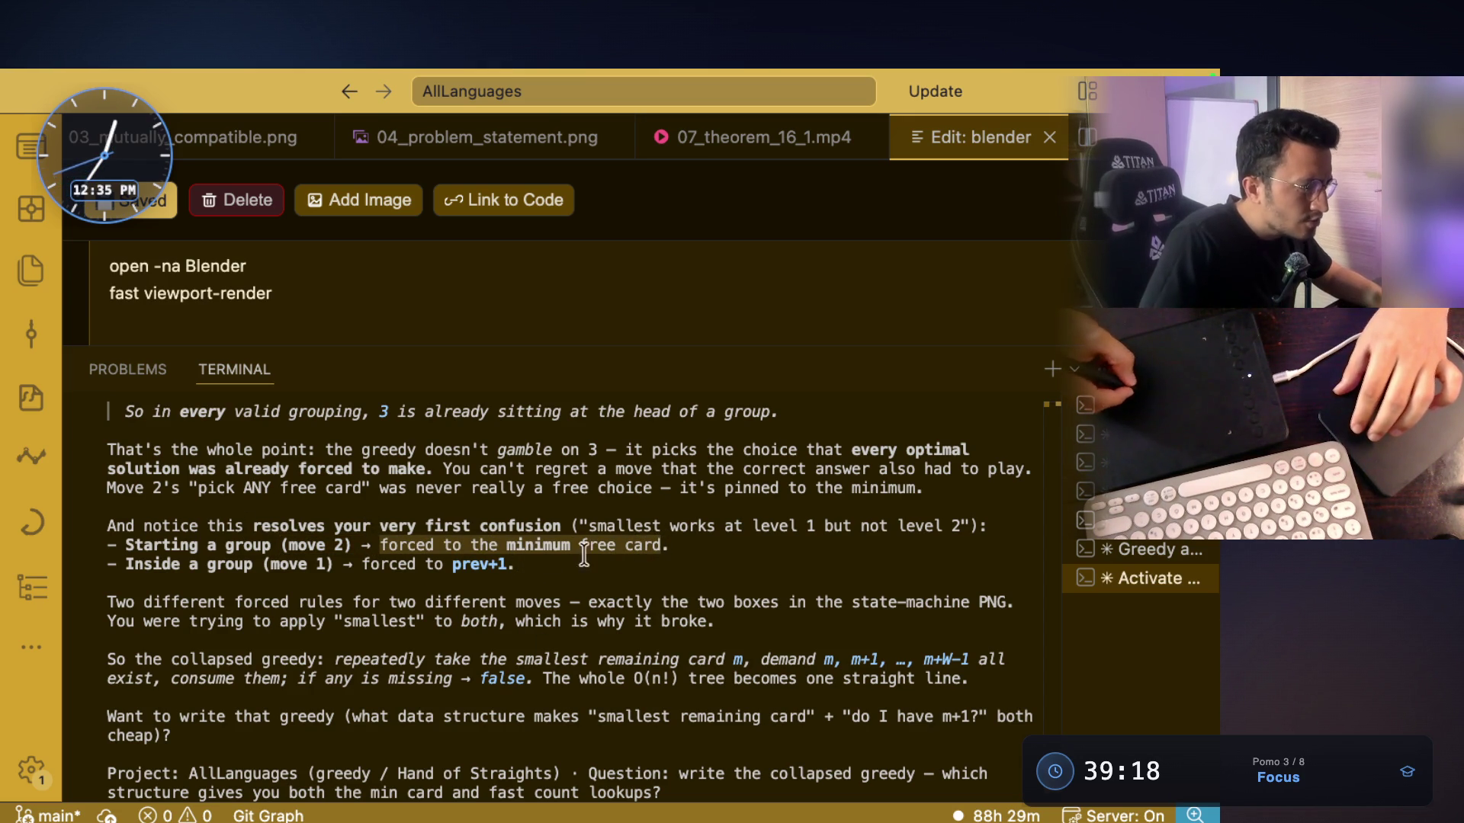
drag(675, 545, 579, 544)
triple_click(562, 538)
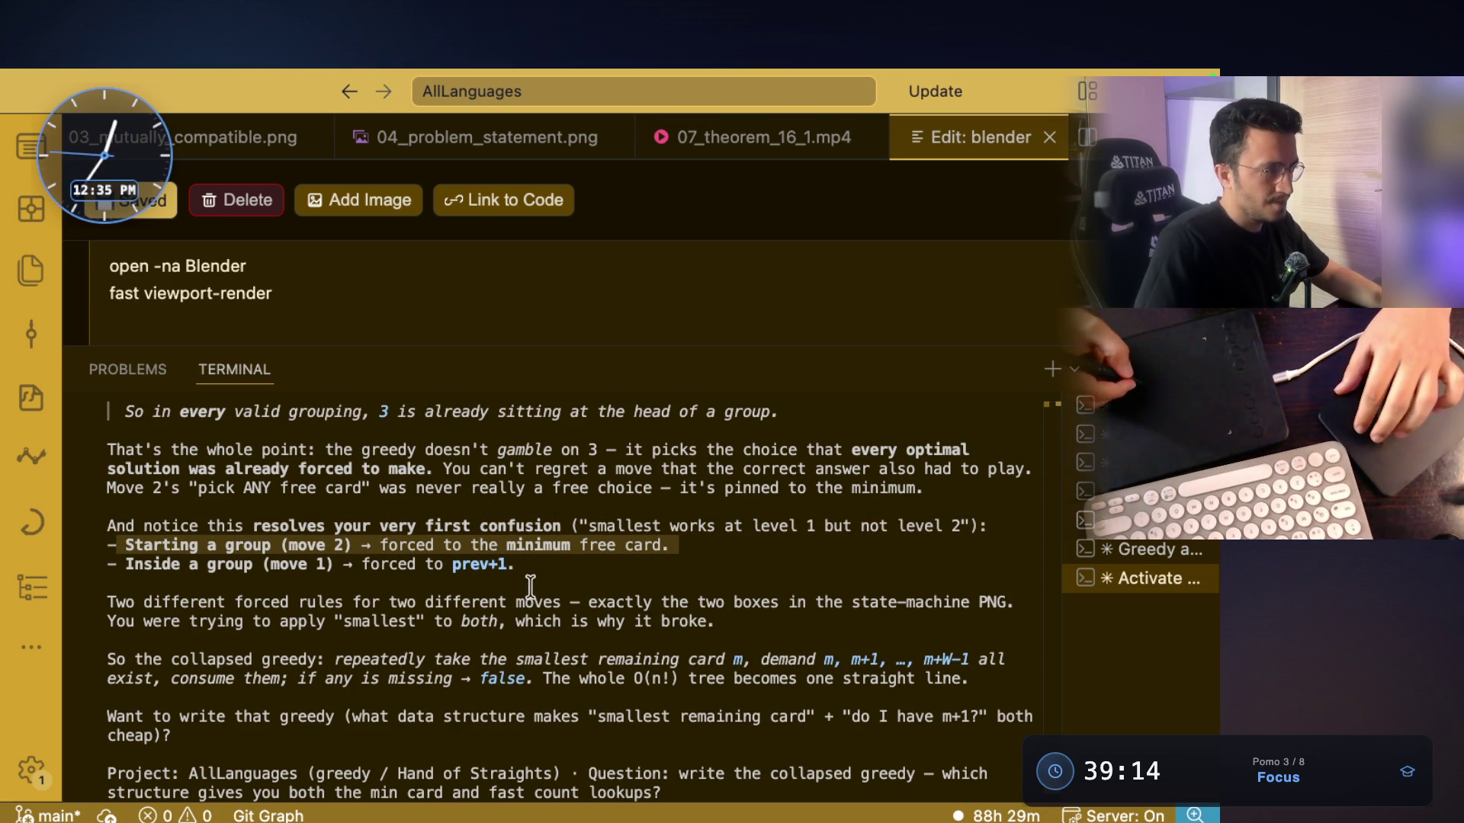
Scroll the Claude Code reply and highlight the 'two different moves' passage
scroll(583, 490, up, 5)
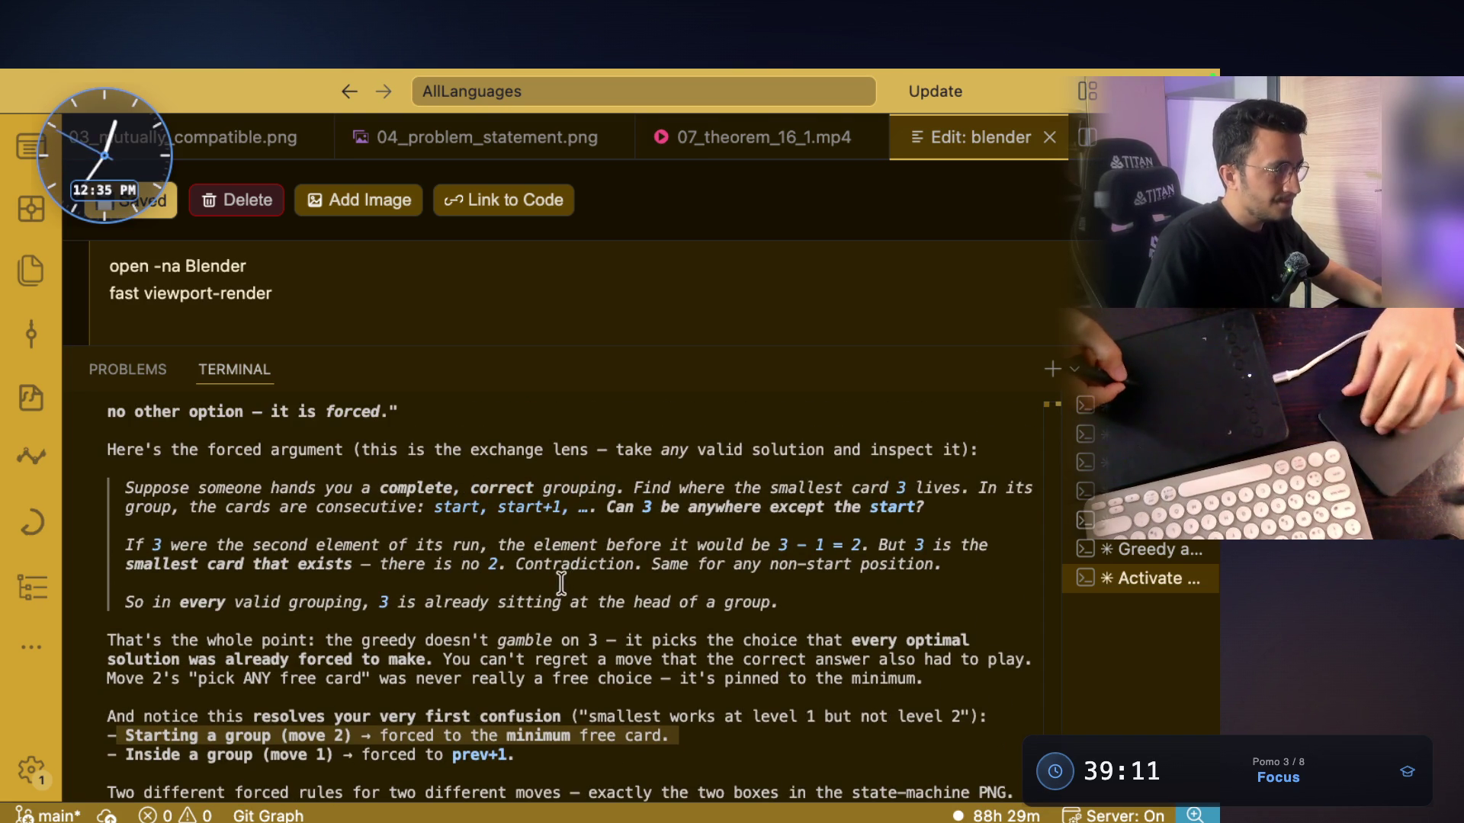
scroll(561, 584, up, 5)
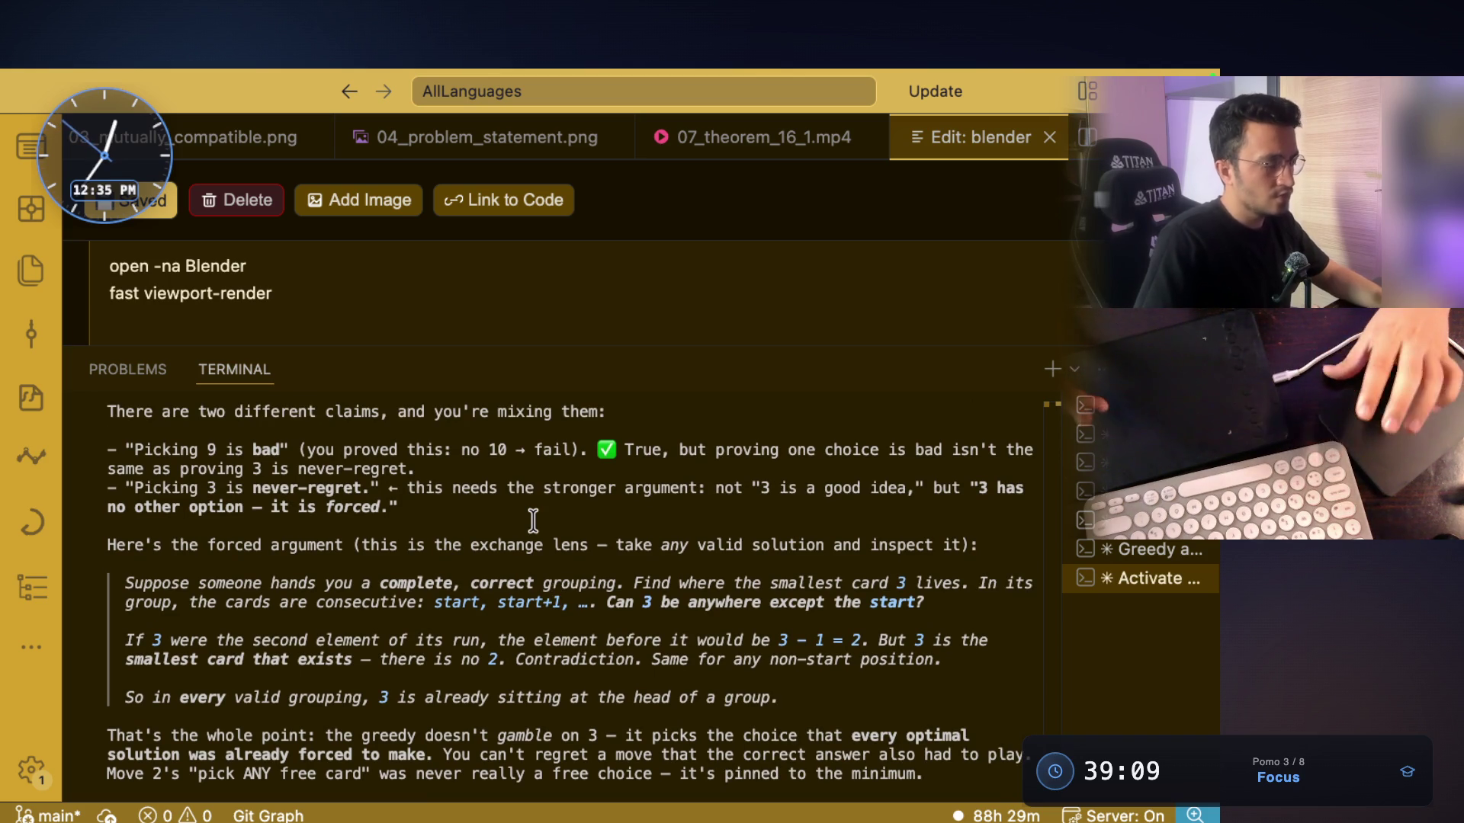
scroll(533, 521, down, 8)
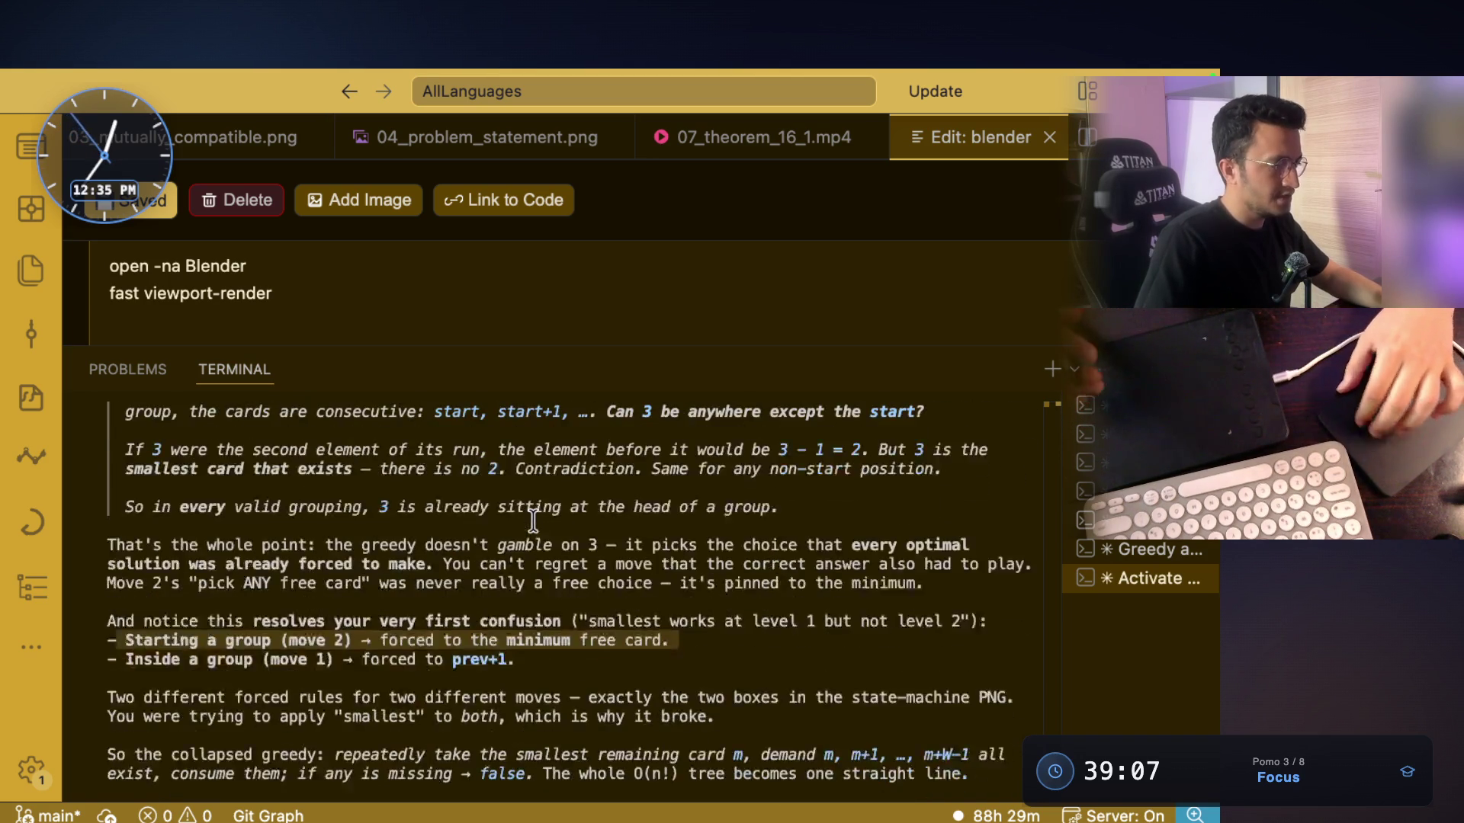
scroll(533, 521, down, 1)
mouse_move(143, 526)
mouse_down()
mouse_move(446, 528)
mouse_move(515, 556)
mouse_up()
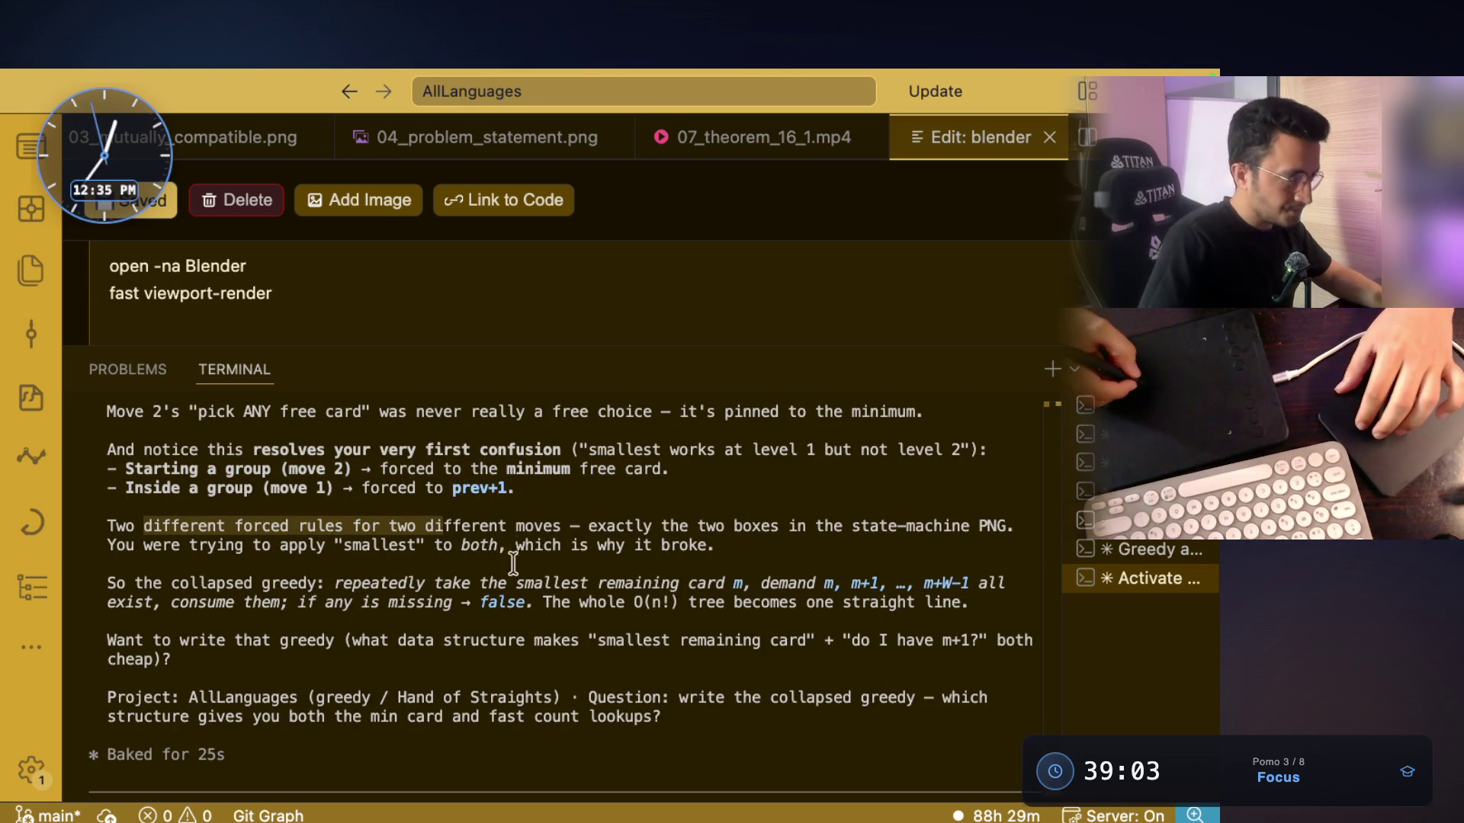
click(492, 563)
drag(387, 526, 999, 526)
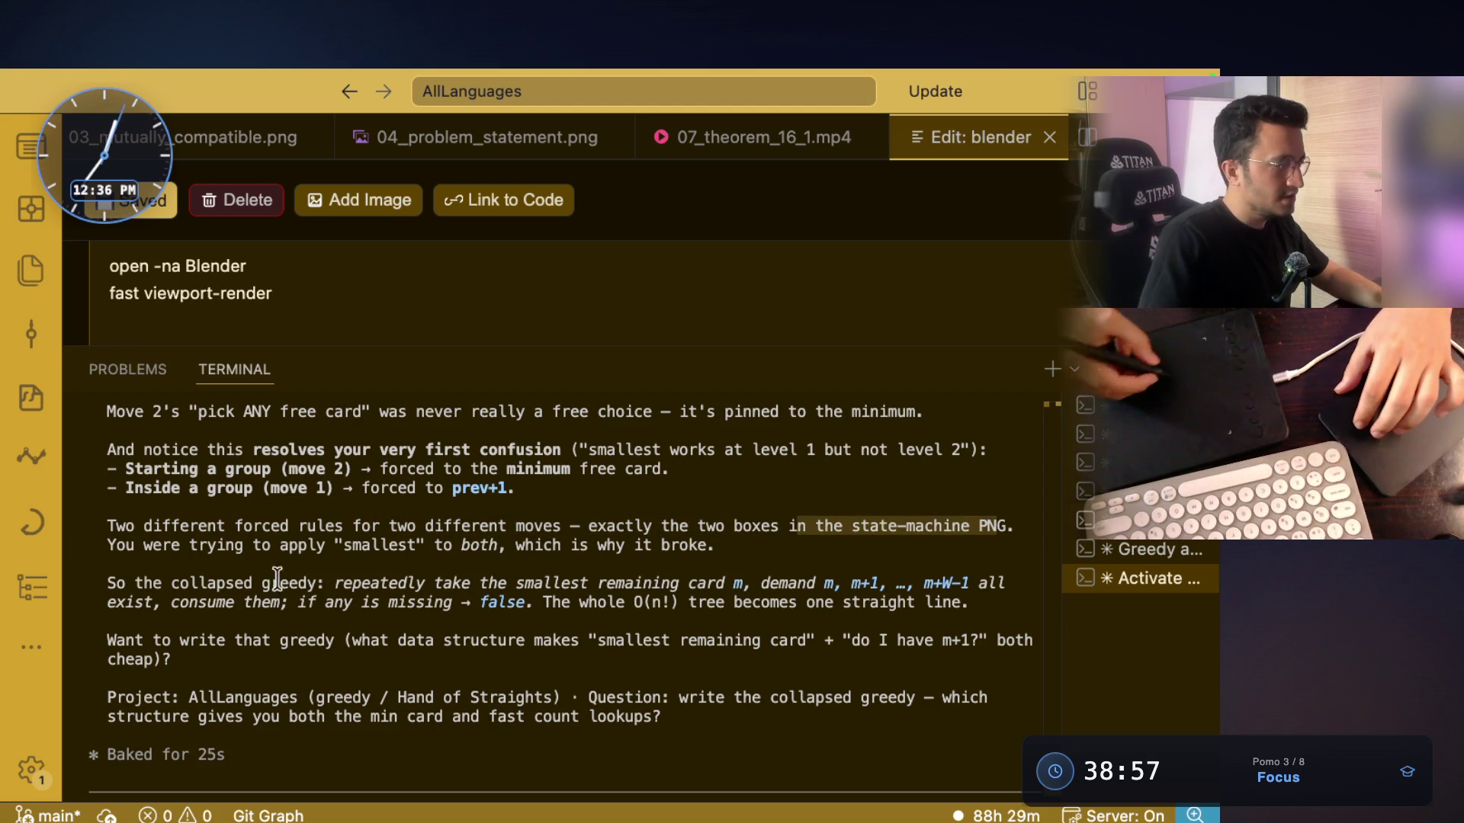
Highlight the collapsed-greedy rule from card m to m+W-1, then switch to the whiteboard
drag(134, 583, 618, 584)
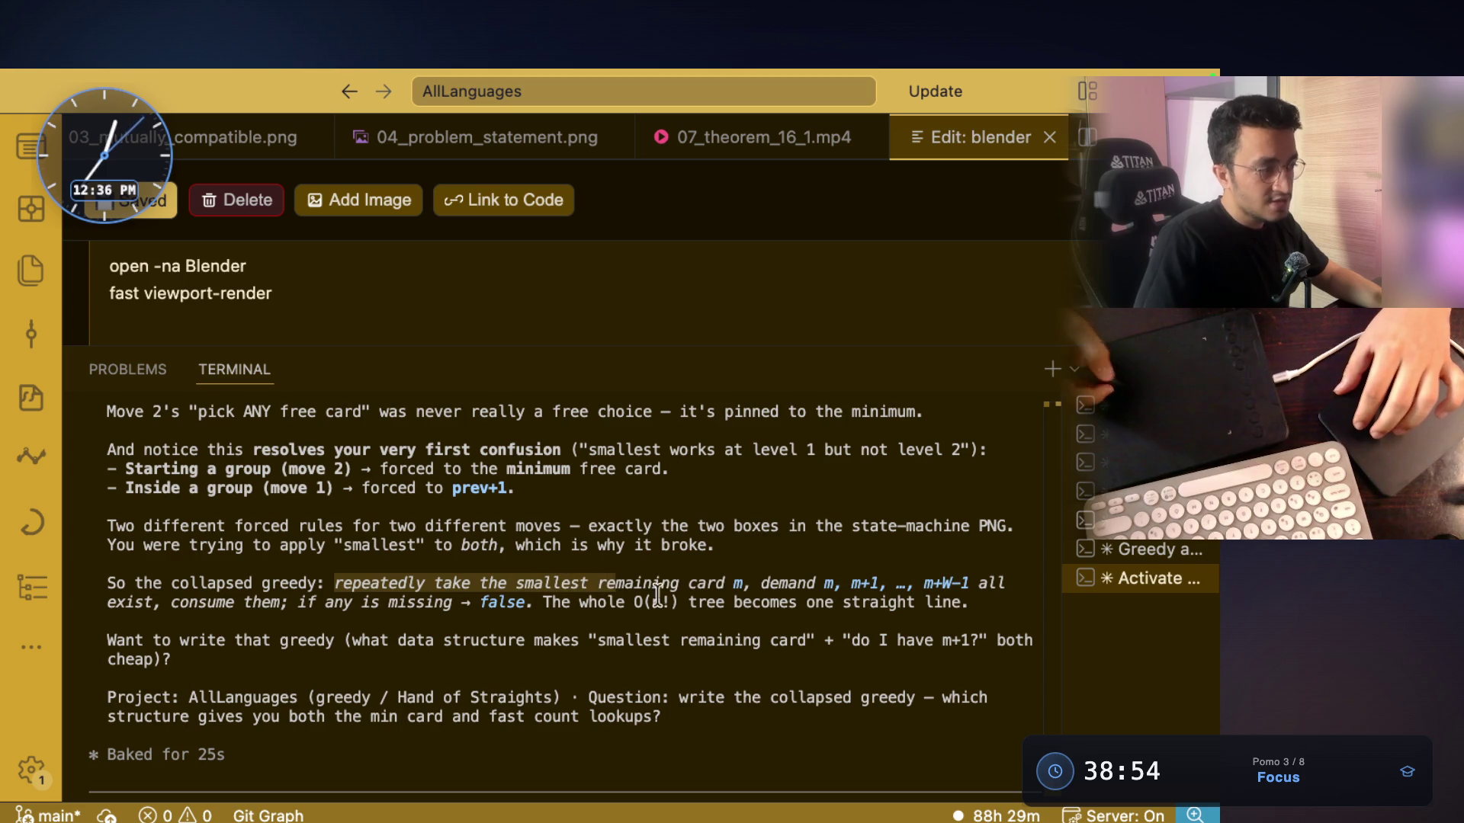
mouse_move(751, 584)
mouse_down()
mouse_move(690, 583)
mouse_move(960, 584)
mouse_up()
drag(170, 602, 534, 602)
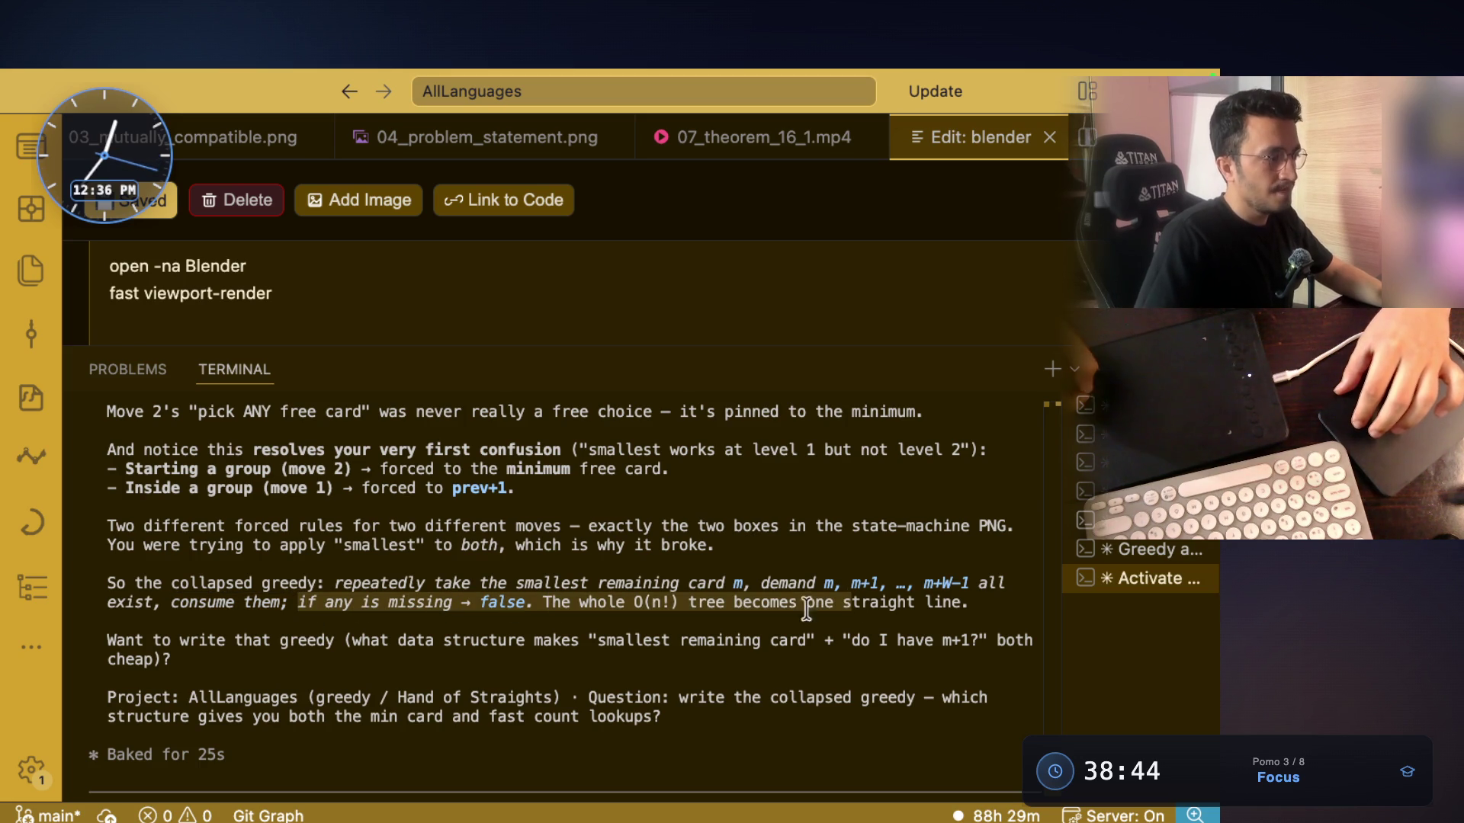
click(667, 639)
drag(659, 604, 630, 608)
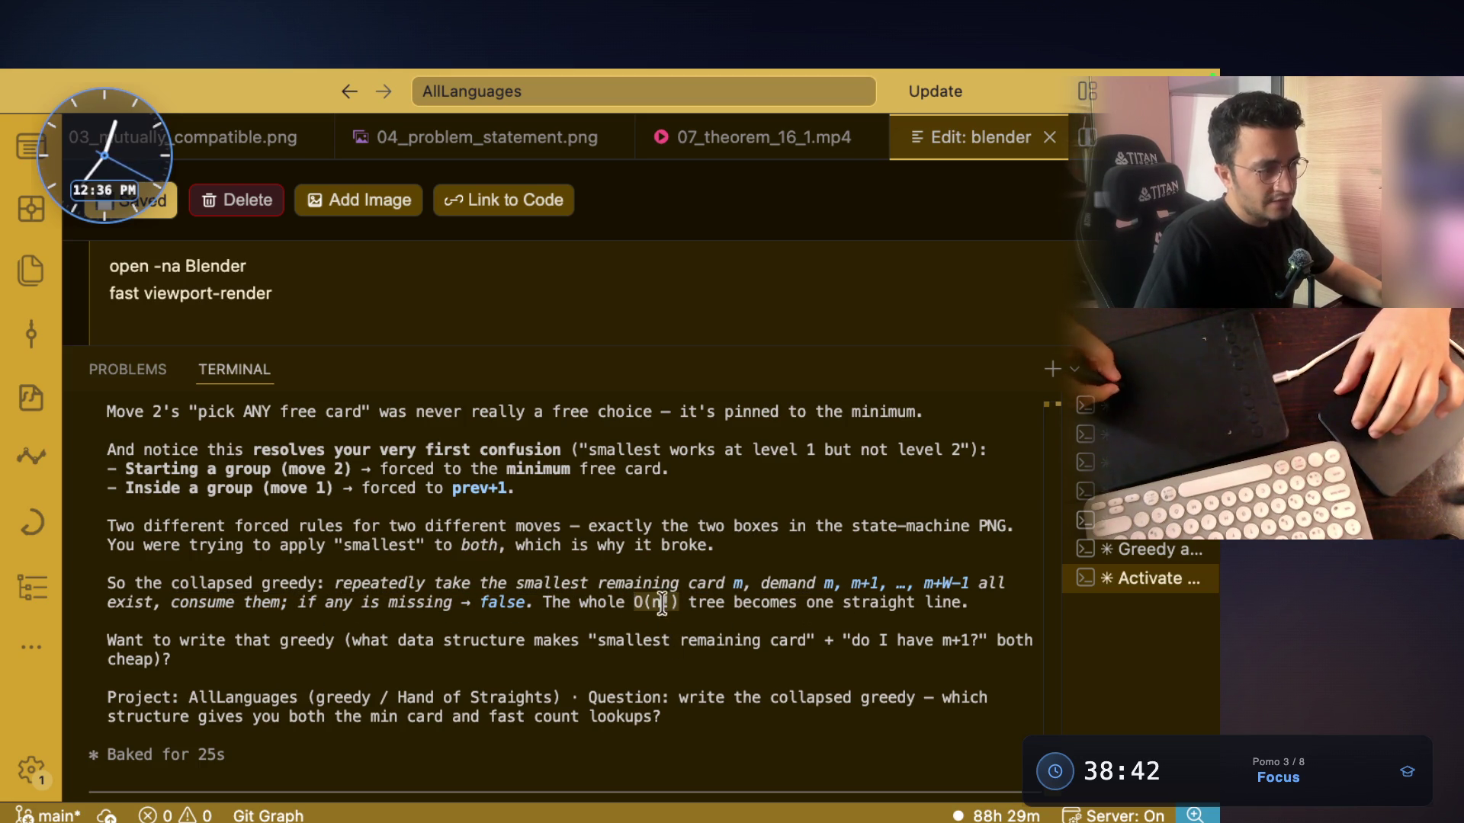
drag(742, 604, 944, 583)
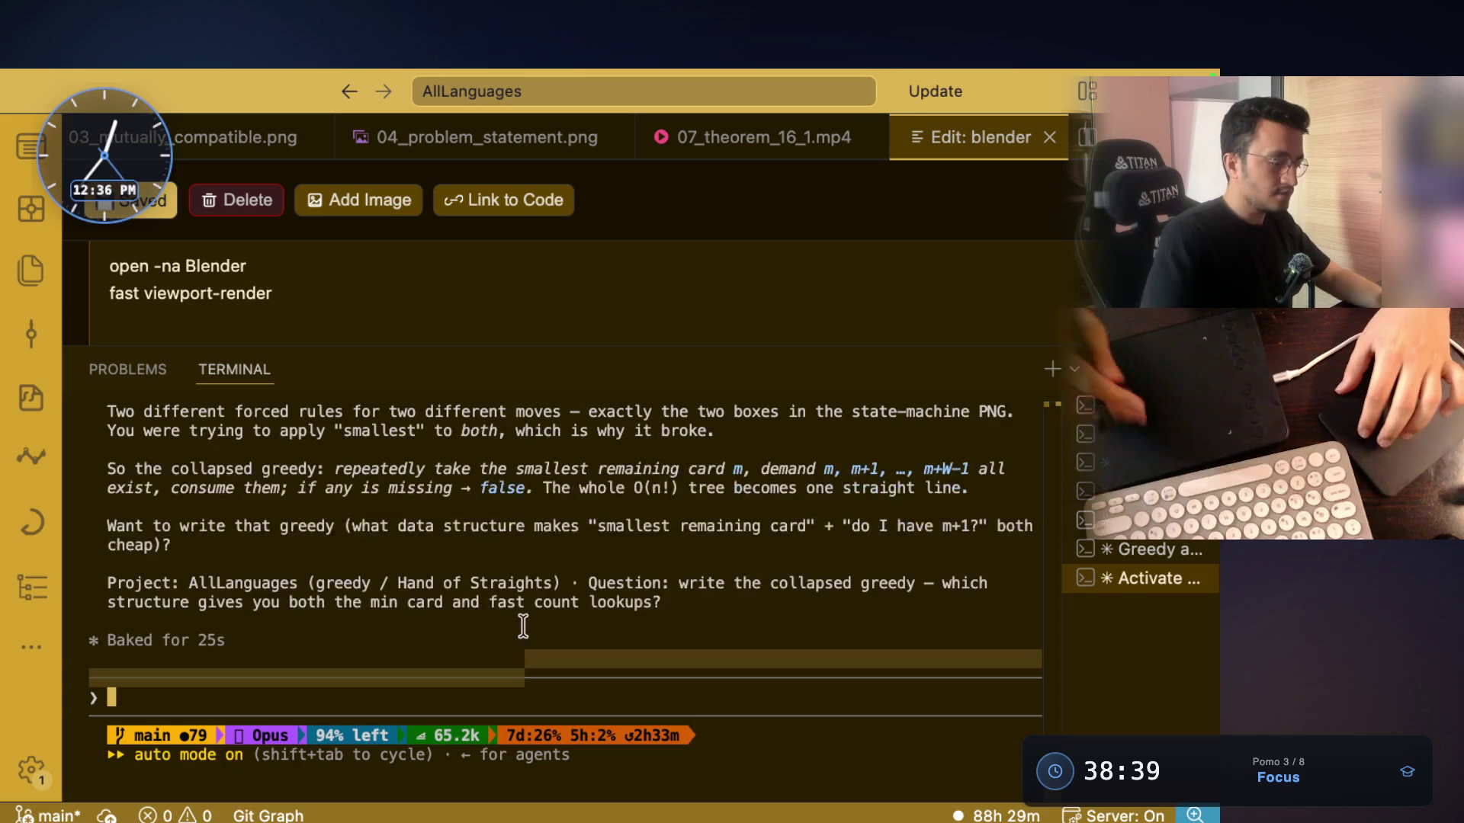
drag(525, 678, 525, 659)
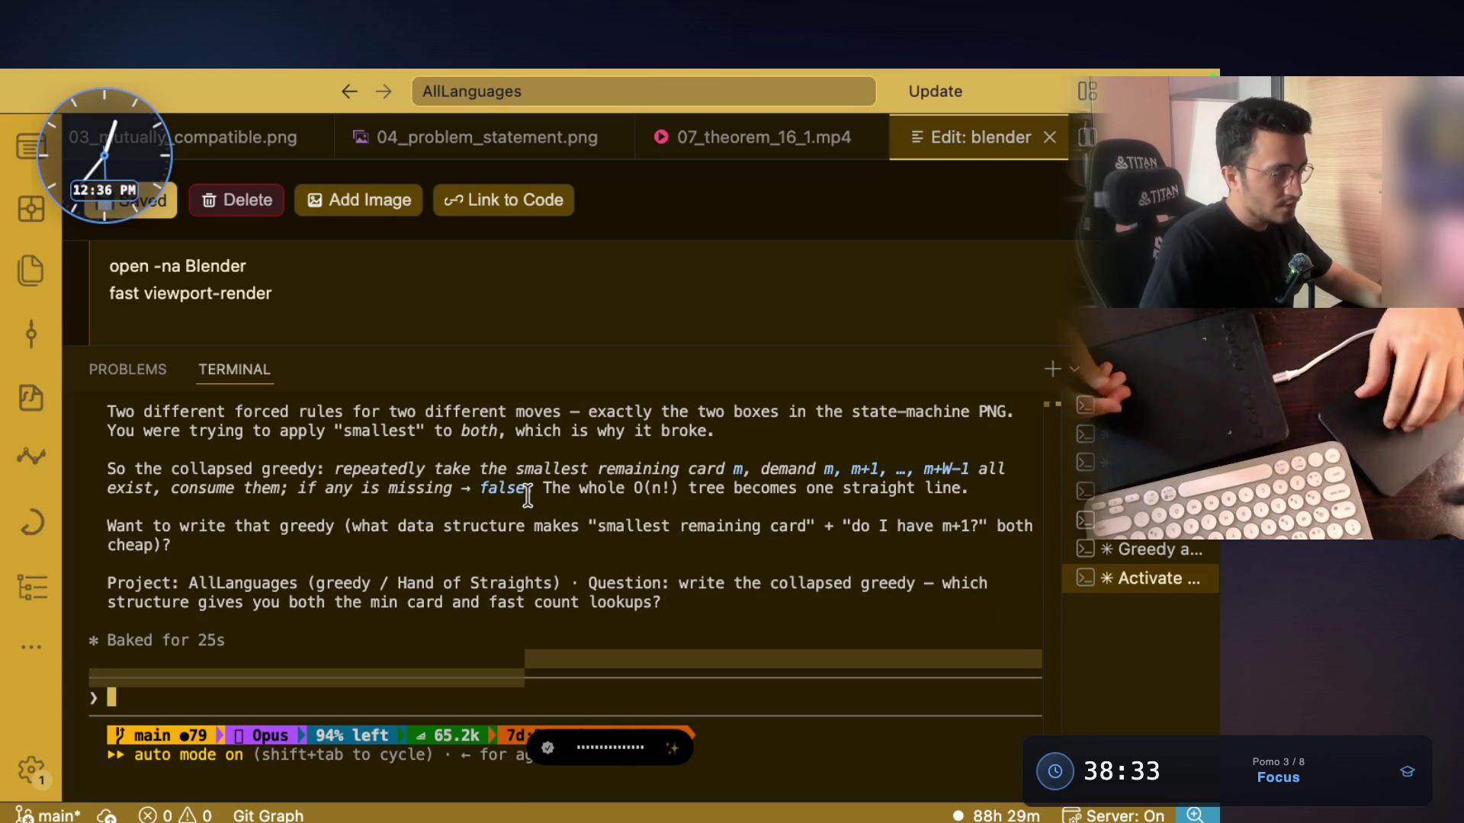
key(ctrl+Right)
key(ctrl+Right)
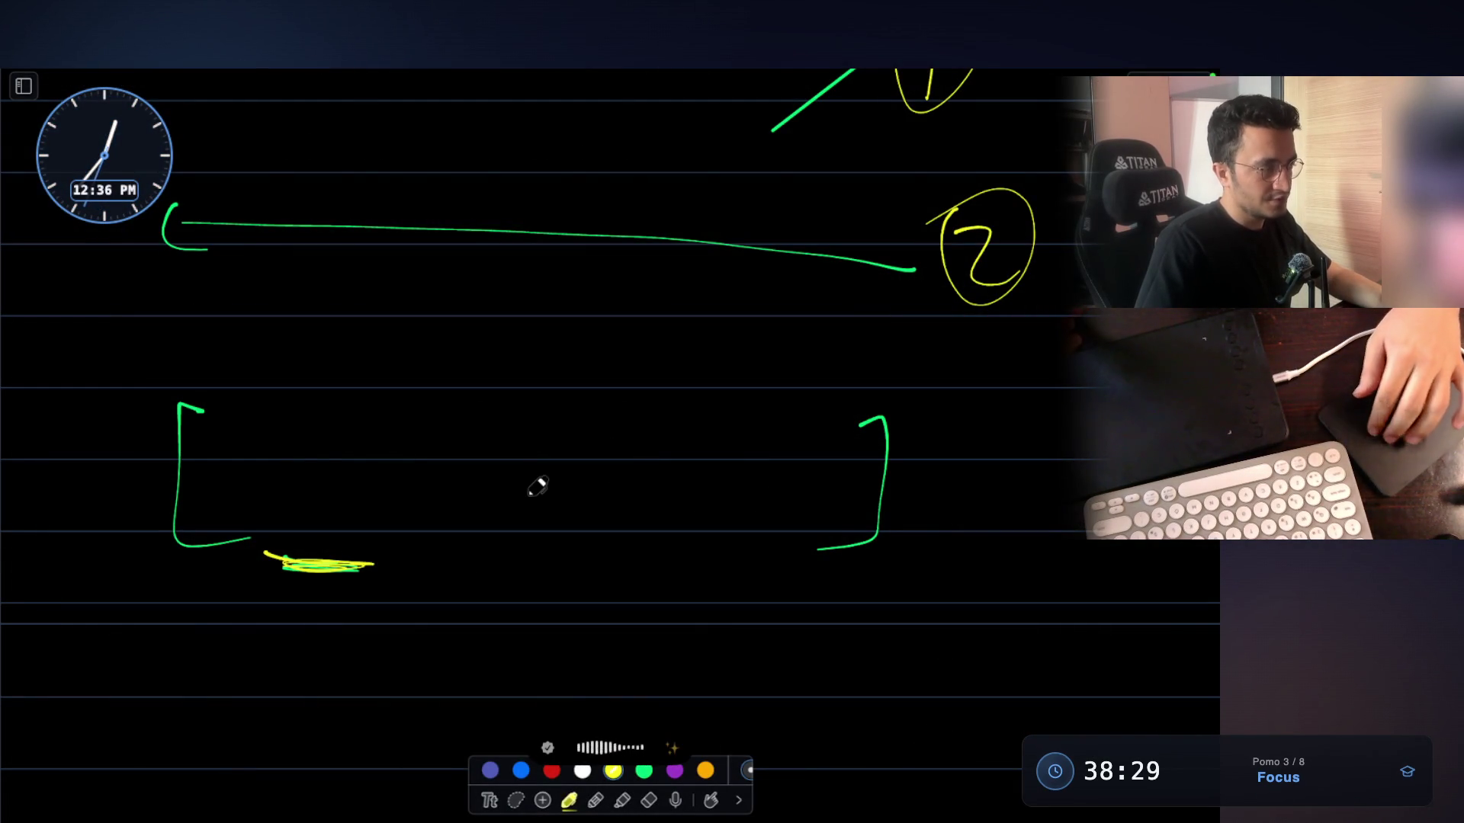
Scroll back to the earlier rows and mark the first misplaced 3 in yellow
scroll(537, 486, up, 10)
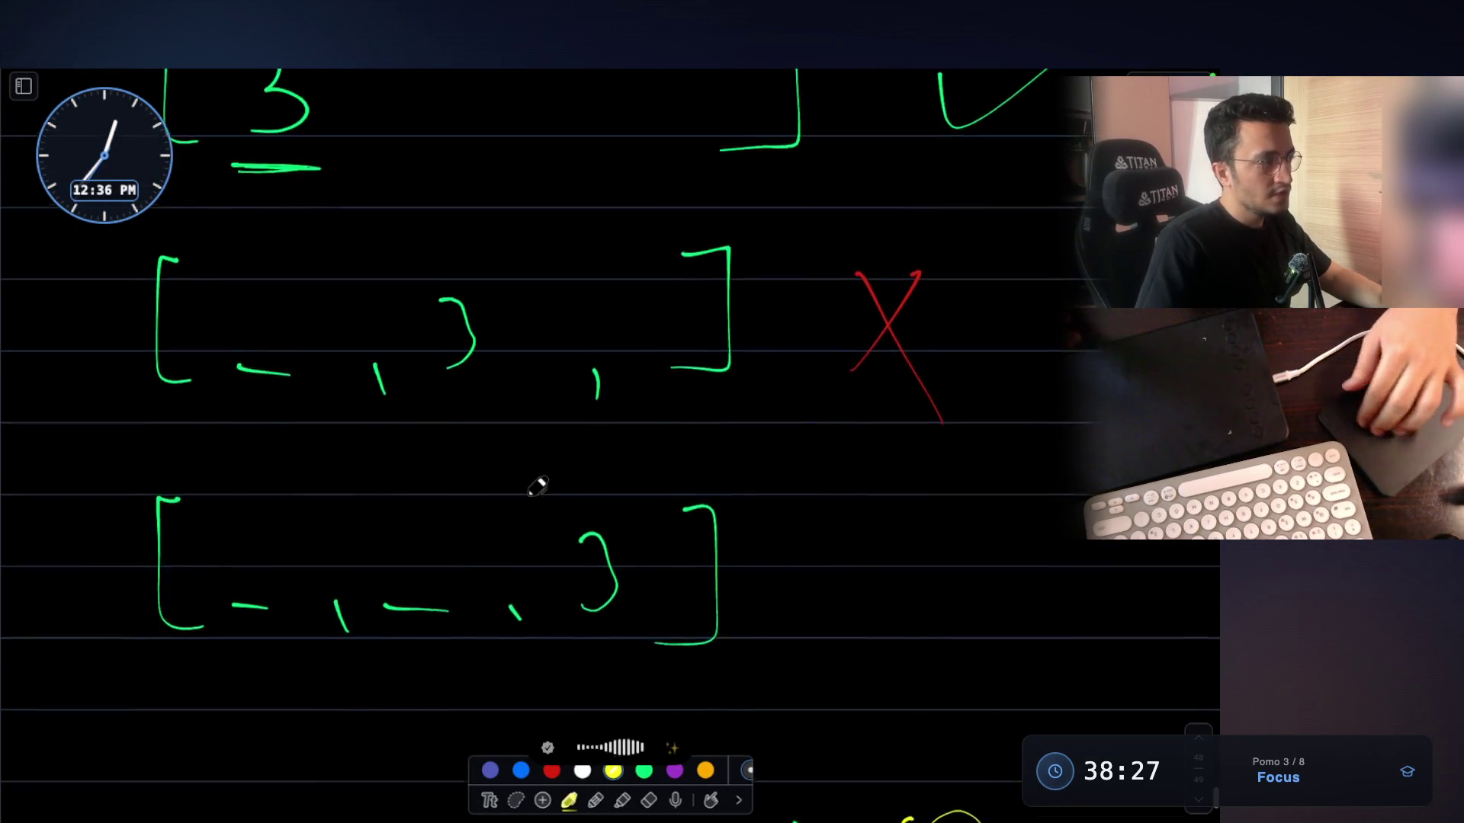
scroll(538, 486, up, 3)
scroll(538, 486, up, 2)
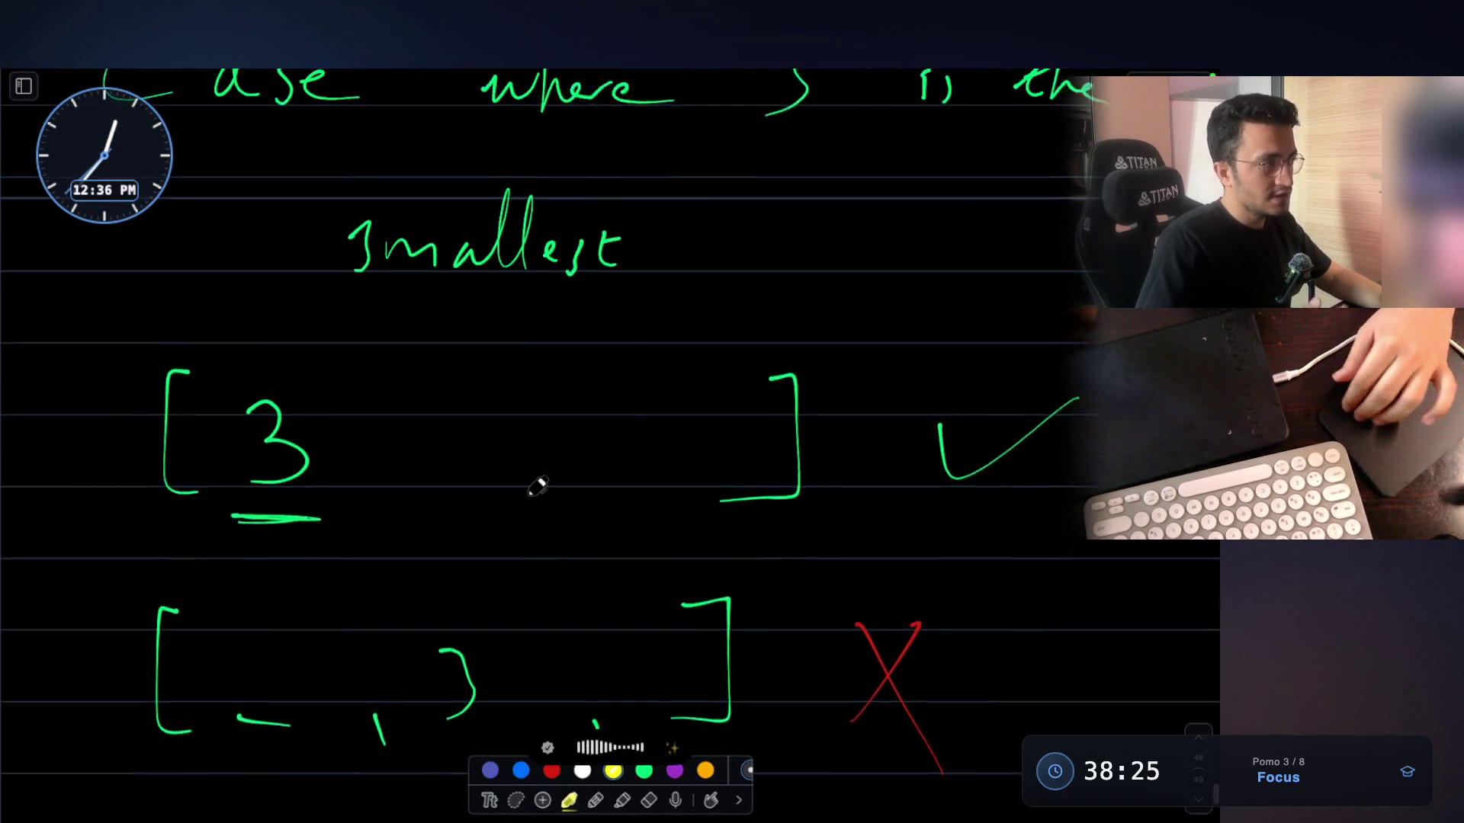
scroll(538, 486, up, 3)
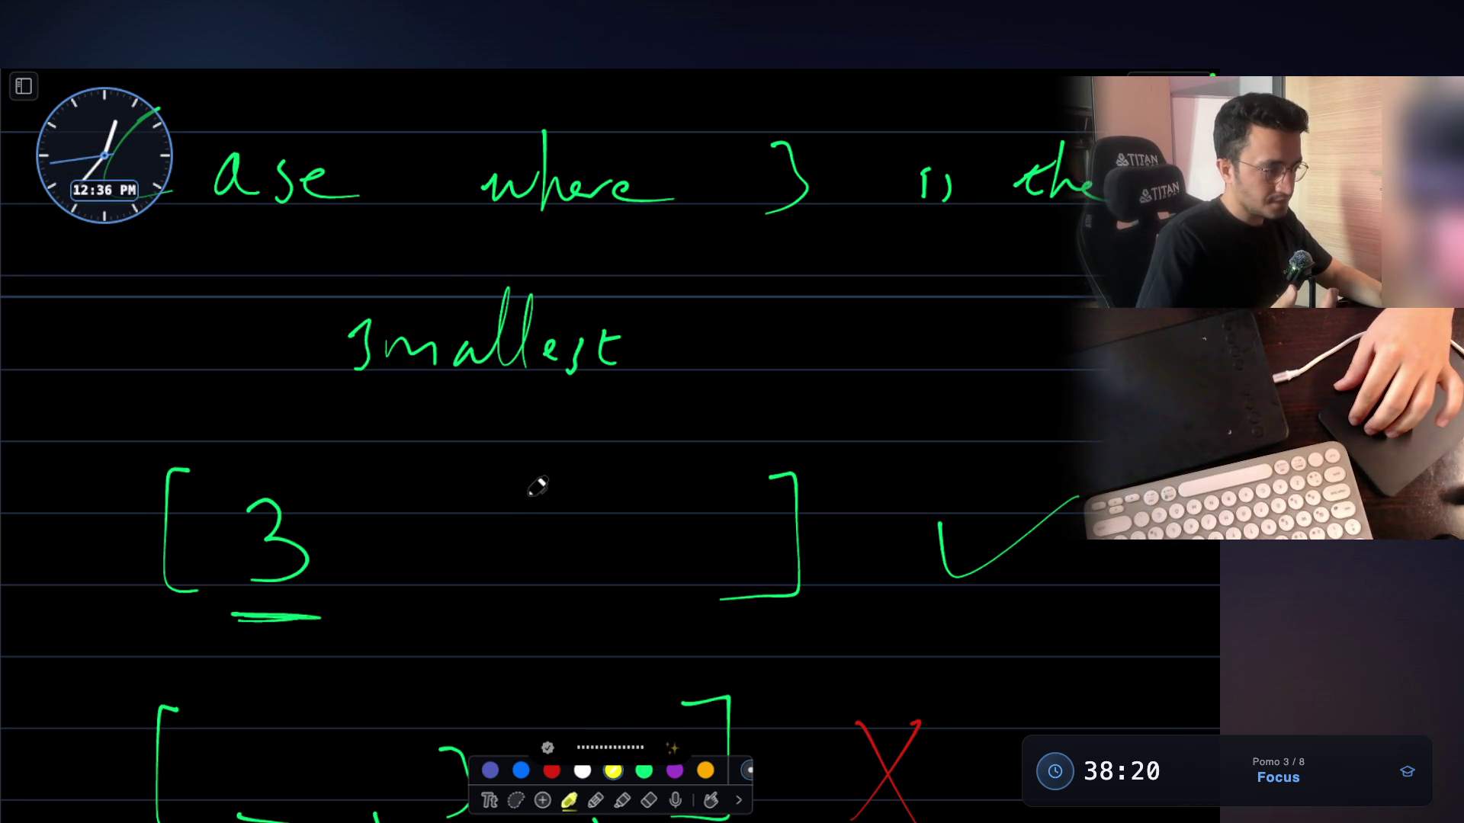
scroll(538, 486, up, 2)
scroll(538, 487, down, 5)
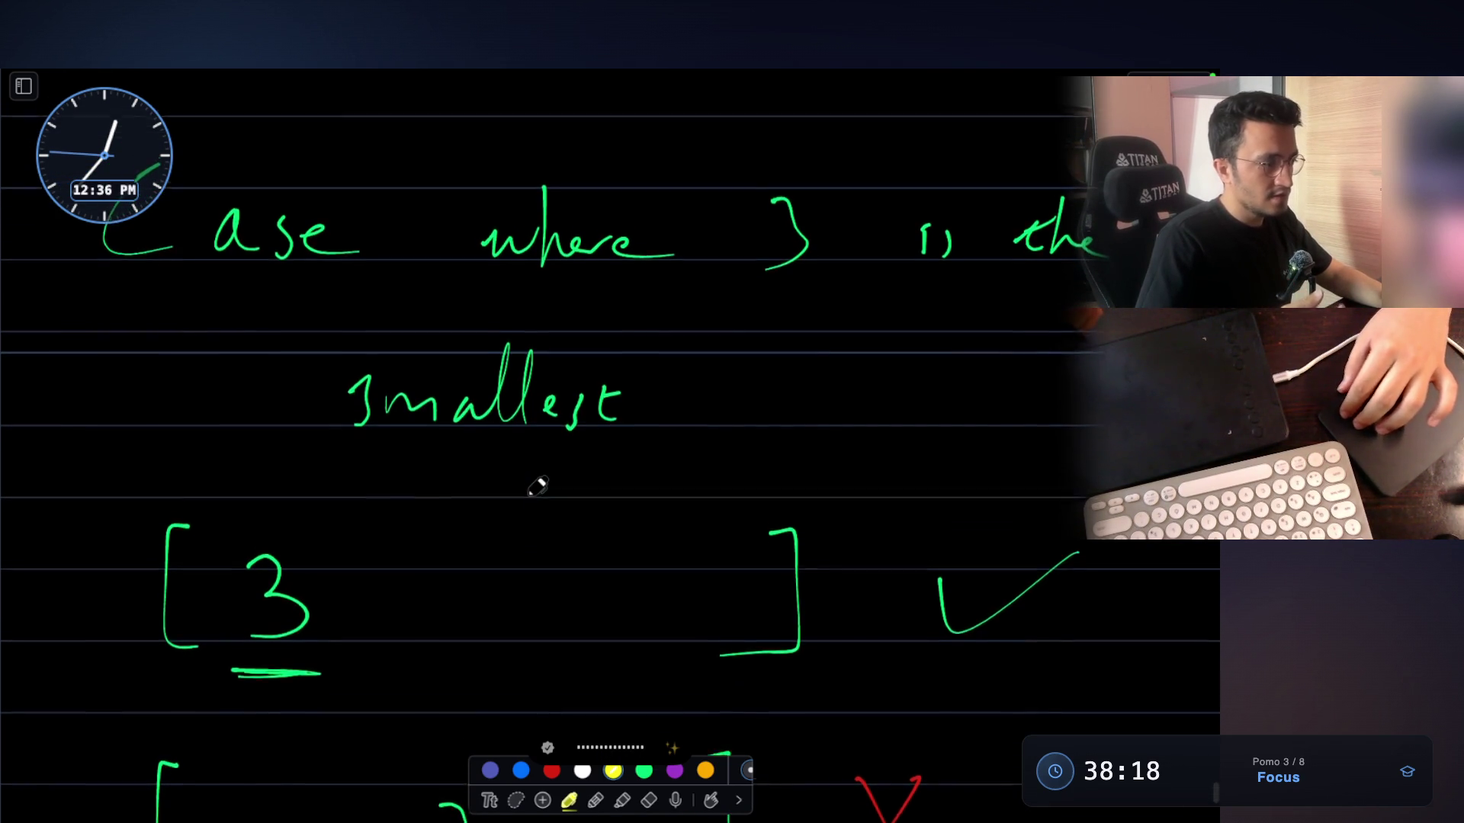
scroll(538, 487, down, 3)
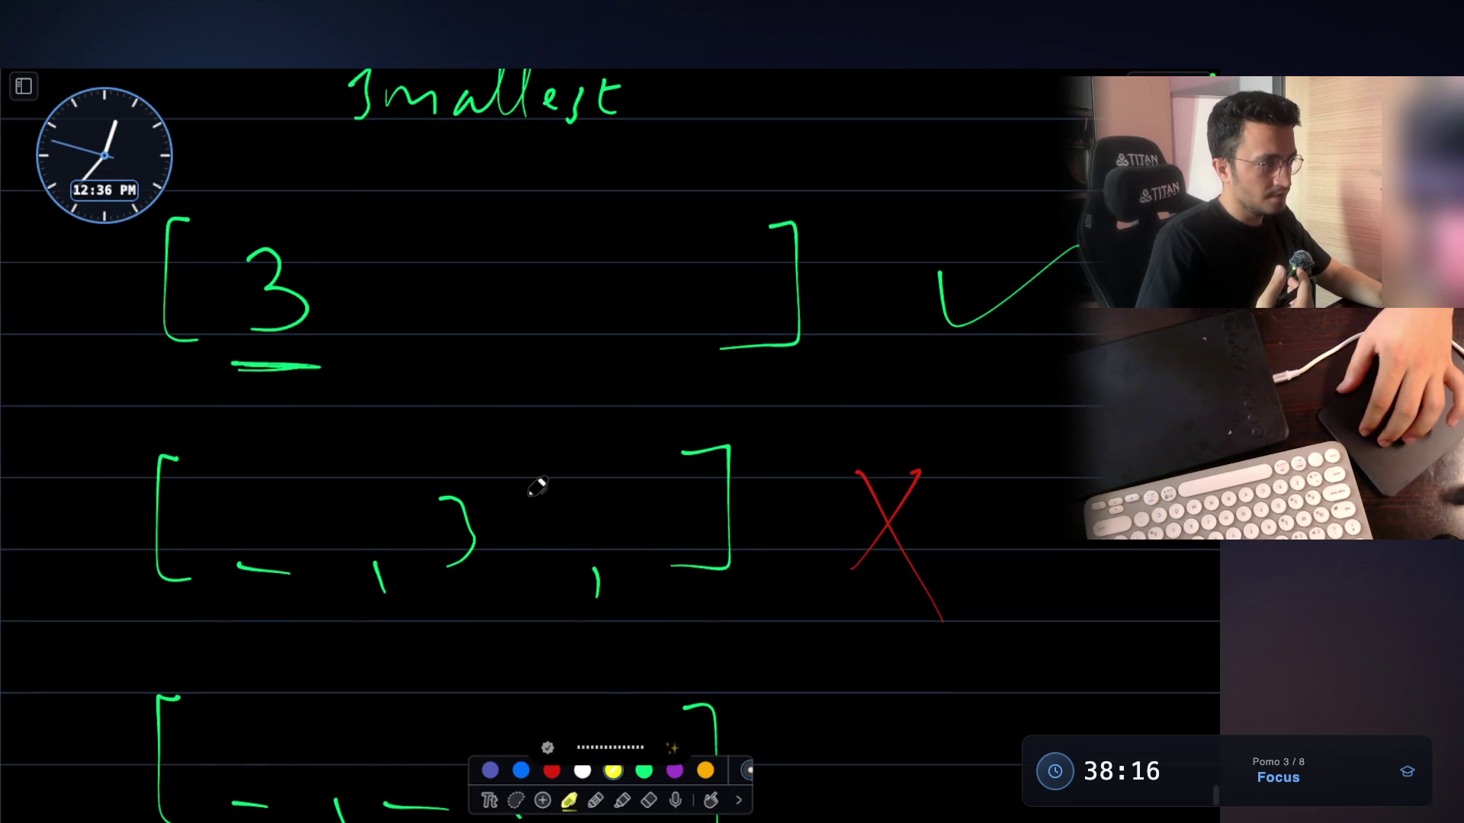
scroll(538, 486, down, 3)
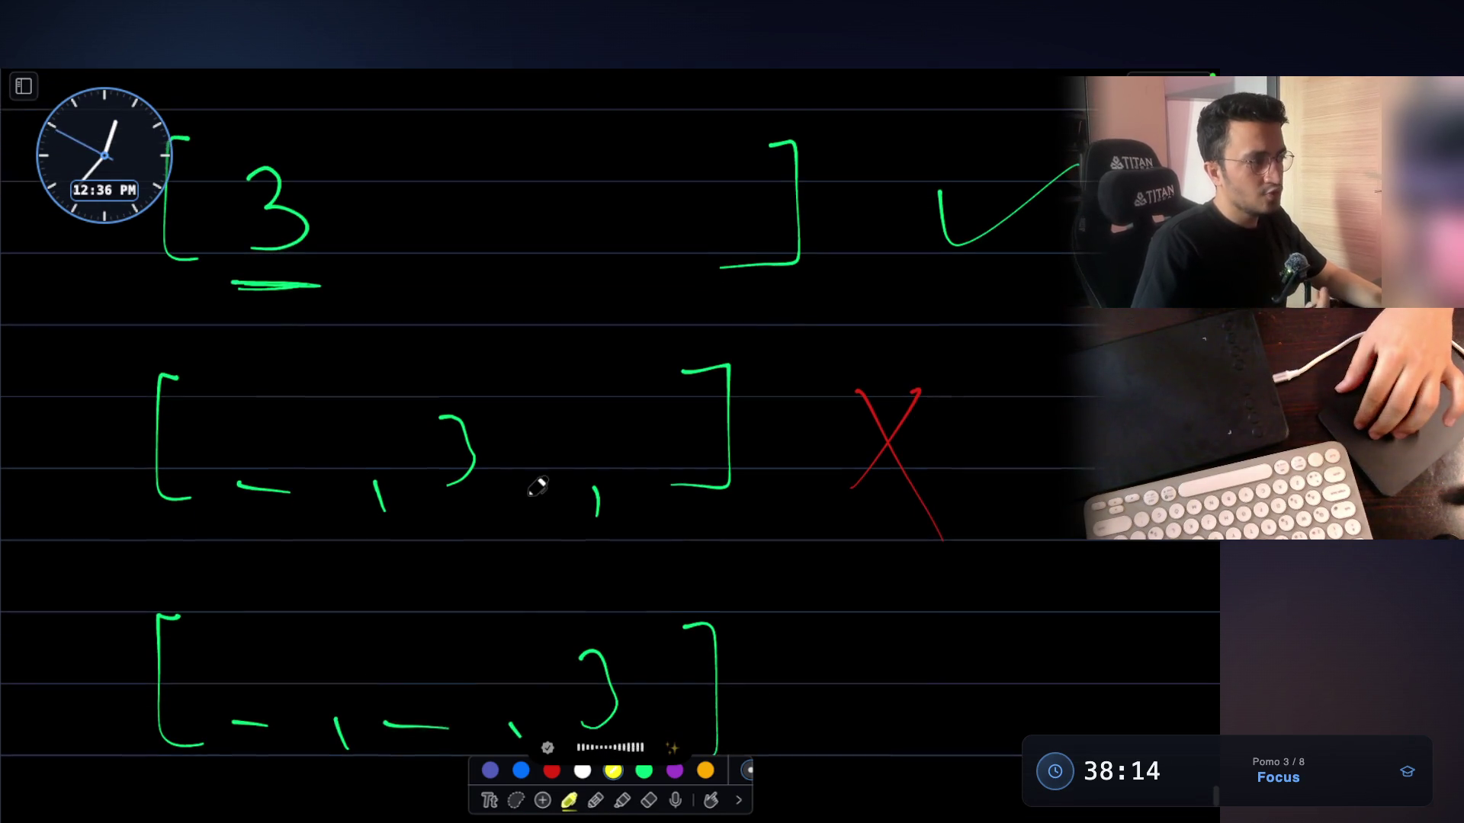
drag(235, 277, 274, 278)
mouse_move(386, 385)
mouse_down()
mouse_move(506, 513)
mouse_move(389, 372)
mouse_up()
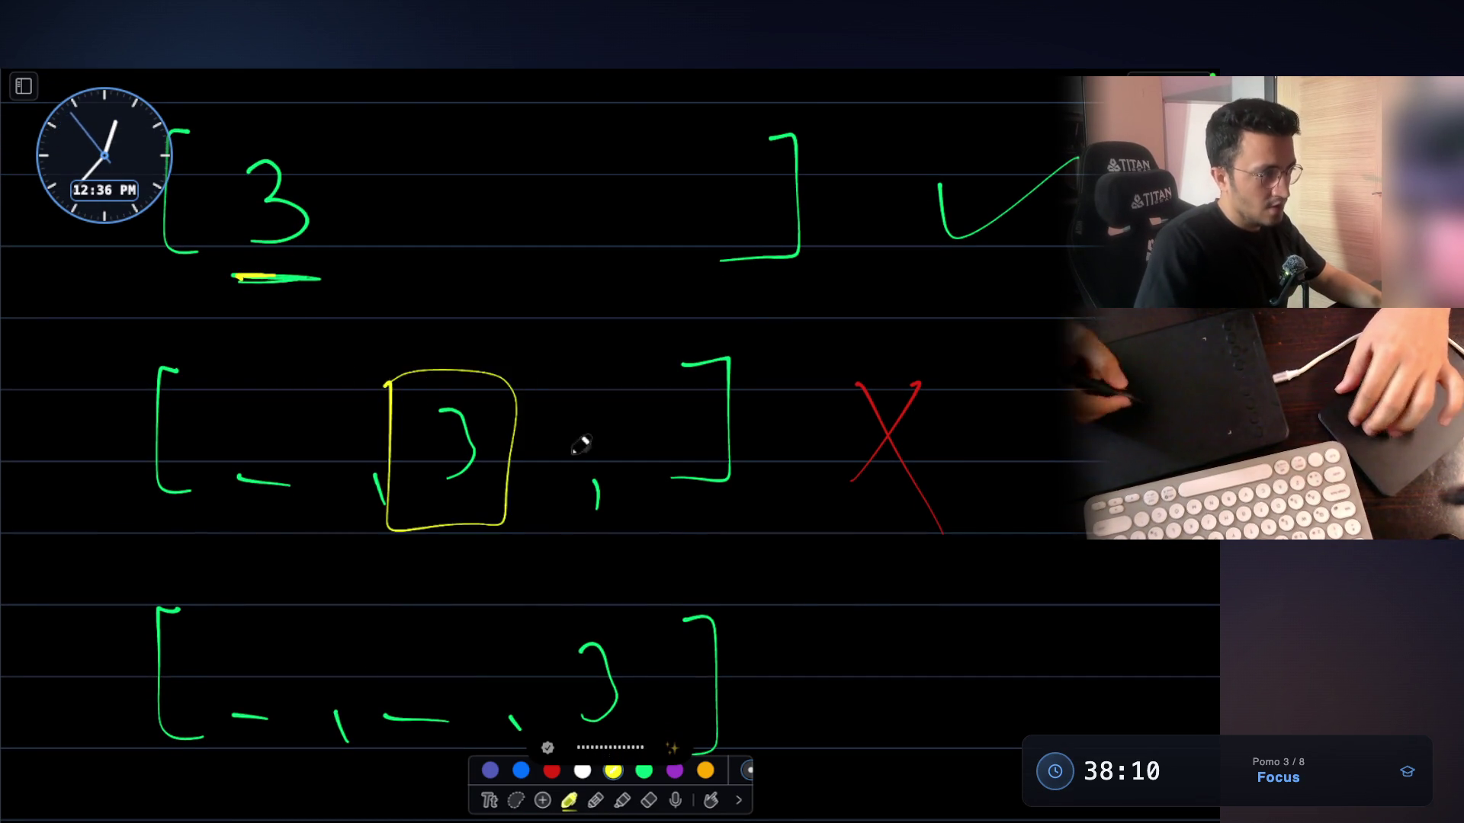
Box the bottom row's 3 in yellow and write 'group' beside that row
scroll(547, 427, down, 4)
drag(549, 453, 654, 604)
mouse_move(662, 547)
mouse_down()
mouse_move(549, 425)
mouse_move(543, 473)
mouse_up()
mouse_move(804, 513)
mouse_down()
mouse_move(794, 506)
mouse_move(795, 601)
mouse_move(852, 522)
mouse_move(927, 534)
mouse_move(970, 594)
mouse_move(961, 607)
mouse_up()
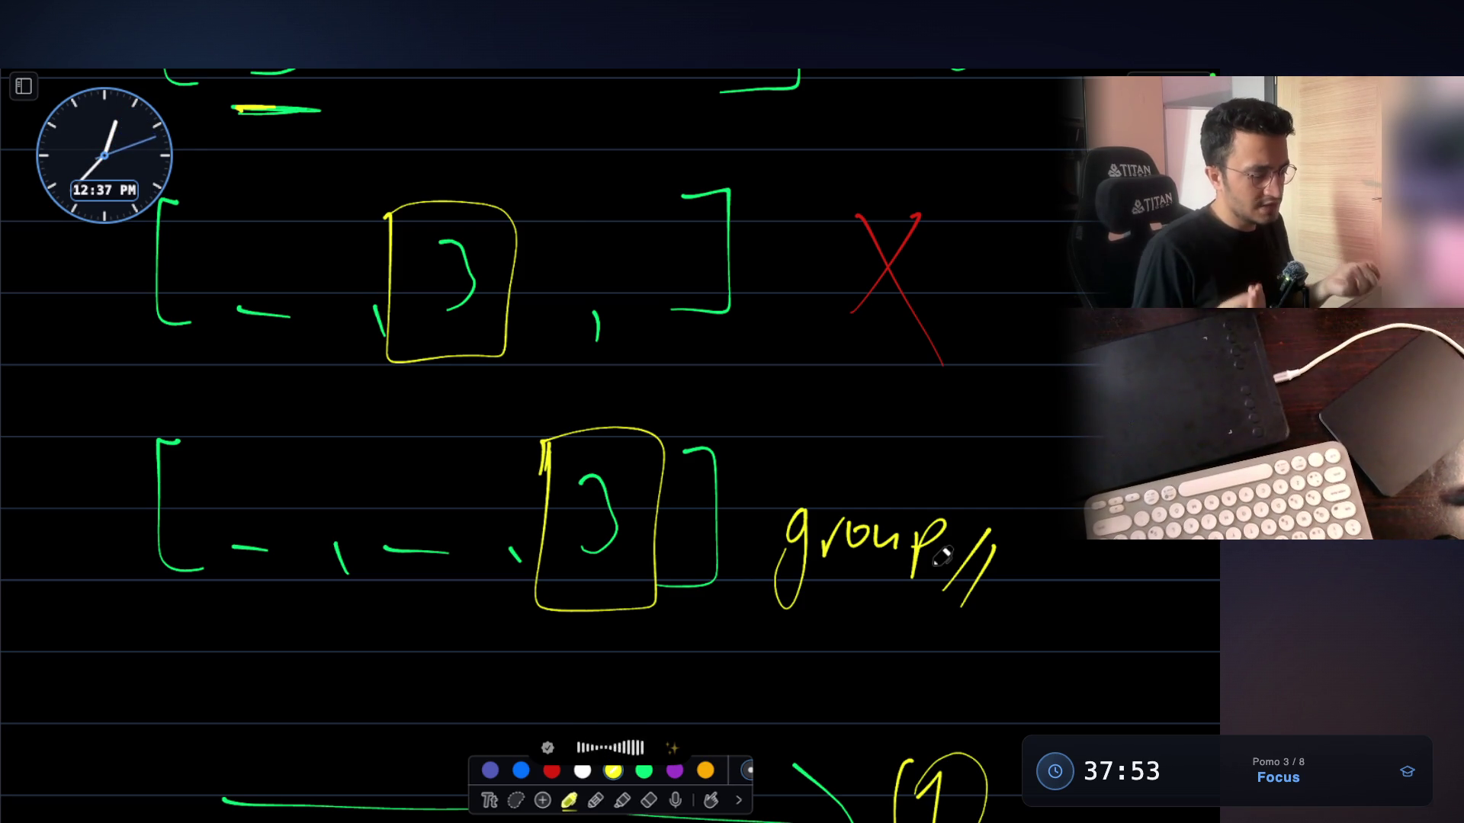
scroll(943, 558, up, 2)
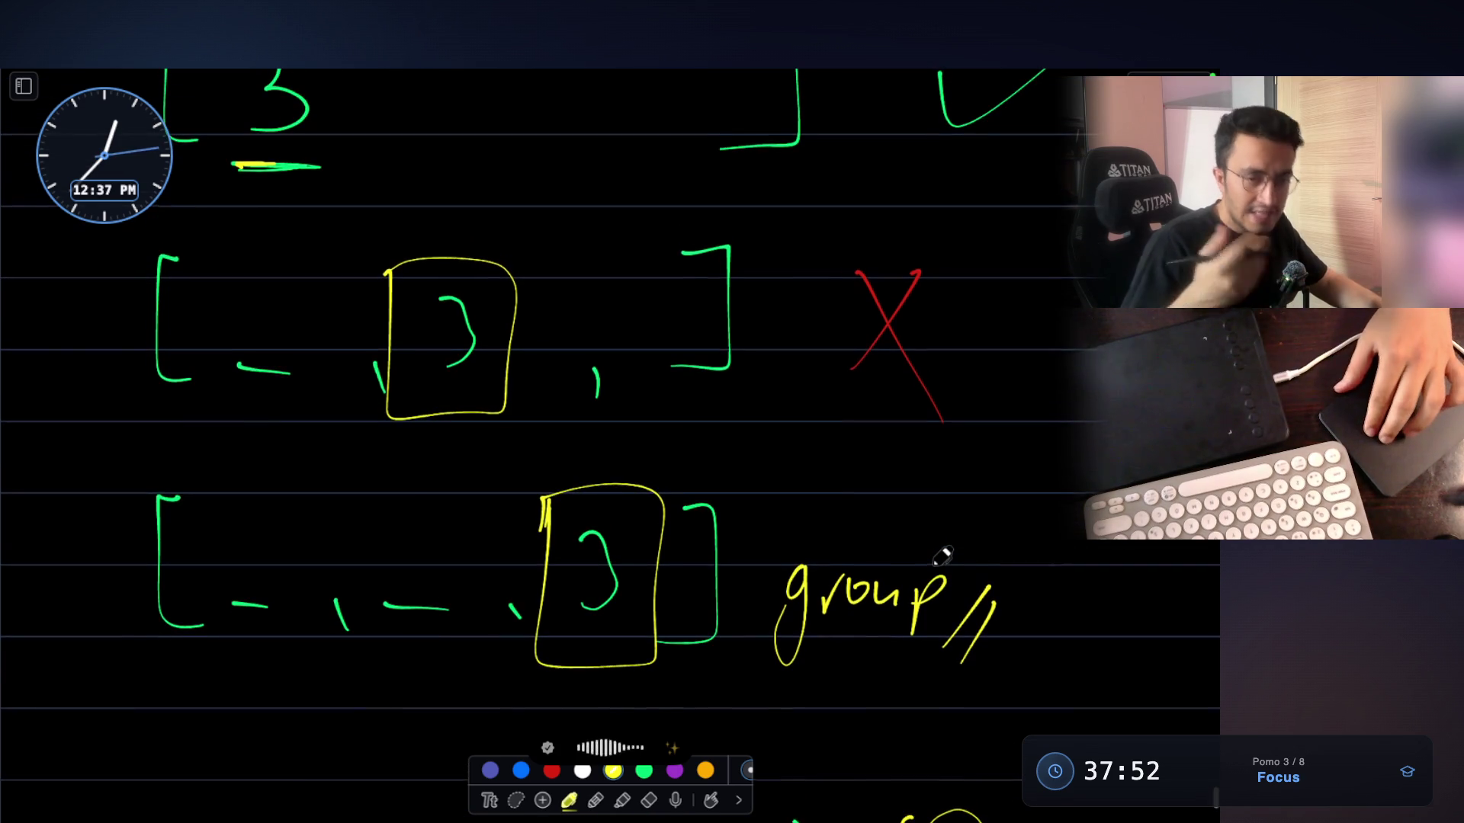
scroll(943, 558, up, 3)
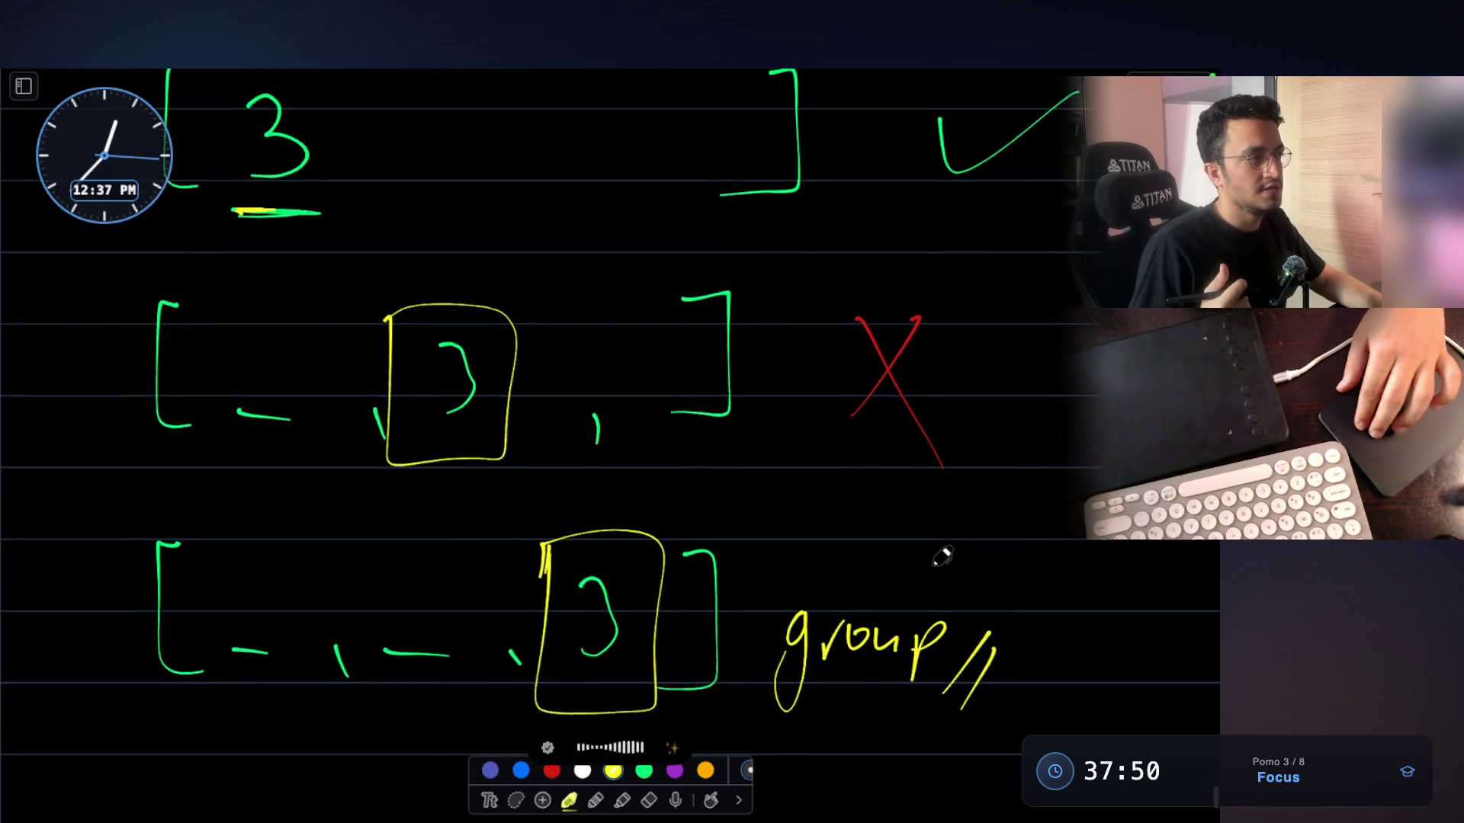
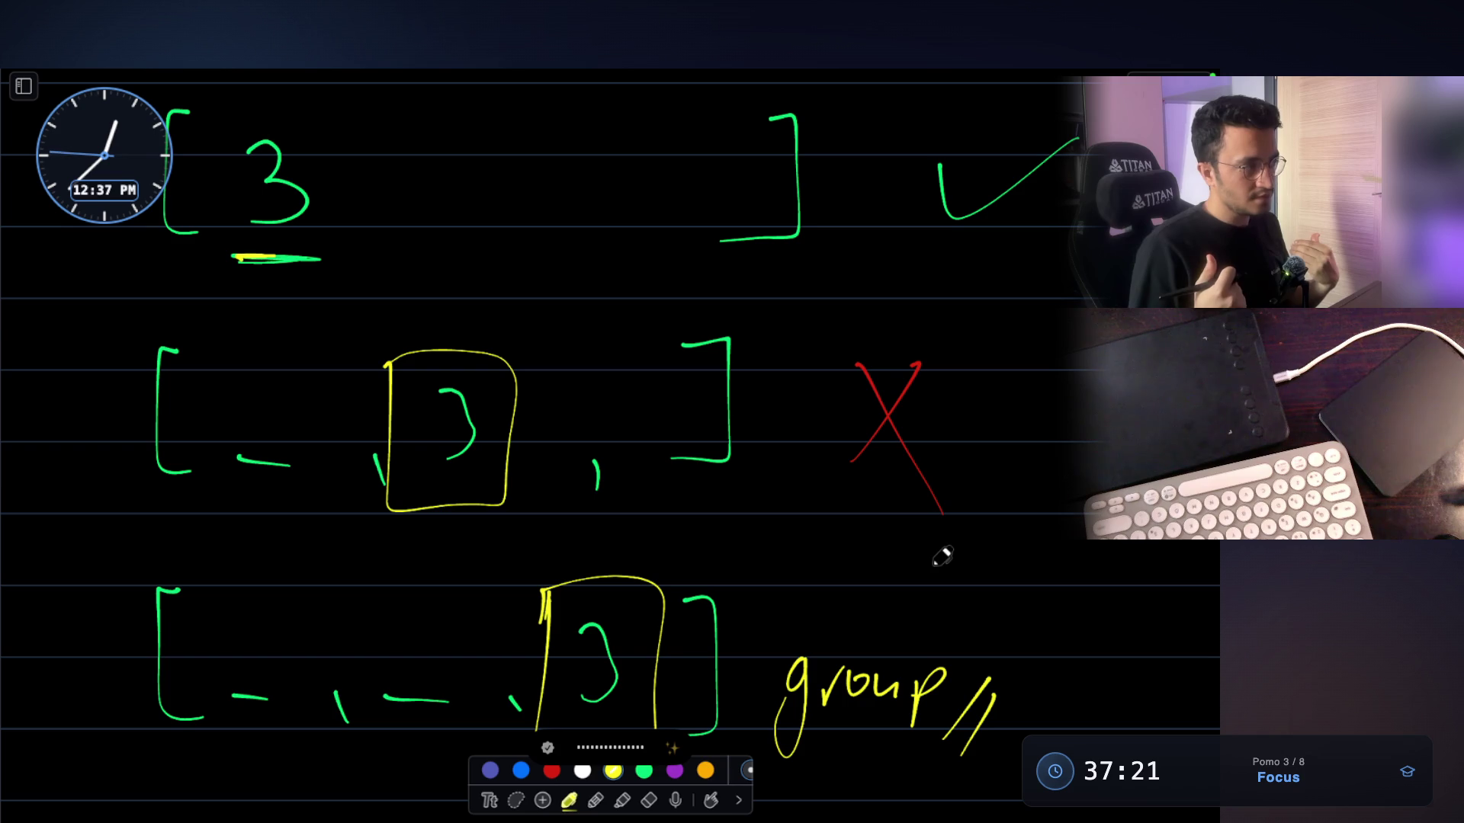
Box the top-row 3 in yellow and draw a yellow oval around the whole first bracket row
mouse_move(229, 130)
mouse_down()
mouse_move(229, 176)
mouse_move(347, 126)
mouse_move(211, 179)
mouse_up()
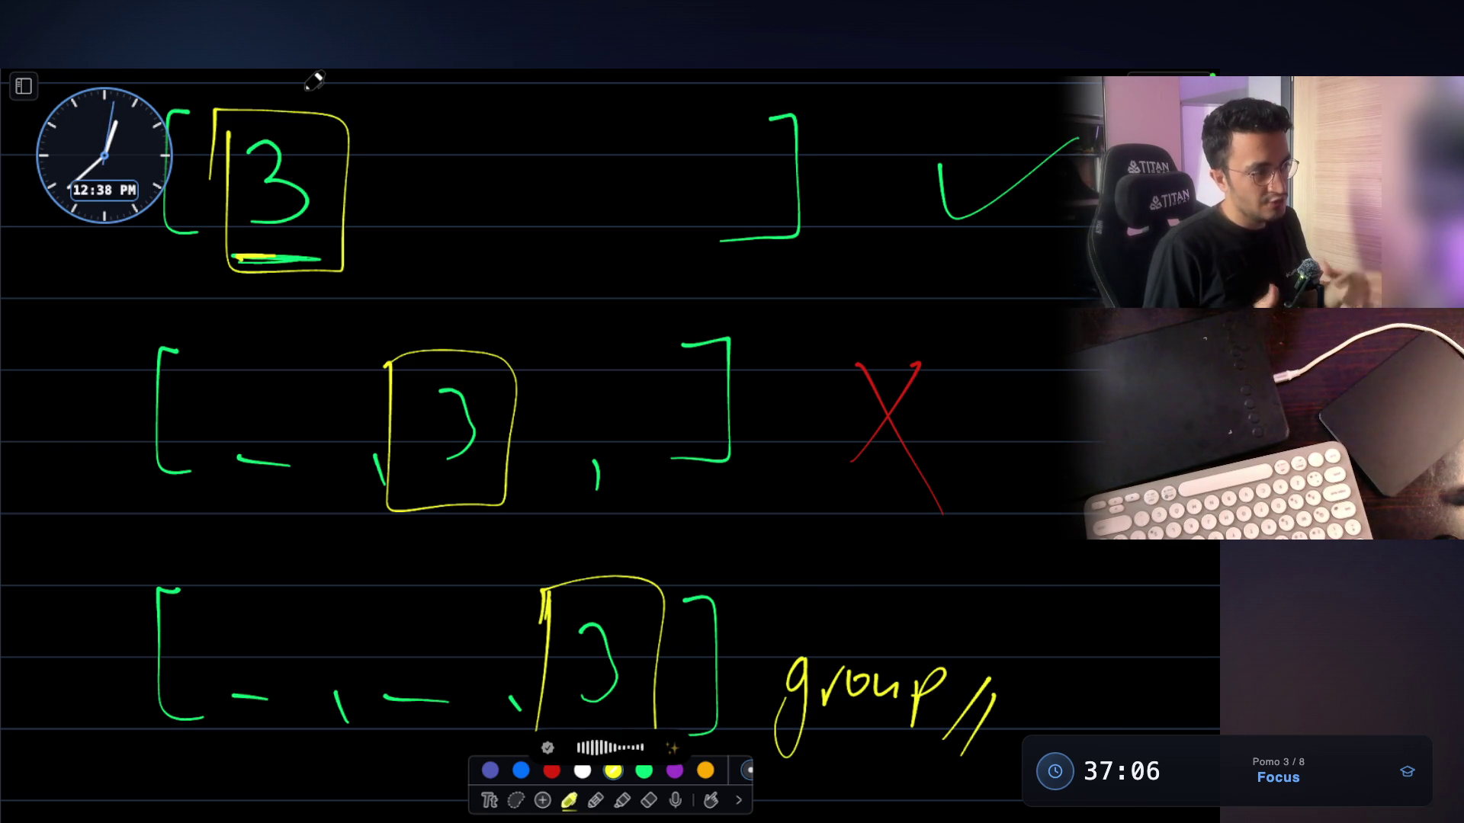
scroll(305, 76, up, 3)
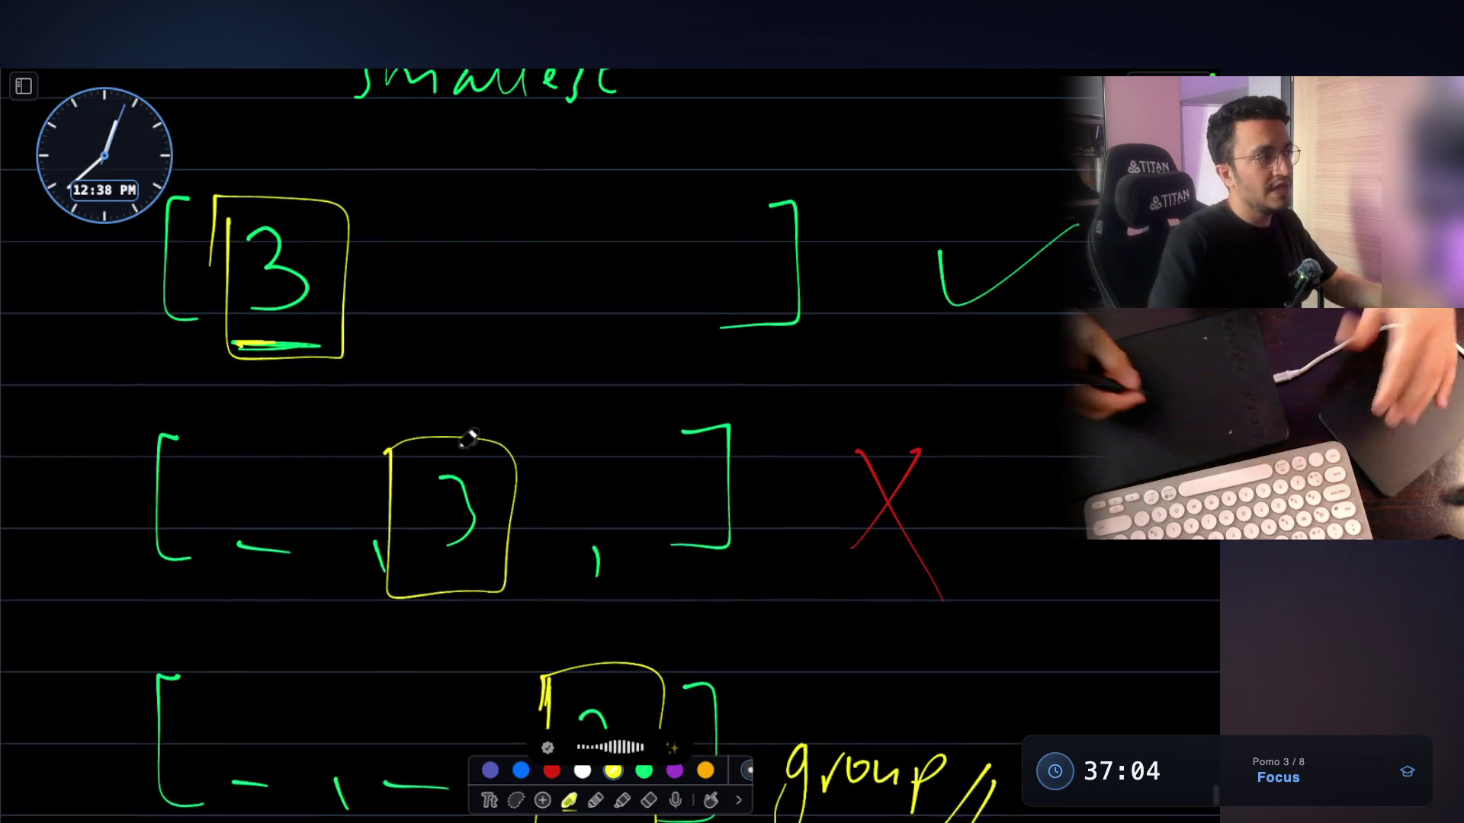
drag(412, 235, 579, 409)
drag(770, 350, 183, 260)
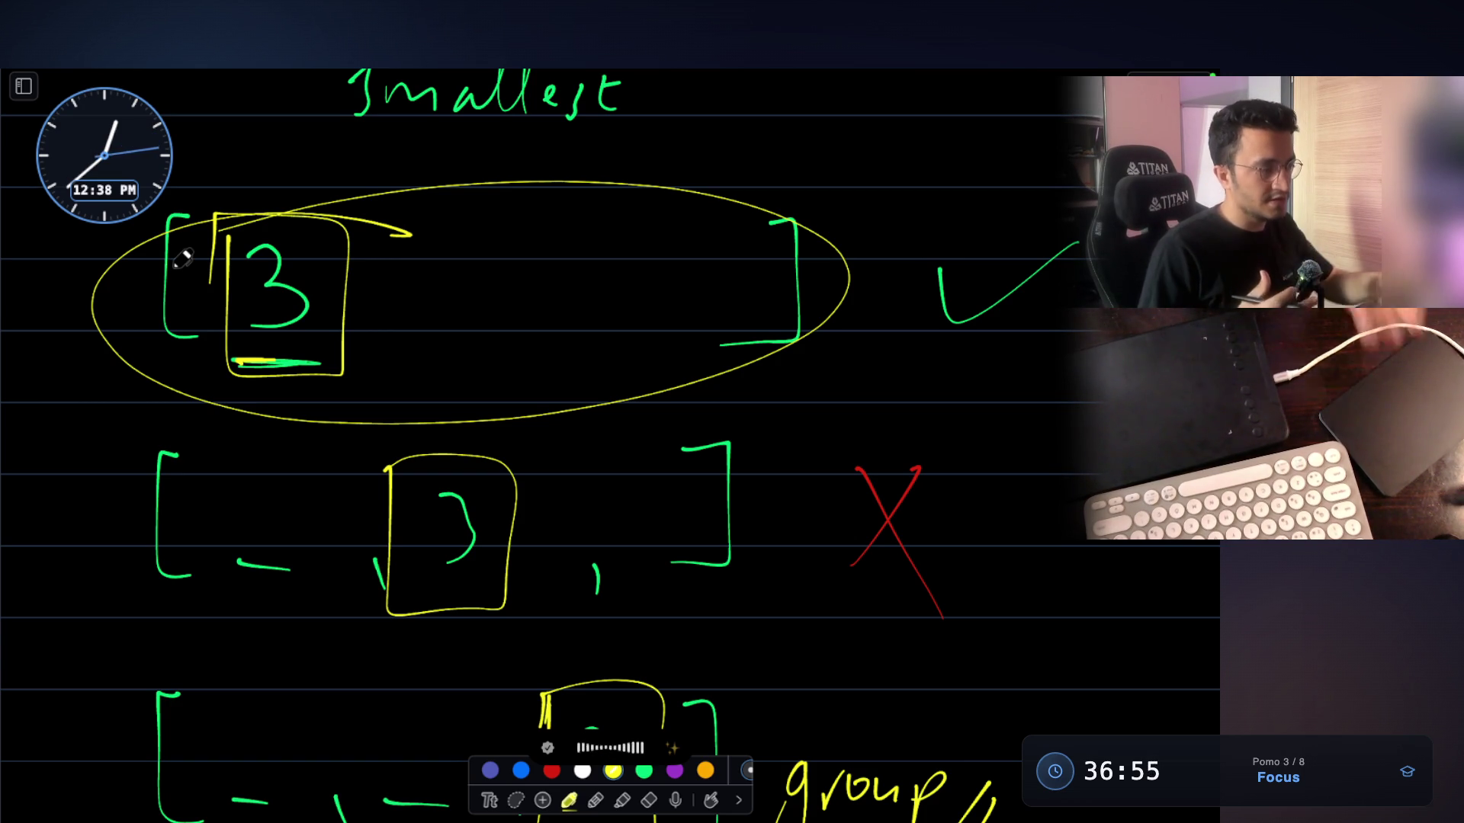
scroll(183, 259, down, 5)
scroll(183, 259, up, 2)
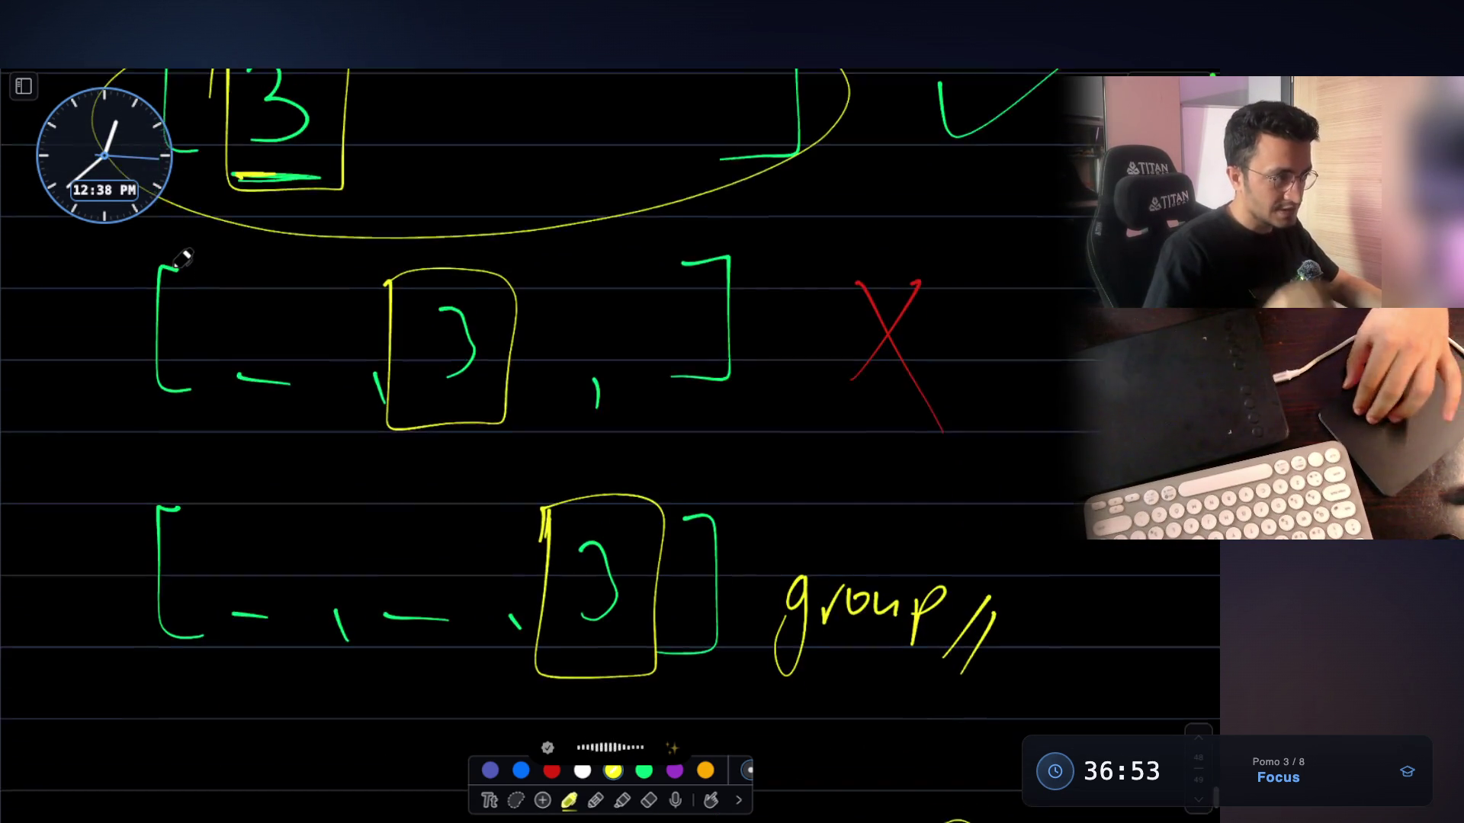
Draw a yellow oval around the first slot of the empty bracket
scroll(183, 260, down, 7)
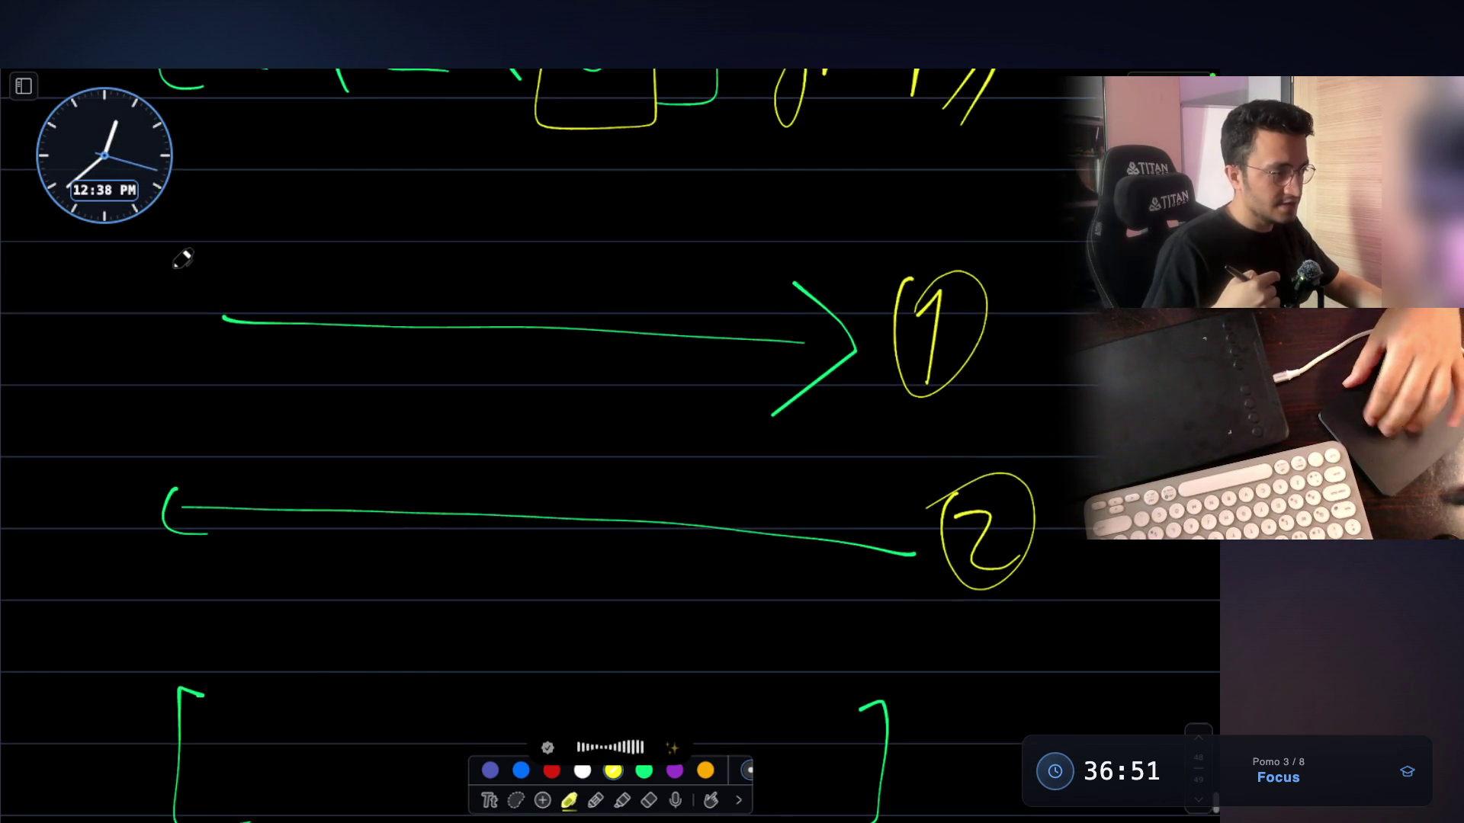
scroll(183, 259, down, 2)
scroll(183, 259, down, 1)
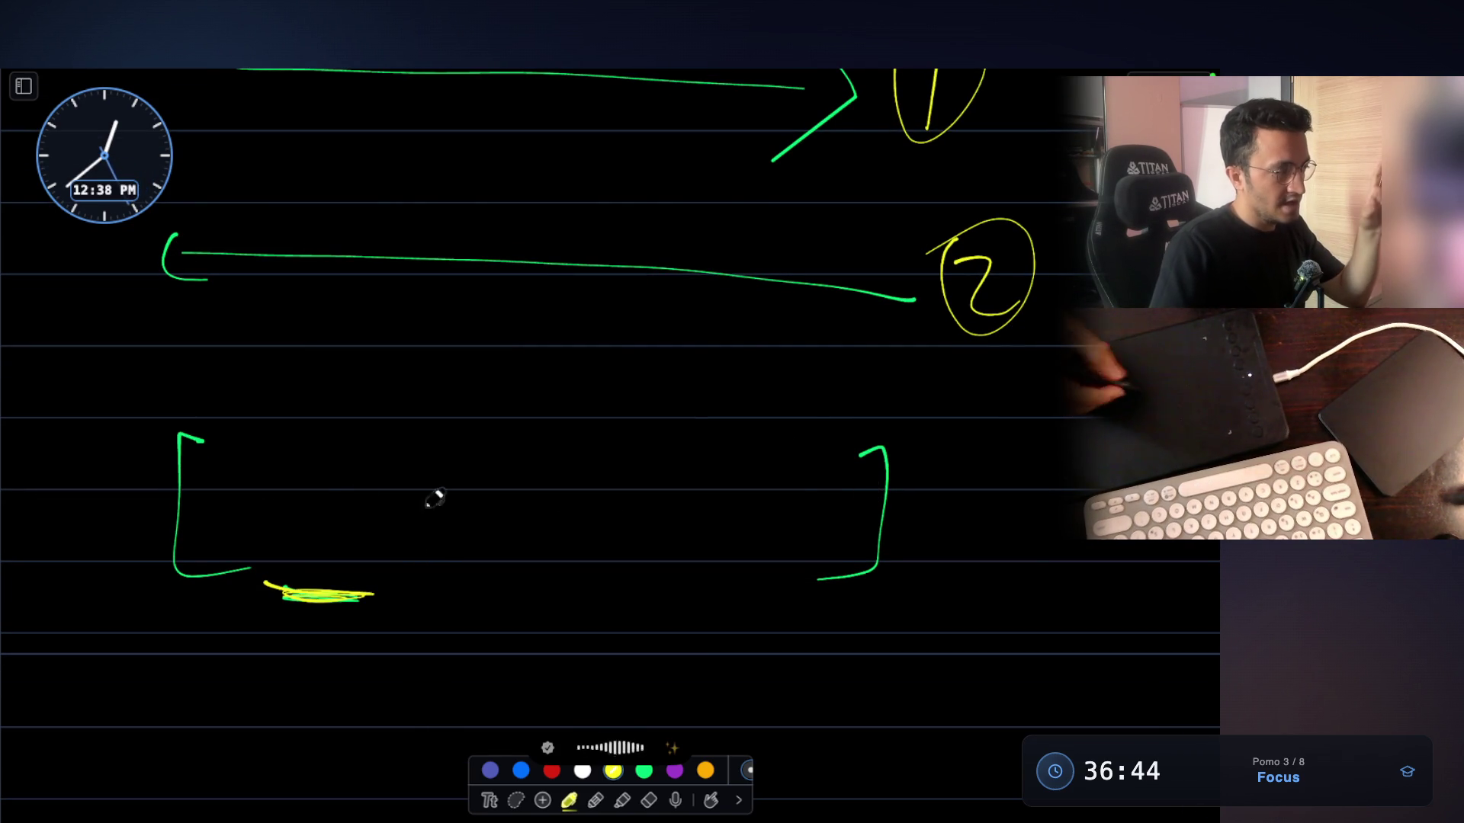
mouse_move(290, 463)
mouse_down()
mouse_move(268, 568)
mouse_move(377, 633)
mouse_move(389, 411)
mouse_move(343, 411)
mouse_up()
scroll(295, 446, up, 1)
drag(298, 466, 352, 435)
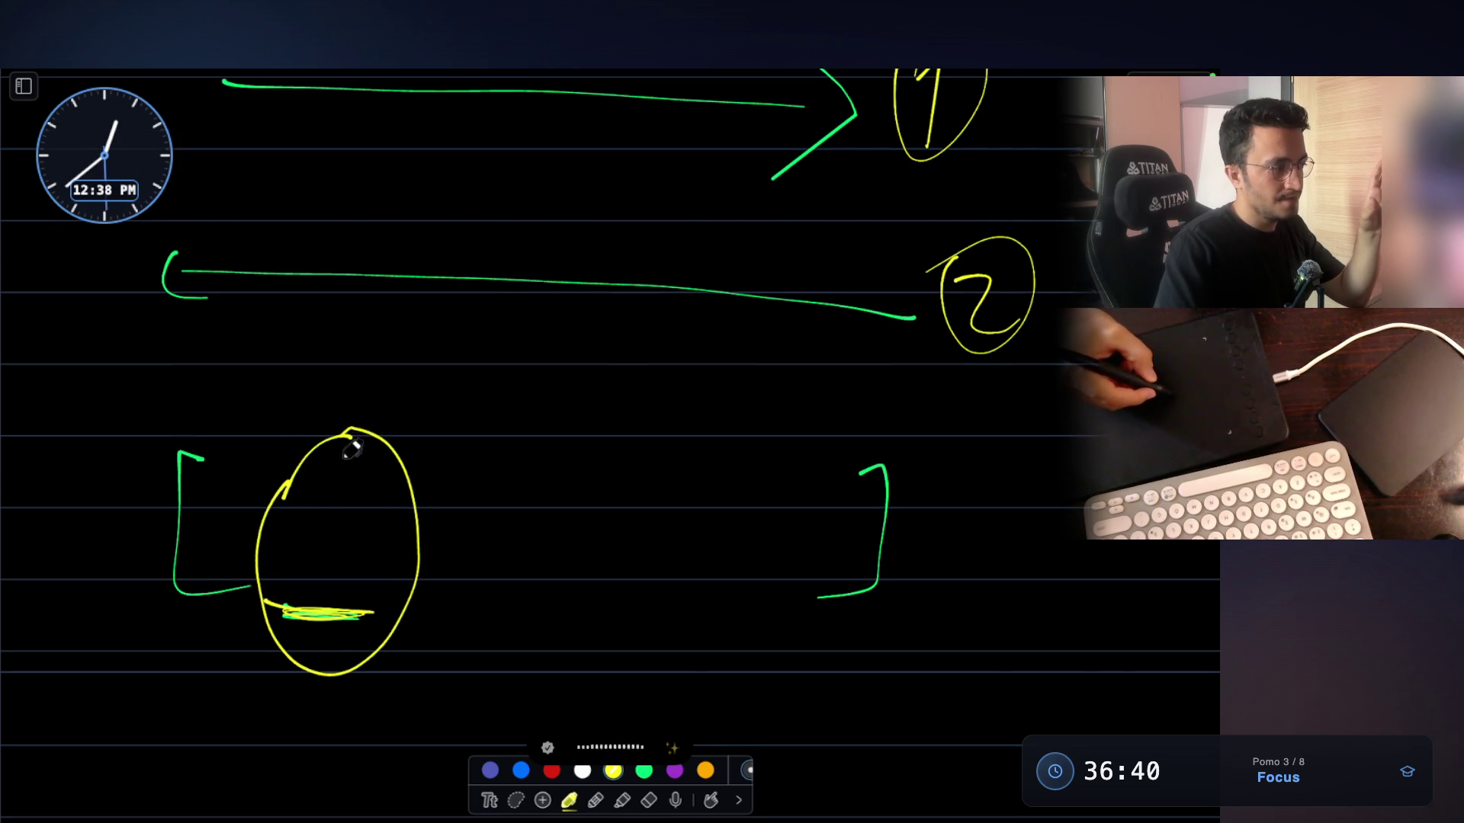
scroll(305, 693, down, 5)
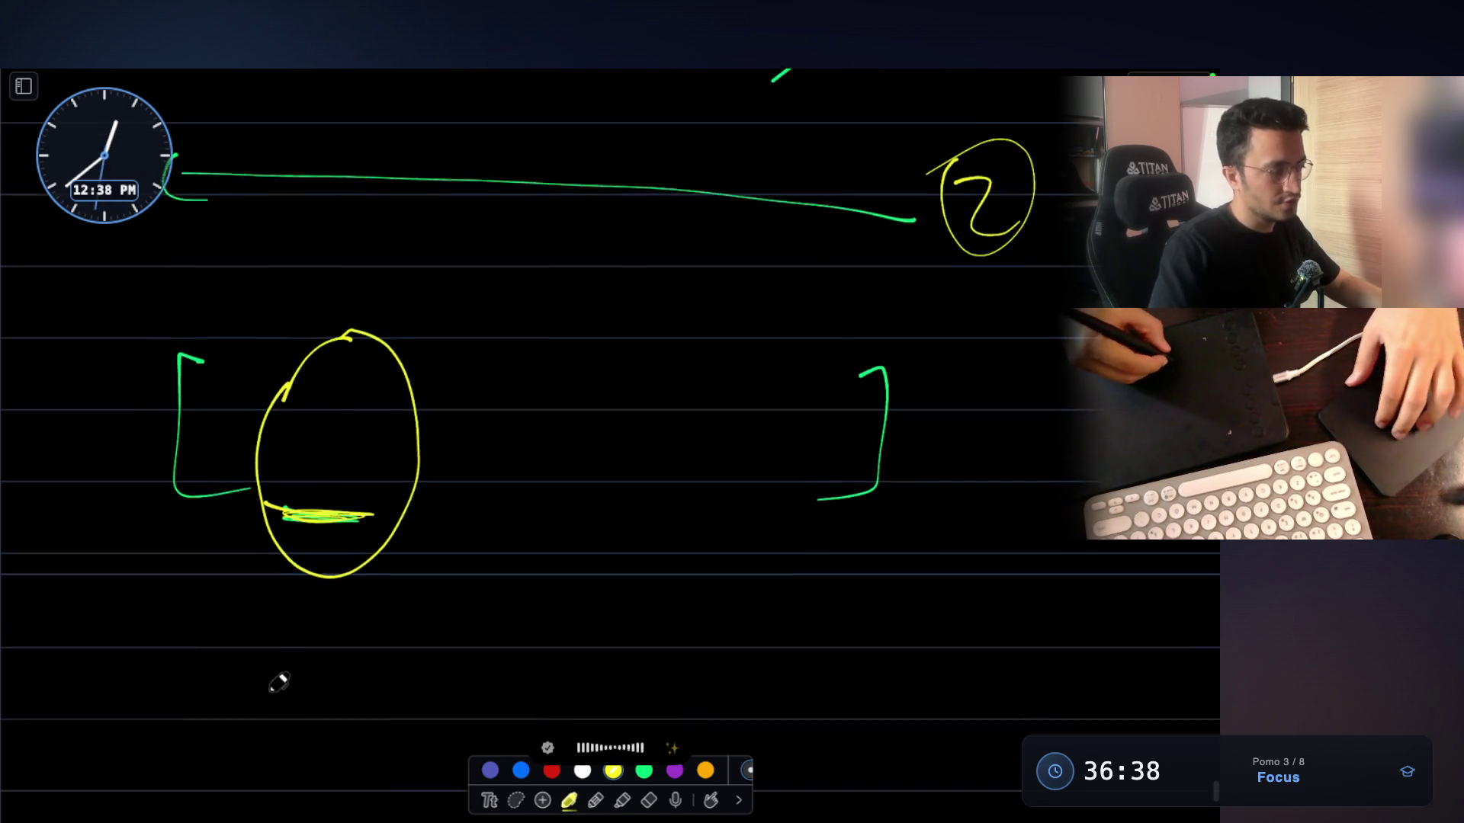
Handwrite 'index 0' beneath the circled slot and leave the pen tool active
drag(264, 681, 264, 698)
drag(289, 638, 311, 637)
drag(329, 617, 374, 636)
drag(376, 614, 409, 654)
drag(398, 612, 381, 650)
drag(456, 598, 467, 586)
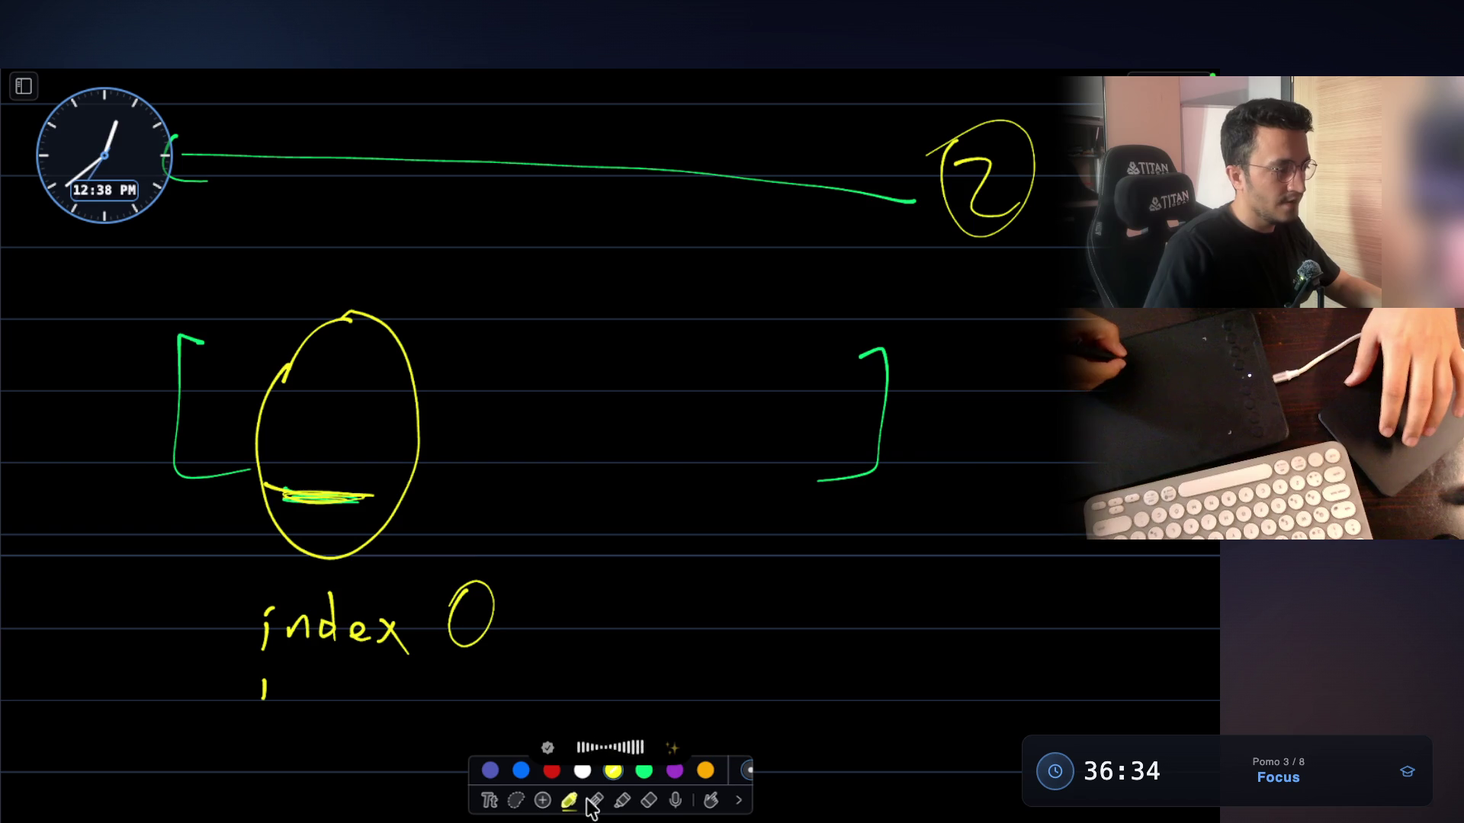
click(649, 800)
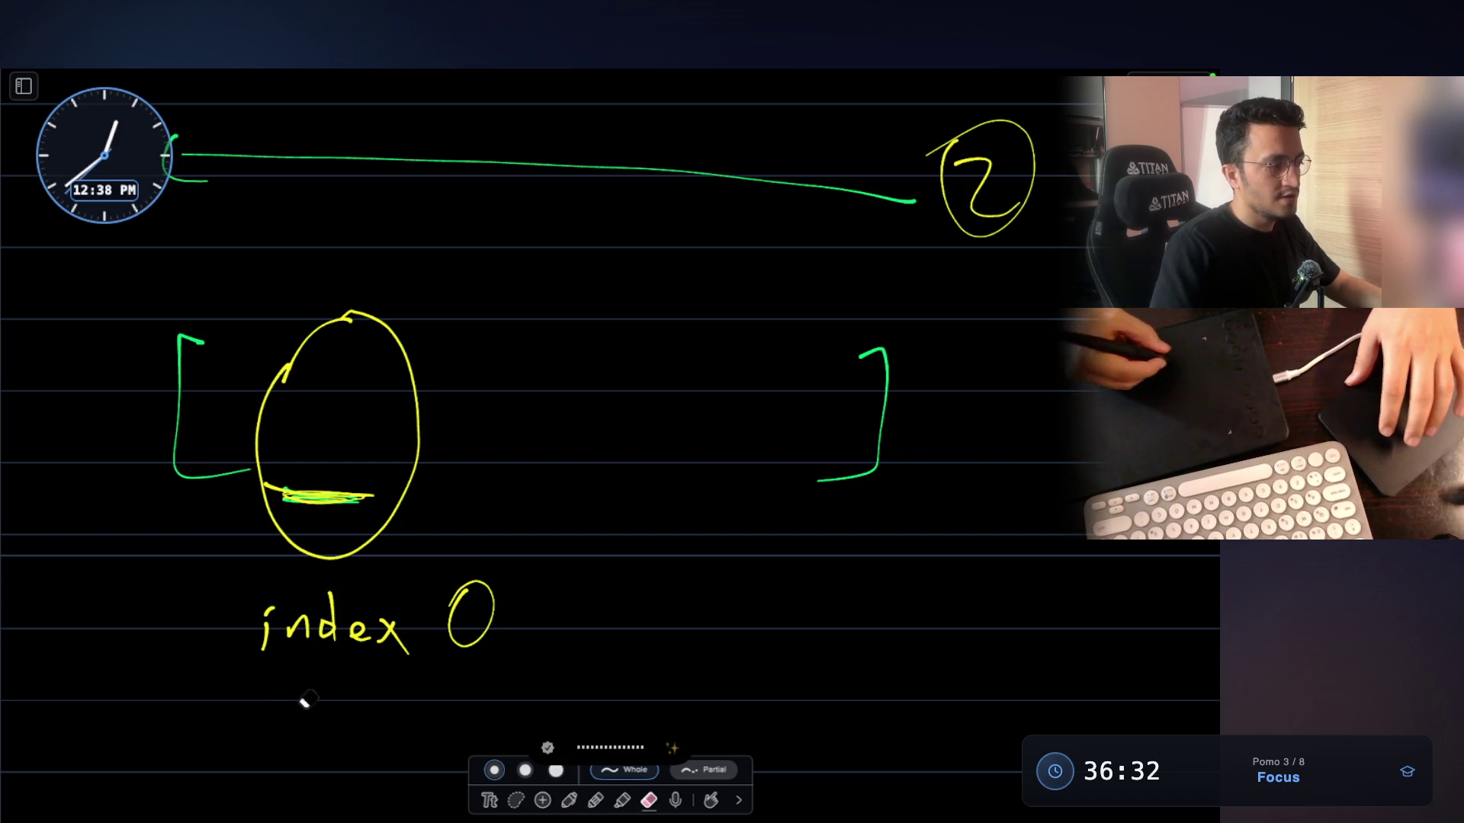
click(570, 797)
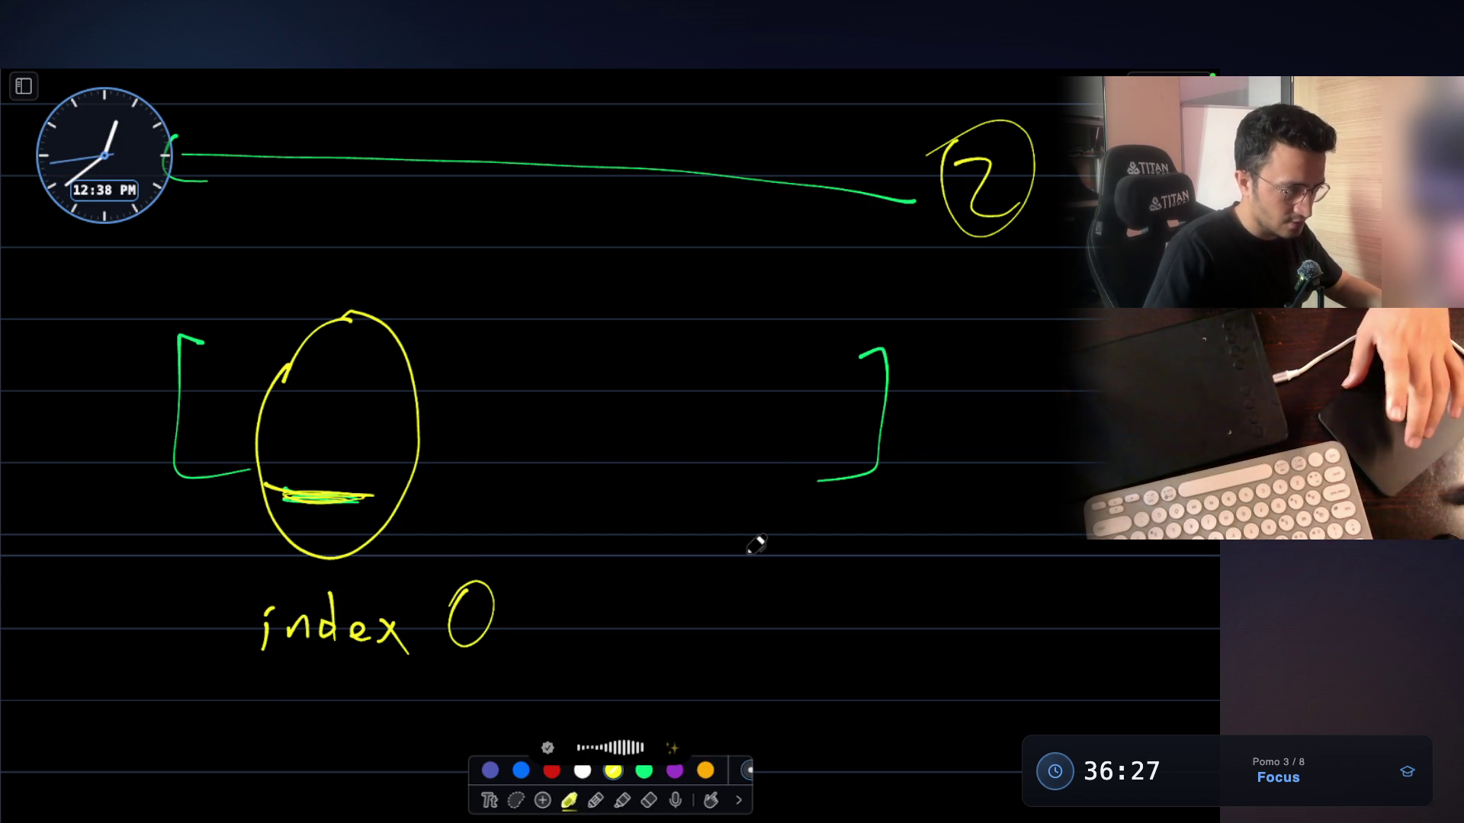
scroll(755, 543, up, 10)
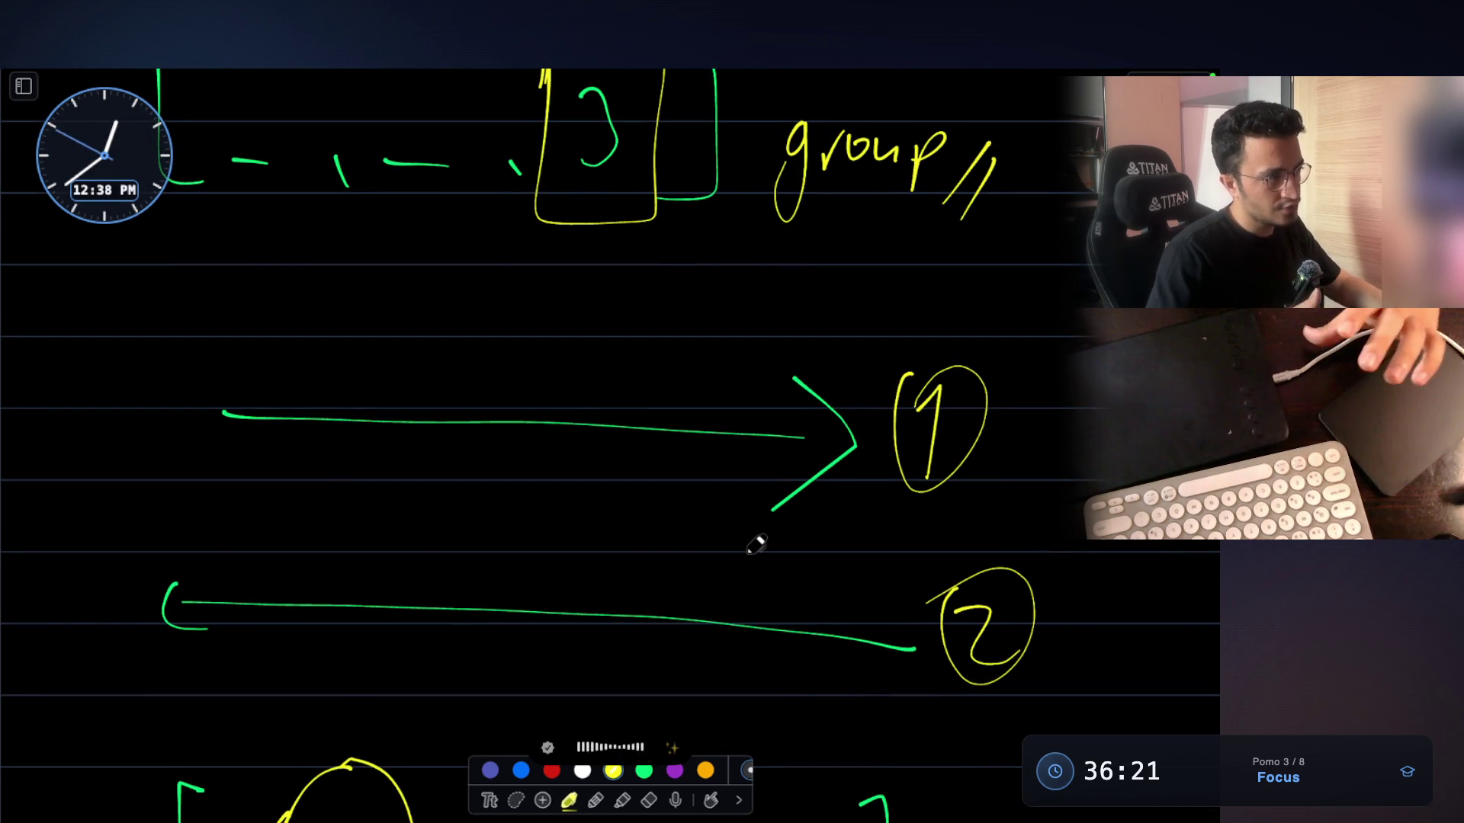
scroll(754, 544, up, 5)
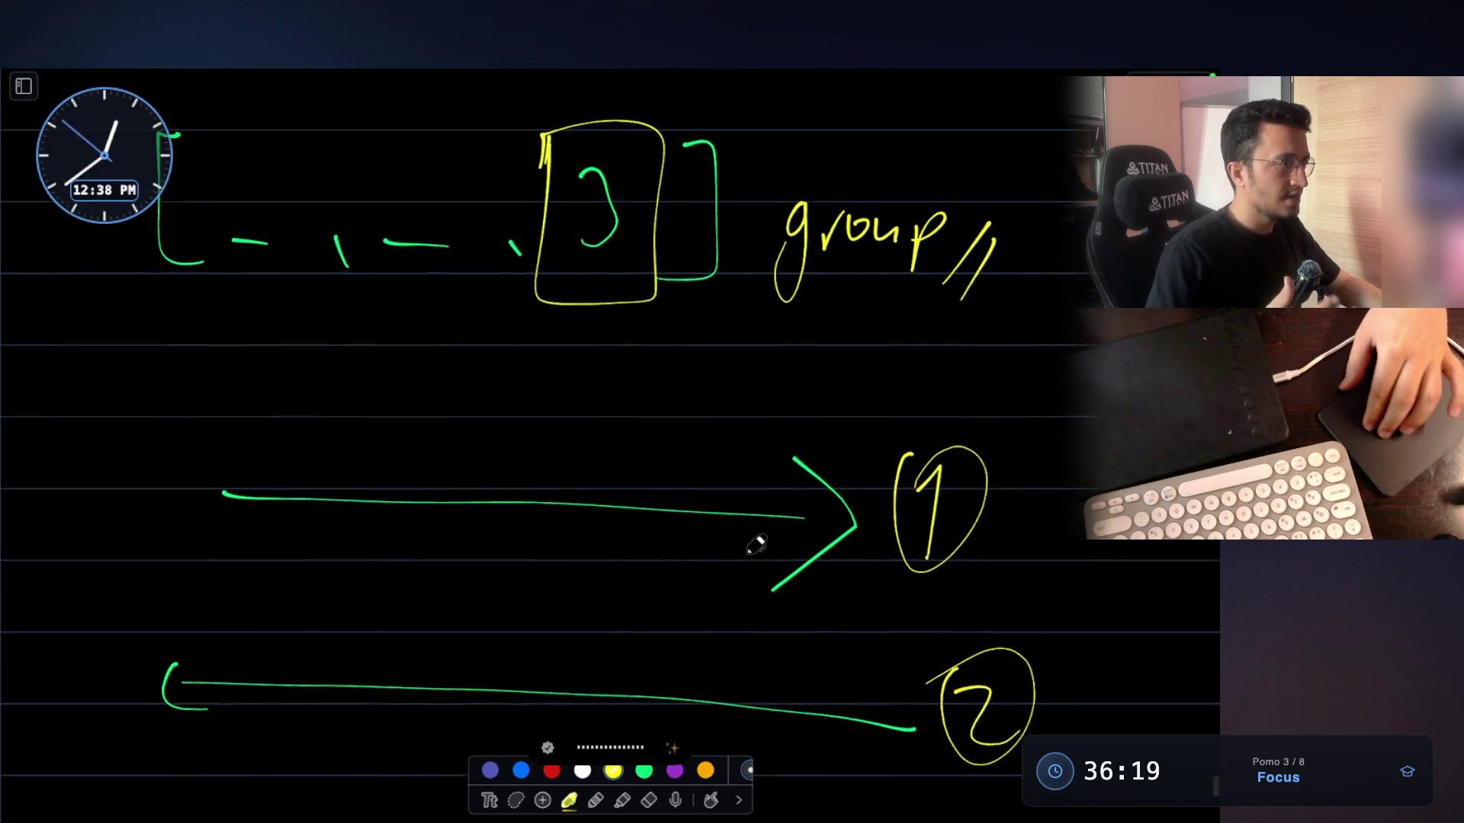
scroll(755, 544, up, 6)
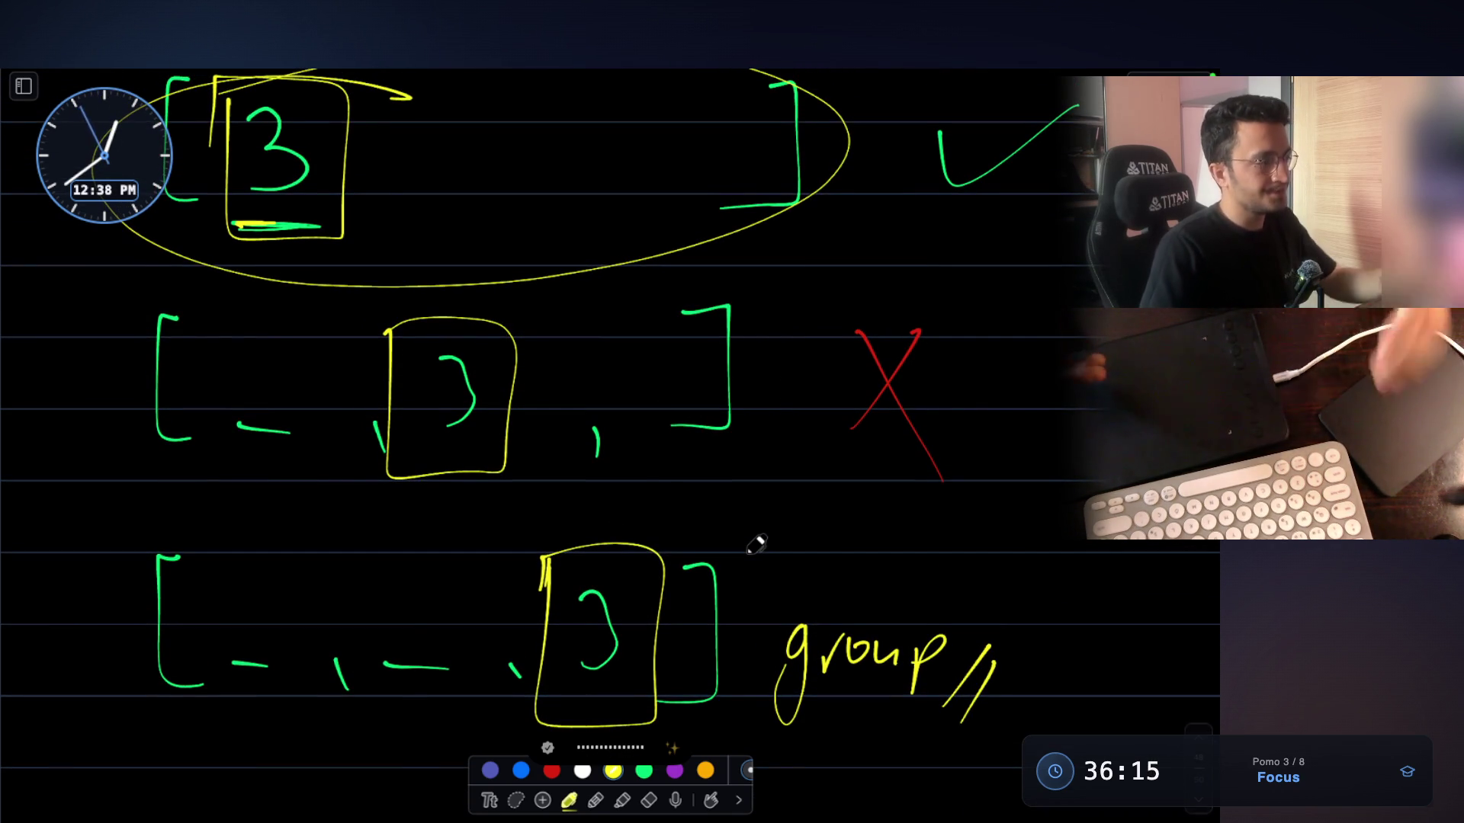
scroll(755, 543, up, 3)
scroll(756, 544, up, 1)
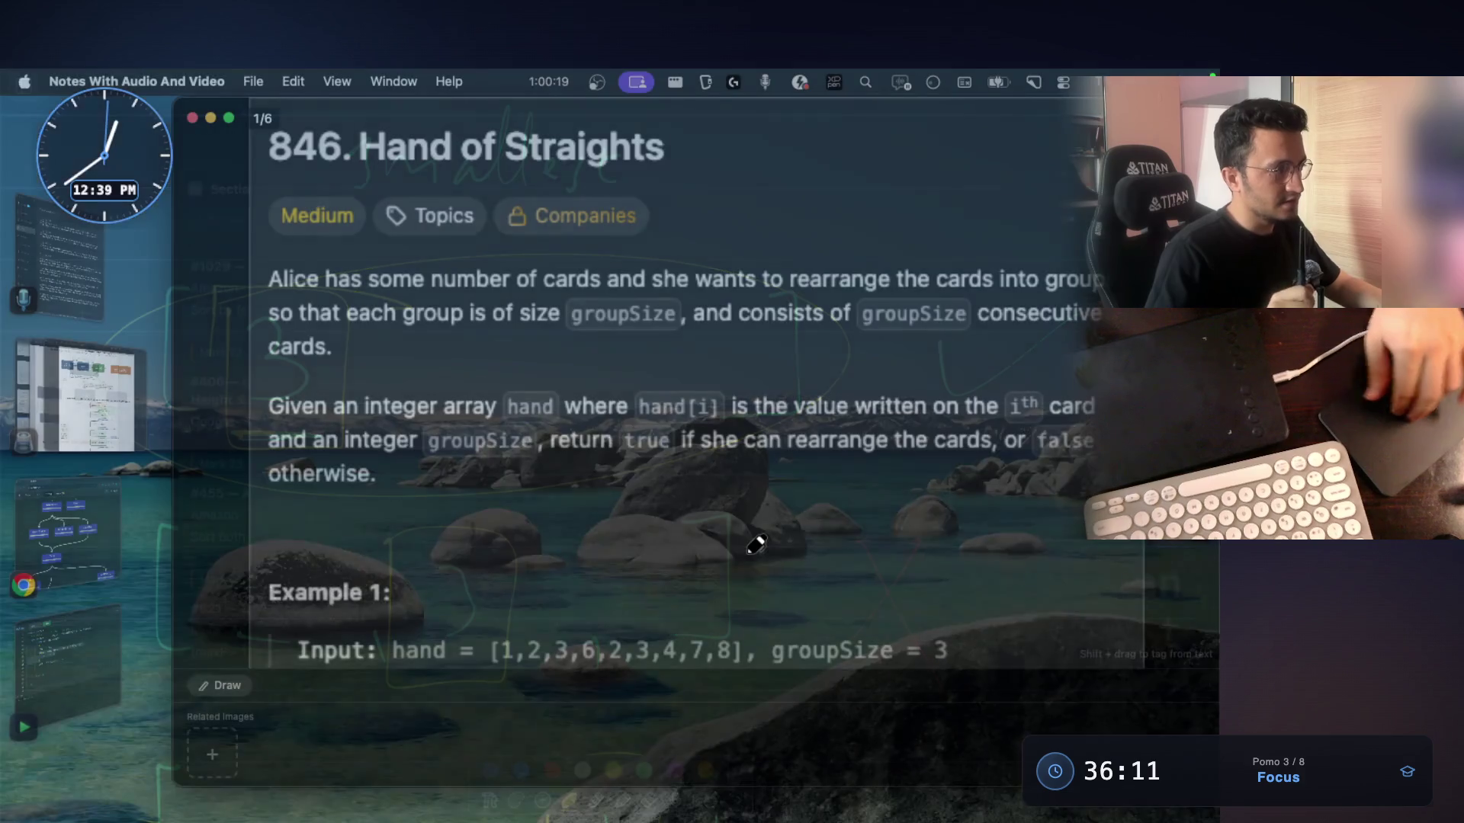
key(super+Tab)
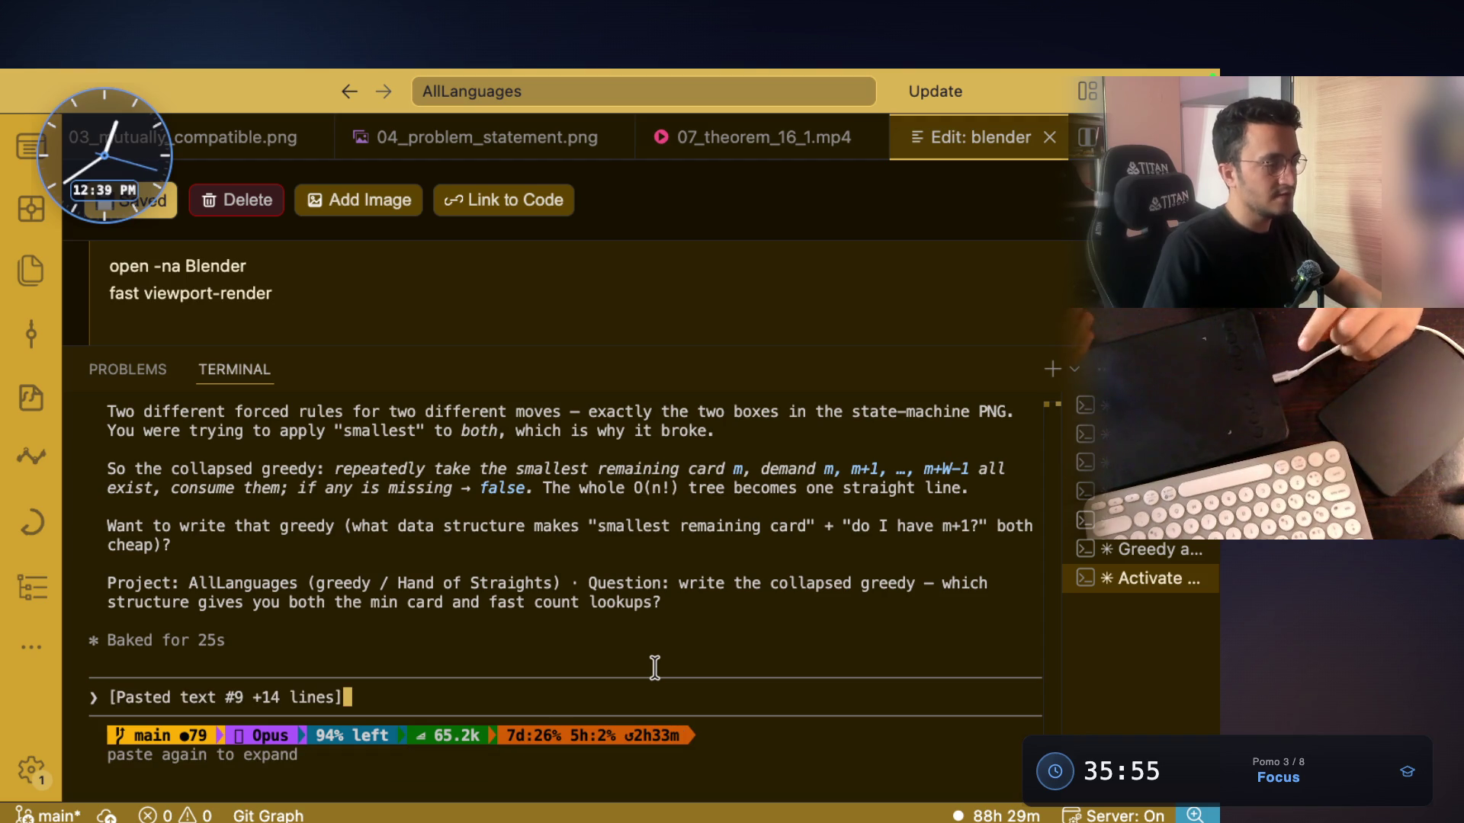
key(super+Tab)
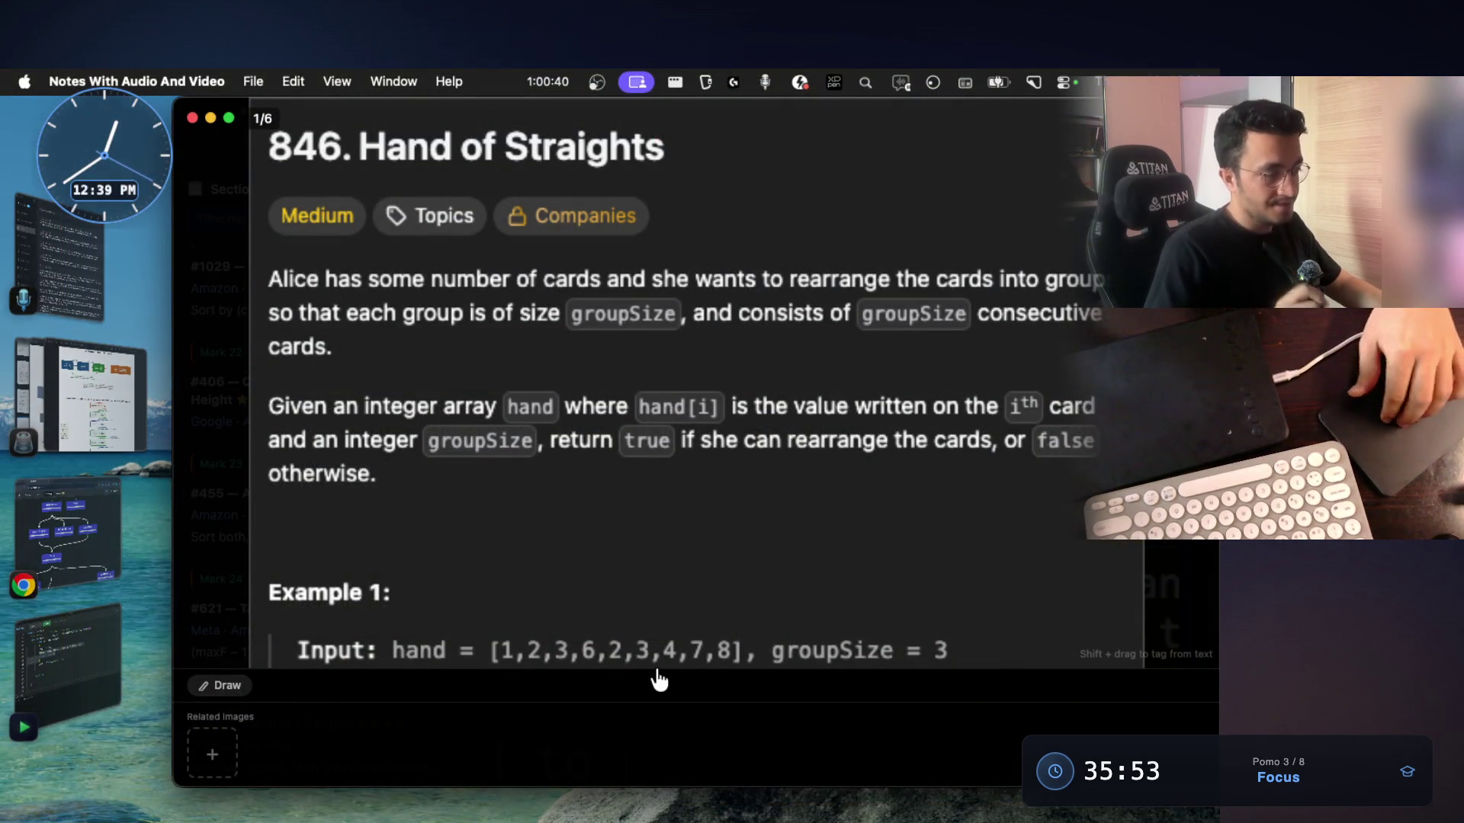
key(ctrl+shift+d)
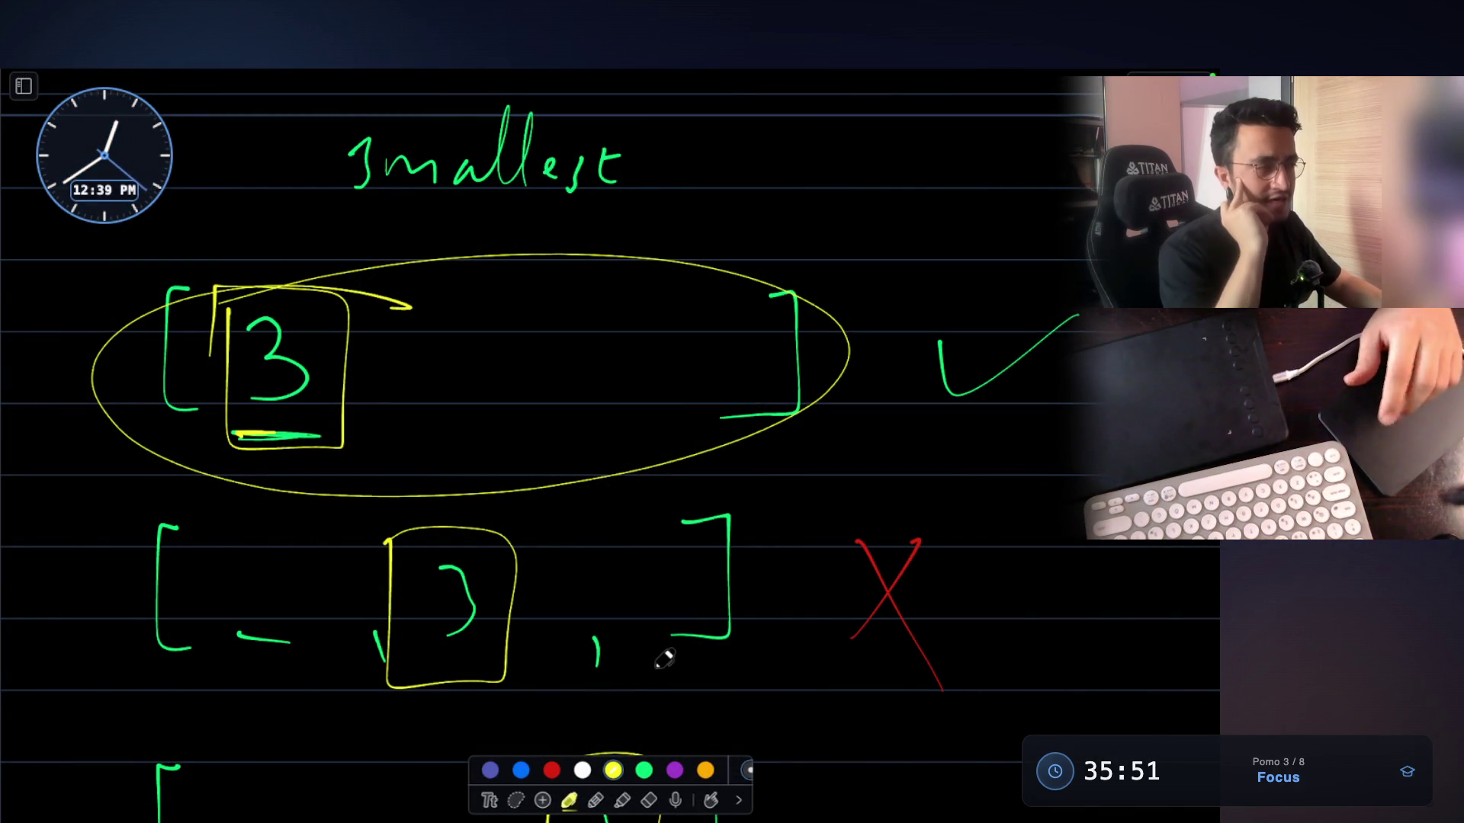
Scroll back to the 'optimal / collapse' notes, then switch to the VS Code AI terminal
scroll(597, 508, up, 10)
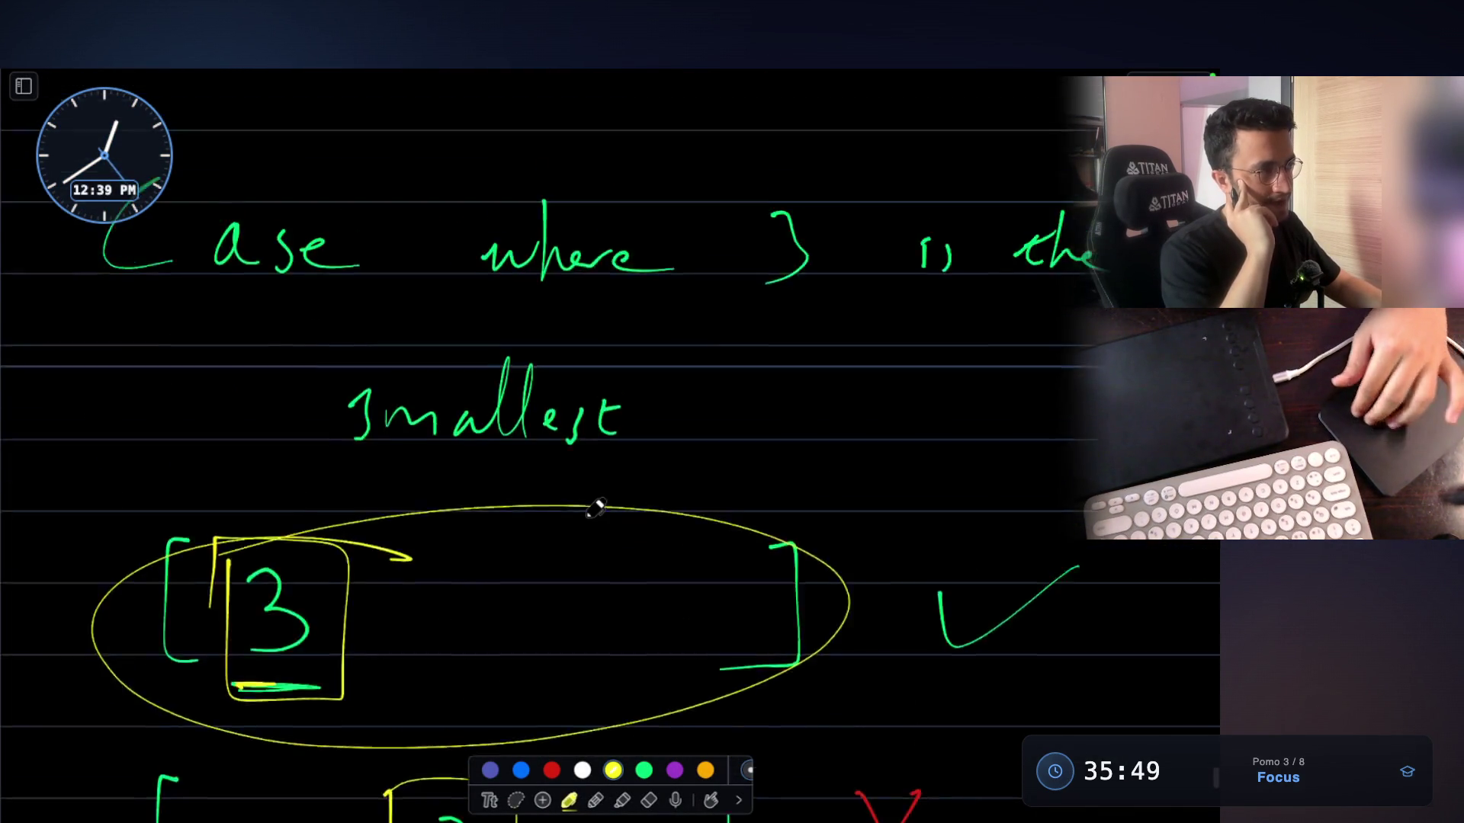
scroll(597, 508, up, 15)
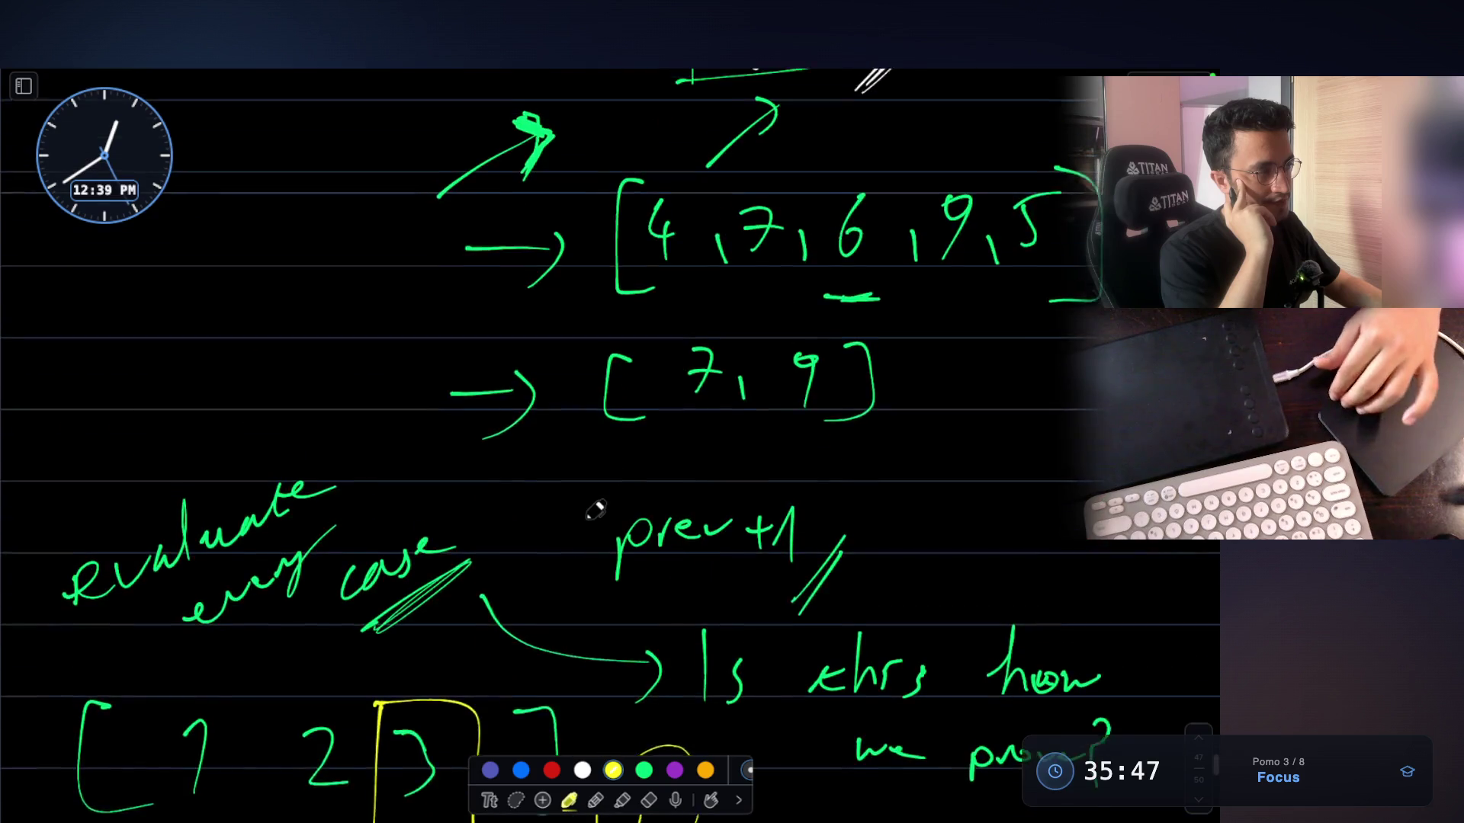
scroll(596, 509, up, 10)
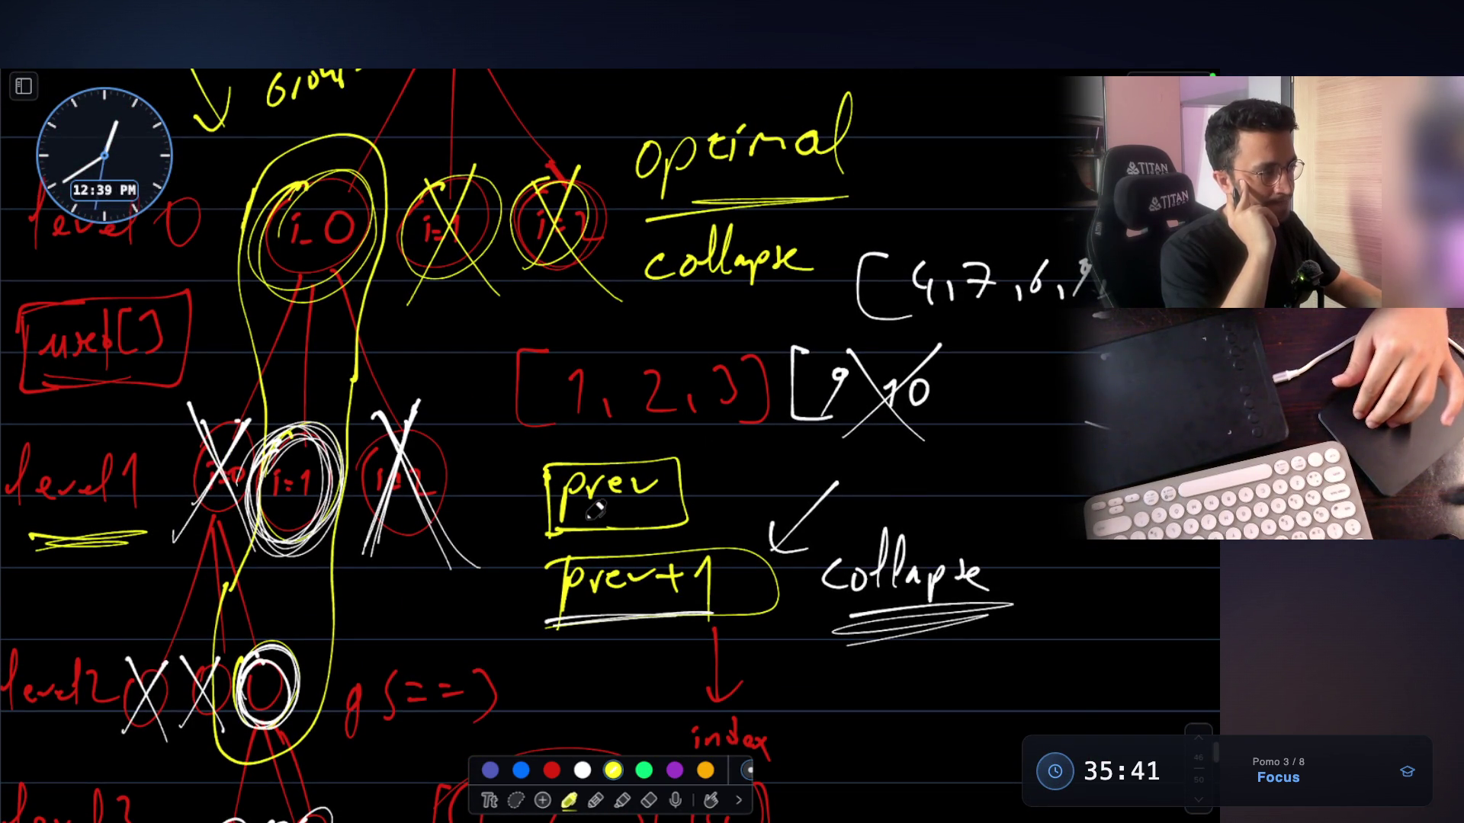
key(super+Tab)
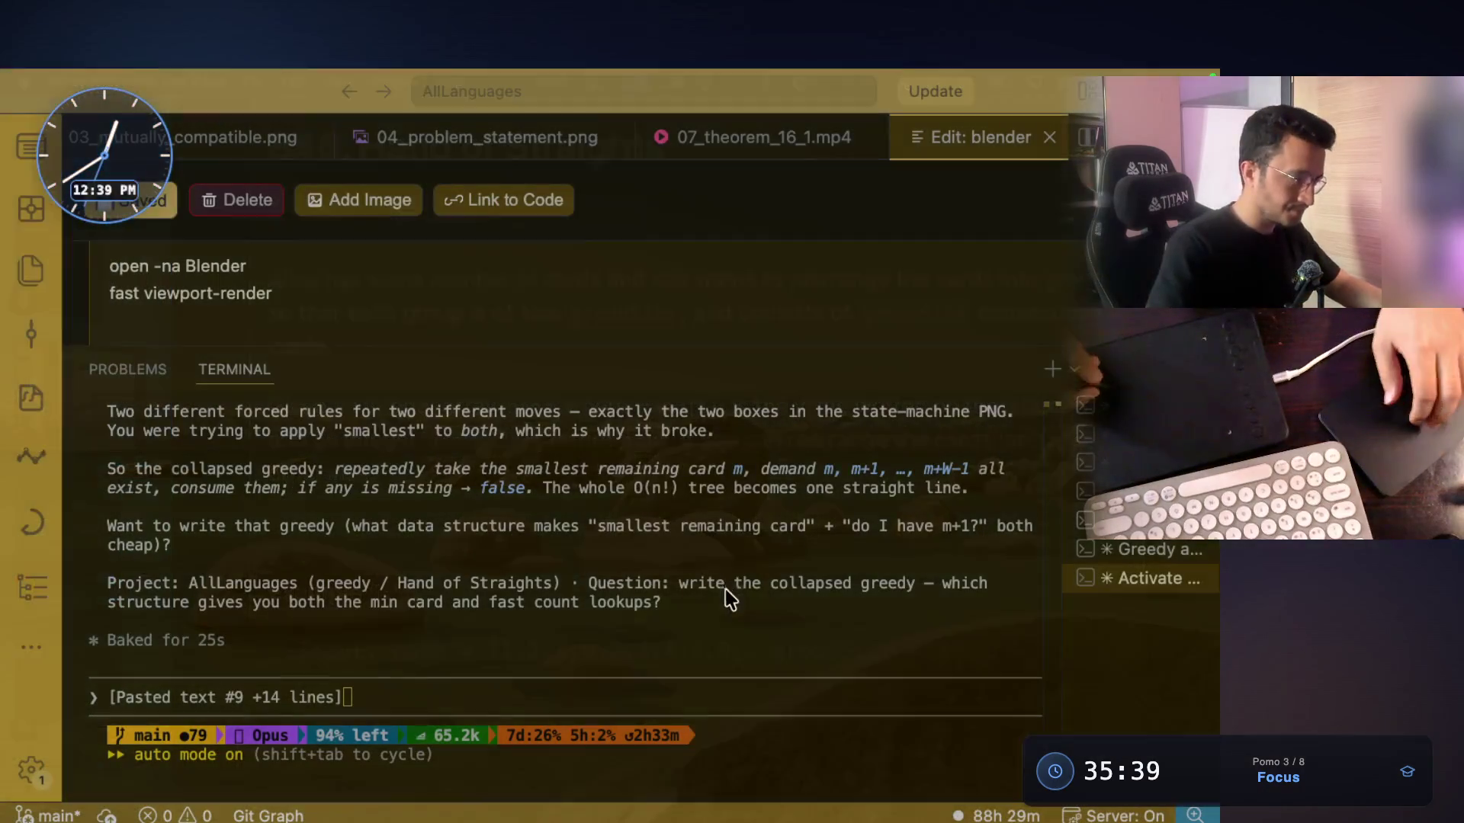
Trigger dictation in the terminal, then return to the Hand of Straights notes with the drawing canvas showing
key(fn)
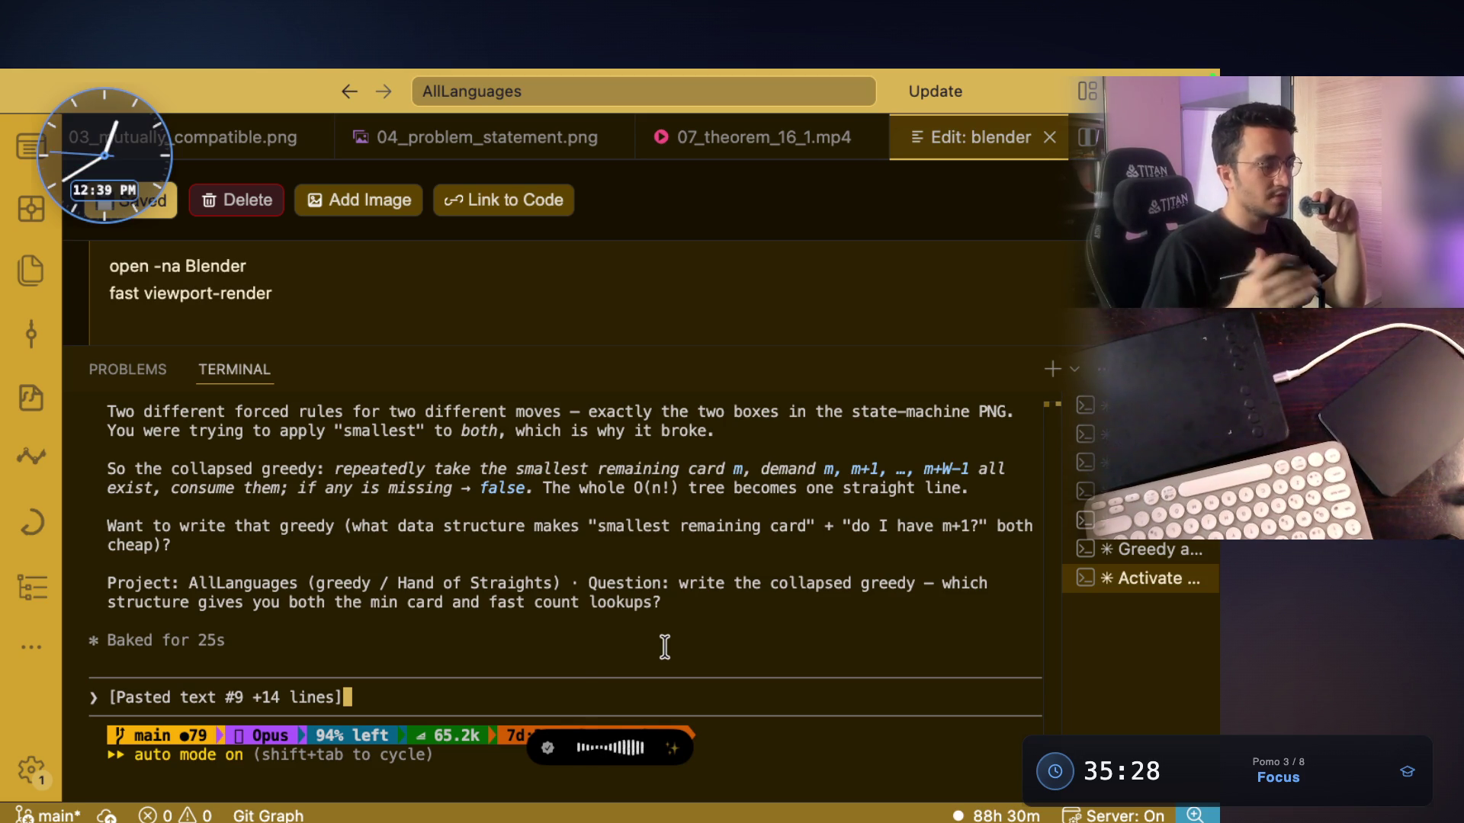
key(super+Tab)
key(ctrl+shift+d)
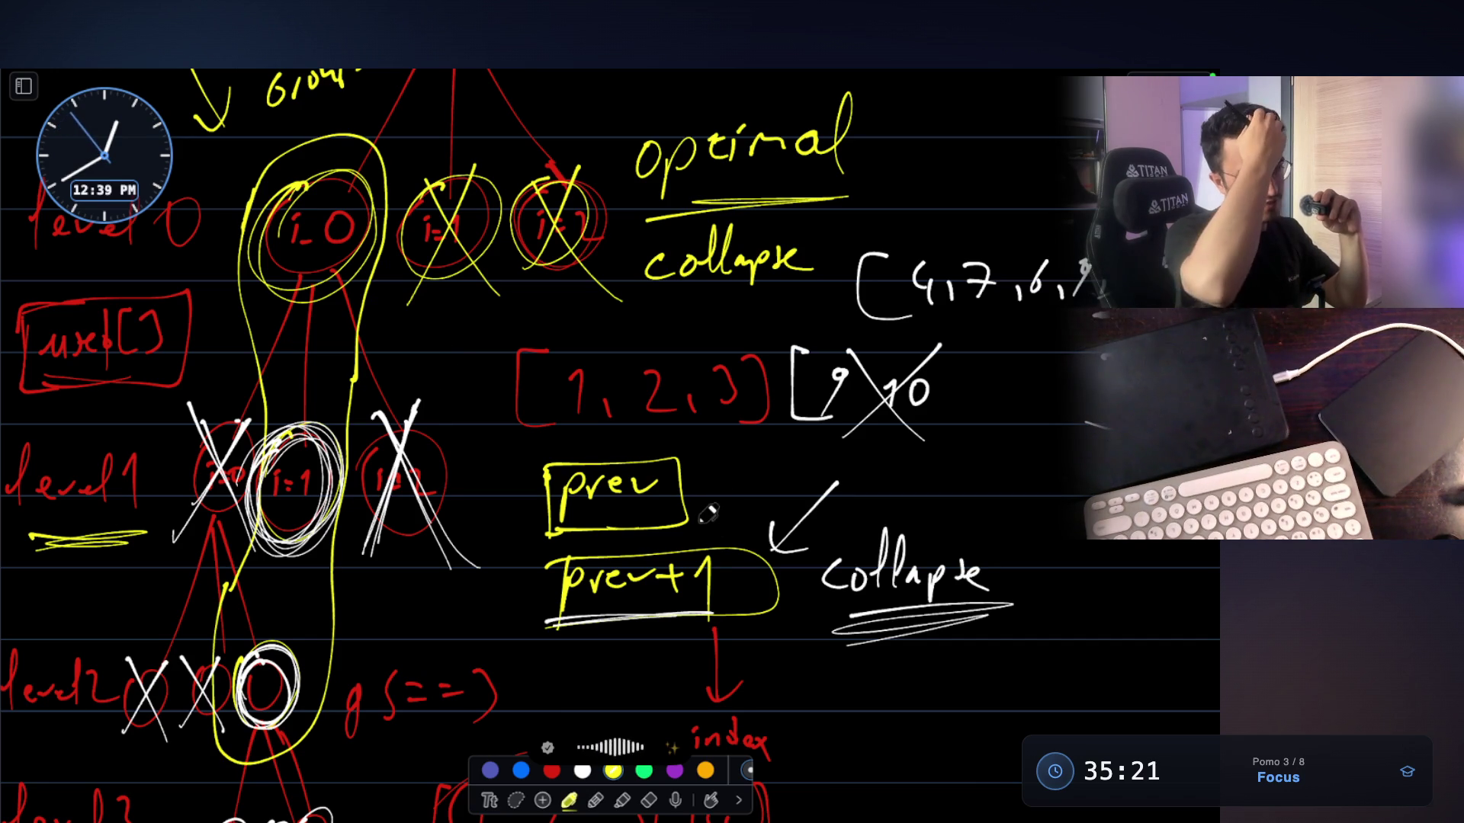
Circle 'prev+1' in yellow and underline the crossed-out level1 branches
mouse_move(610, 543)
mouse_down()
mouse_move(686, 543)
mouse_move(640, 561)
mouse_up()
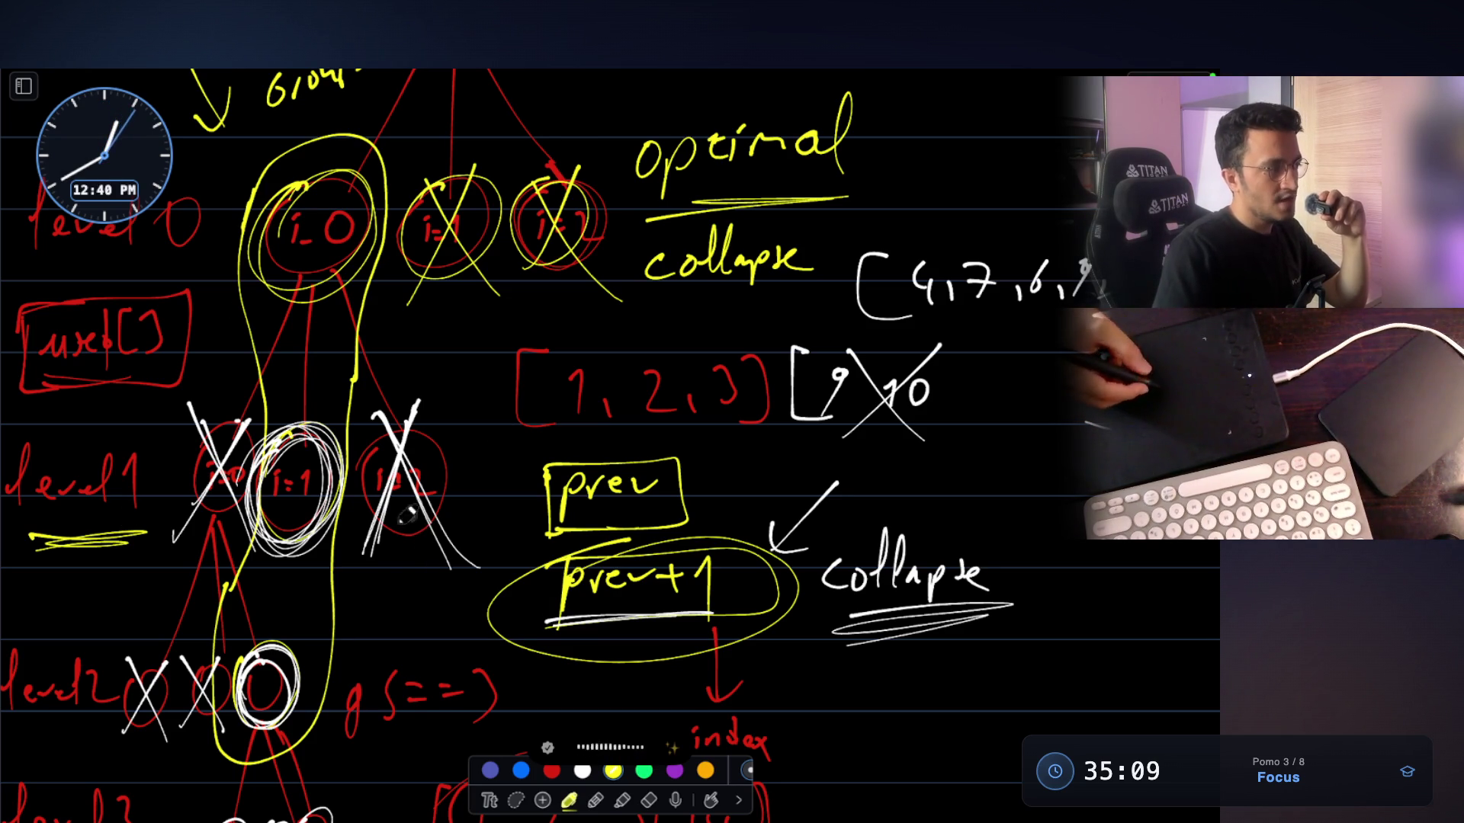
drag(372, 561, 458, 566)
drag(164, 542, 217, 539)
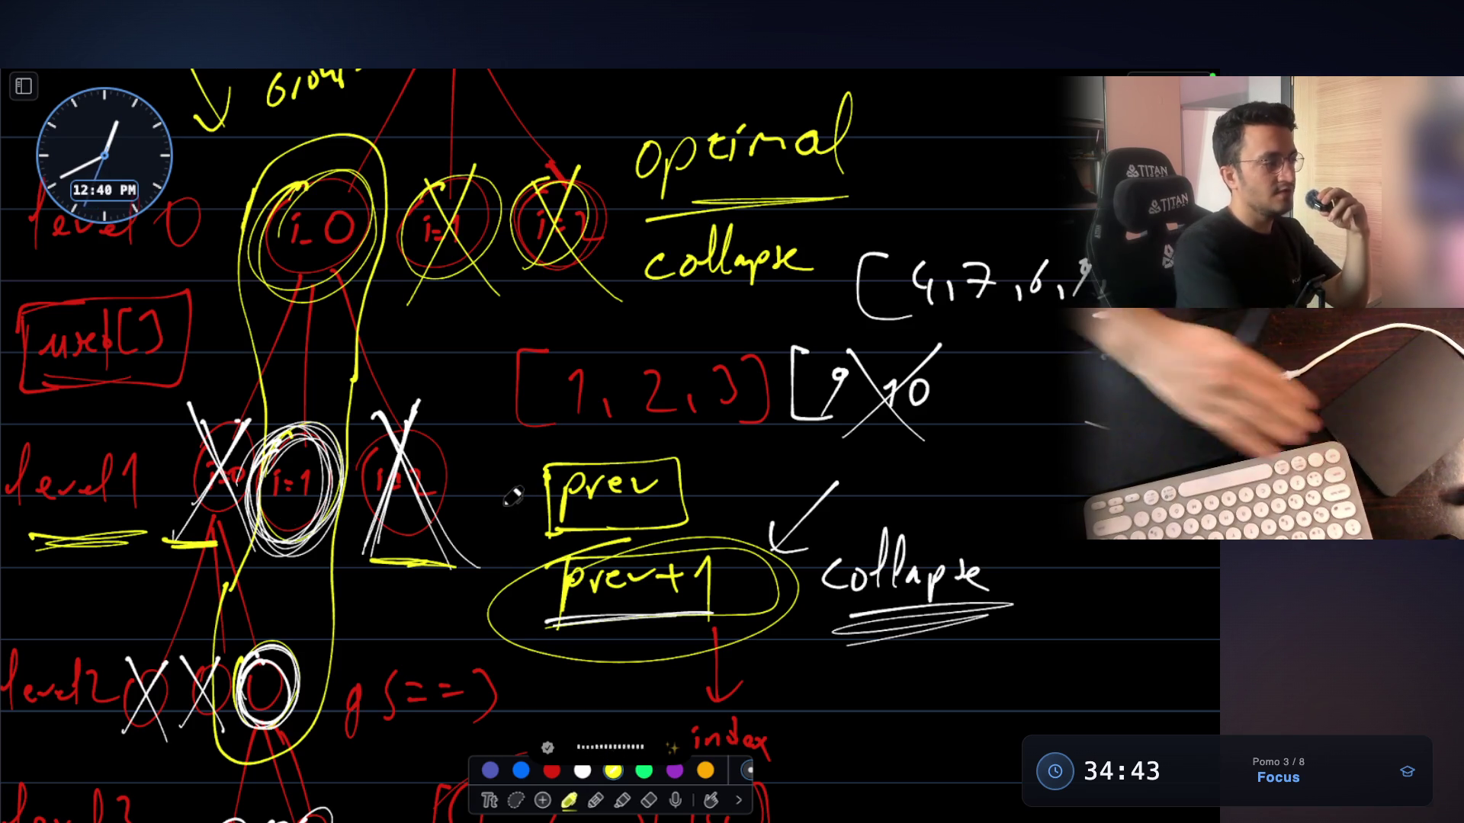
Draw a large empty yellow bracket to the right of the circled (4)
scroll(512, 497, down, 5)
mouse_move(868, 504)
mouse_down()
mouse_move(849, 645)
mouse_move(927, 627)
mouse_up()
drag(1167, 541, 1157, 621)
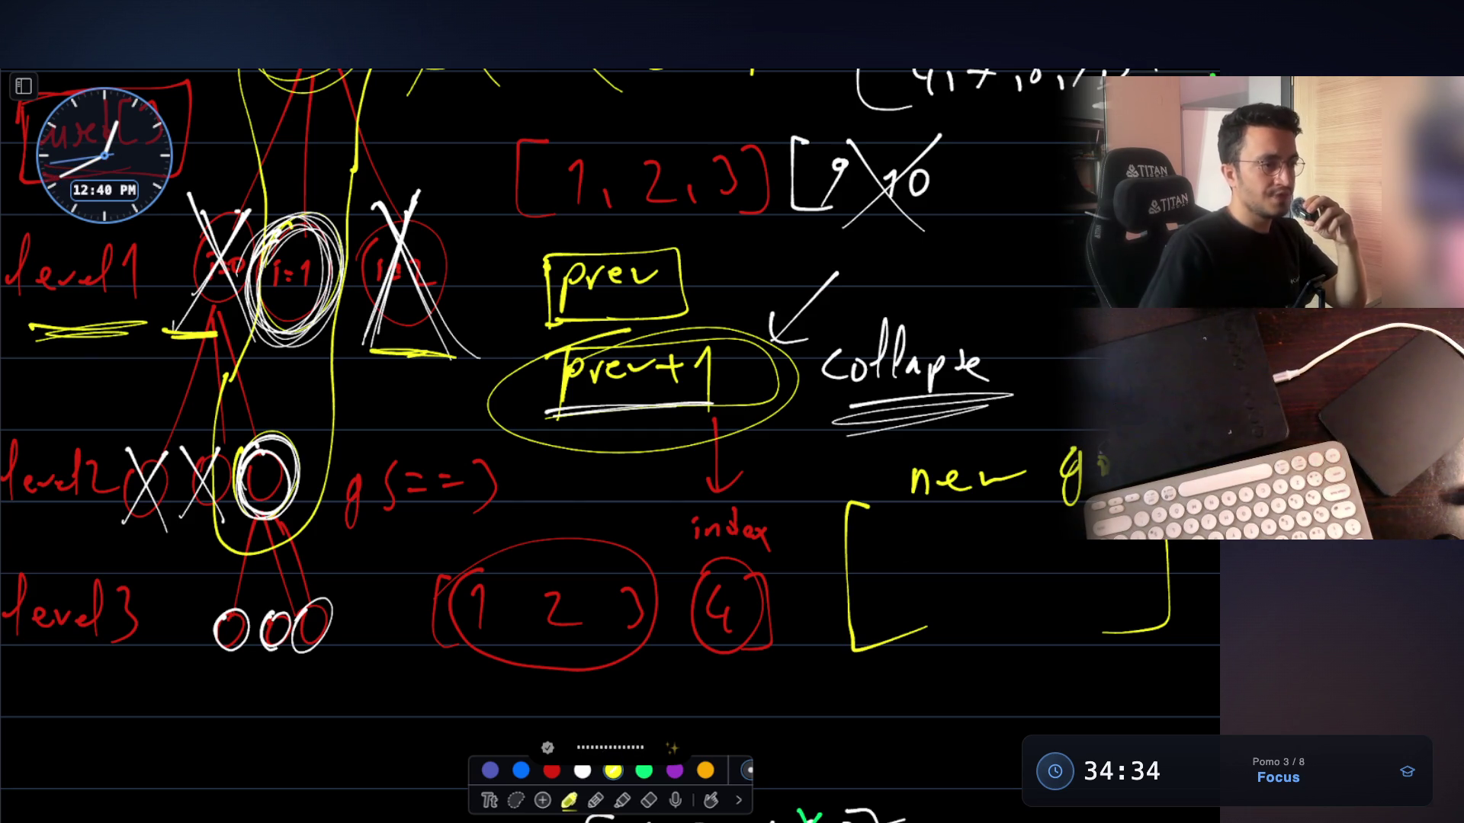
Add an arrow to 'new g', write 'used[ ]' below it, underline prev+1, and box 'collapse' in green
mouse_move(803, 471)
mouse_down()
mouse_move(854, 466)
mouse_move(835, 483)
mouse_up()
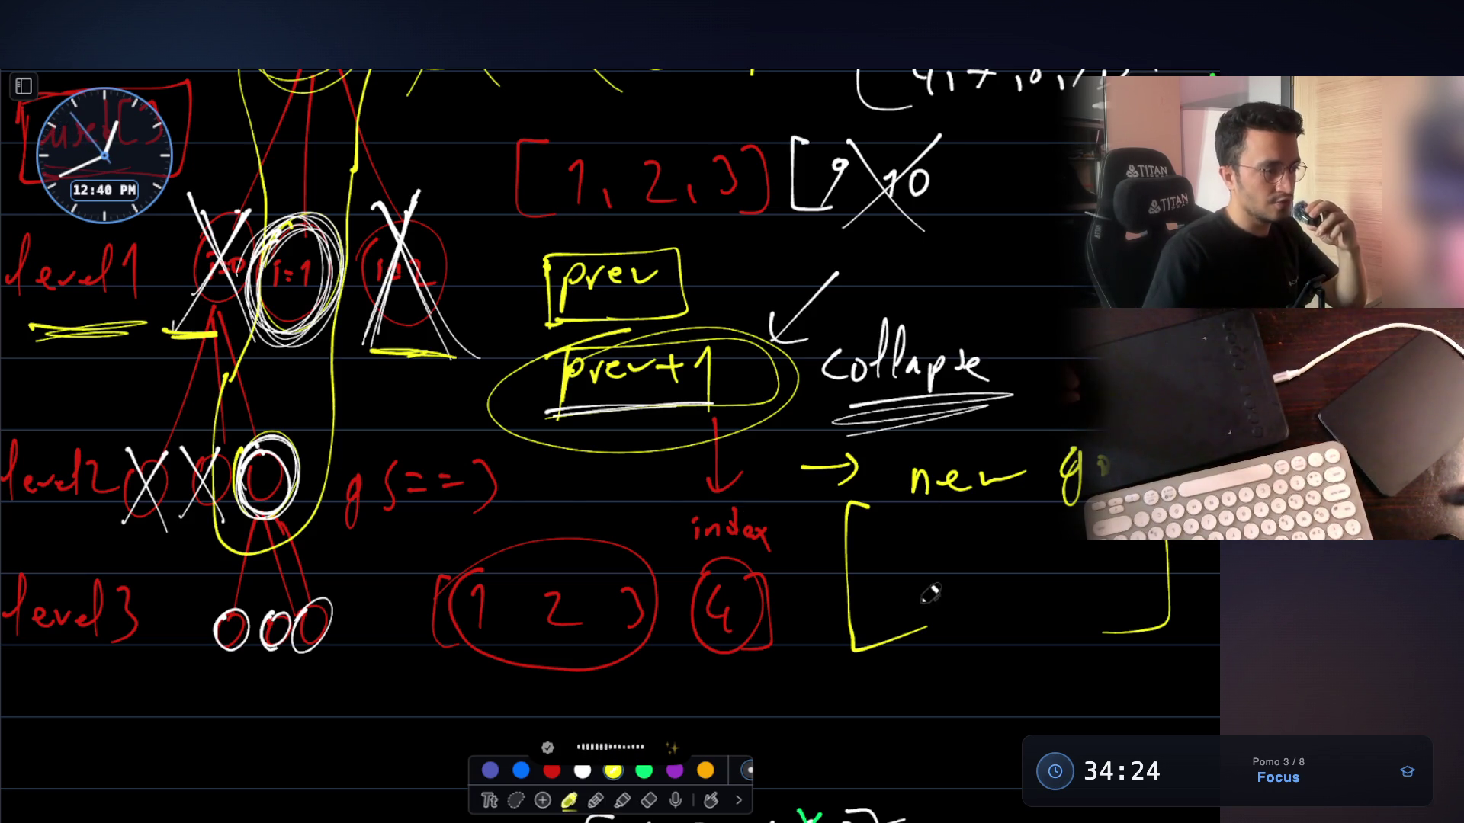
mouse_move(837, 693)
mouse_down()
mouse_move(861, 720)
mouse_move(953, 713)
mouse_move(980, 671)
mouse_move(991, 736)
mouse_up()
drag(1044, 684, 1029, 738)
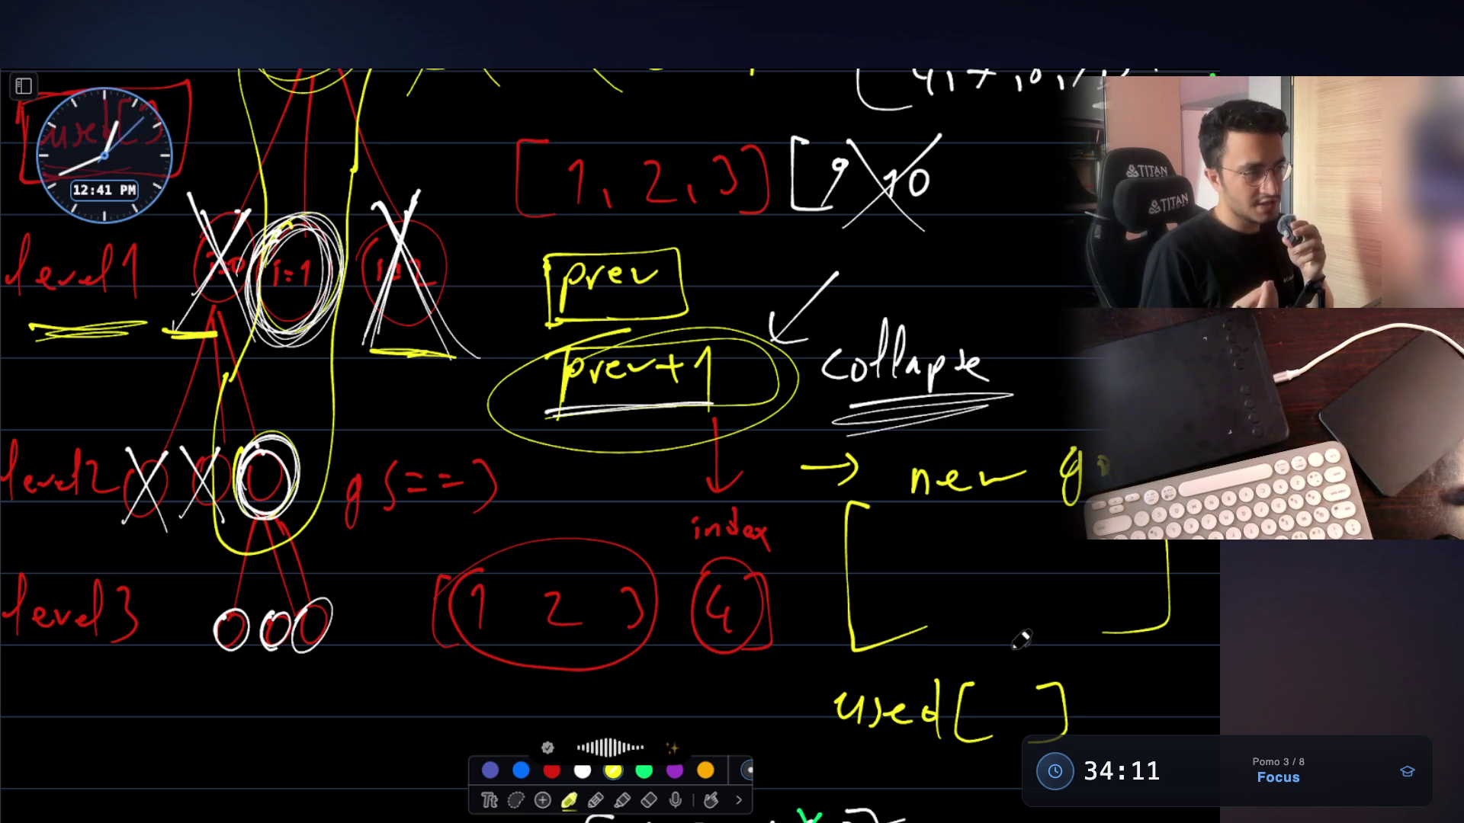
mouse_move(564, 442)
mouse_down()
mouse_move(754, 433)
mouse_move(518, 456)
mouse_up()
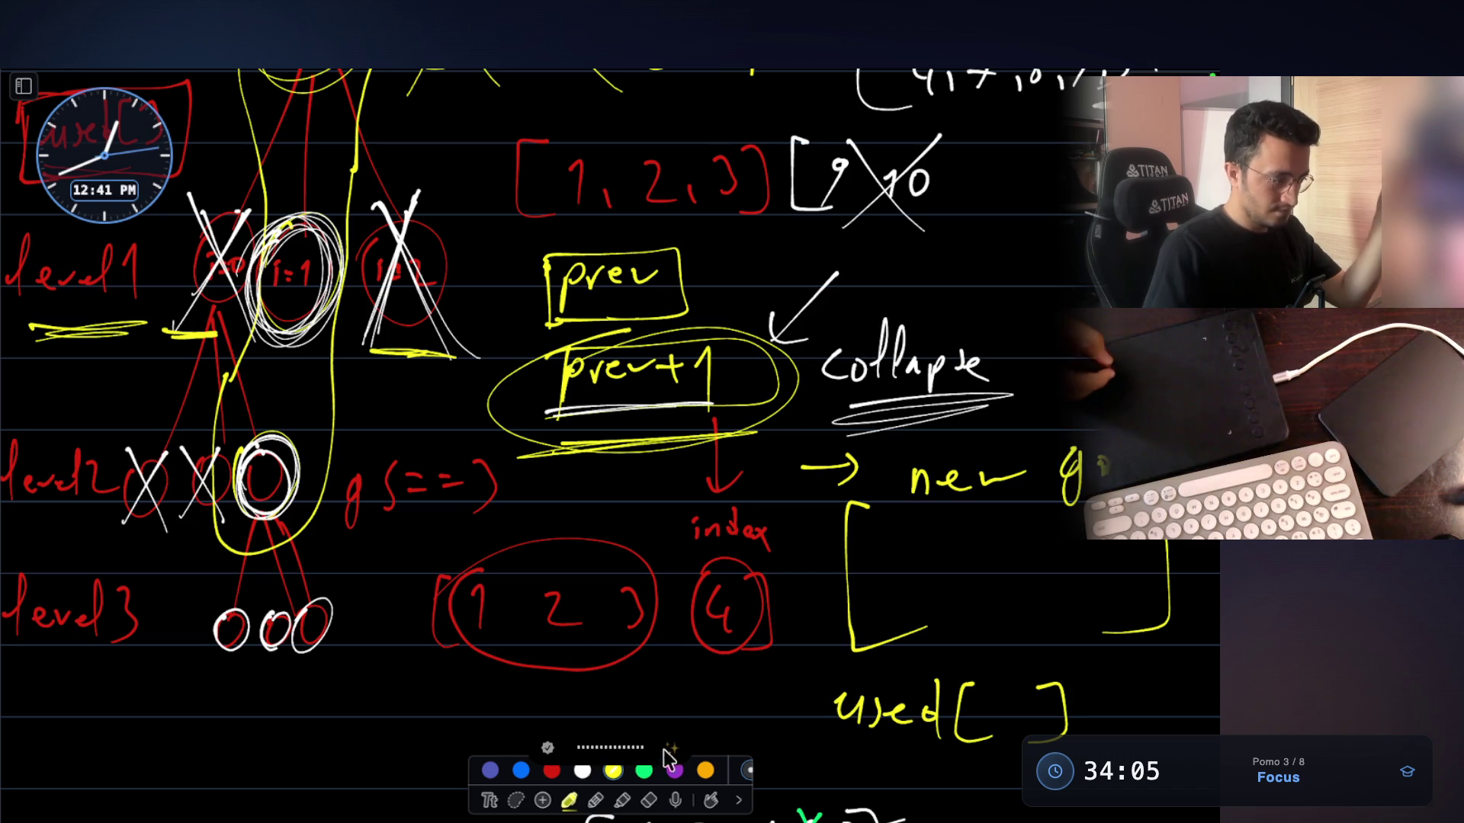
mouse_move(816, 314)
mouse_down()
mouse_move(820, 448)
mouse_move(992, 315)
mouse_move(827, 432)
mouse_up()
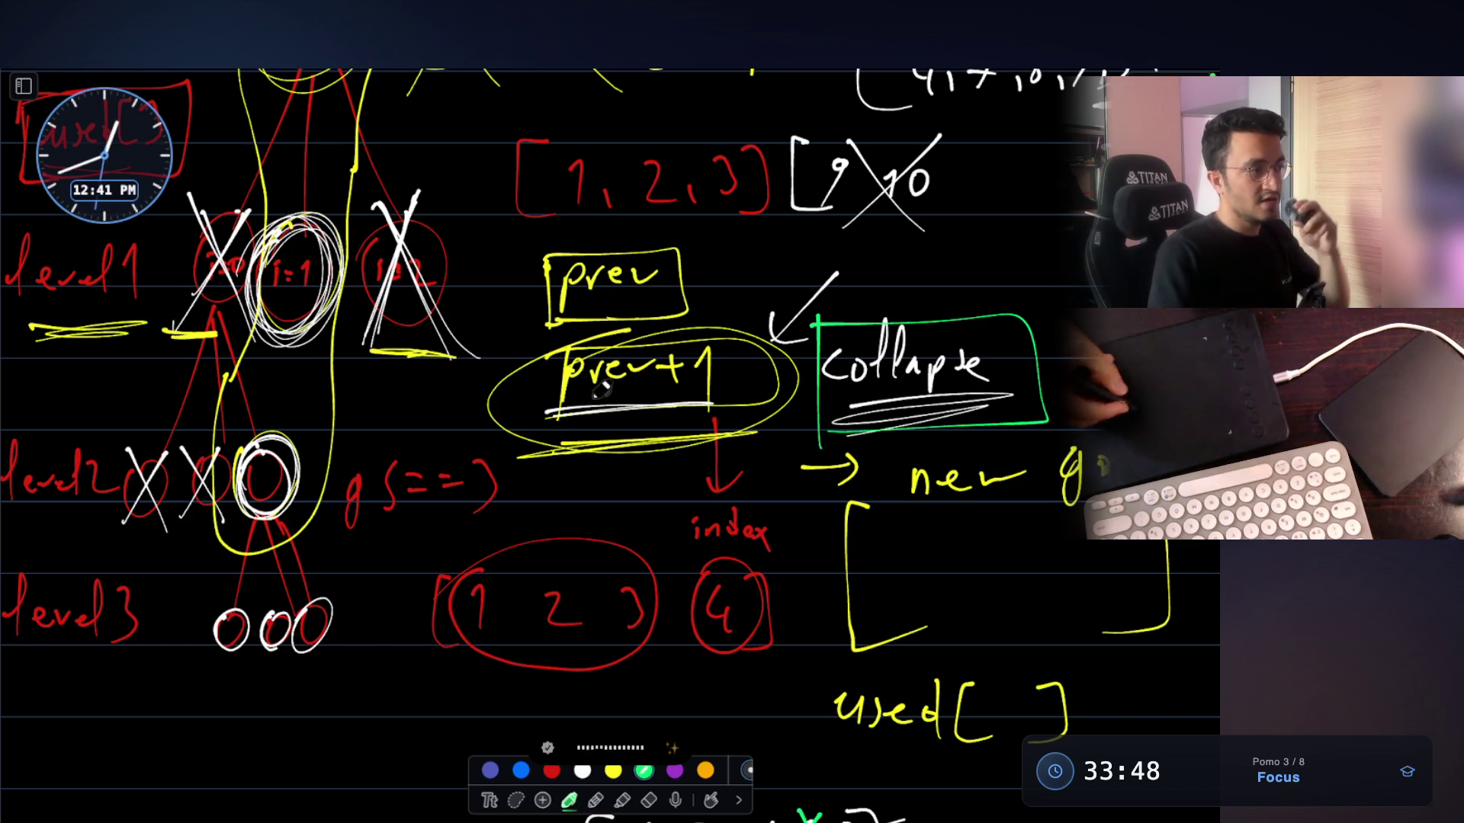
In green, circle prev+1, retrace the arrow, and underline and circle 'new g'
drag(755, 326, 789, 343)
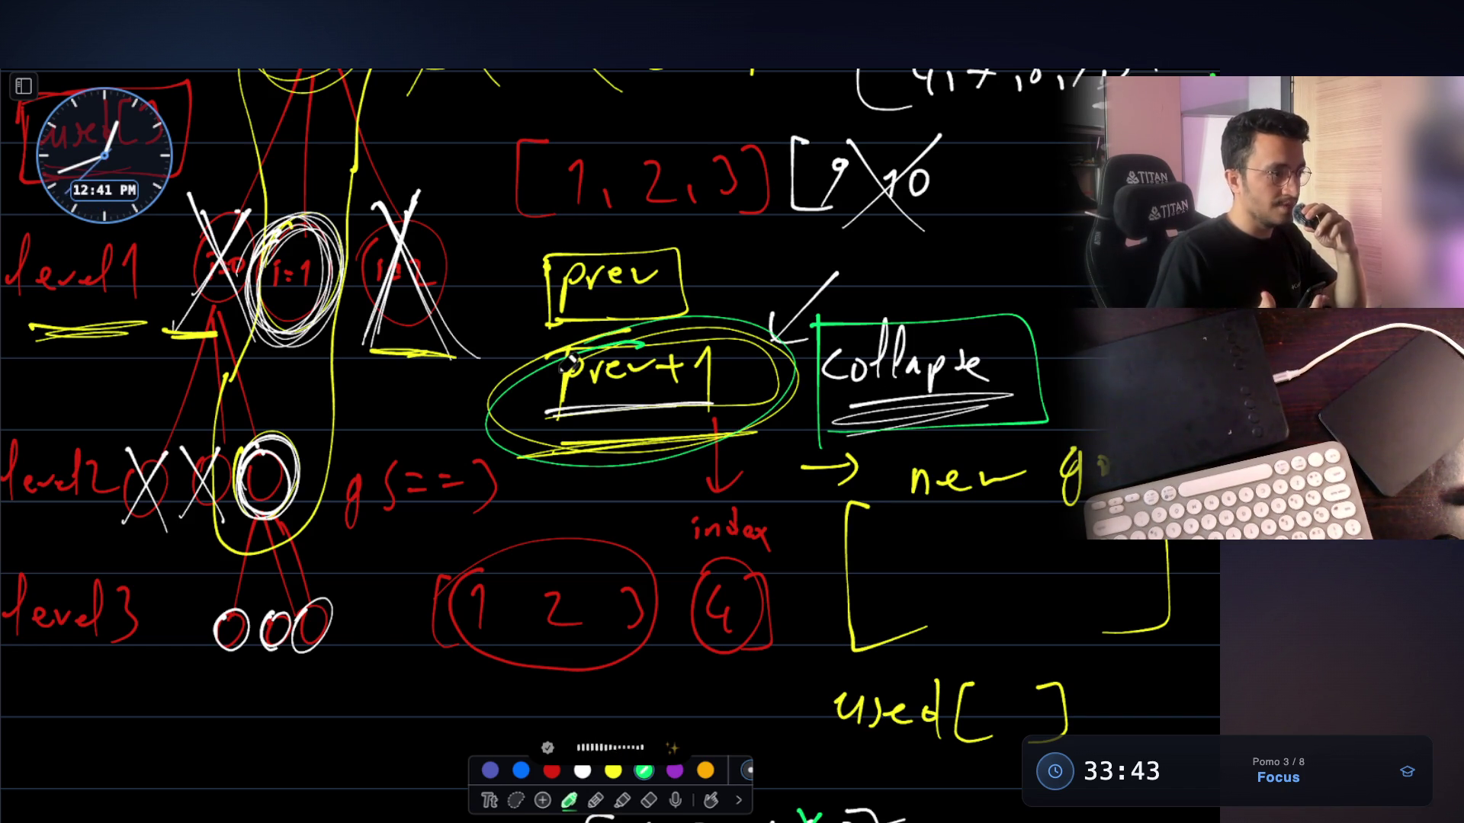
drag(797, 474, 860, 461)
drag(908, 505, 1086, 503)
mouse_move(965, 427)
mouse_down()
mouse_move(1113, 450)
mouse_move(974, 525)
mouse_move(979, 511)
mouse_move(1105, 506)
mouse_up()
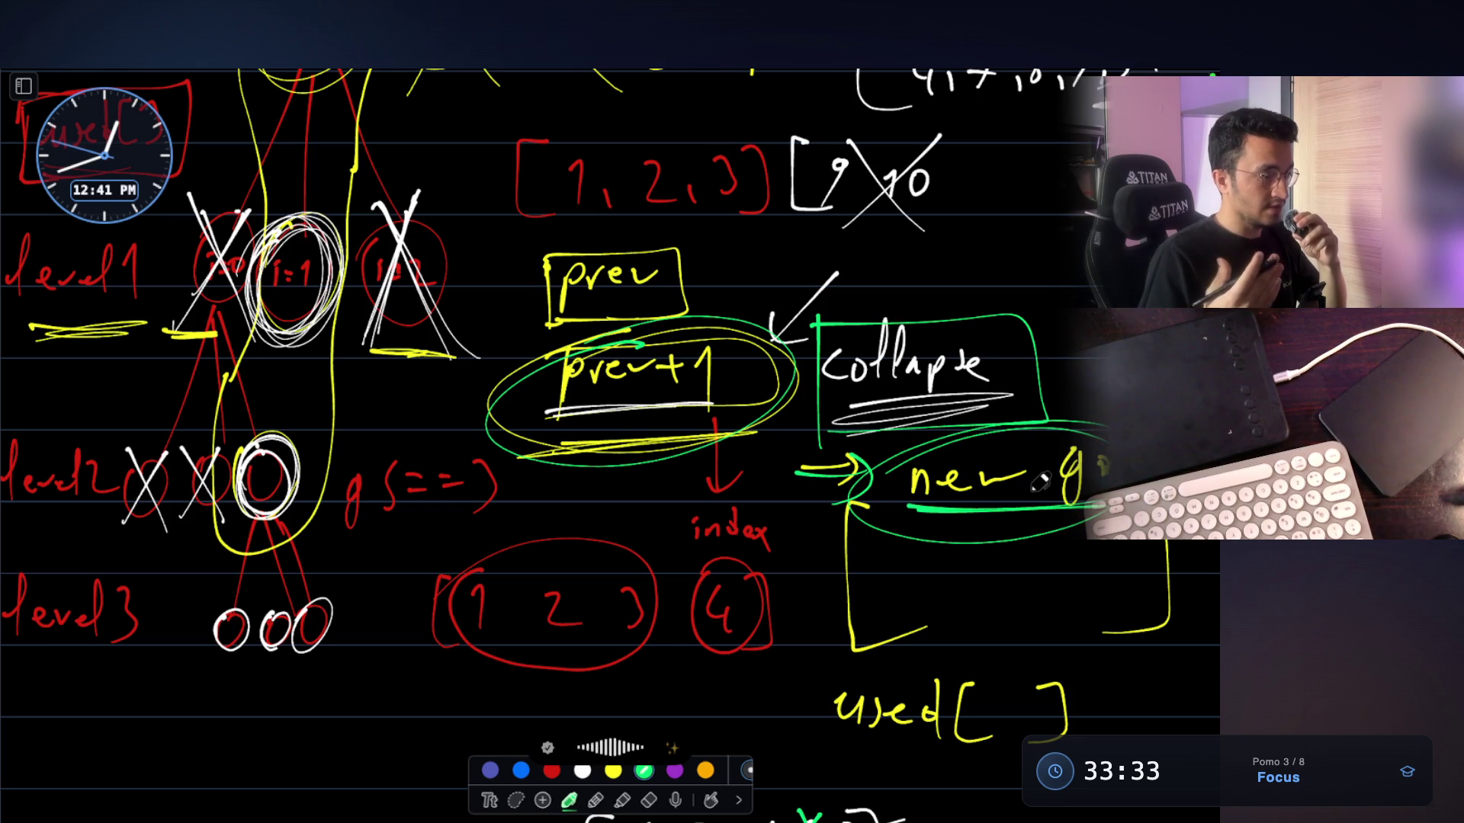
Underline 'used[ ]' in green and start an equals sign inside the yellow bracket
drag(899, 772, 1022, 772)
drag(997, 732, 994, 744)
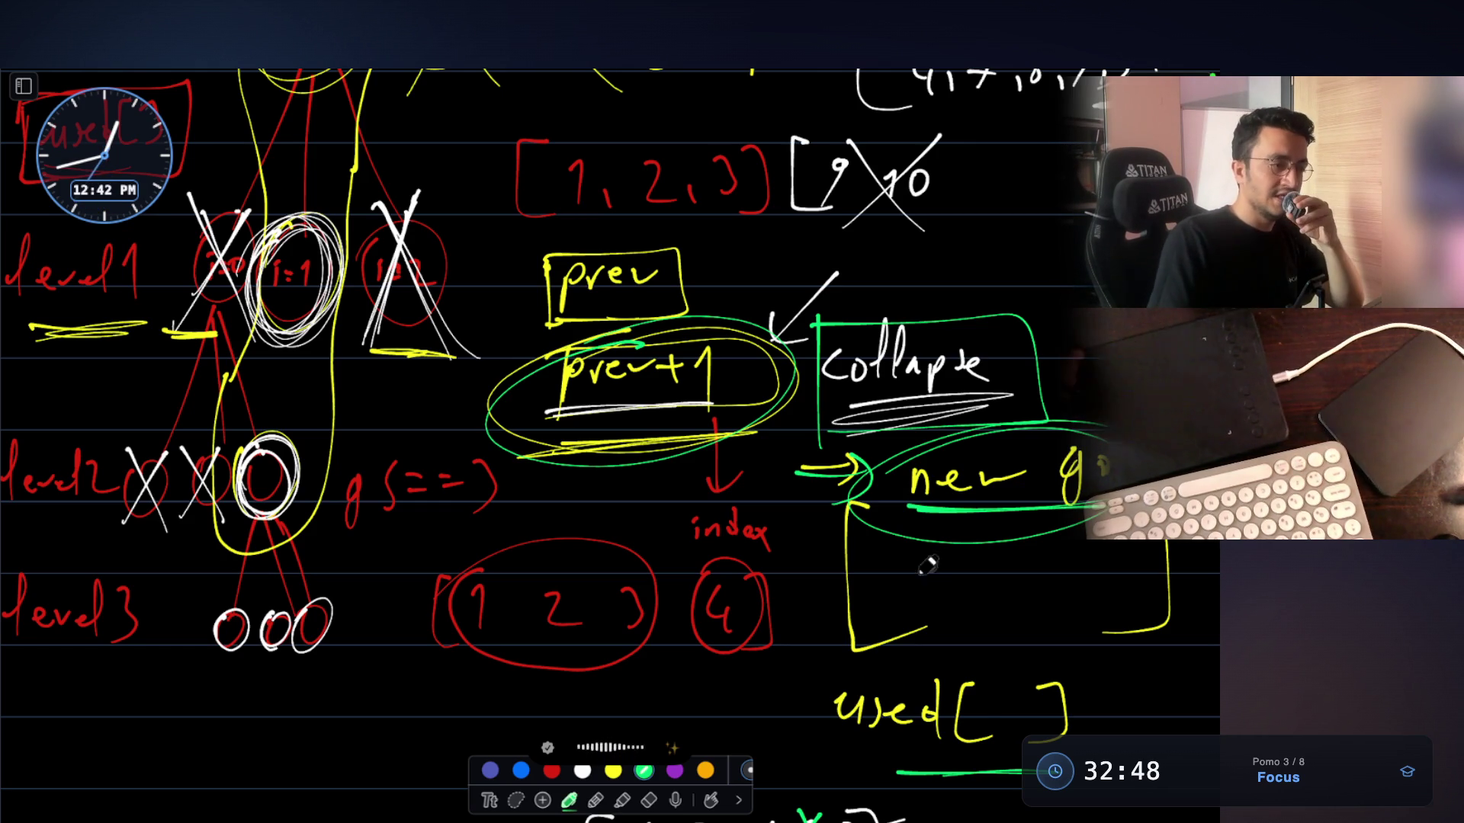
mouse_move(880, 603)
mouse_down()
mouse_move(943, 604)
mouse_move(971, 627)
mouse_move(1035, 597)
mouse_up()
Finish the green '=1=1=' sequence inside the yellow bracket, then switch to VS Code
drag(985, 605, 1078, 622)
drag(1085, 600, 1162, 604)
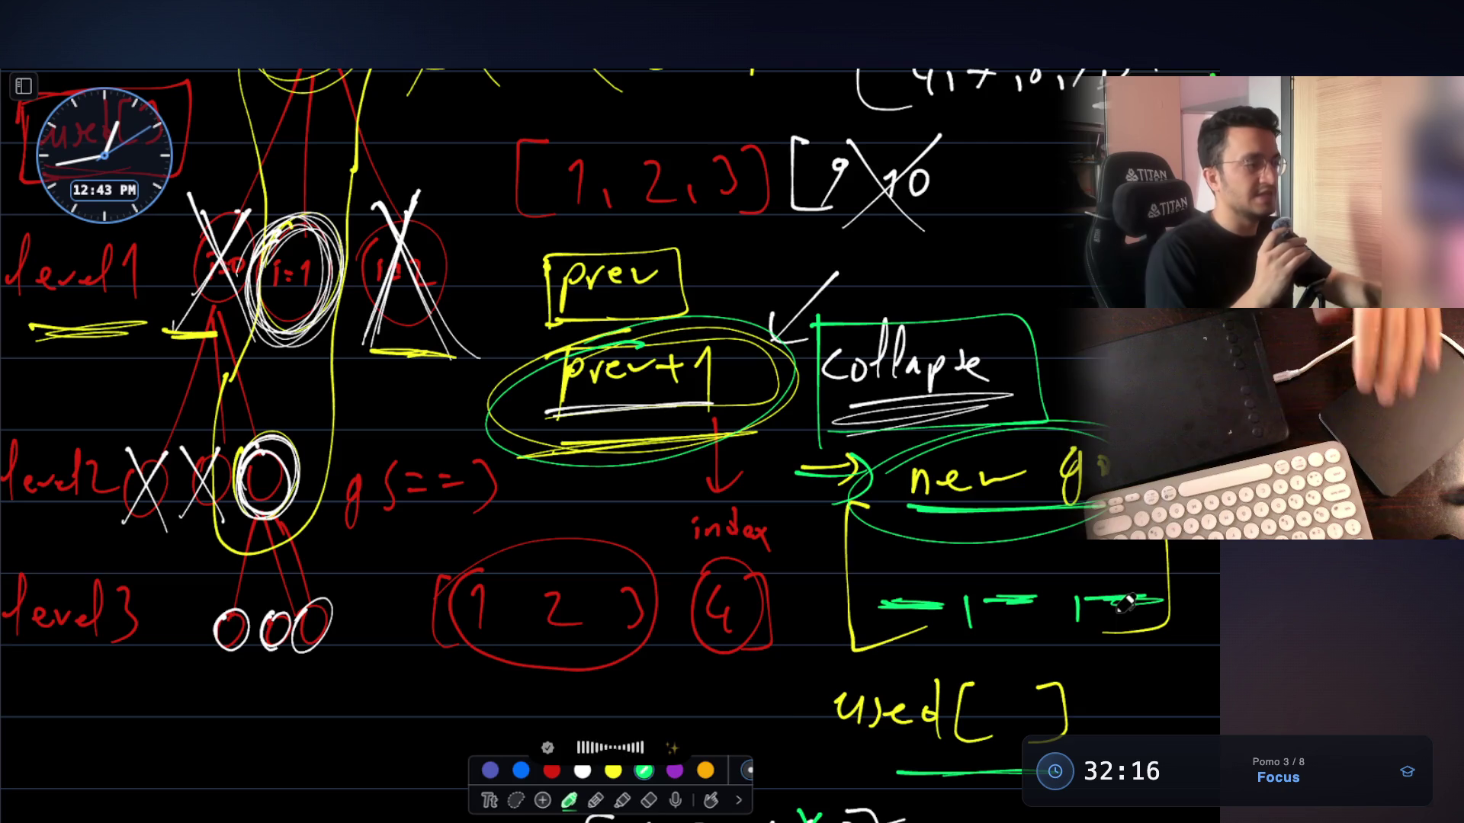
key(super+Tab)
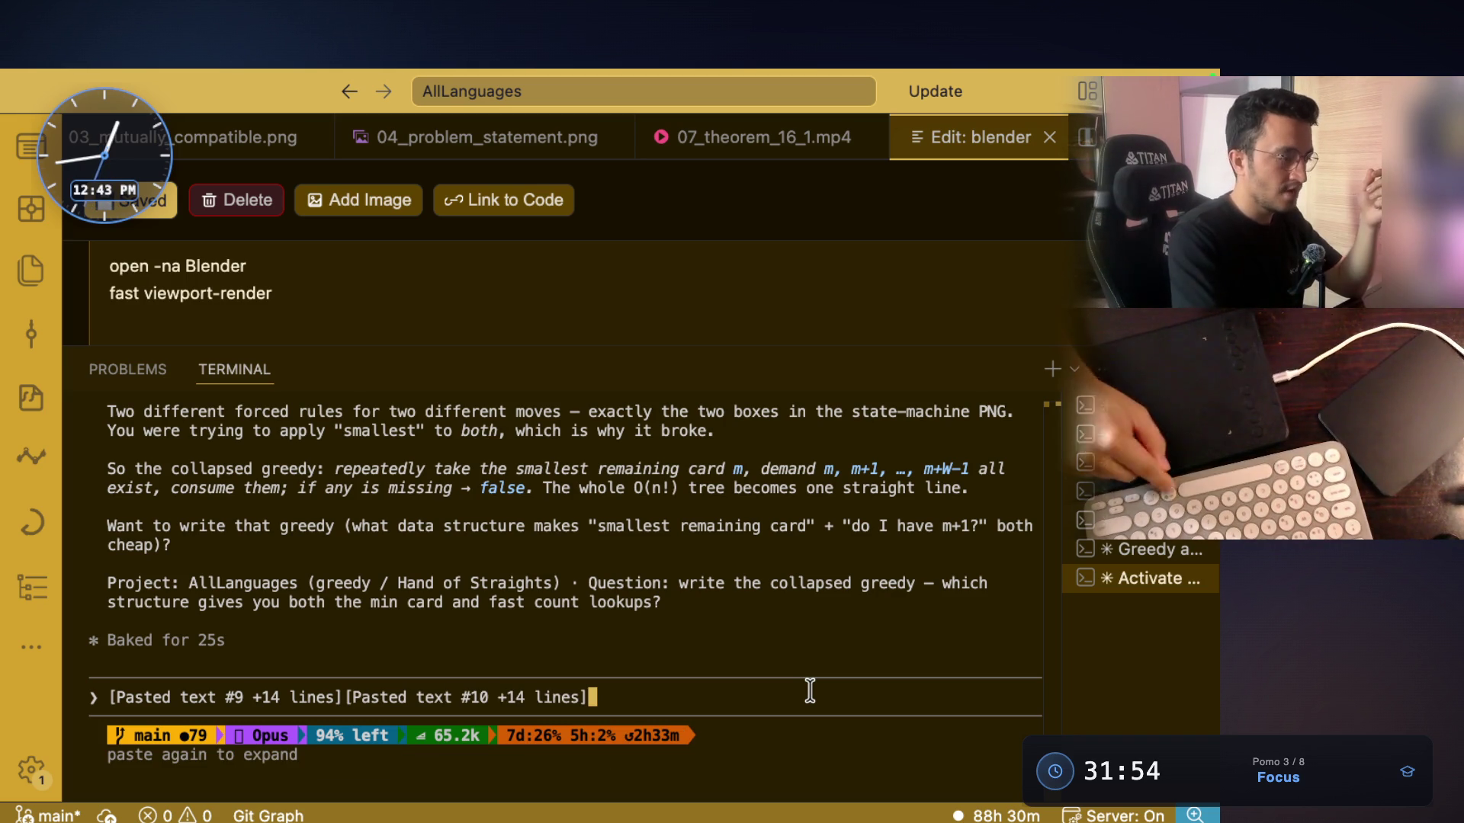
Dictate a follow-up question and paste its transcription into the AI terminal prompt
key(alt+space)
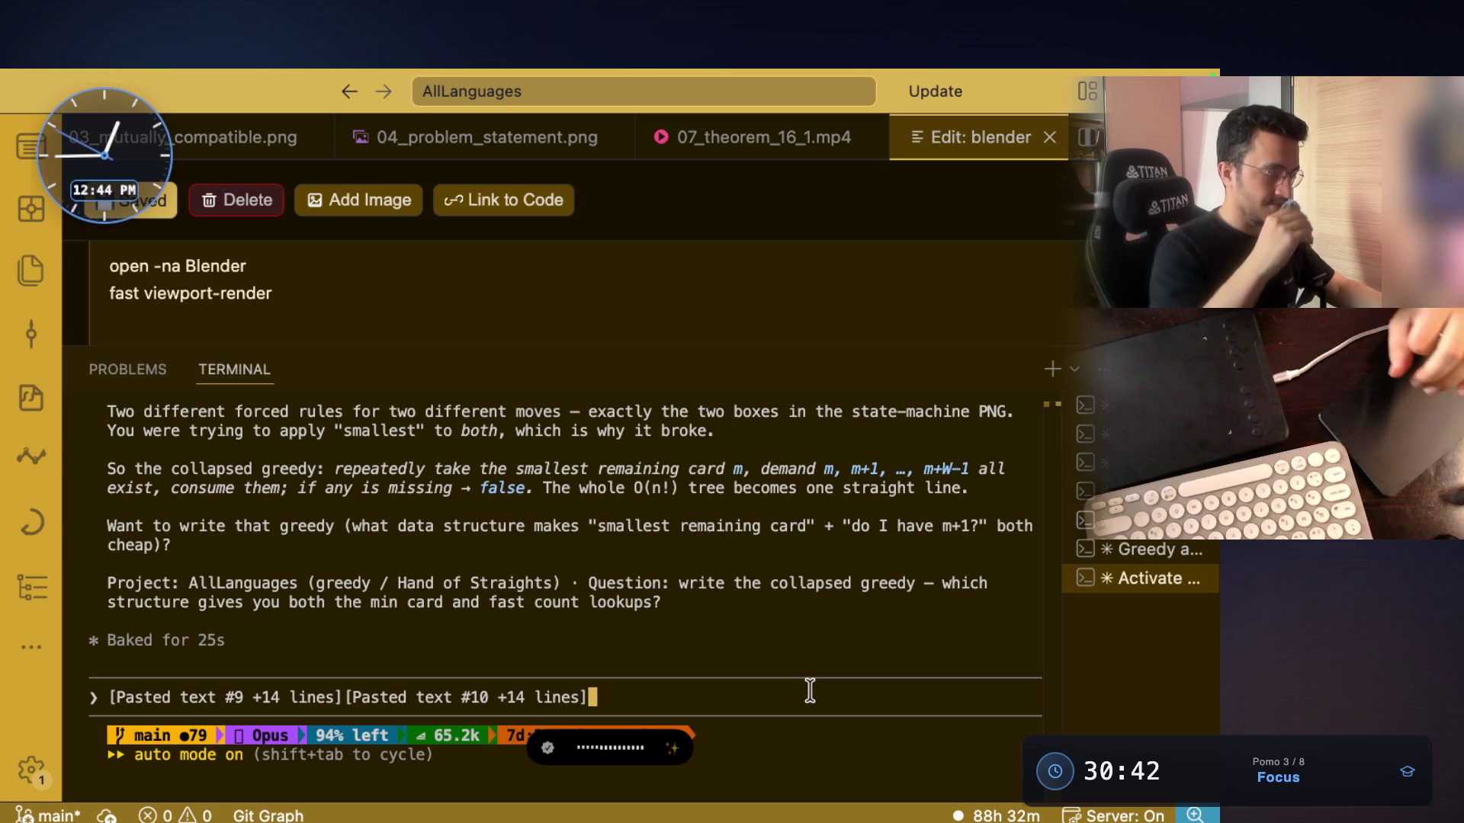
key(alt+space)
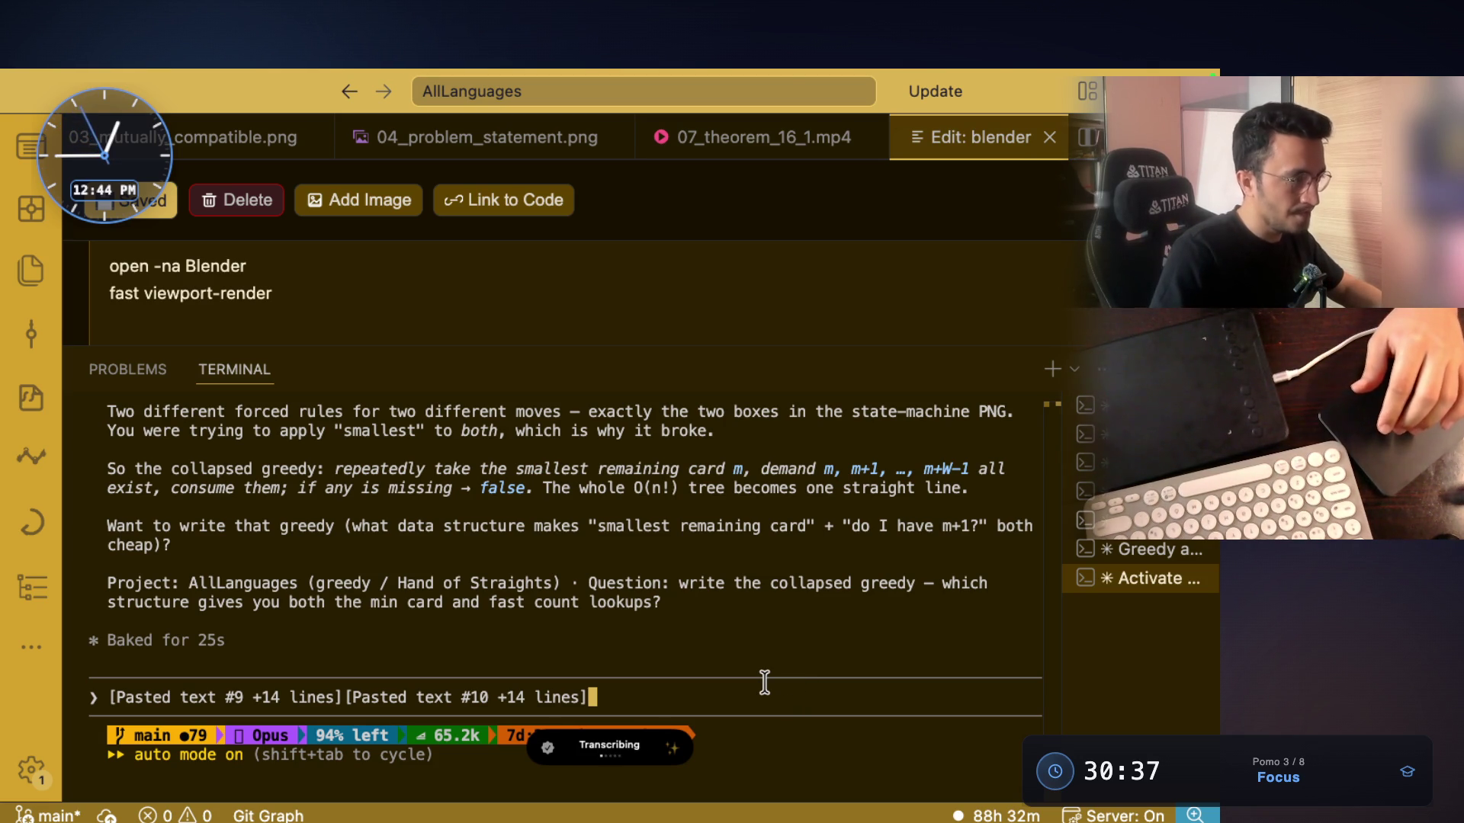
key(super+v)
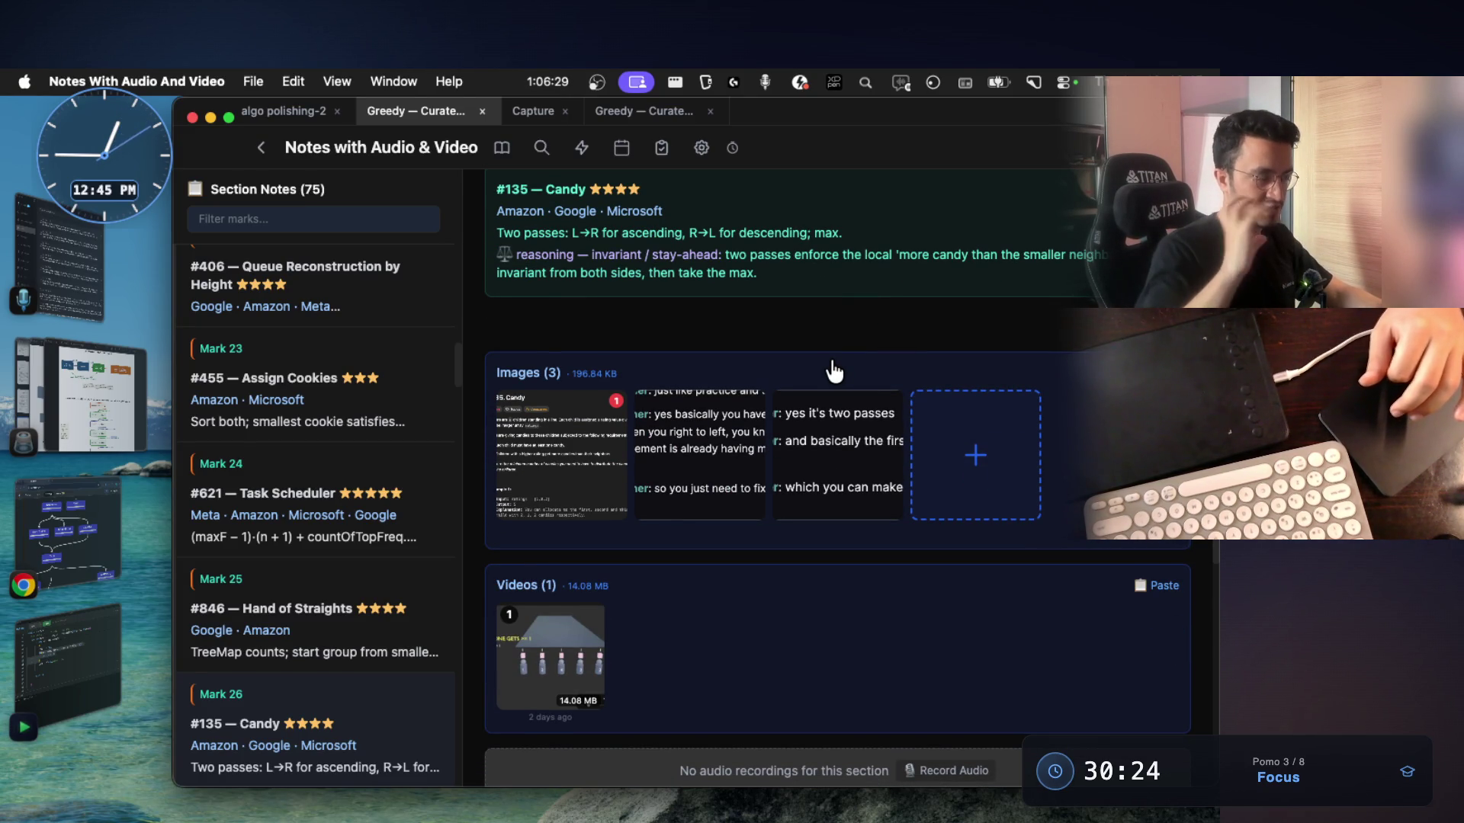
View the enlarged Candy problem screenshot, then return to the Hand of Straights whiteboard canvas
click(581, 481)
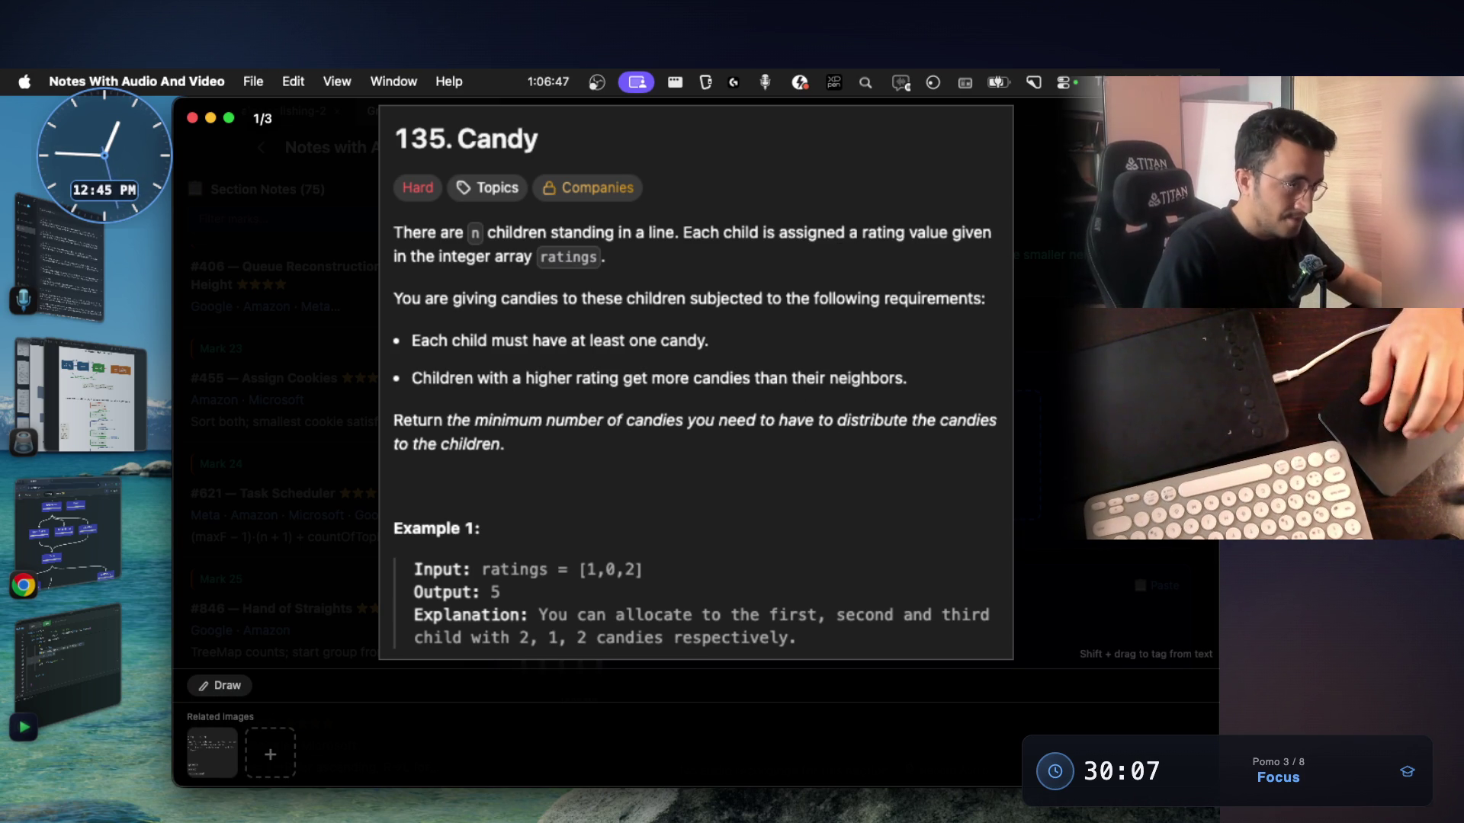
key(Escape)
scroll(722, 562, up, 1)
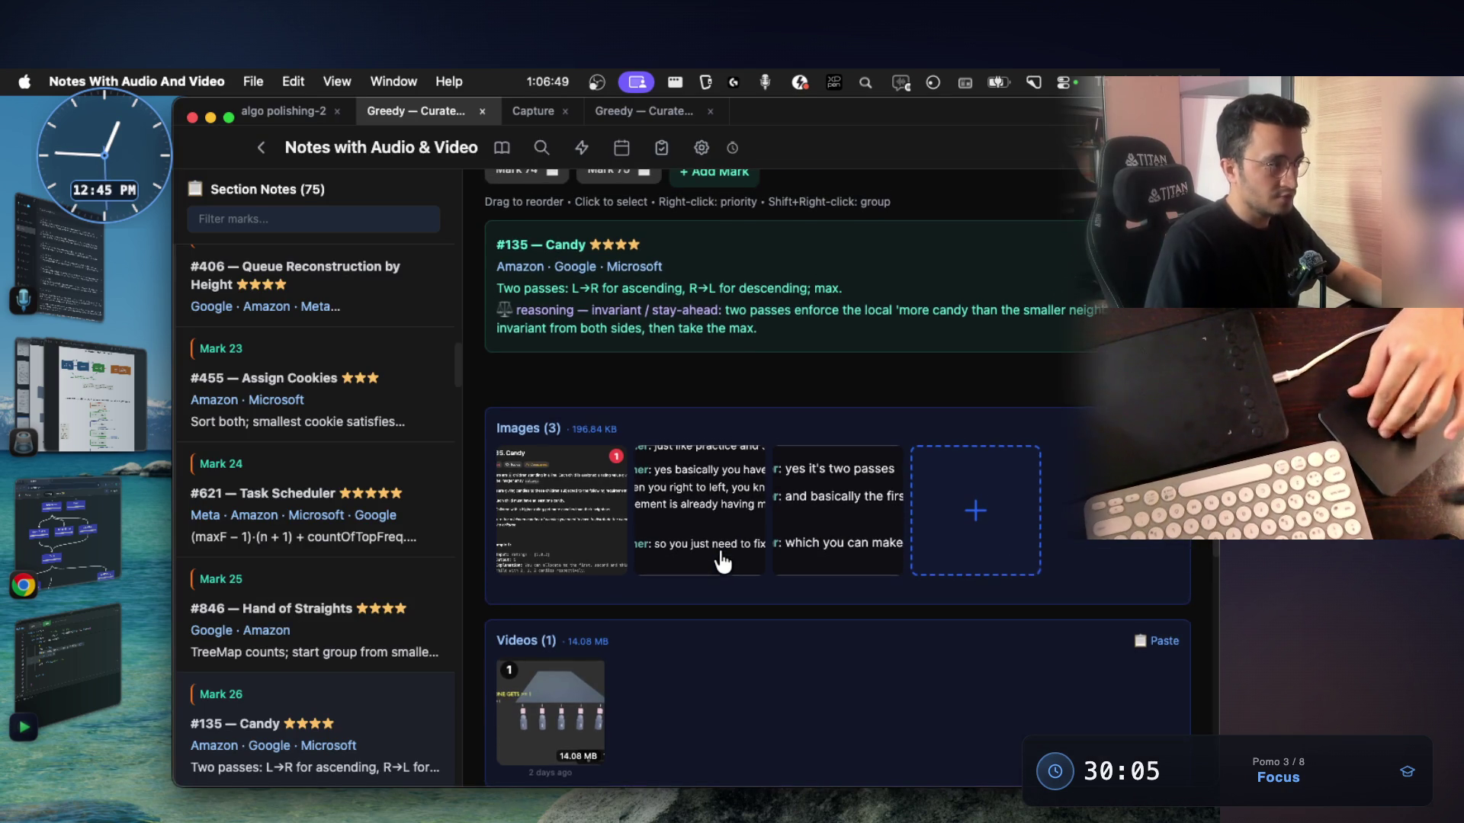
key(Up)
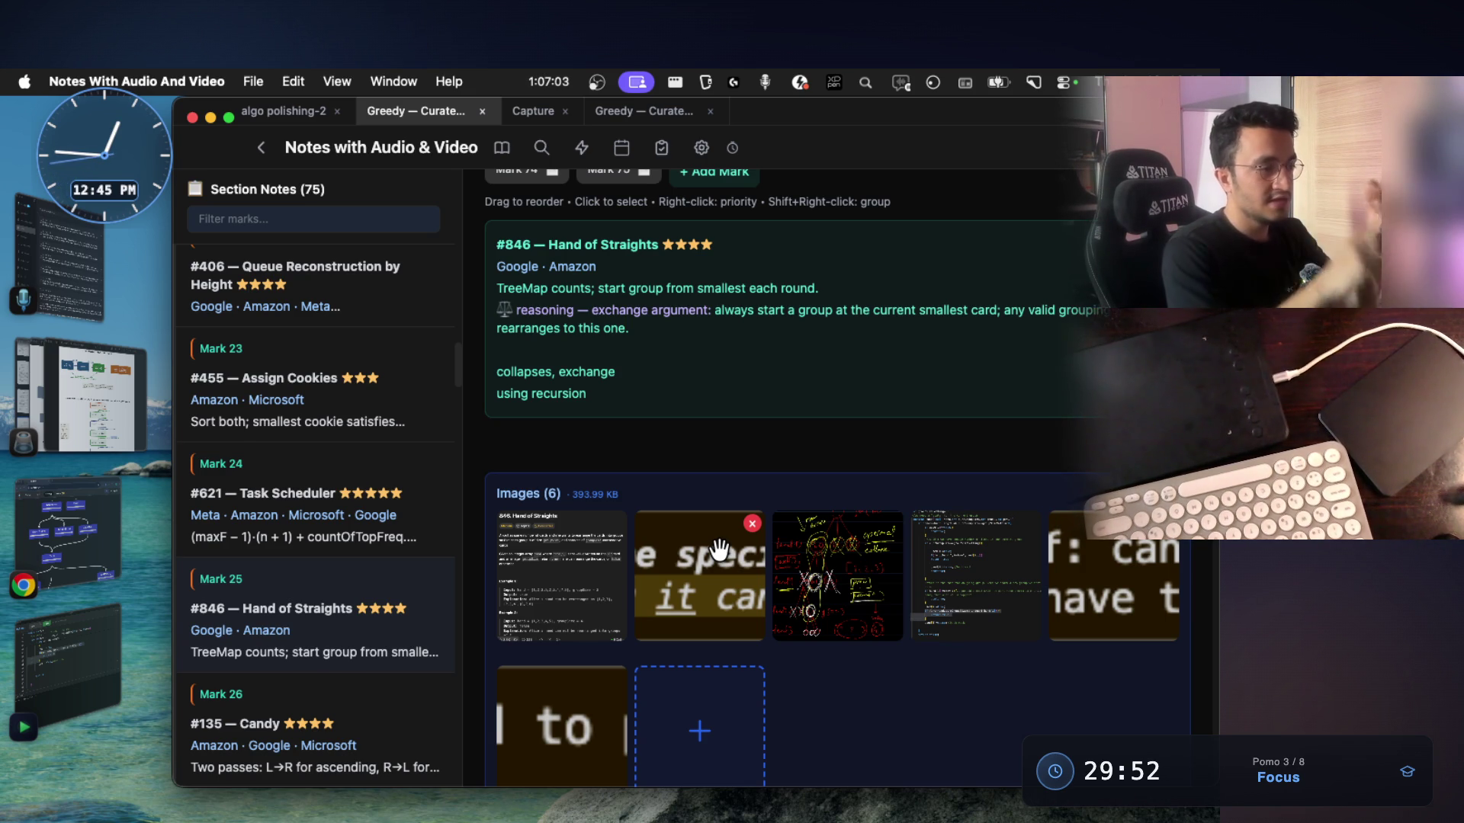
key(ctrl+Right)
scroll(728, 540, up, 3)
scroll(728, 540, up, 2)
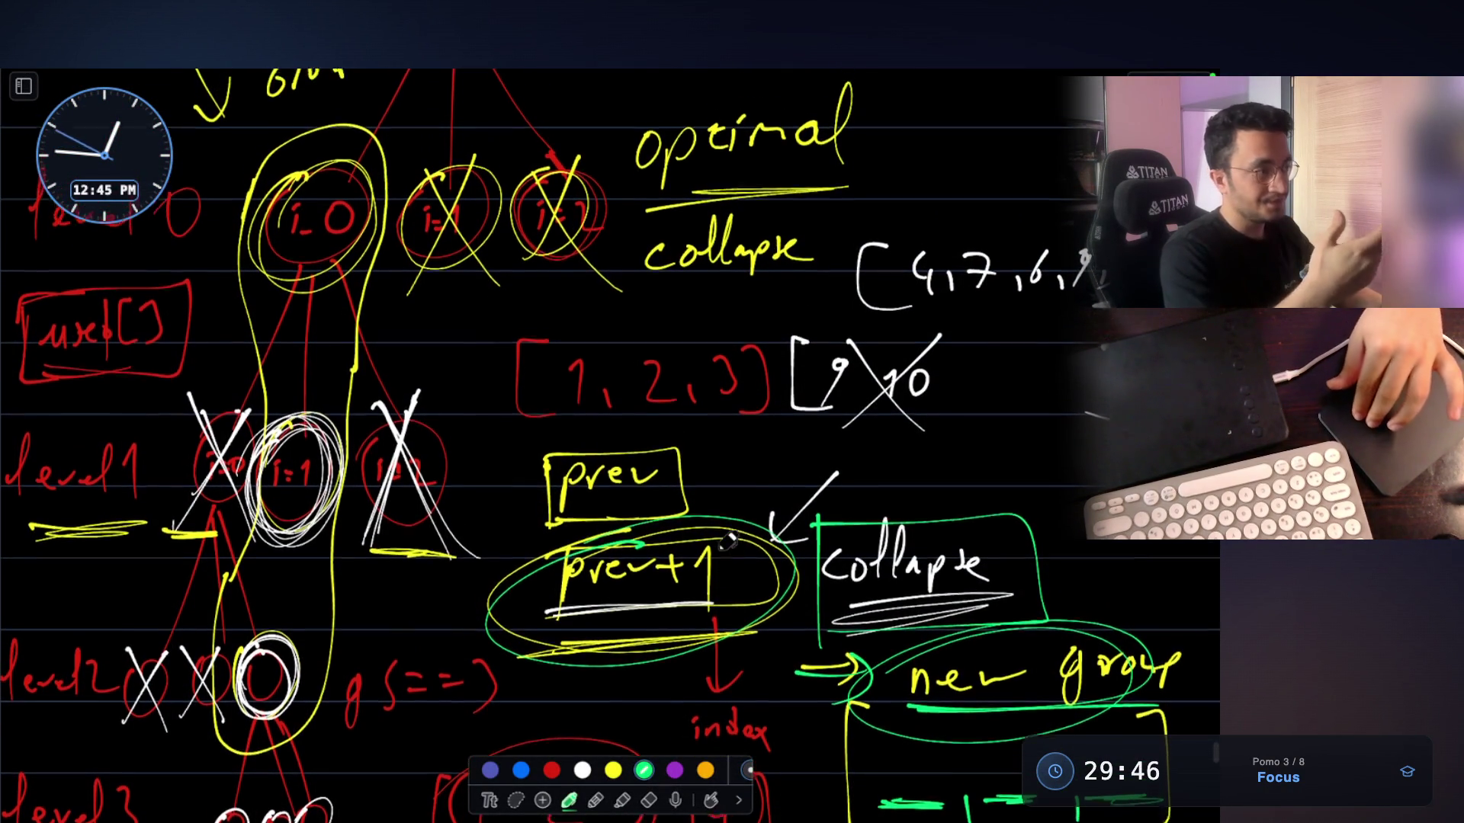
scroll(728, 540, up, 2)
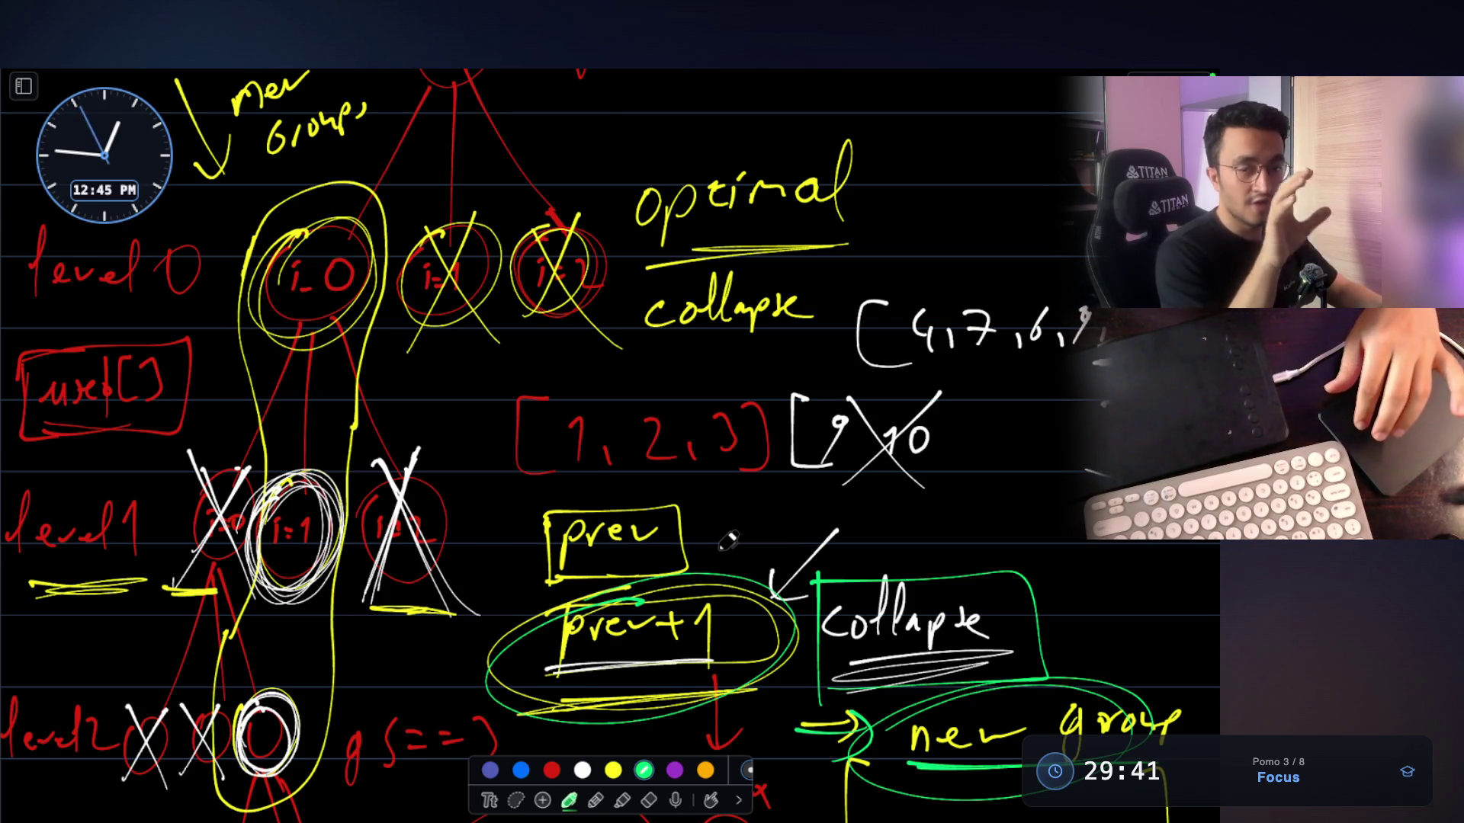
scroll(728, 541, down, 7)
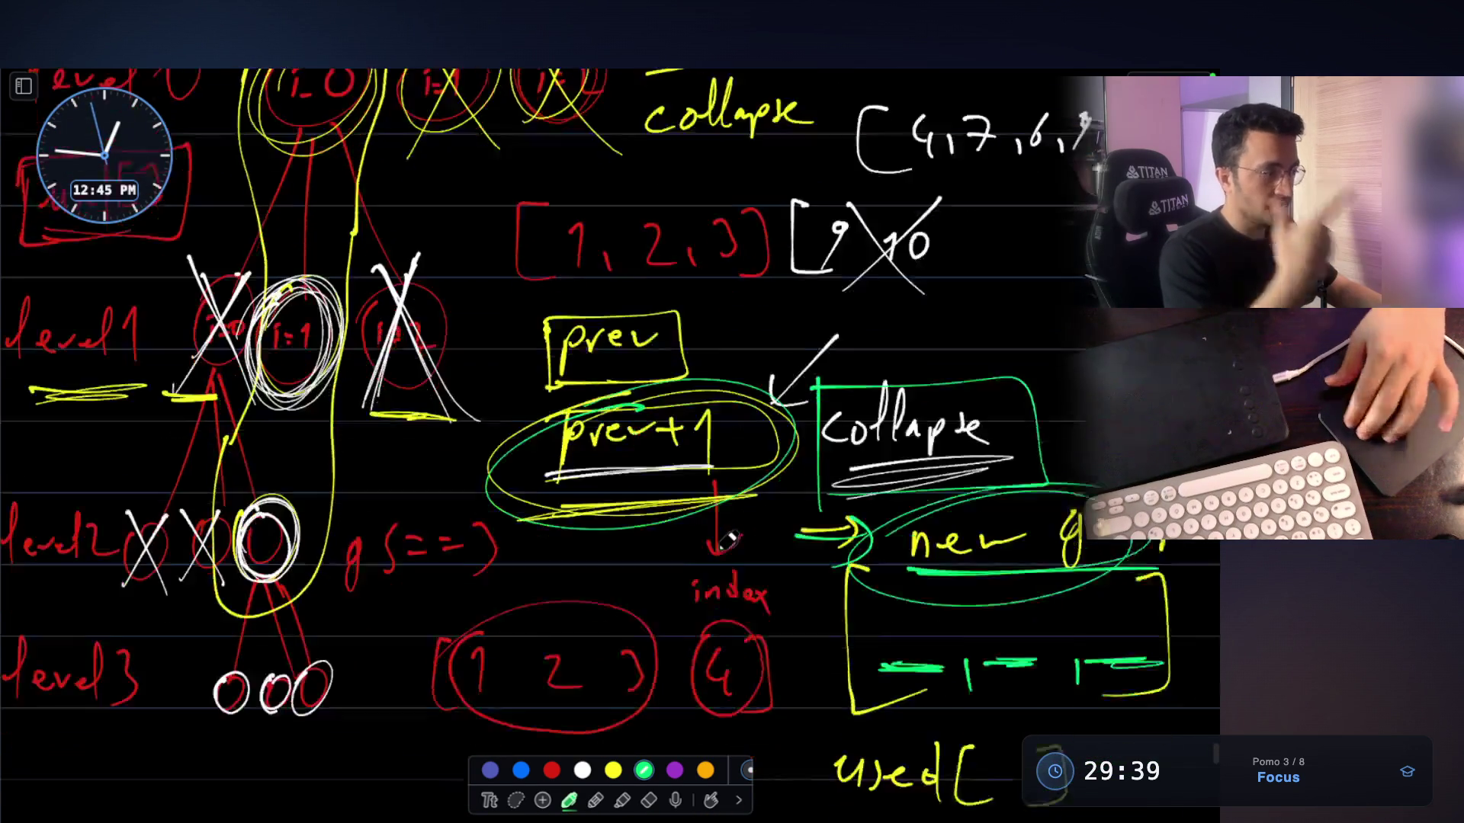
scroll(728, 540, down, 2)
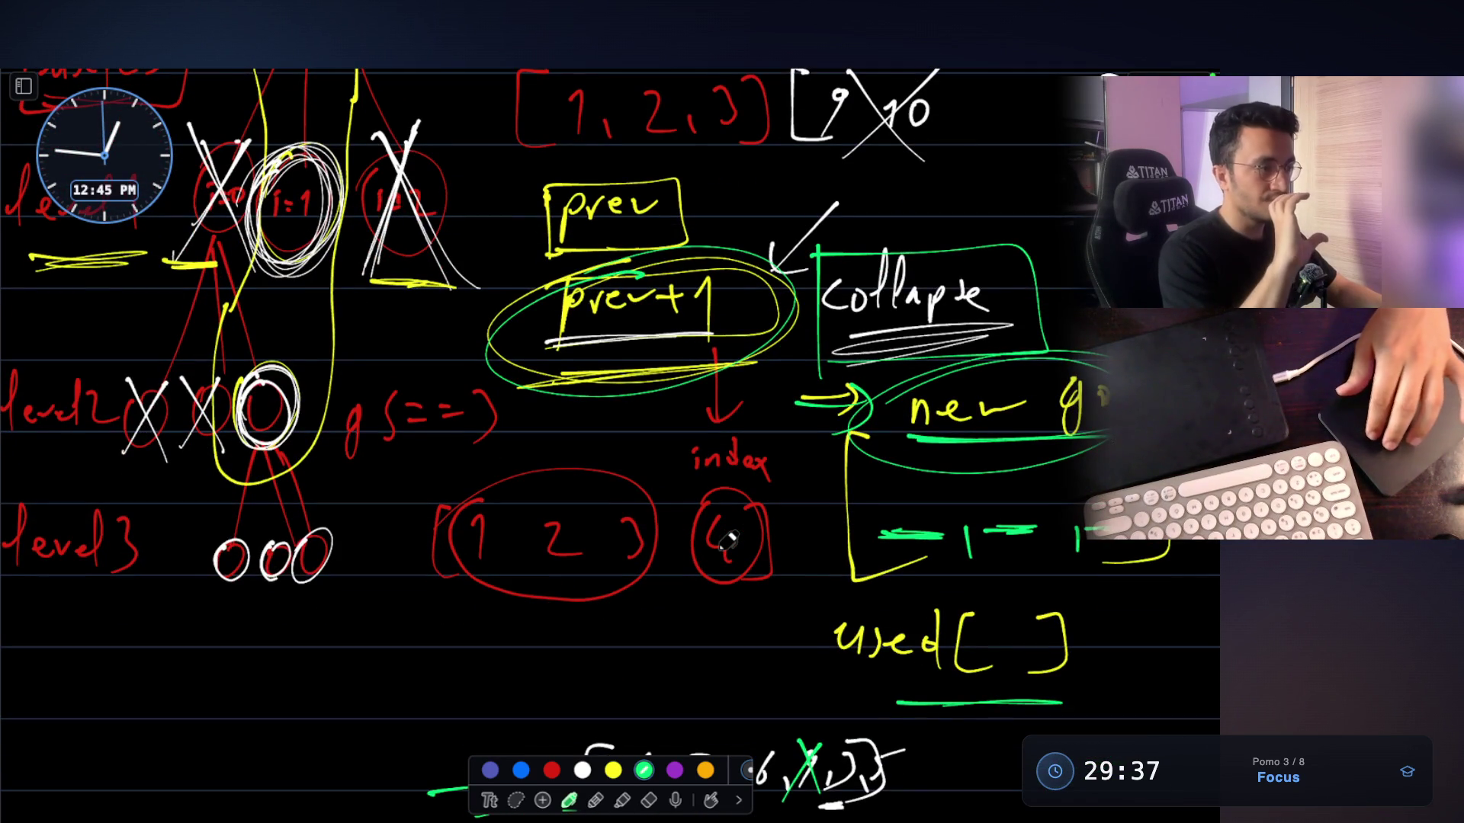
scroll(728, 541, up, 11)
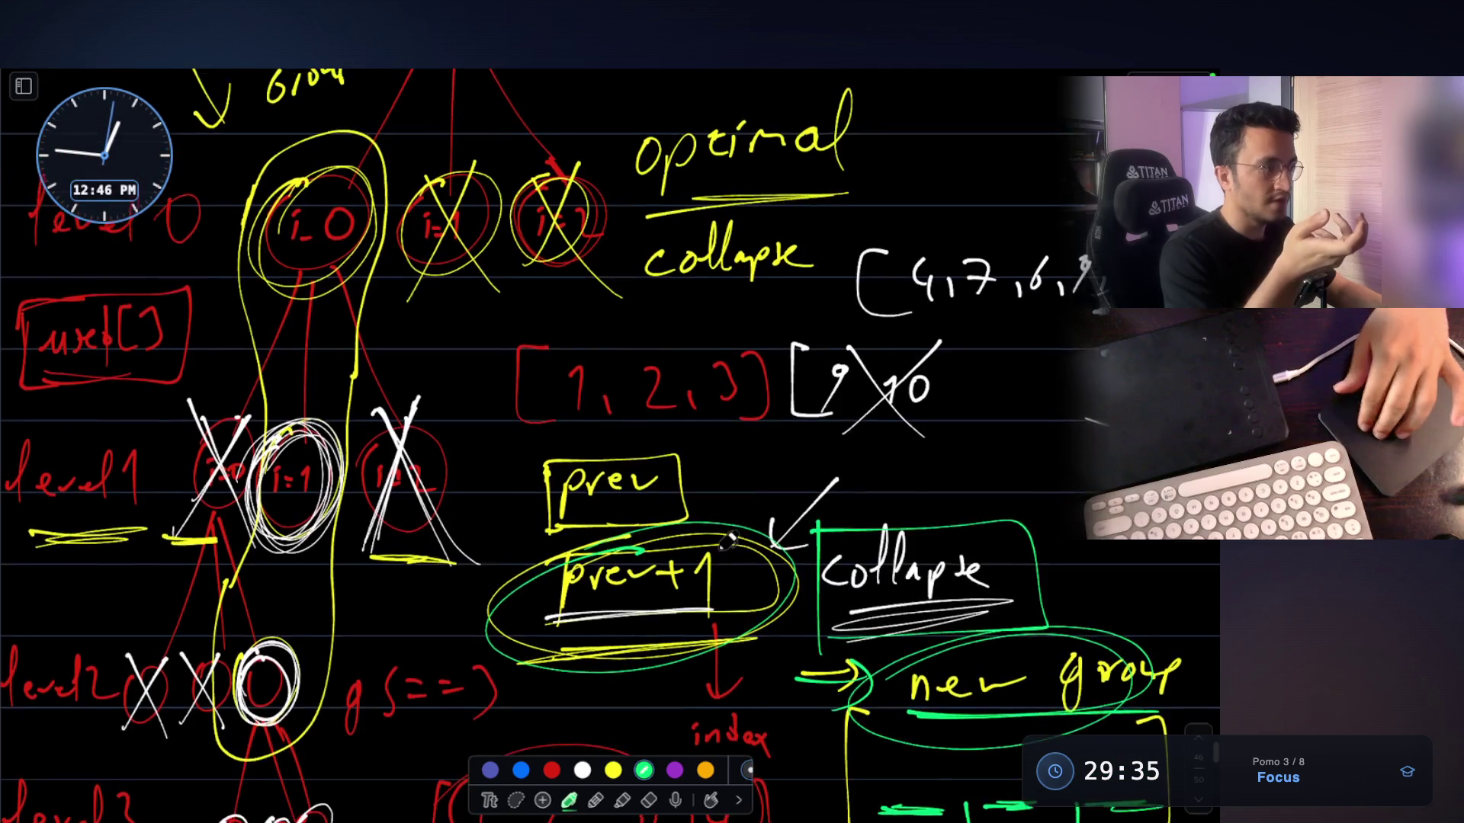
key(Escape)
scroll(719, 548, up, 5)
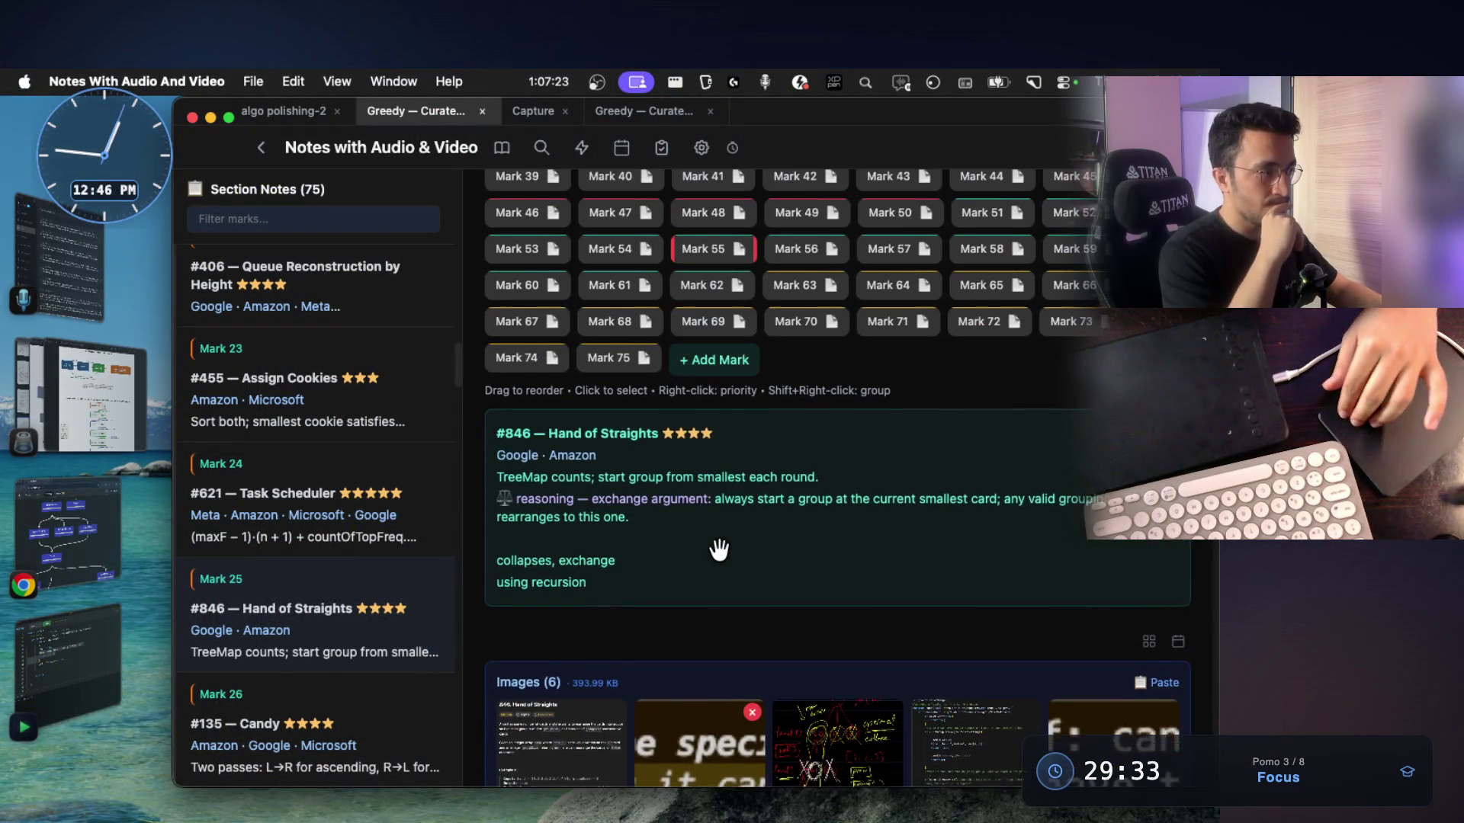
Browse forward through Advantage Shuffle and Bag of Tokens to Divide Array Into Sets of K Consecutive
key(Down)
key(Down)
scroll(723, 562, down, 2)
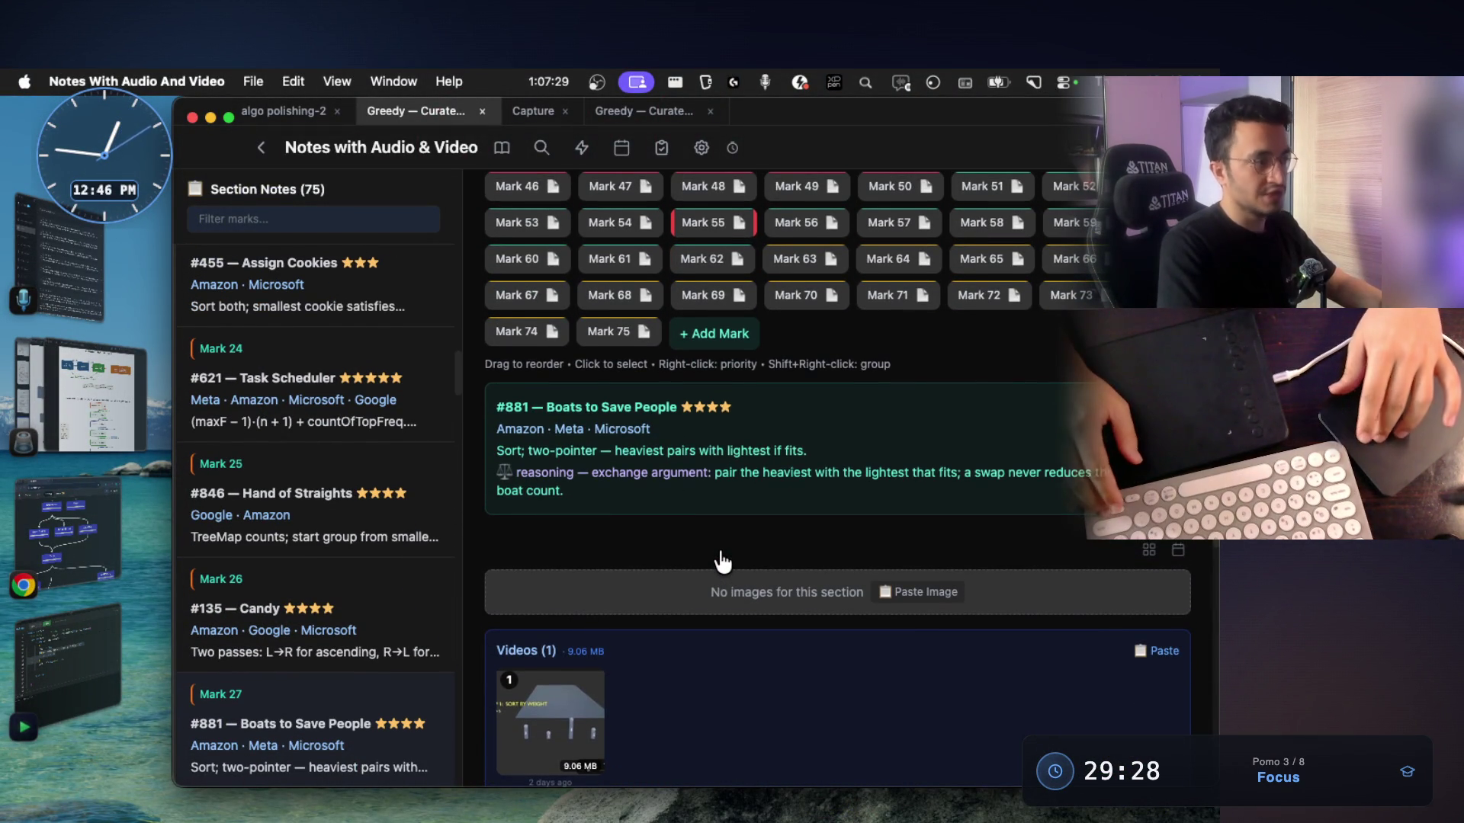
key(Down)
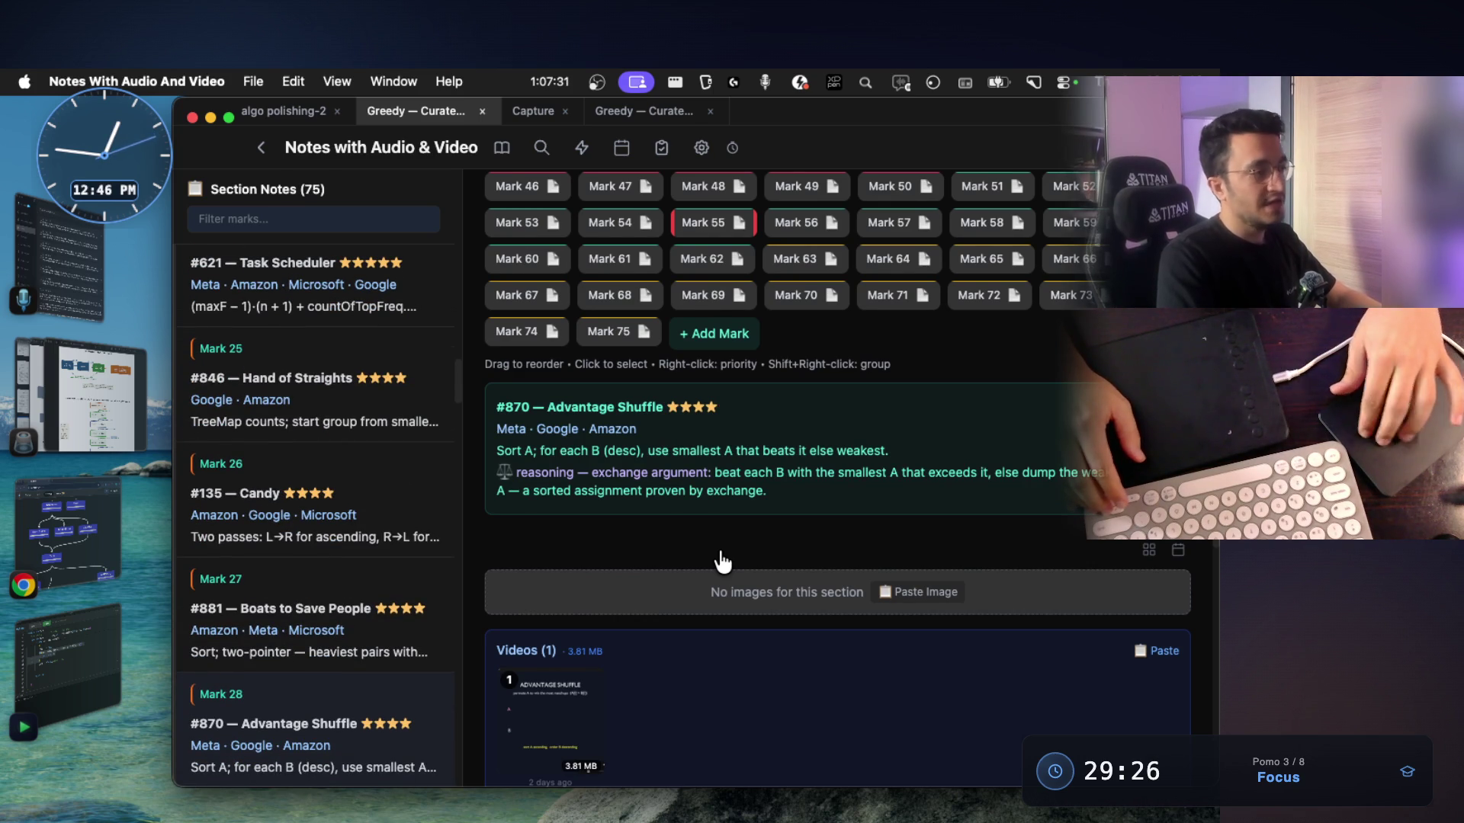
scroll(723, 562, up, 5)
key(Down)
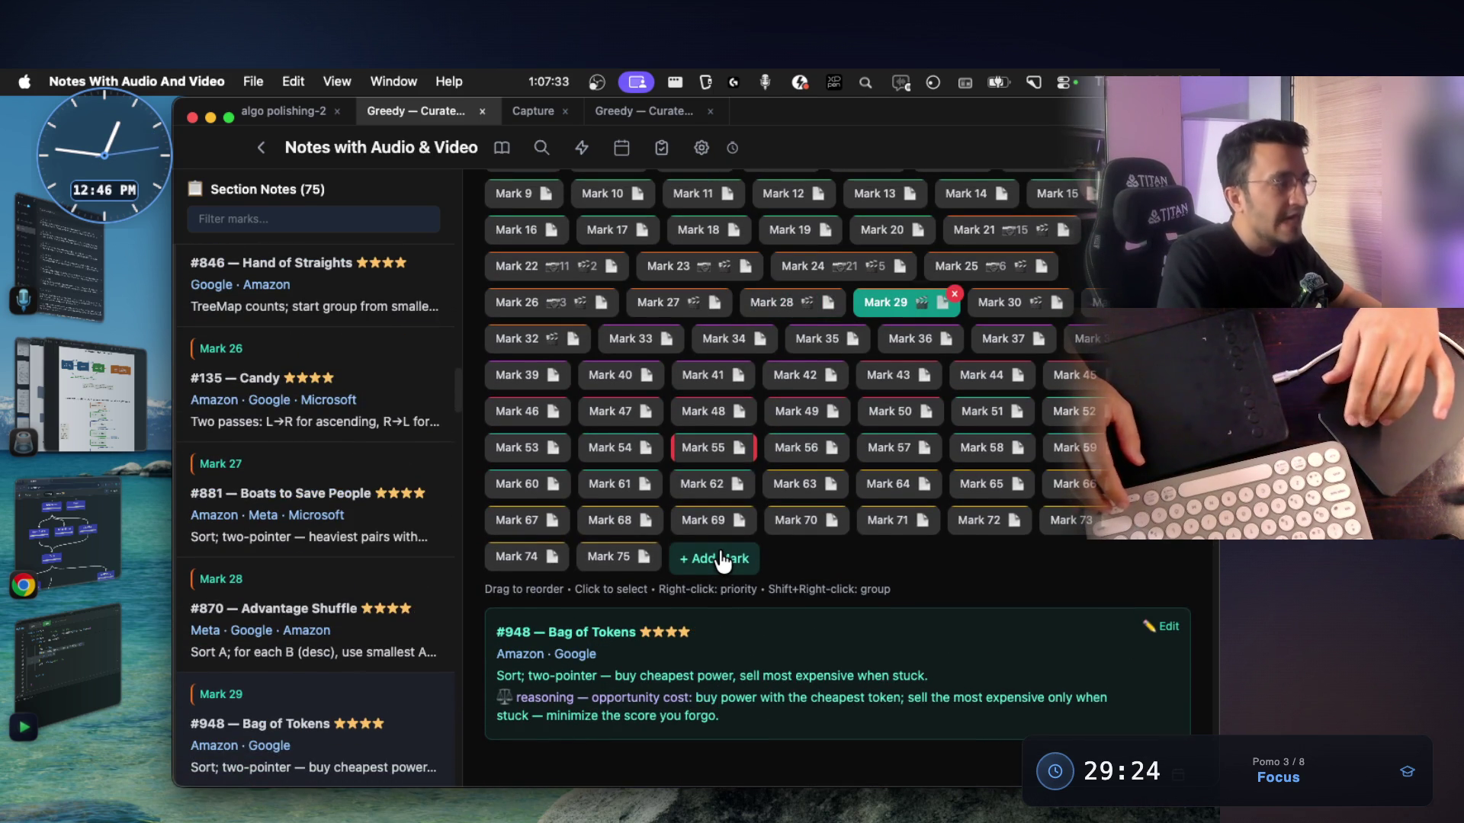
key(Down)
key(Down)
Step back through the earlier notes toward Candy, then switch to the VS Code terminal
key(Up)
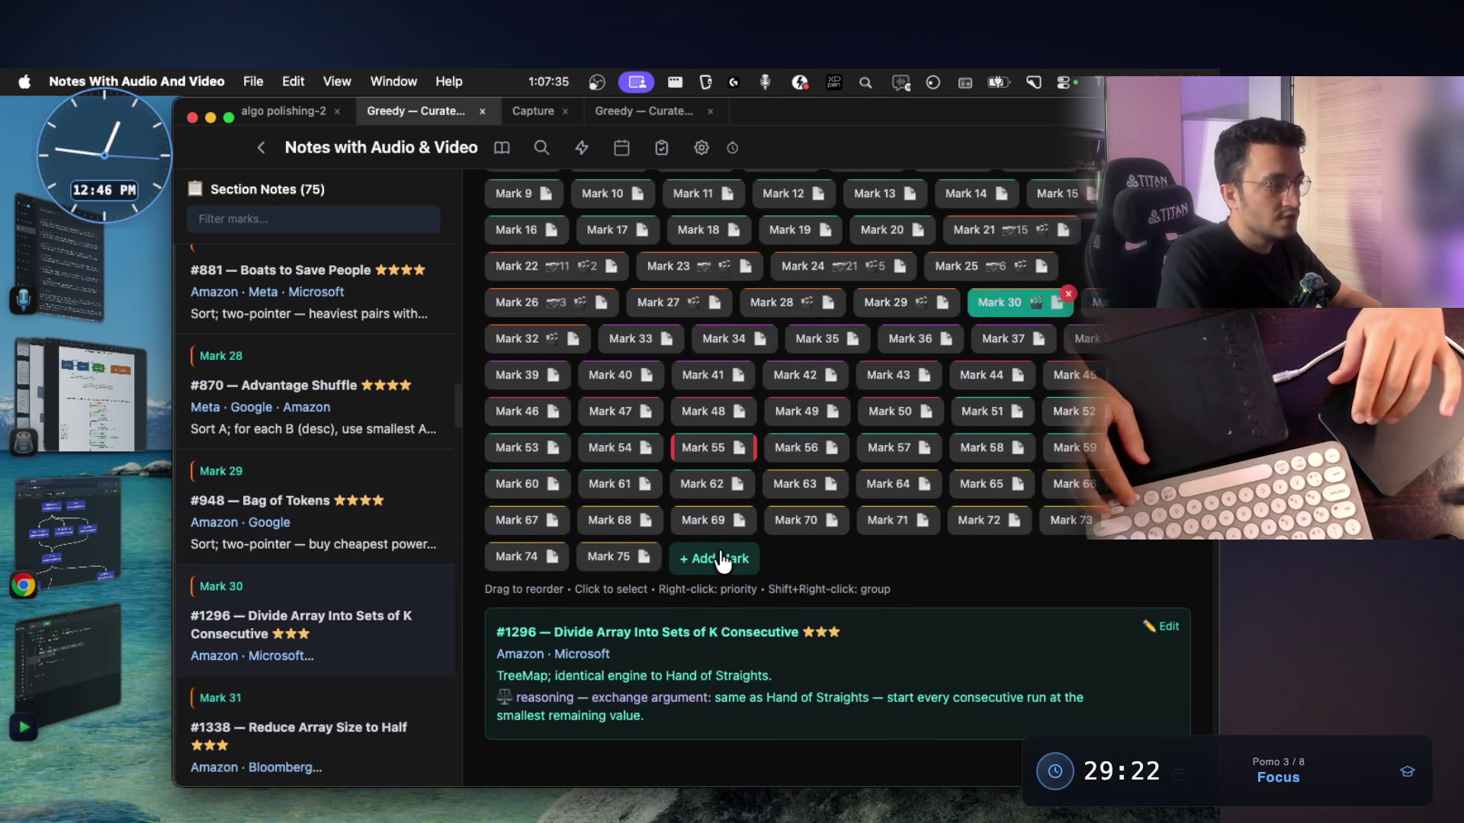
key(Up)
key(Up)
key(Up)
key(Up)
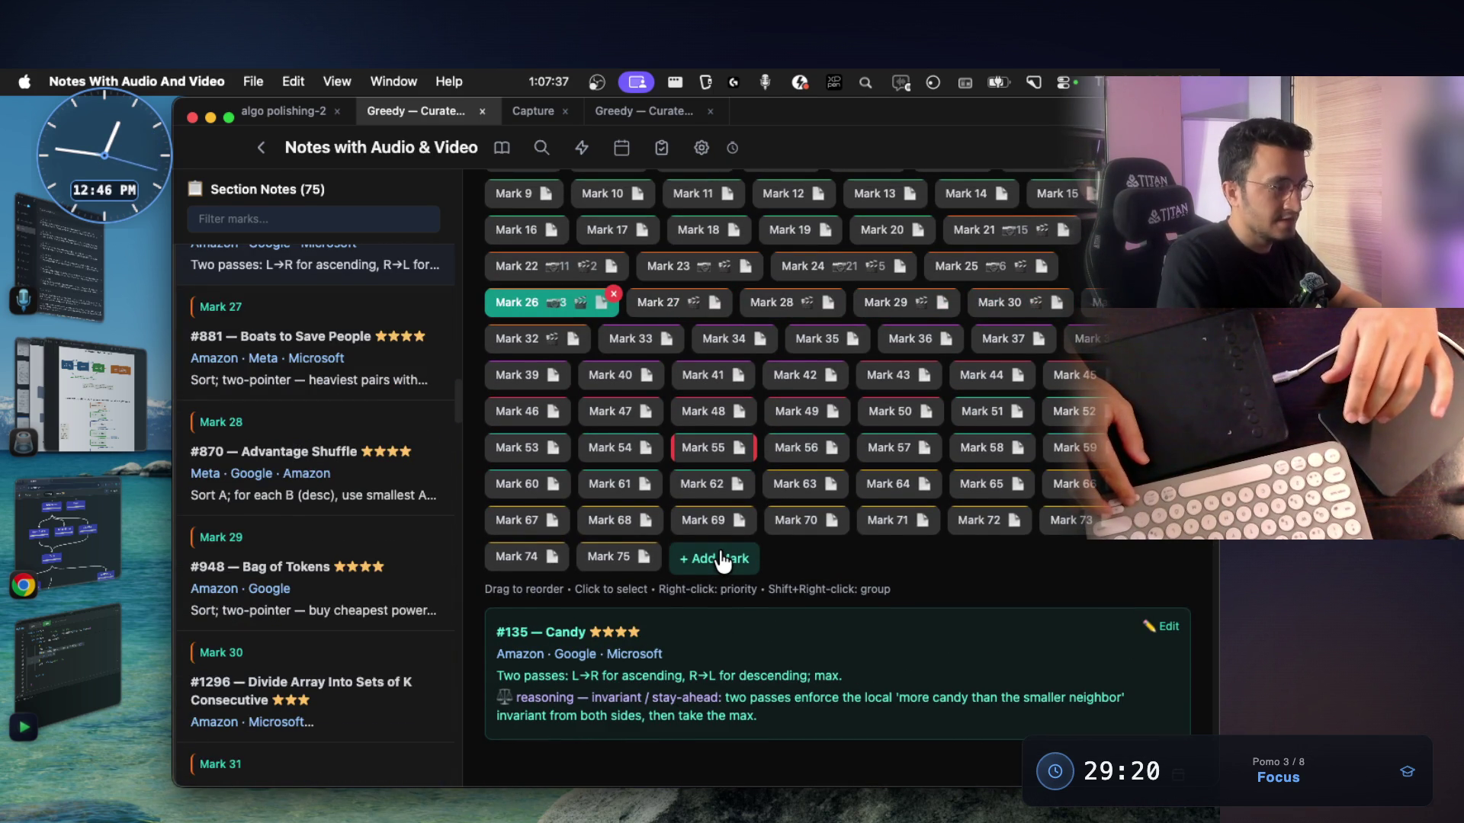
scroll(720, 562, down, 4)
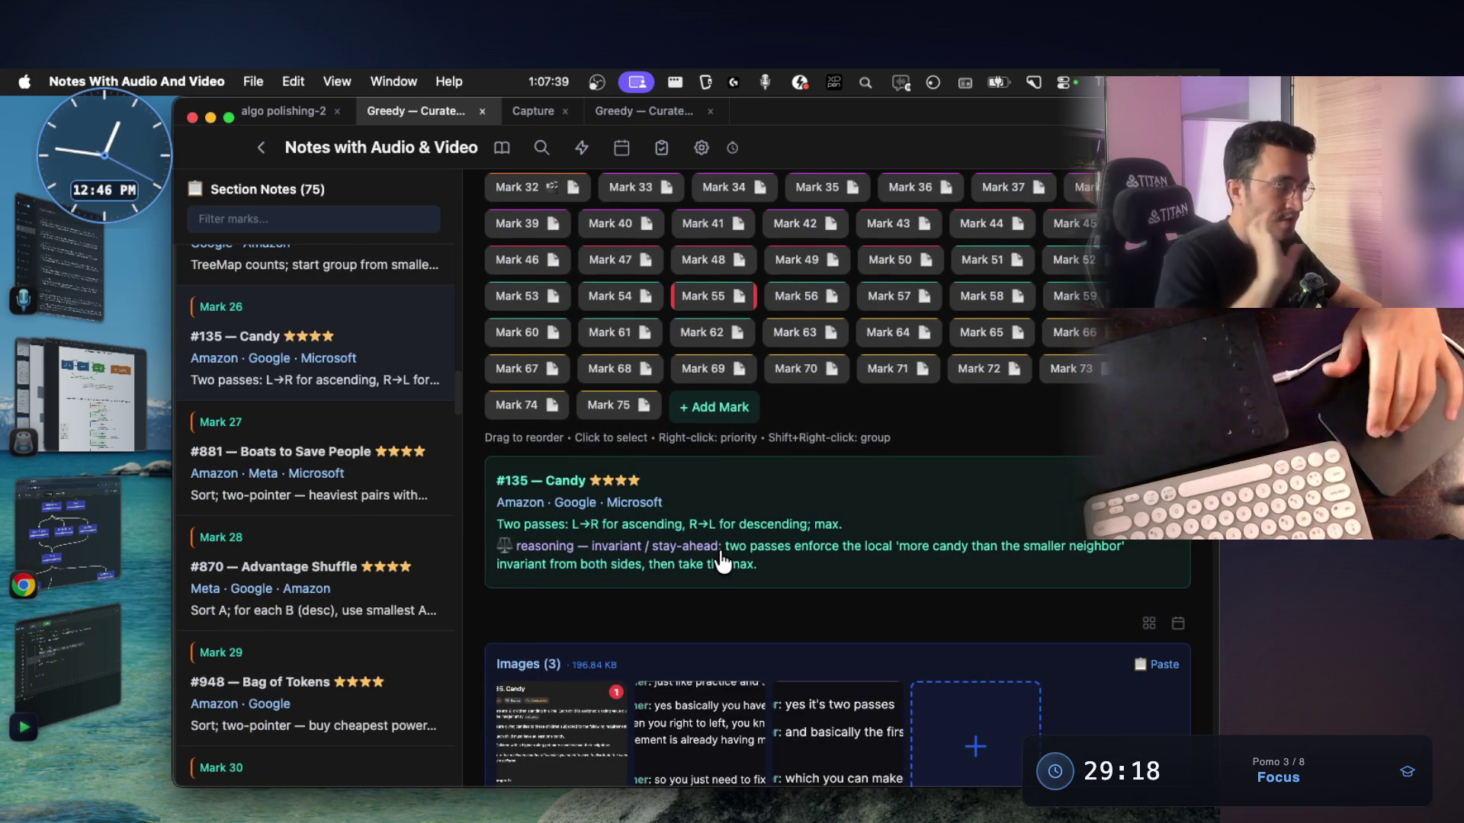
key(super+Tab)
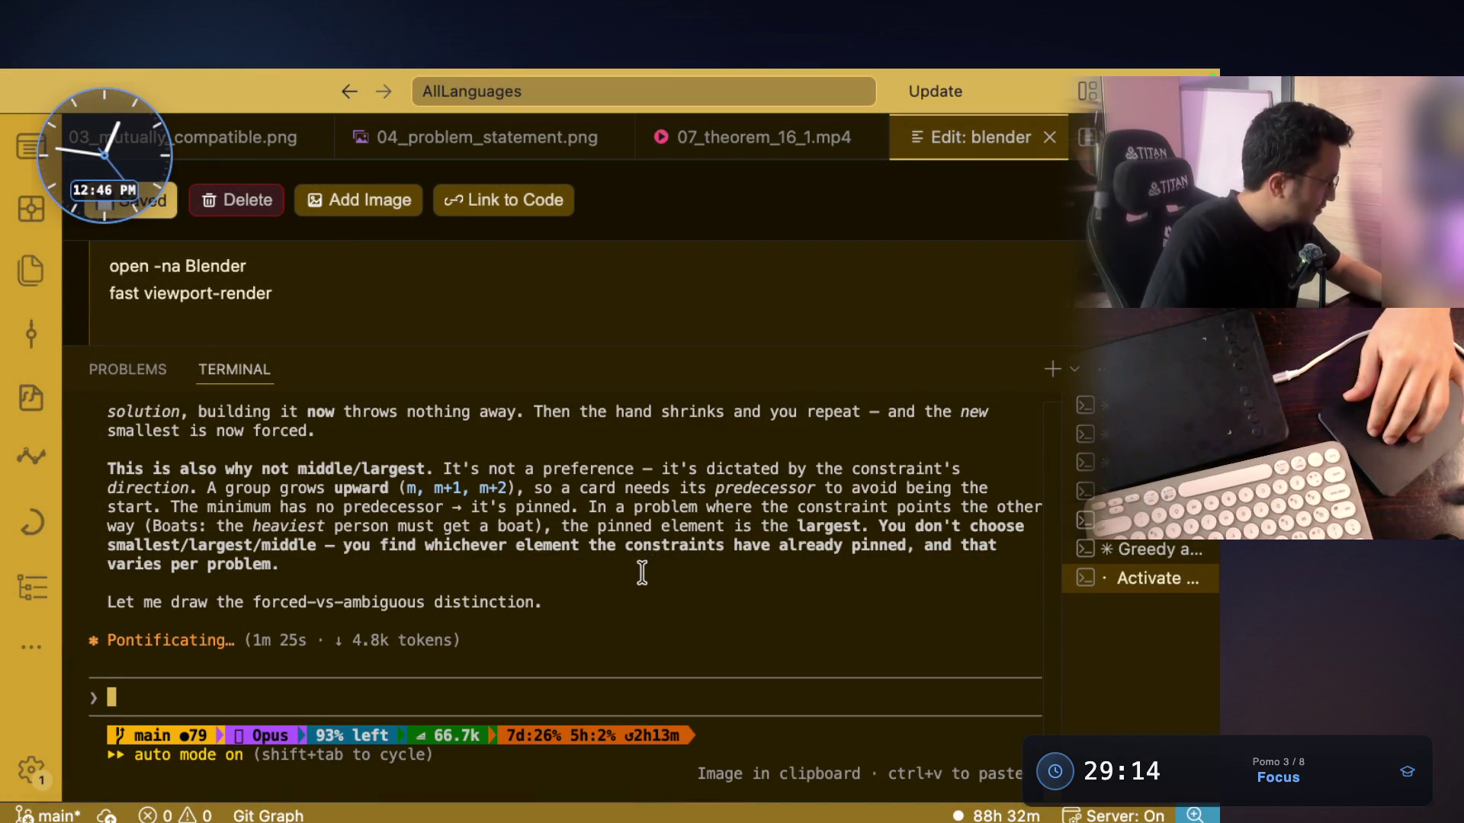
Scroll back to reread the AI terminal's earlier reply on forced smallest versus largest cards
scroll(644, 571, up, 3)
scroll(639, 573, up, 10)
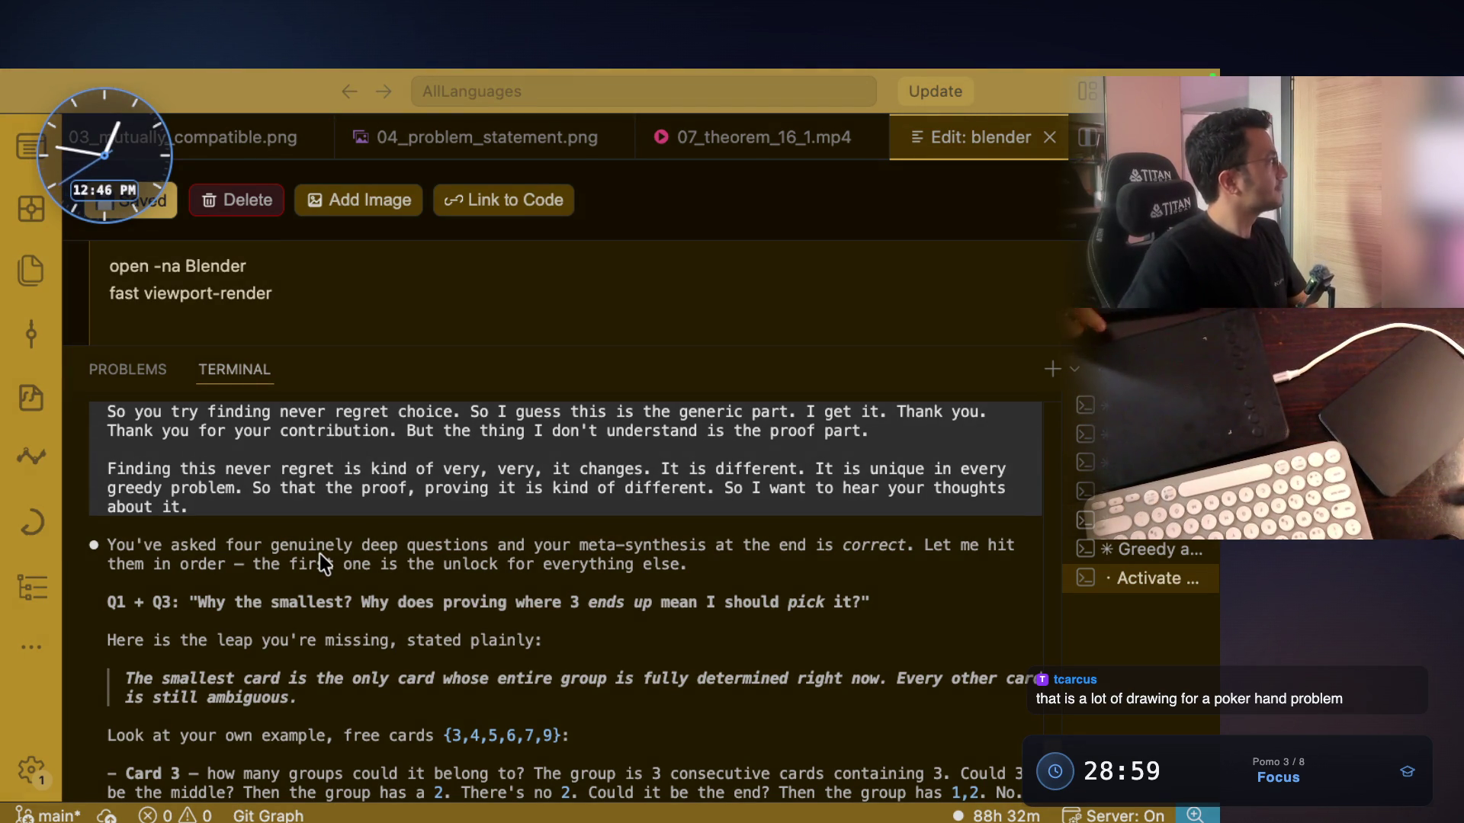
key(super+Tab)
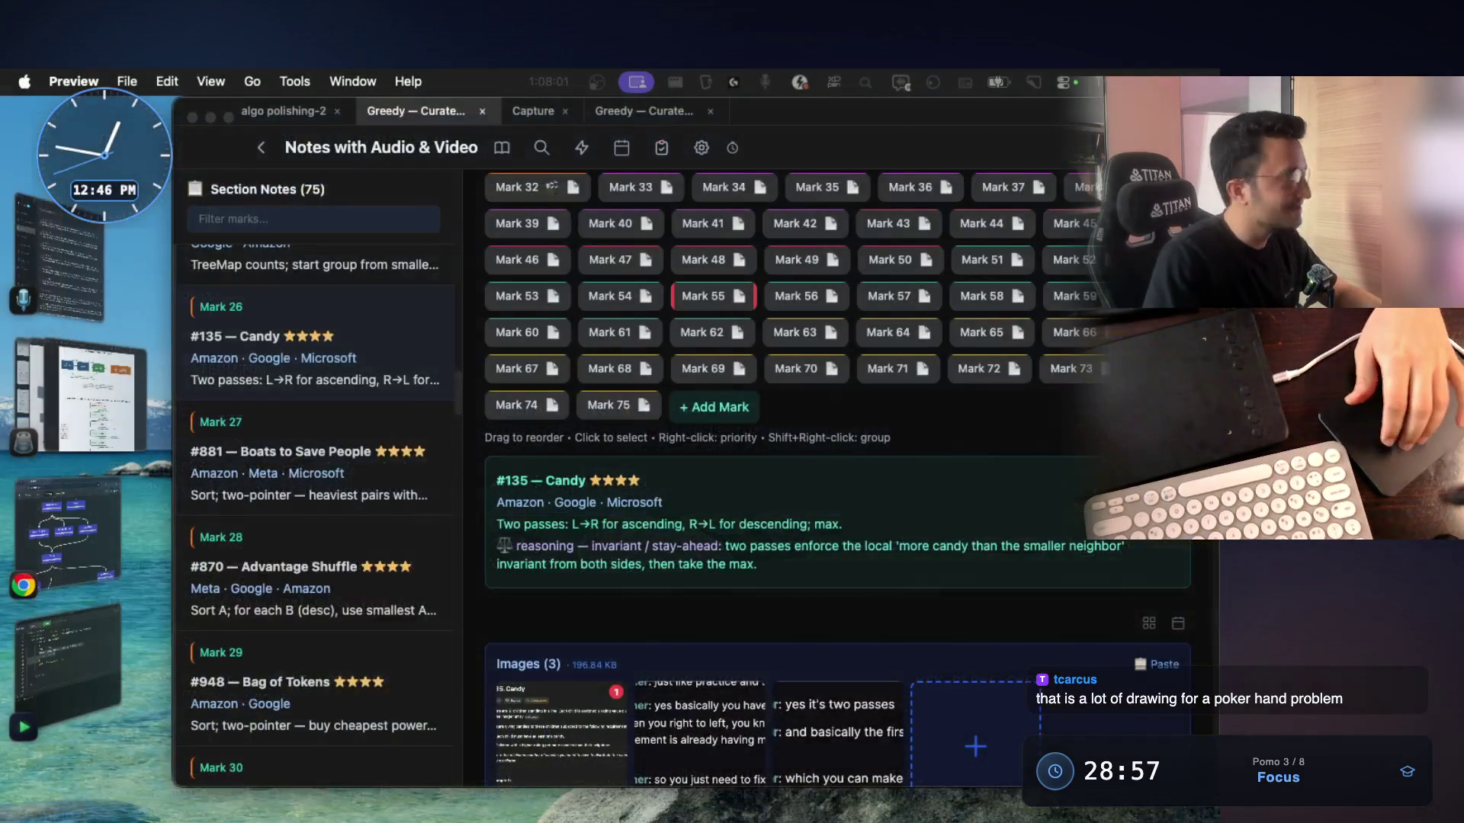
View the 02_forced_vs_ambiguous.png diagram, then bring up the neetcode.io roadmap in Chrome
key(super+Tab)
key(super+grave)
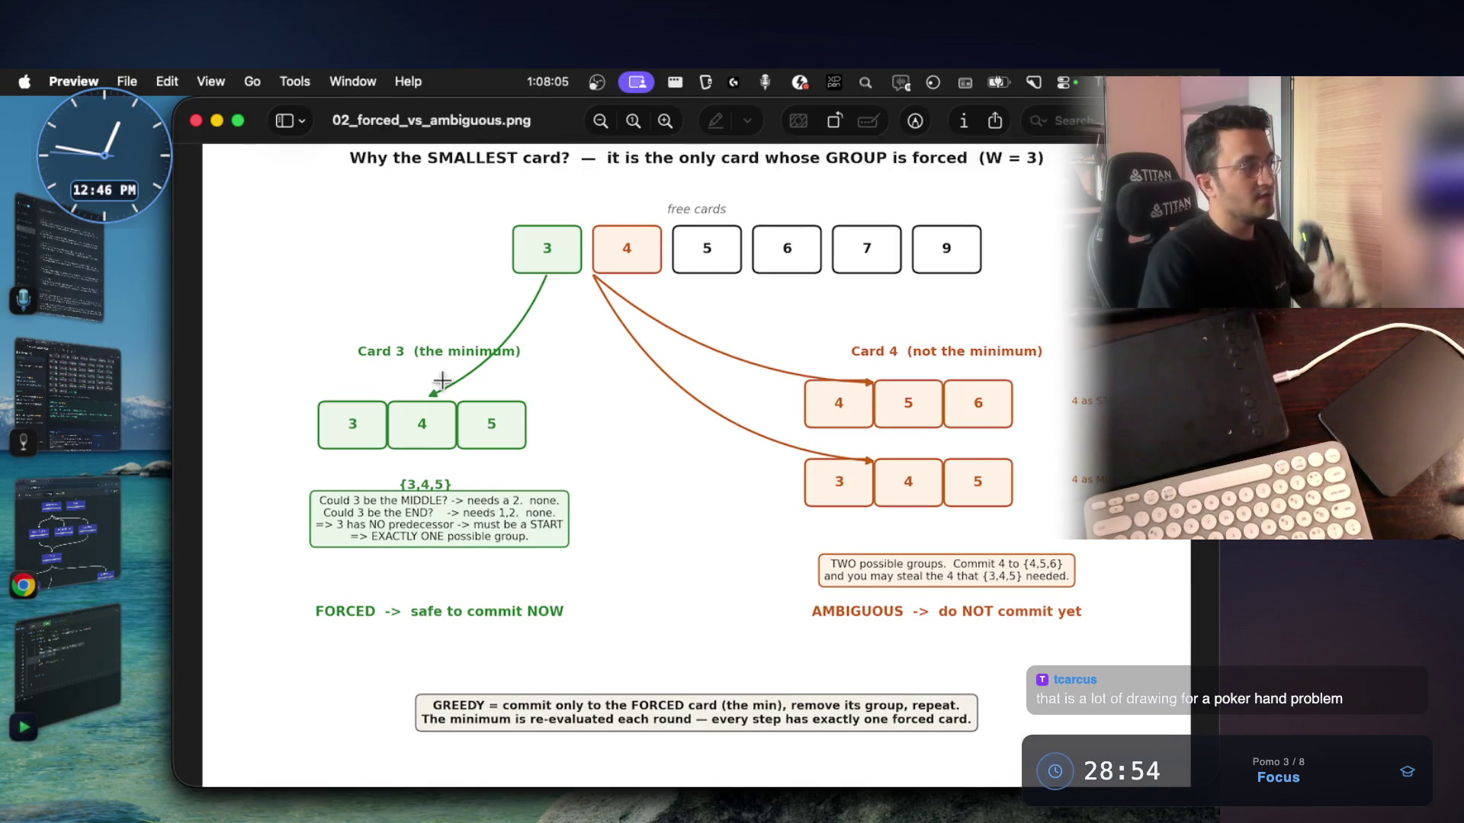
key(super+Tab)
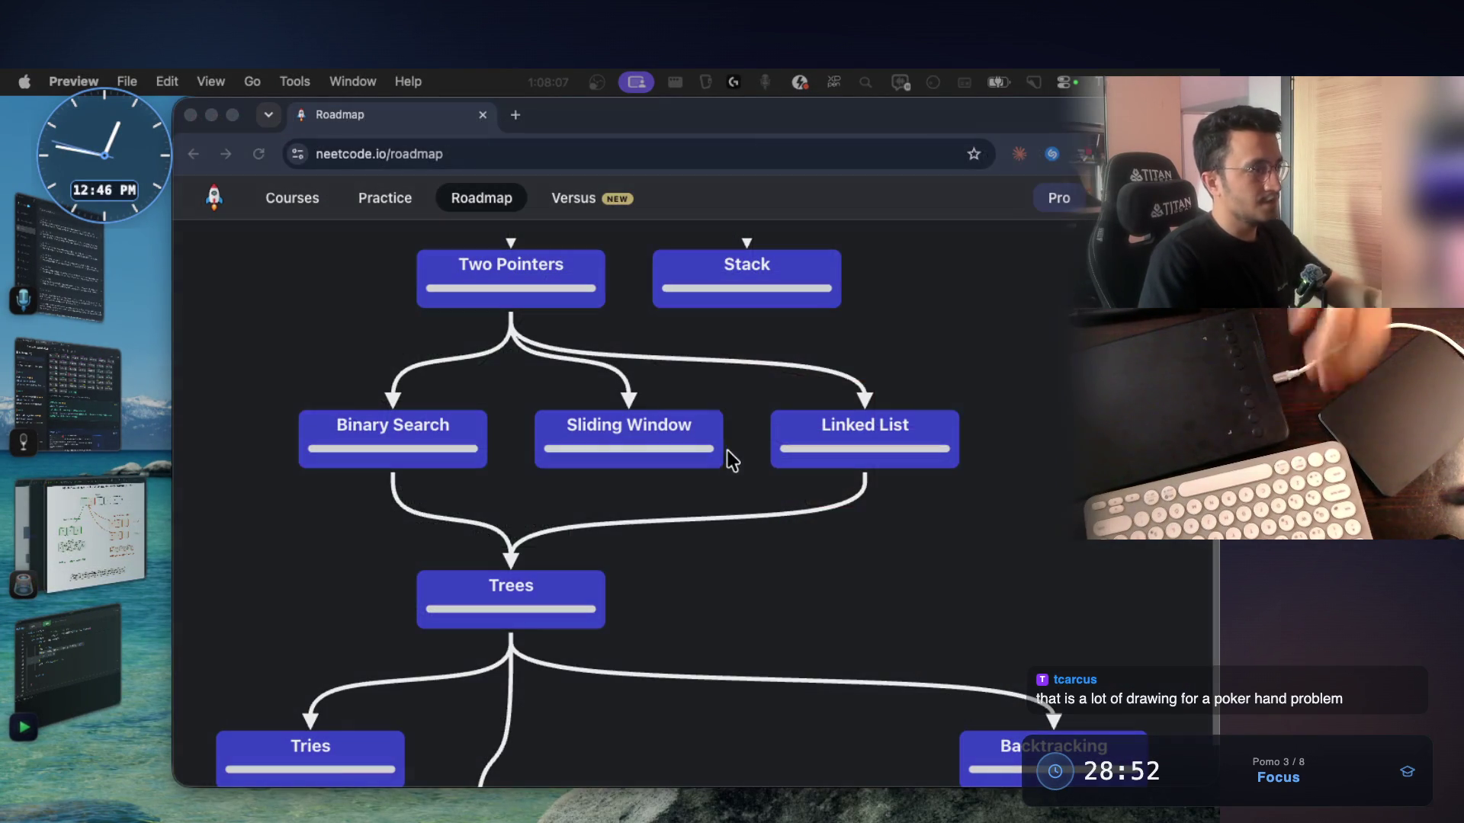
Google 'introduction to algorthms clrs' in a new tab, then return to the notes app
click(516, 114)
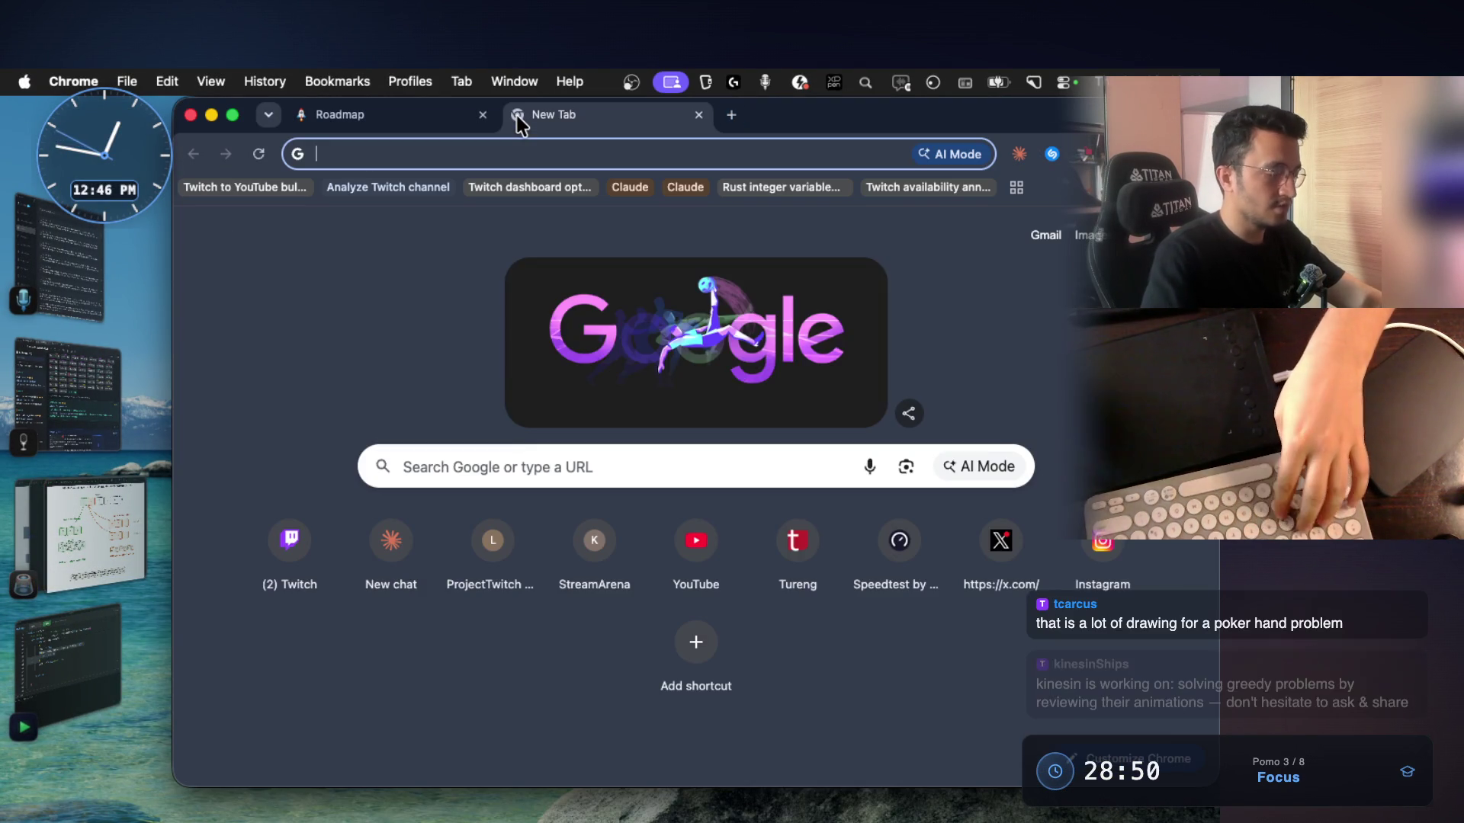
text(intro)
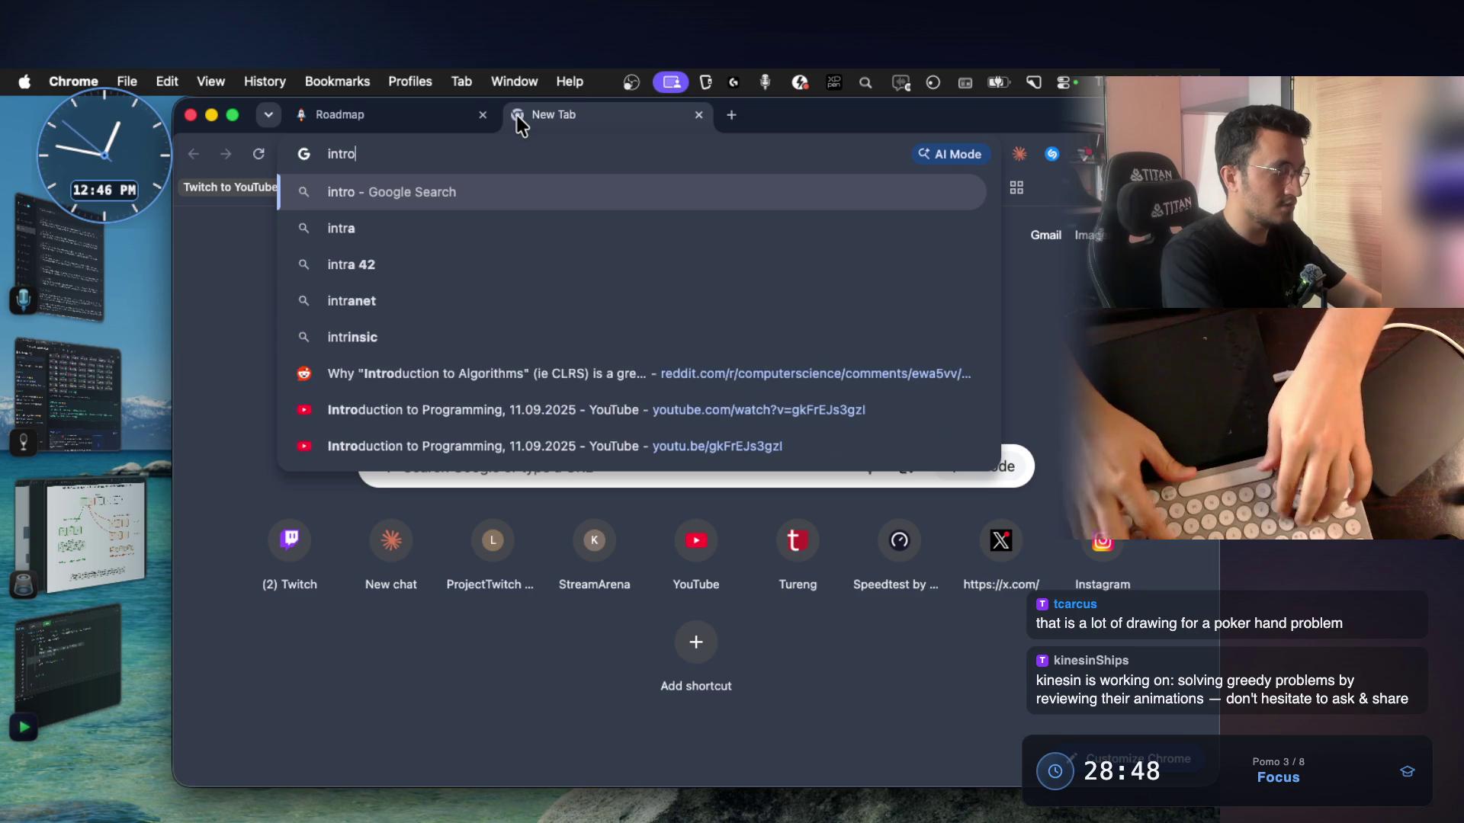
text(duction to algo)
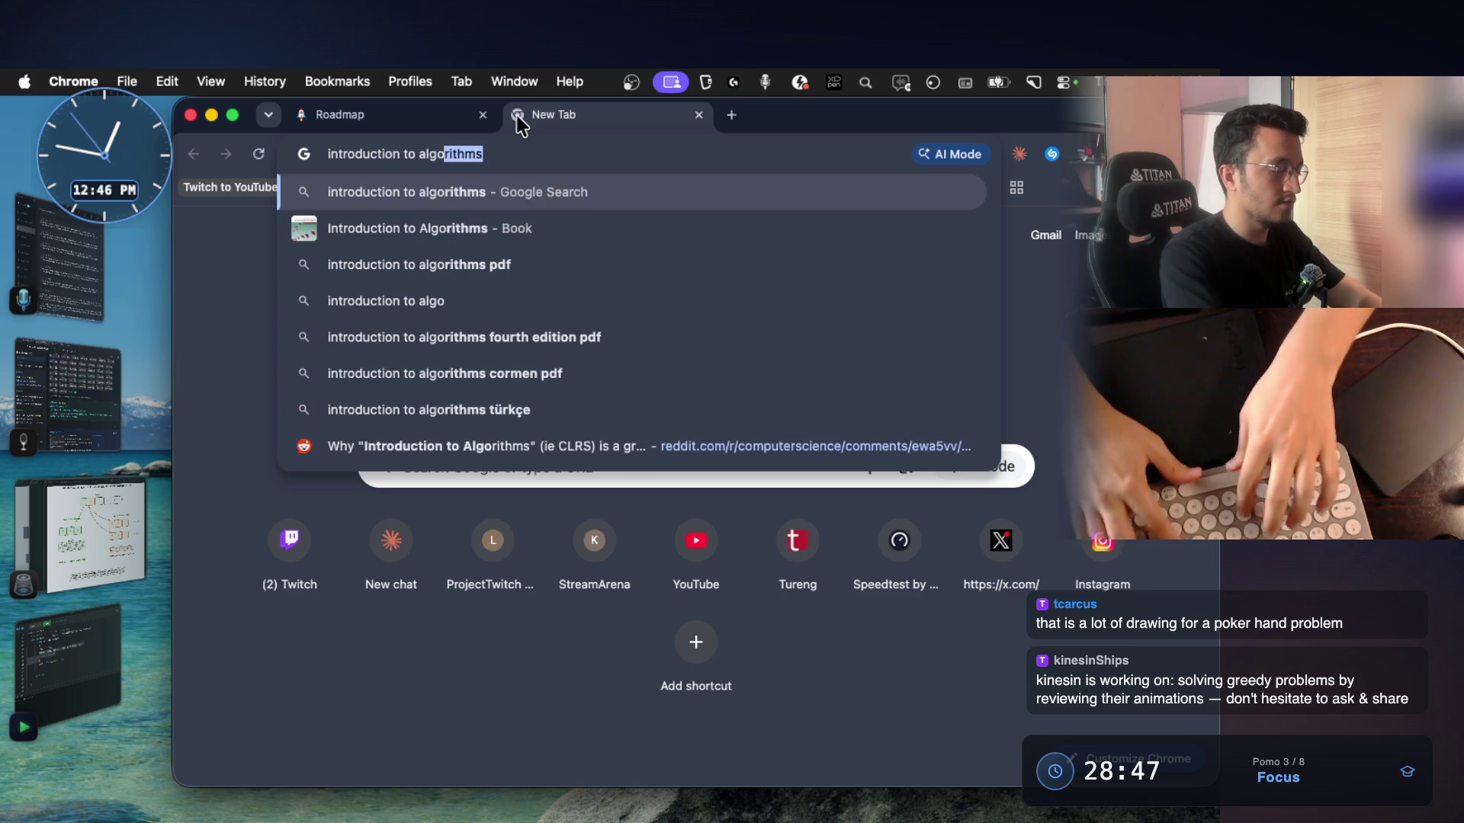
text(rthms clrs)
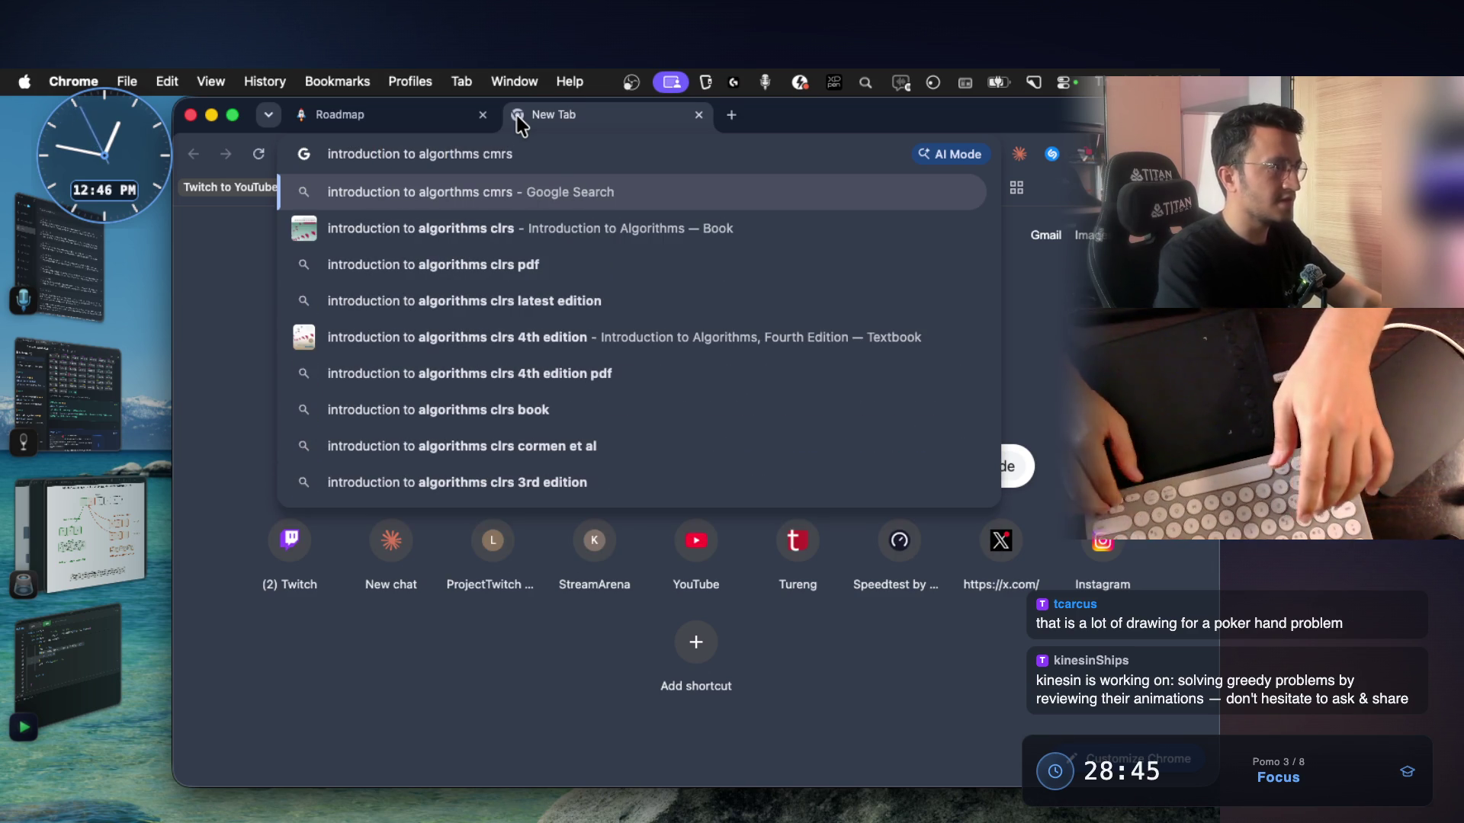
key(Return)
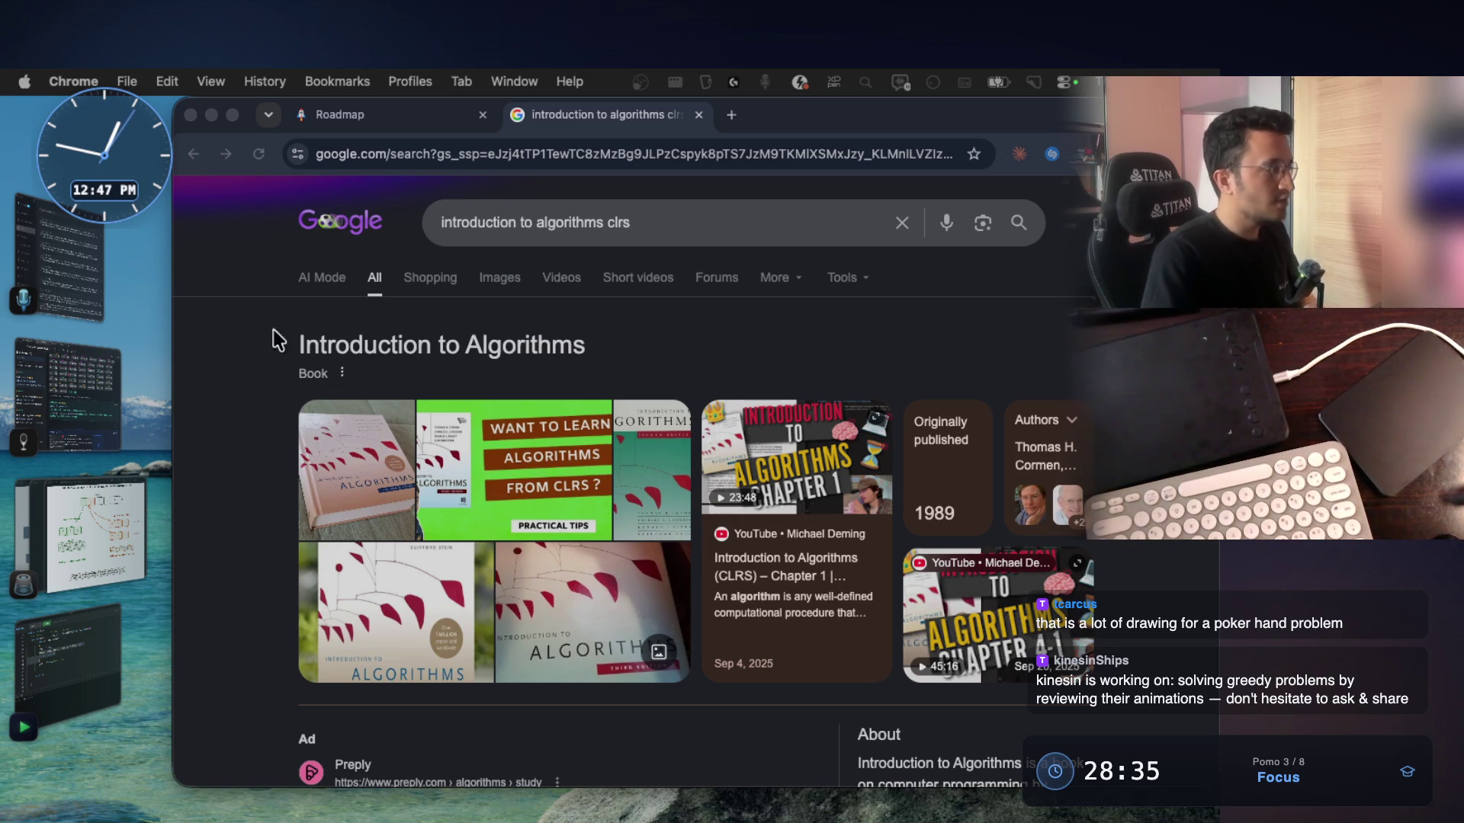
click(34, 419)
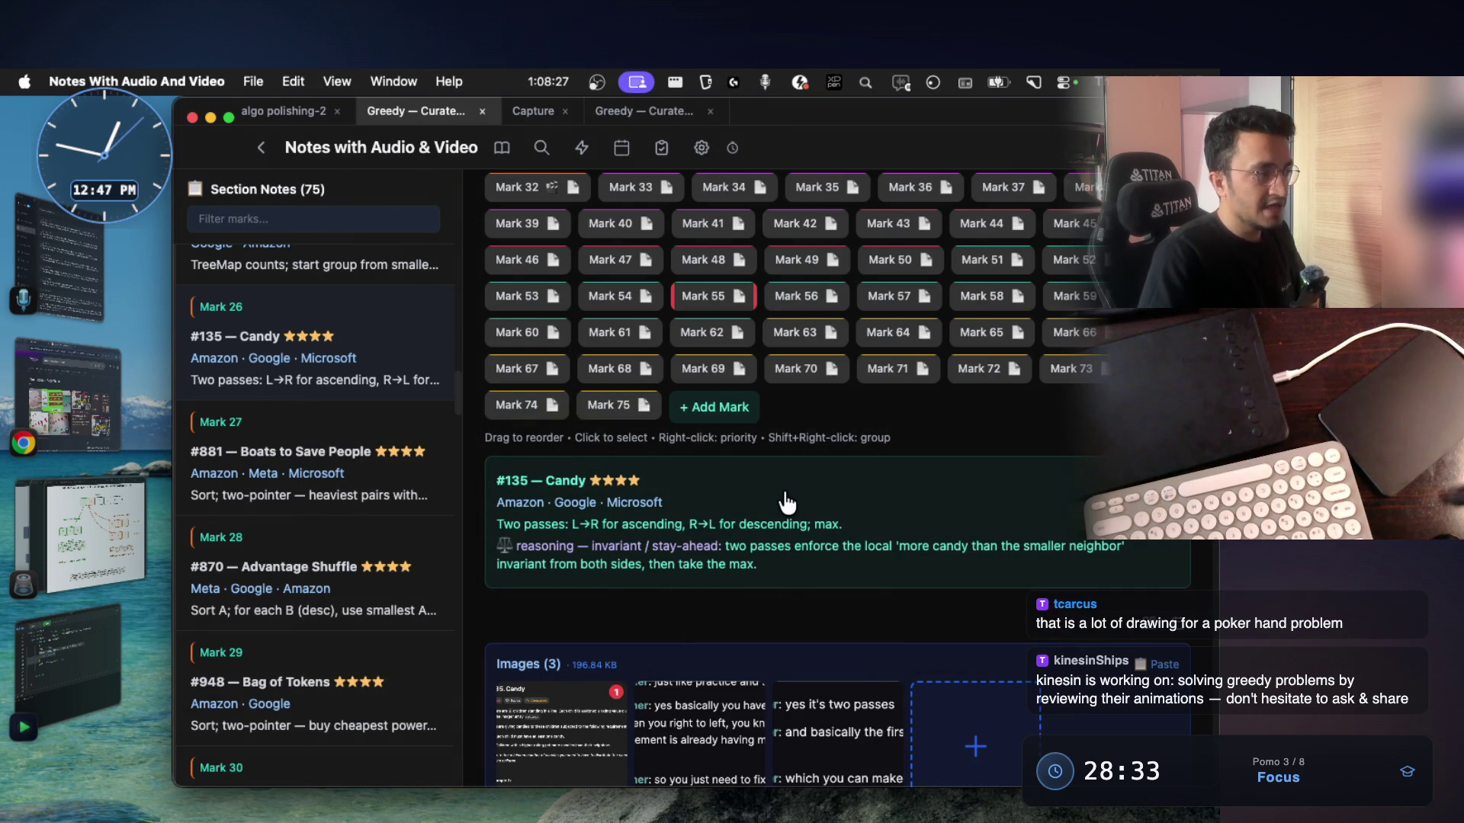
Select Mark 48's note and browse the Greedy marks back to Mark 35, then forward to Mark 54
scroll(991, 366, up, 1)
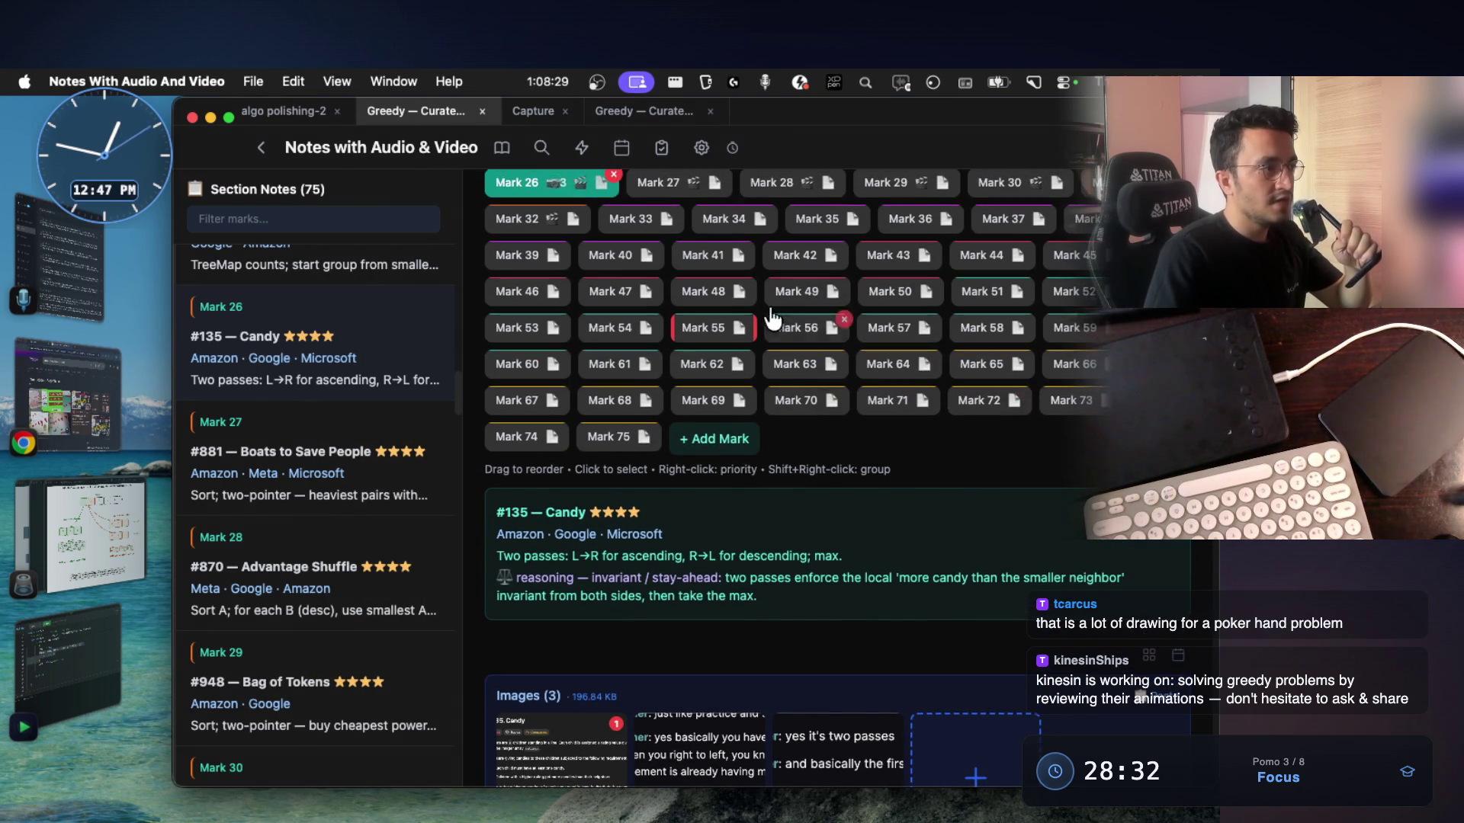
click(717, 292)
key(Left)
key(Left)
key(Left)
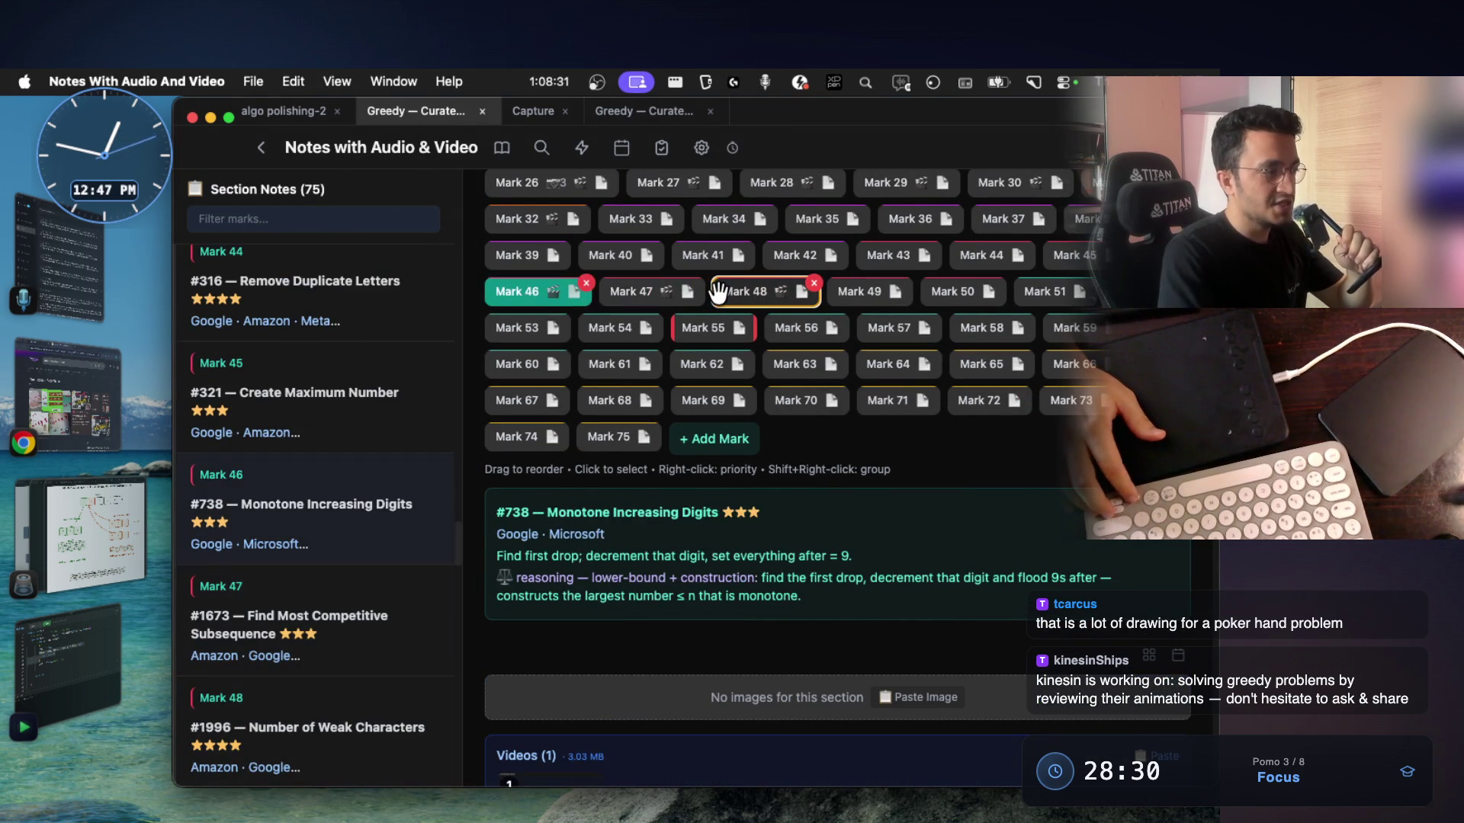
key(Left)
key(Left)
key(Left)
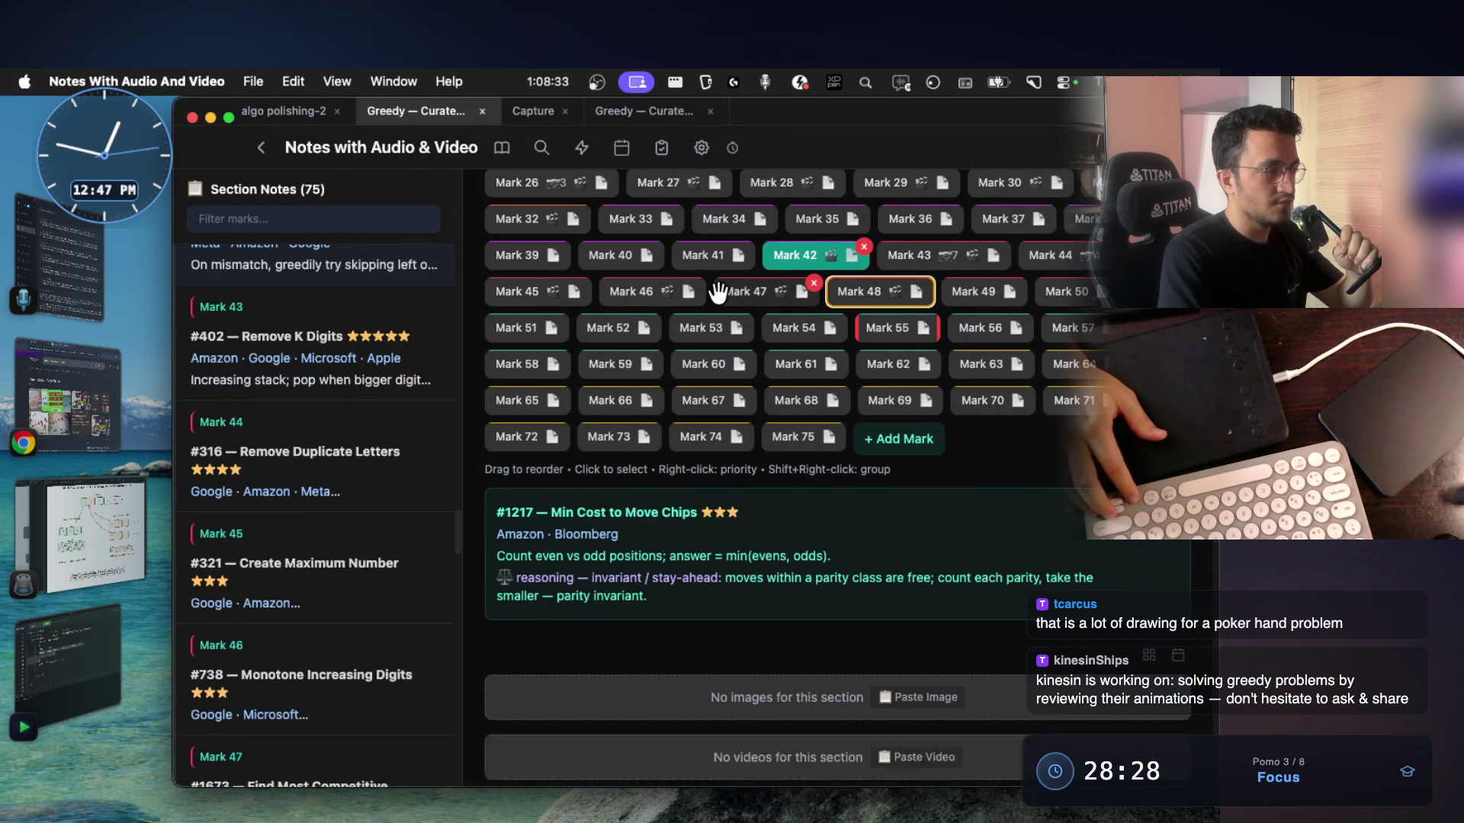
key(Left)
key(Left)
key(Left)
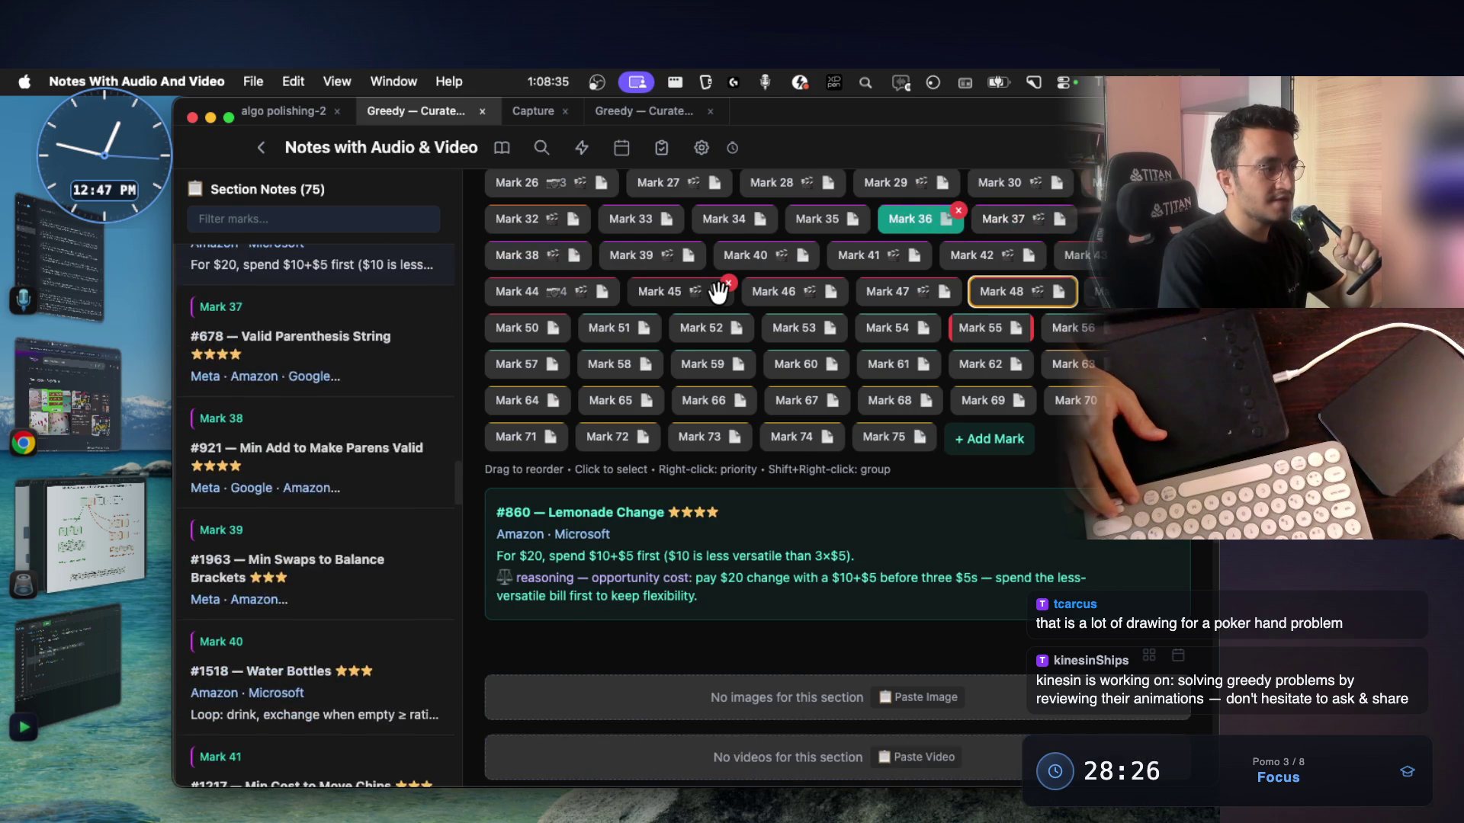
key(Right)
key(Right)
key(Right)
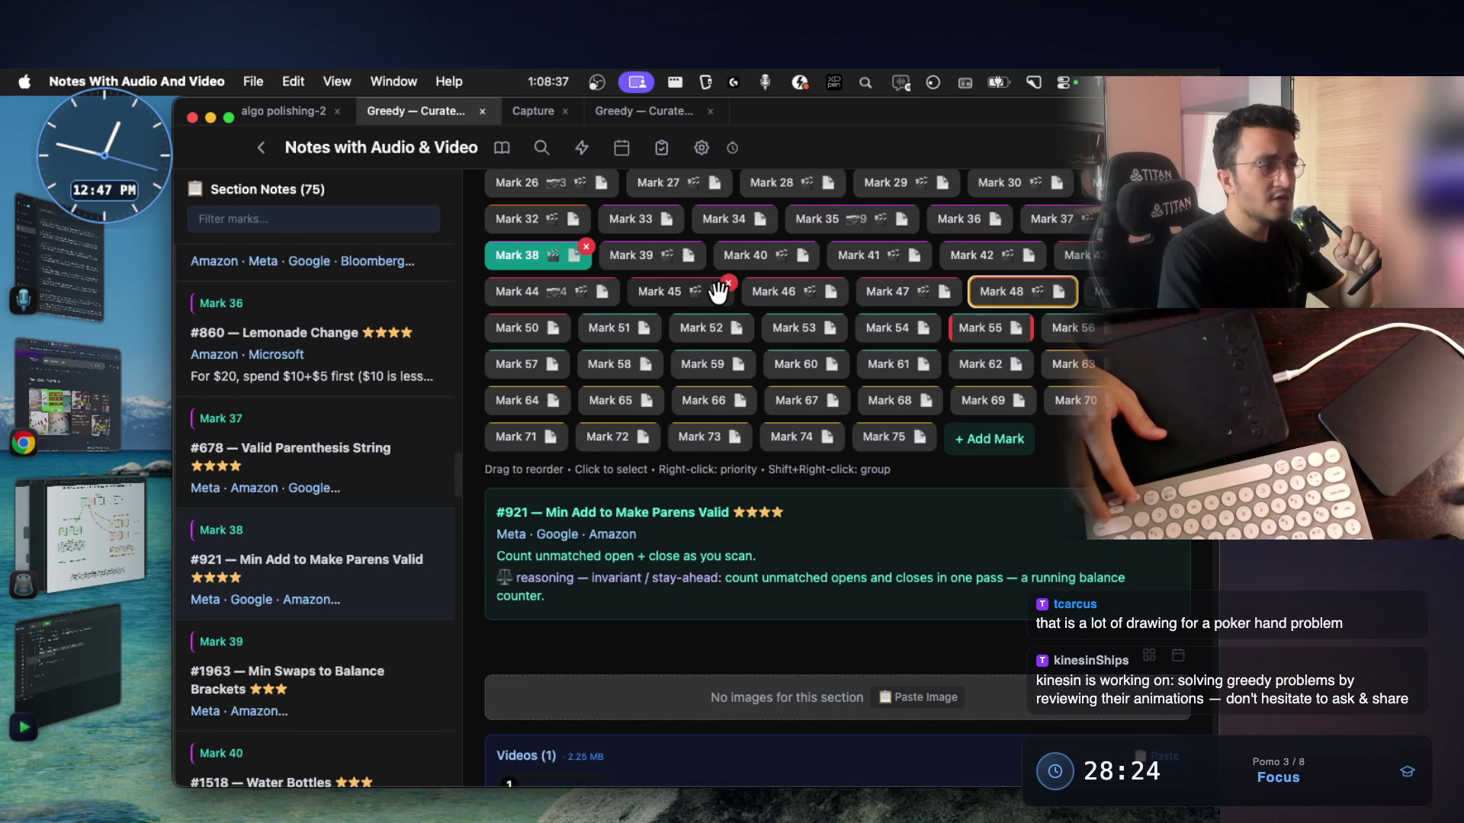
key(Right)
key(Right)
key(Right)
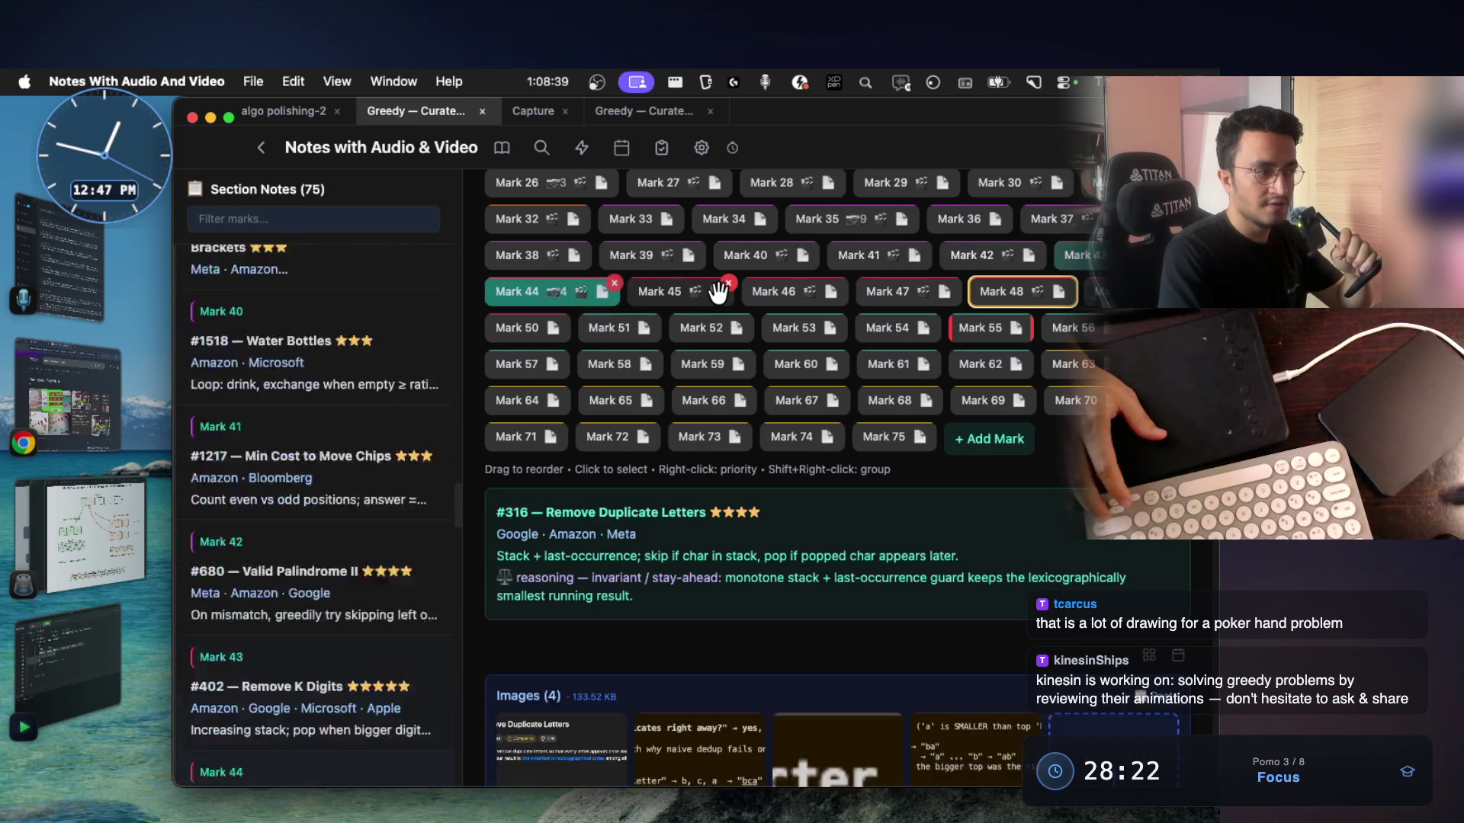
key(Right)
key(Right)
key(Right)
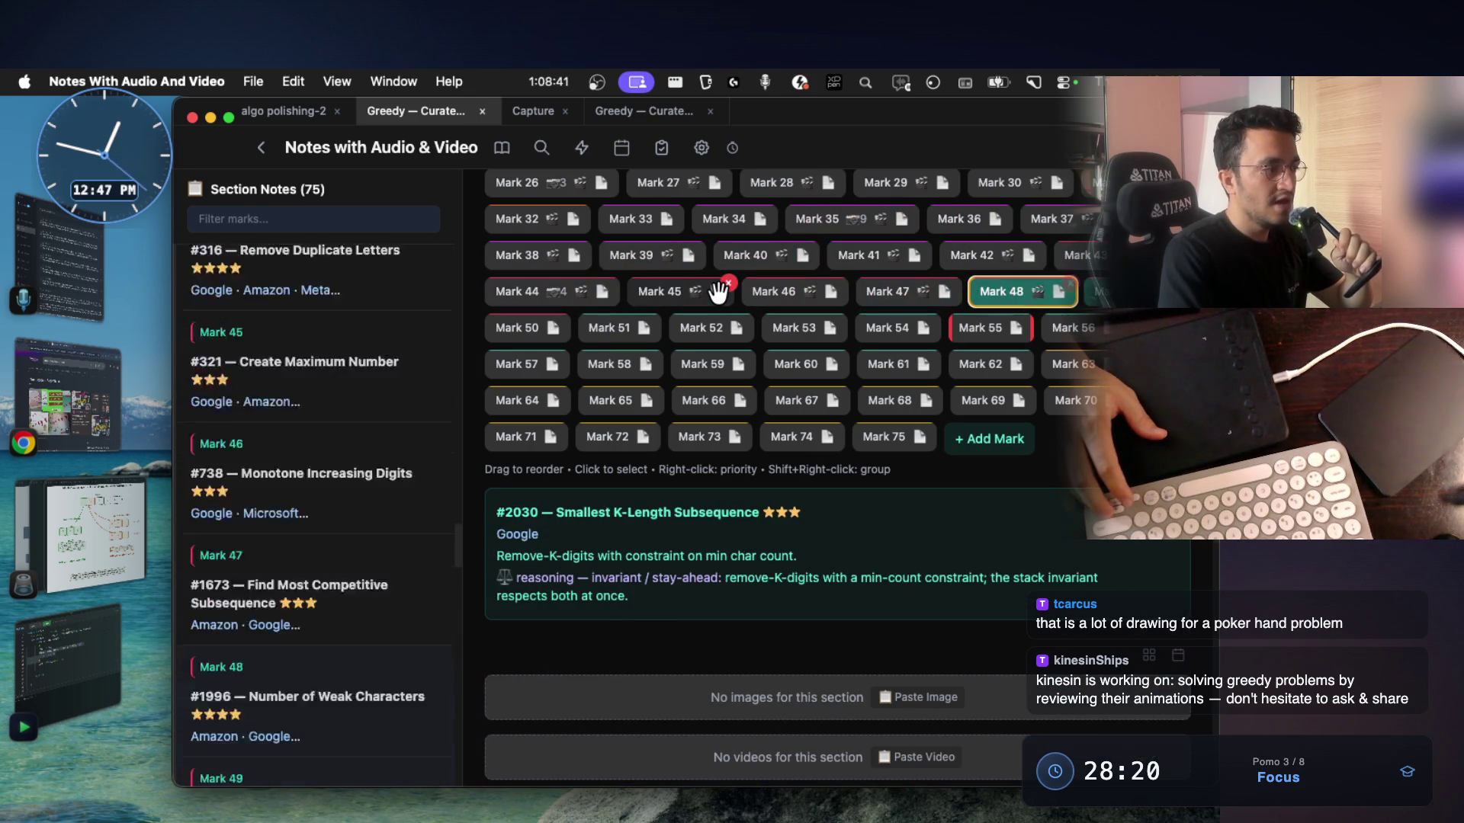
key(Right)
key(Right)
key(Right)
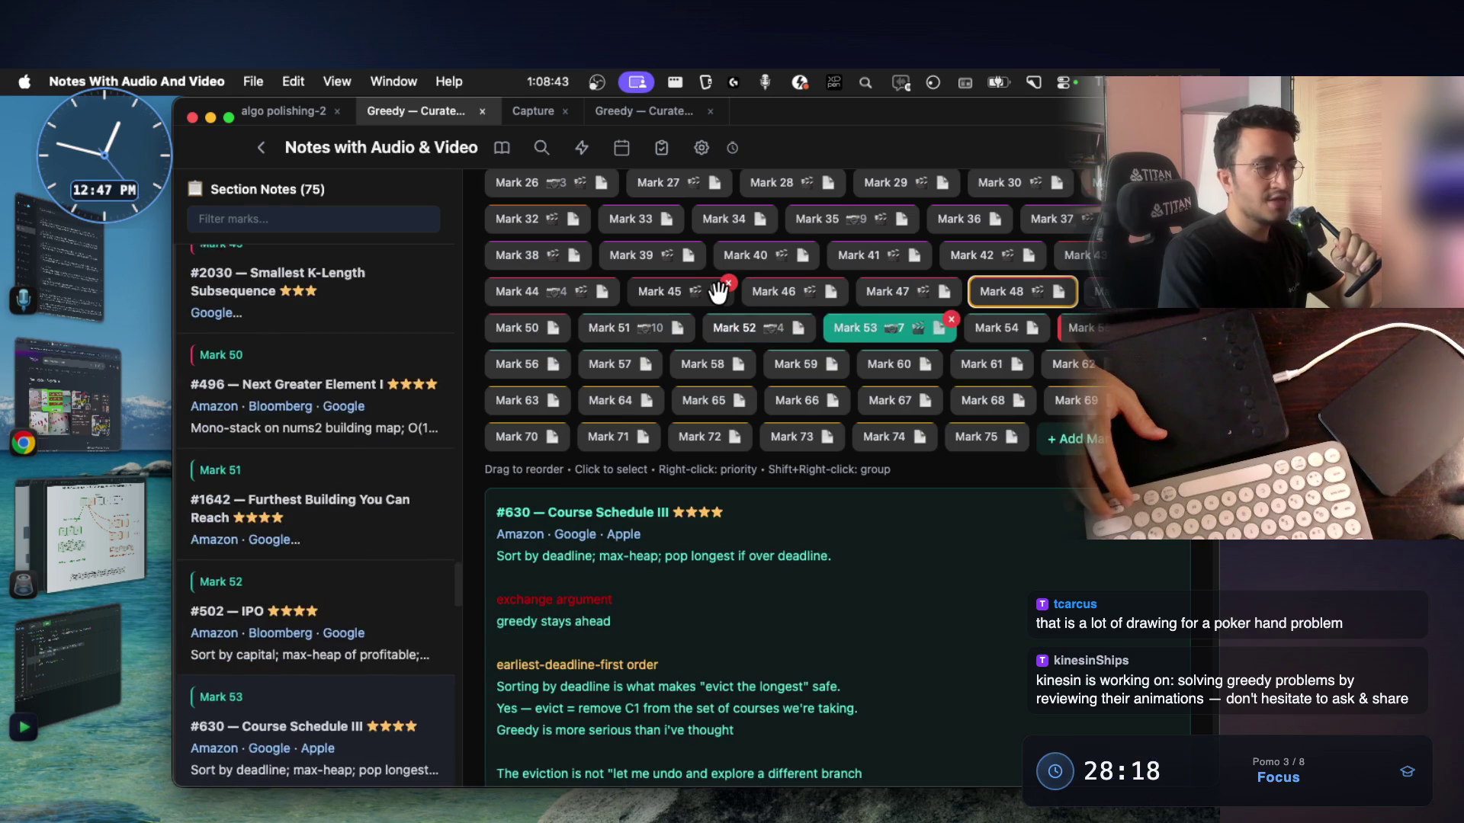
Step back through Marks 41–29 to Candy at Mark 26, then on to Hand of Straights
key(Left)
key(Left)
key(Left)
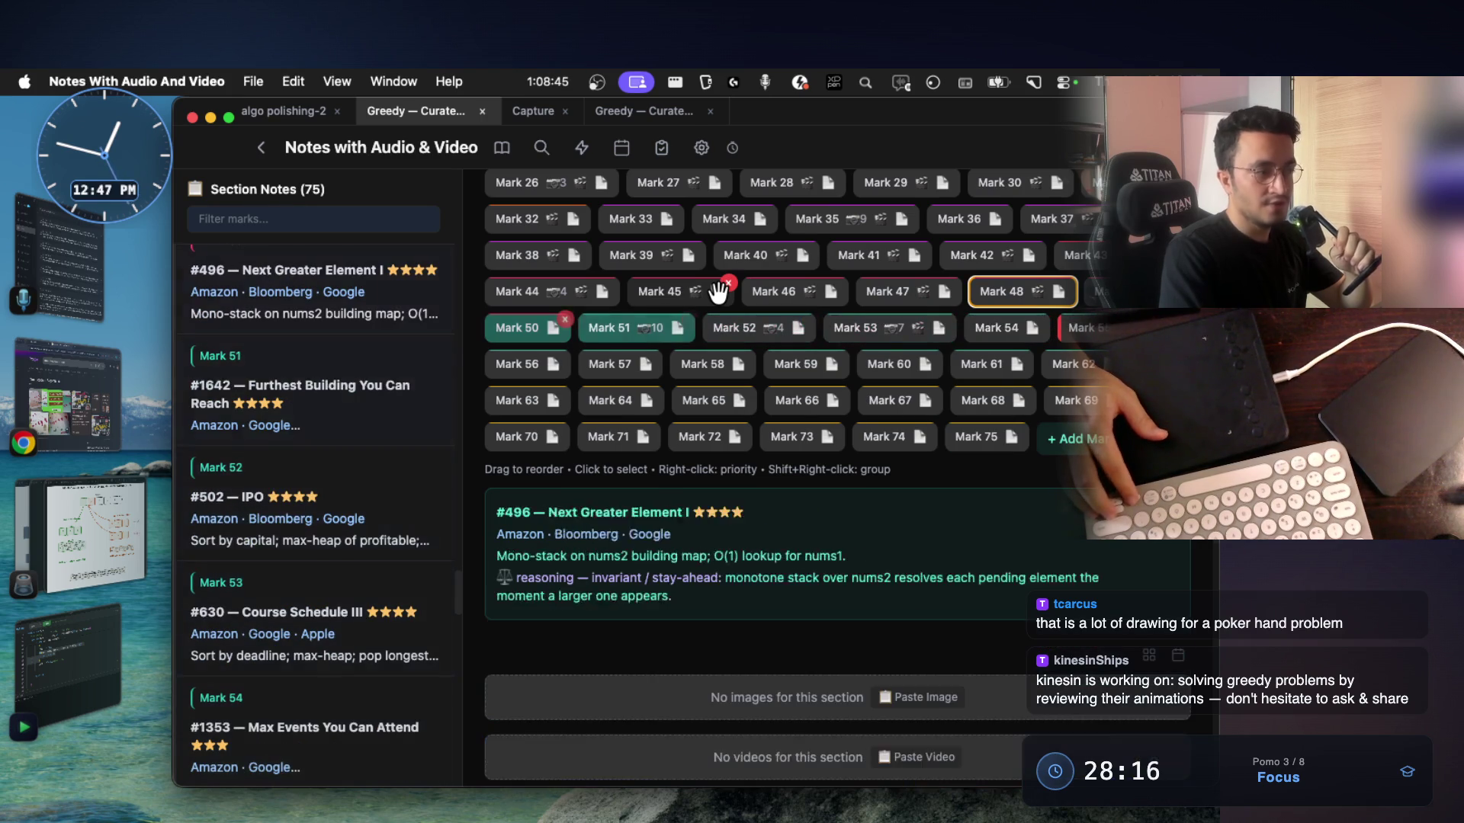
key(Left)
key(Left)
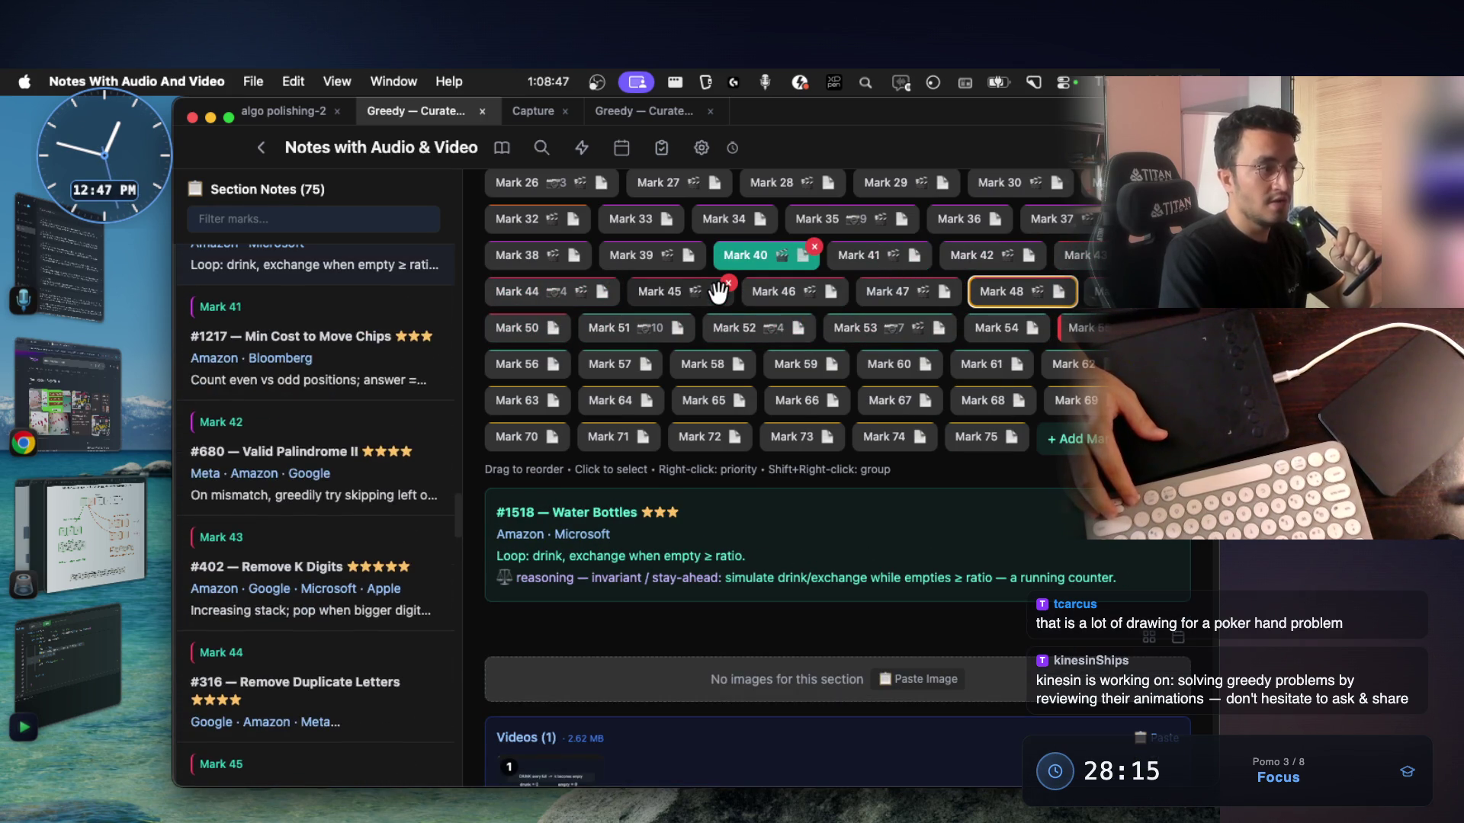
key(Left)
key(Left)
key(Left)
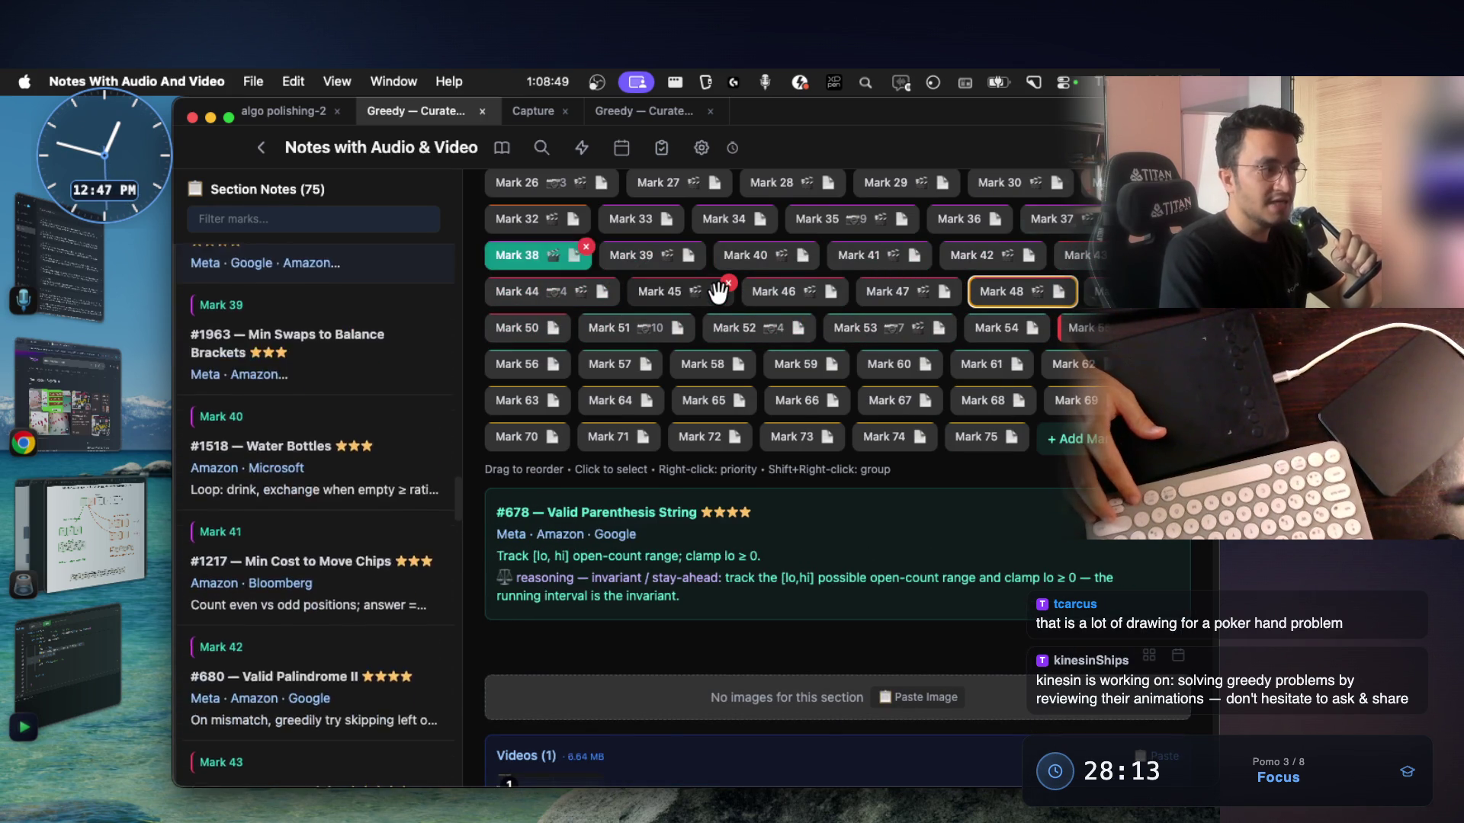
key(Left)
key(Left)
key(Left)
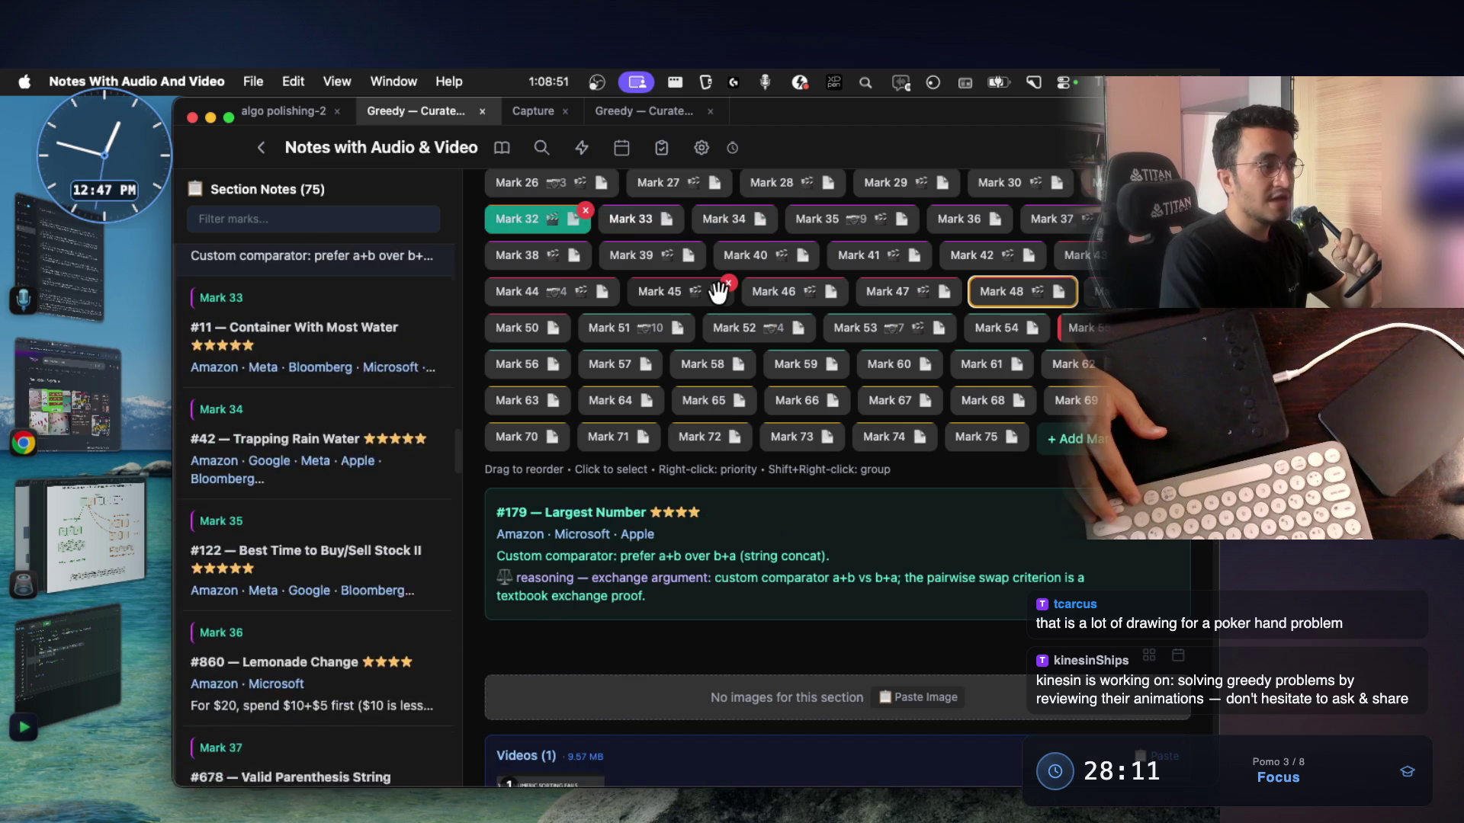
key(Left)
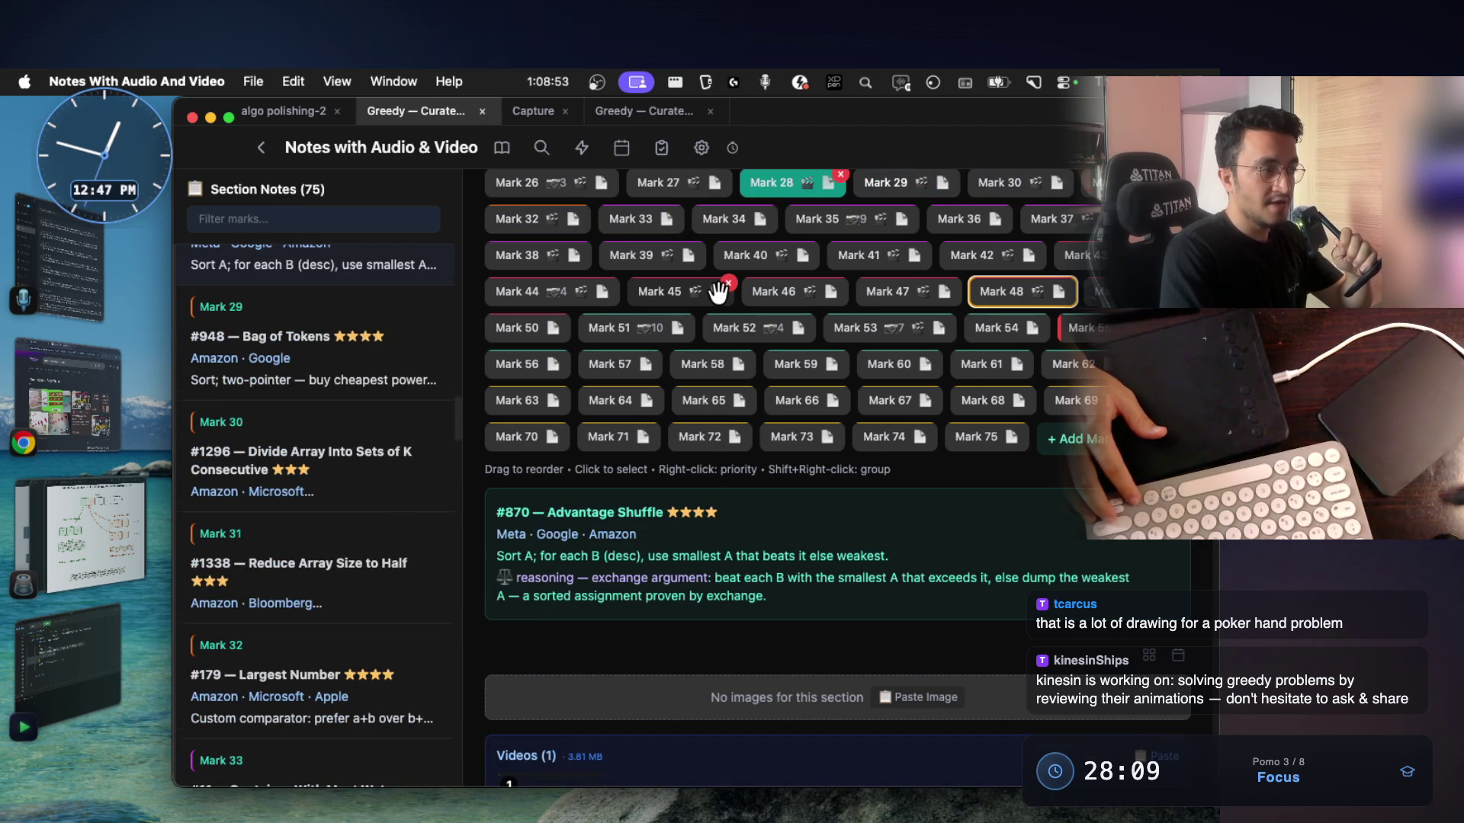
key(Left)
key(Left)
key(Left)
key(Left)
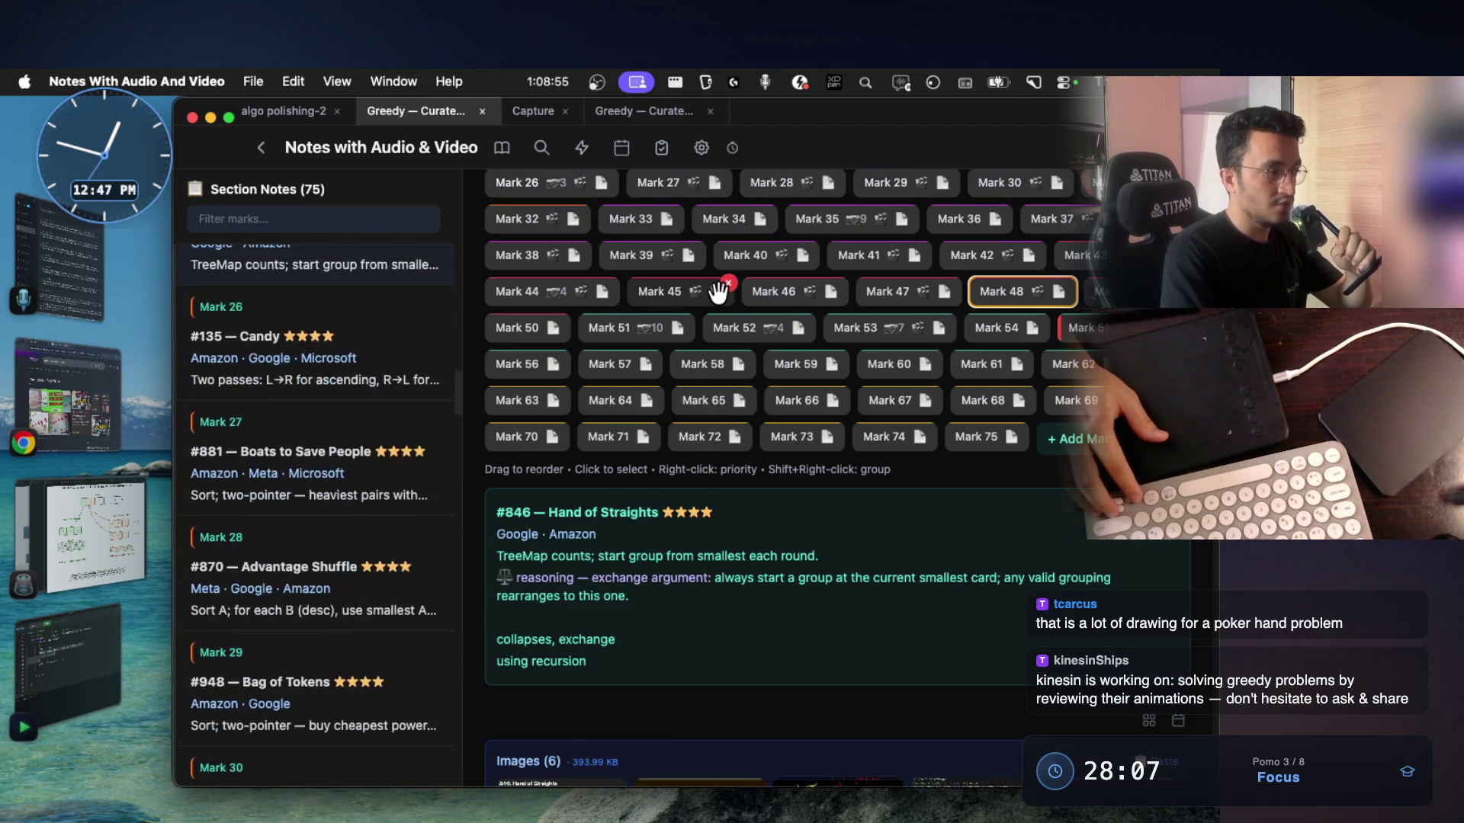
scroll(724, 495, down, 10)
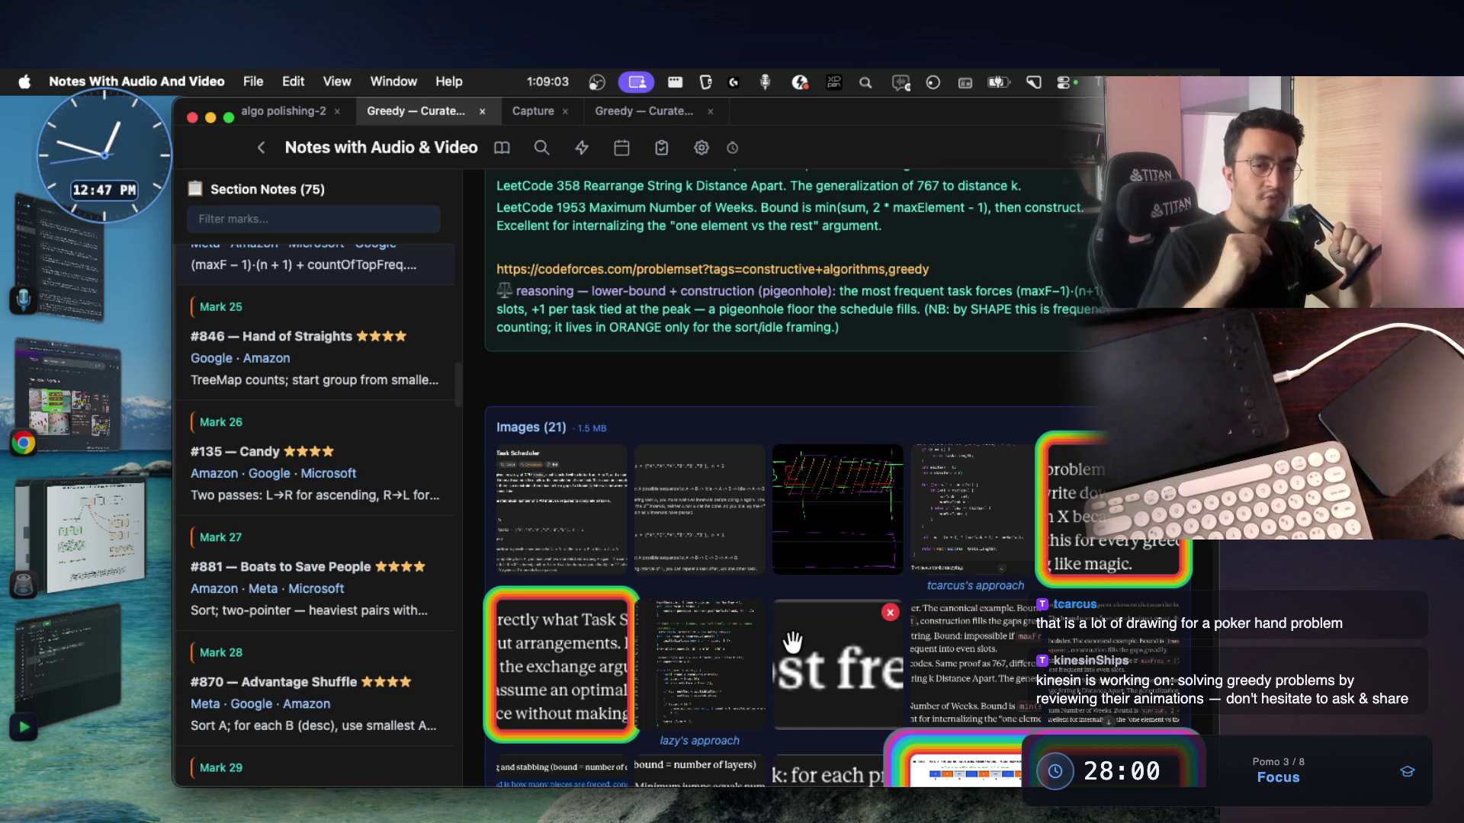
After checking the Google results, select the (maxF − 1)·(n + 1) + countOfTopFreq formula line
click(70, 406)
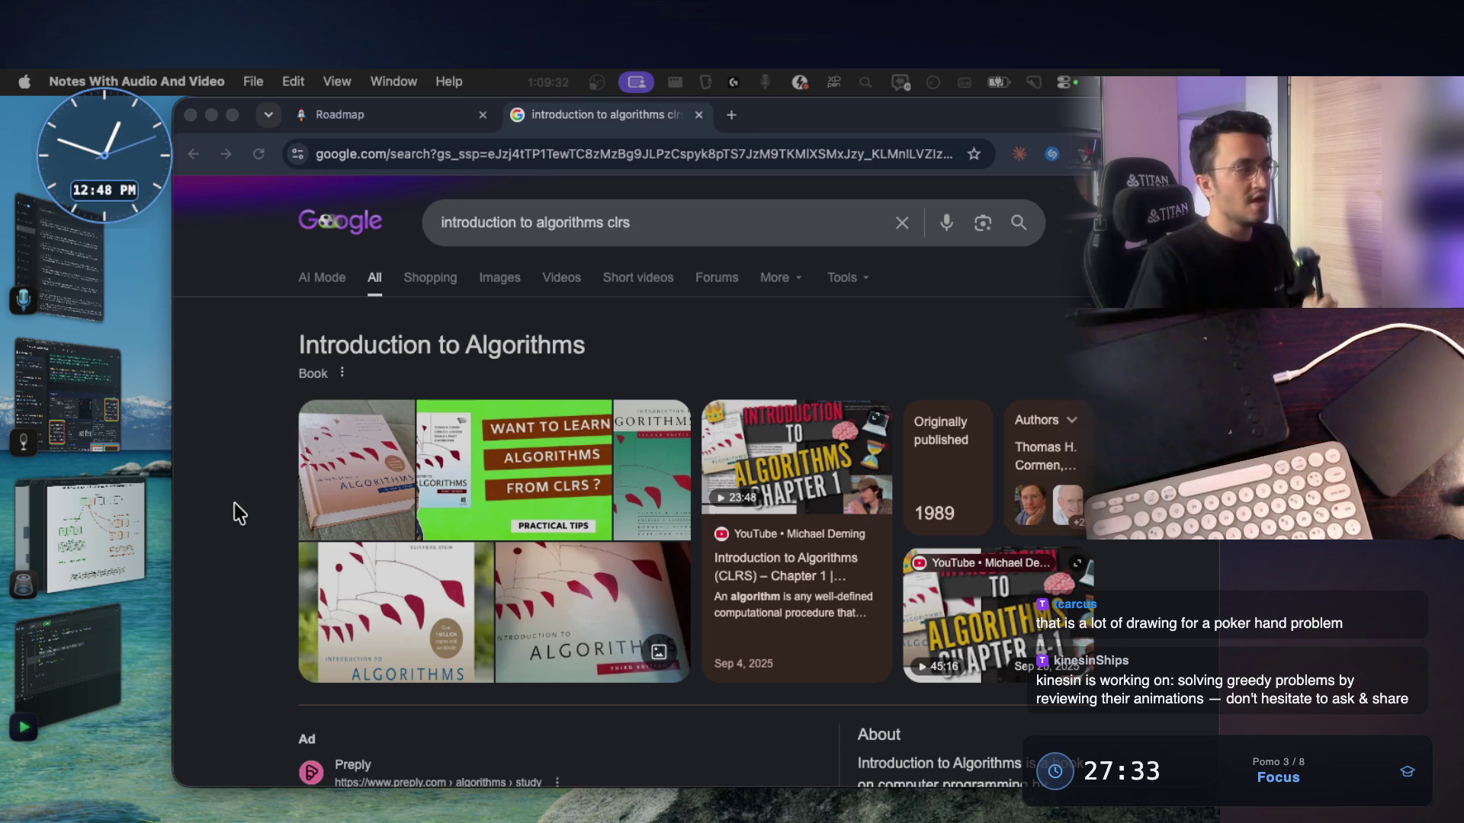
click(129, 418)
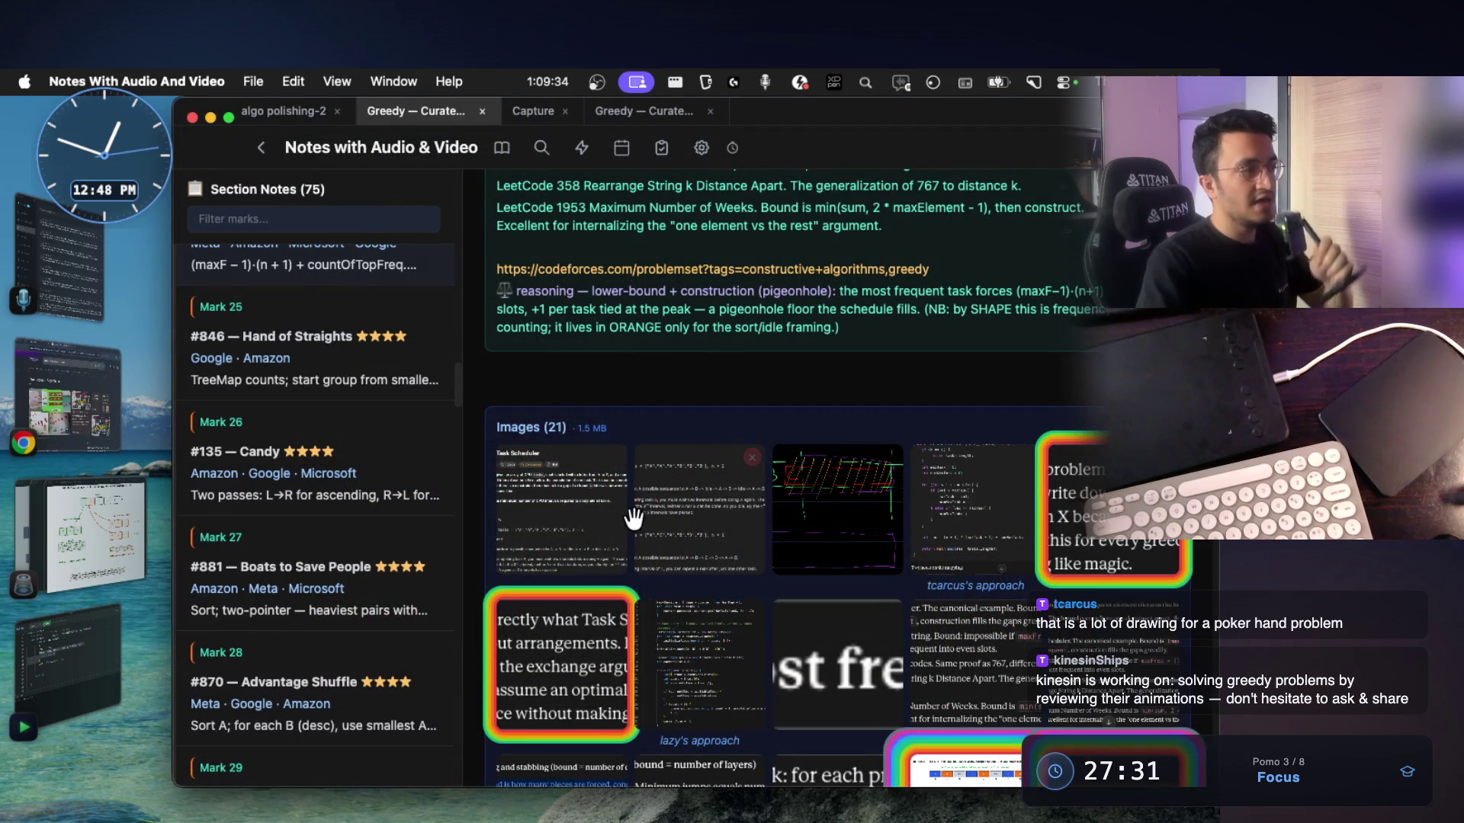
scroll(655, 530, up, 5)
scroll(657, 532, up, 4)
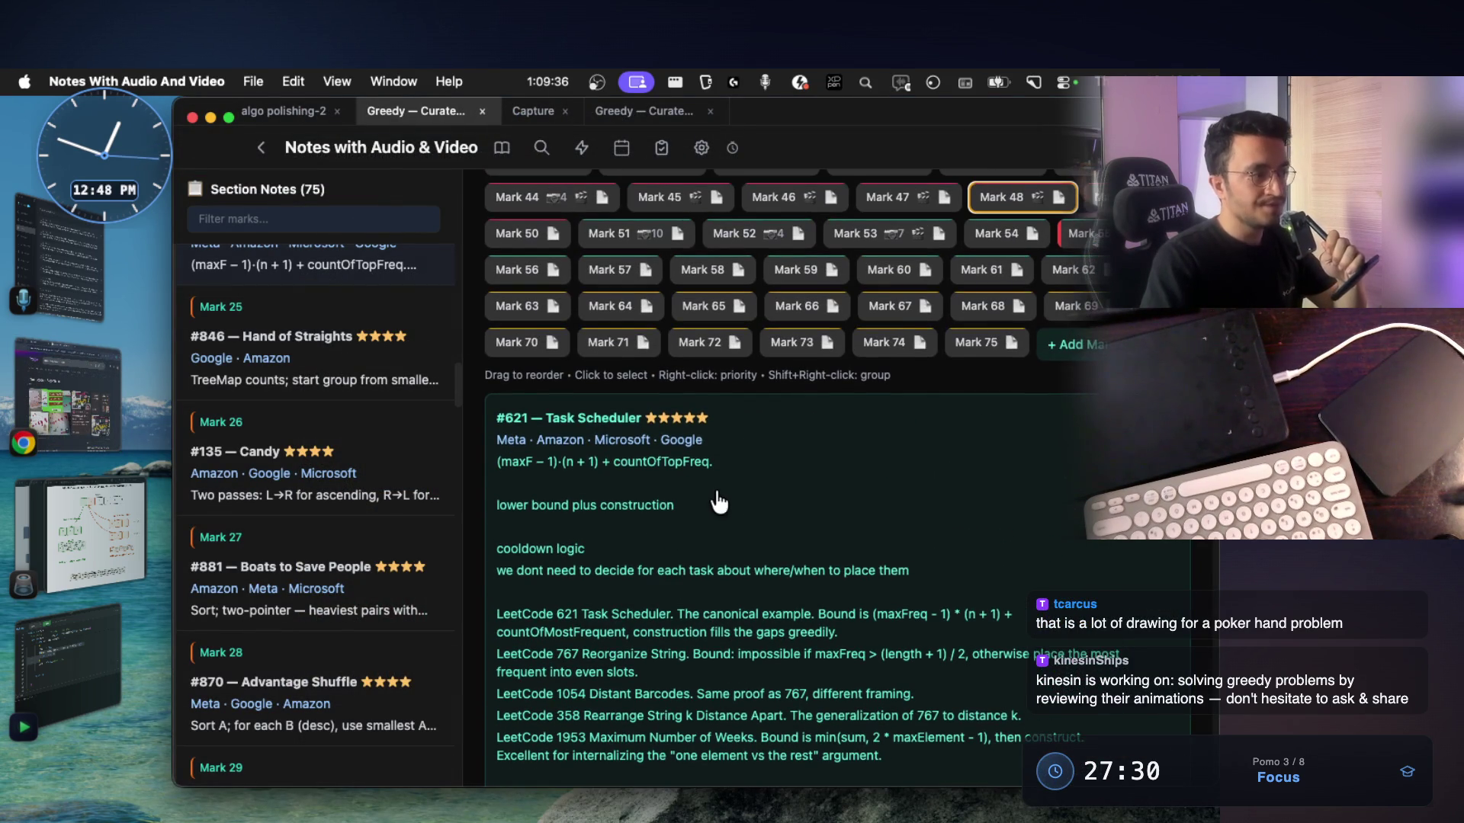
drag(498, 462, 660, 460)
drag(713, 462, 497, 465)
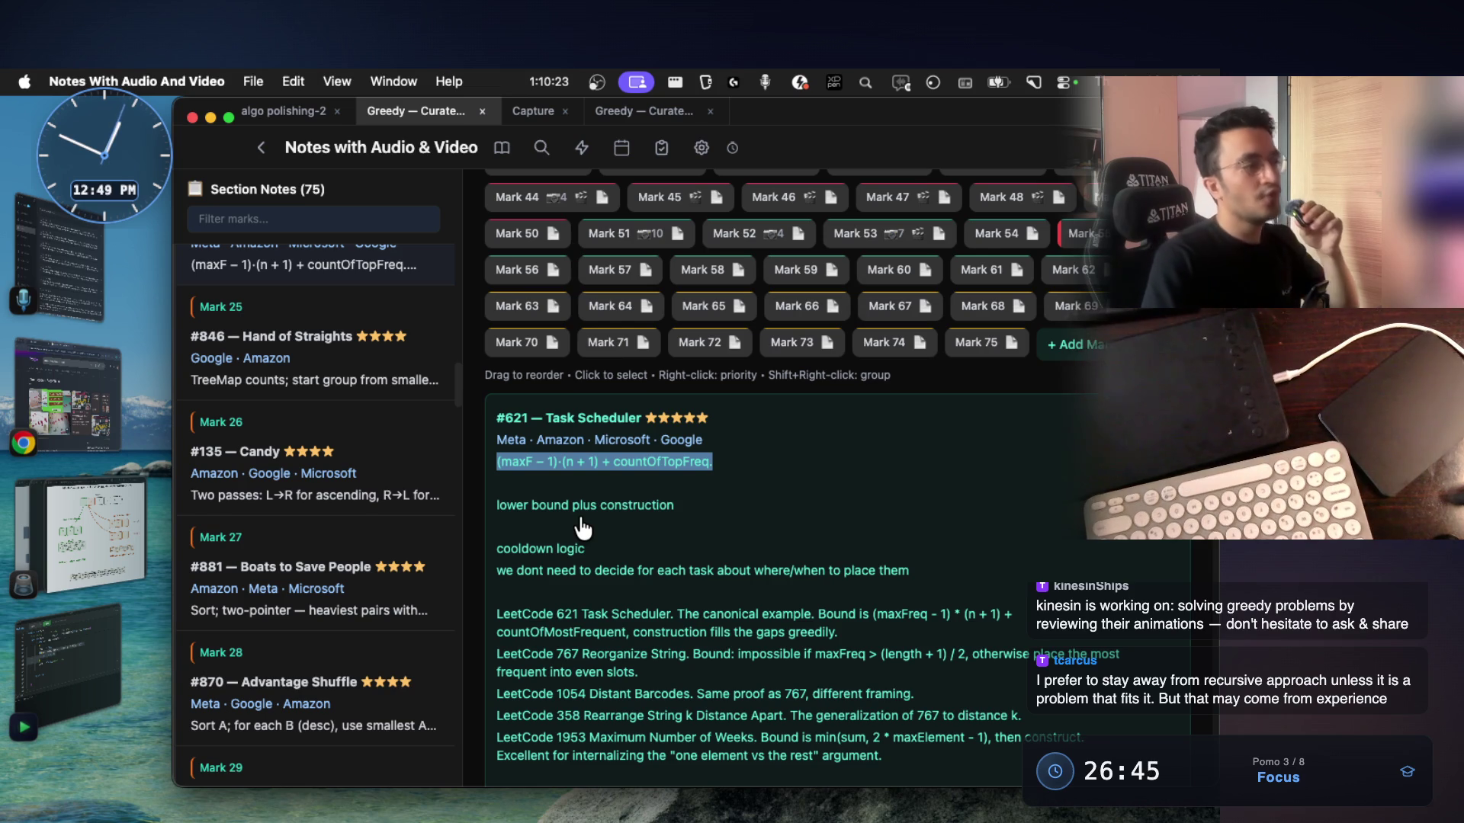
Go from Mark 1 Maximum Subarray to #45 Jump Game II and open its full-screen whiteboard
scroll(579, 525, up, 6)
click(526, 434)
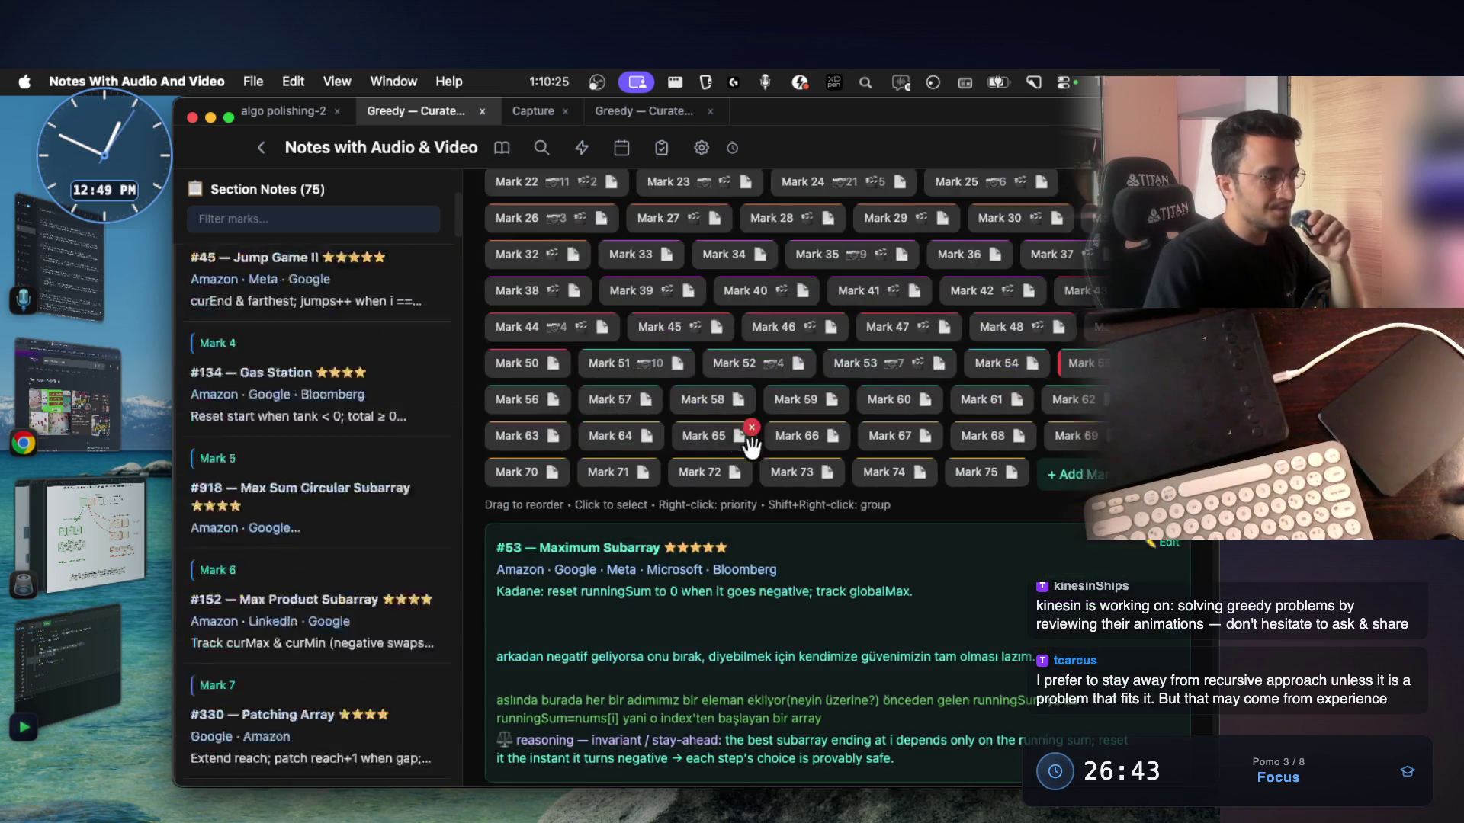
key(Down)
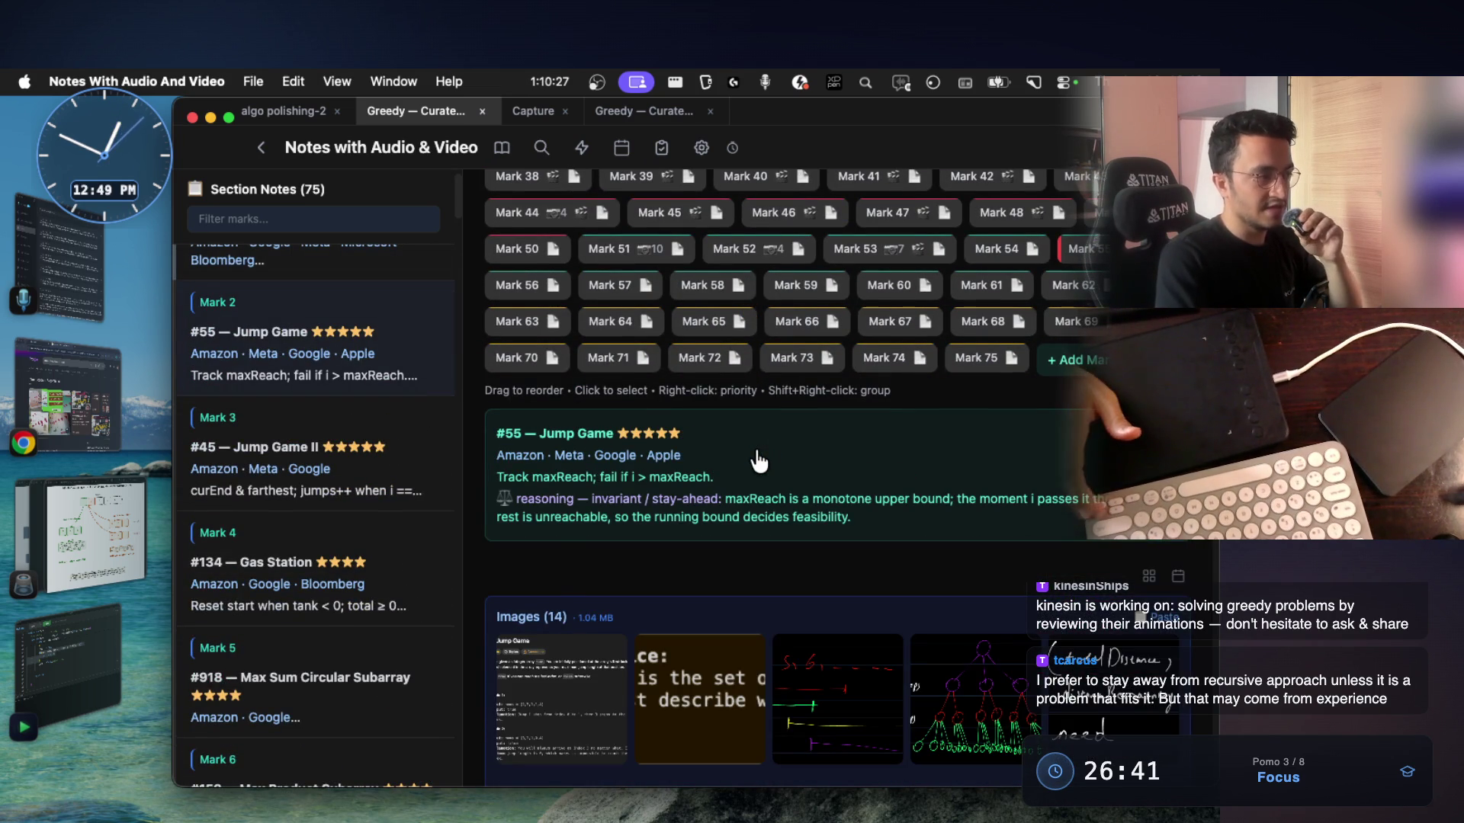
key(Down)
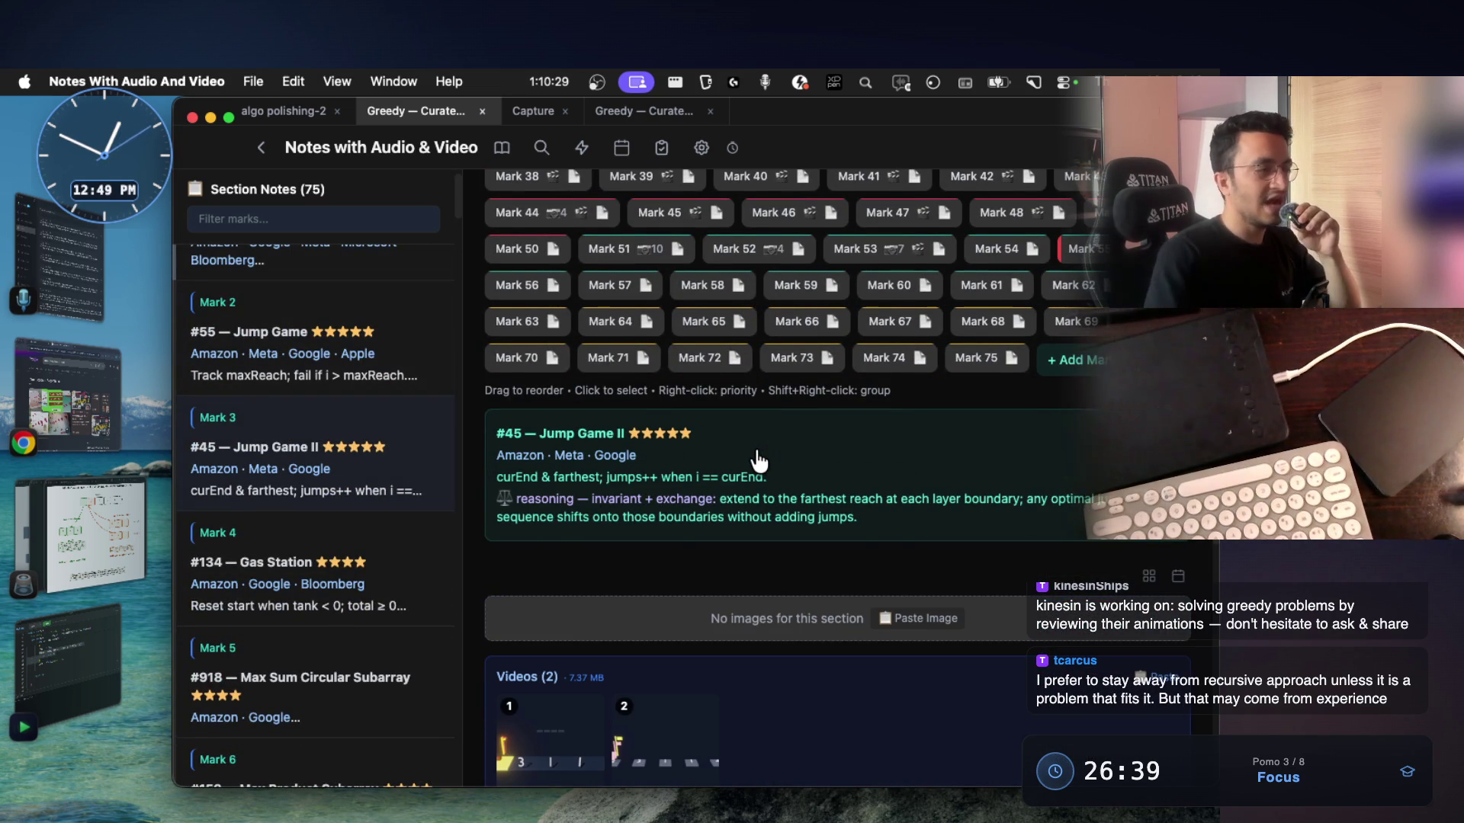
scroll(732, 466, down, 1)
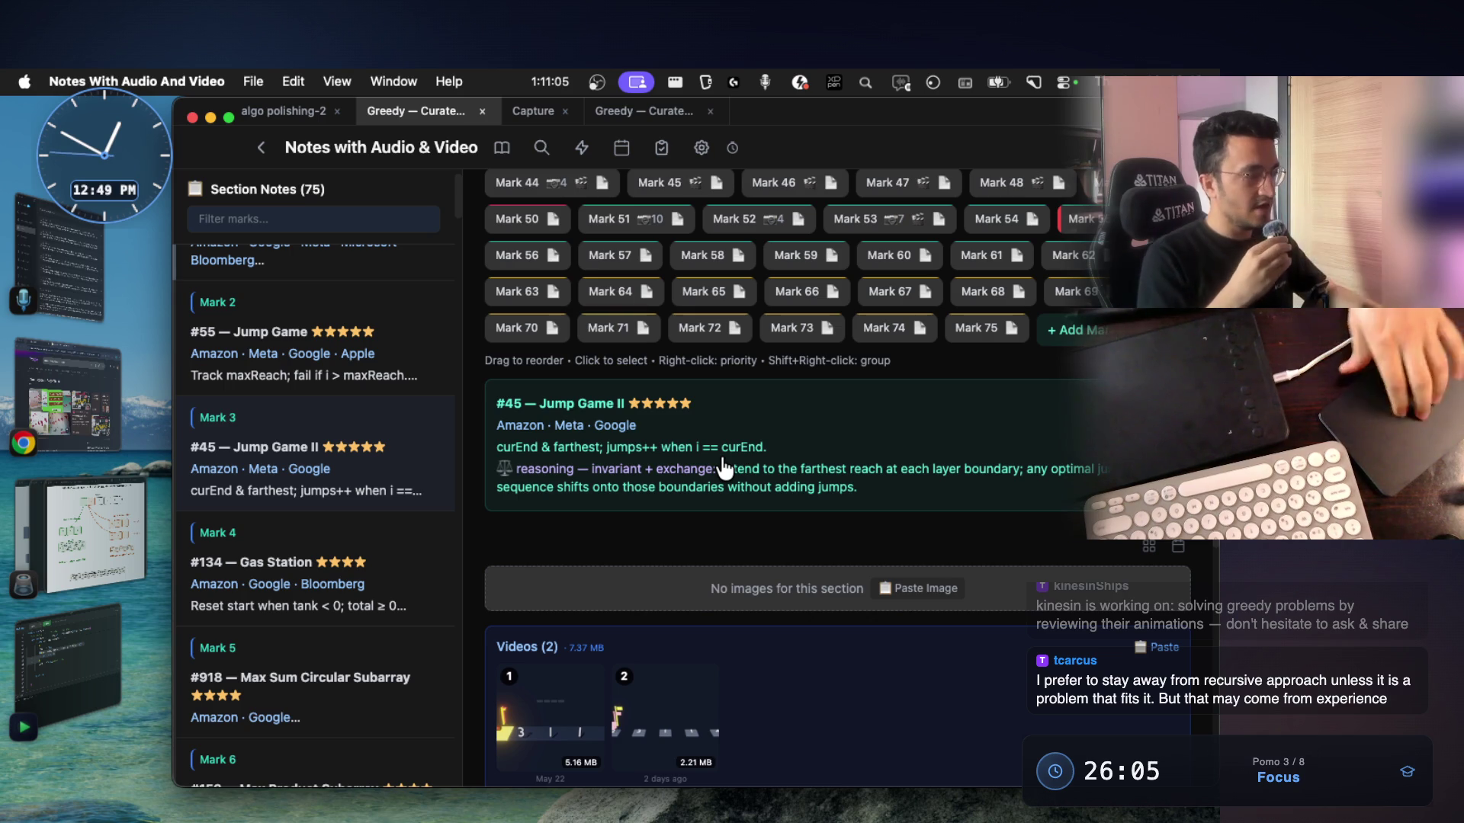
key(ctrl+Right)
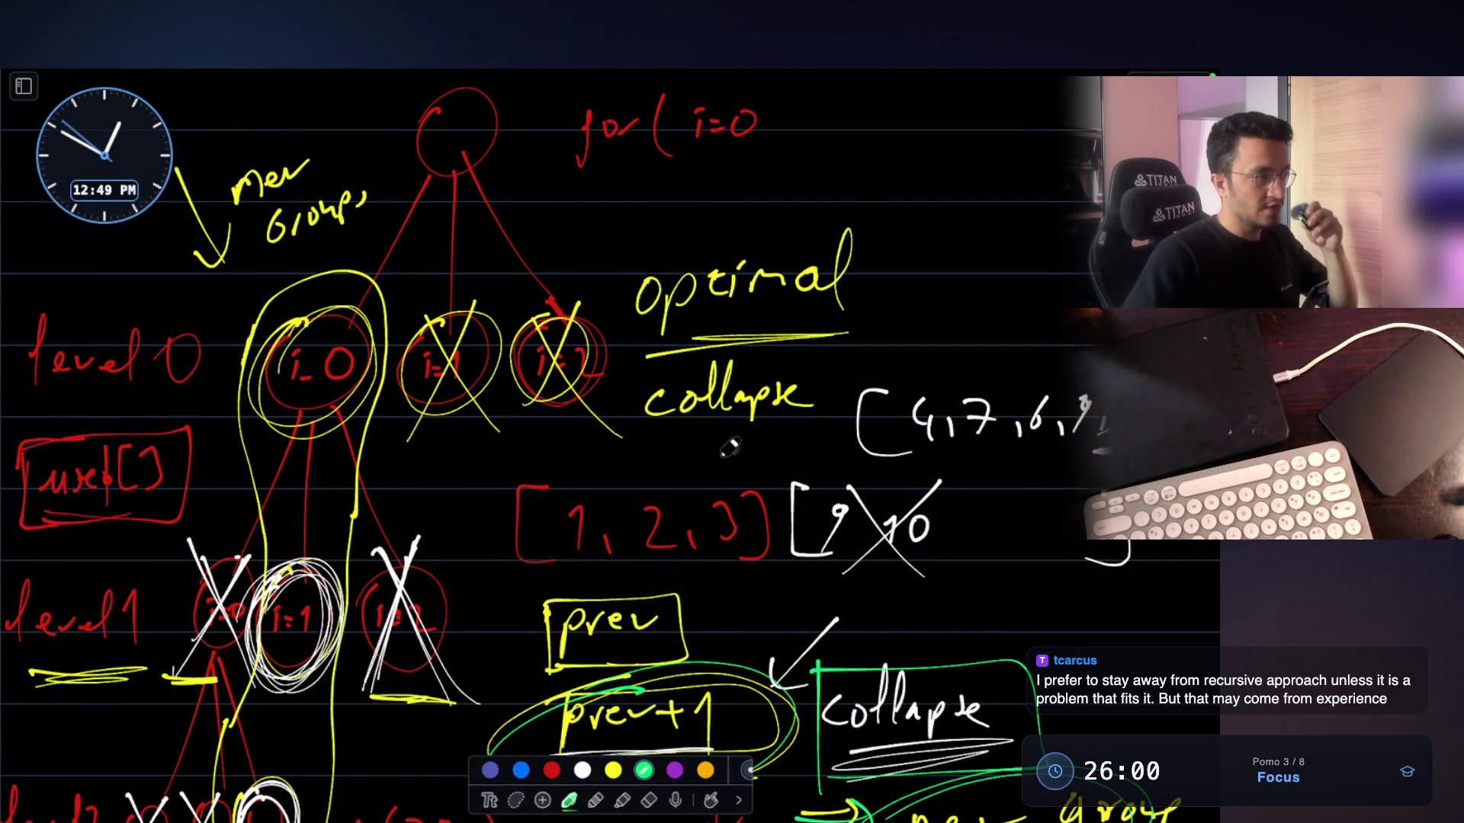
Trace over the crossed-out level1 nodes in green
scroll(350, 408, down, 3)
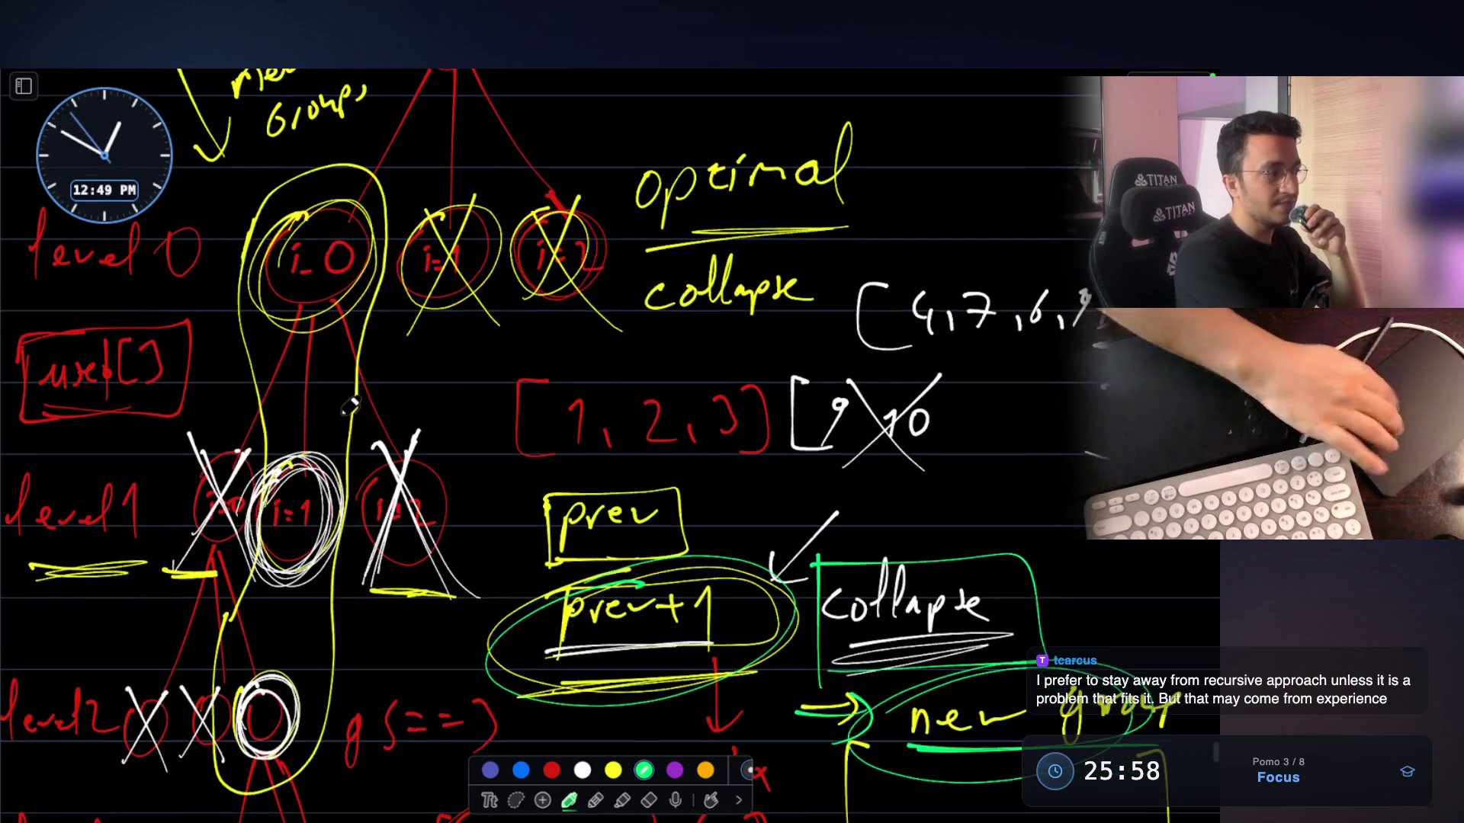
drag(432, 436, 370, 563)
drag(456, 608, 389, 431)
drag(383, 530, 374, 586)
drag(247, 452, 187, 546)
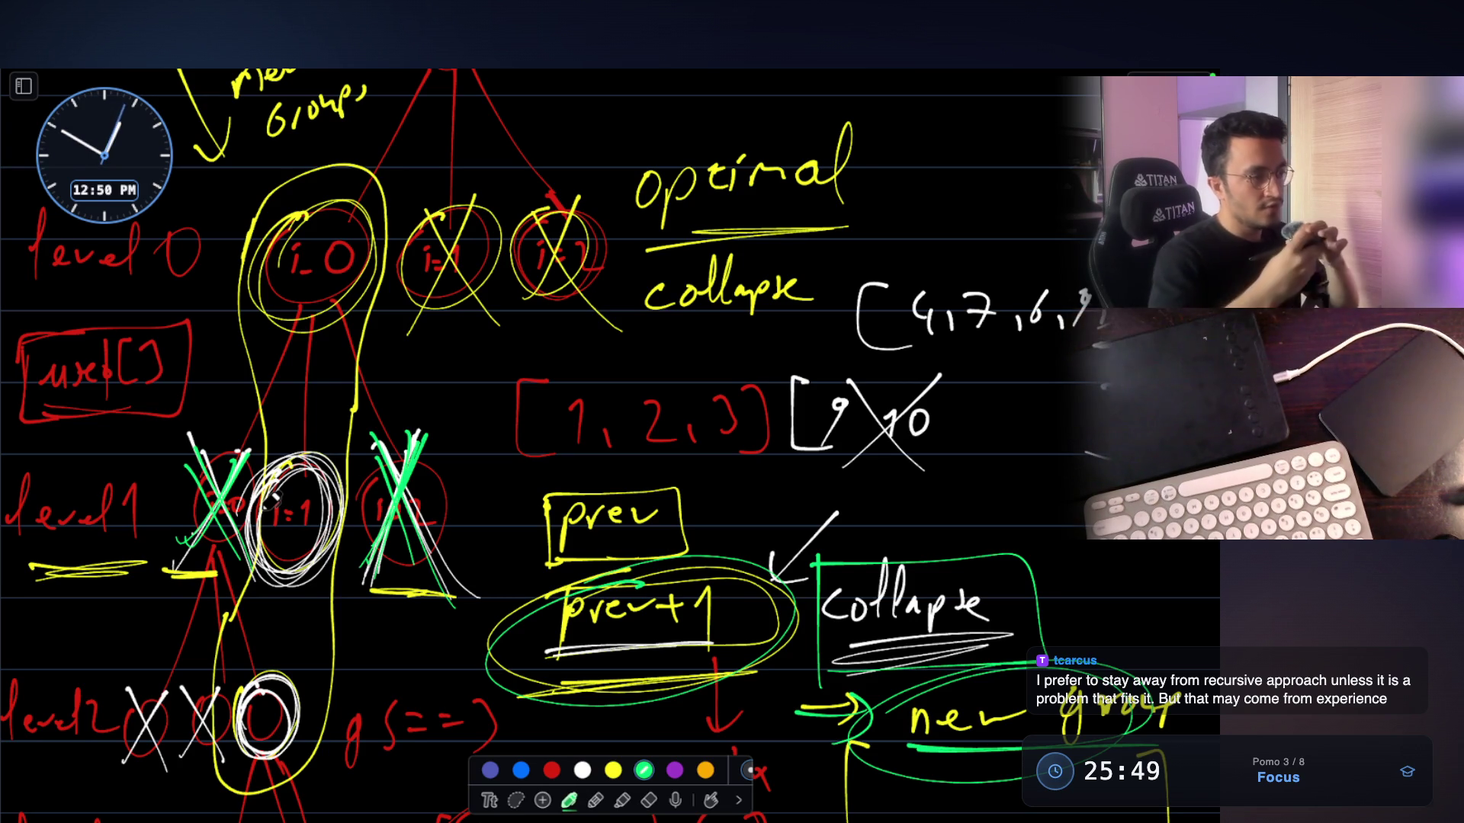
Underline and circle 'new group', line the yellow box's bottom and equals marks in green, then close
scroll(272, 499, down, 3)
mouse_move(953, 614)
mouse_down()
mouse_move(1083, 621)
mouse_move(1005, 626)
mouse_up()
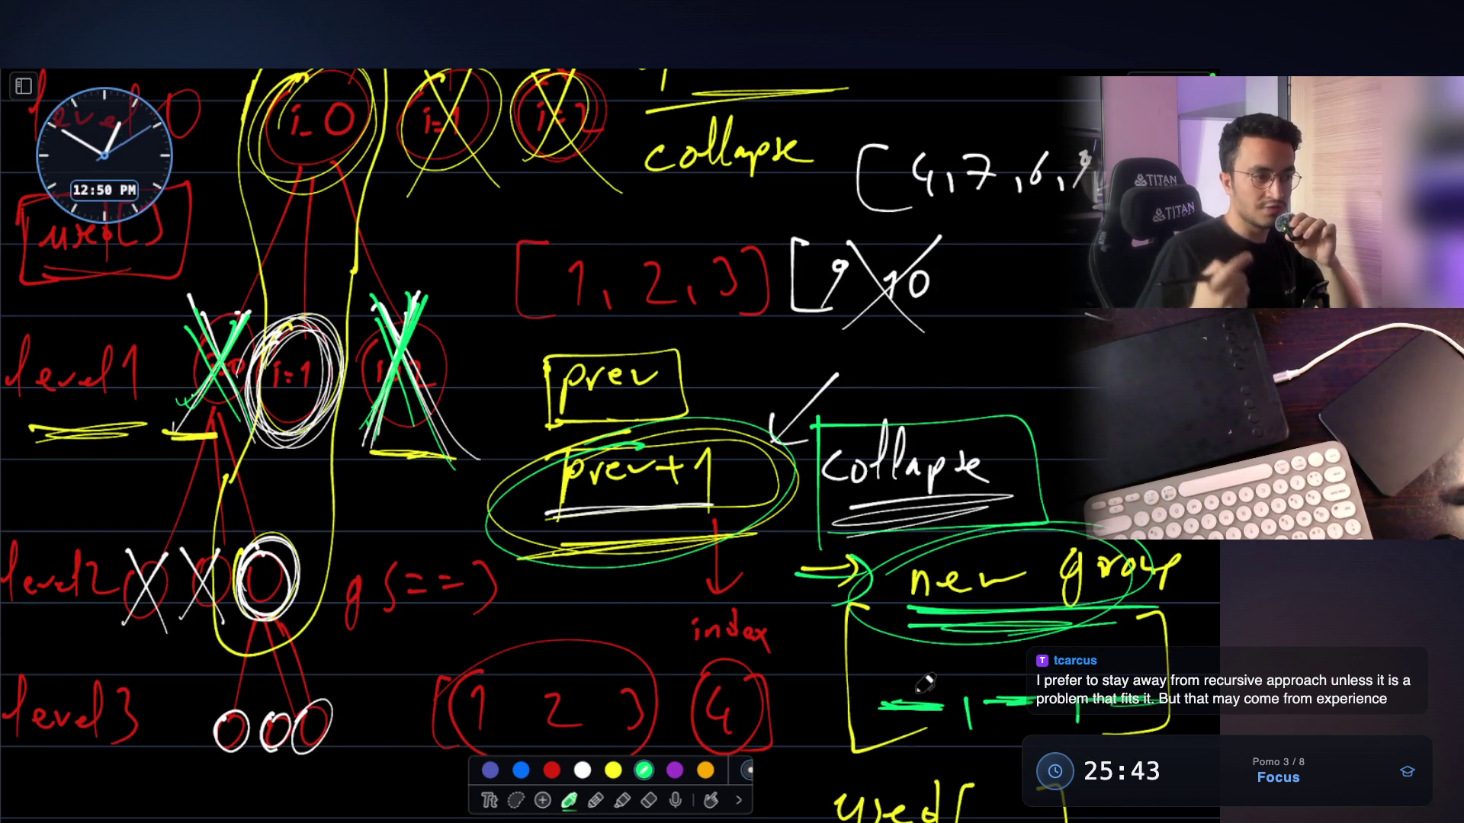
drag(869, 751, 1109, 744)
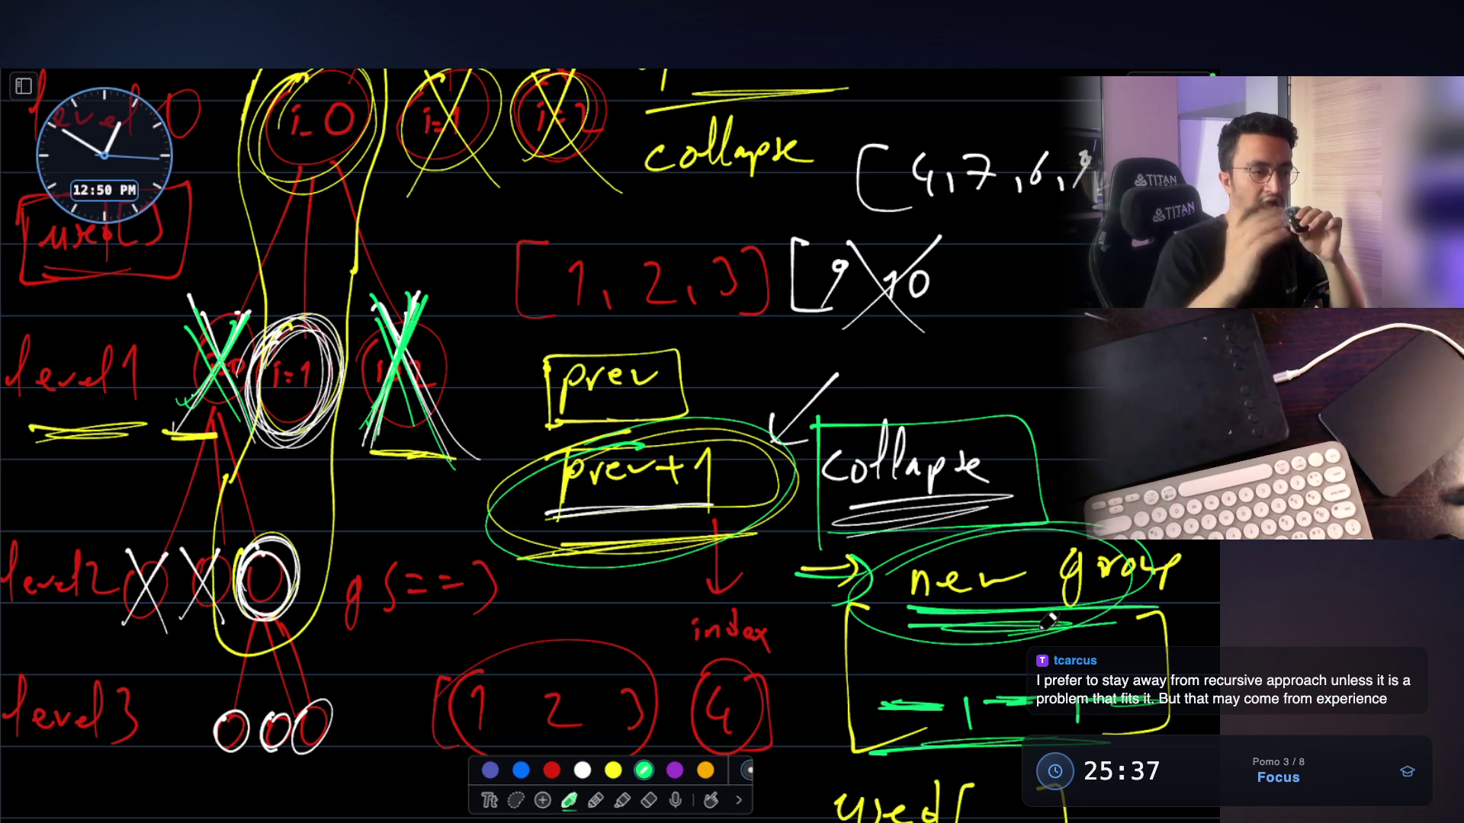
mouse_move(1079, 543)
mouse_down()
mouse_move(1056, 538)
mouse_move(953, 640)
mouse_move(1064, 633)
mouse_up()
drag(976, 678, 896, 682)
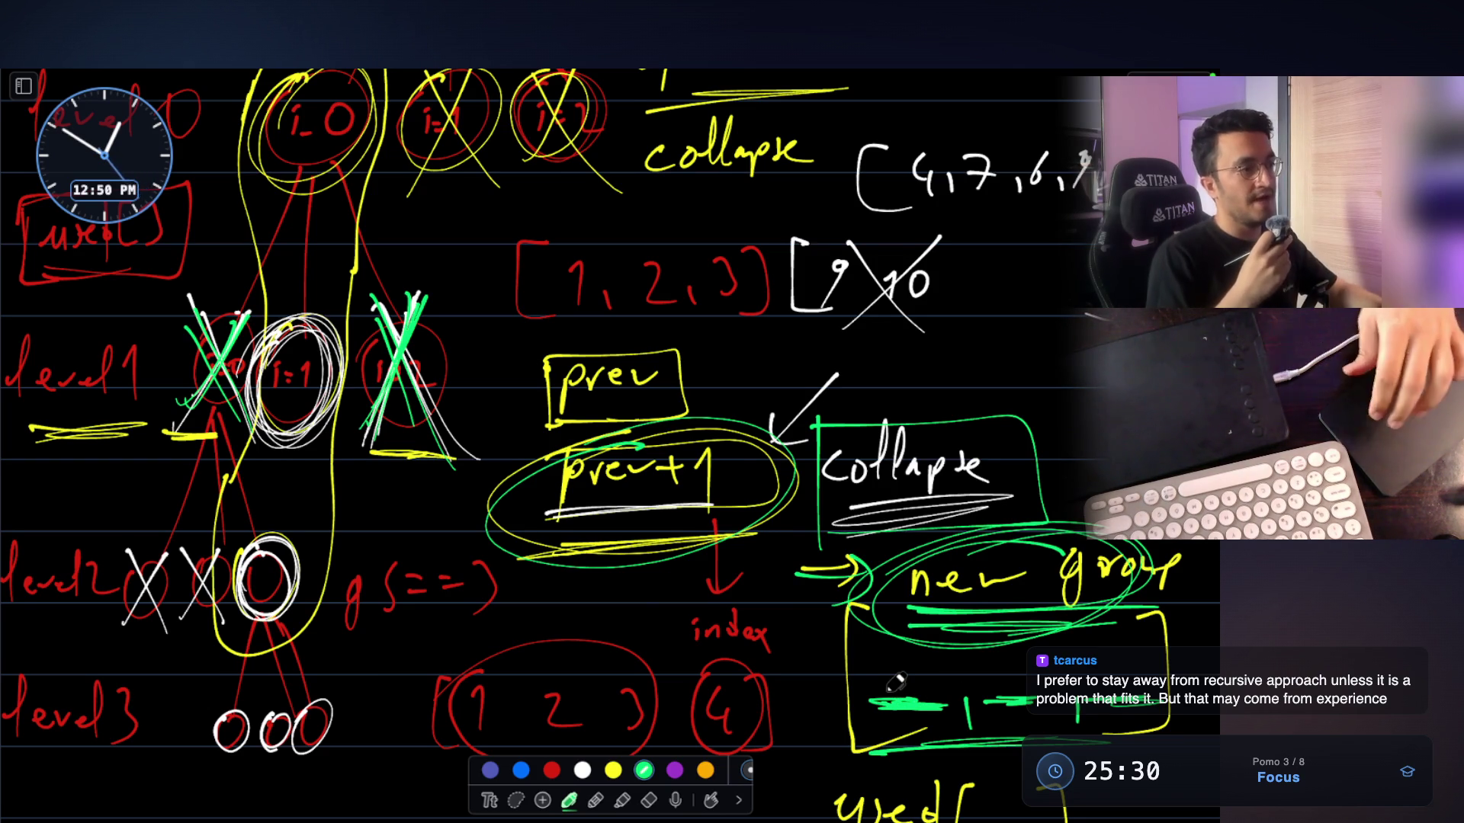
scroll(896, 683, down, 1)
key(Escape)
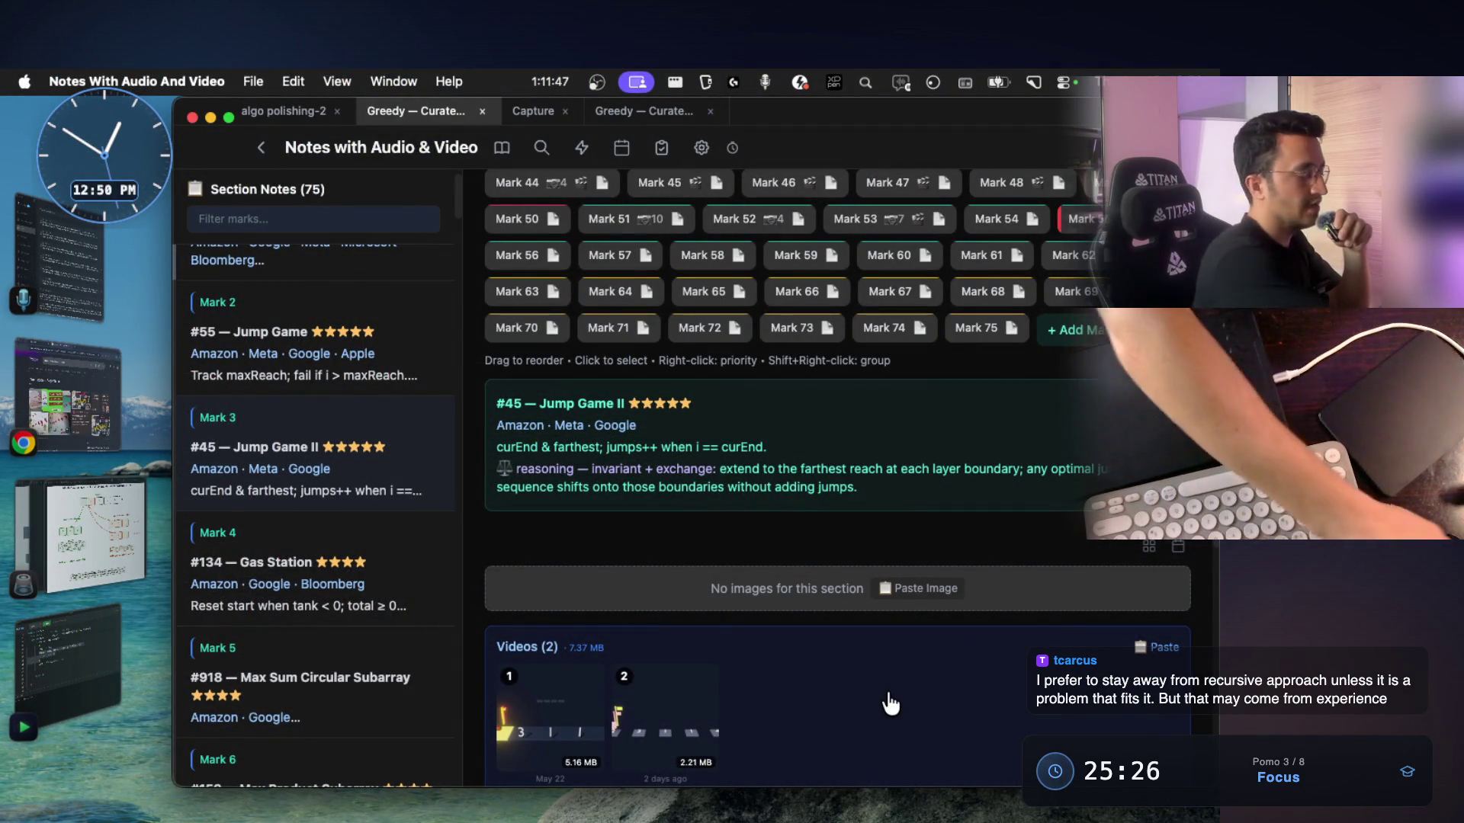
Open the Mark 24 note, step through neighbouring marks, and settle back on #621 Task Scheduler
scroll(737, 374, up, 5)
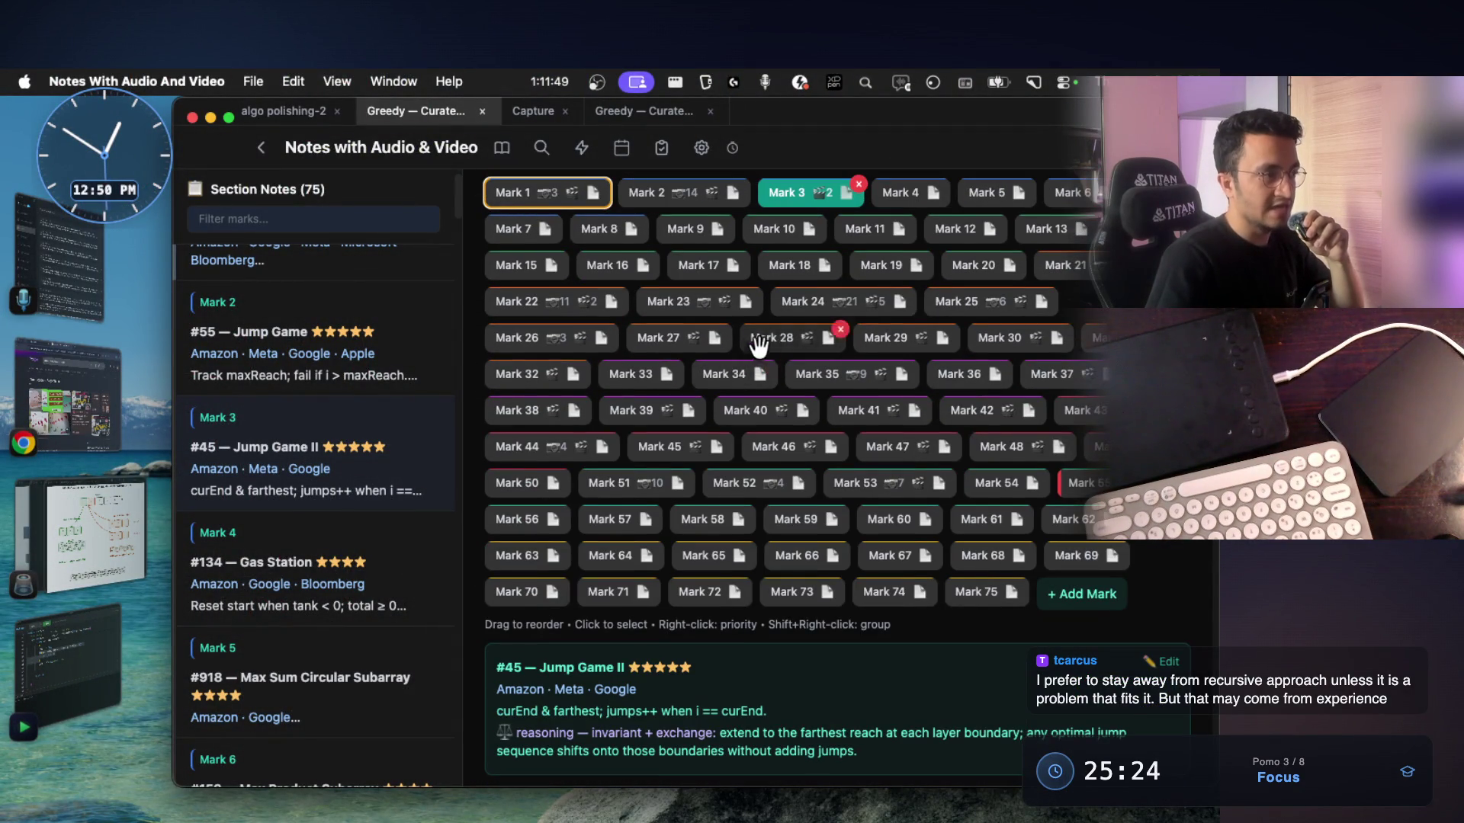
click(854, 301)
scroll(746, 423, down, 1)
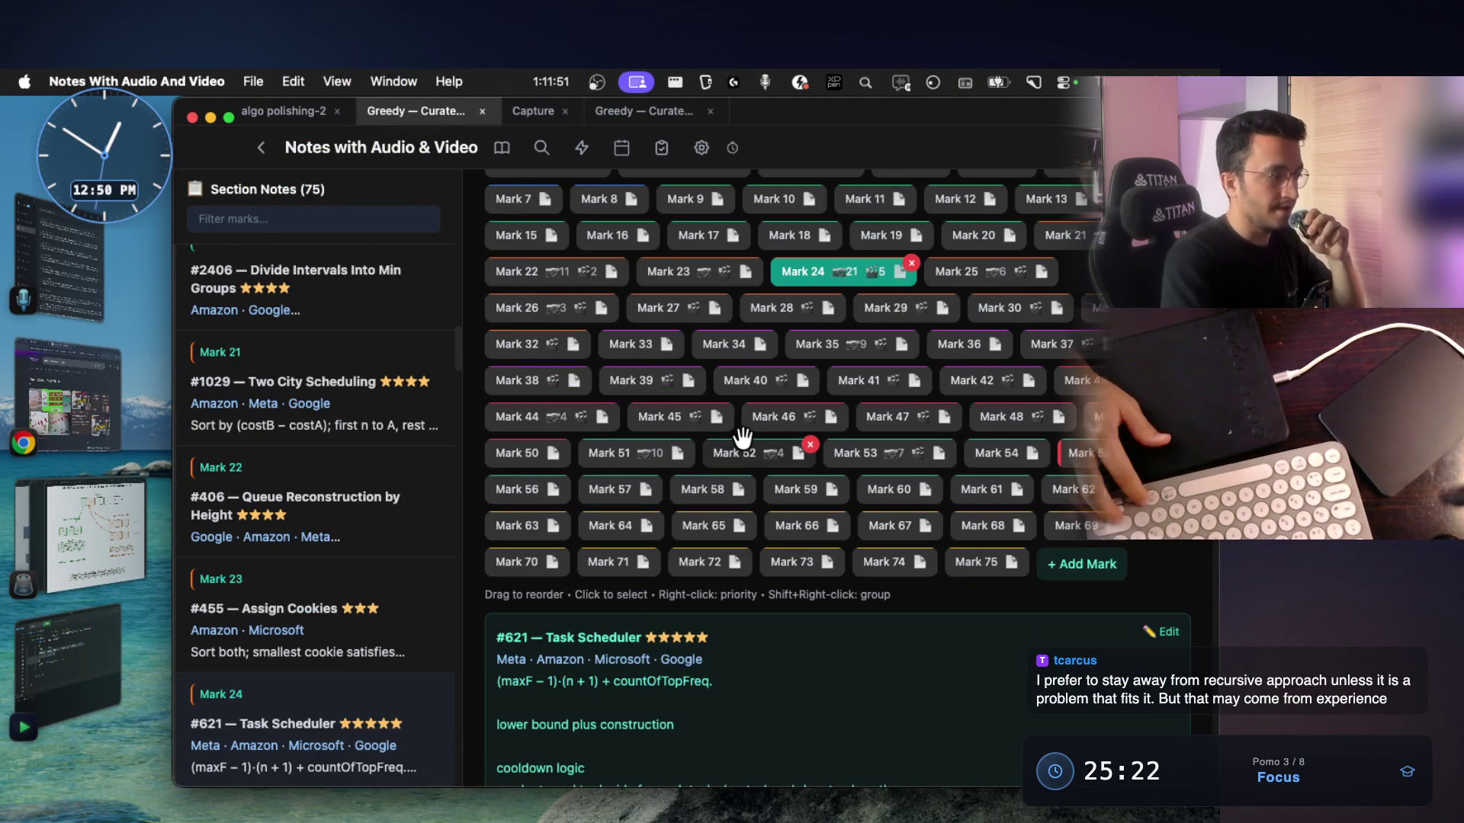
key(Left)
key(Left)
key(Left)
key(Right)
key(Right)
key(Right)
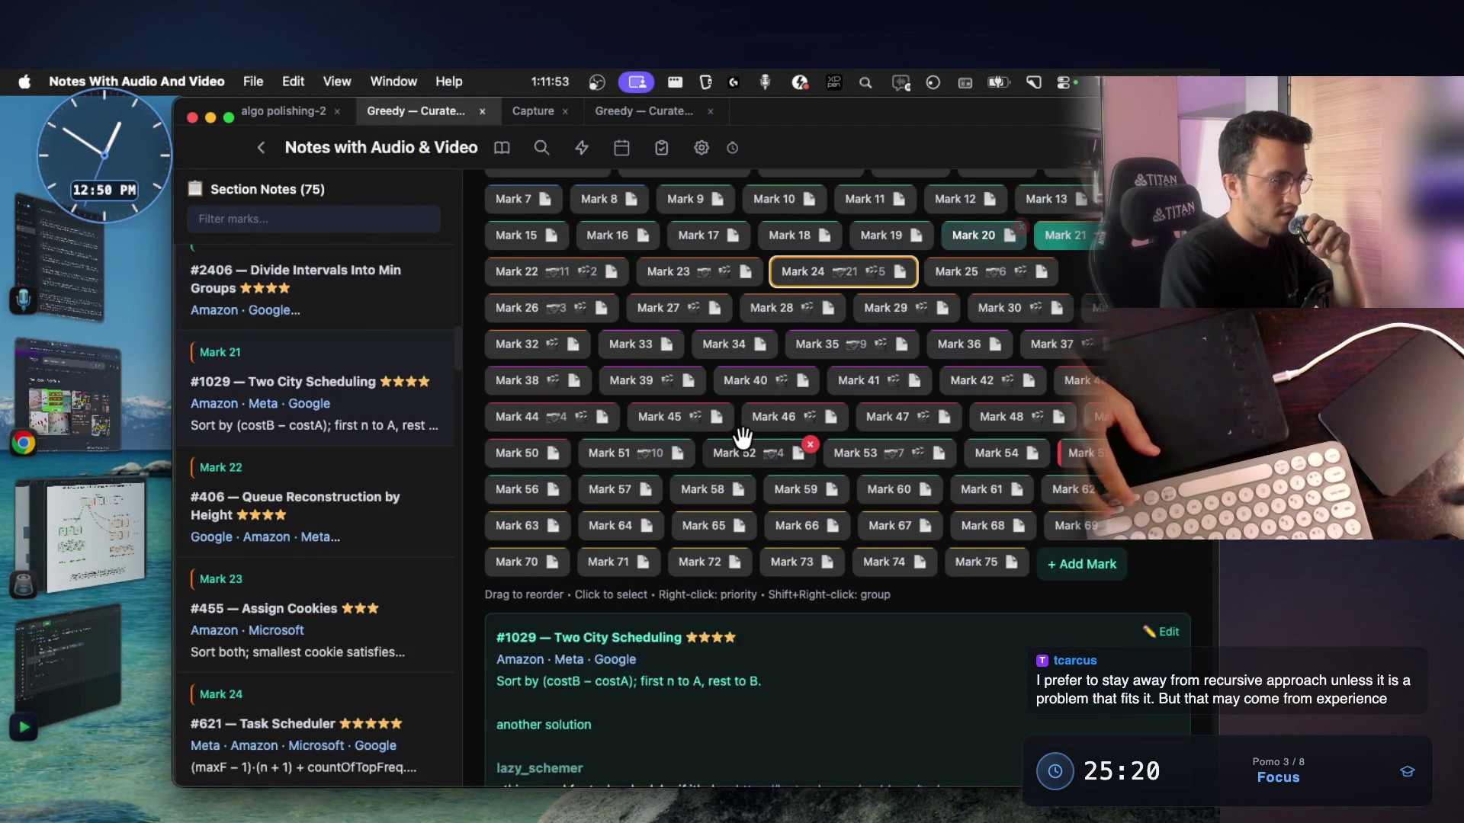
key(Right)
key(Left)
key(Left)
key(Left)
key(Right)
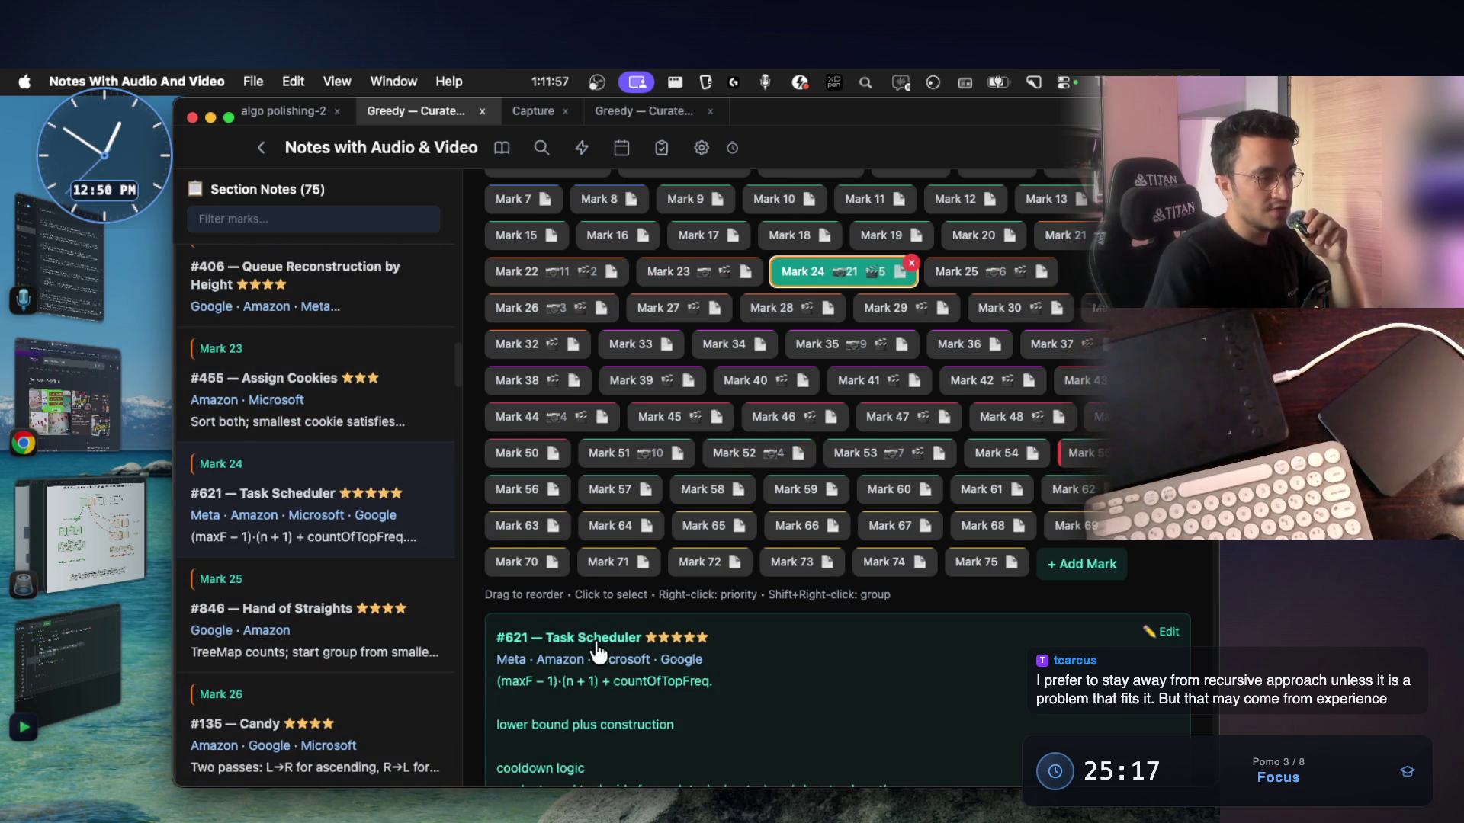
Select 'Task Scheduler' in the note heading, then bring the Google search results forward
scroll(602, 648, down, 1)
scroll(610, 654, down, 1)
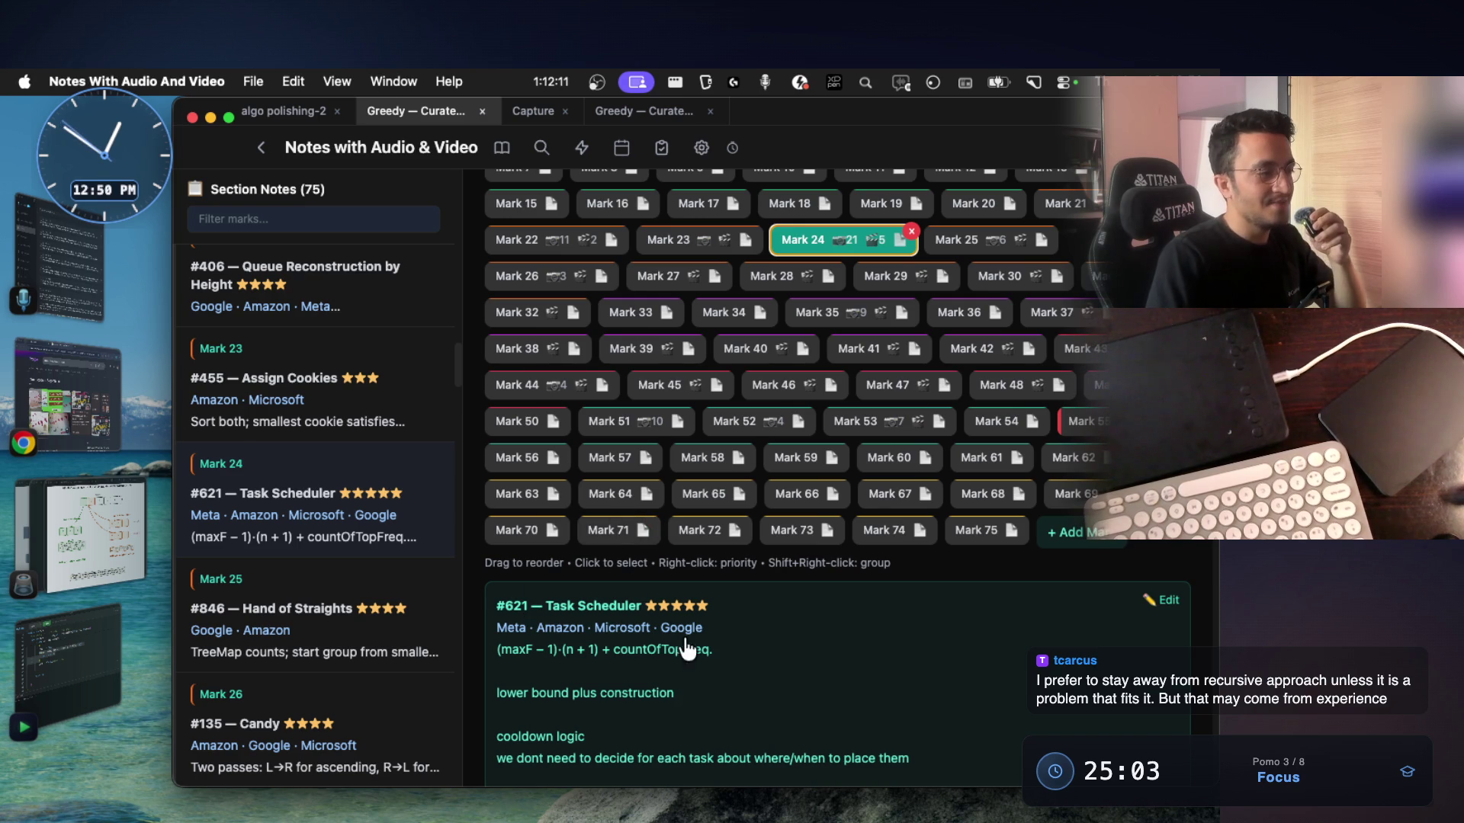
drag(645, 608, 550, 614)
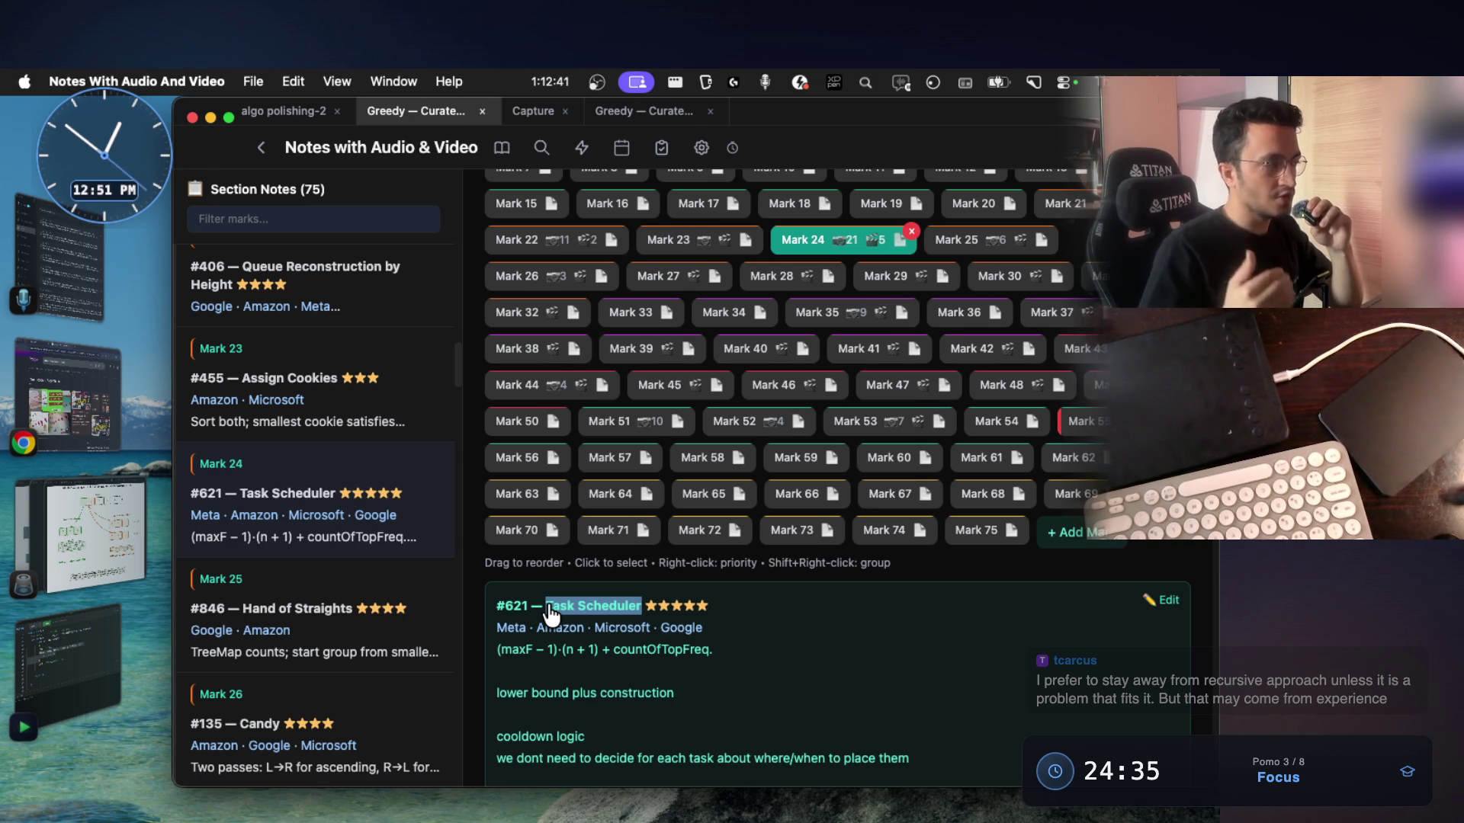
click(93, 390)
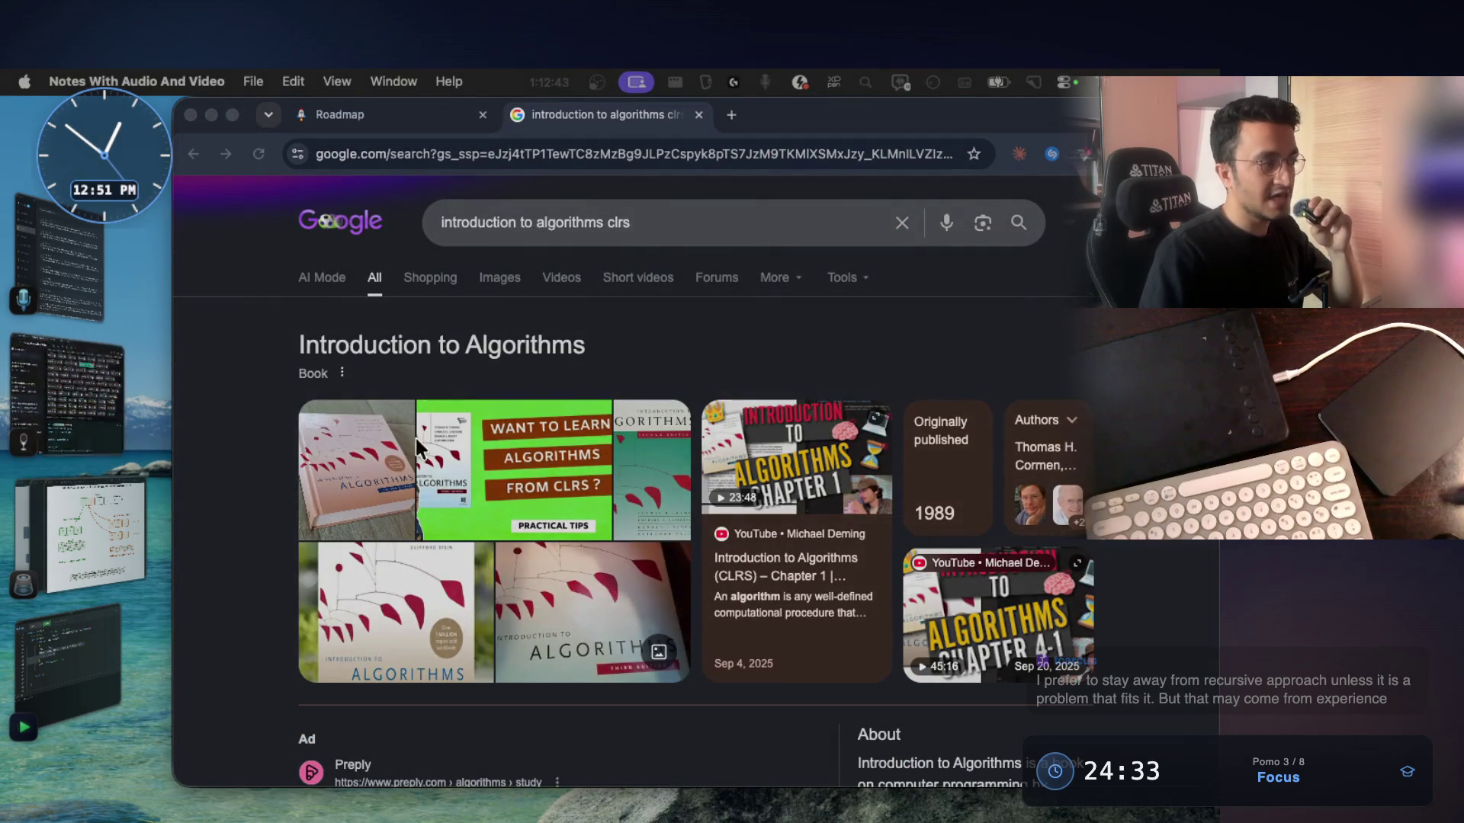
Scroll through the CLRS search results, then return to the Task Scheduler note
scroll(566, 366, down, 1)
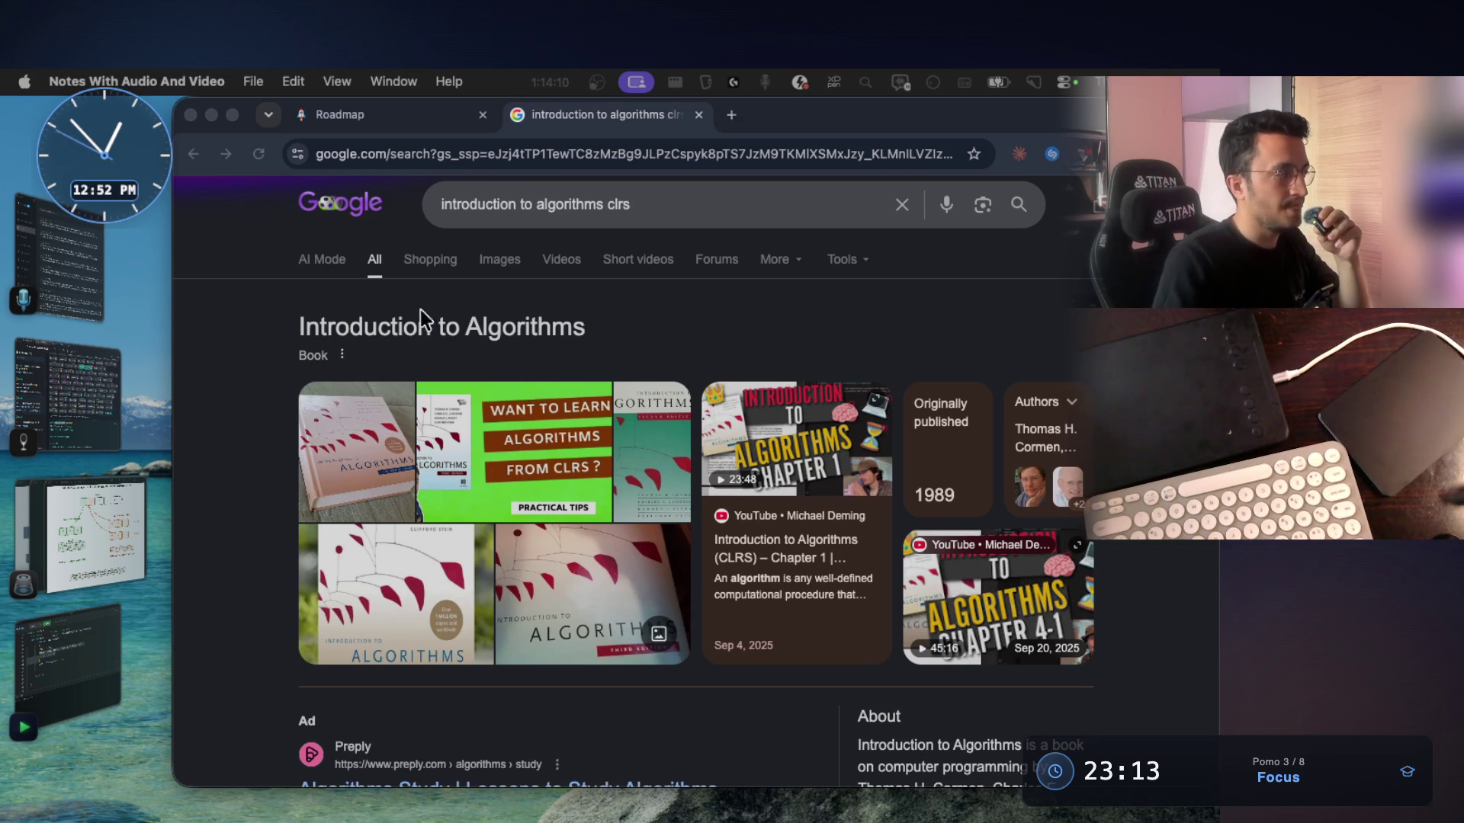
click(102, 410)
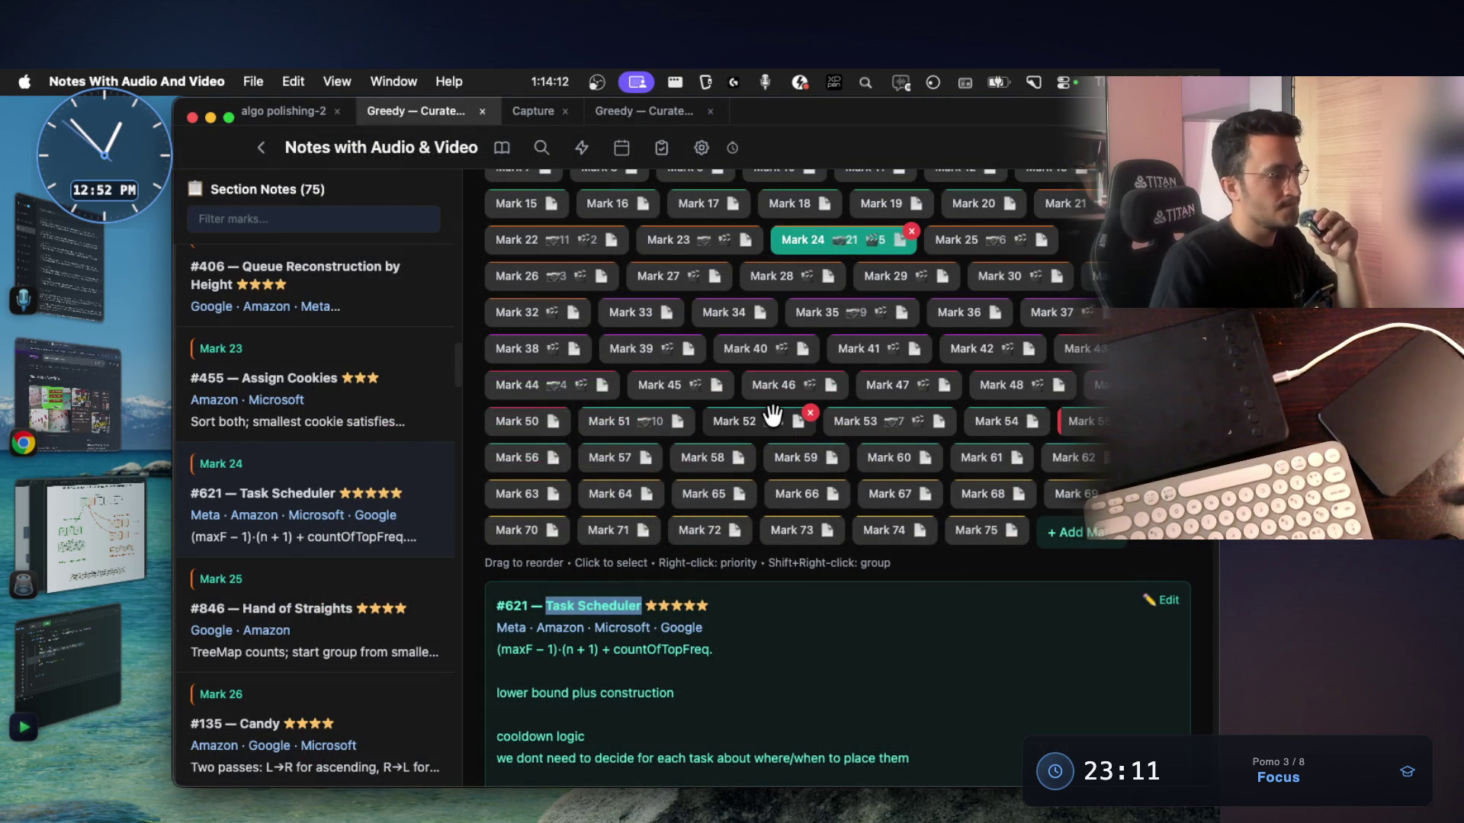
Go from Mark 1 to Mark 2's #55 Jump Game note, scroll to its 14 images, then return to Chrome
scroll(770, 408, up, 4)
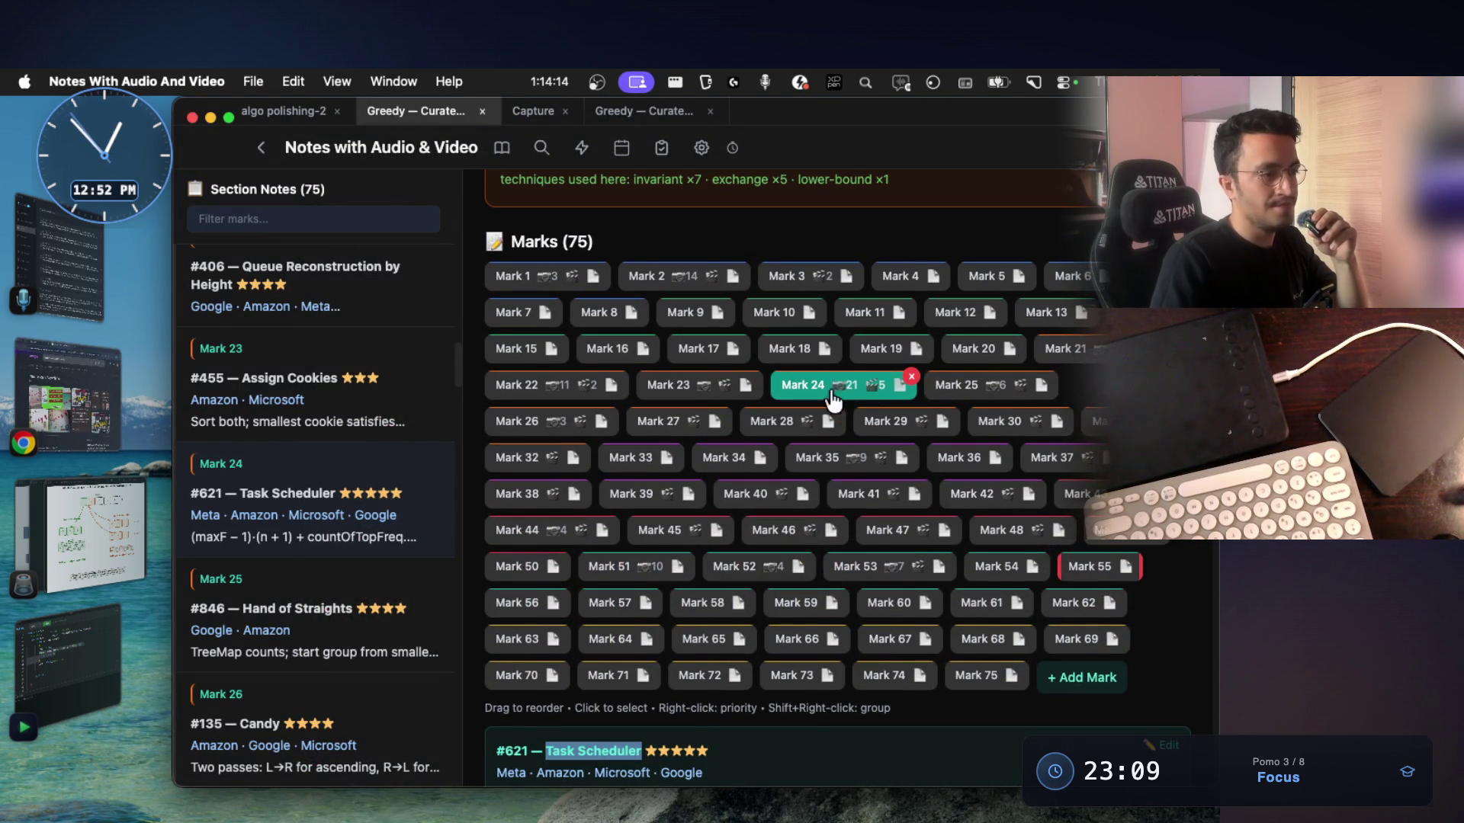
click(563, 271)
scroll(678, 393, down, 4)
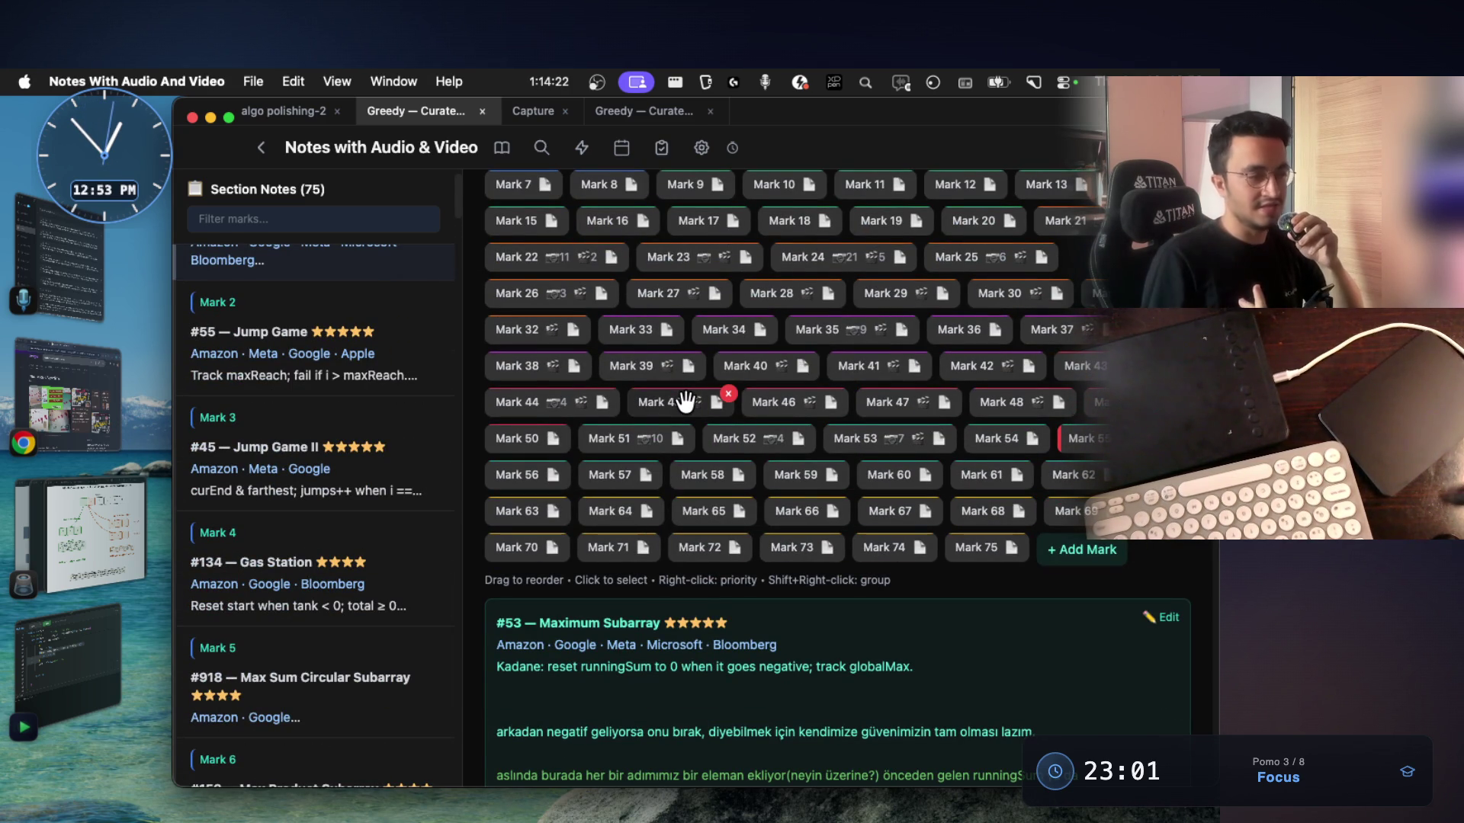
key(Right)
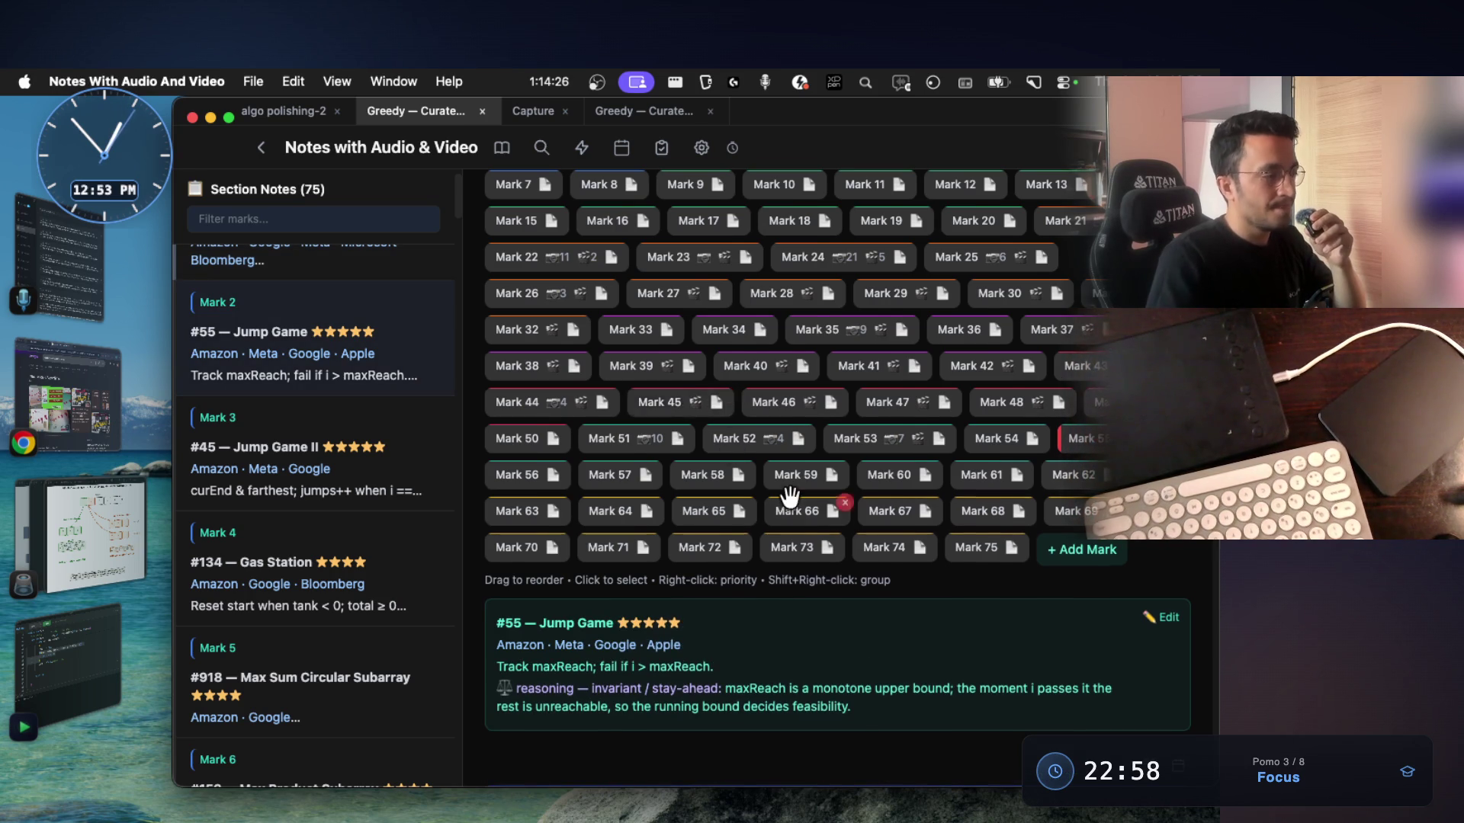
scroll(789, 497, down, 3)
scroll(790, 497, down, 8)
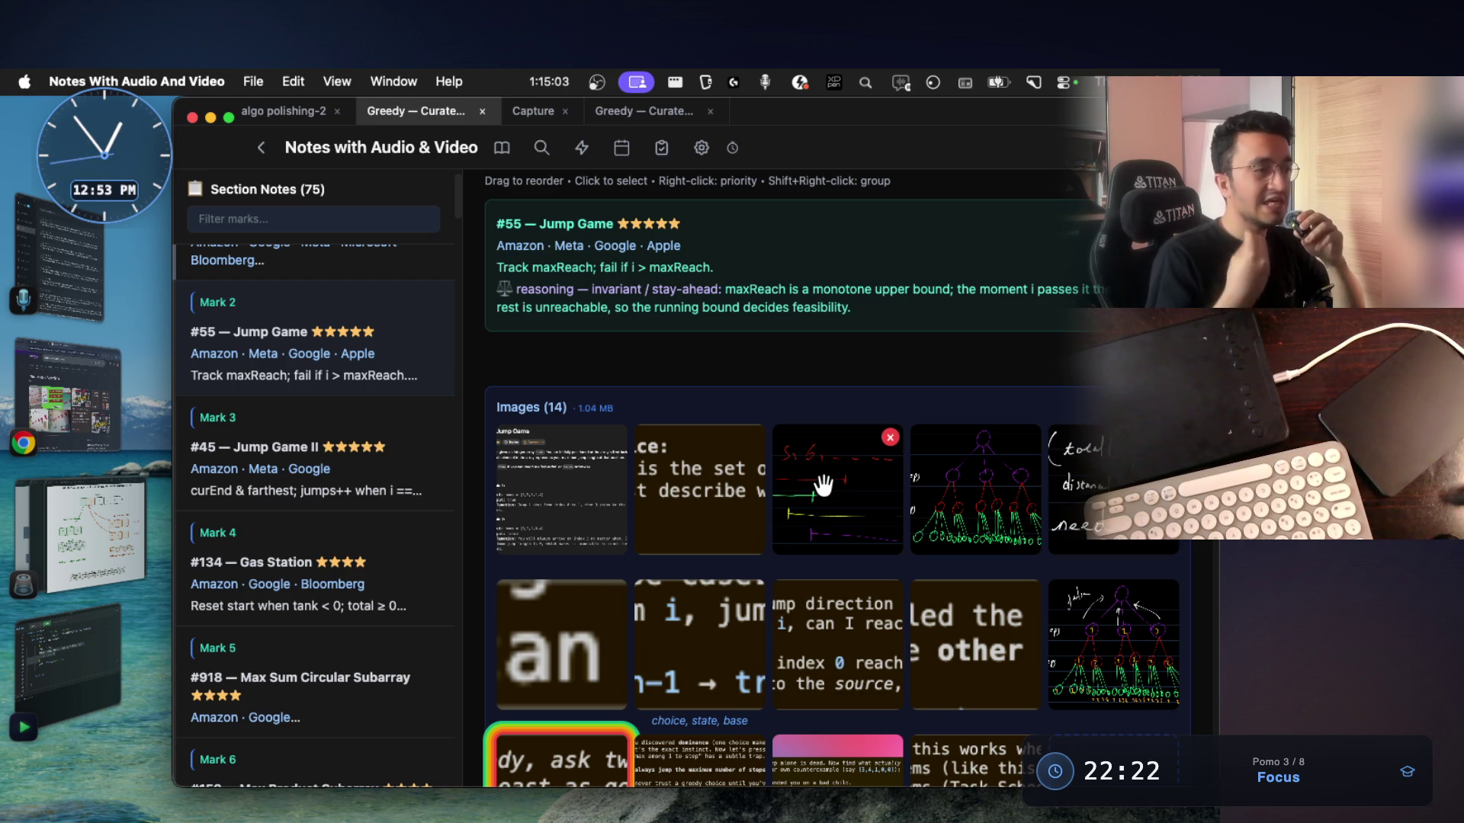
click(100, 383)
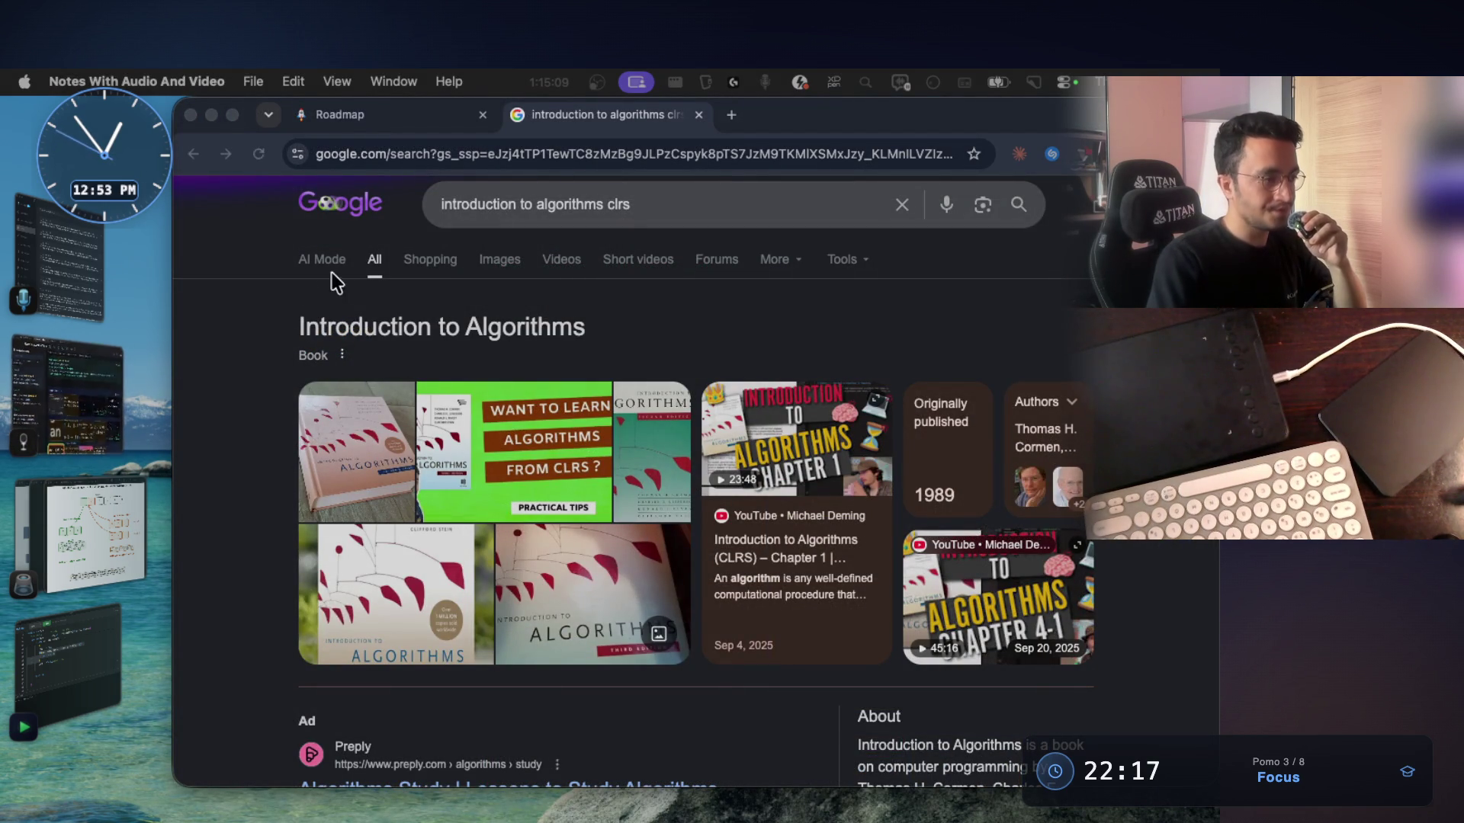
Scroll the Introduction to Algorithms Google results to the Wikipedia entry, then return to the whiteboard sketch
scroll(686, 427, down, 2)
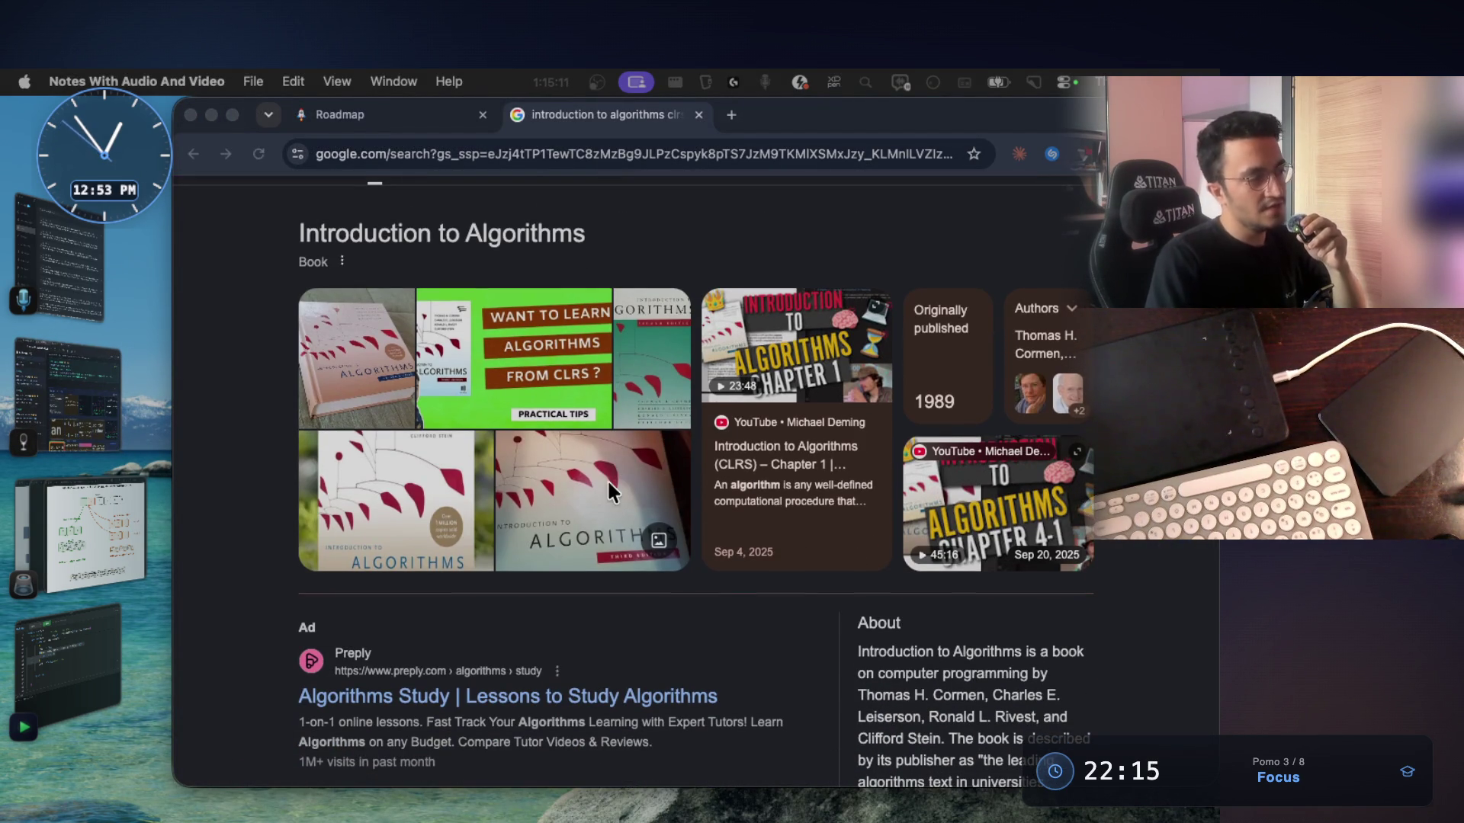
scroll(607, 478, down, 1)
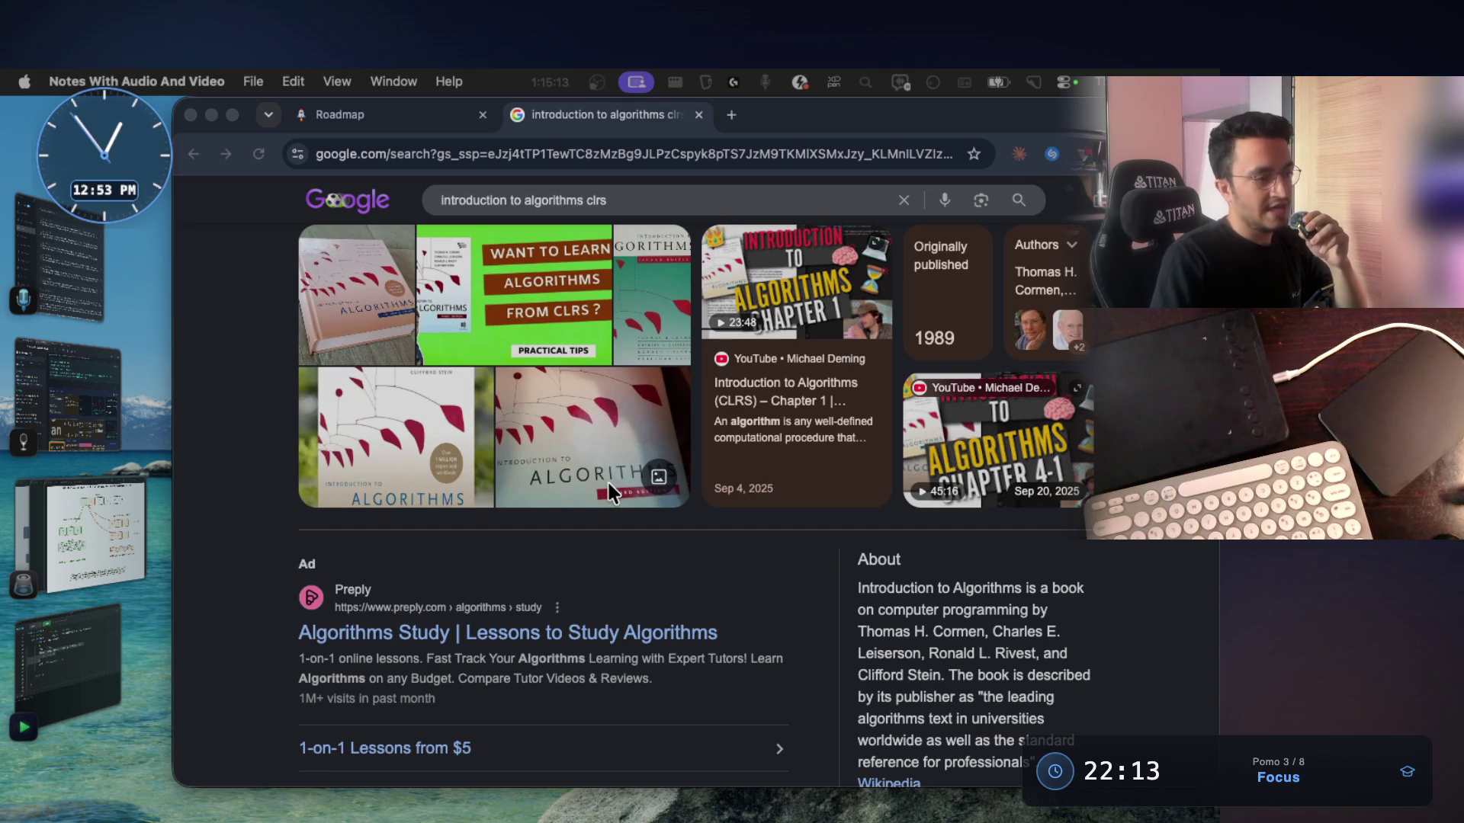
scroll(607, 487, up, 1)
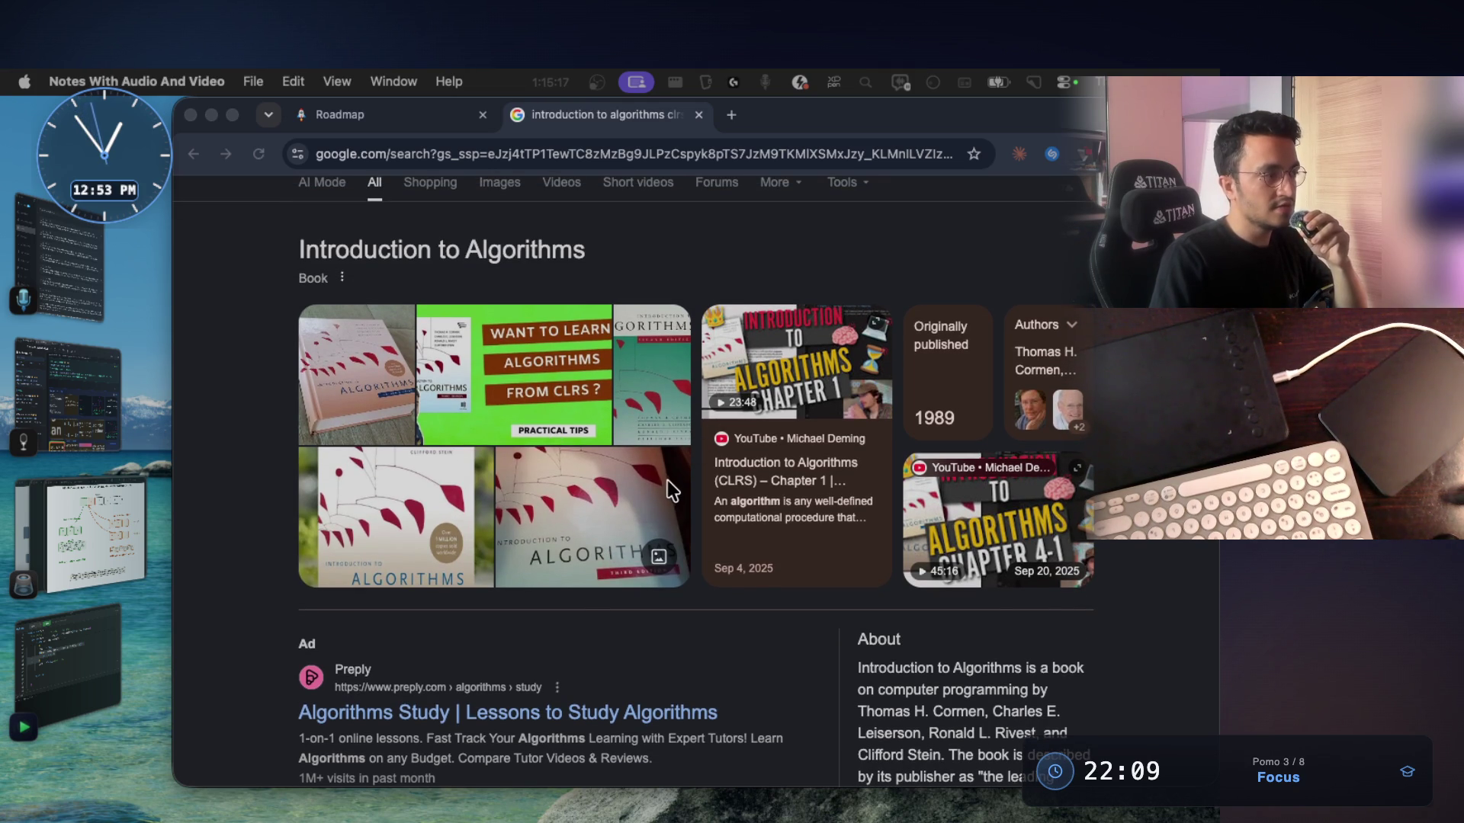
scroll(604, 503, down, 4)
scroll(604, 528, down, 7)
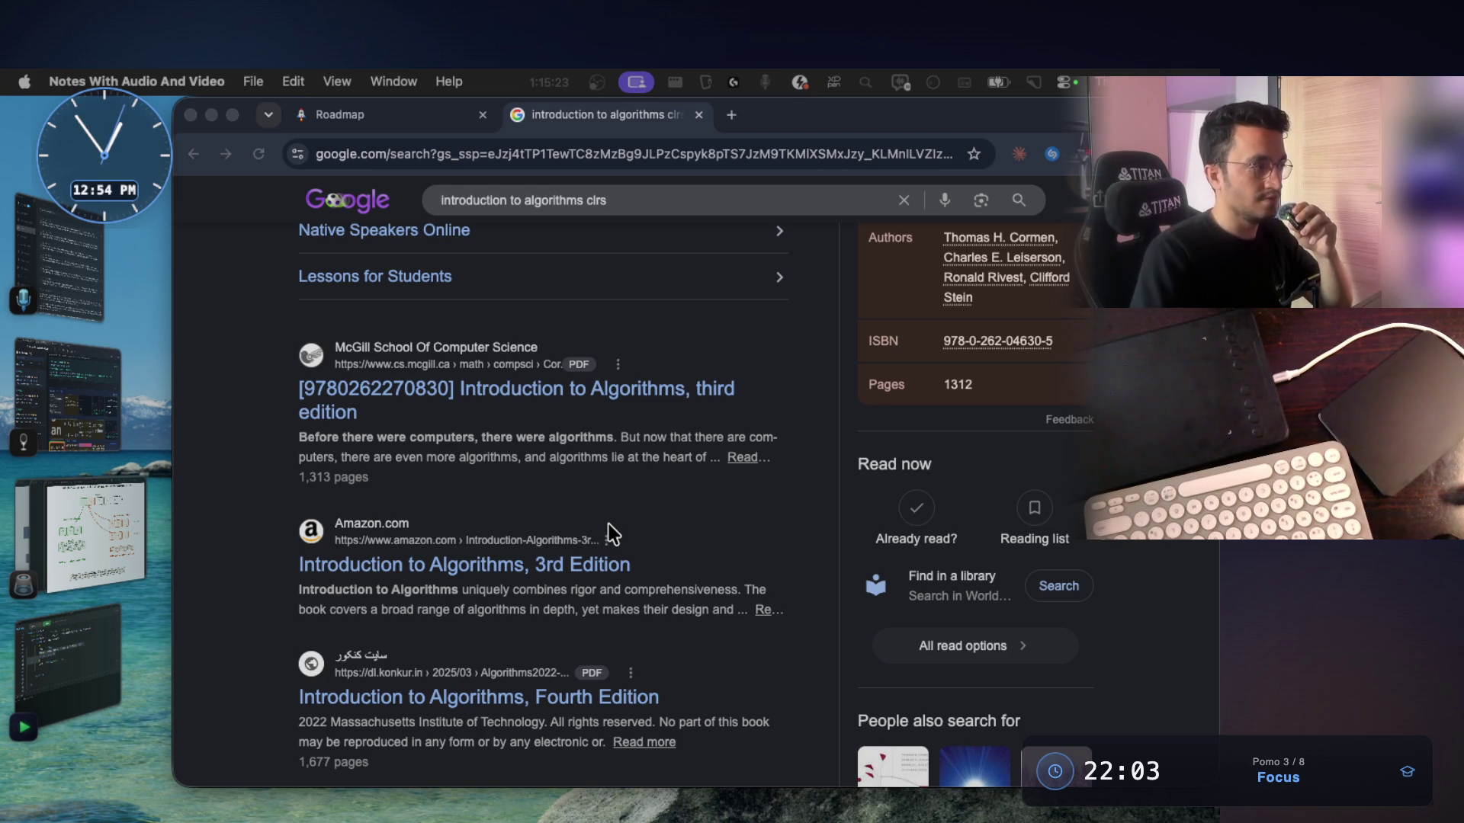
scroll(610, 526, down, 3)
scroll(614, 531, down, 2)
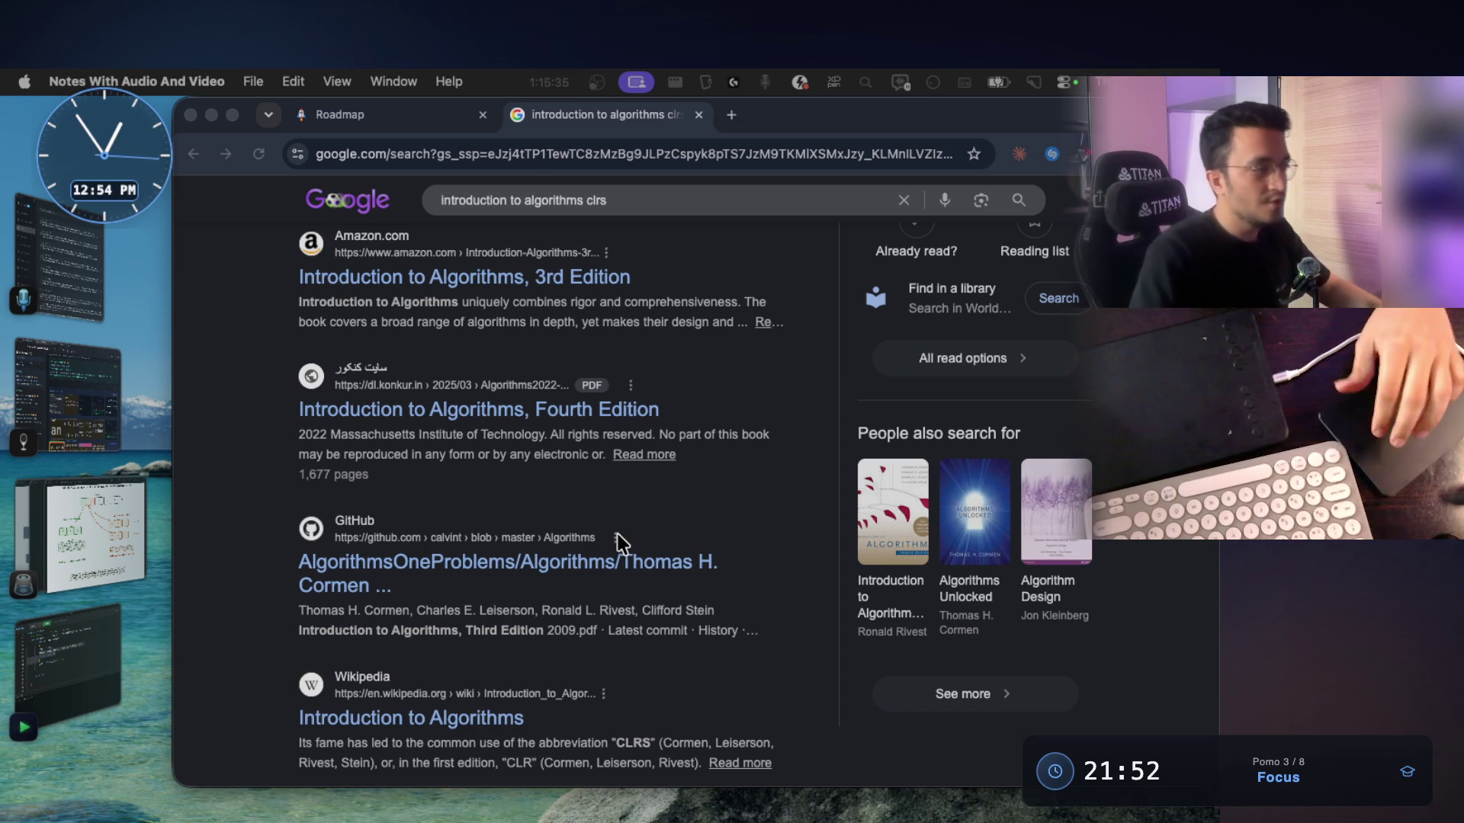
scroll(618, 533, up, 5)
key(ctrl+Right)
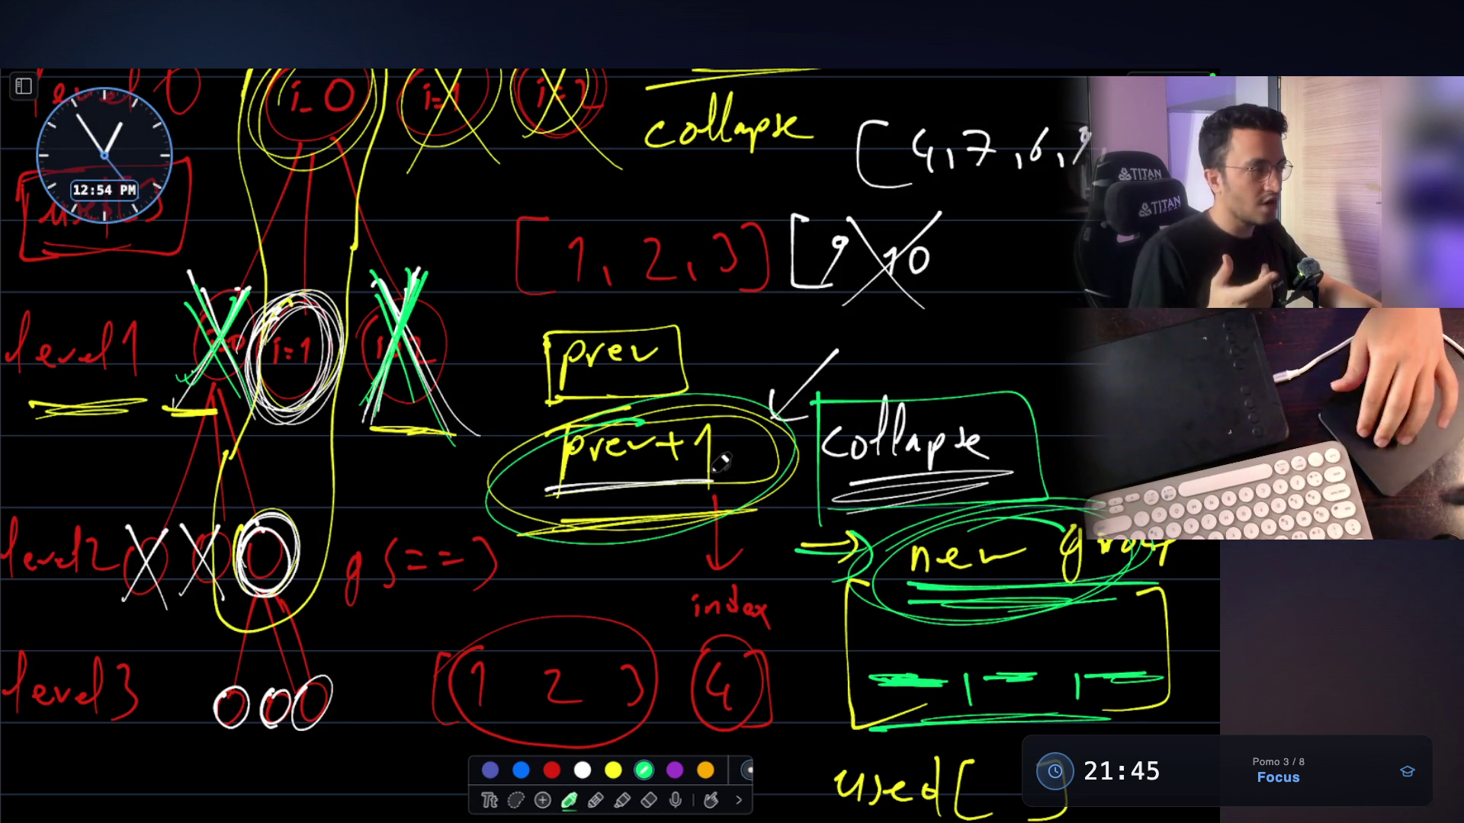
Review the prev / prev+1 collapse sketch on the whiteboard and exit full screen
scroll(720, 462, up, 4)
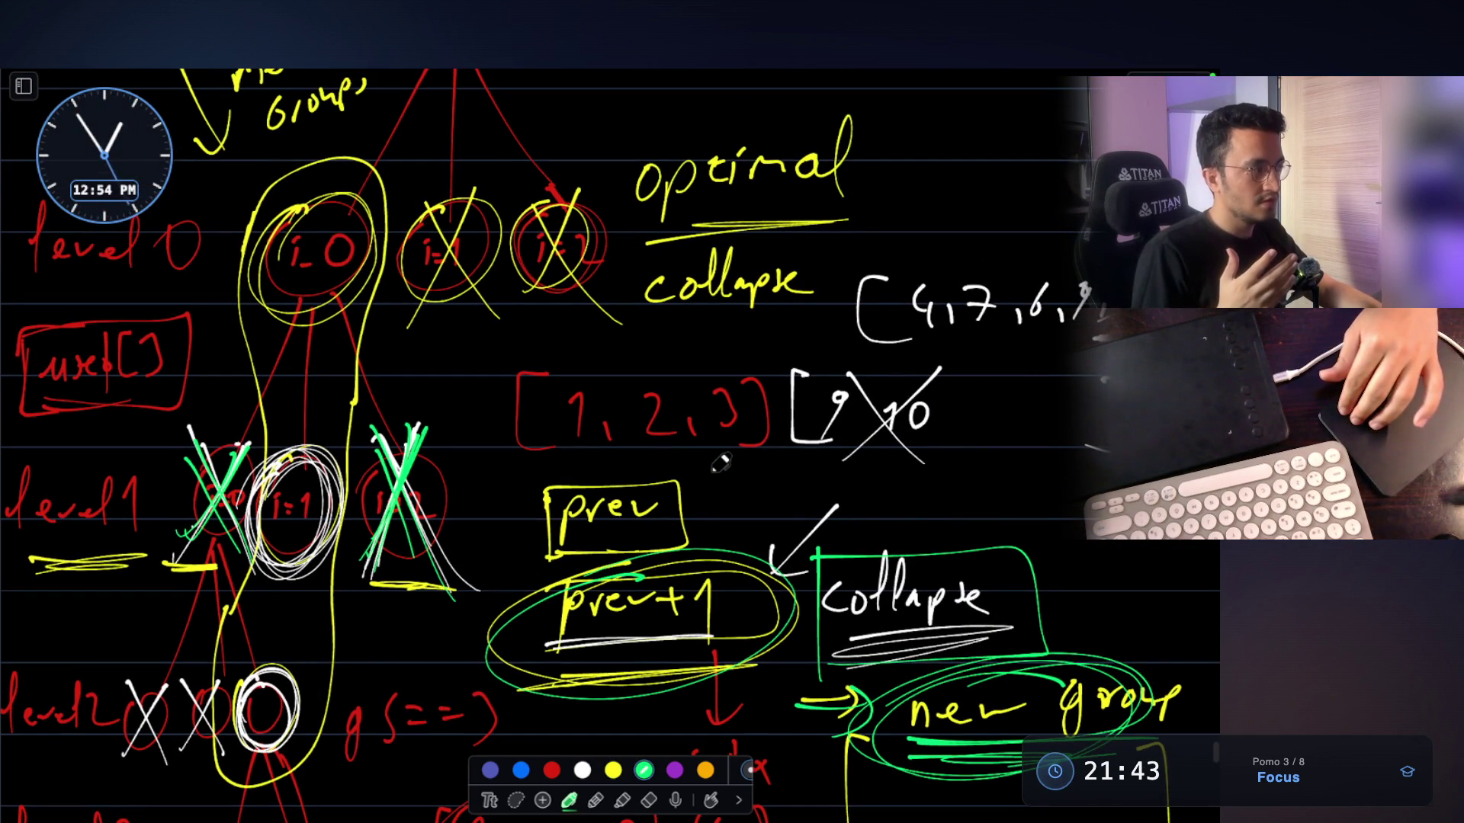
scroll(721, 463, down, 3)
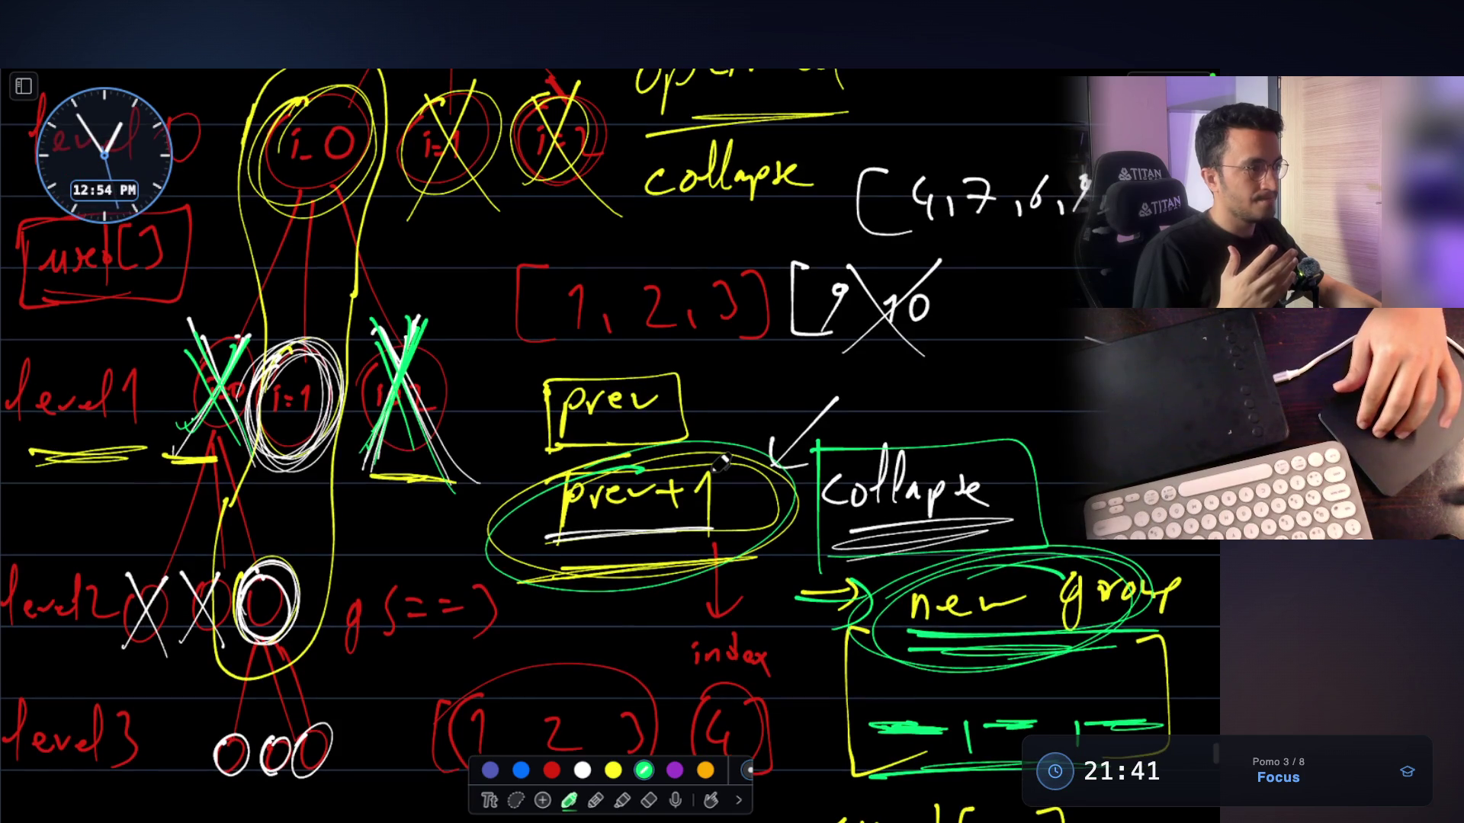
scroll(720, 462, up, 3)
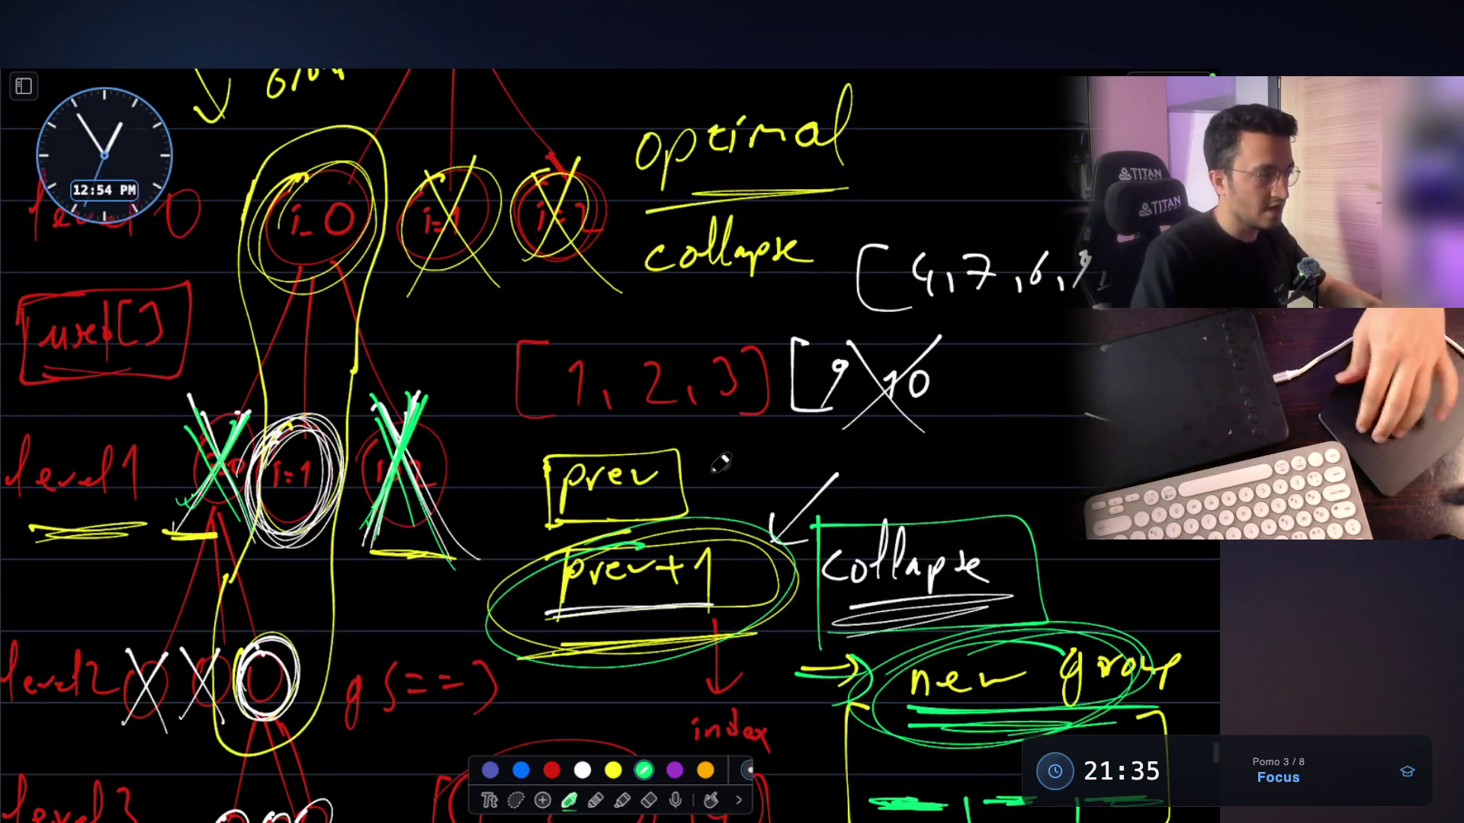
click(115, 396)
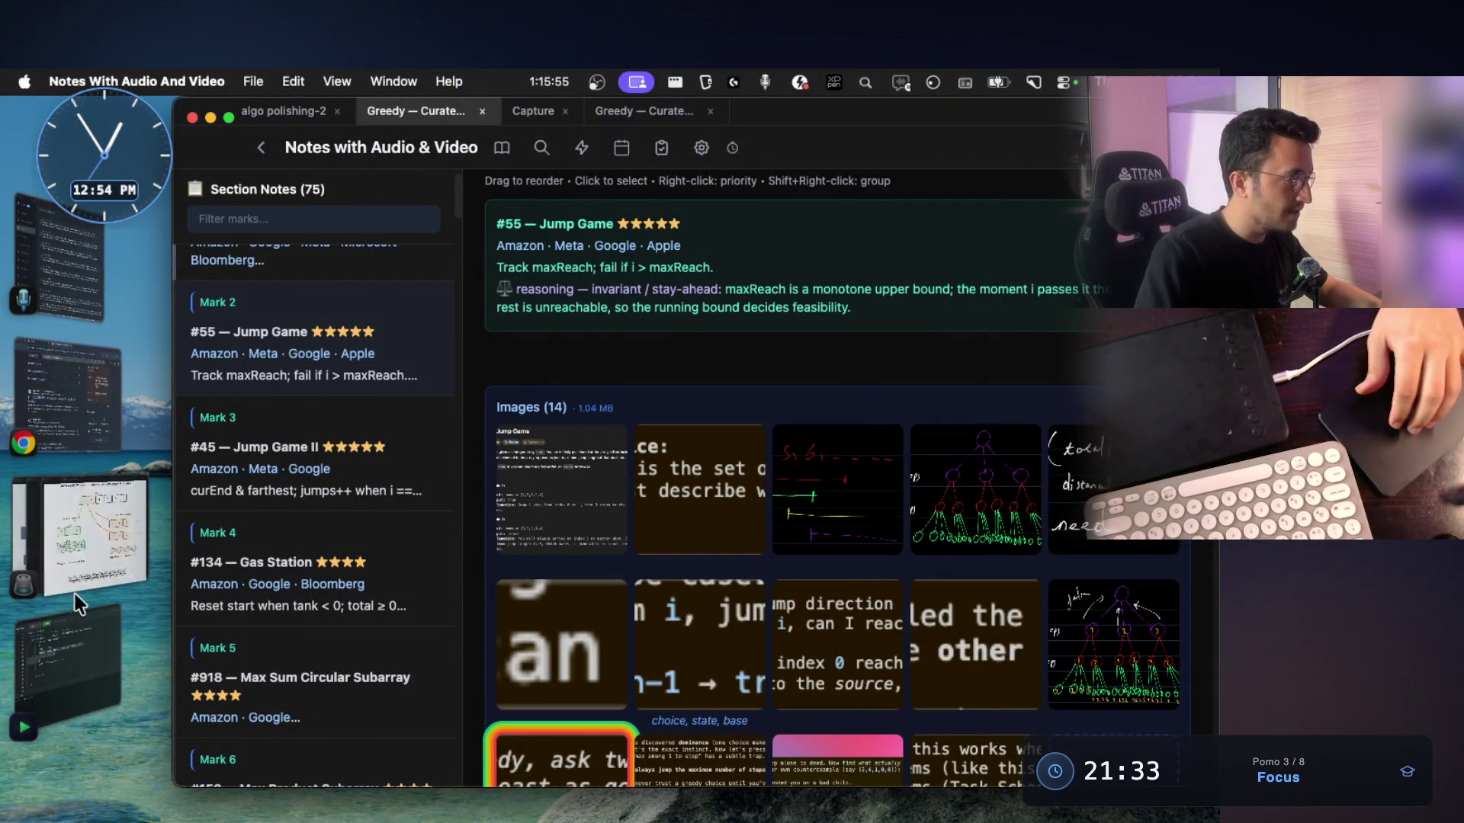
Bring QuickRun forward and scroll to the Java func that resets used[i]=false
click(76, 626)
scroll(578, 458, up, 1)
scroll(578, 459, up, 2)
drag(623, 477, 374, 478)
scroll(394, 491, up, 8)
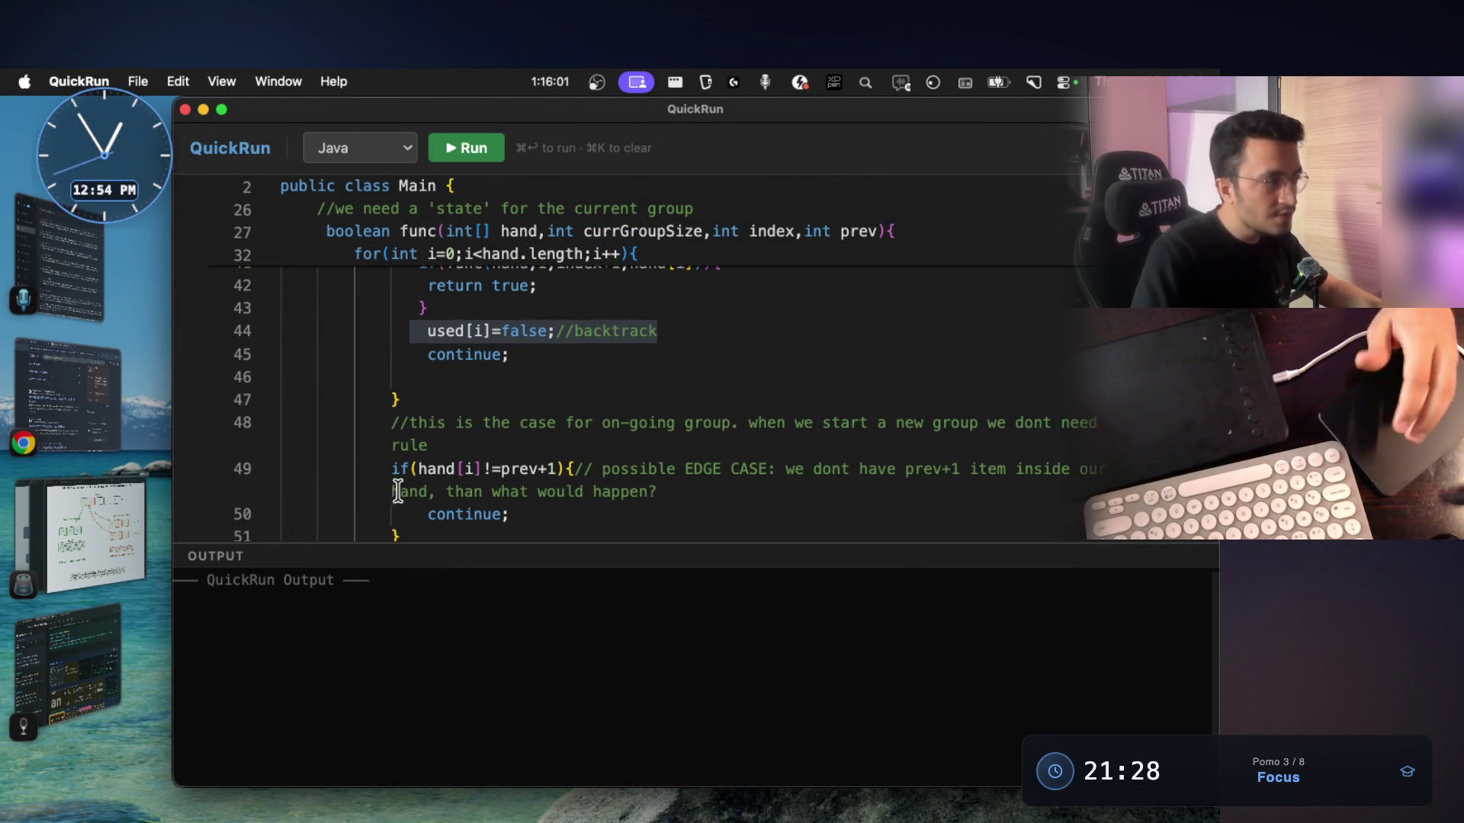
scroll(427, 469, up, 5)
scroll(448, 474, up, 15)
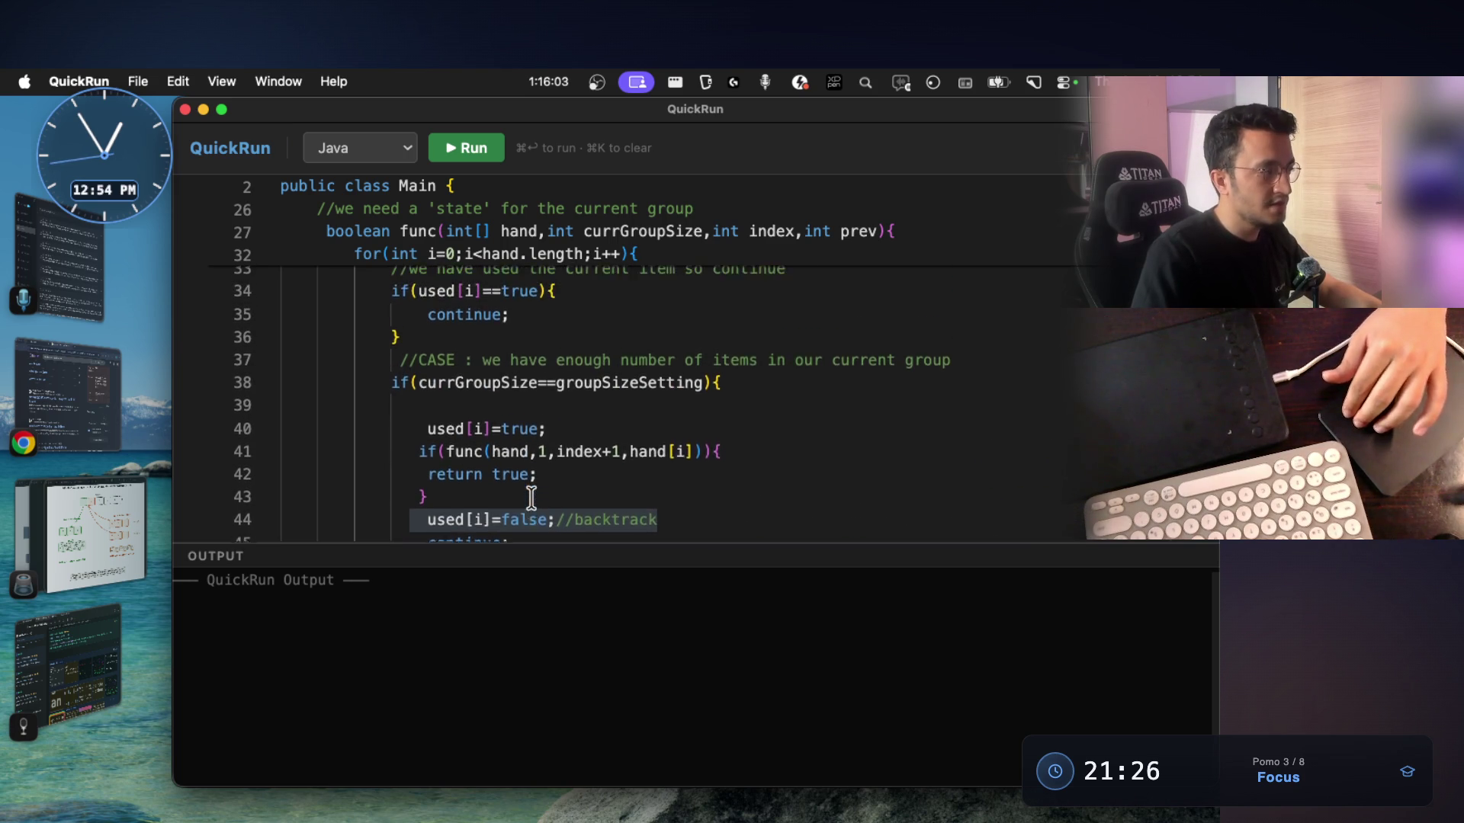
scroll(517, 418, down, 1)
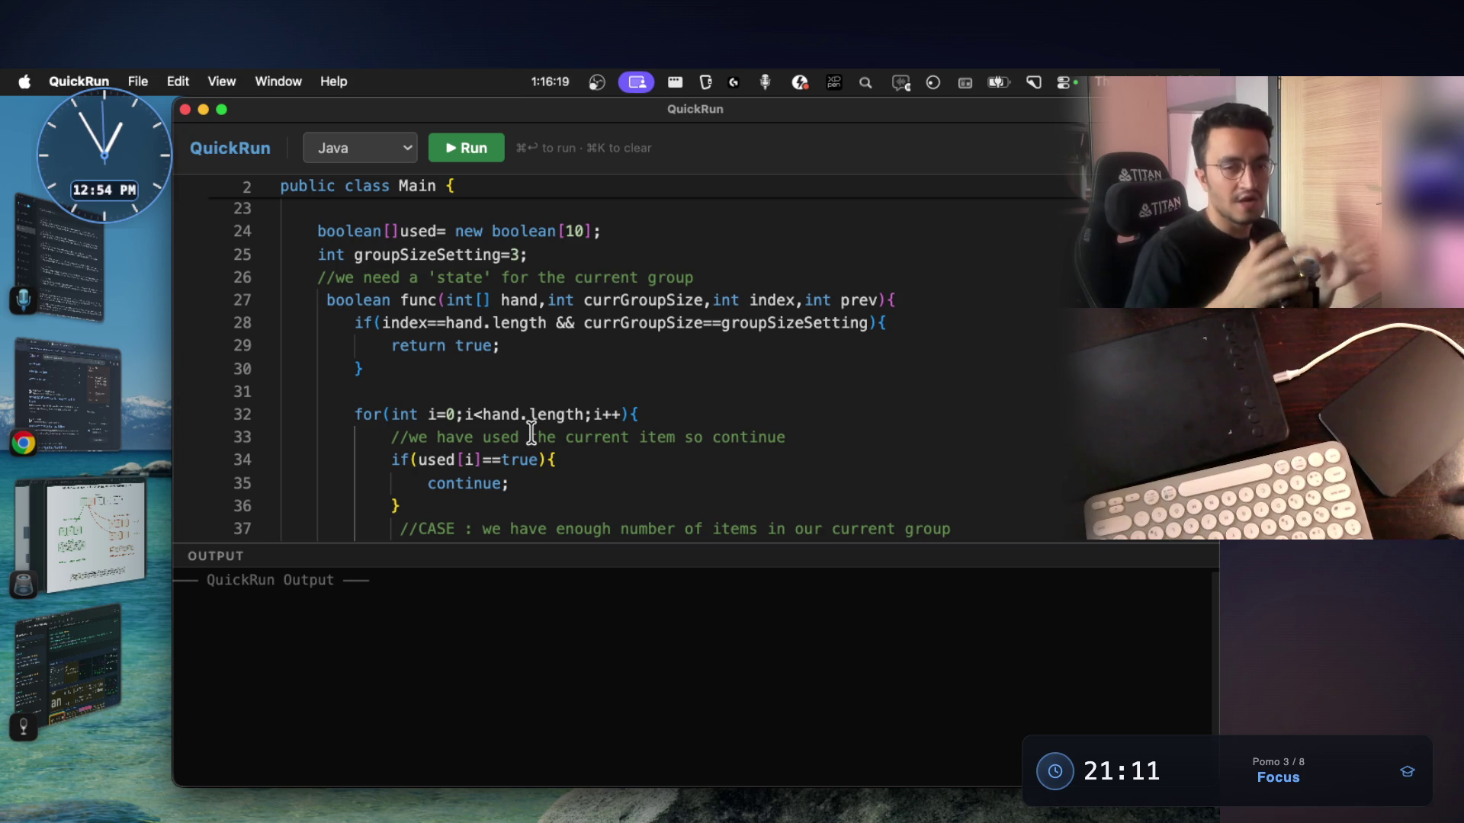
scroll(532, 435, down, 1)
scroll(531, 433, down, 3)
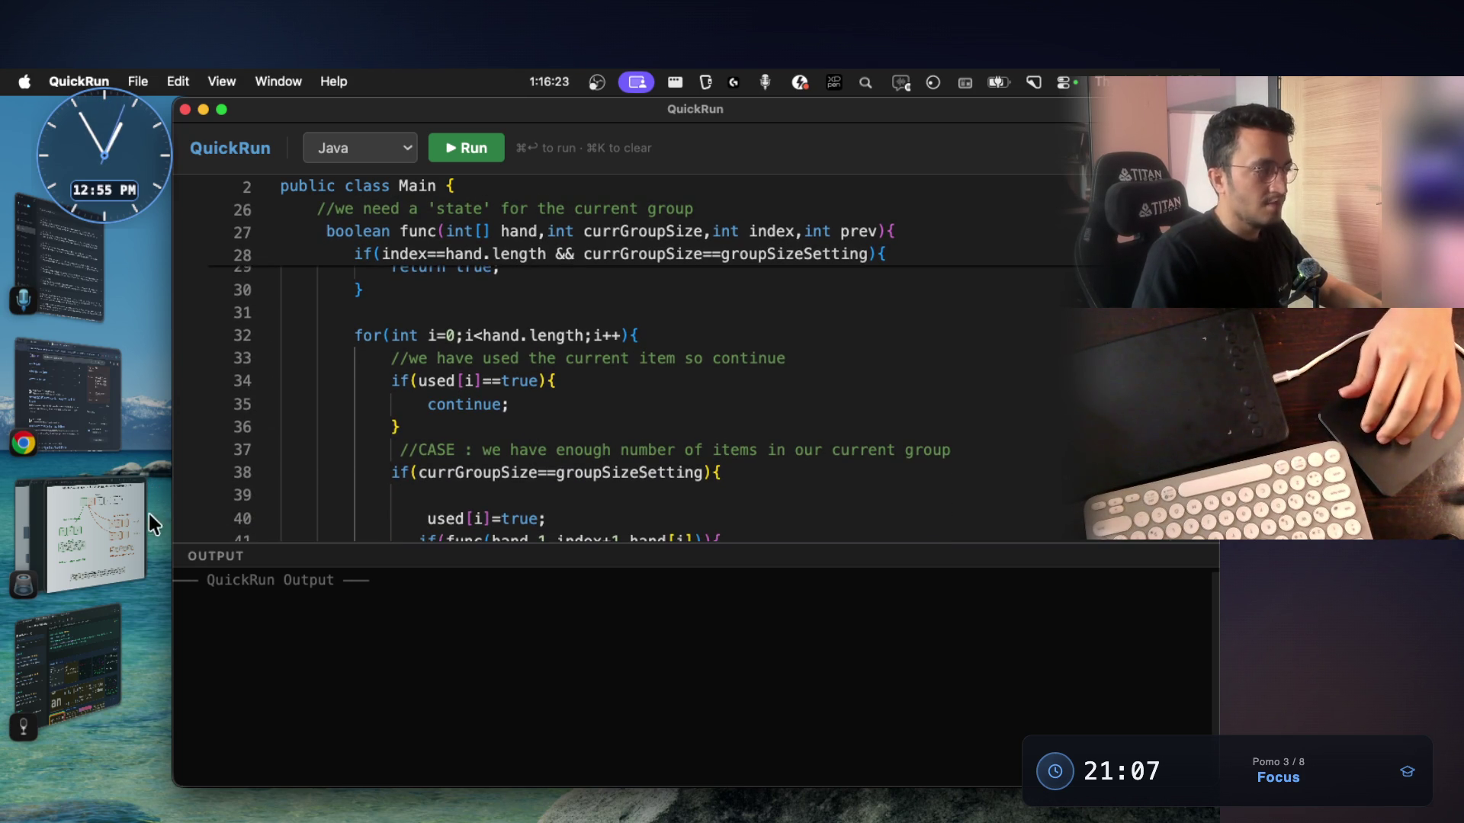
click(52, 637)
Open the Mark 43 #402 Remove K Digits note
scroll(735, 513, down, 3)
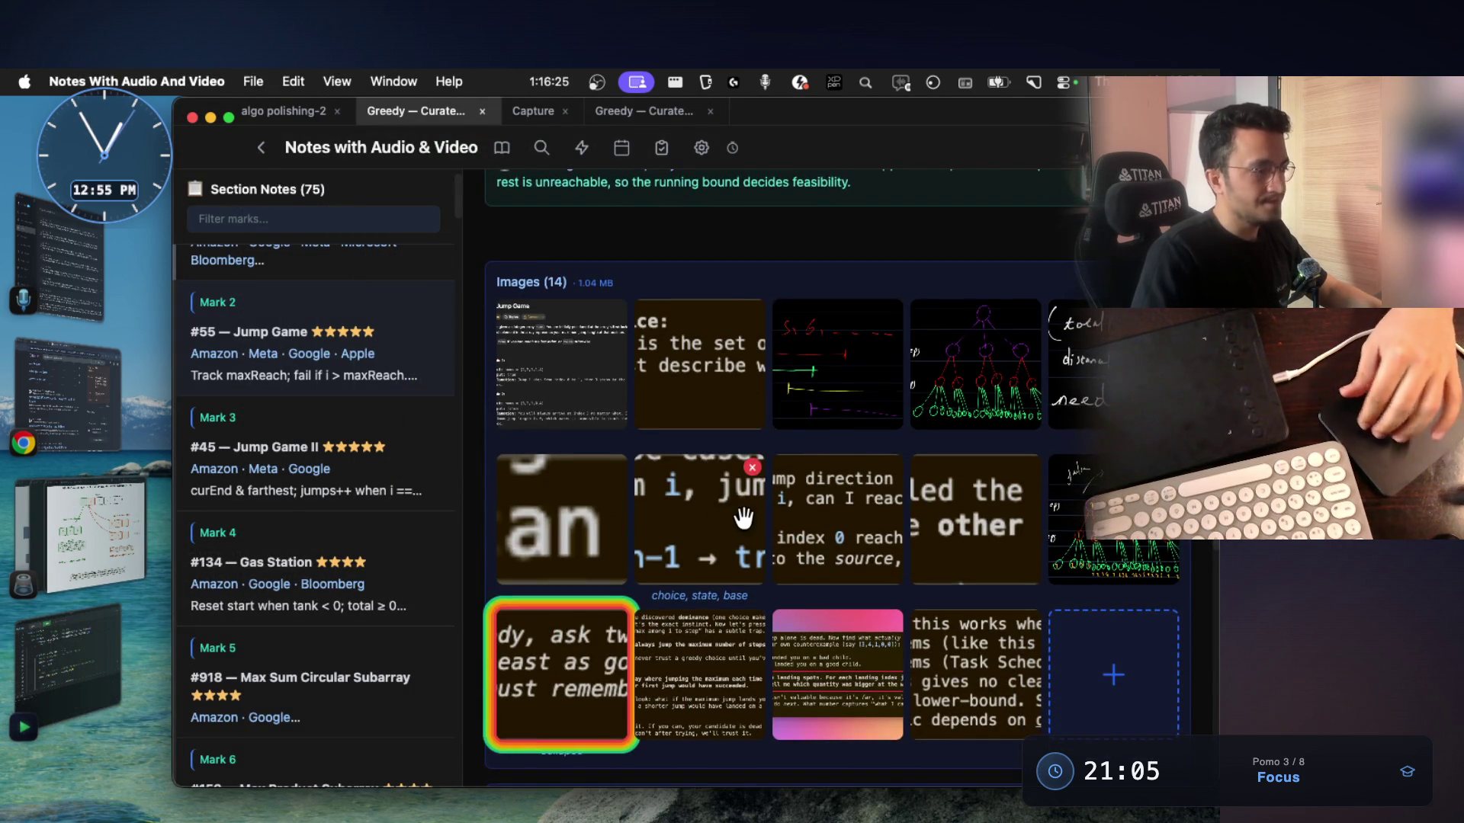
scroll(739, 515, up, 10)
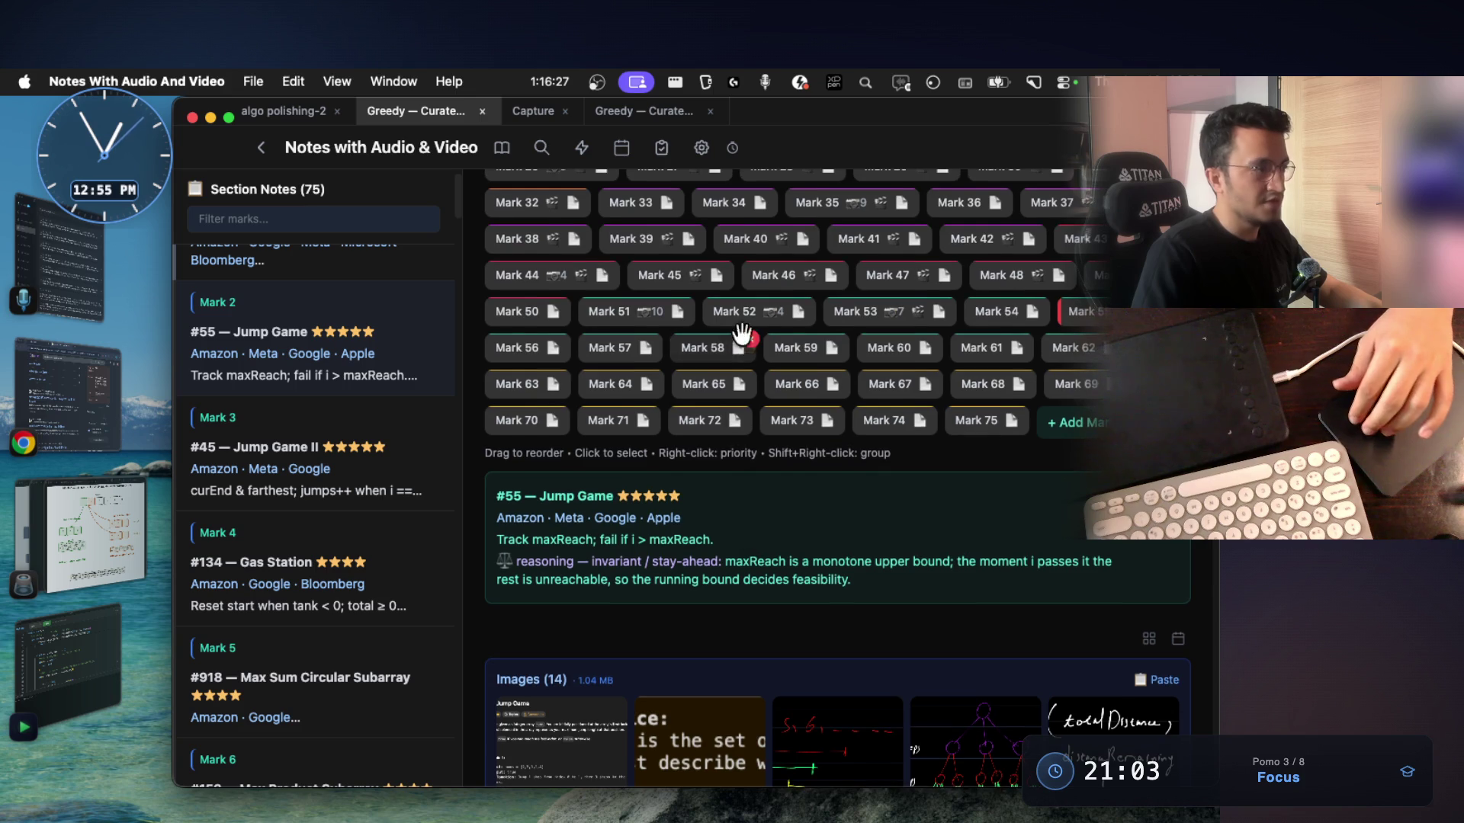
click(1067, 238)
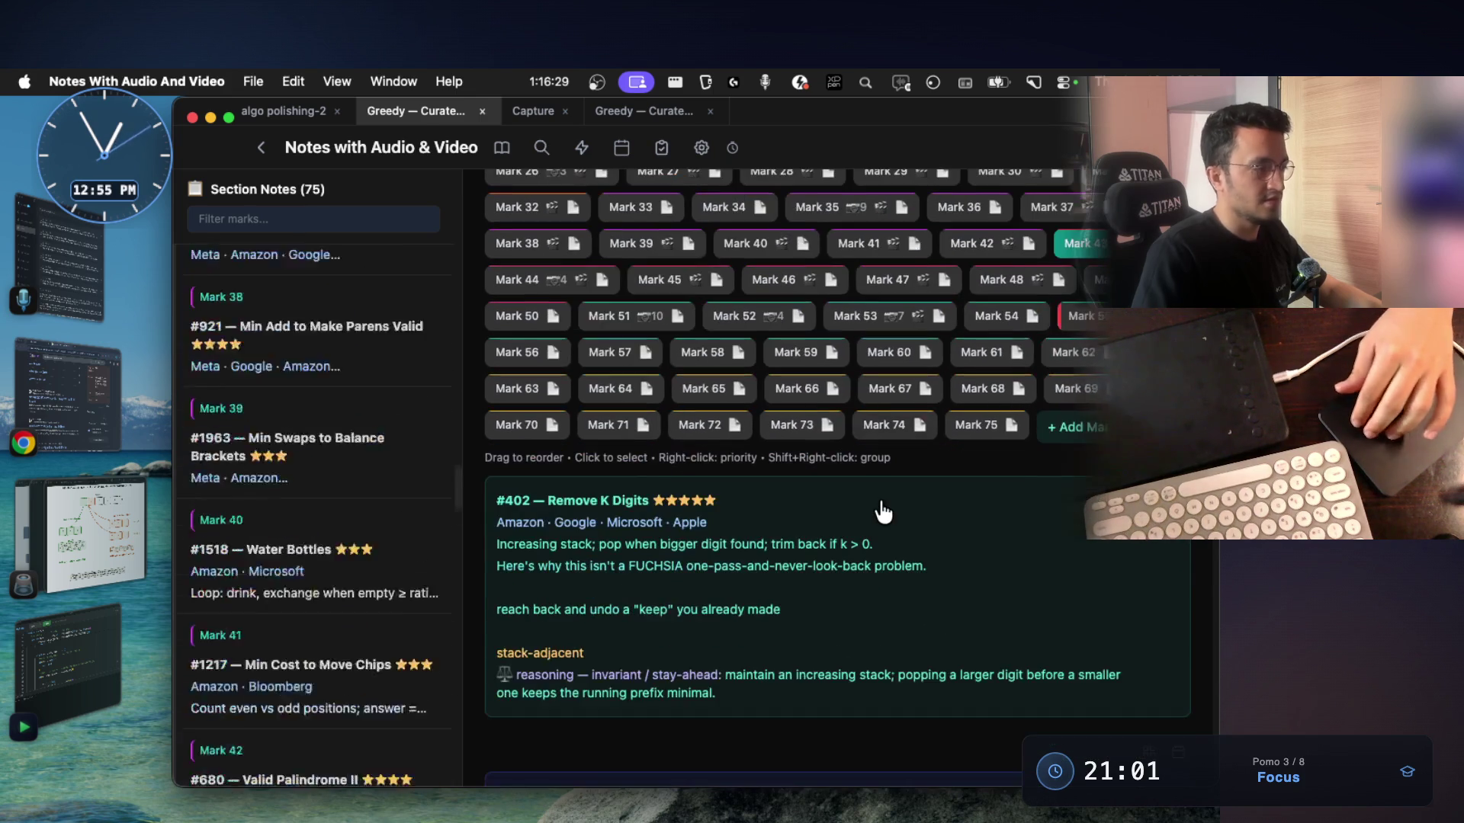
Step forward through the later notes: #502 IPO, #630, #1353, #1675, #1962, #1405
key(Right)
key(Right)
key(Right)
key(Right)
key(Right)
key(Right)
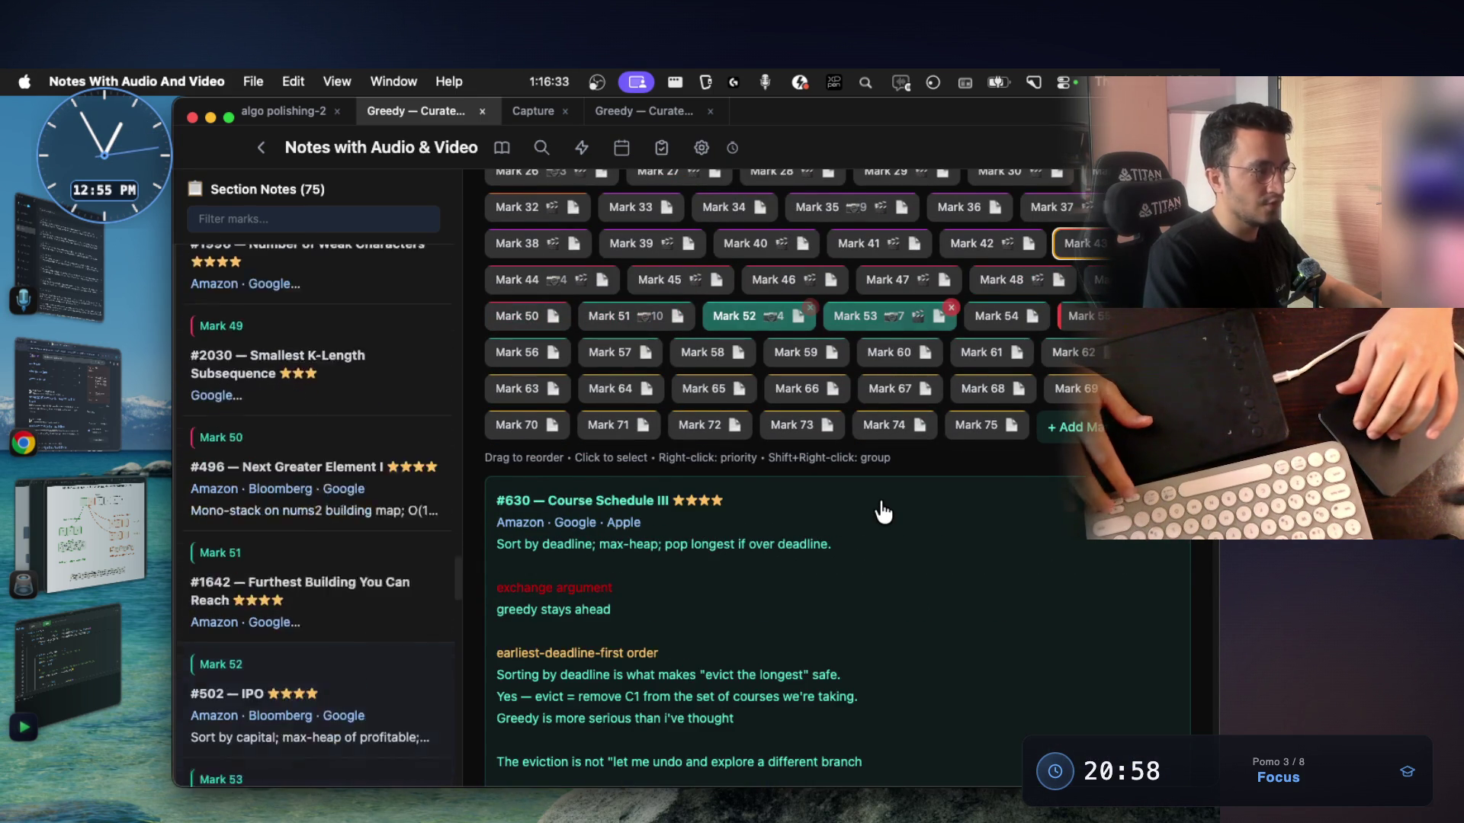
key(Right)
key(Left)
key(Left)
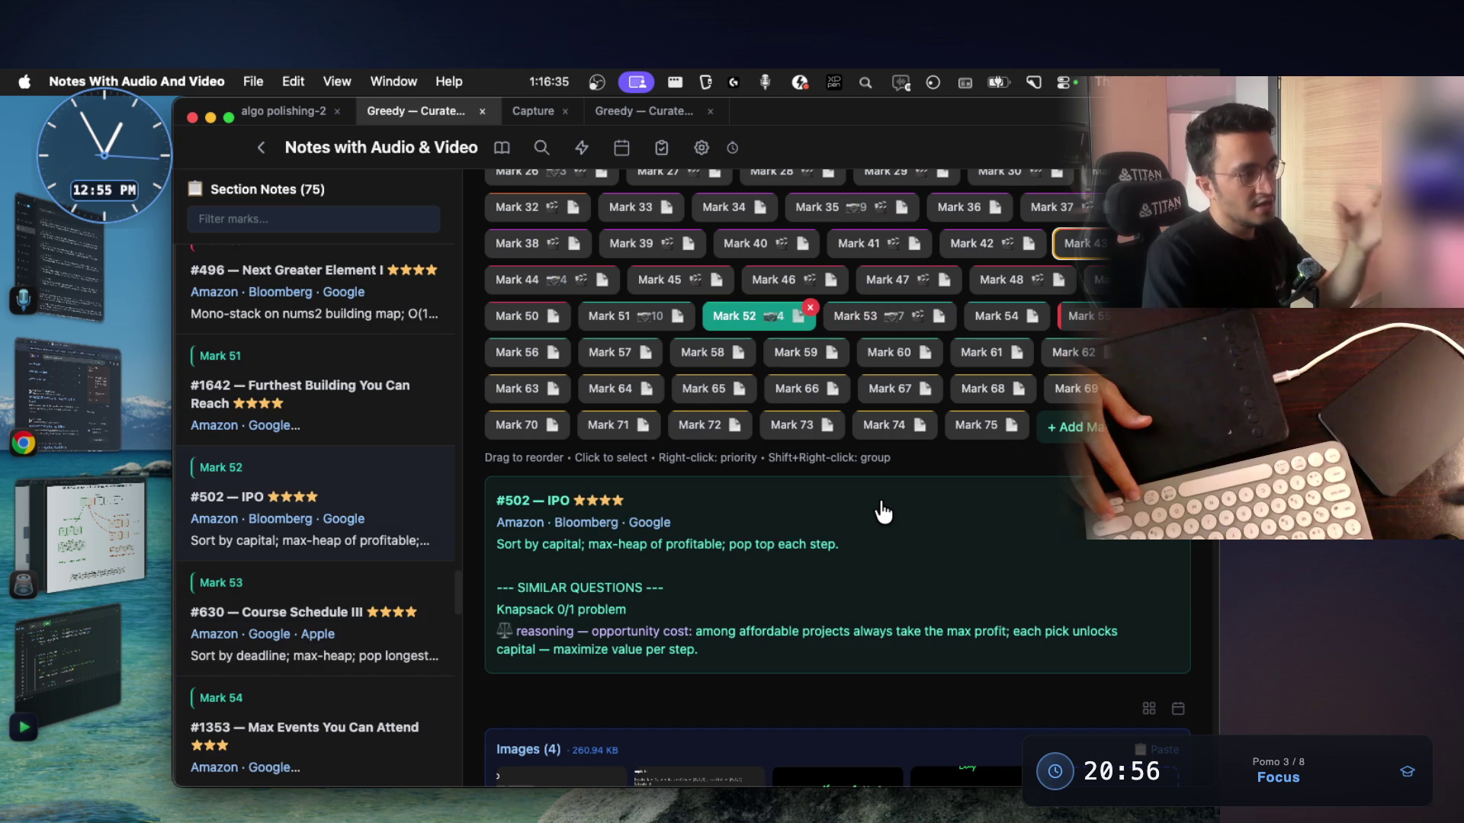
key(Left)
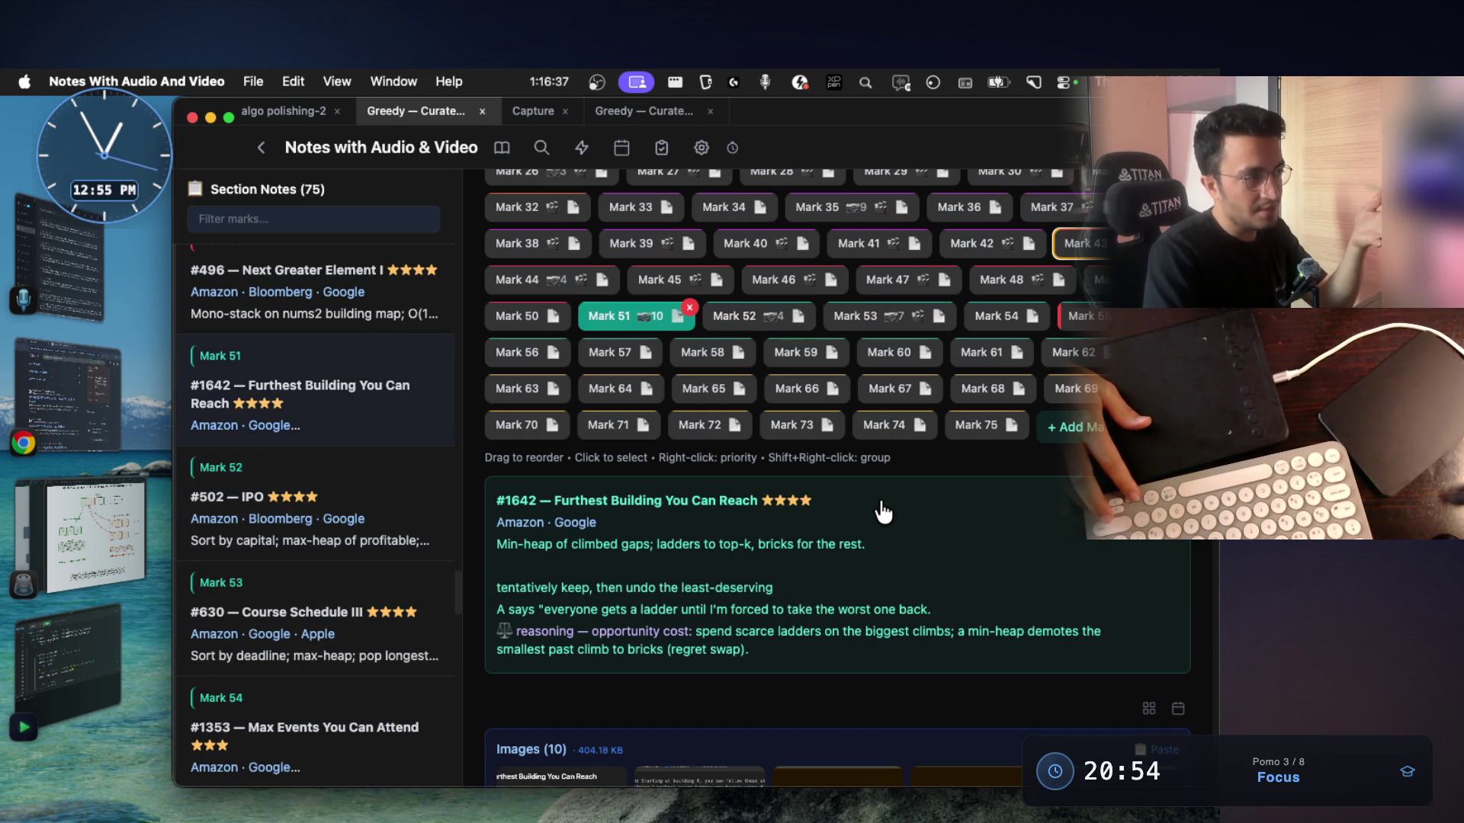
key(Right)
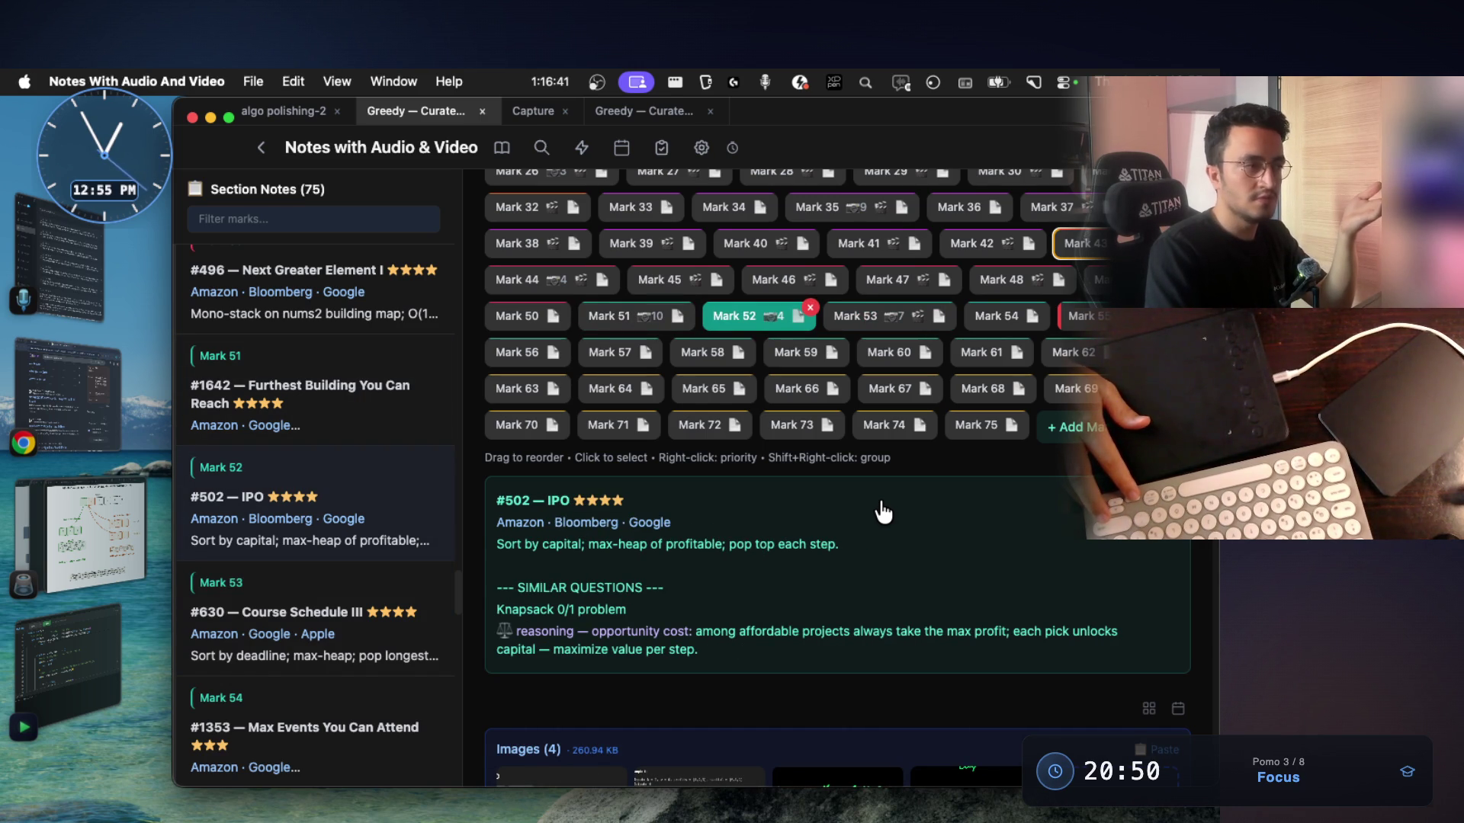
key(Right)
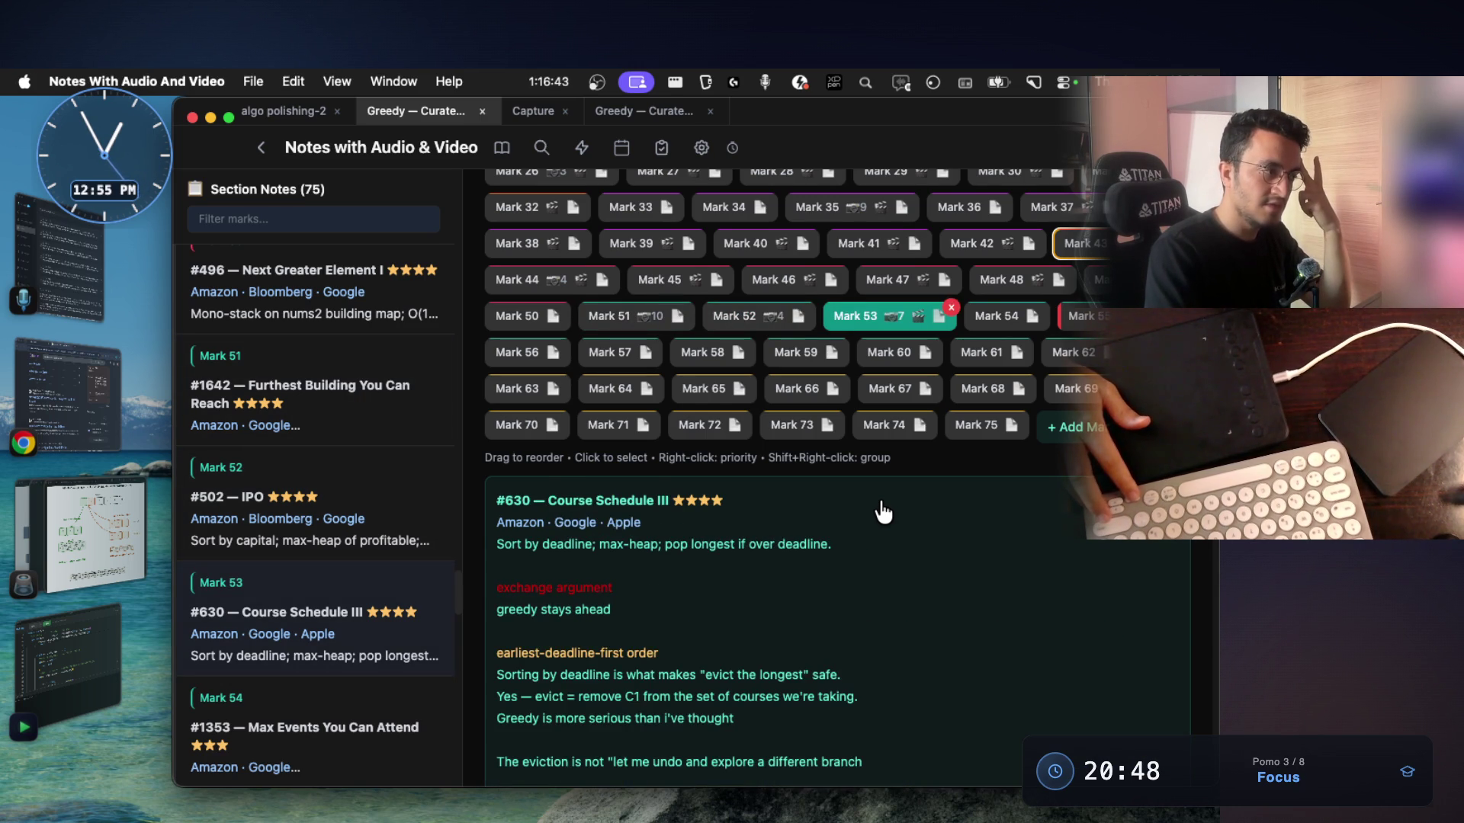
key(Right)
key(Right)
key(Right)
key(Right)
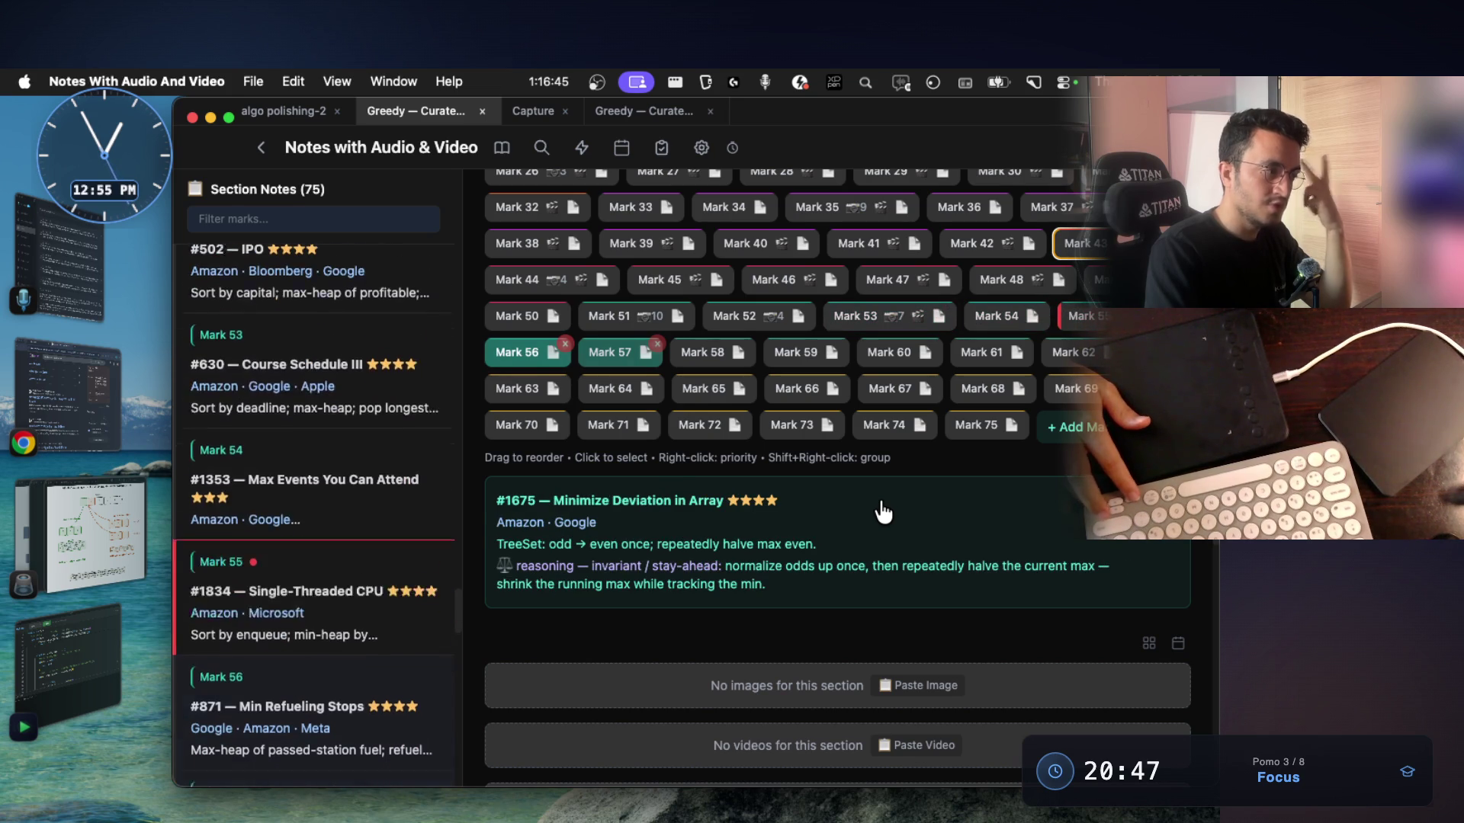
key(Right)
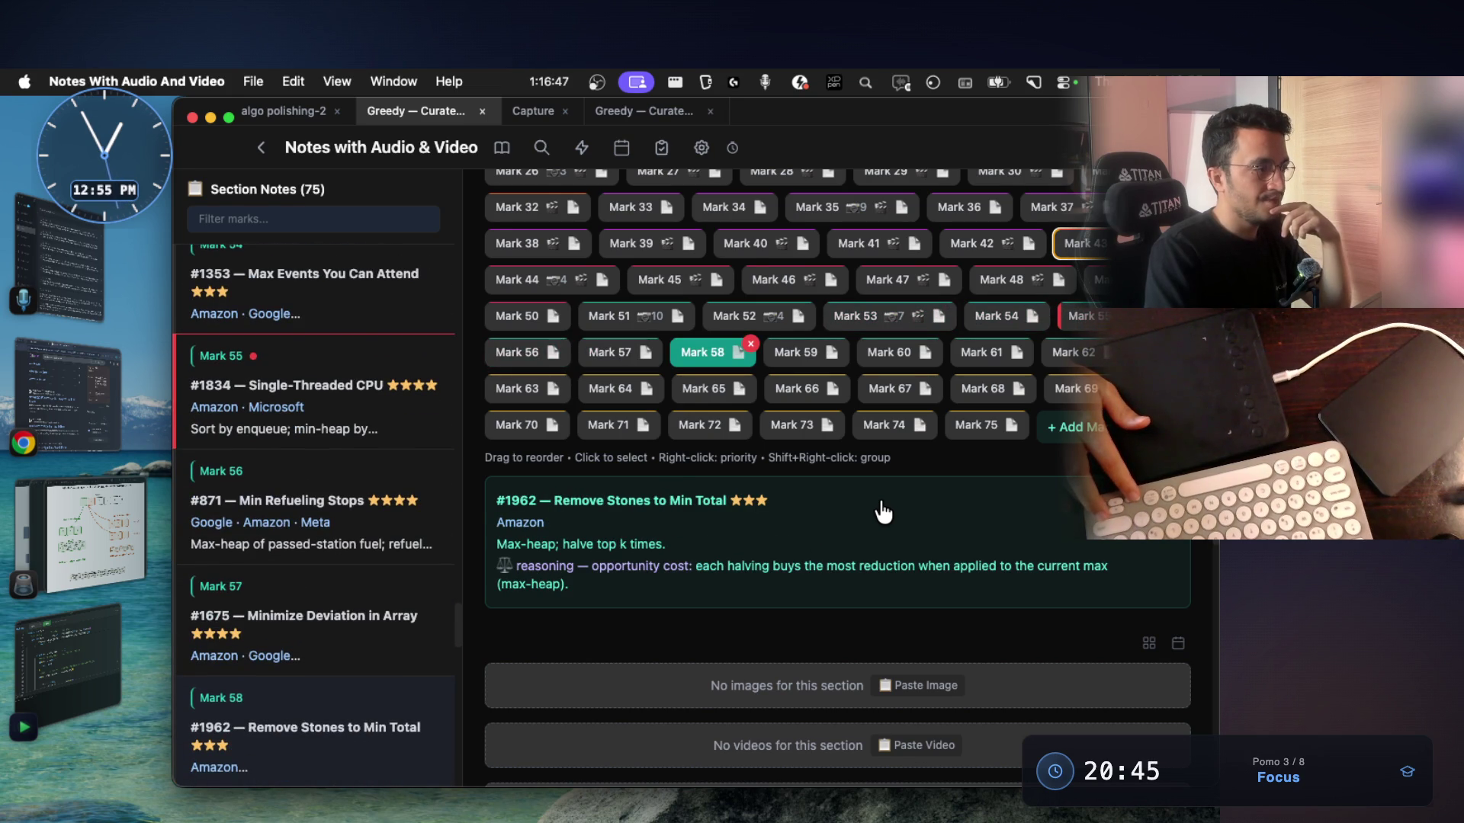
key(Right)
key(Right)
key(Right)
key(Left)
key(Right)
key(Right)
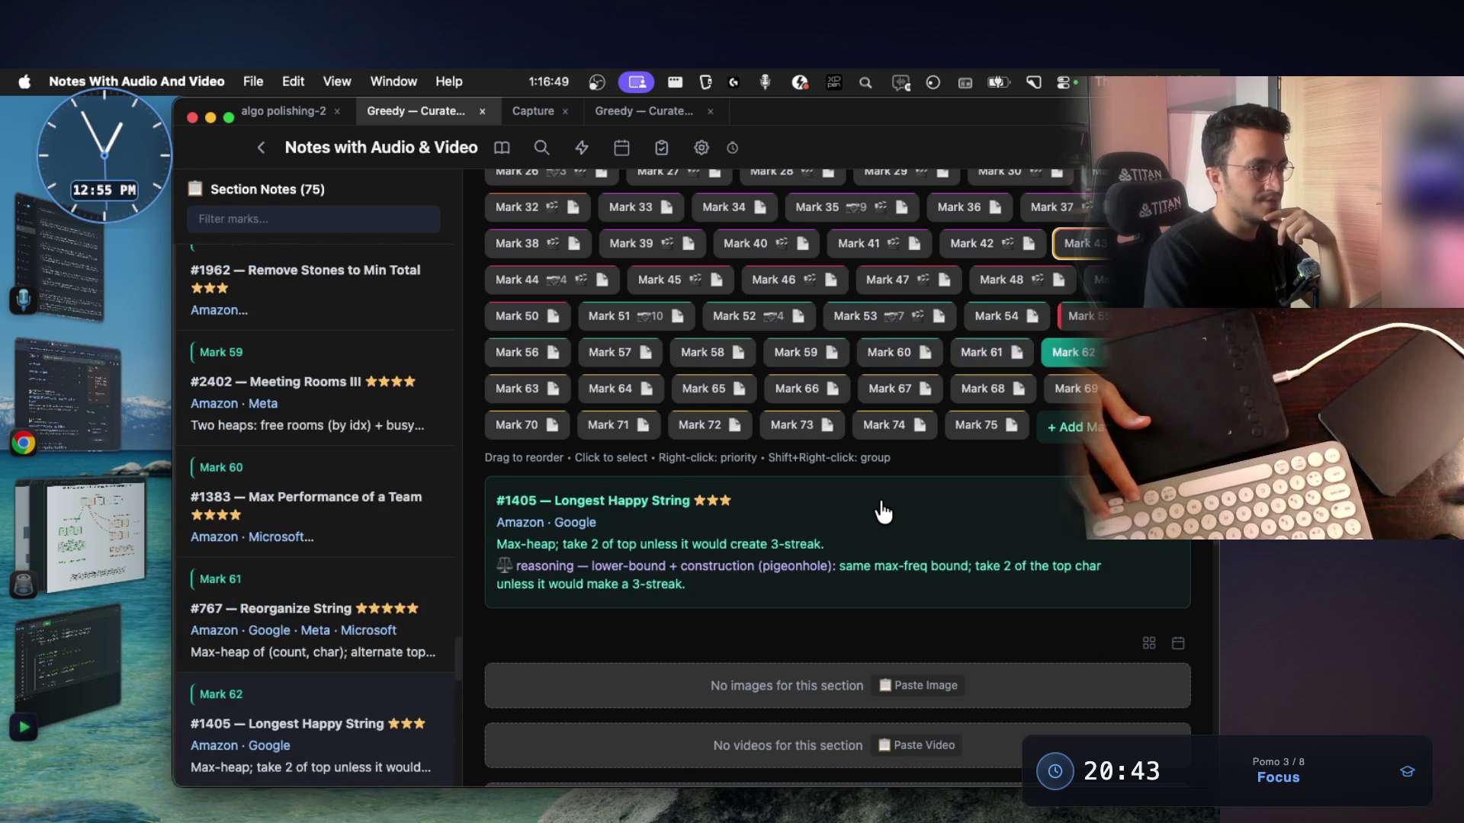
key(Left)
key(Left)
key(Left)
key(Left)
Step back through #738, #1518, #678, #921, #1963, #402 and #321 notes
key(Left)
key(Left)
key(Left)
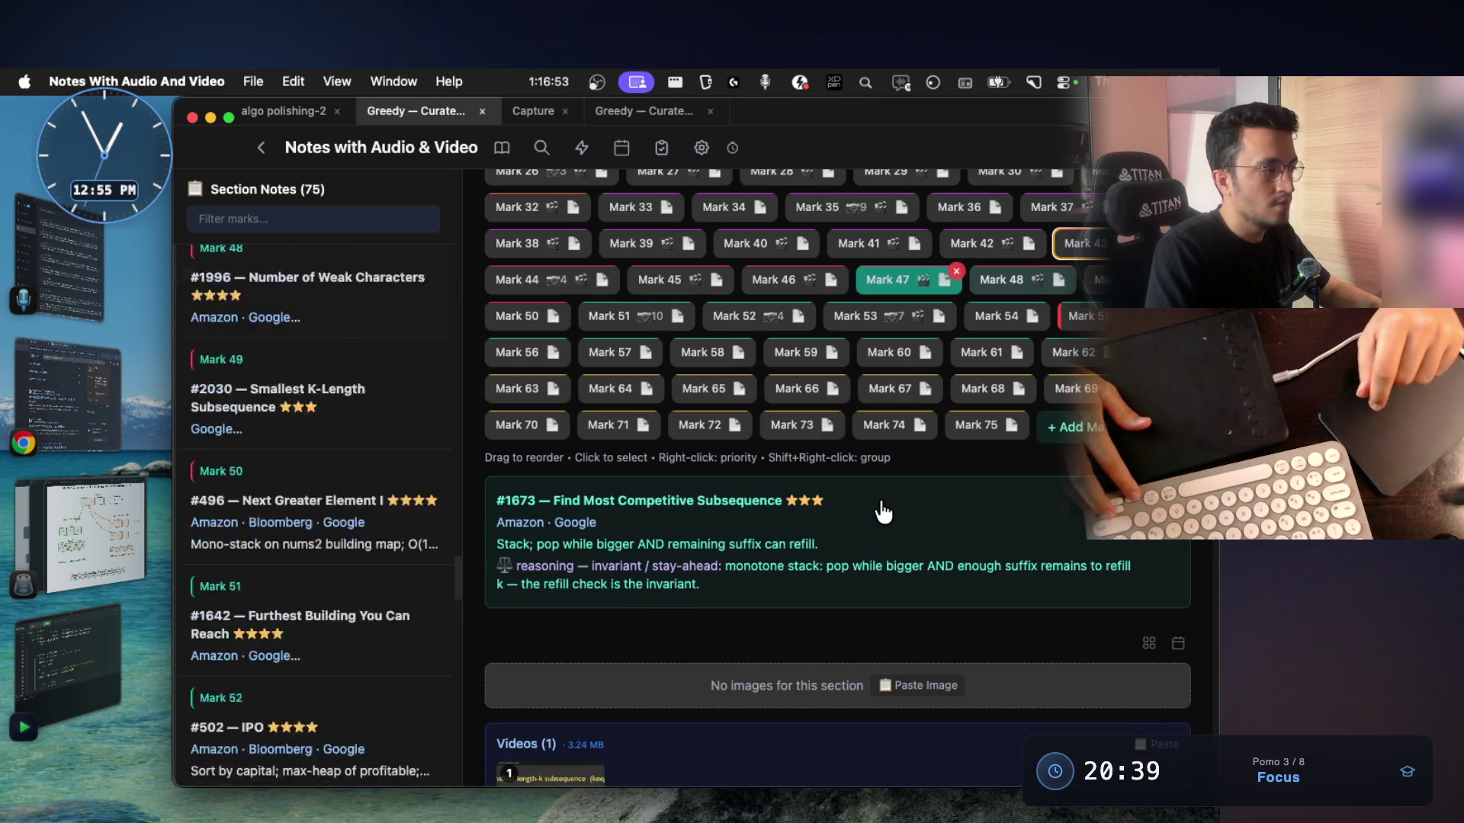
key(Left)
key(Left)
key(Left)
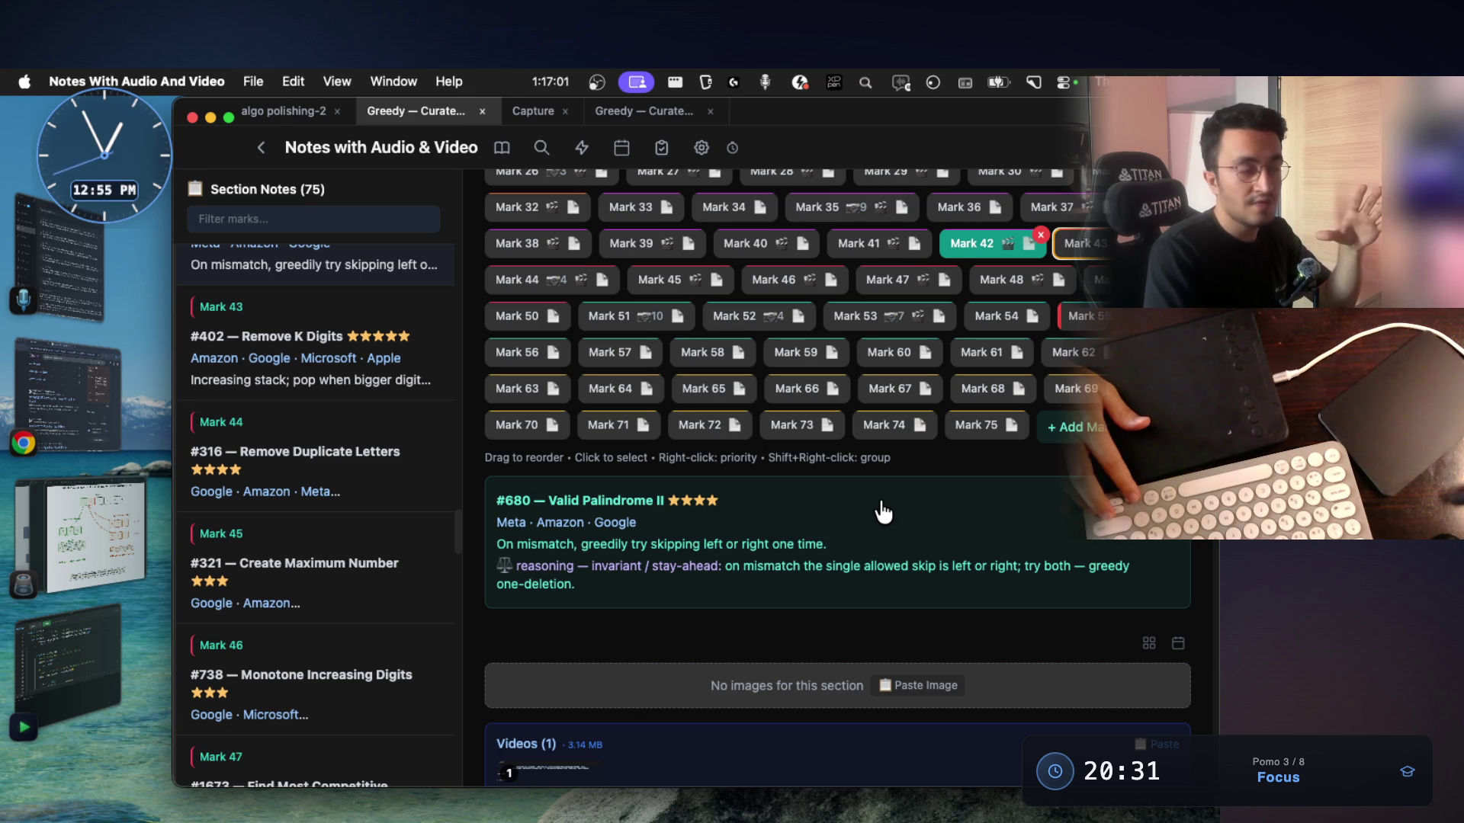
key(Left)
key(Left)
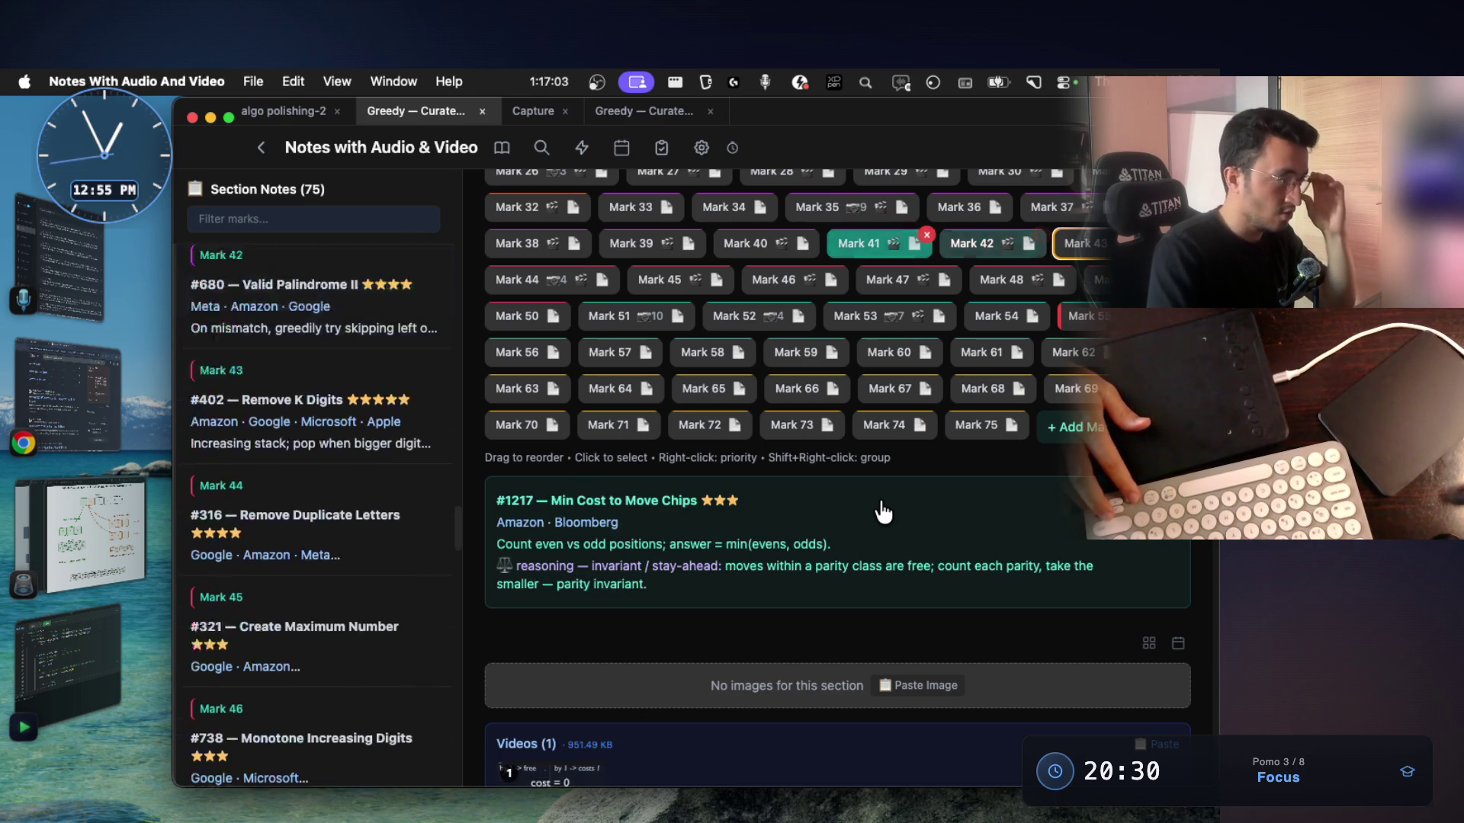
key(Left)
key(Left)
key(Left)
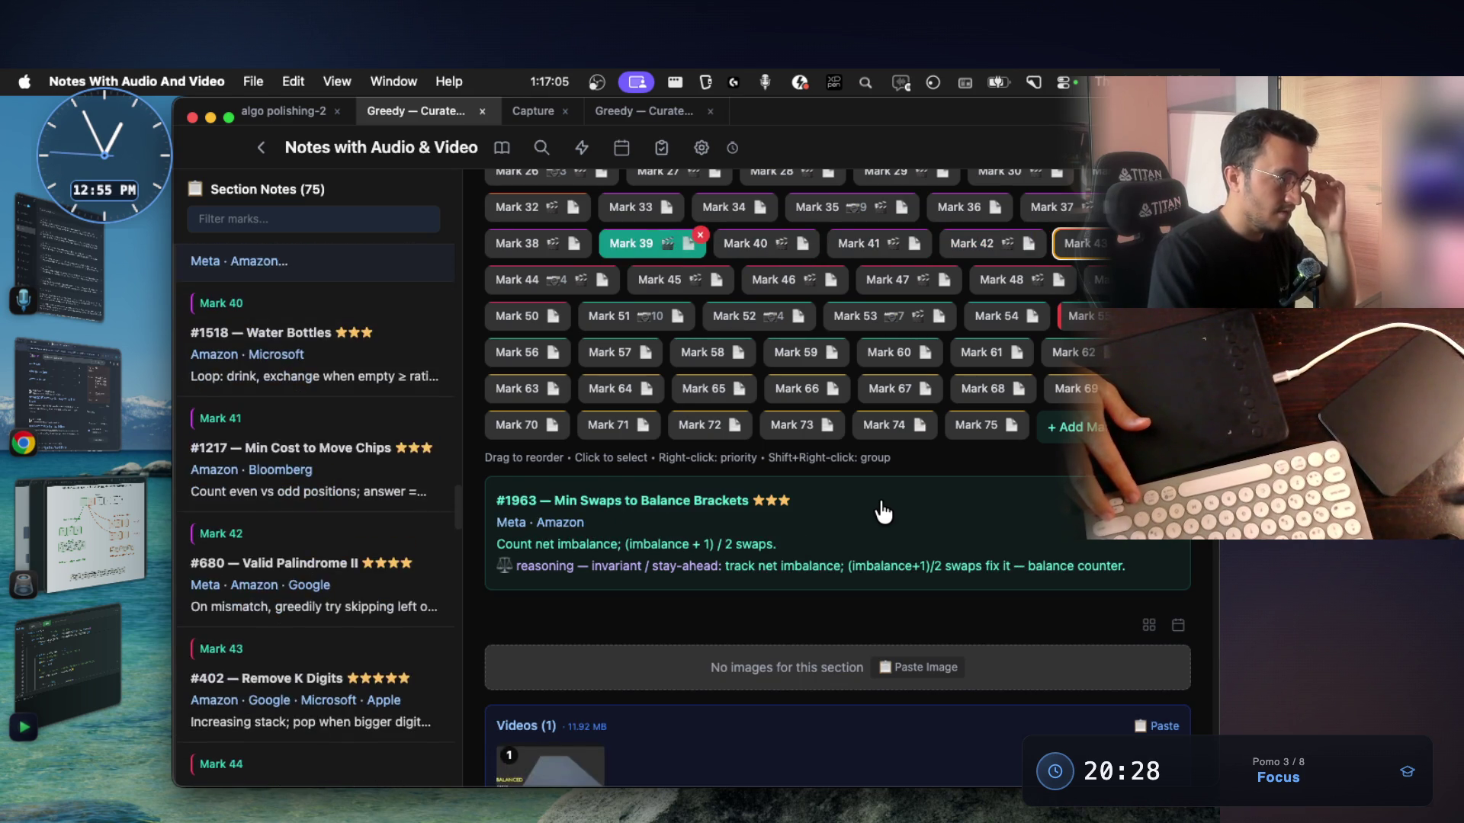
key(Right)
key(Left)
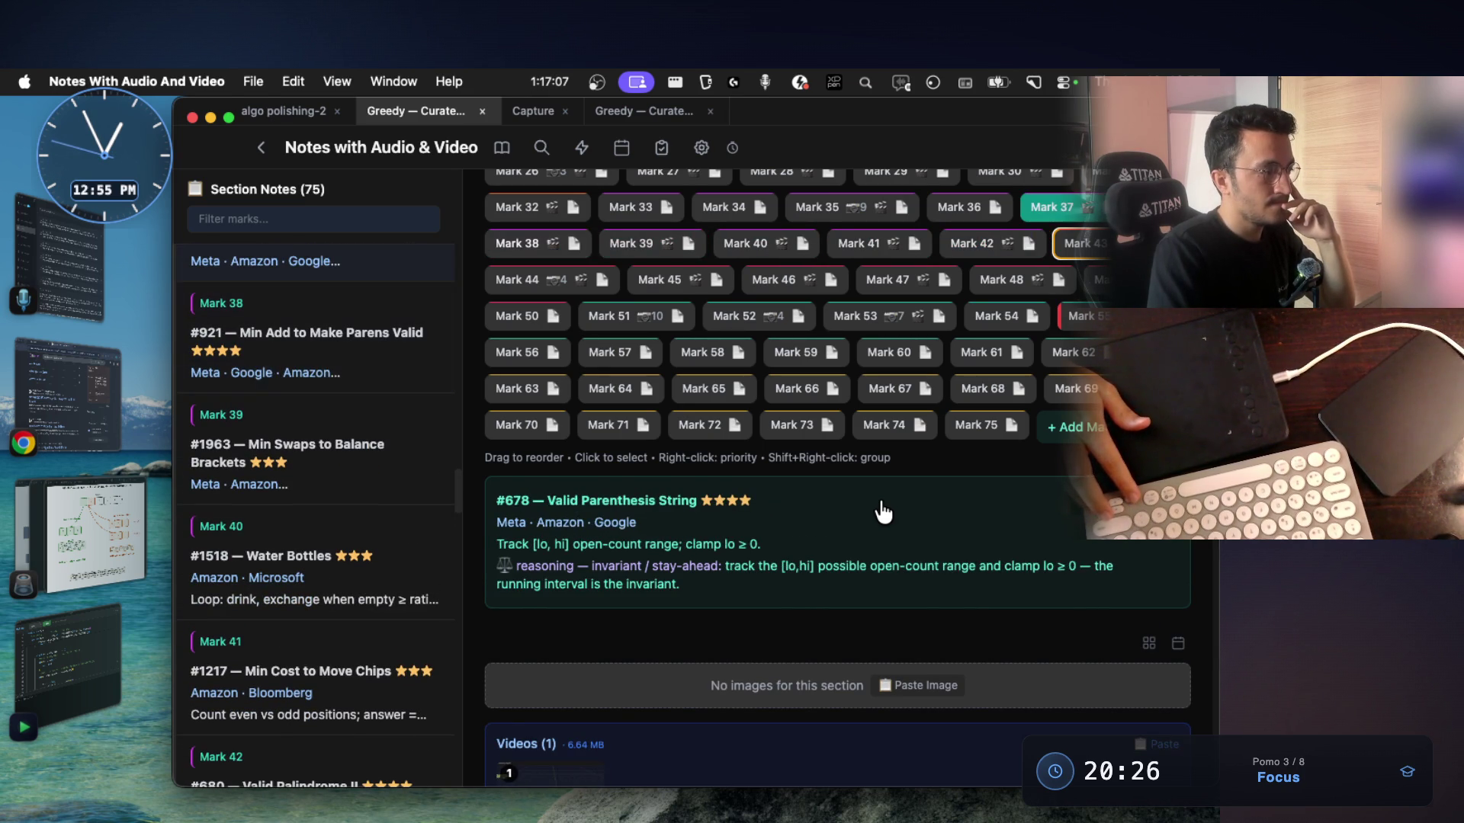
key(Right)
key(Right)
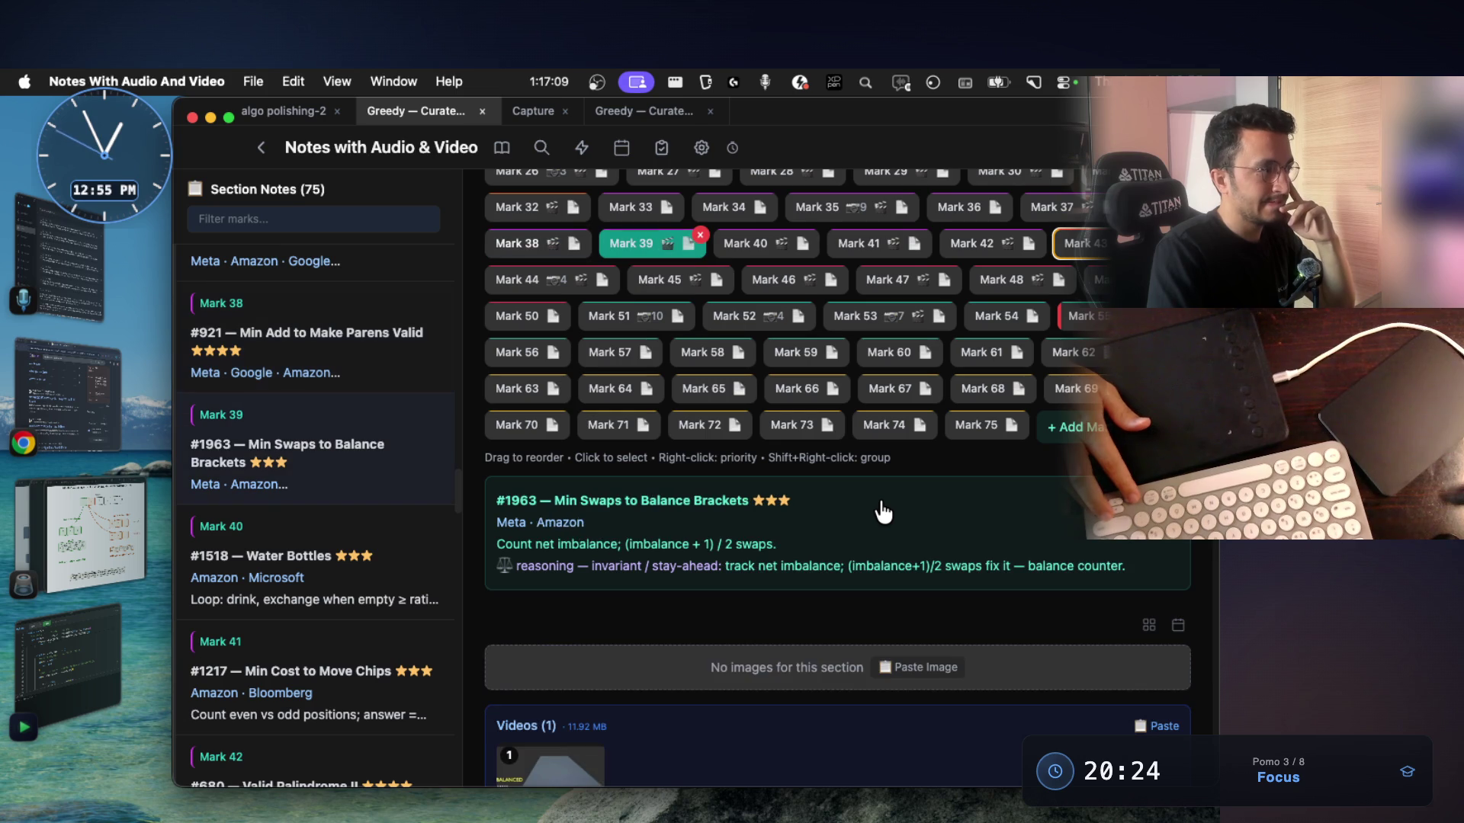
key(Right)
key(Right)
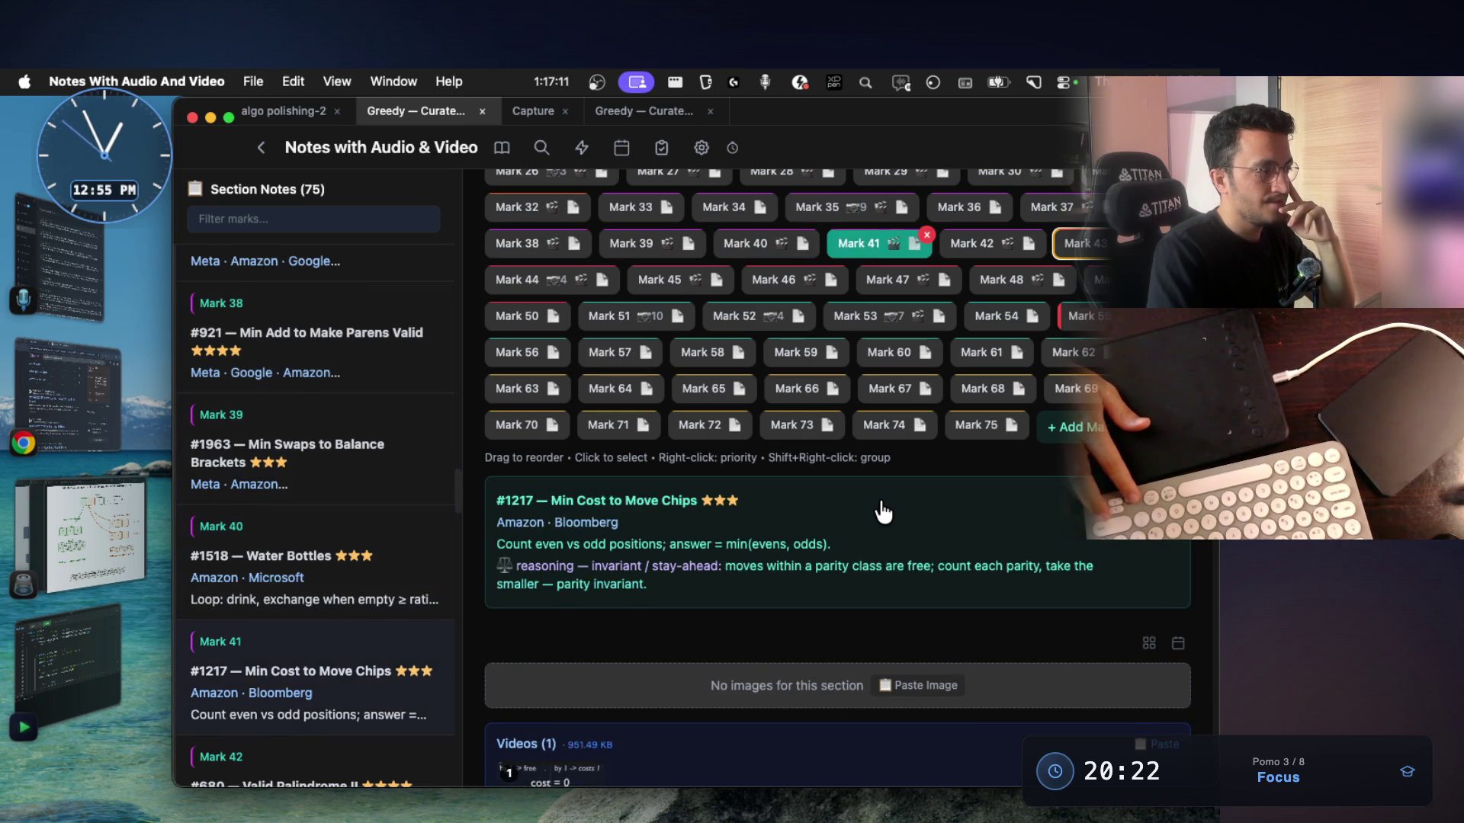
key(Right)
key(Right)
key(Right)
key(Right)
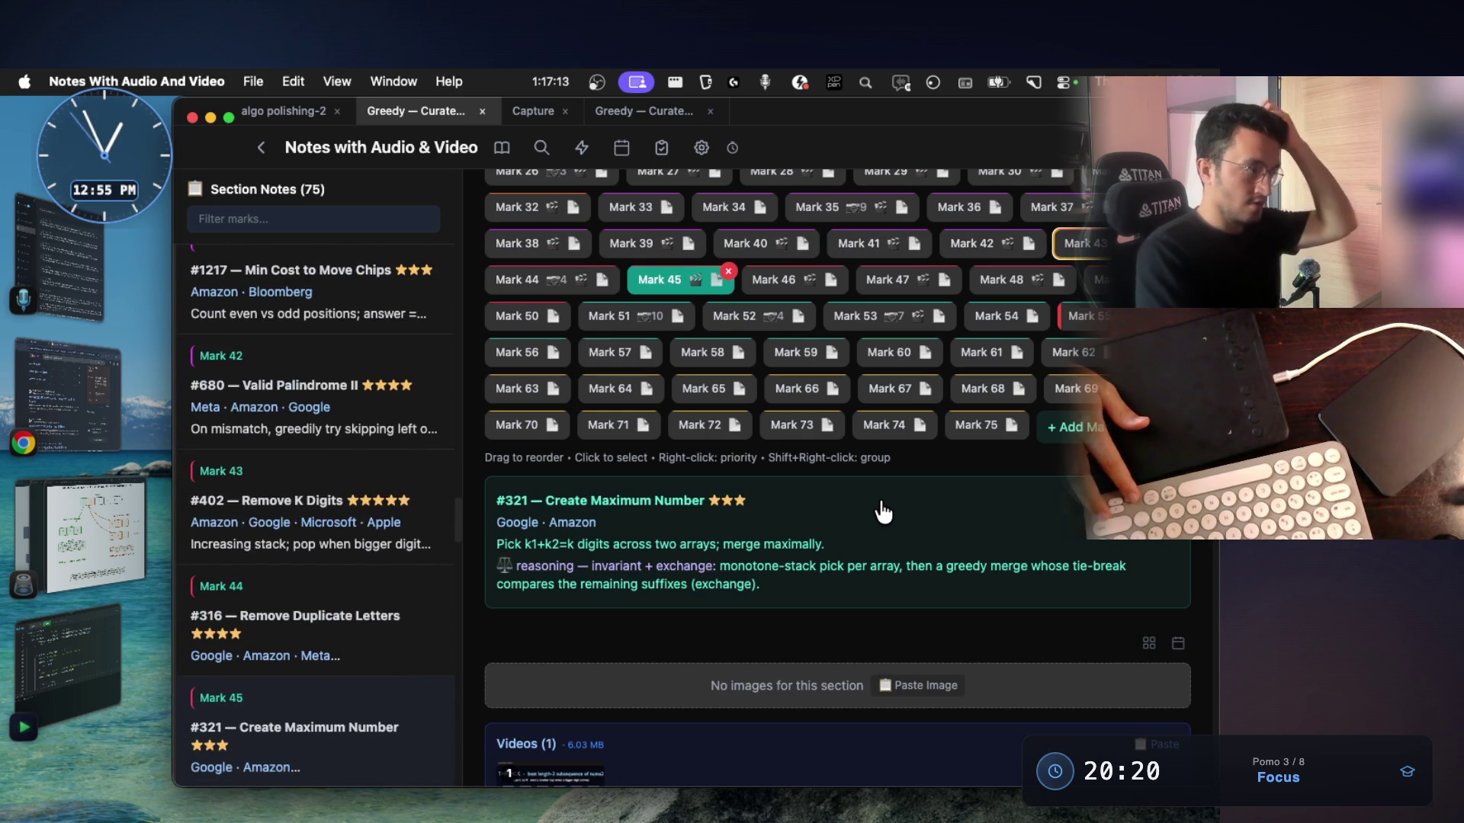
key(Right)
key(Right)
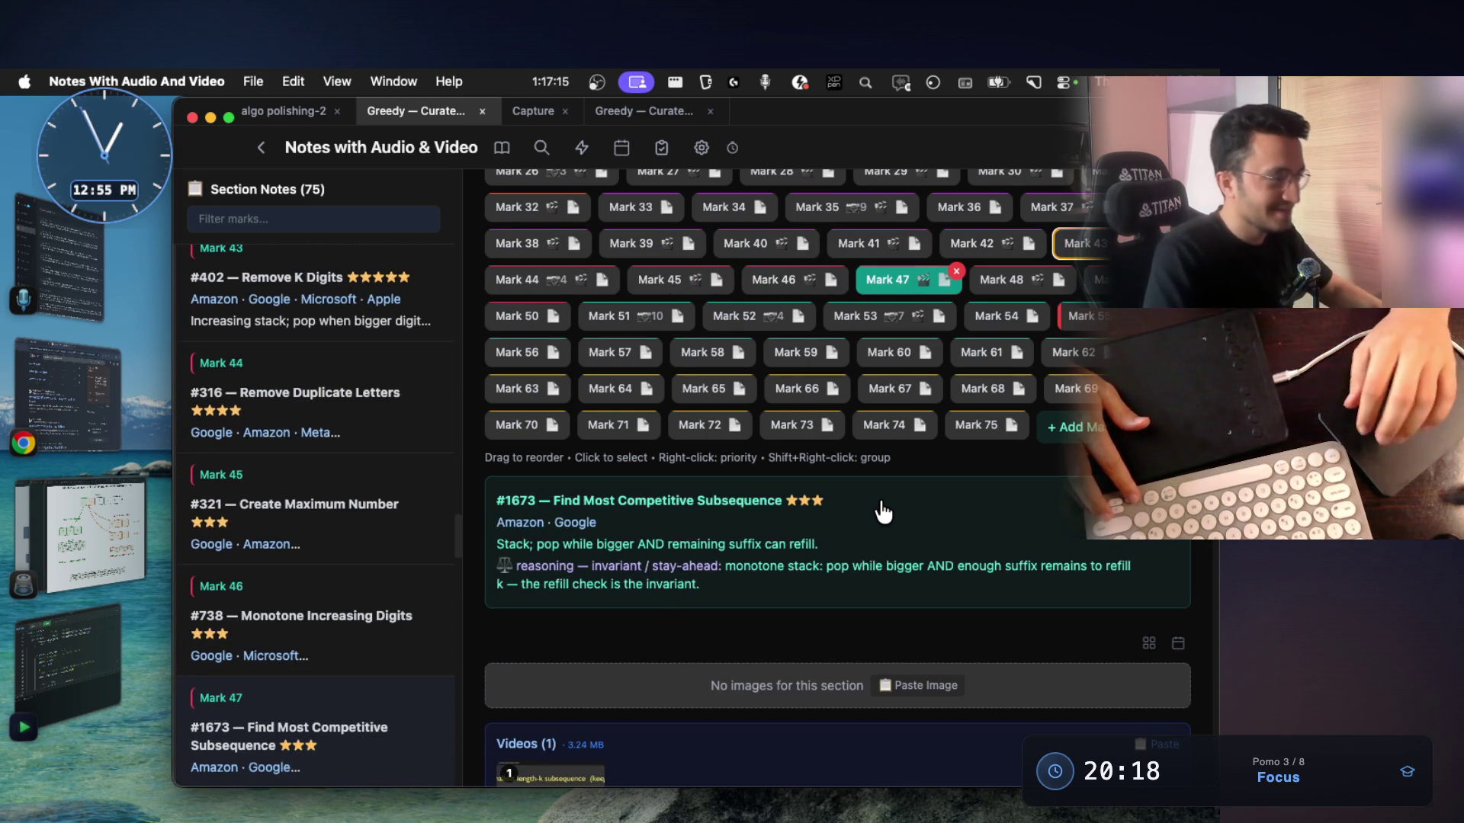
Open the #122 Stock II note, then step through #11, #678, #921 to #402
scroll(883, 513, up, 3)
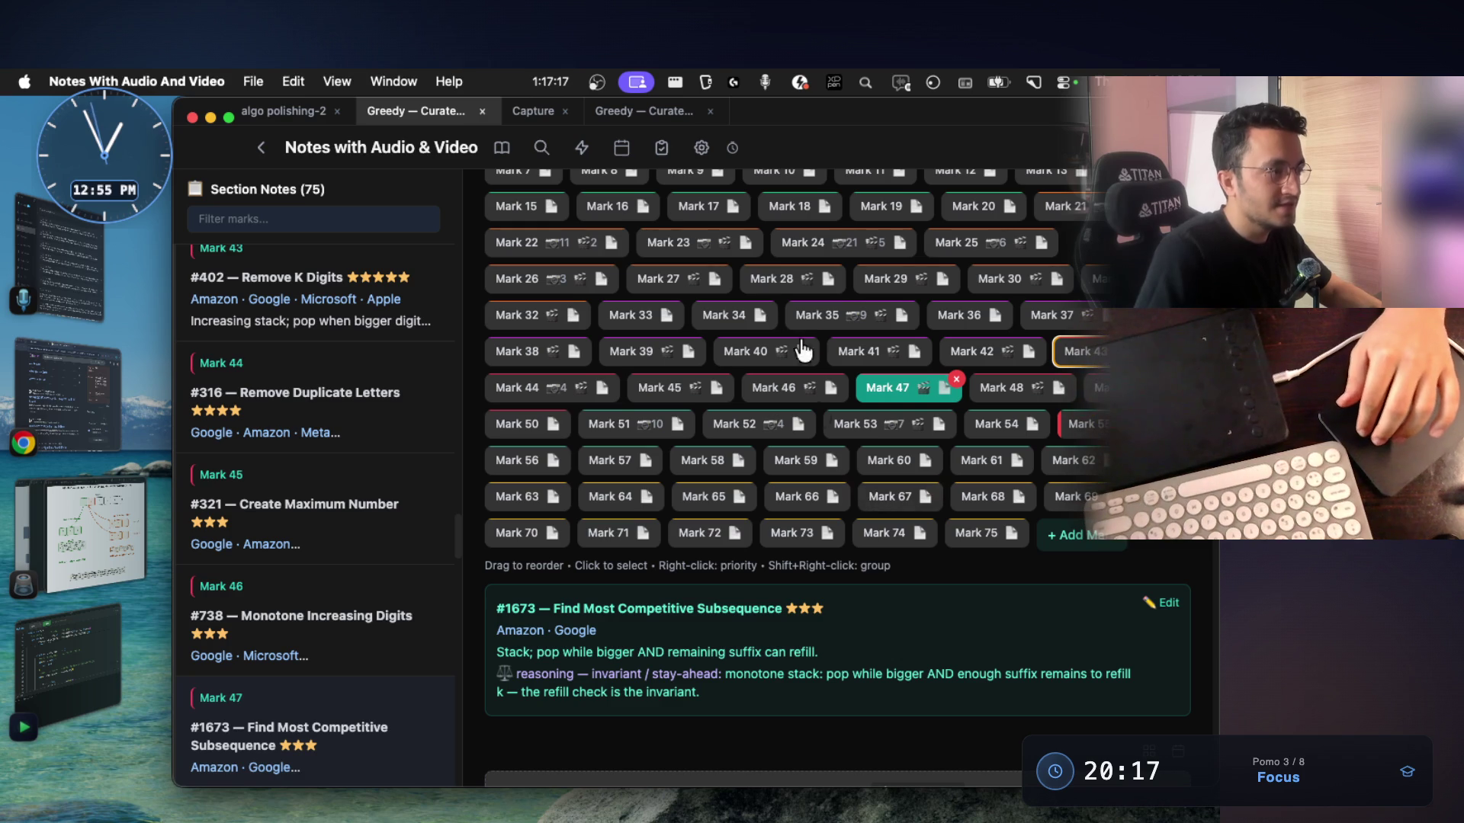
click(799, 312)
key(Left)
key(Left)
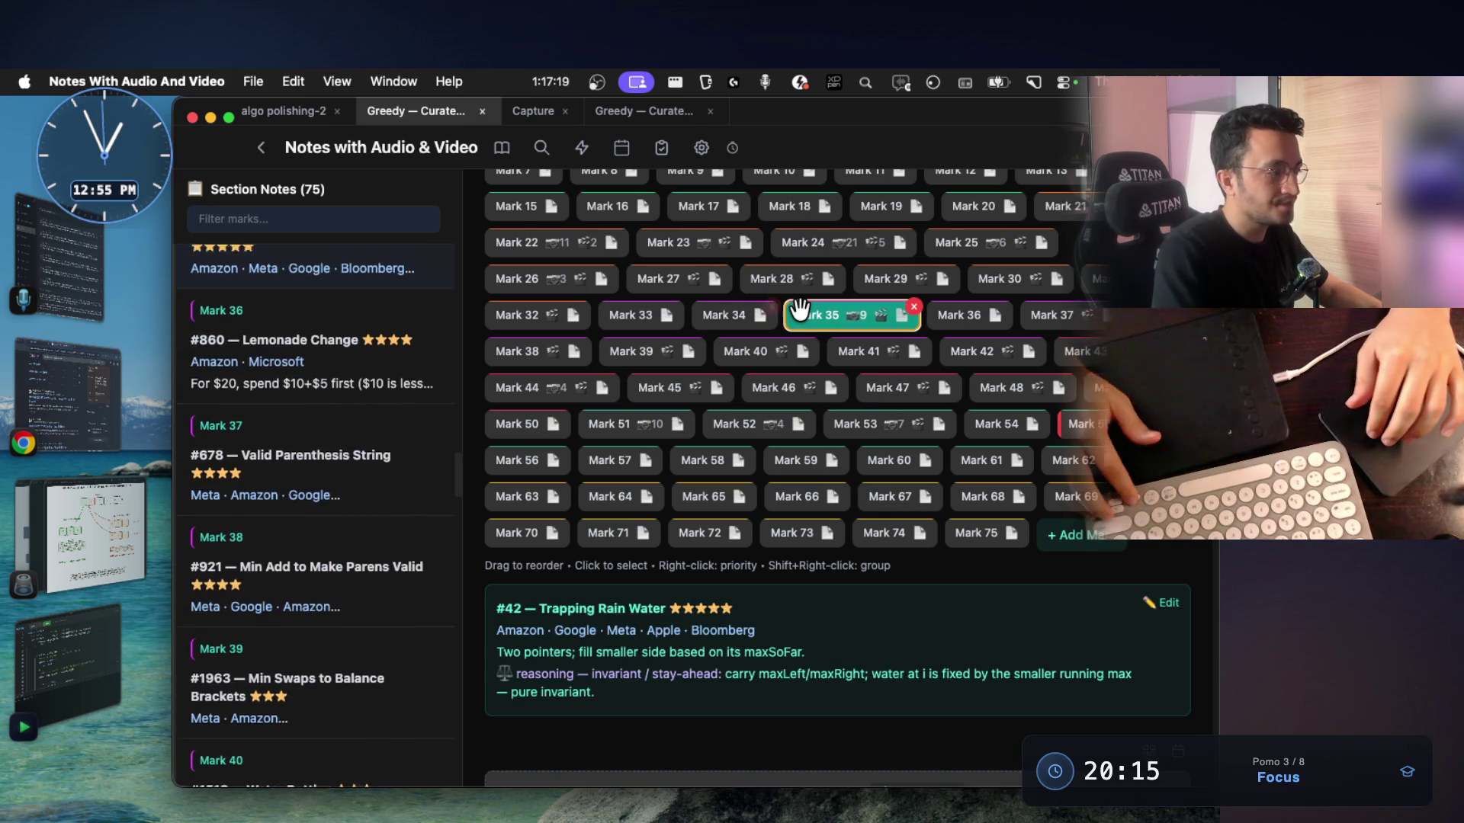
key(Right)
key(Right)
key(Right)
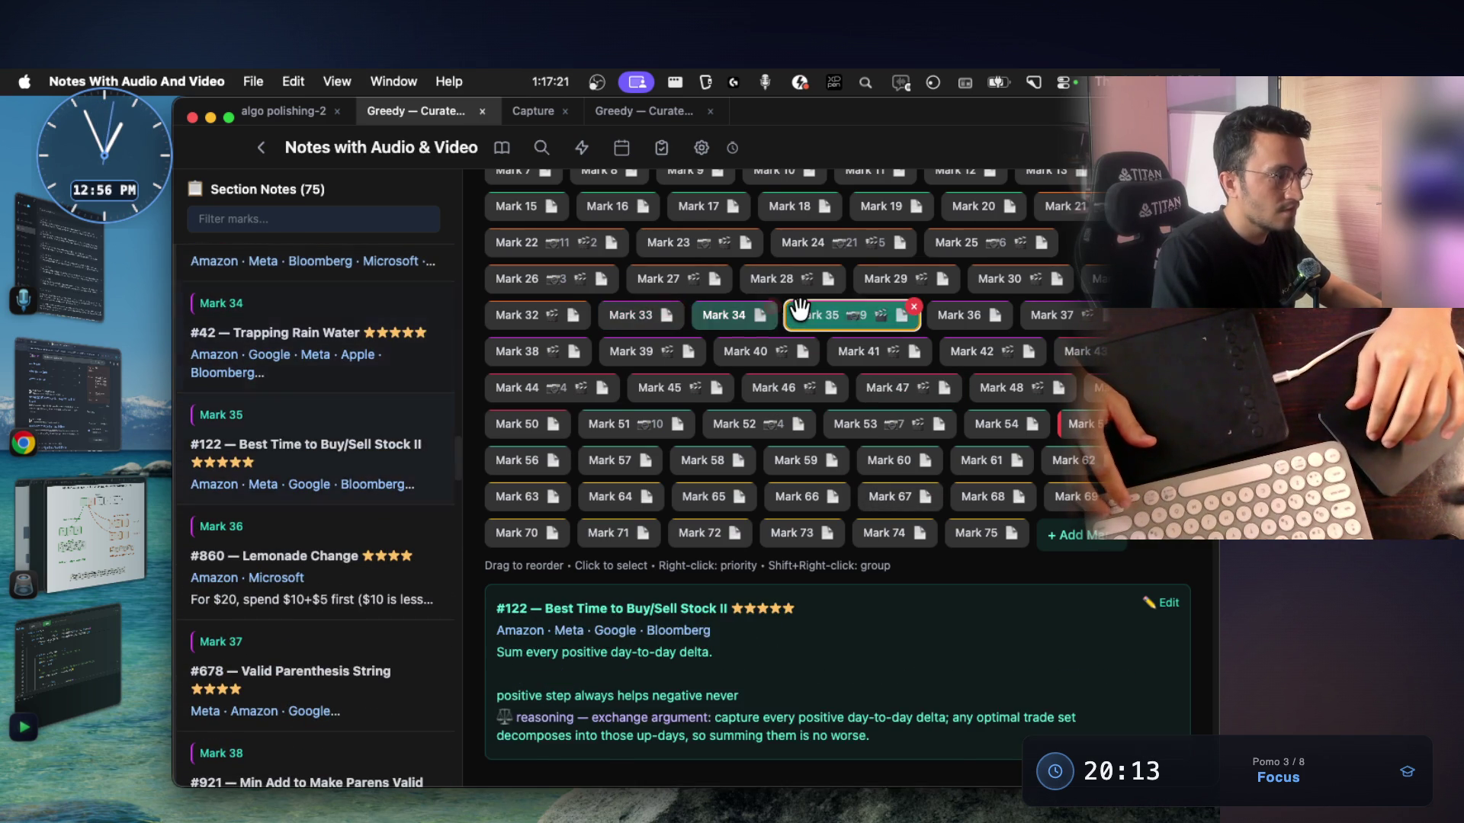
key(Right)
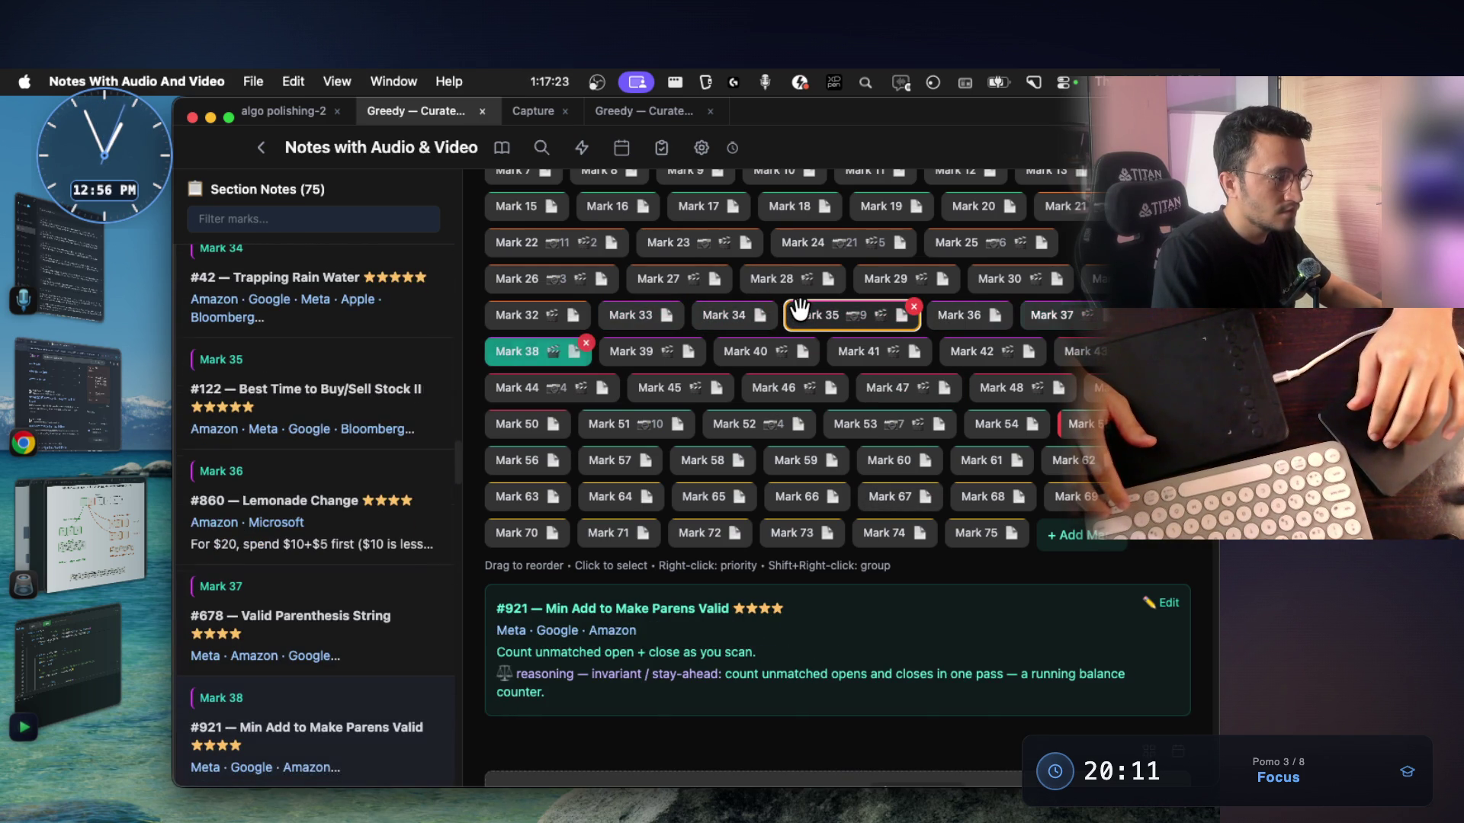
key(Right)
key(Right)
key(Right)
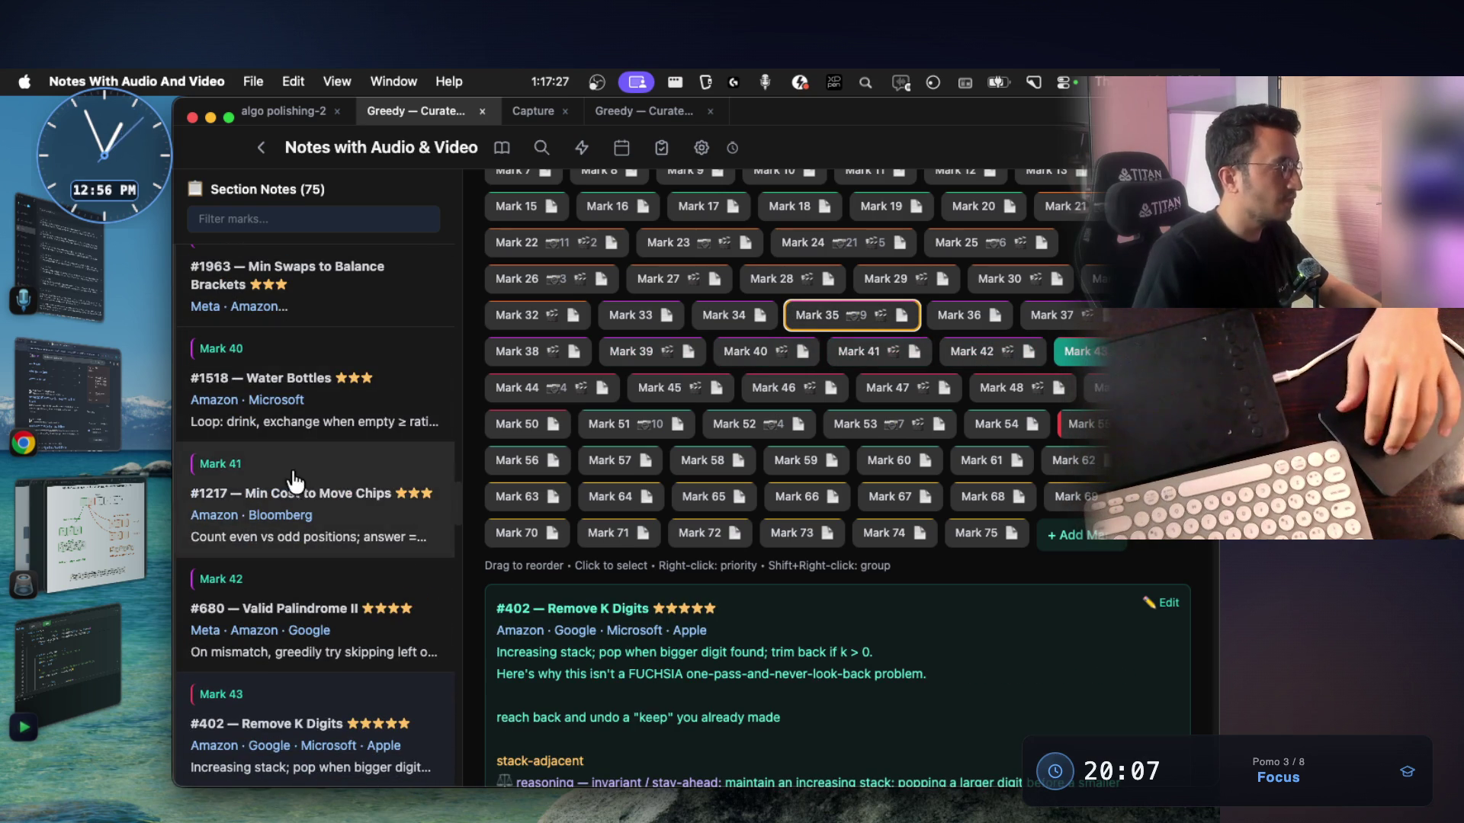
mouse_move(562, 495)
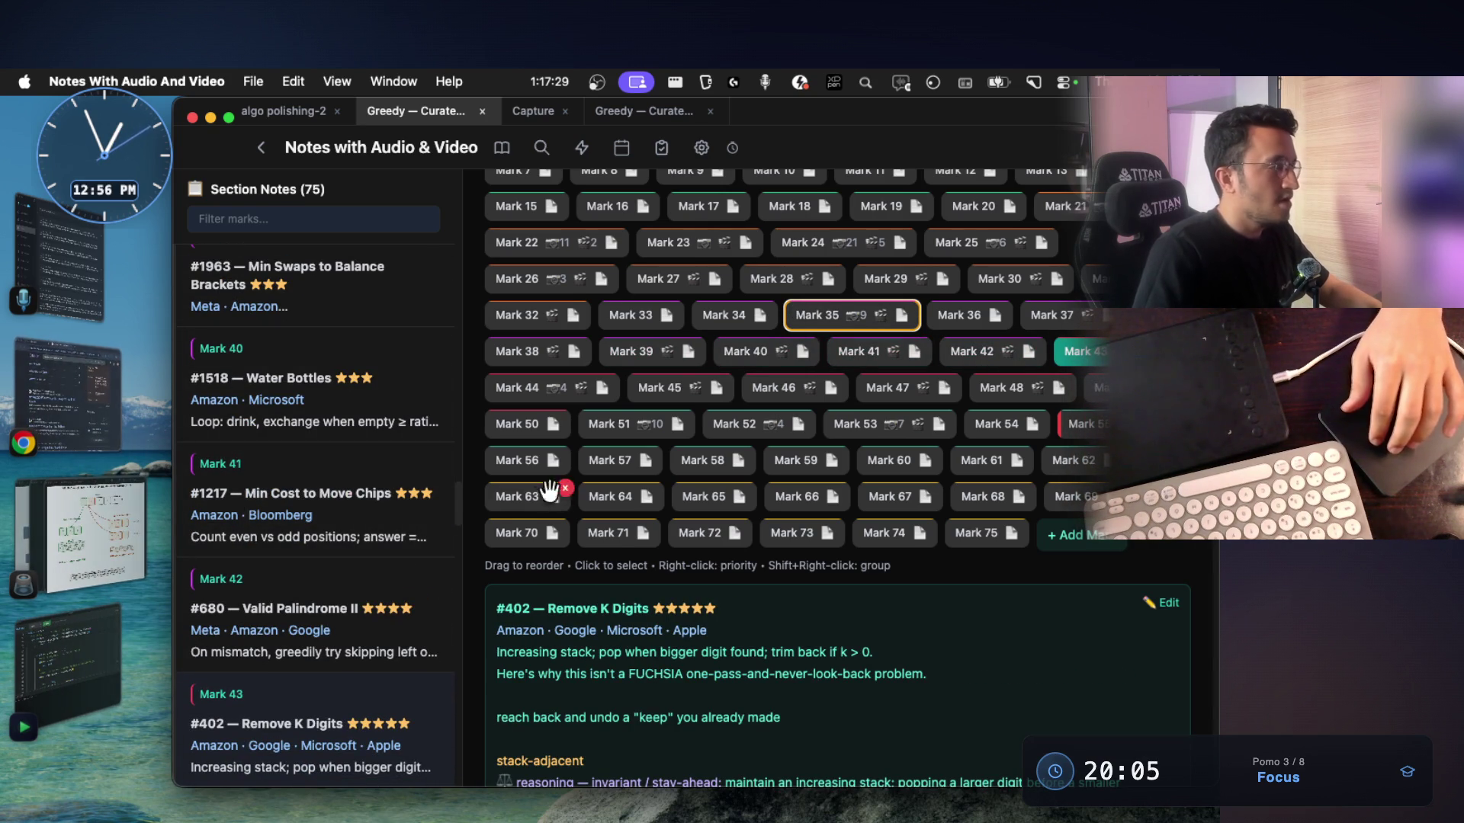
click(90, 415)
Filter marks by 'hand', open the #846 Hand of Straights note, then show the whiteboard
click(59, 410)
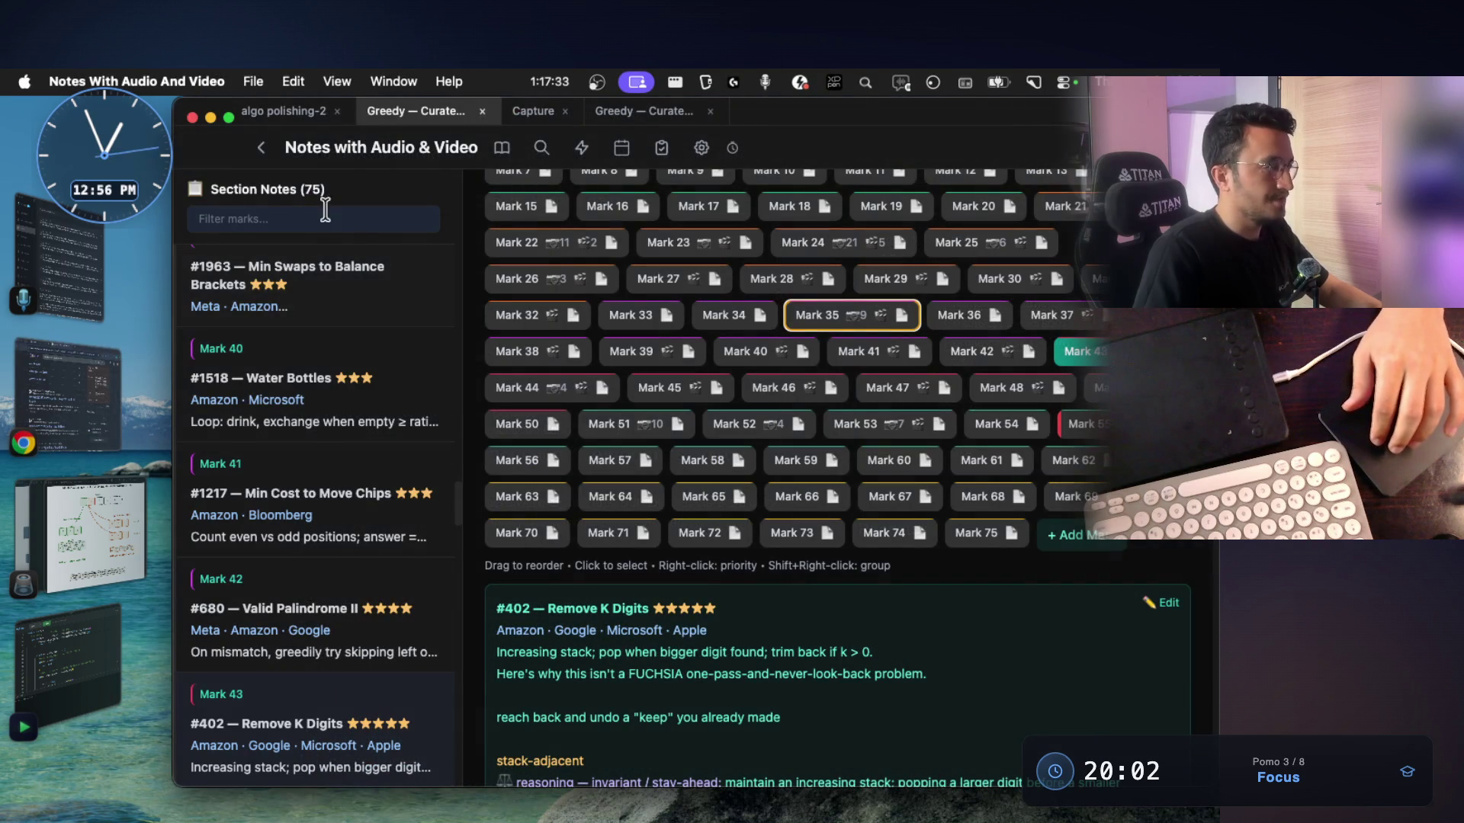
click(255, 218)
text(hands)
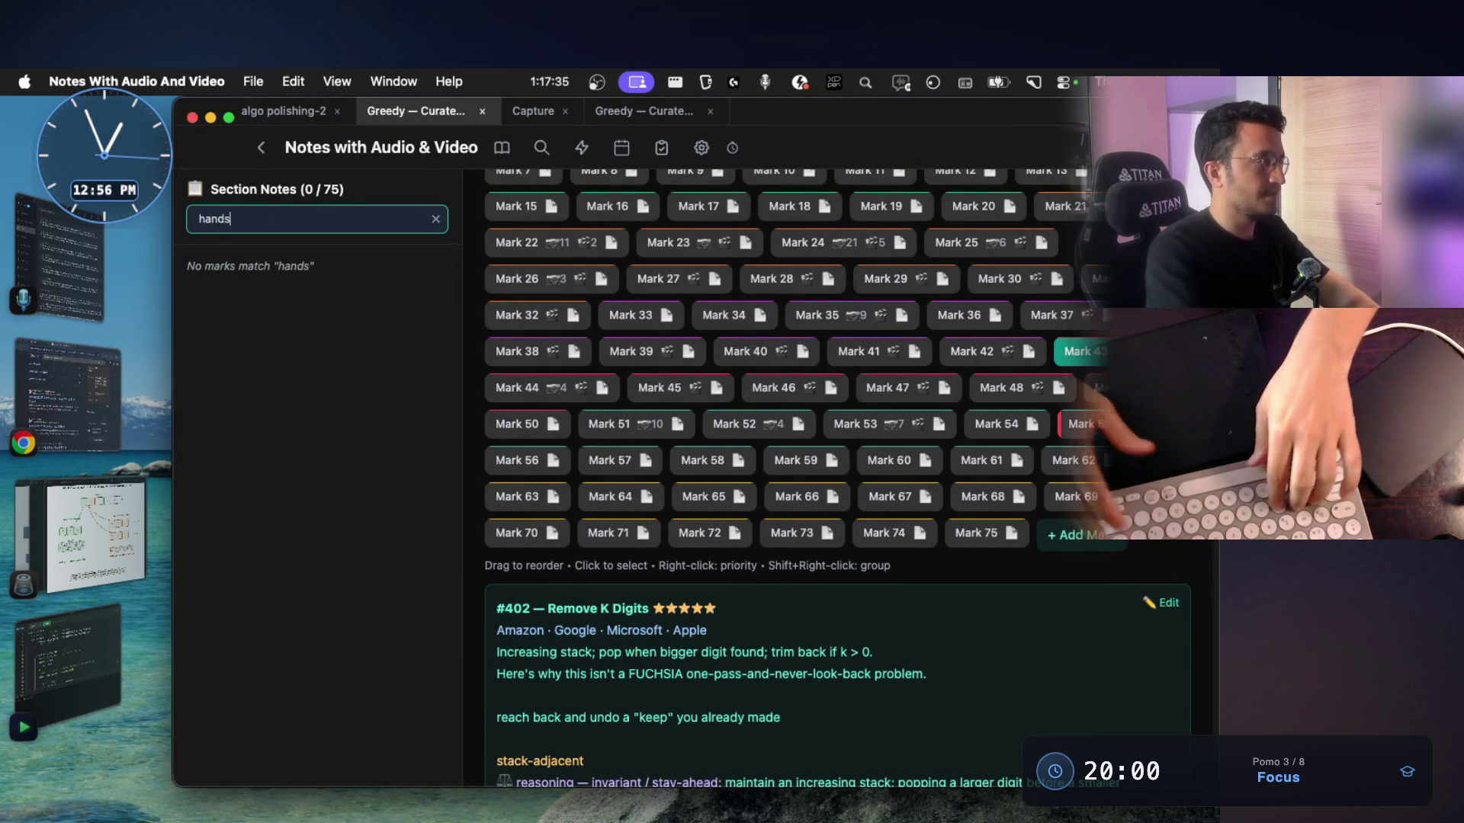
key(BackSpace)
click(291, 323)
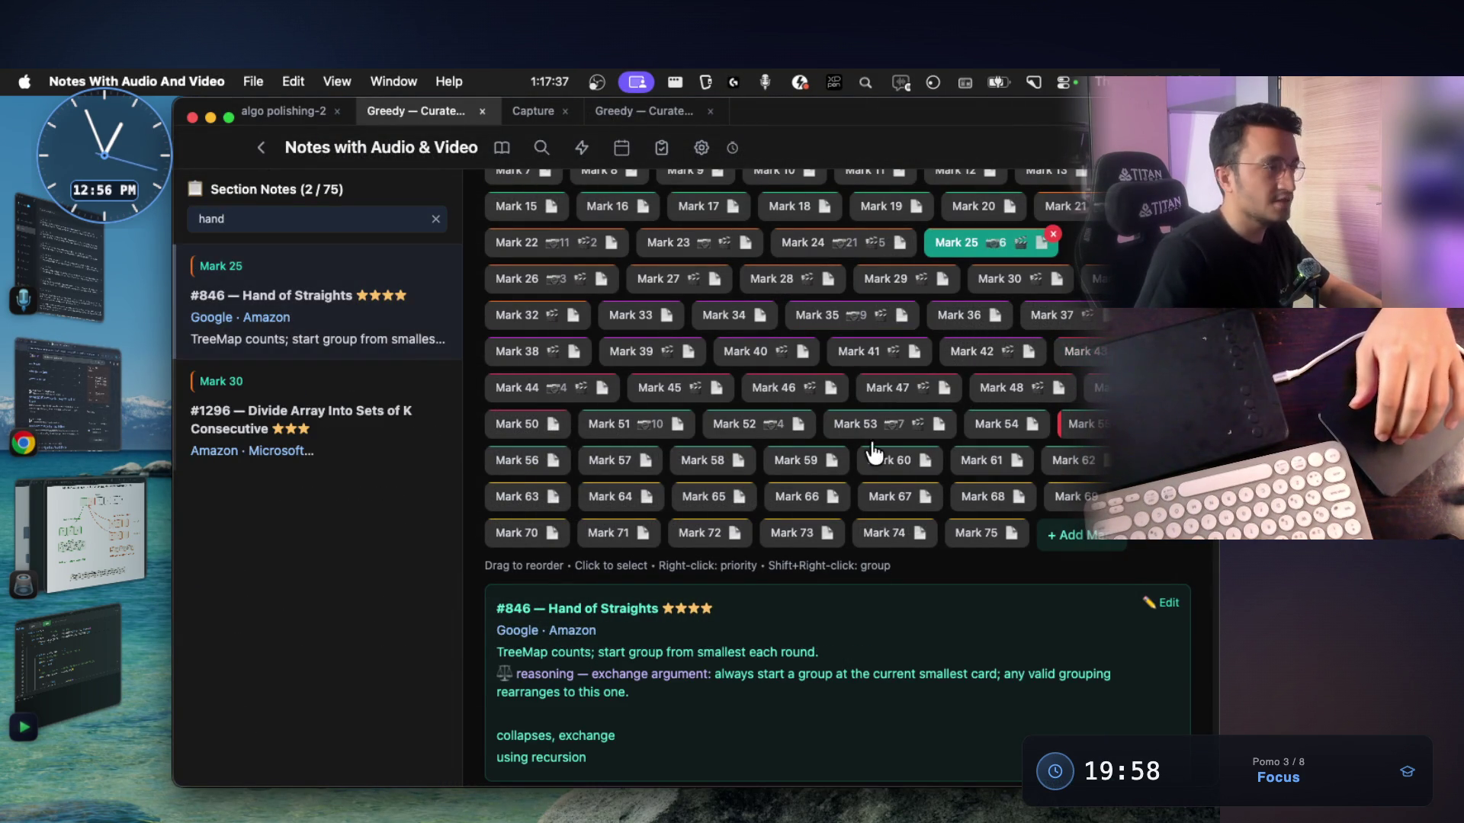
scroll(981, 327, up, 2)
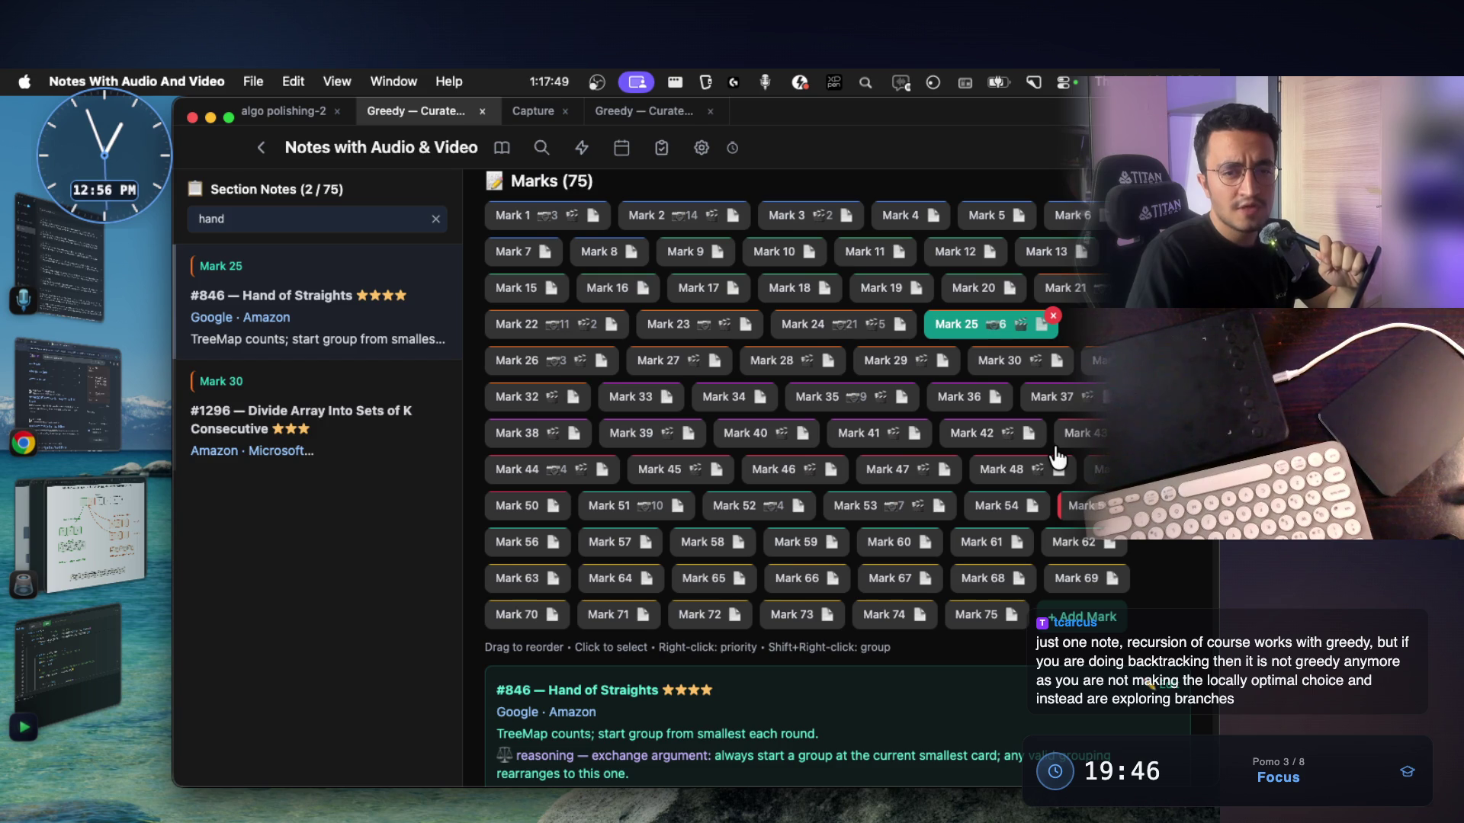
mouse_move(1050, 459)
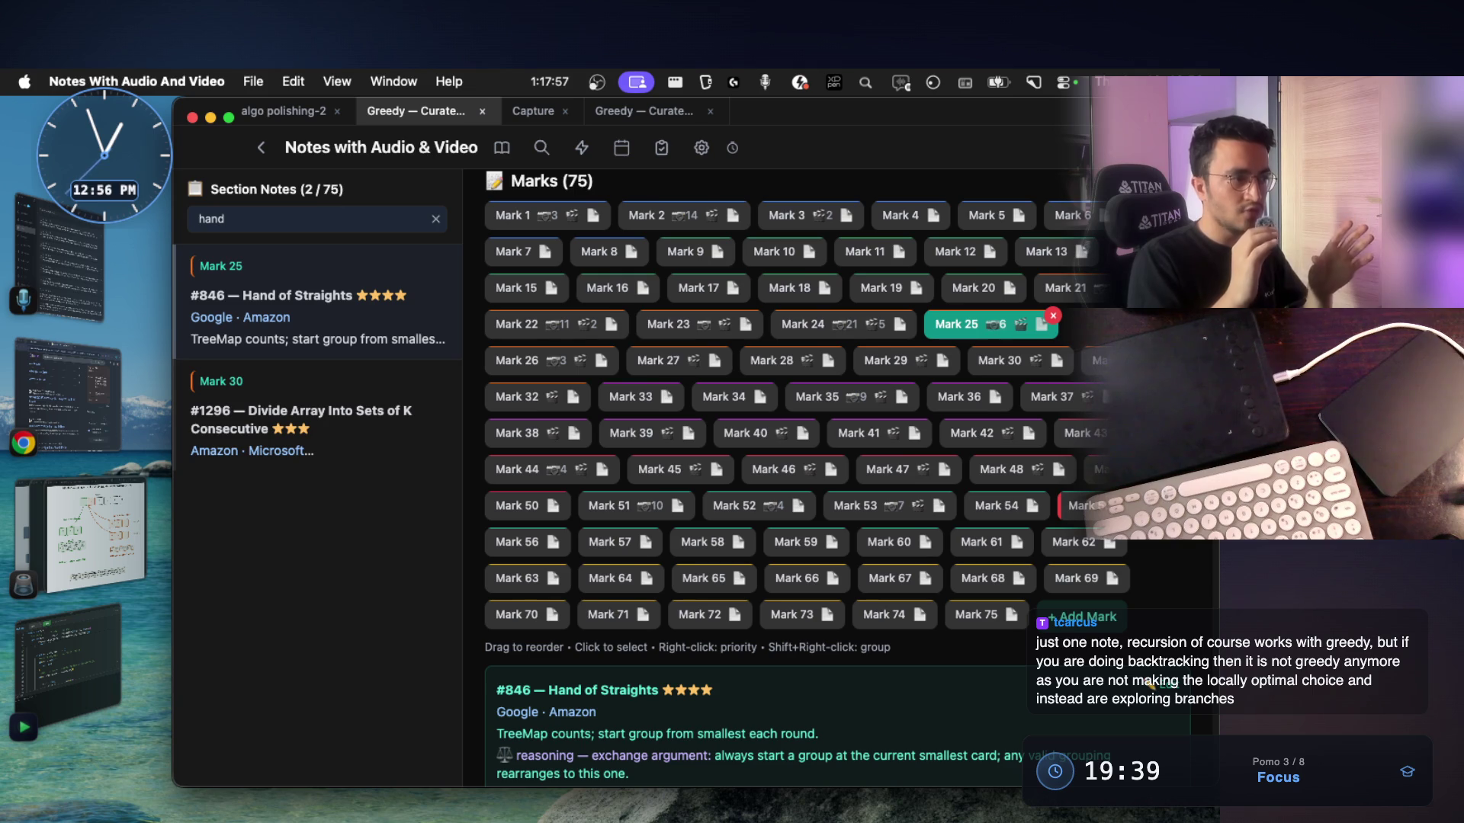
key(ctrl+Right)
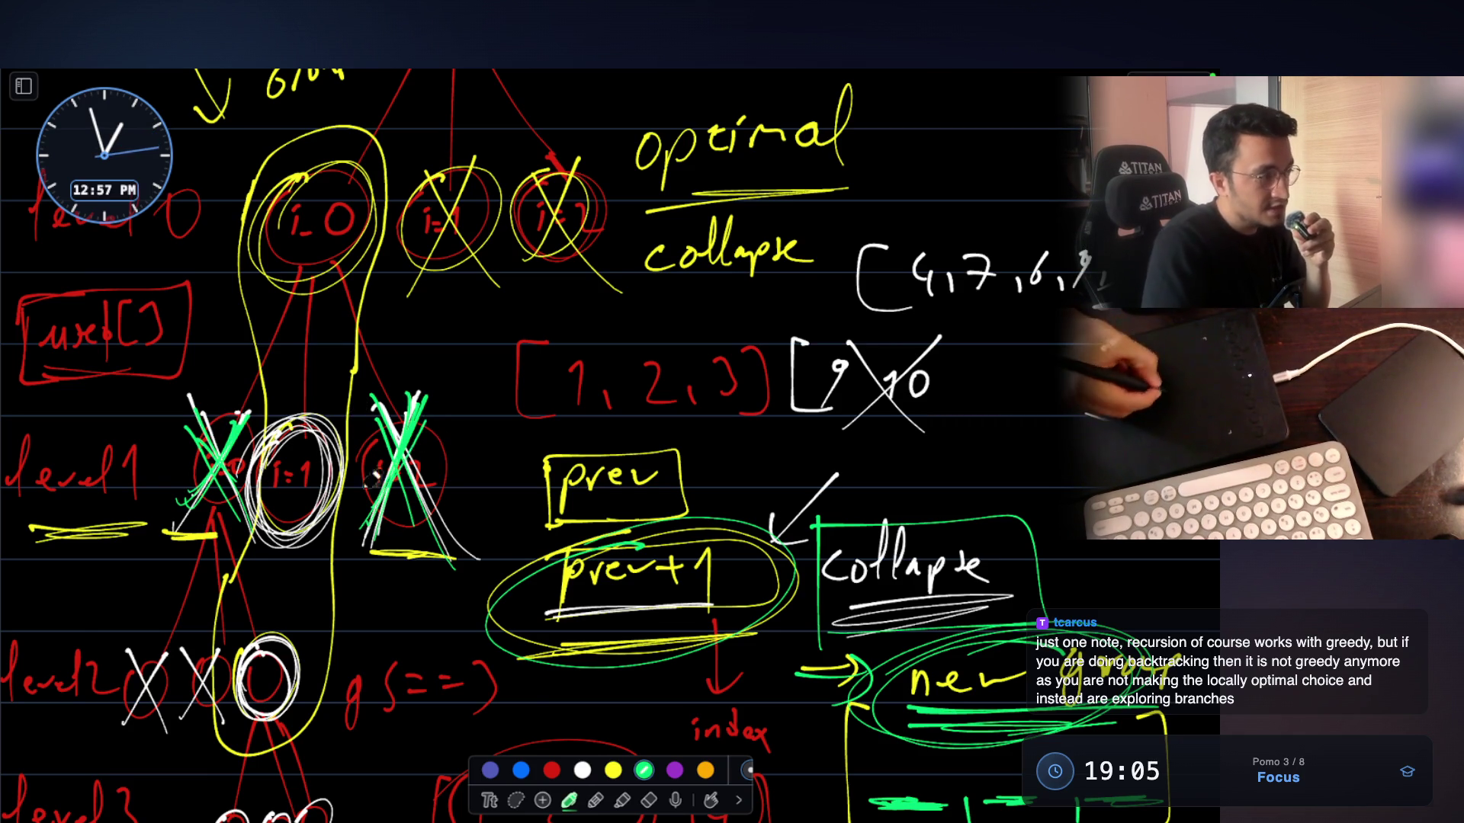
Draw a green ellipse around 'collapse' under 'optimal', underline it, and leave the whiteboard
drag(623, 241, 652, 221)
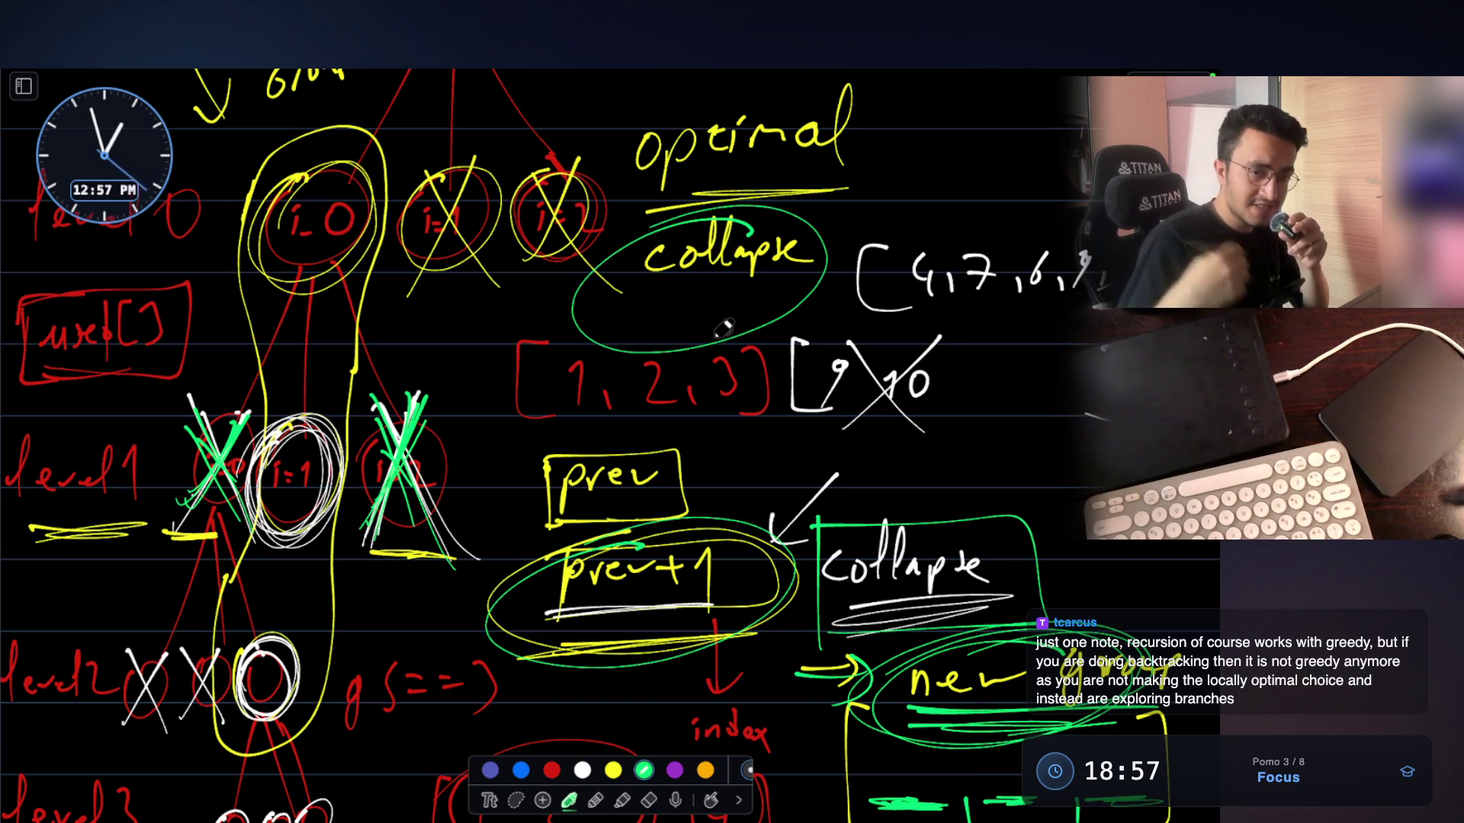
drag(797, 293, 637, 312)
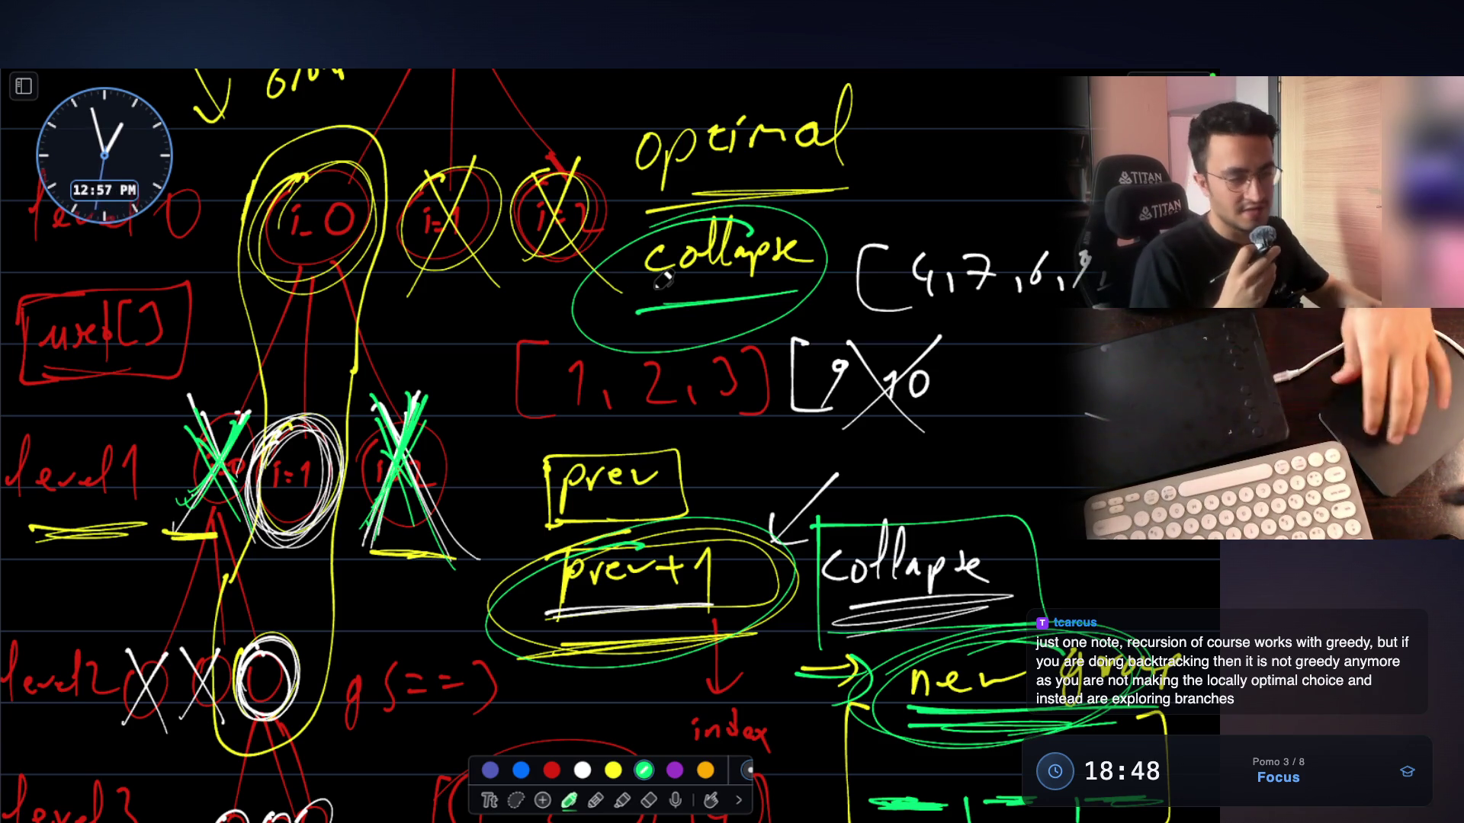
key(Escape)
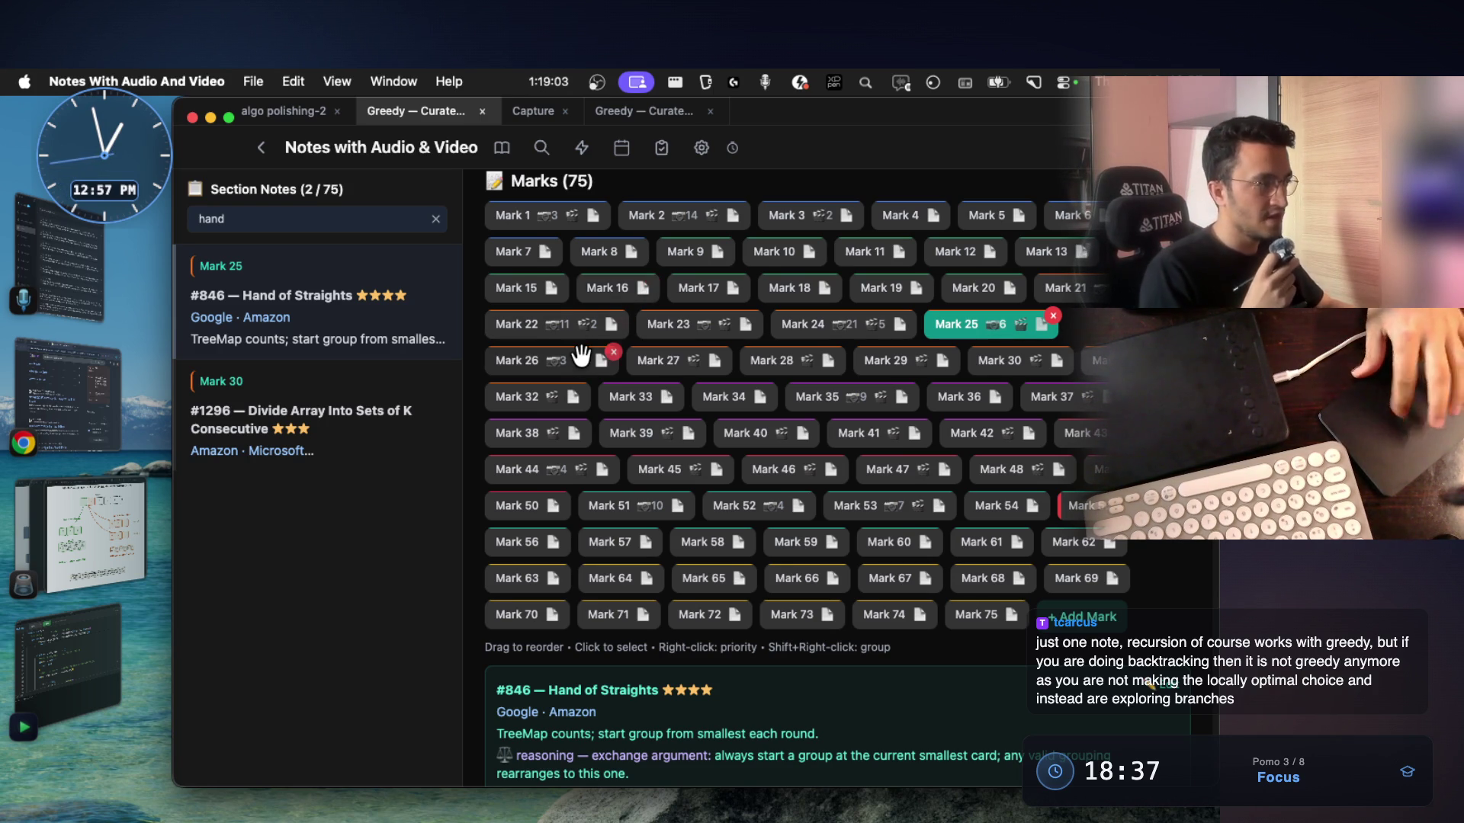
Scroll the whiteboard sketch, then reread the Hand of Straights mark in the notes window
key(super+Tab)
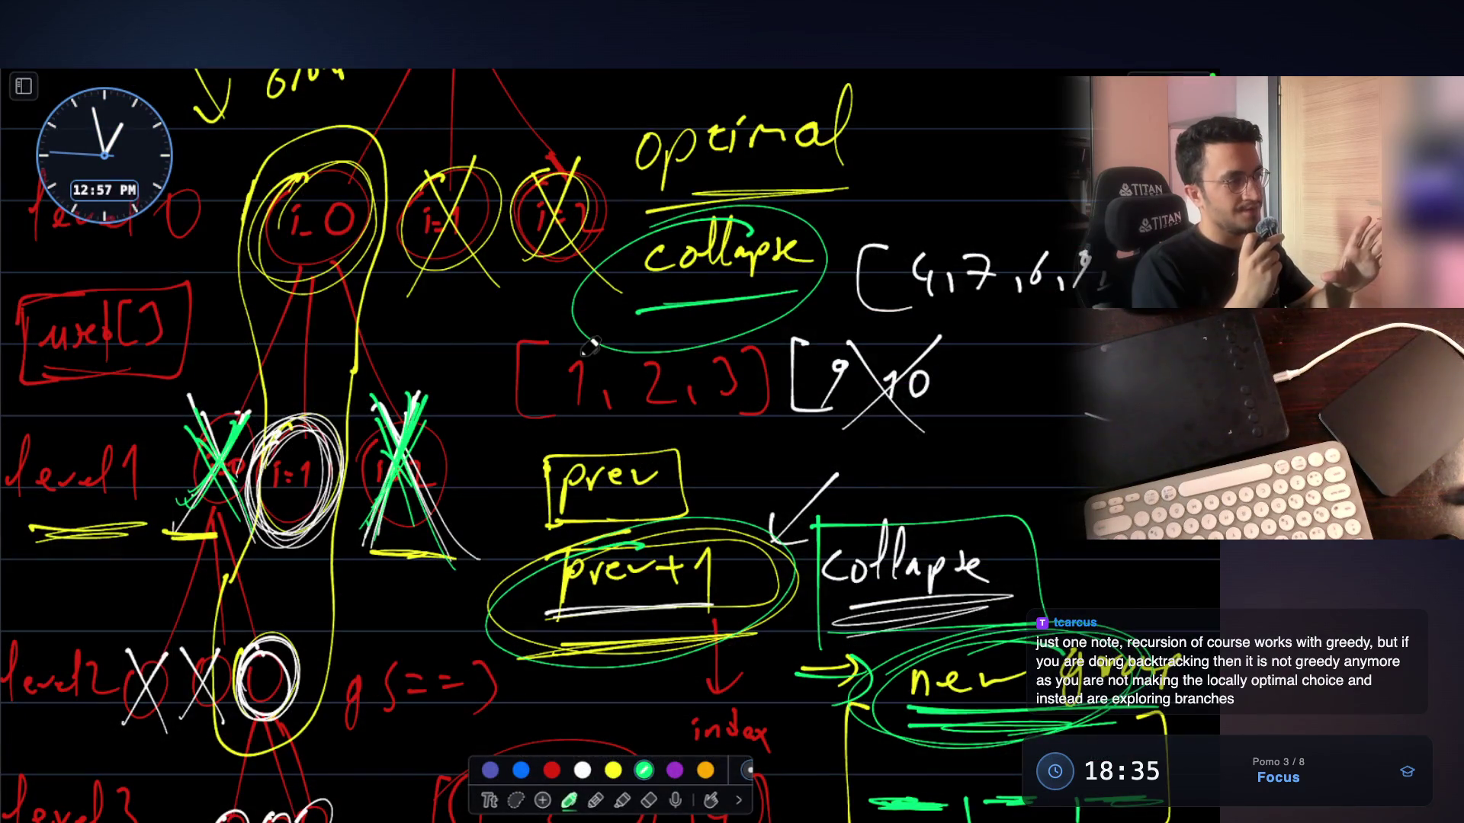
scroll(590, 347, down, 4)
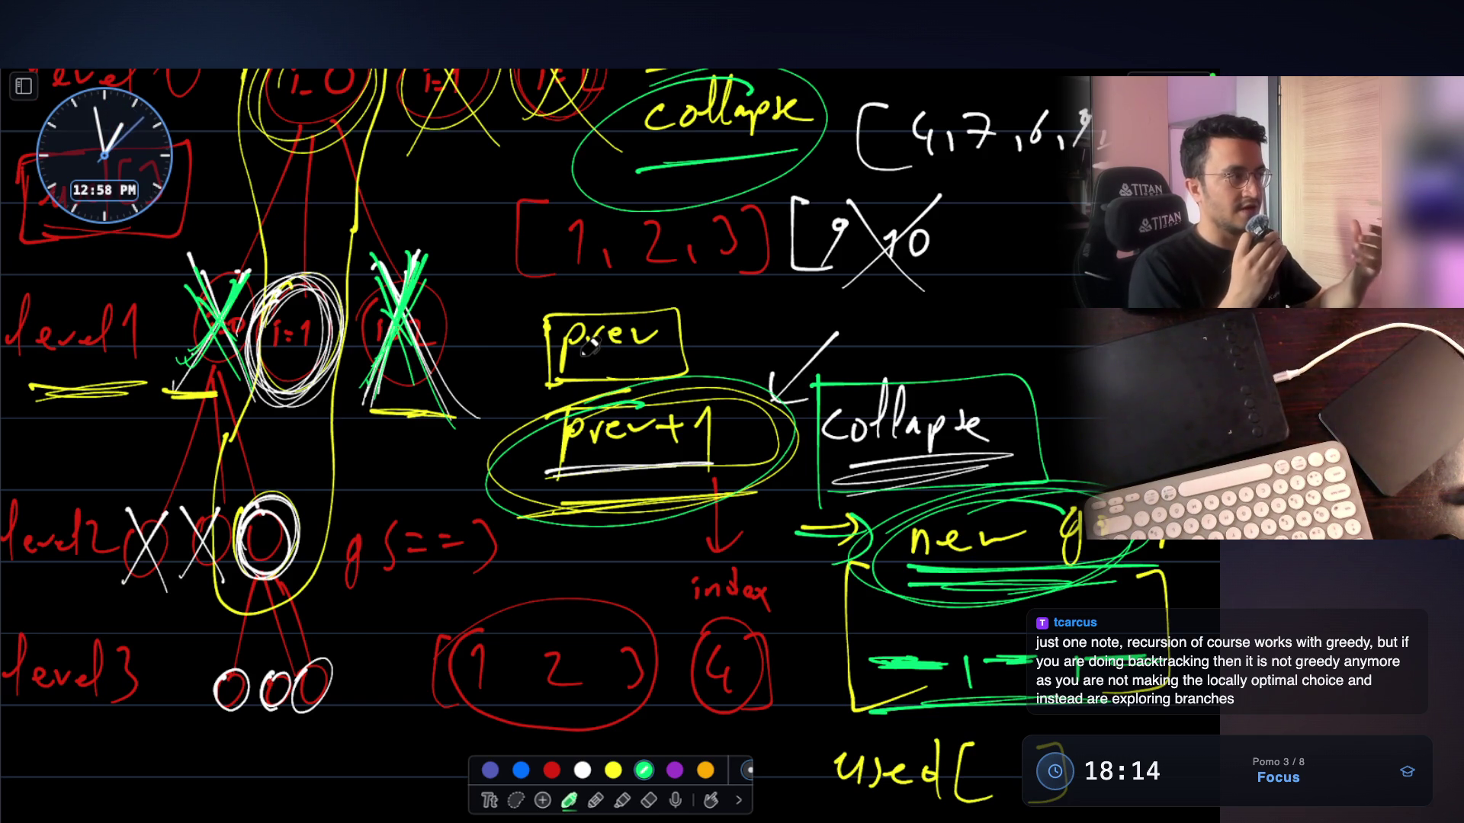
scroll(591, 346, up, 15)
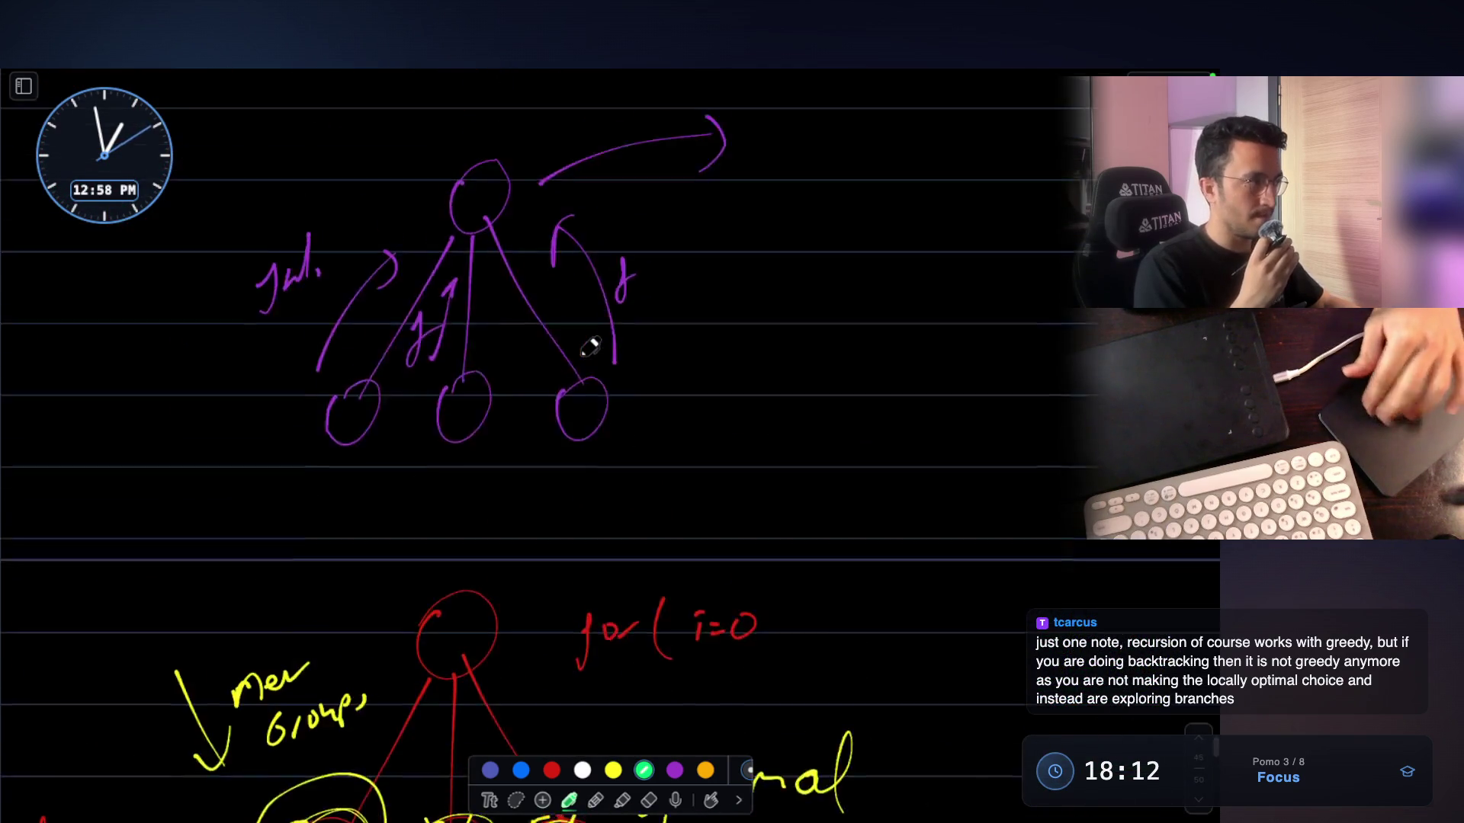
scroll(591, 347, up, 15)
key(ctrl+Left)
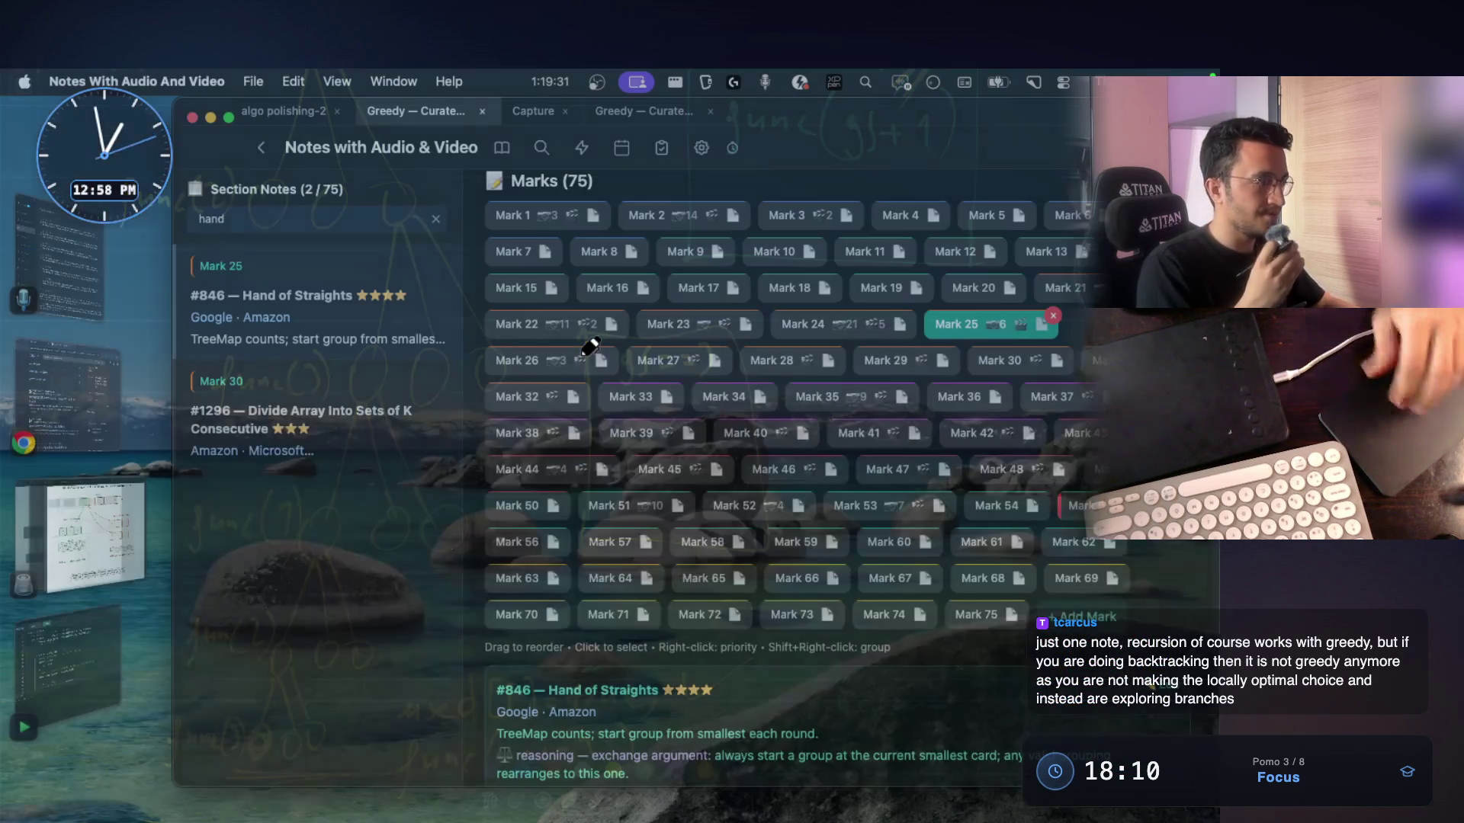
scroll(621, 427, down, 5)
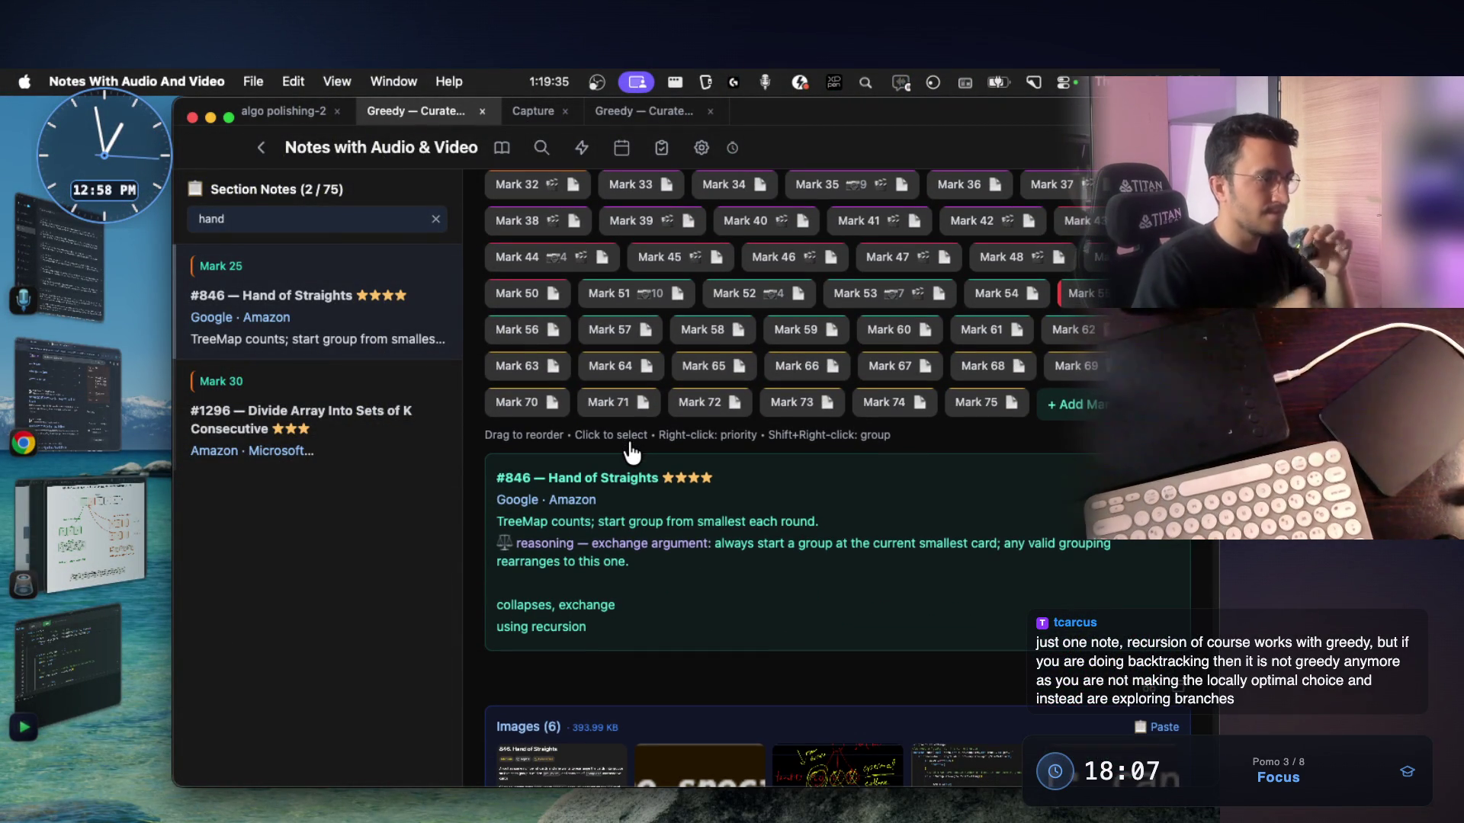
Rescan the whiteboard canvas, then bring up the AI terminal's smallest-card explanation in VS Code
key(ctrl+Right)
scroll(629, 441, up, 20)
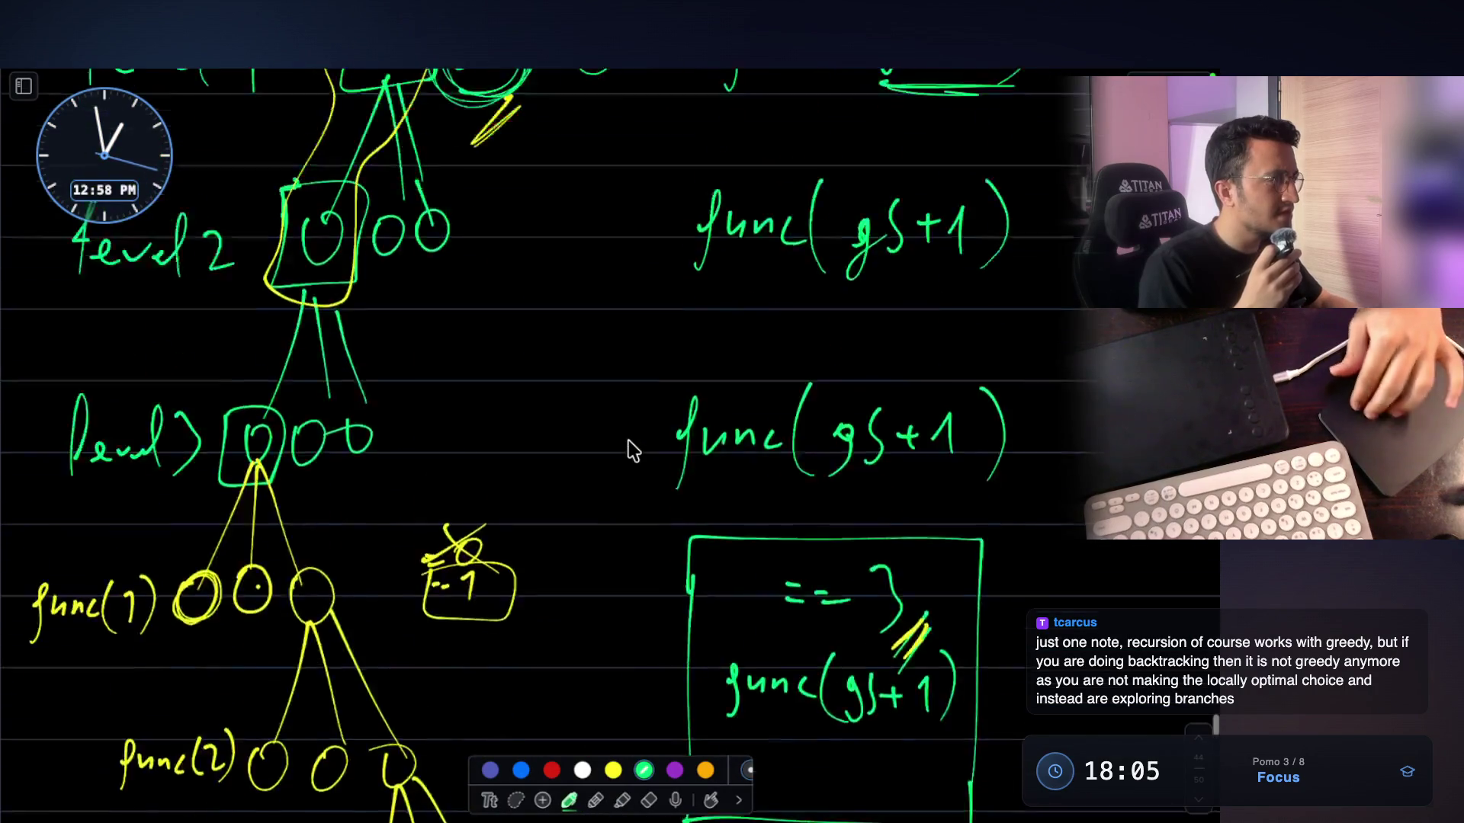
scroll(628, 440, down, 1)
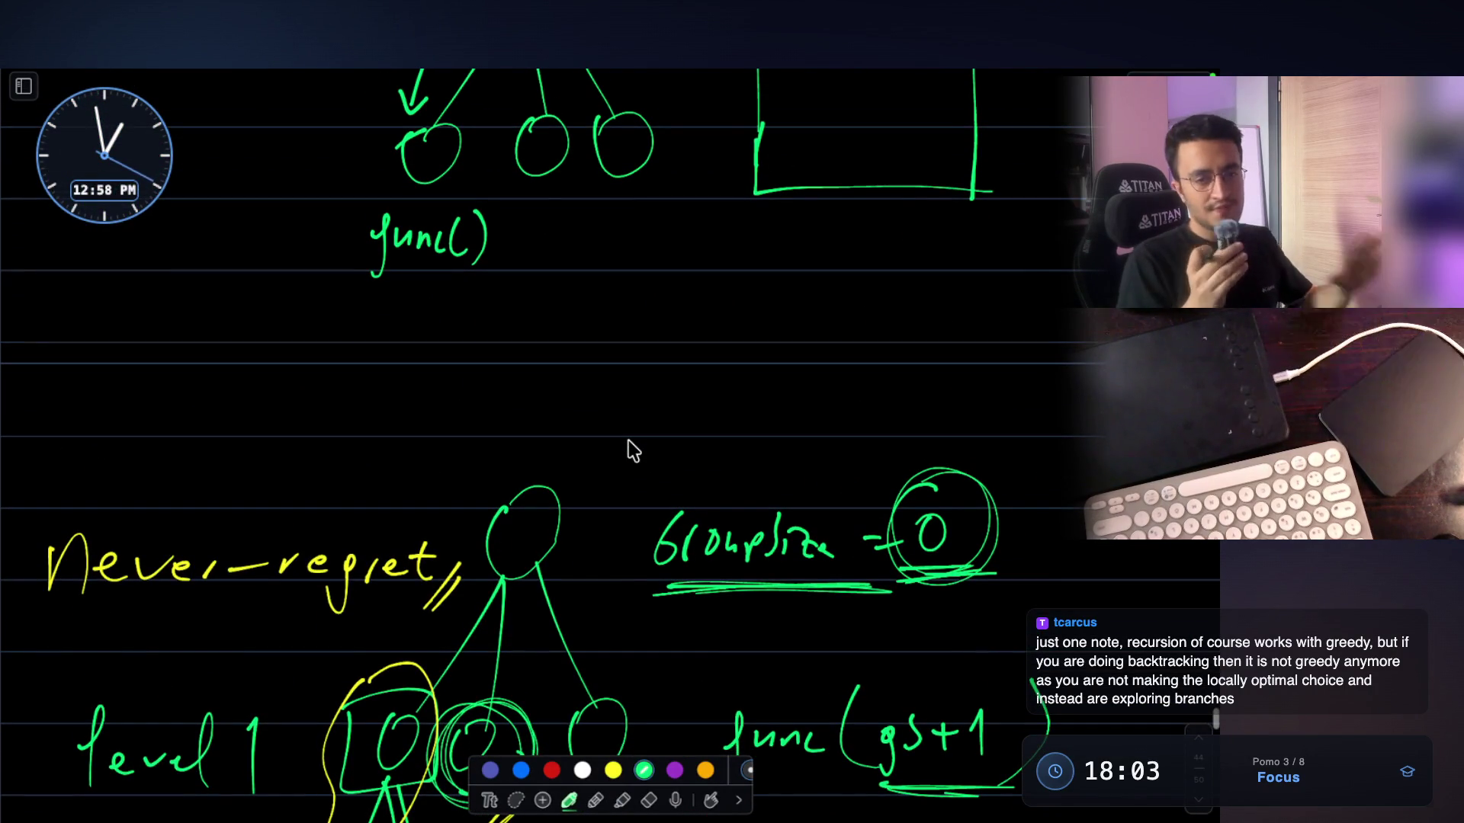
scroll(628, 441, down, 5)
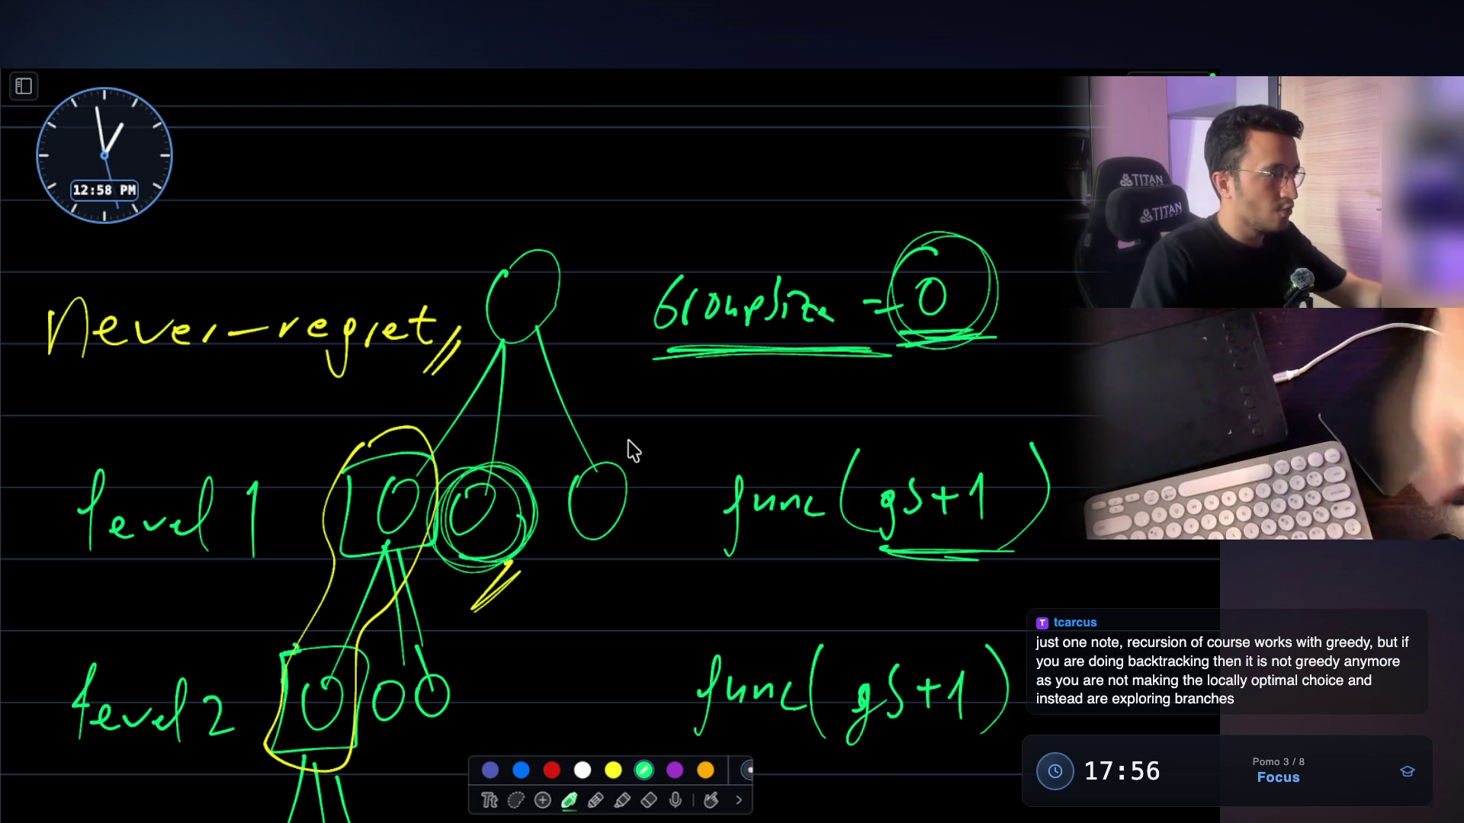
key(super+Tab)
scroll(712, 507, down, 3)
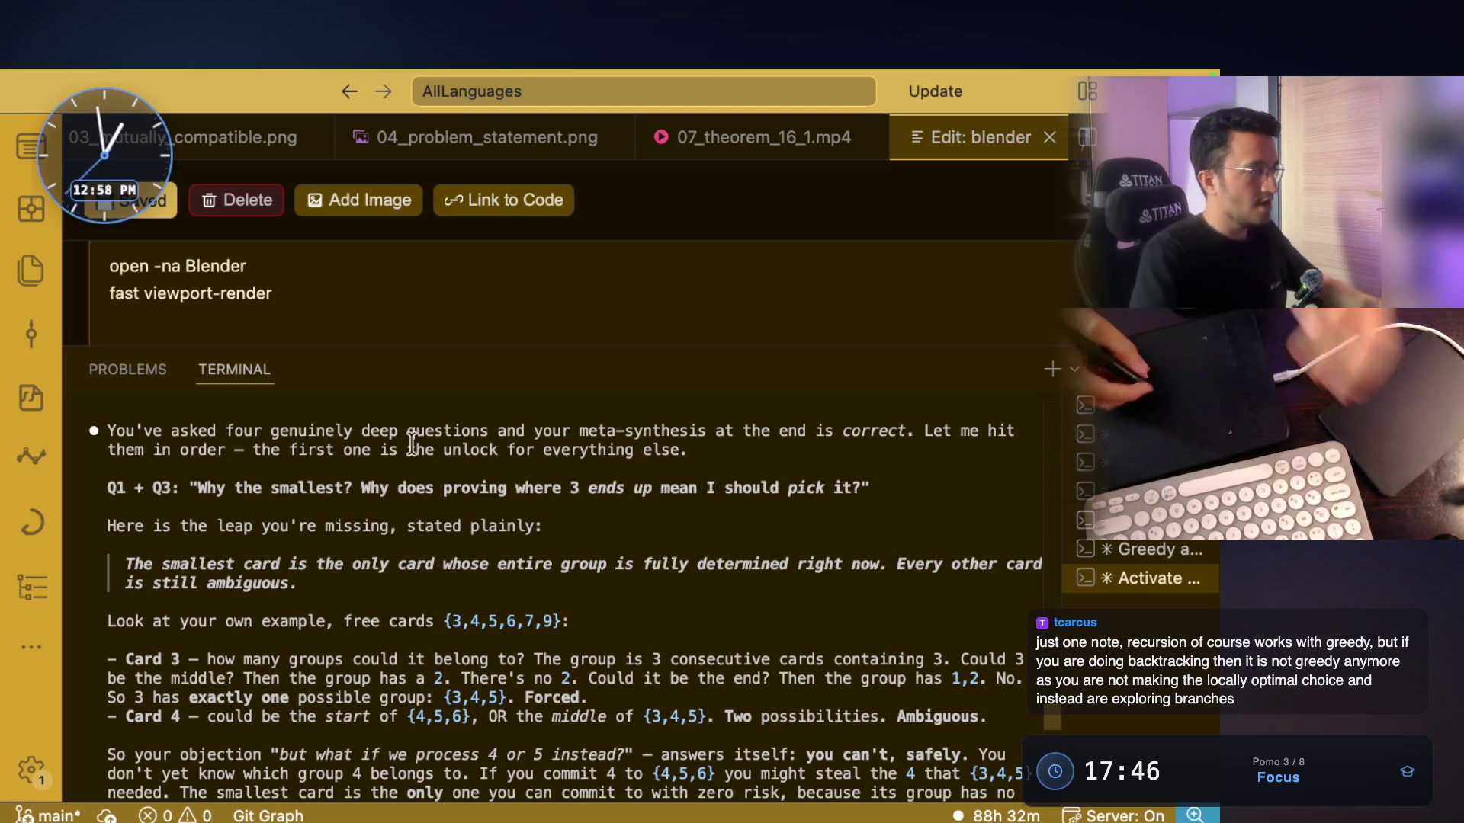
Select the 'Why the small' question and the word 'Why' in the AI terminal
drag(197, 488, 320, 482)
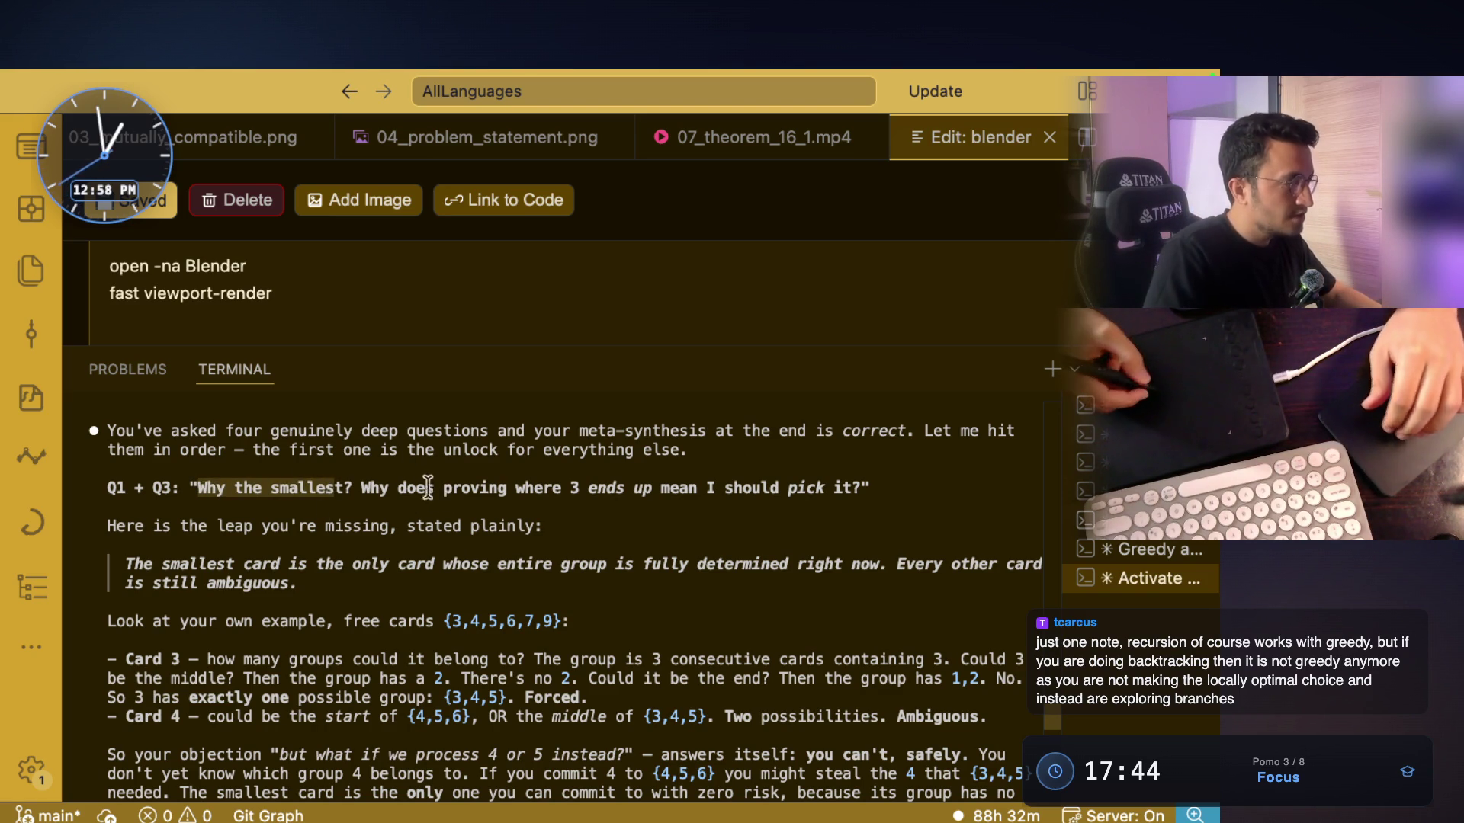
double_click(374, 469)
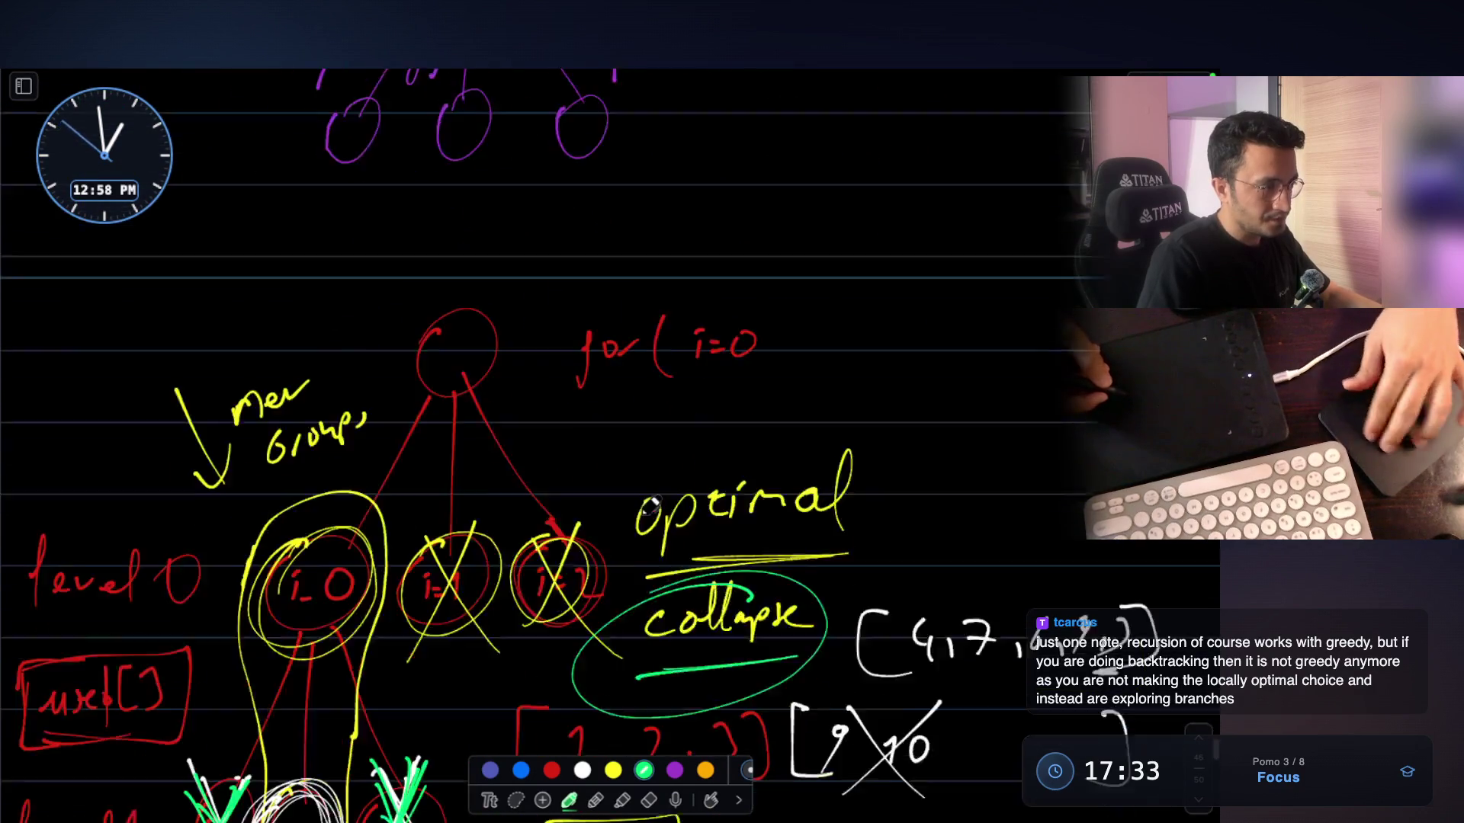
With the purple pen, draw several circles around the boxed 3 opening [3, 4, 5]
scroll(636, 509, down, 15)
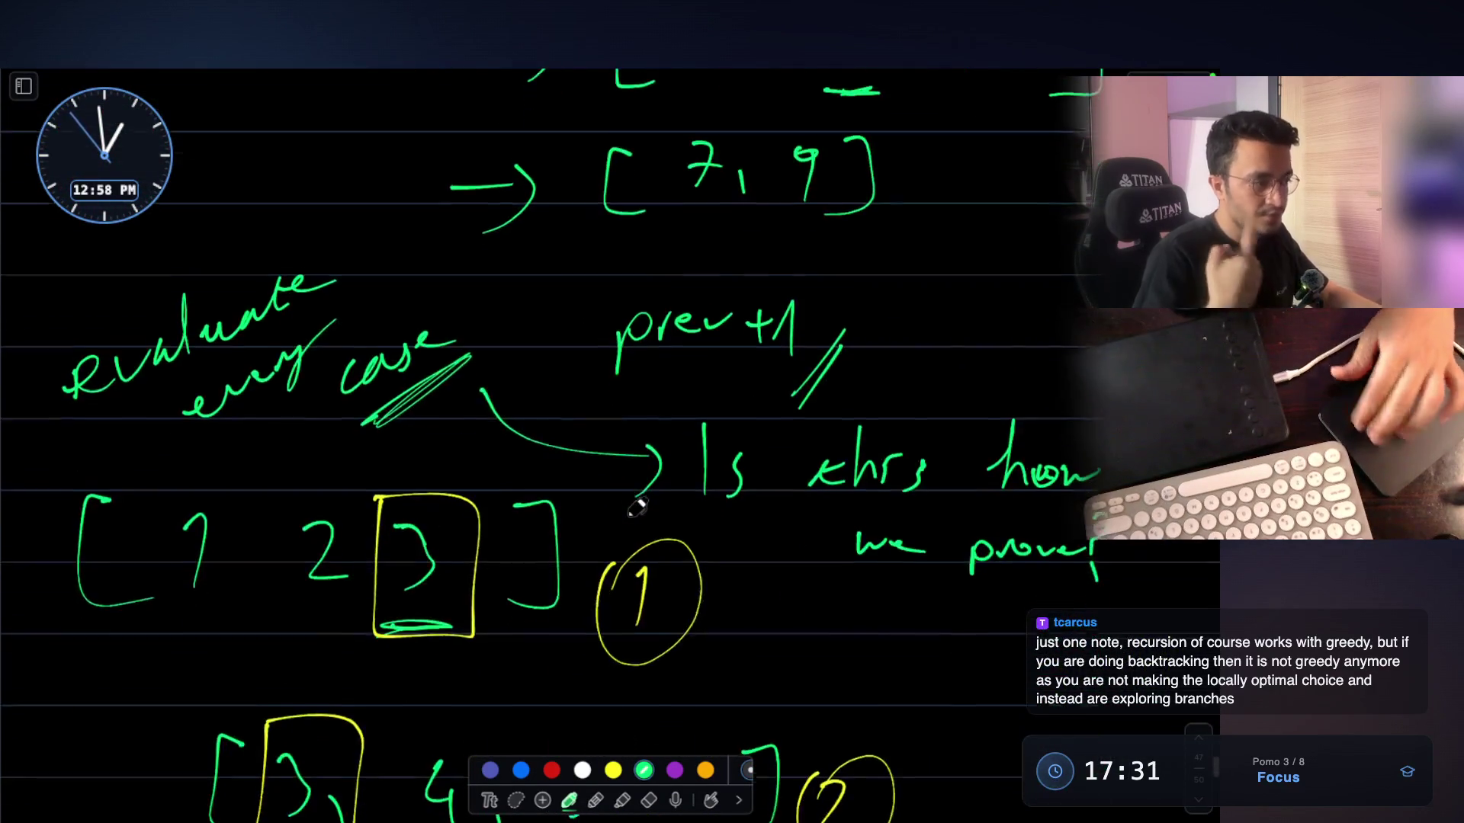
scroll(637, 509, down, 3)
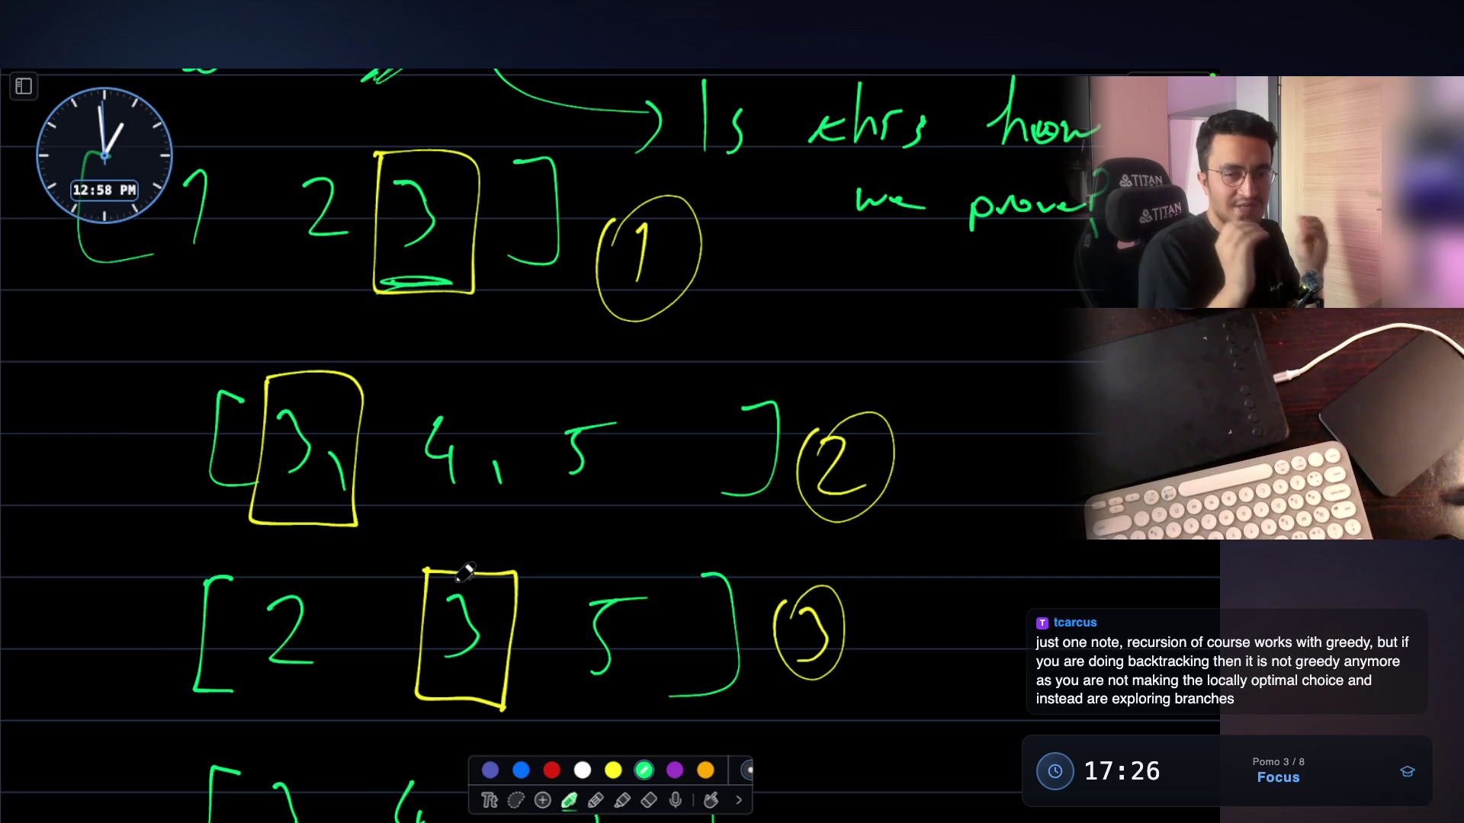
click(674, 770)
drag(252, 372, 241, 401)
mouse_move(403, 436)
mouse_down()
mouse_move(229, 488)
mouse_move(358, 526)
mouse_up()
mouse_move(386, 359)
mouse_down()
mouse_move(294, 329)
mouse_move(268, 363)
mouse_up()
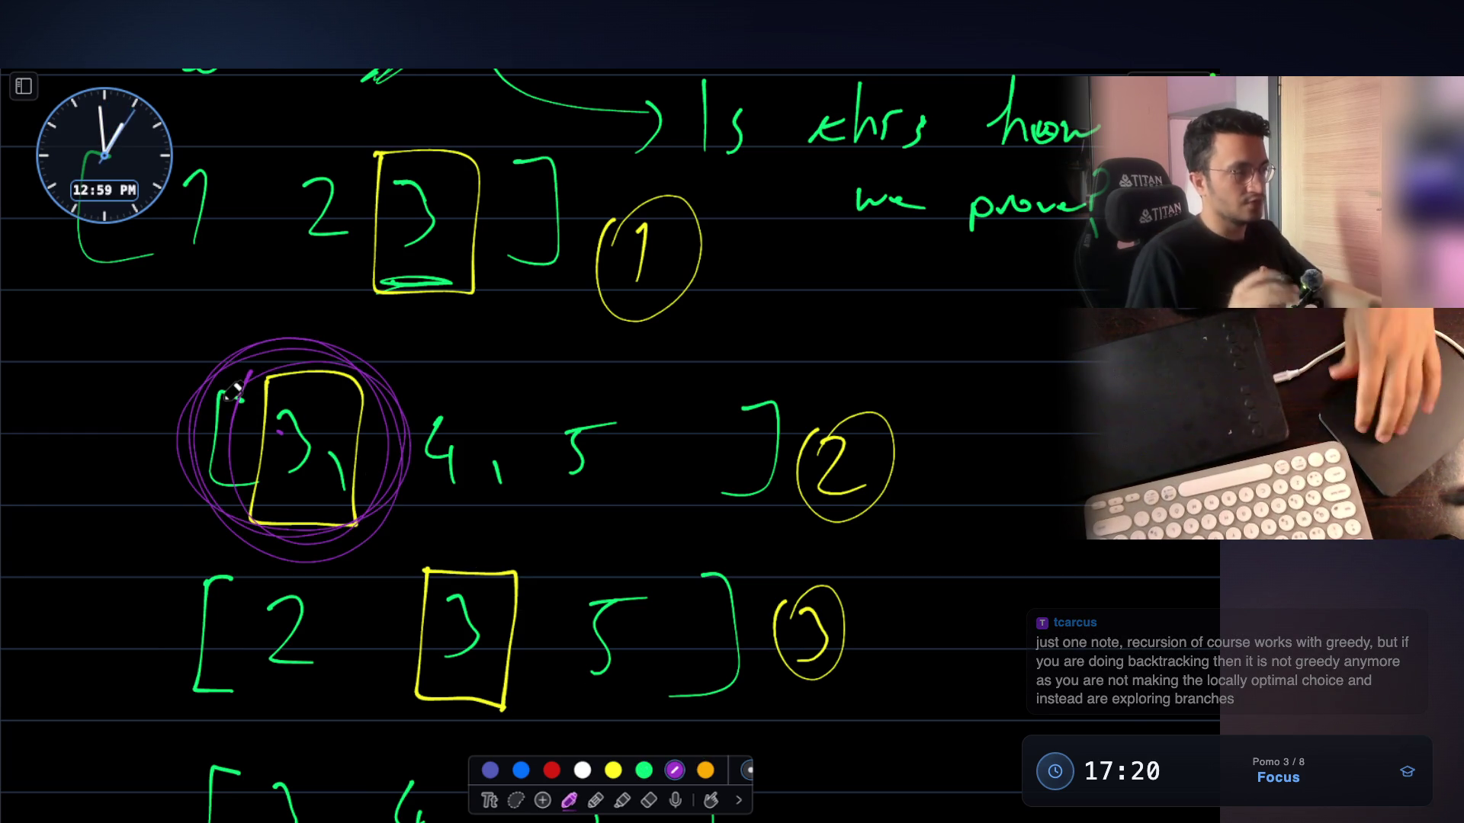
key(super+Tab)
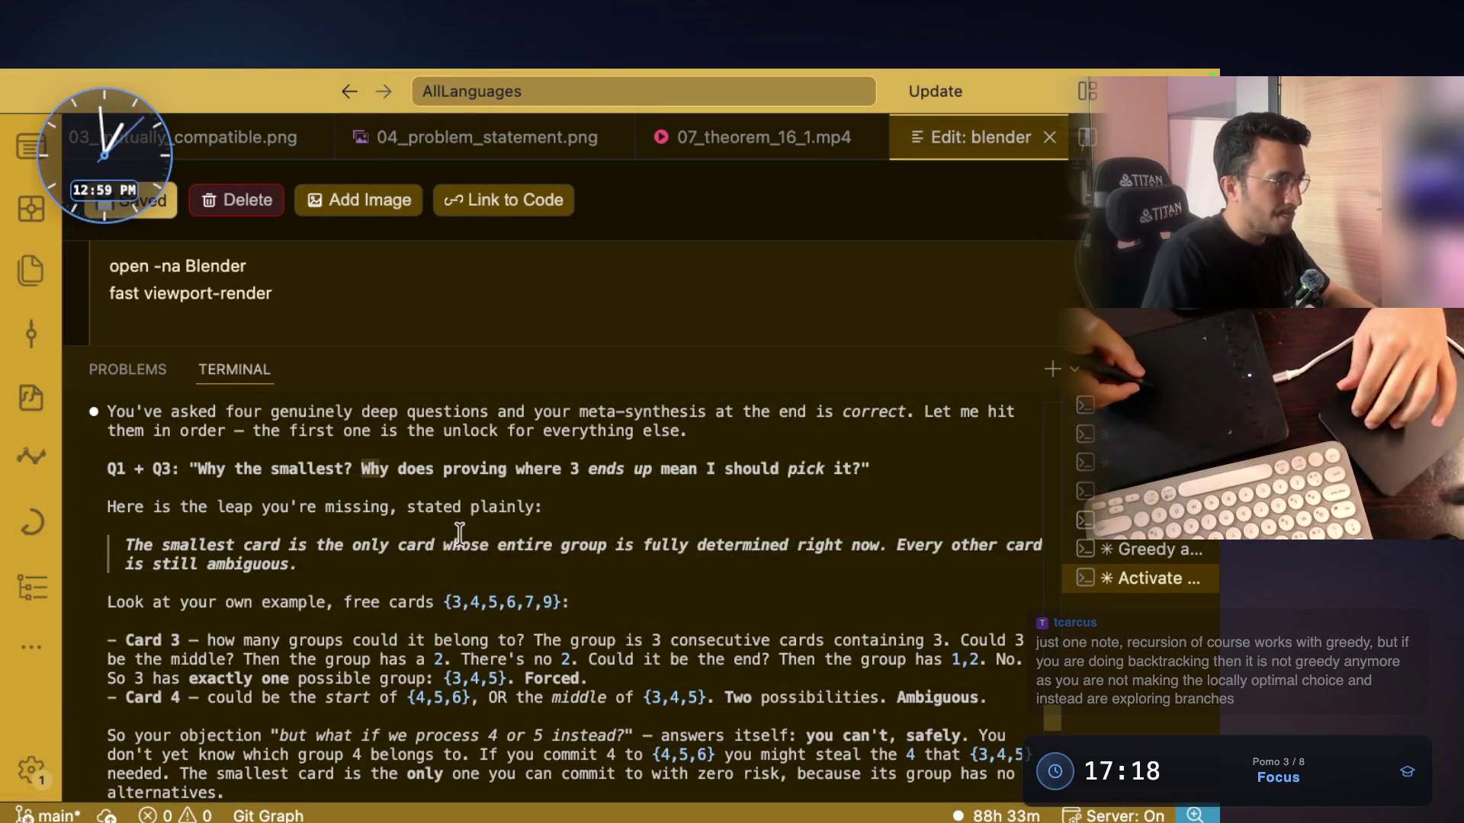
scroll(458, 536, down, 1)
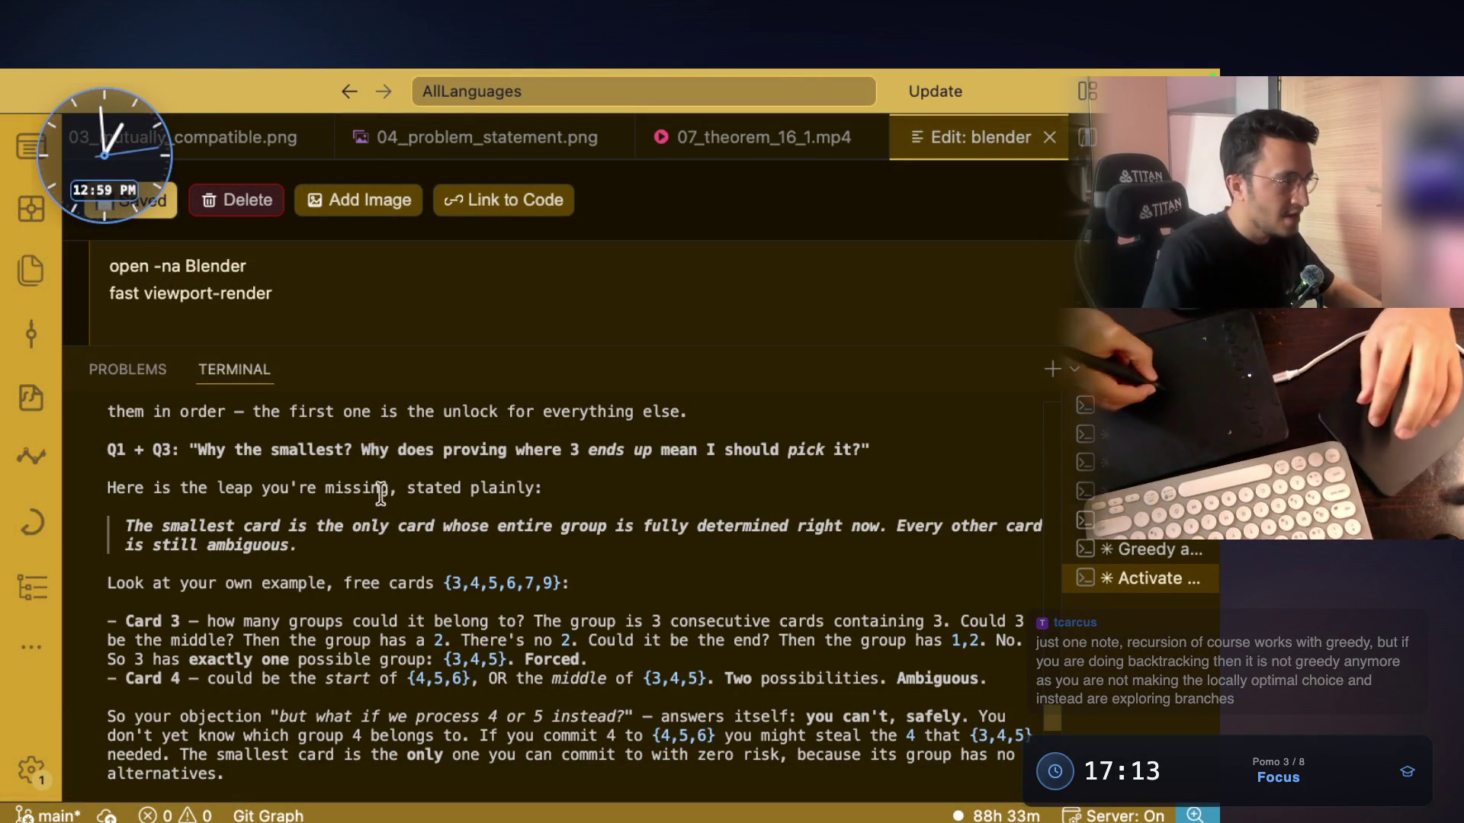
drag(361, 449, 860, 449)
click(171, 486)
drag(279, 487, 543, 488)
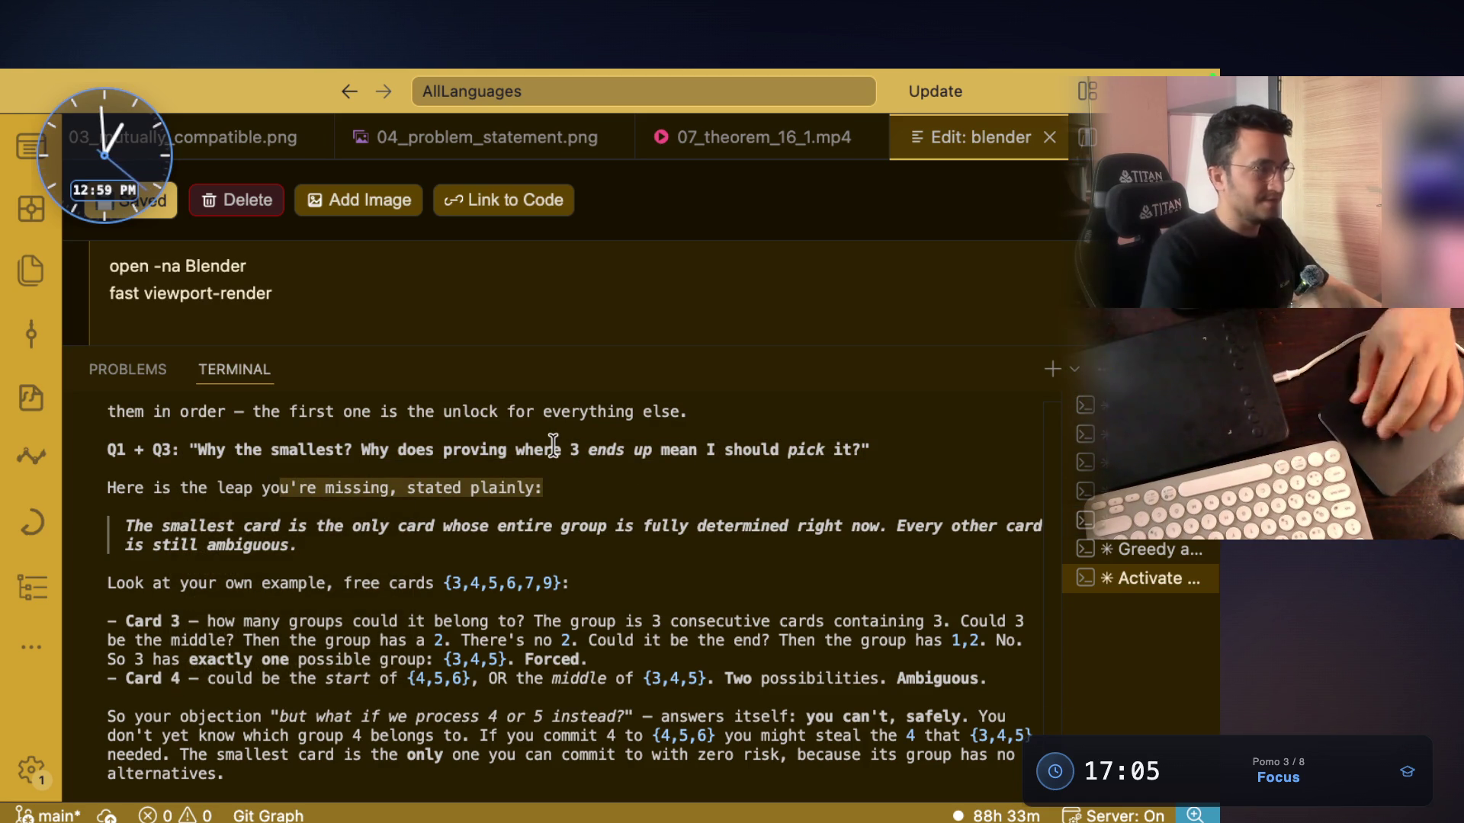
drag(118, 526, 639, 526)
drag(733, 527, 850, 526)
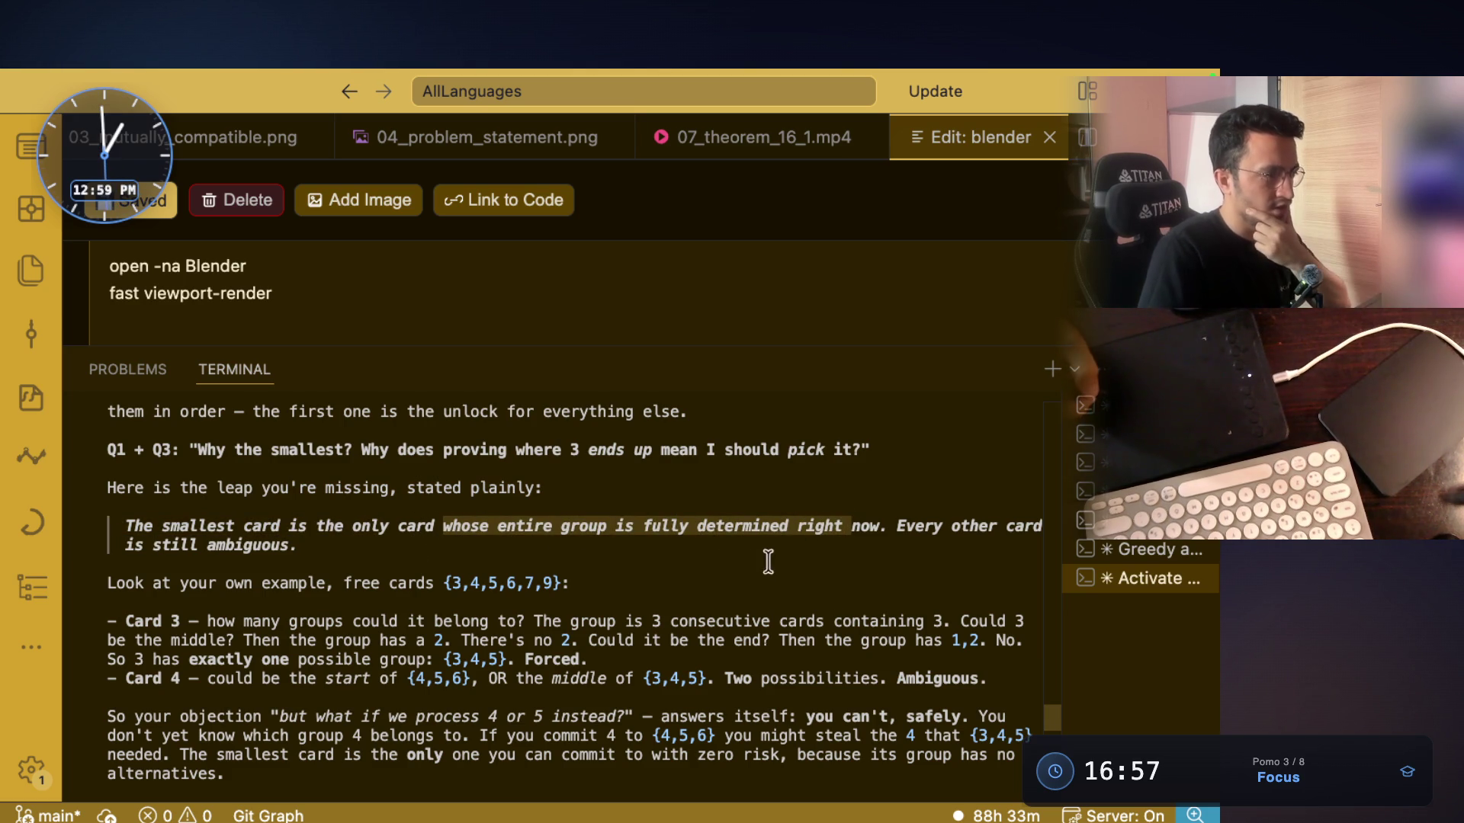
drag(900, 524, 886, 526)
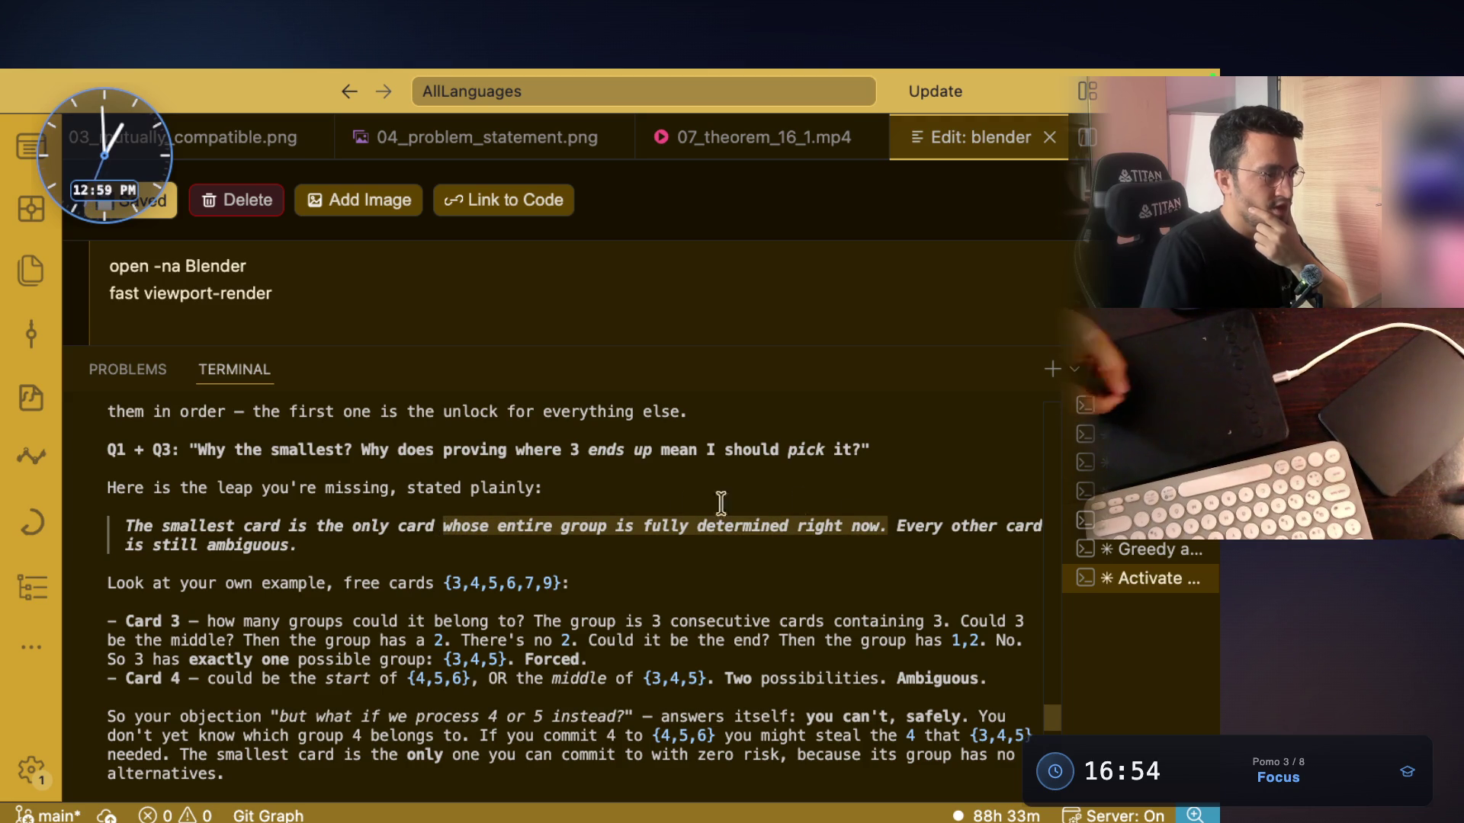
click(116, 546)
drag(116, 546, 277, 555)
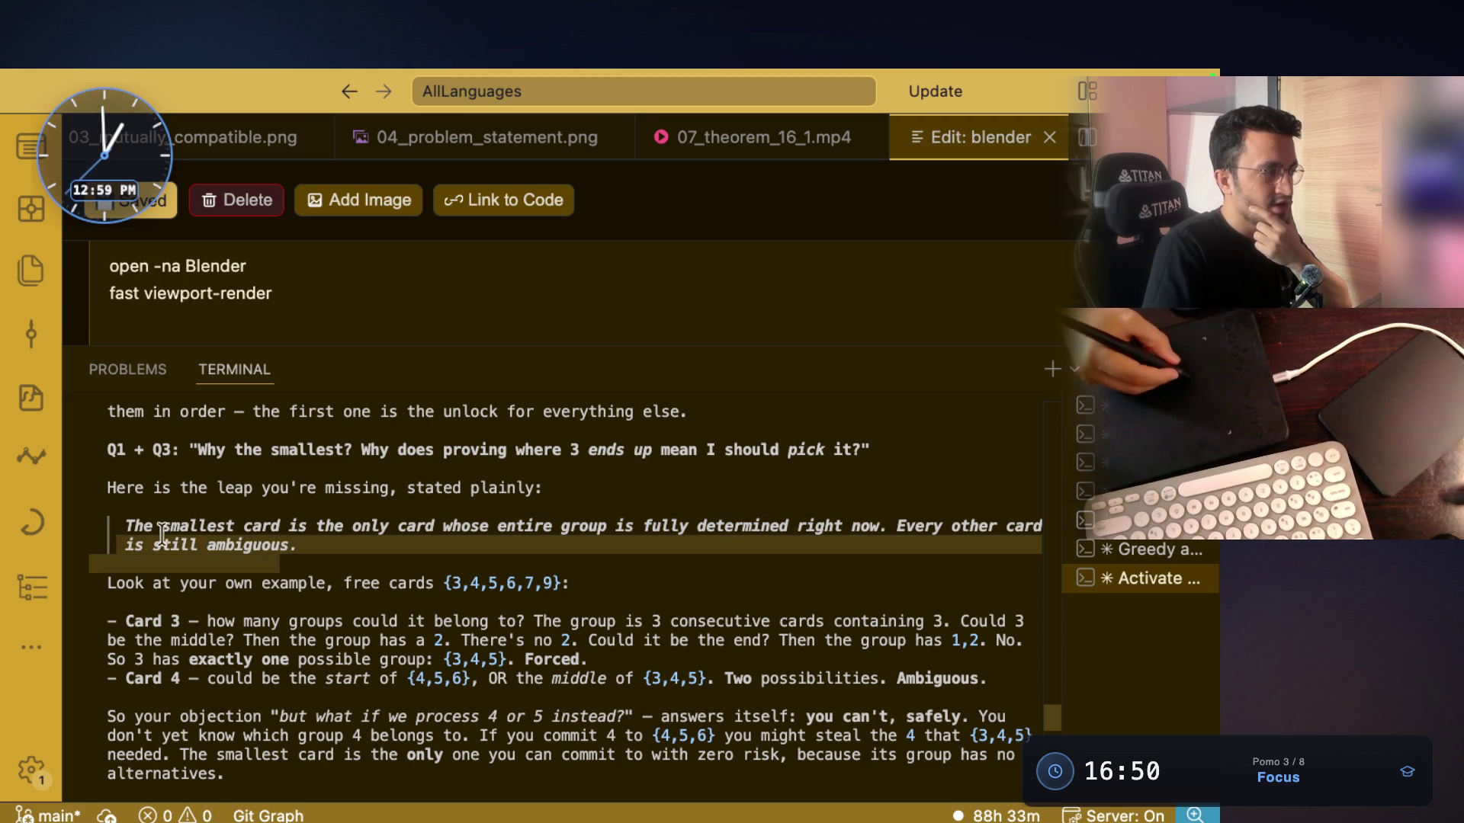
mouse_move(133, 526)
mouse_down()
mouse_move(471, 542)
mouse_move(714, 532)
mouse_up()
drag(878, 527, 695, 529)
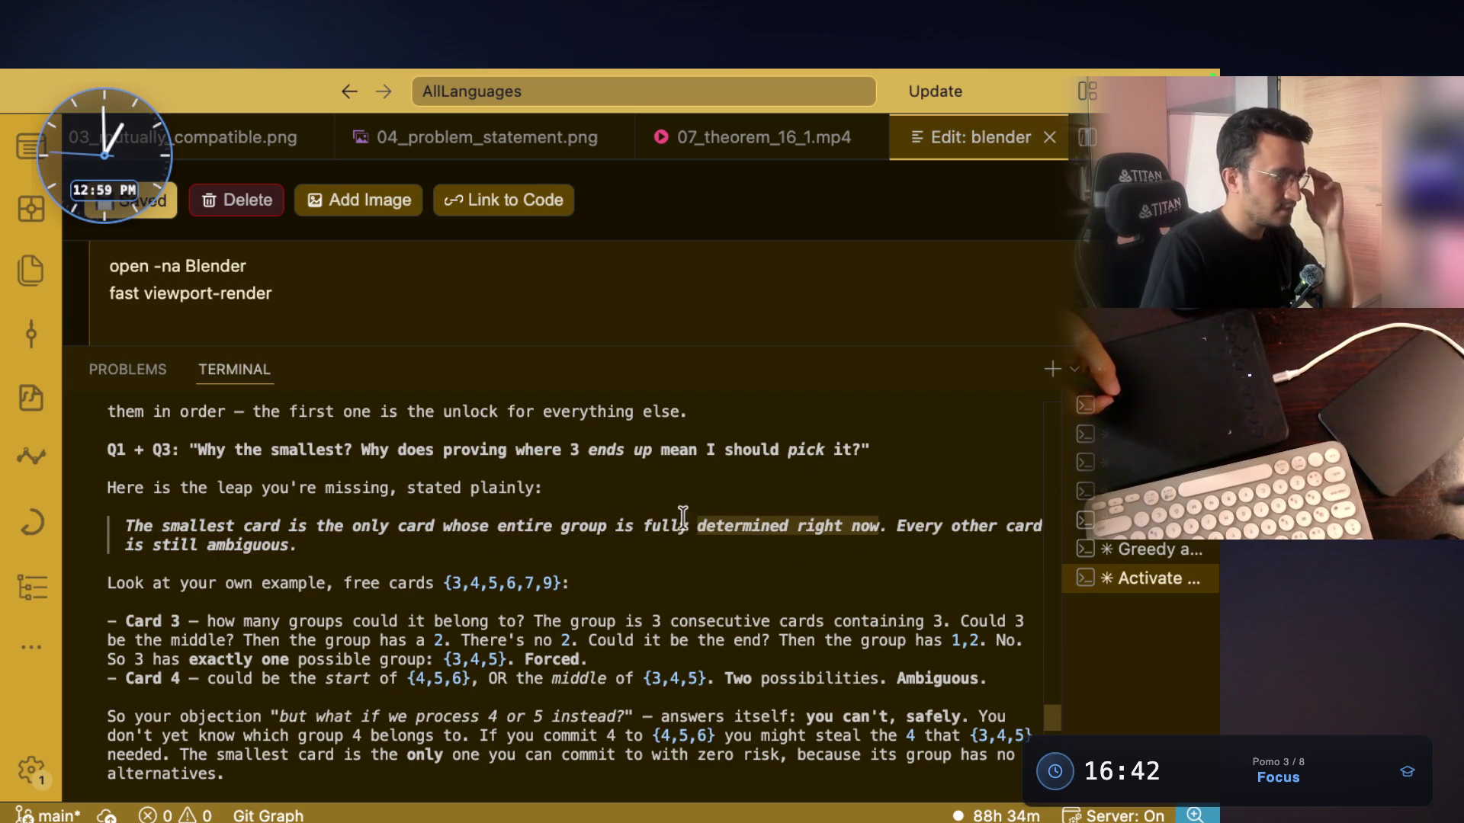
drag(234, 584, 326, 584)
drag(437, 584, 345, 583)
drag(448, 544, 578, 546)
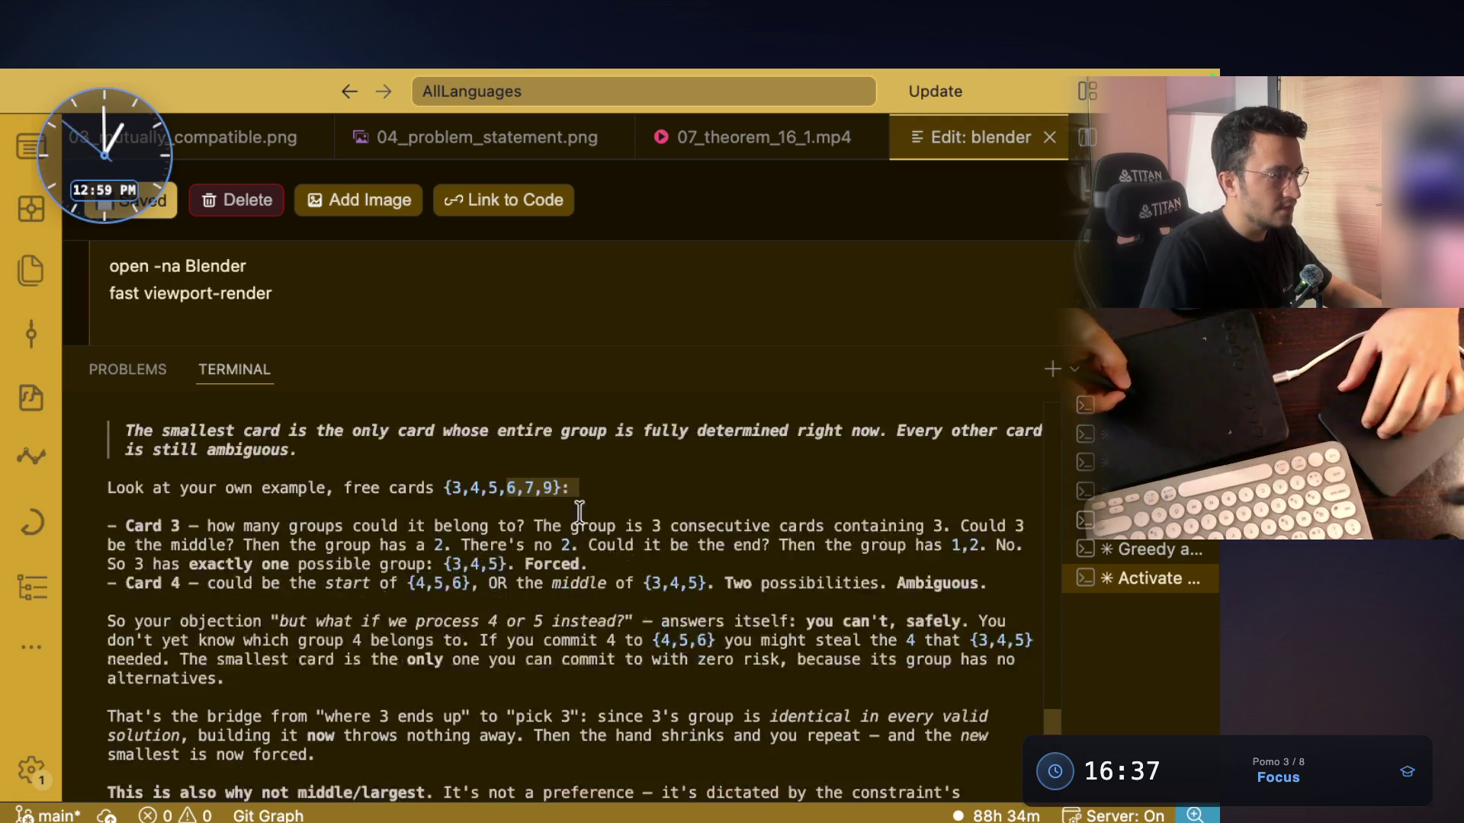
scroll(198, 504, up, 2)
drag(216, 562, 413, 565)
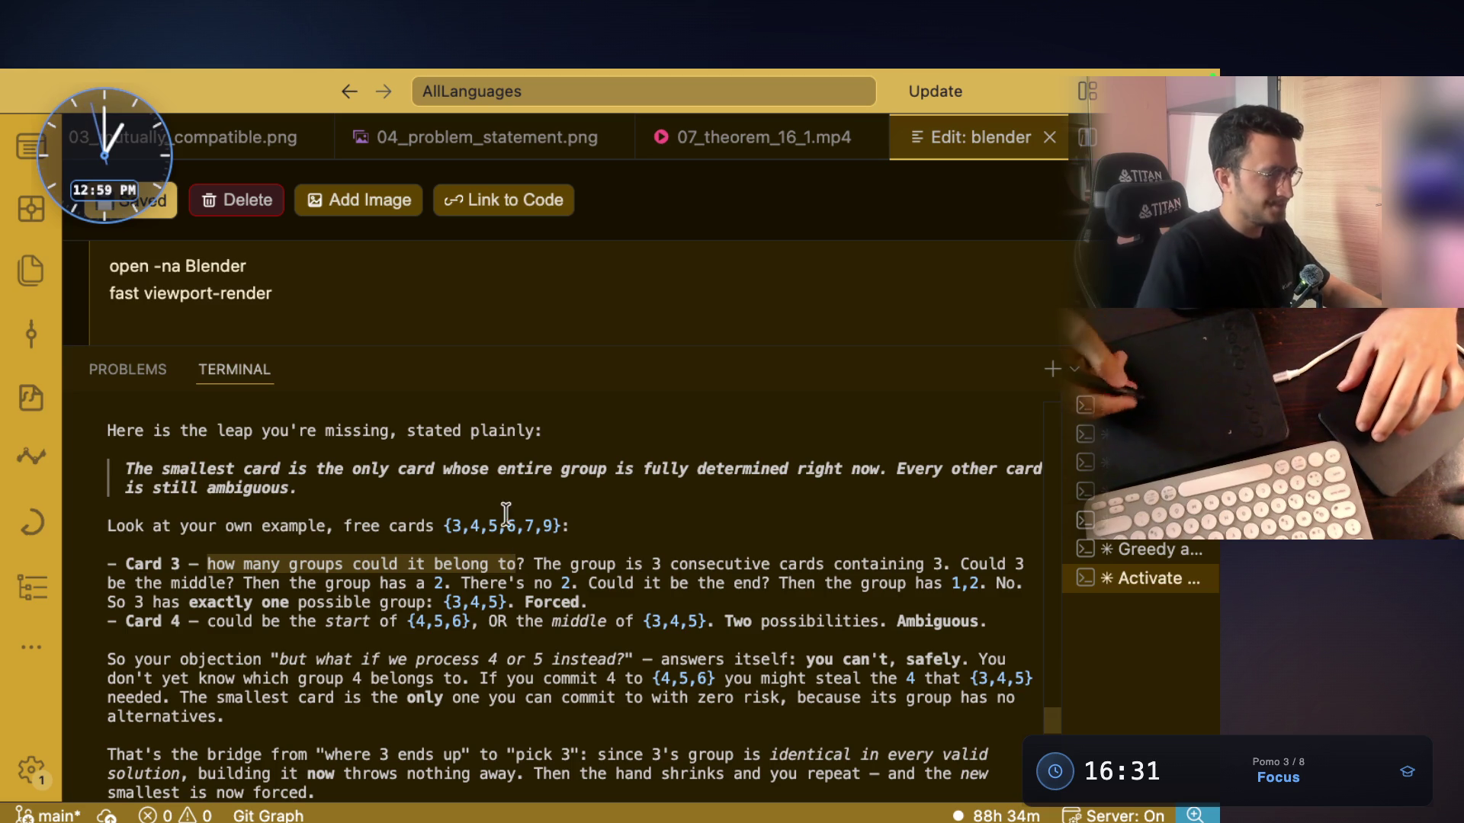
drag(632, 566, 899, 566)
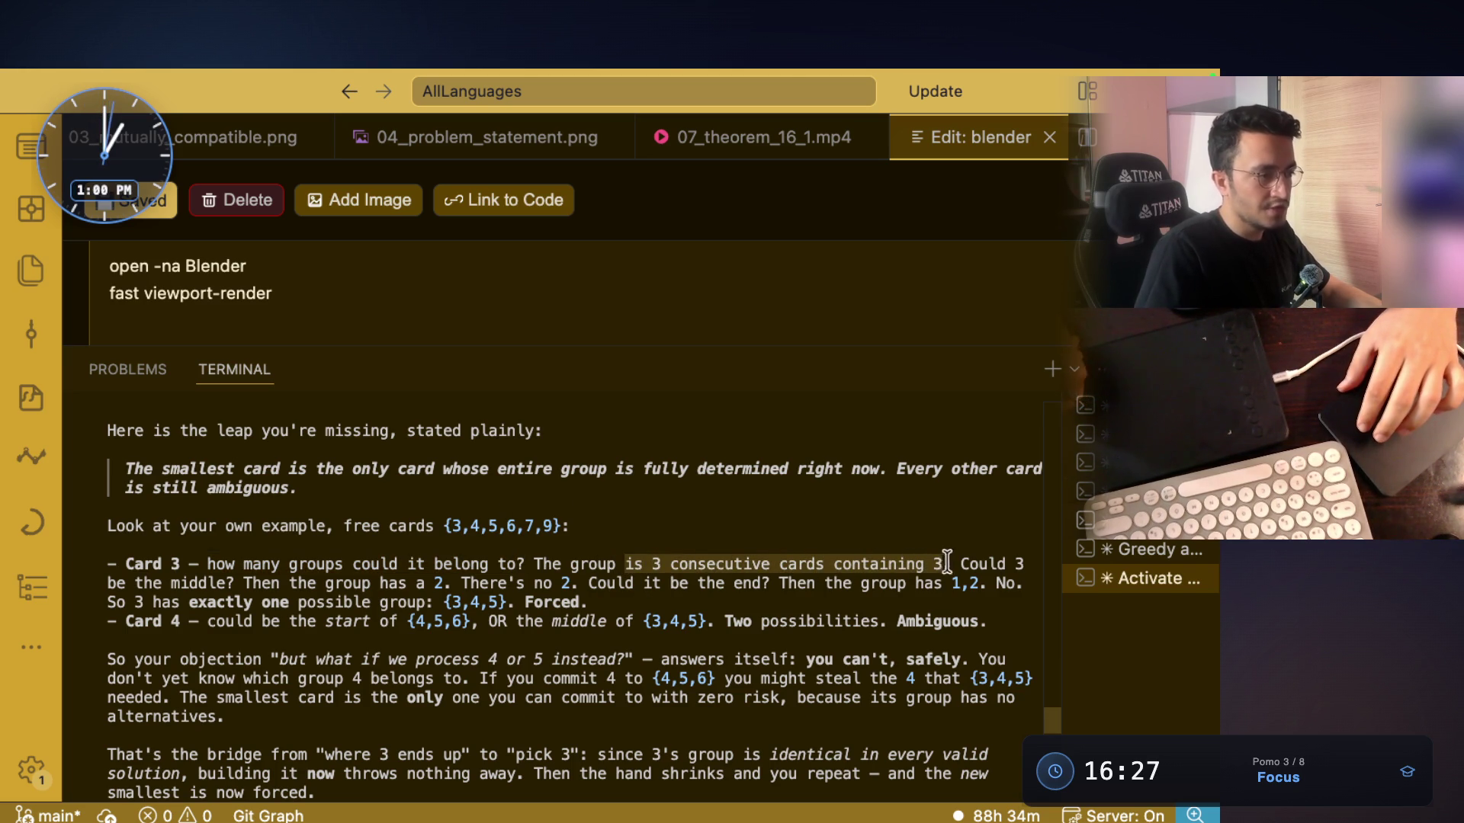
drag(110, 583, 424, 585)
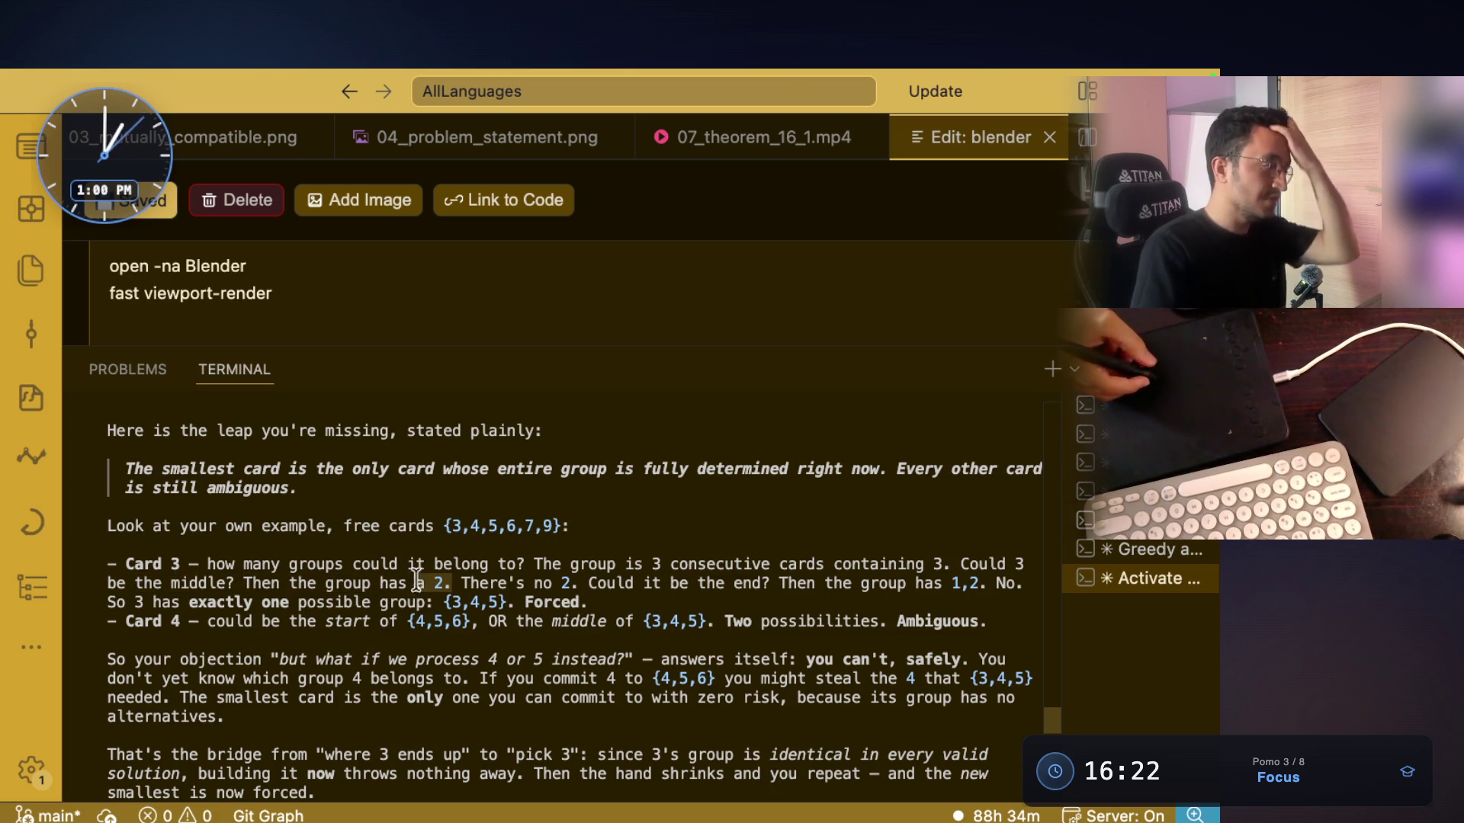
drag(589, 583, 983, 580)
mouse_move(126, 602)
mouse_down()
mouse_move(603, 602)
mouse_move(524, 603)
mouse_up()
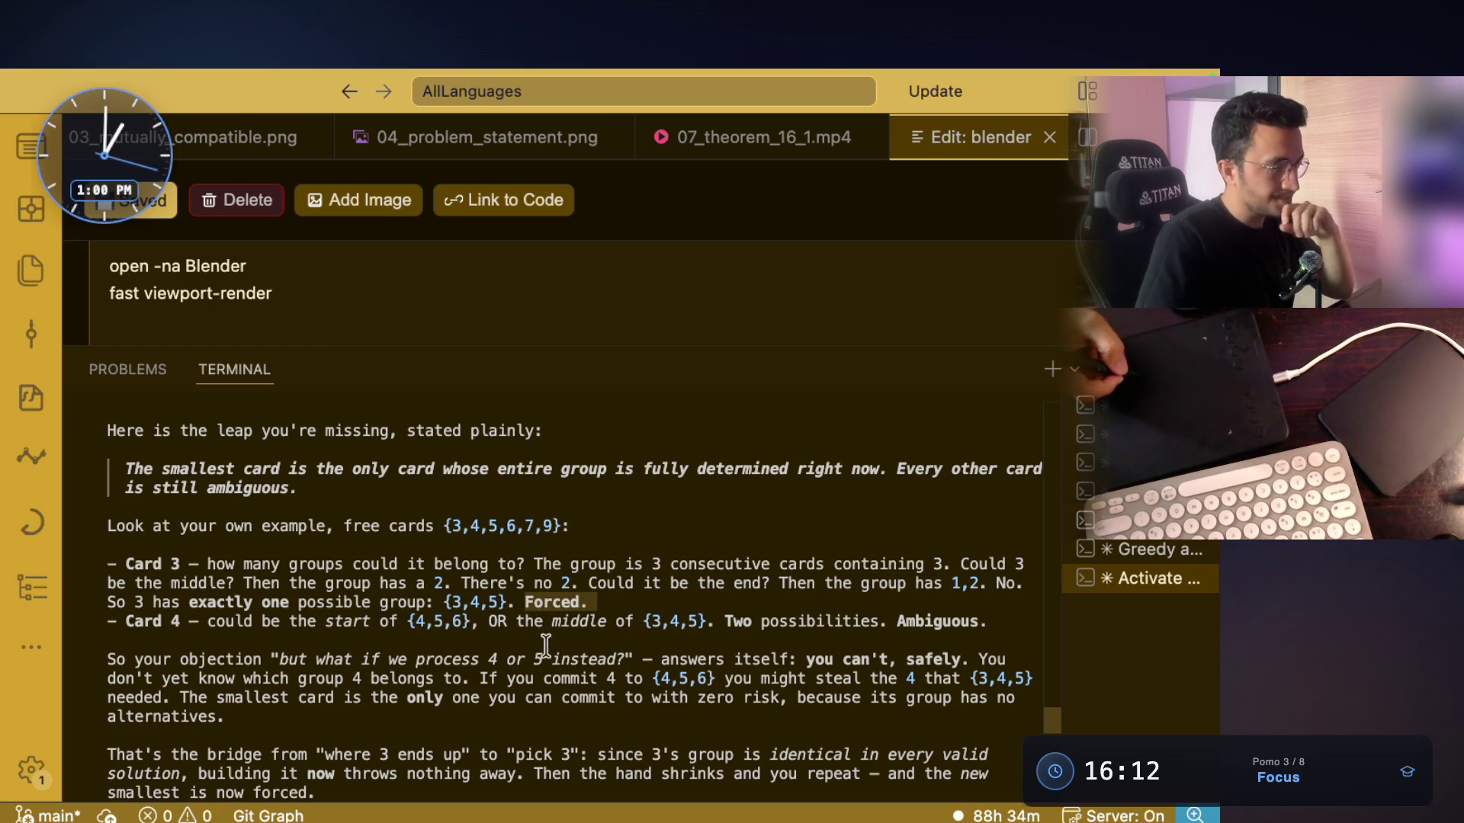
drag(121, 621, 289, 621)
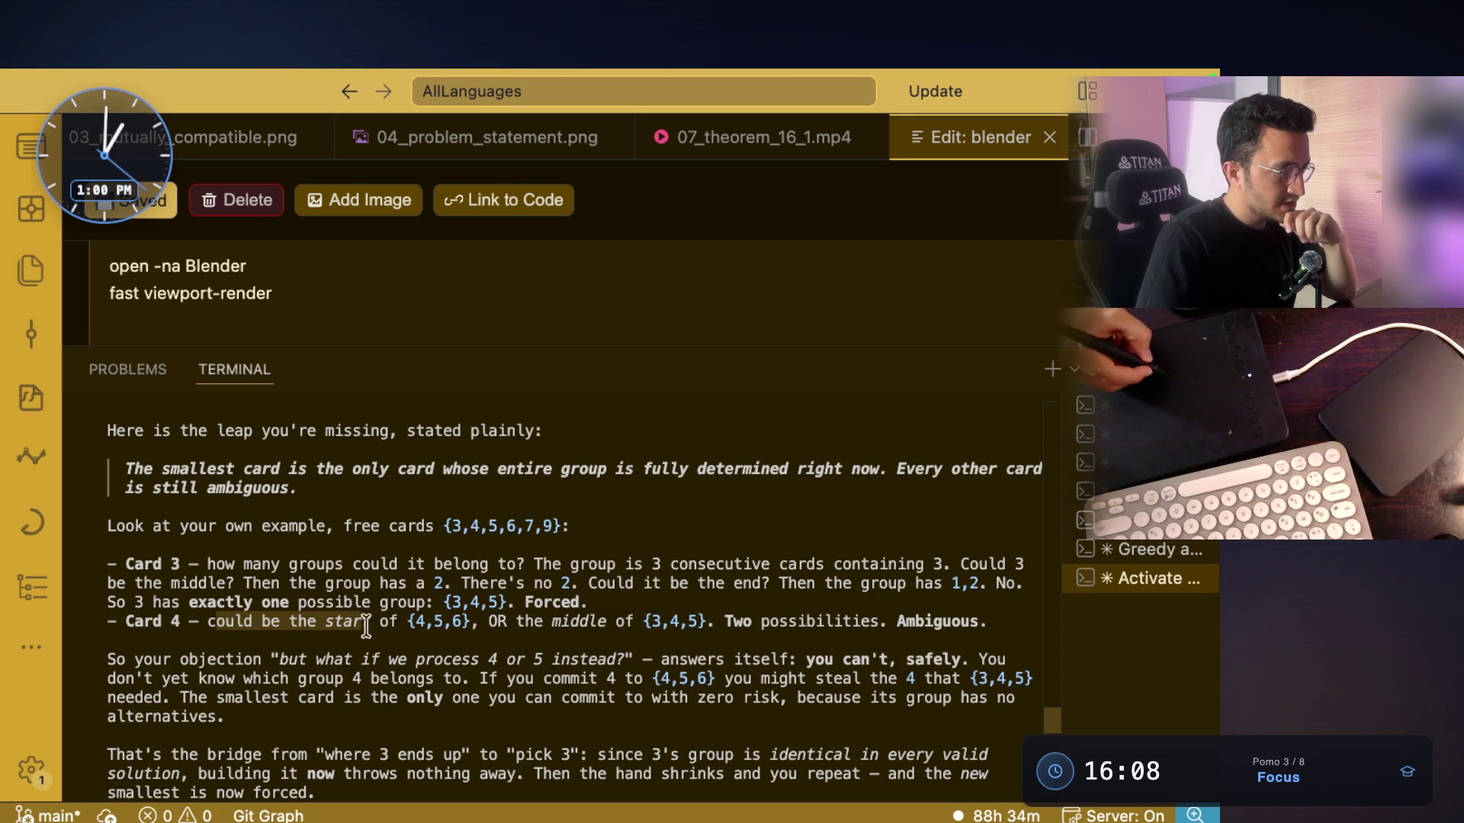
drag(407, 622, 608, 621)
mouse_move(725, 622)
mouse_down()
mouse_move(986, 622)
mouse_move(147, 630)
mouse_move(253, 659)
mouse_move(444, 621)
mouse_move(621, 622)
mouse_move(270, 619)
mouse_up()
scroll(318, 621, down, 1)
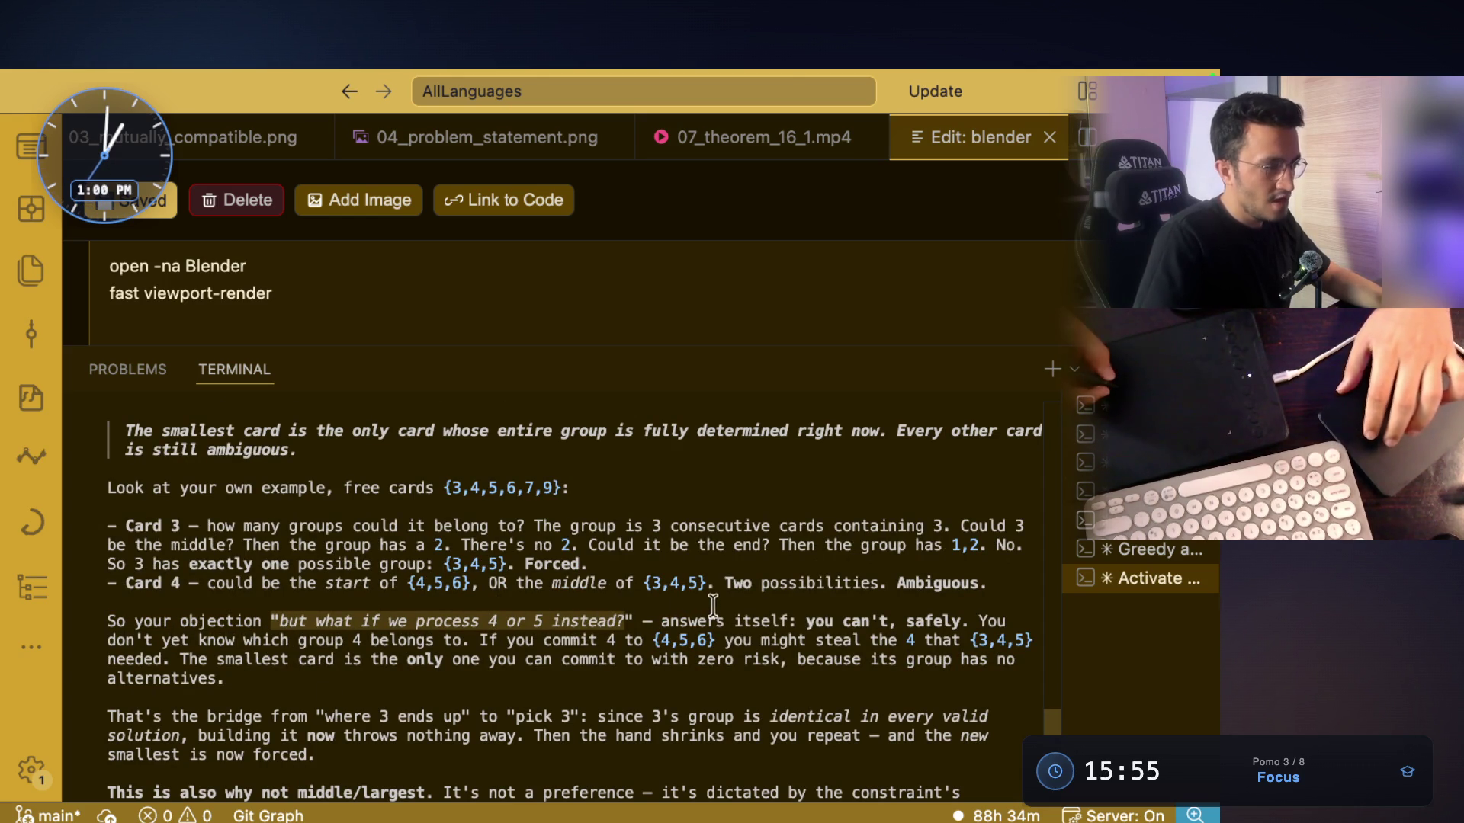
scroll(869, 634, down, 2)
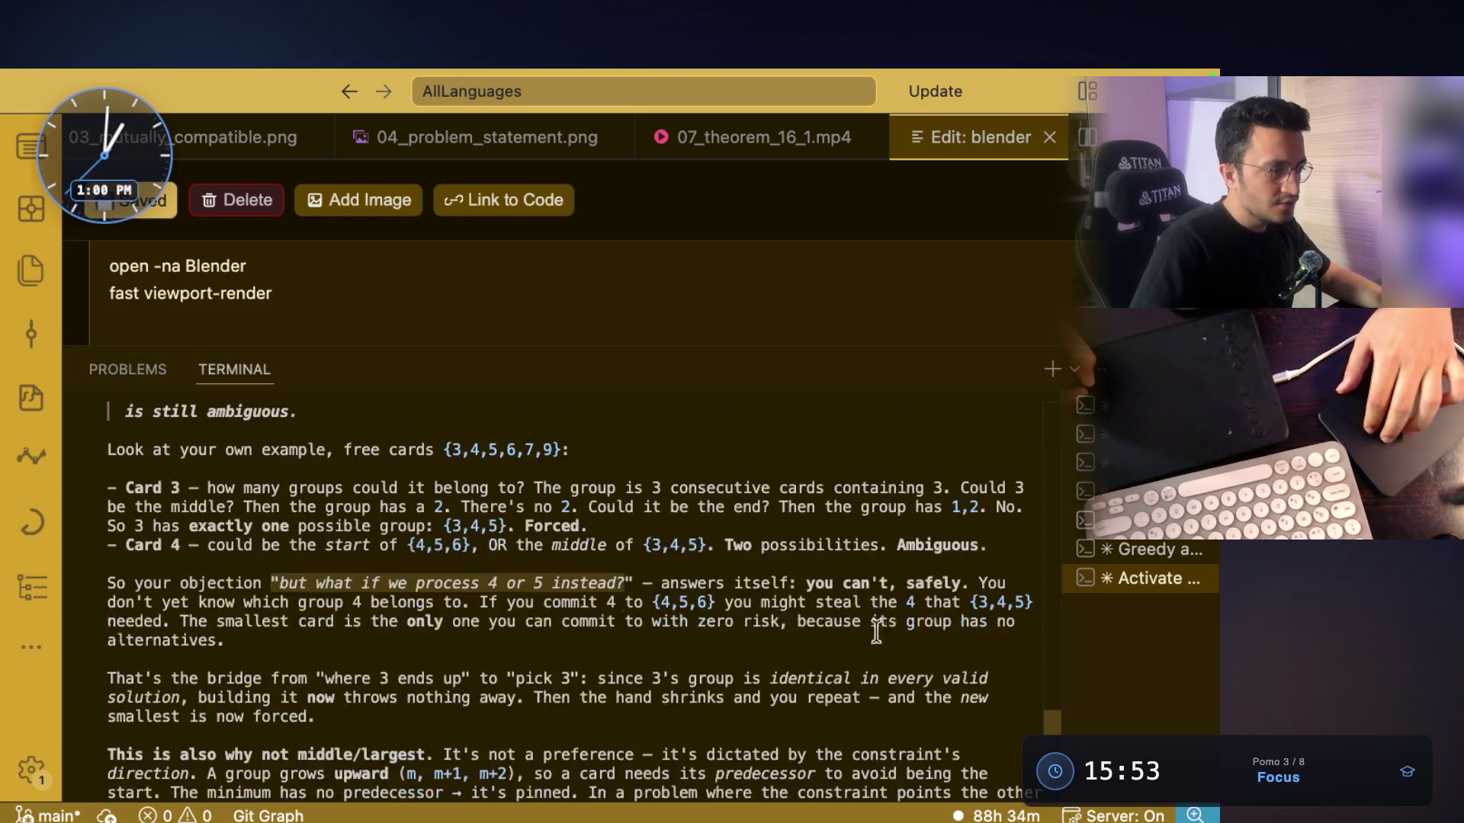
click(931, 582)
drag(160, 602, 503, 602)
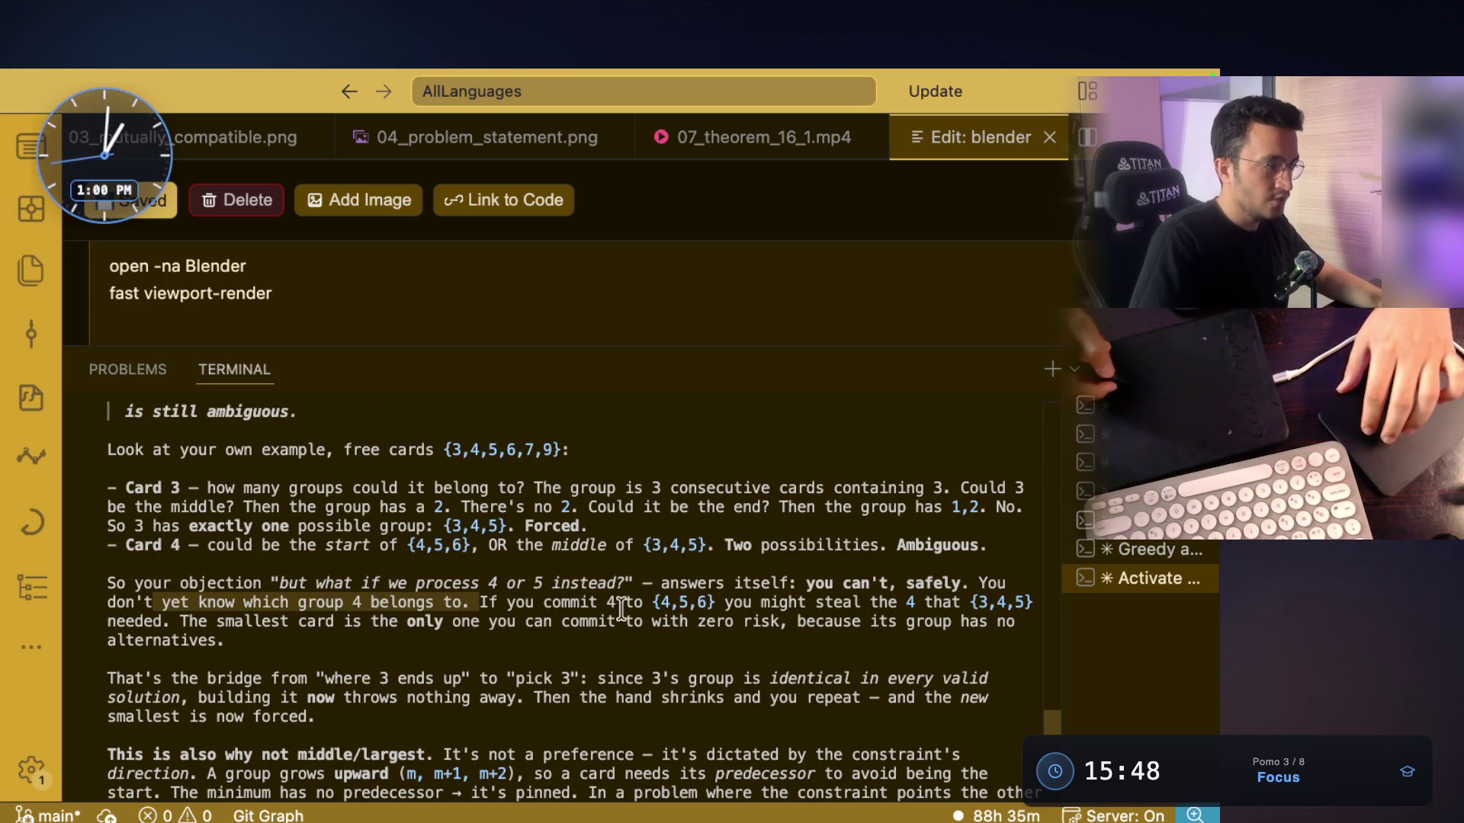
click(600, 600)
drag(718, 601, 642, 603)
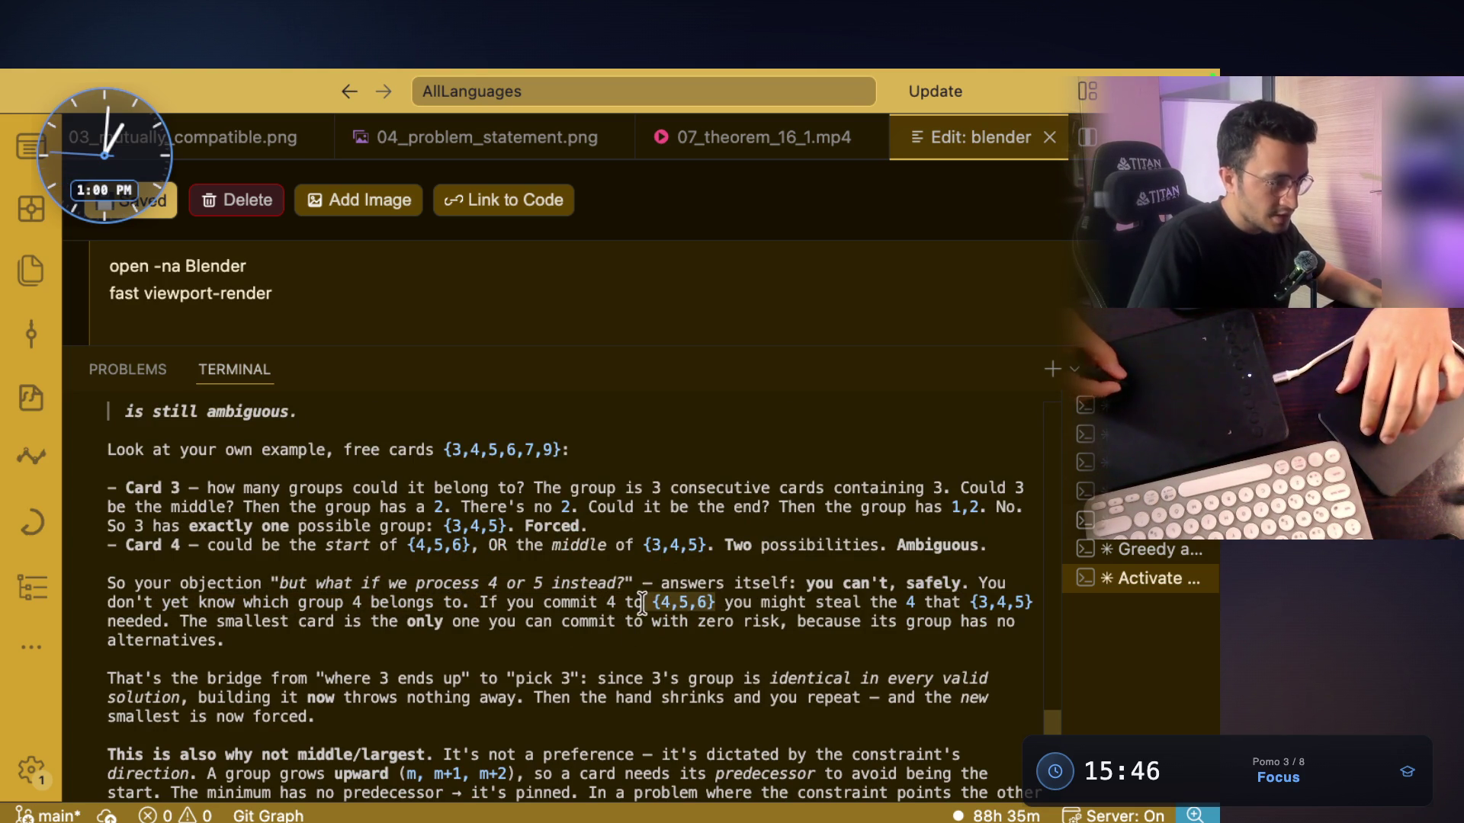
click(795, 614)
drag(732, 602, 964, 604)
click(1027, 602)
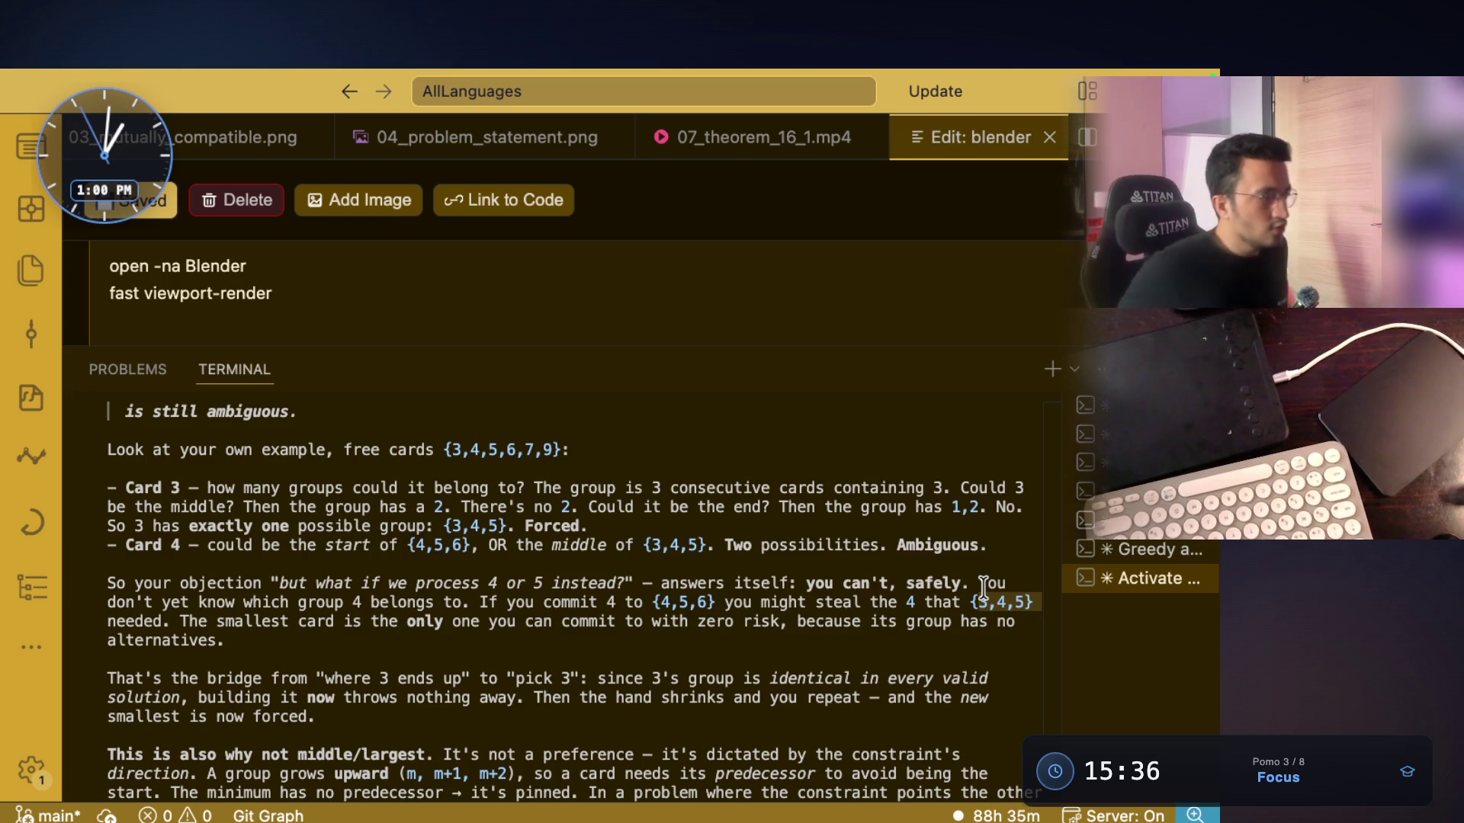
mouse_move(407, 621)
mouse_down()
mouse_move(761, 622)
mouse_move(696, 621)
mouse_move(724, 621)
mouse_up()
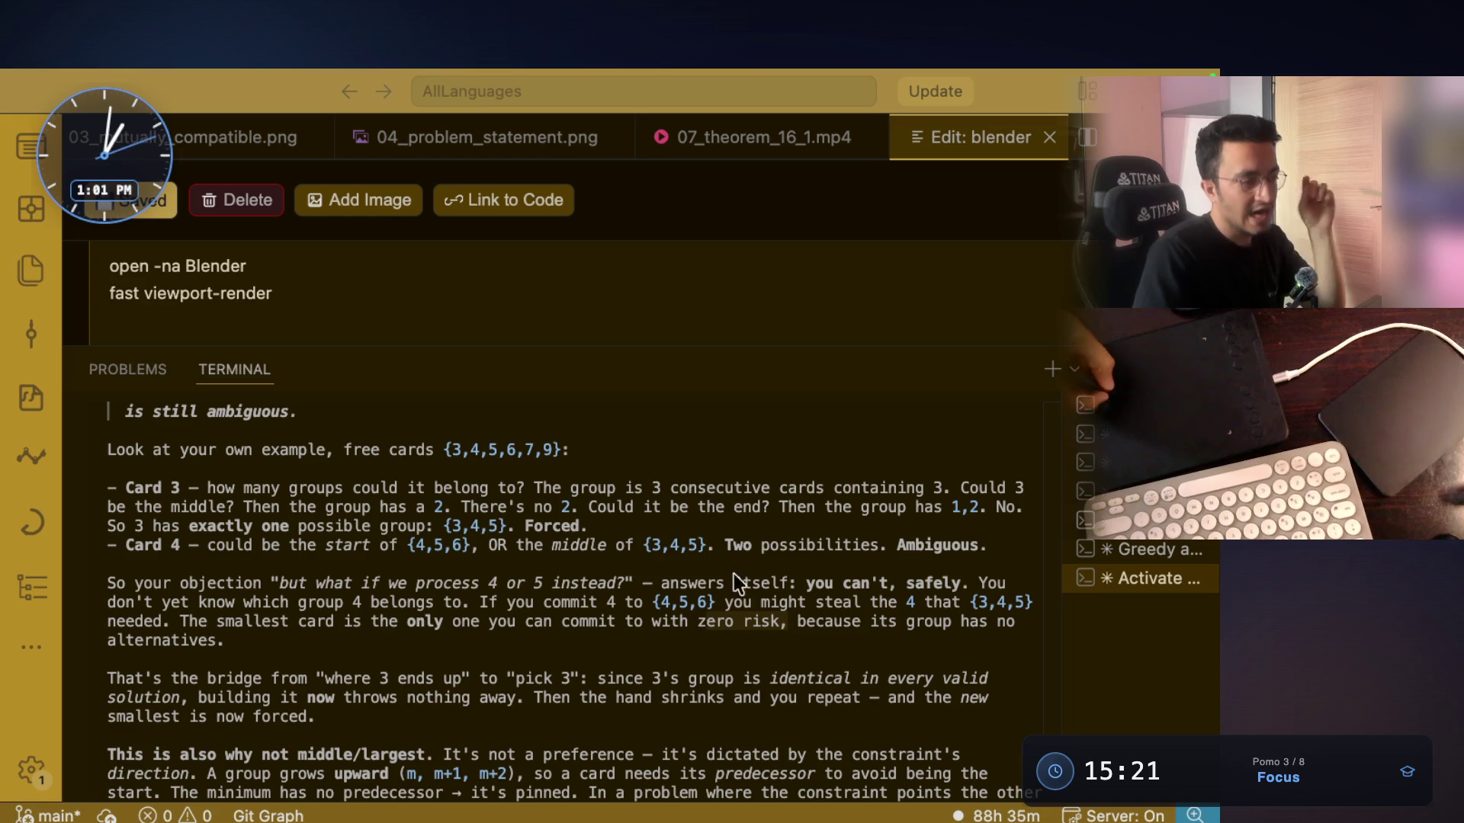
double_click(794, 621)
drag(793, 622, 816, 644)
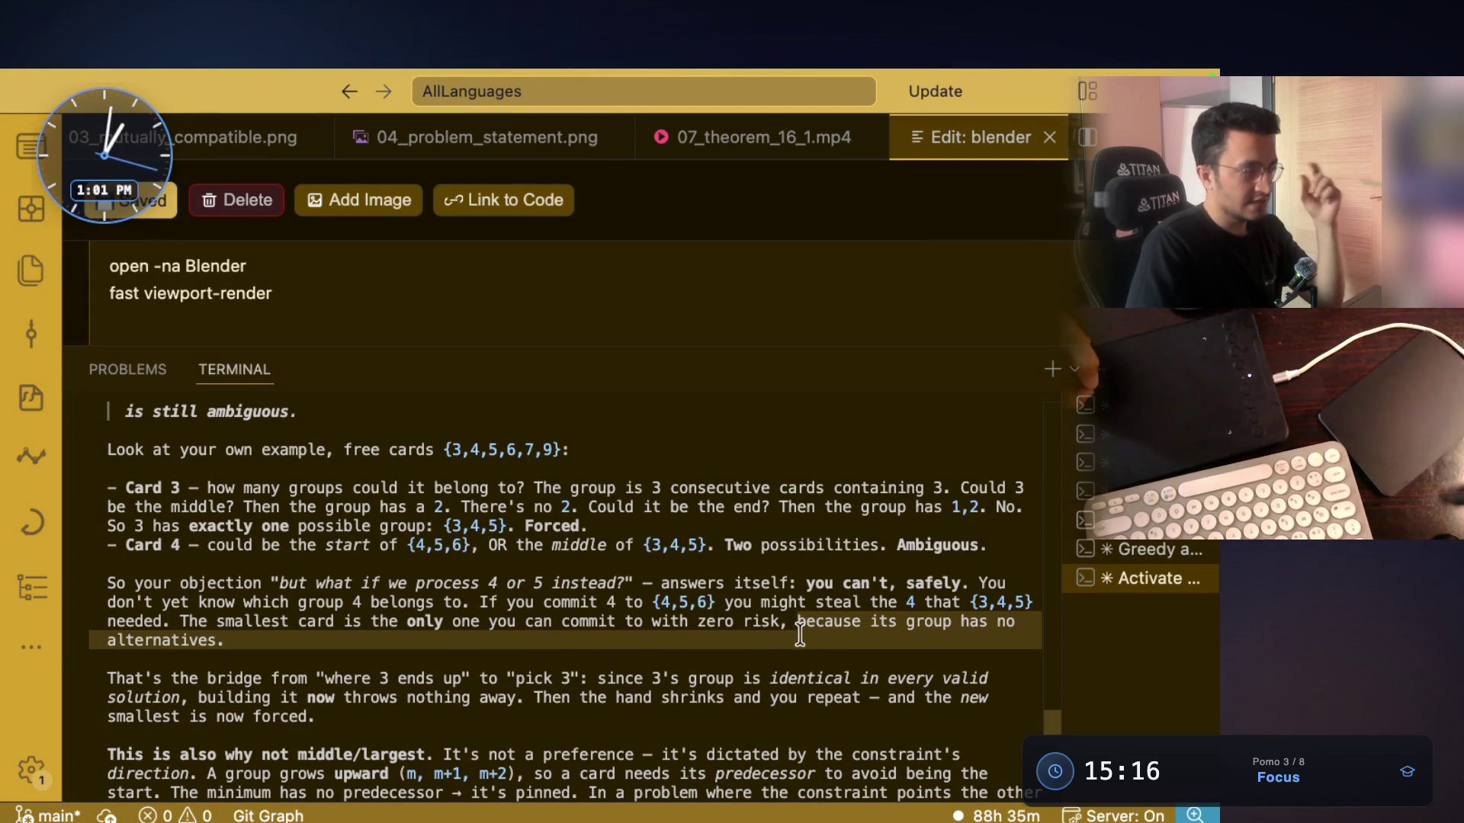
drag(108, 678, 255, 678)
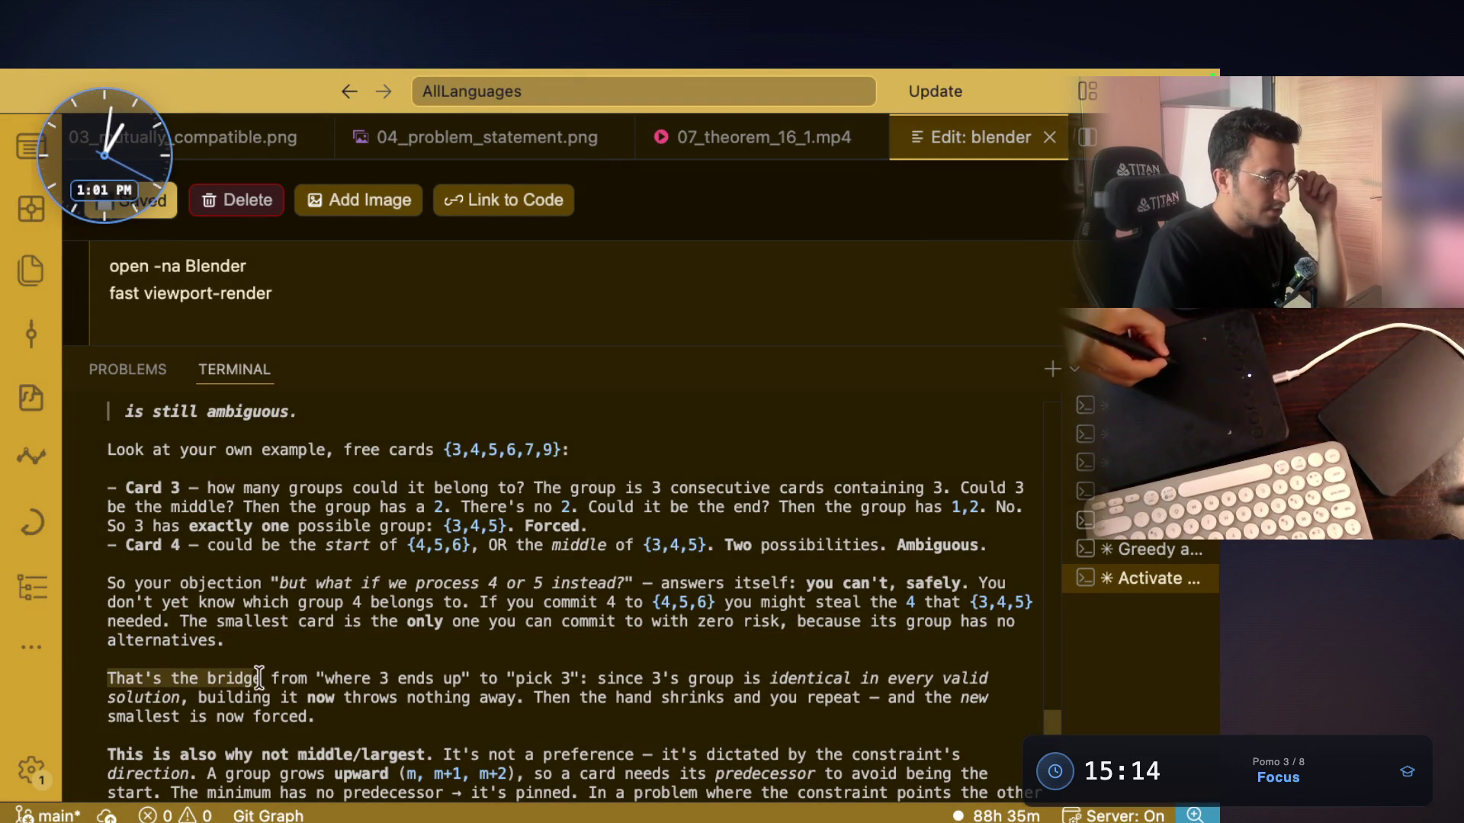
drag(597, 677, 988, 678)
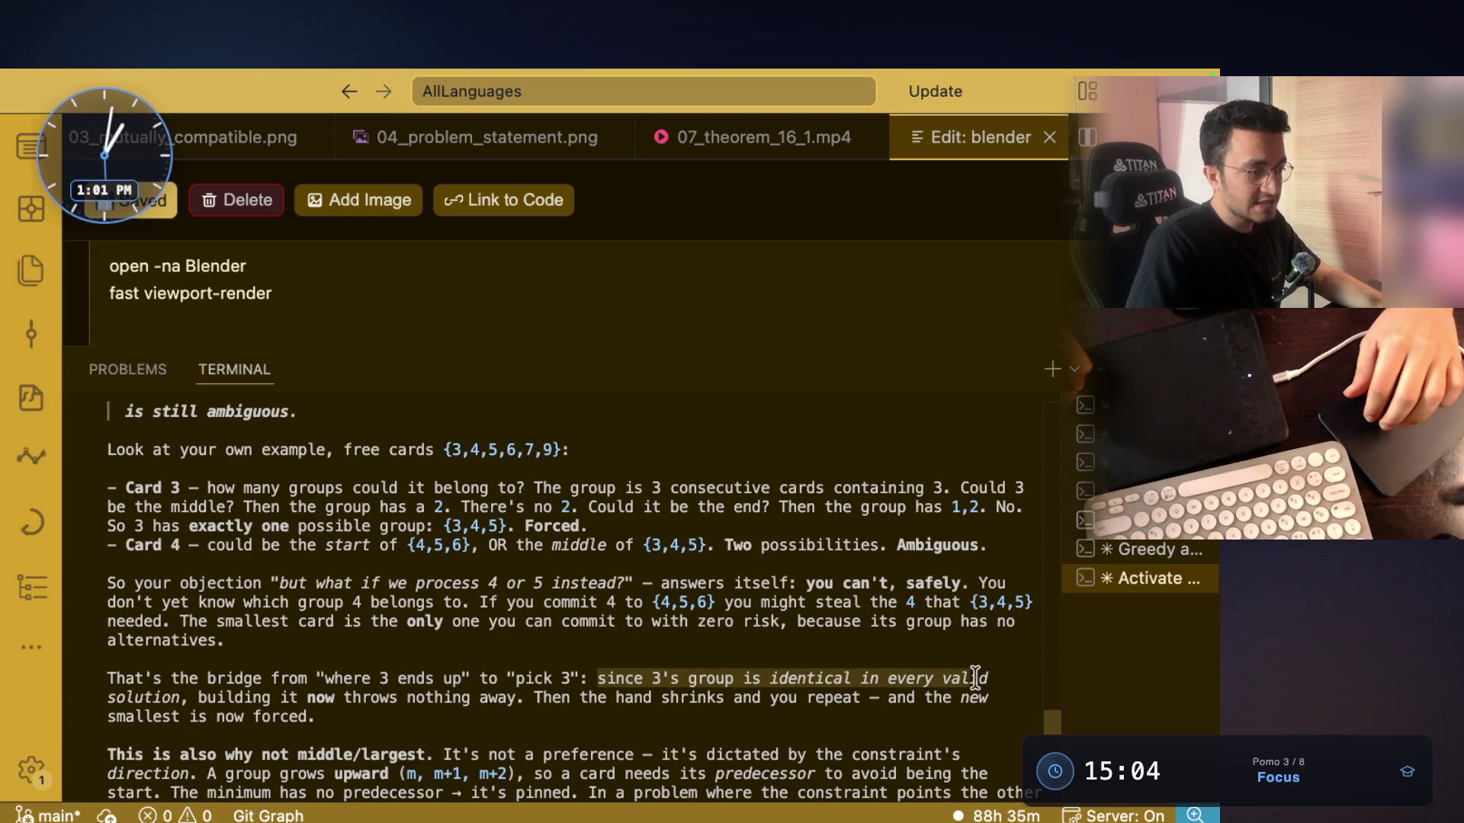
drag(107, 697, 430, 701)
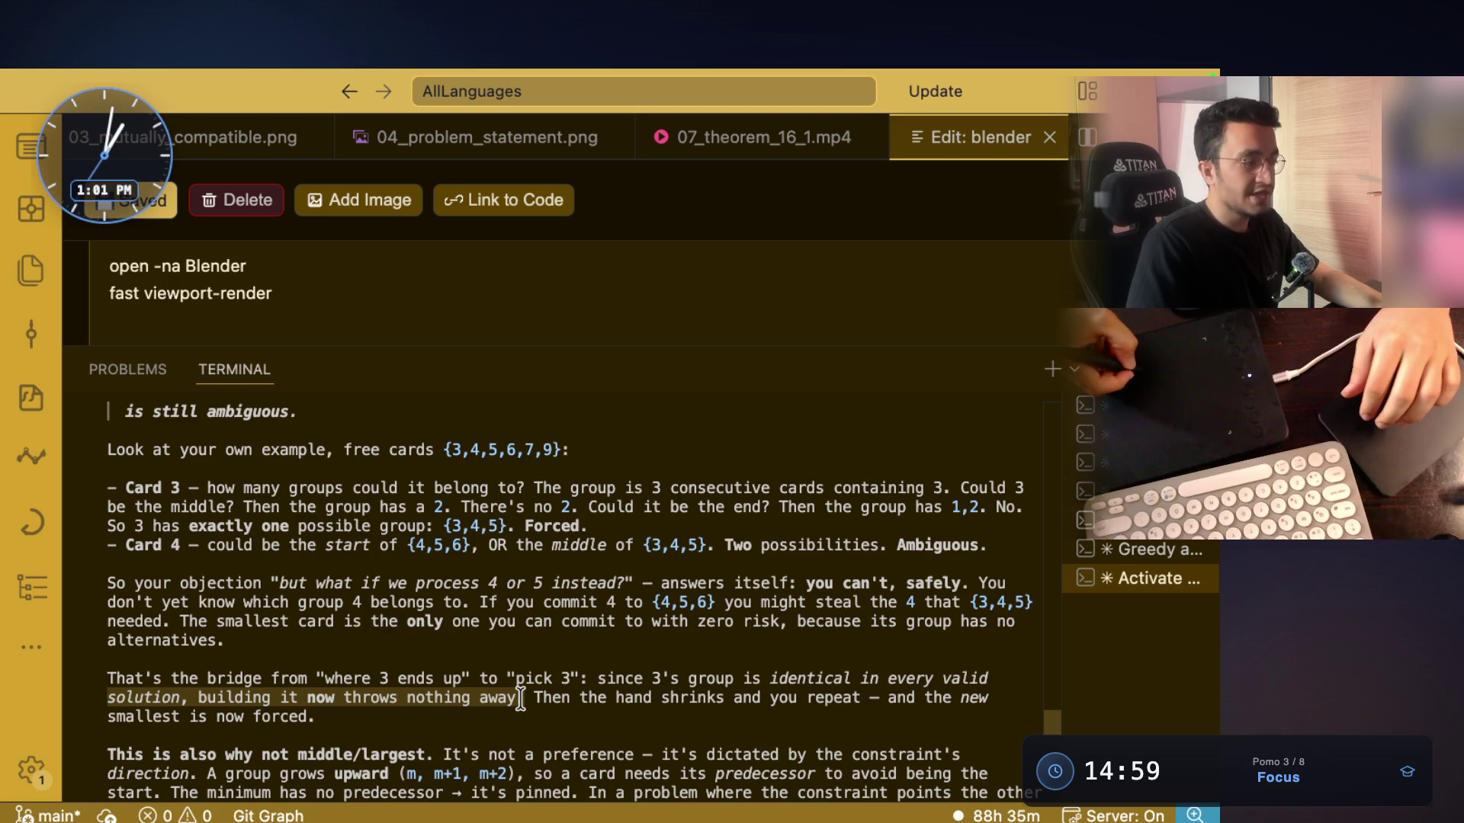
mouse_move(511, 701)
mouse_down()
mouse_move(525, 697)
mouse_move(396, 697)
mouse_move(457, 659)
mouse_move(526, 678)
mouse_up()
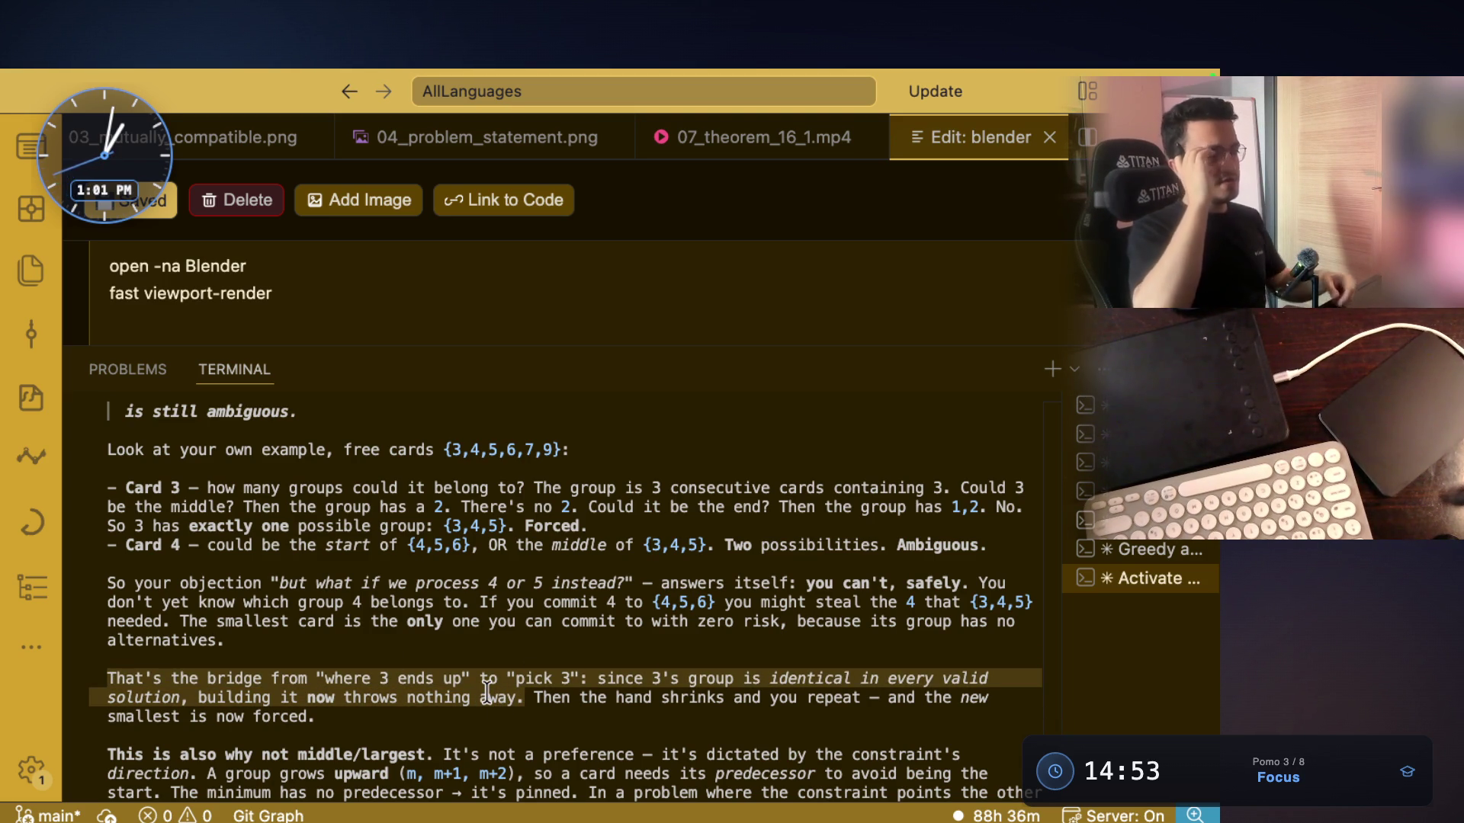
mouse_move(806, 698)
mouse_down()
mouse_move(873, 723)
mouse_move(888, 703)
mouse_move(978, 700)
mouse_move(964, 699)
mouse_up()
click(106, 725)
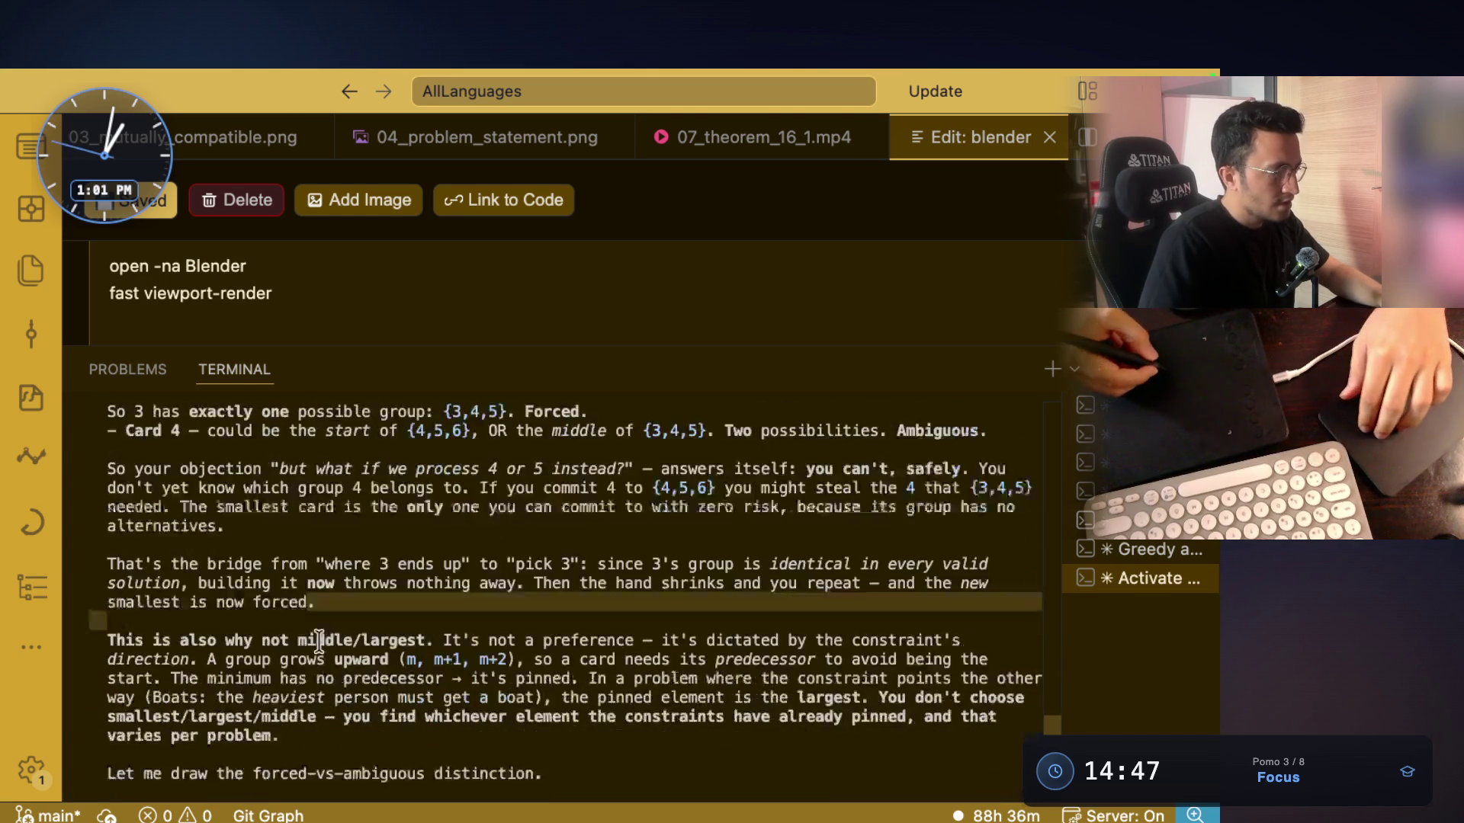
drag(152, 622, 295, 621)
drag(425, 621, 324, 613)
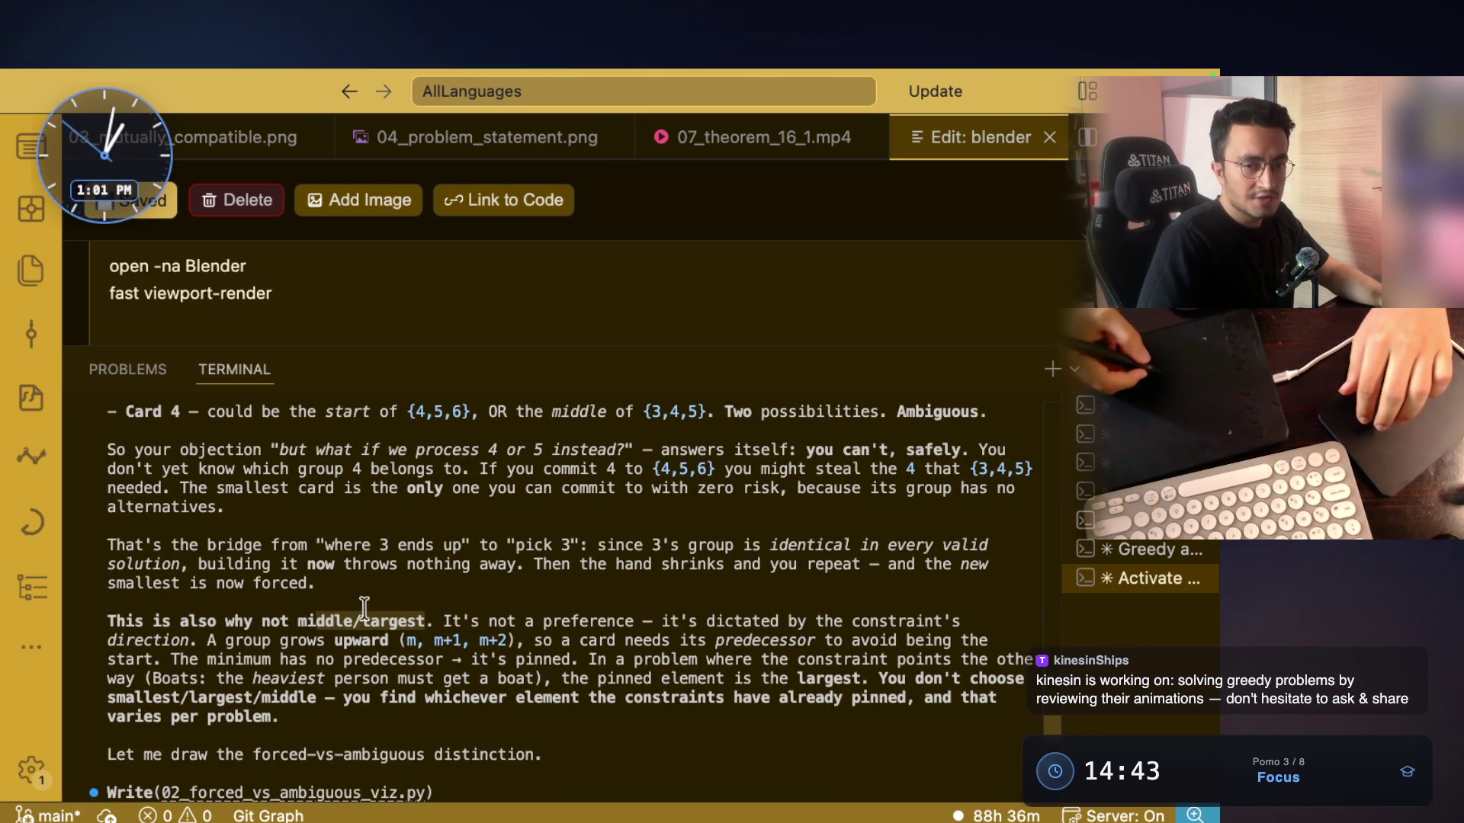
drag(437, 619, 571, 617)
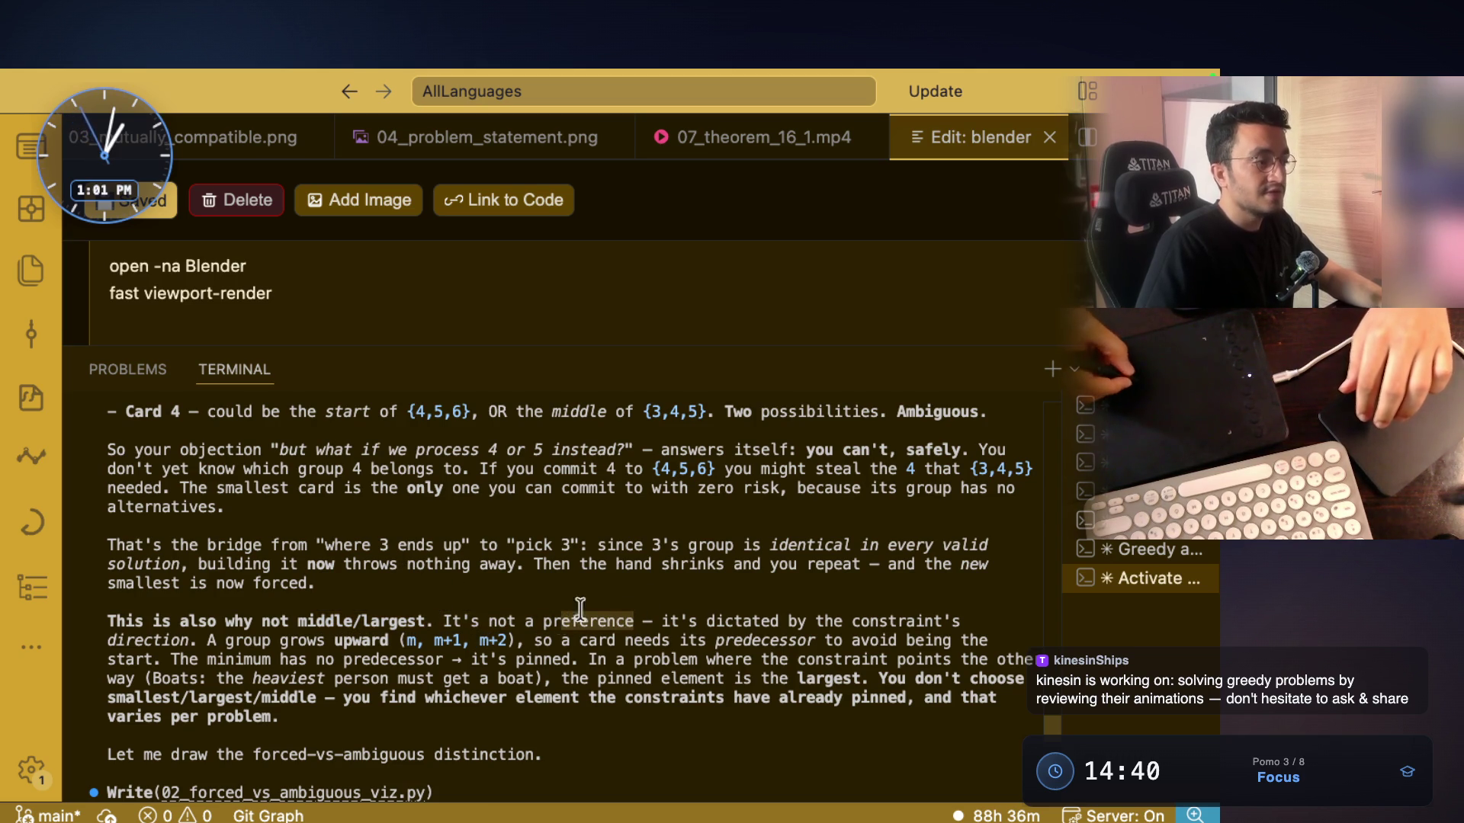
drag(706, 622, 967, 621)
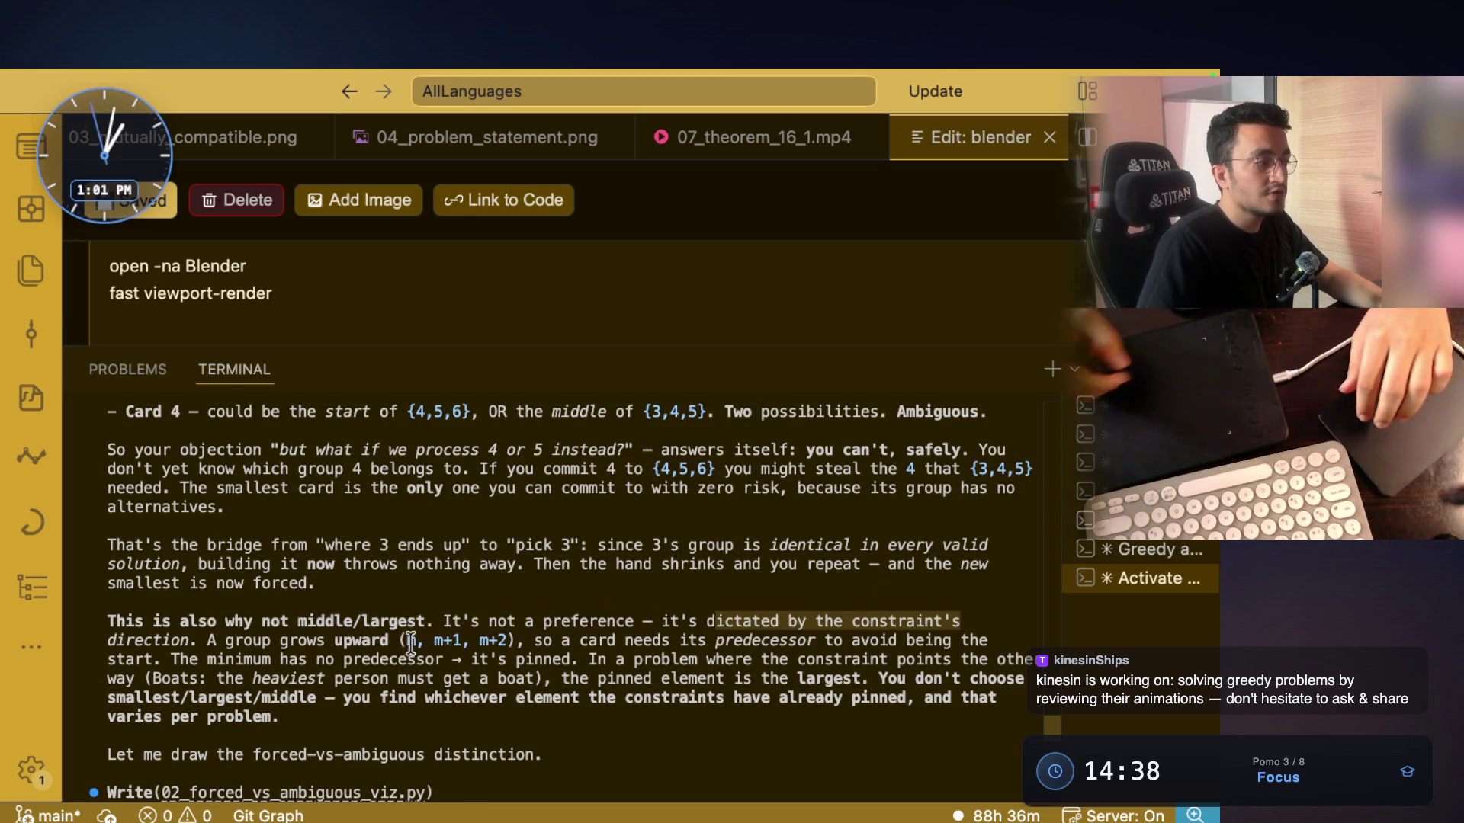
drag(108, 640, 494, 644)
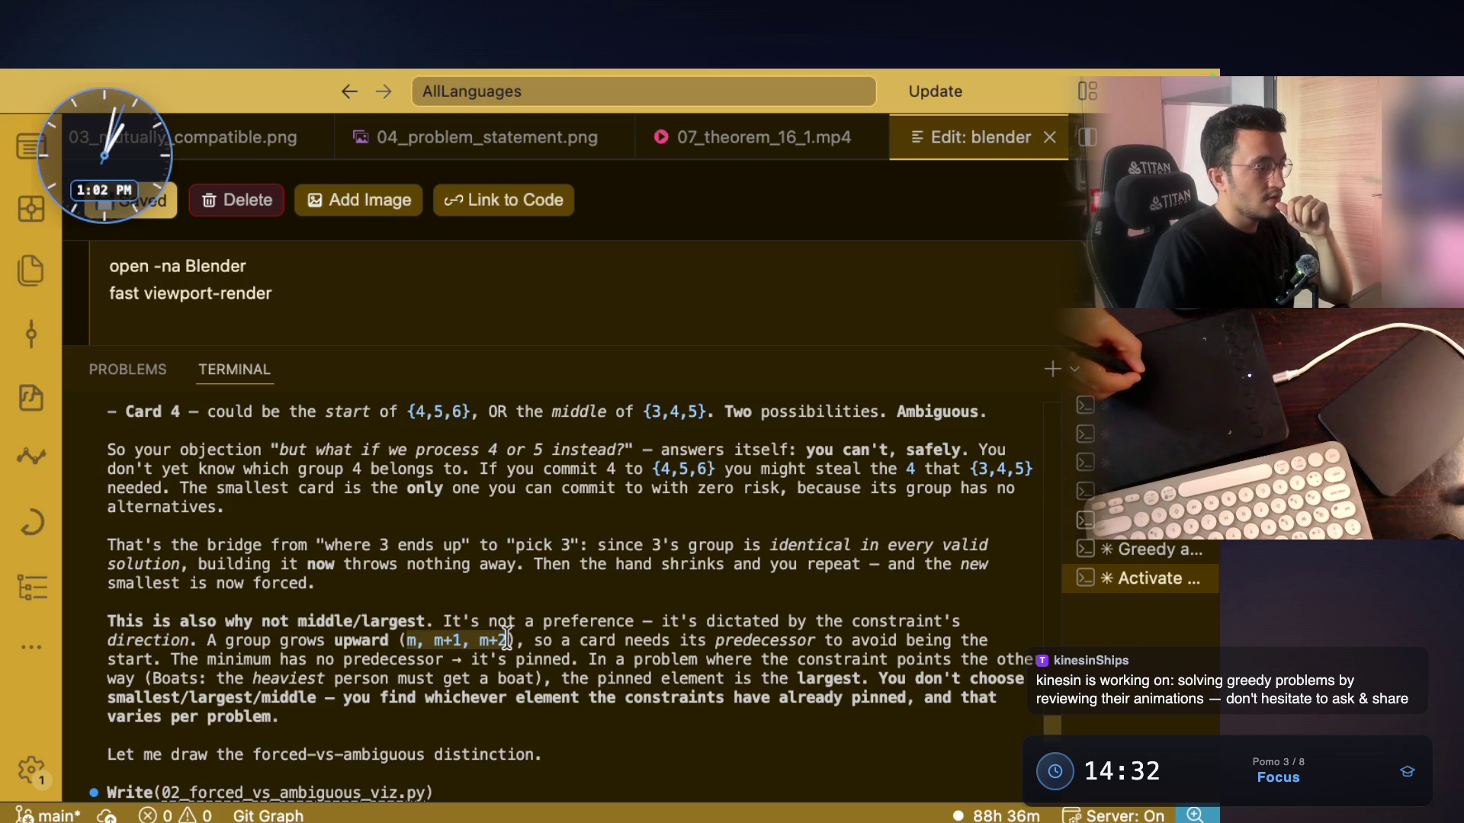
mouse_move(552, 640)
mouse_down()
mouse_move(813, 642)
mouse_move(760, 639)
mouse_up()
drag(850, 644, 986, 642)
click(170, 660)
mouse_move(171, 660)
mouse_down()
mouse_move(450, 672)
mouse_move(962, 641)
mouse_move(744, 608)
mouse_up()
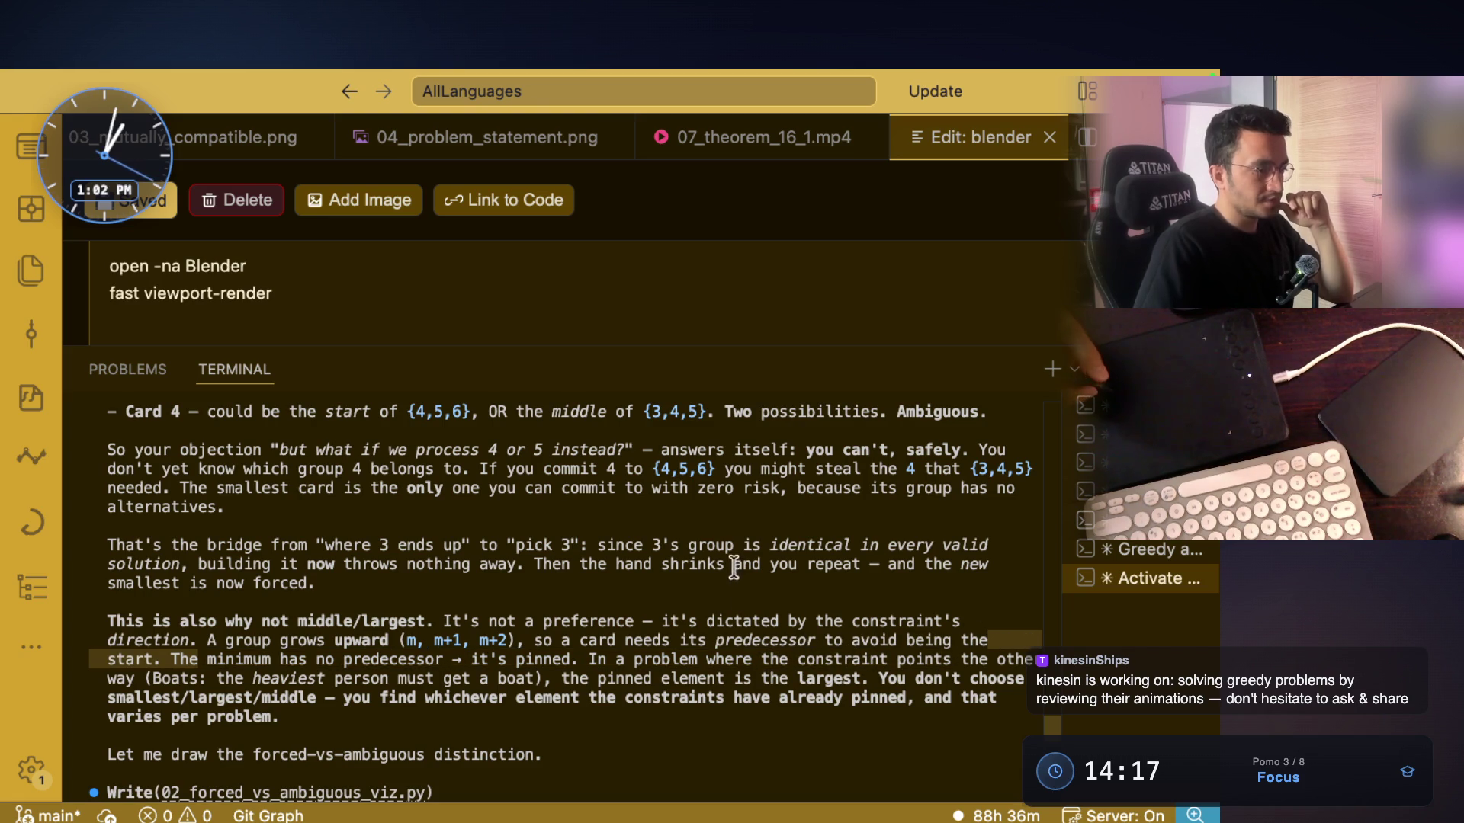
mouse_move(149, 681)
mouse_down()
mouse_move(316, 697)
mouse_move(529, 681)
mouse_up()
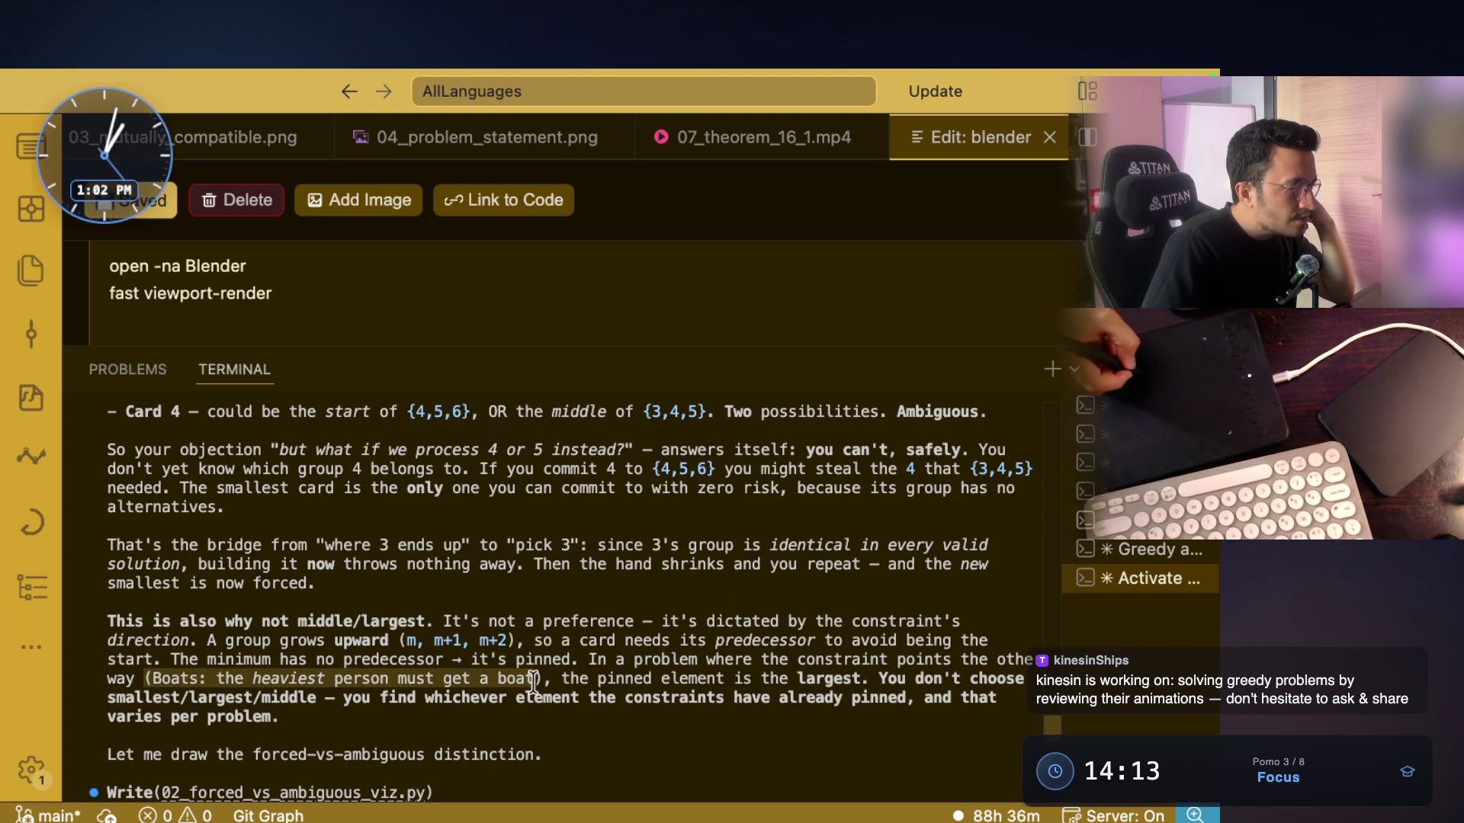
click(188, 678)
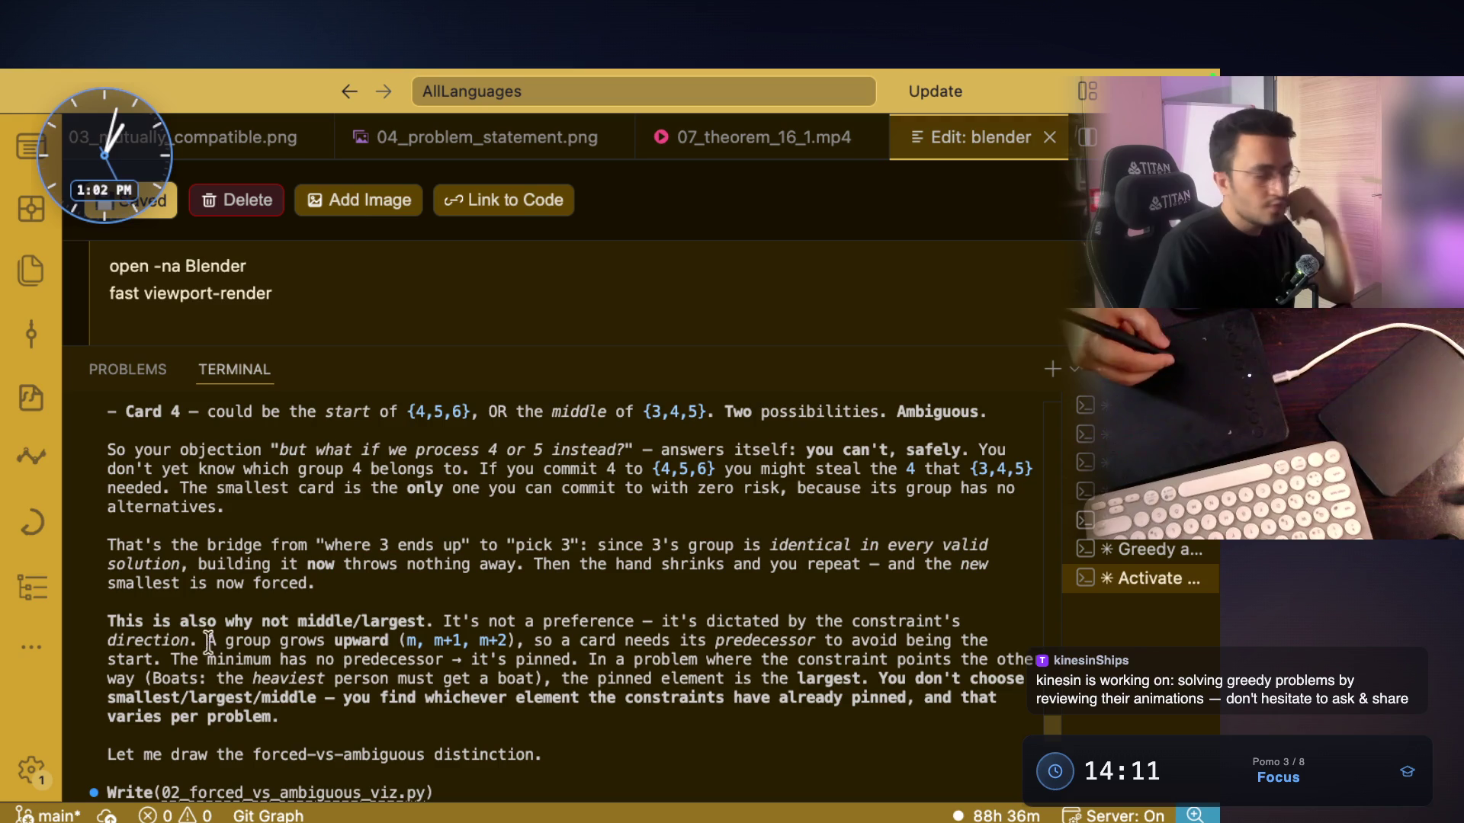
drag(562, 674, 771, 679)
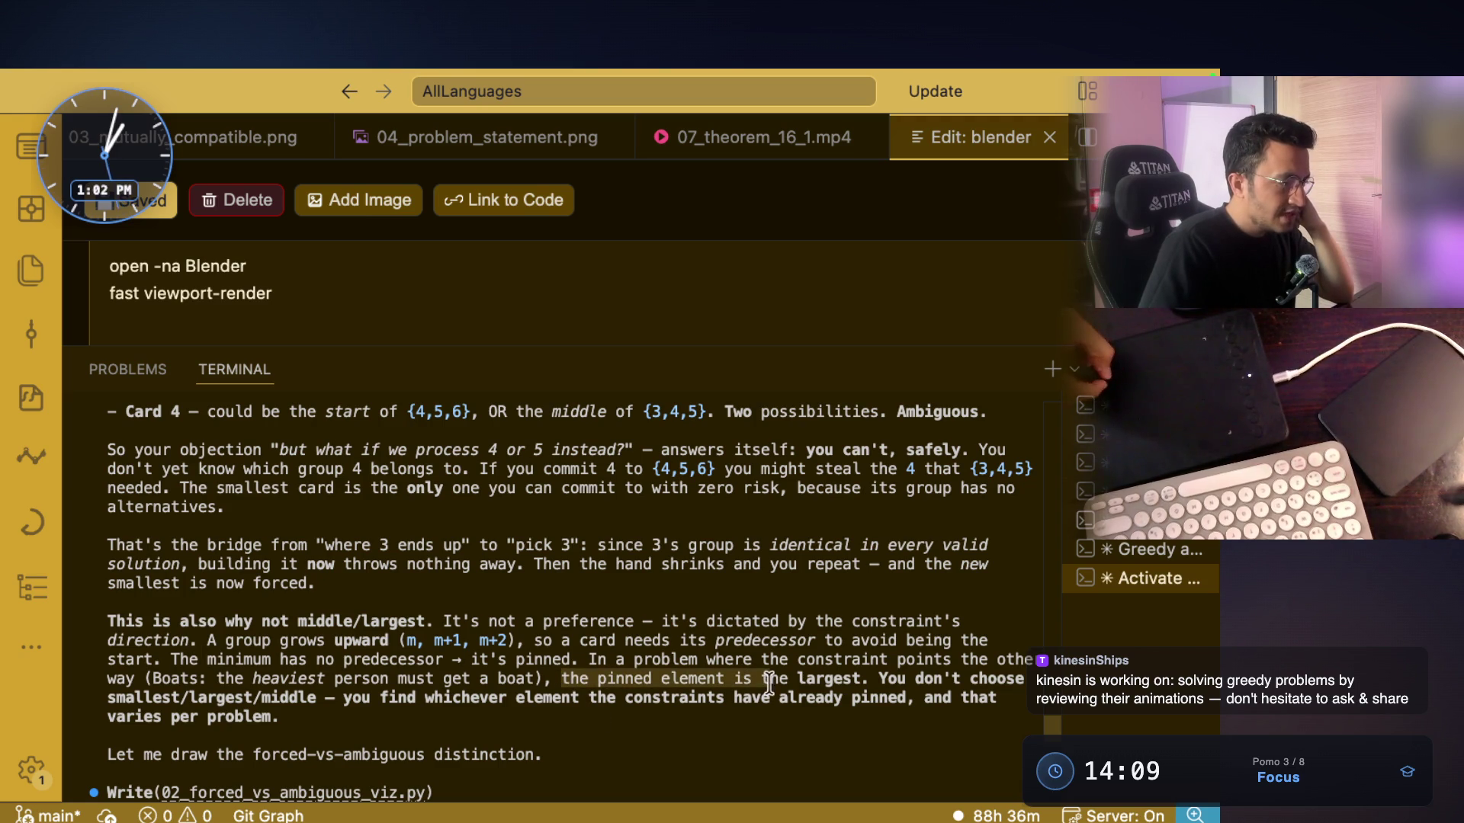
drag(870, 678, 785, 676)
drag(873, 679, 1018, 679)
mouse_move(92, 696)
mouse_down()
mouse_move(911, 701)
mouse_move(135, 720)
mouse_move(274, 722)
mouse_up()
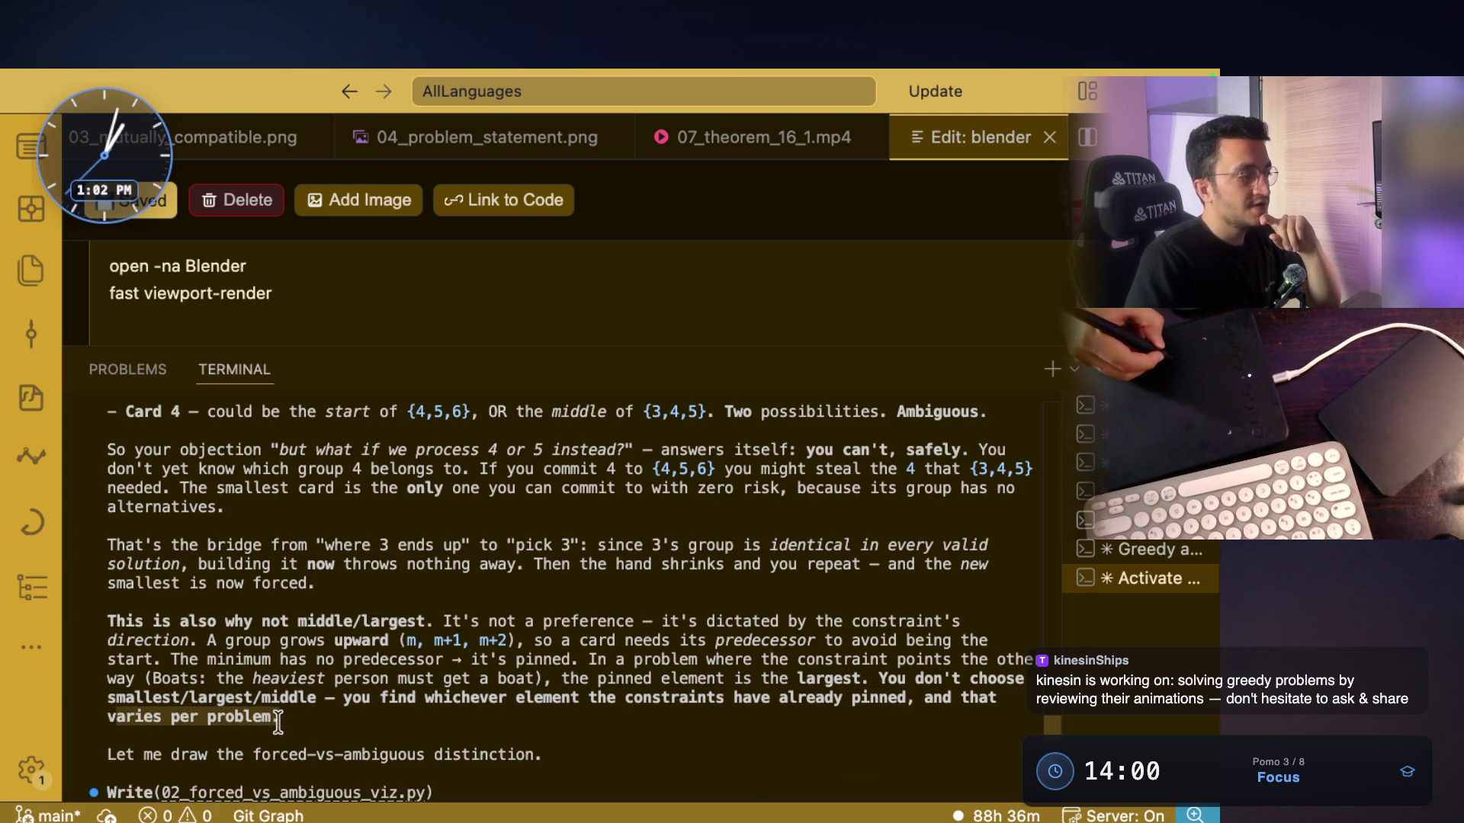
scroll(470, 660, down, 15)
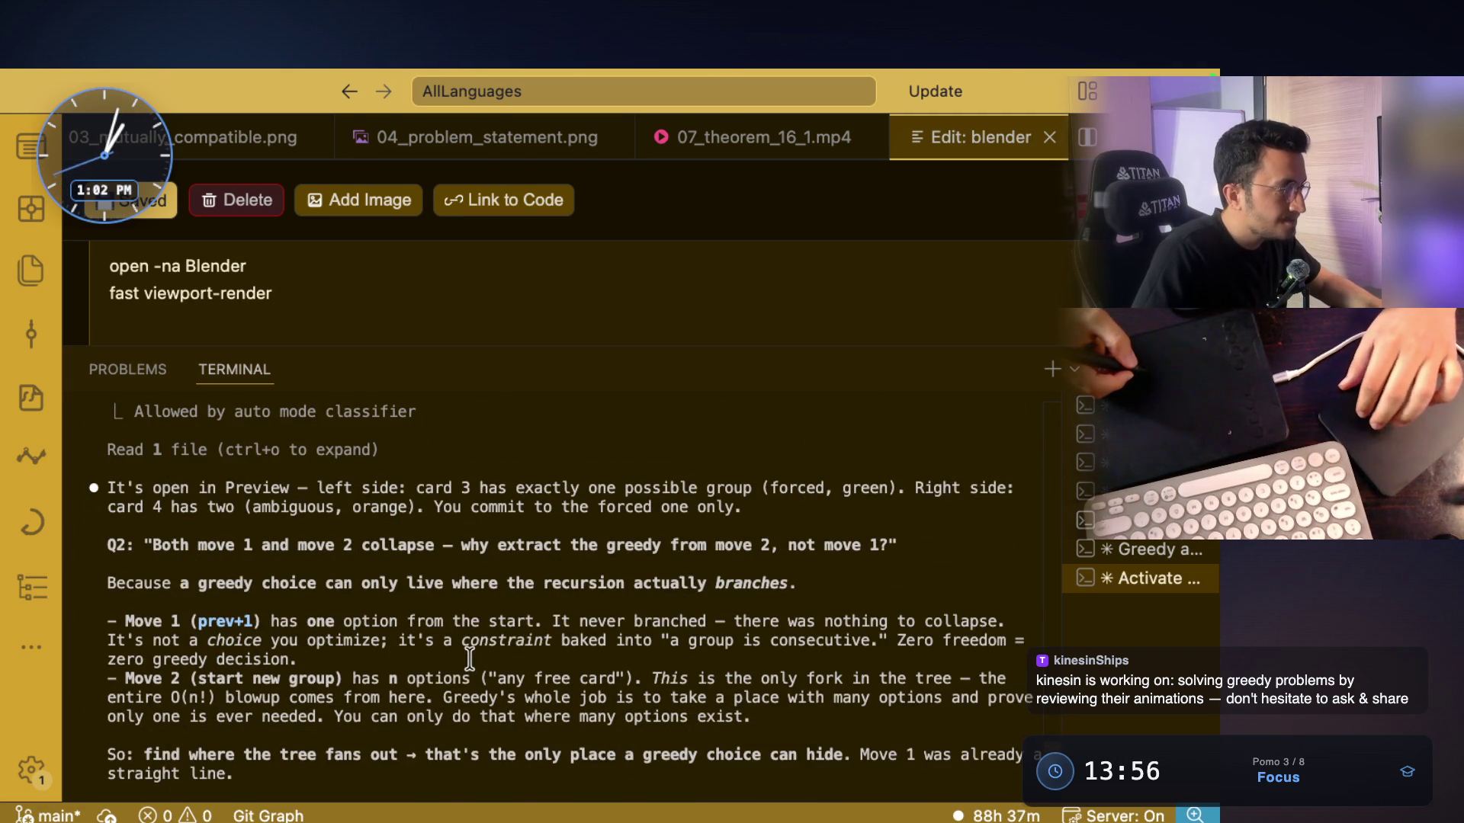
scroll(468, 658, down, 1)
scroll(468, 659, down, 6)
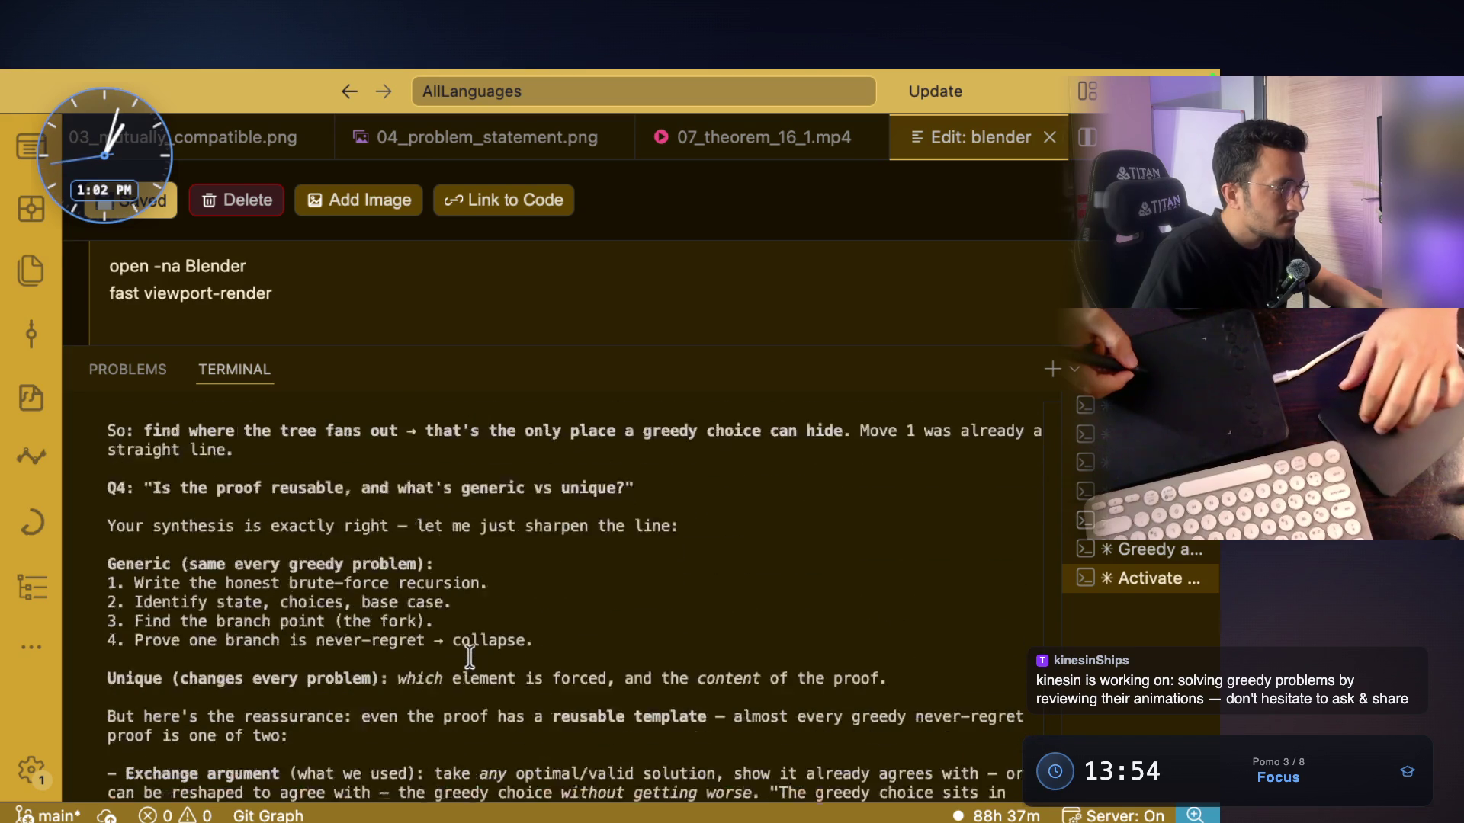
right_click(431, 639)
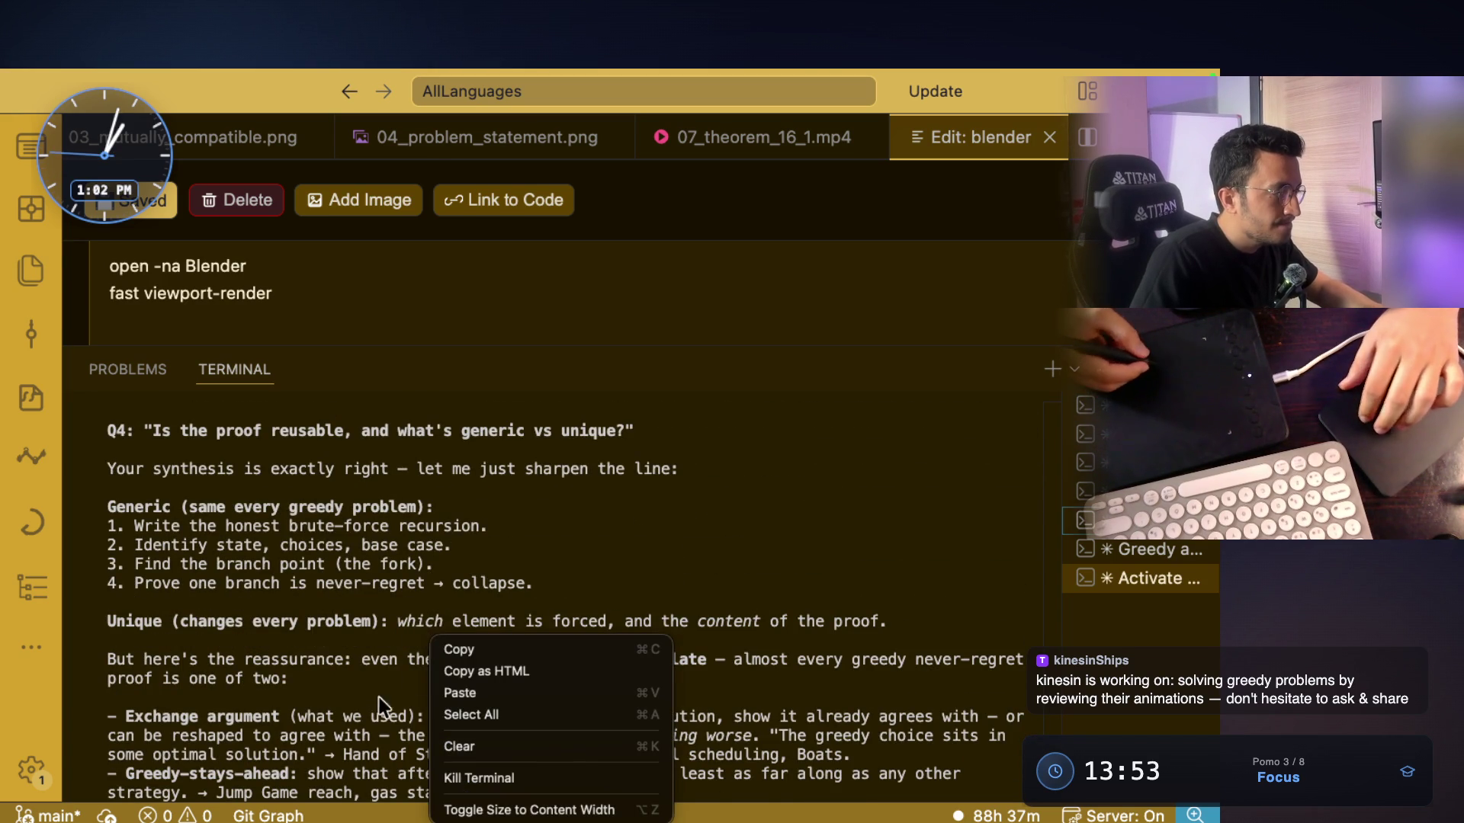
scroll(396, 693, down, 2)
drag(280, 621, 180, 614)
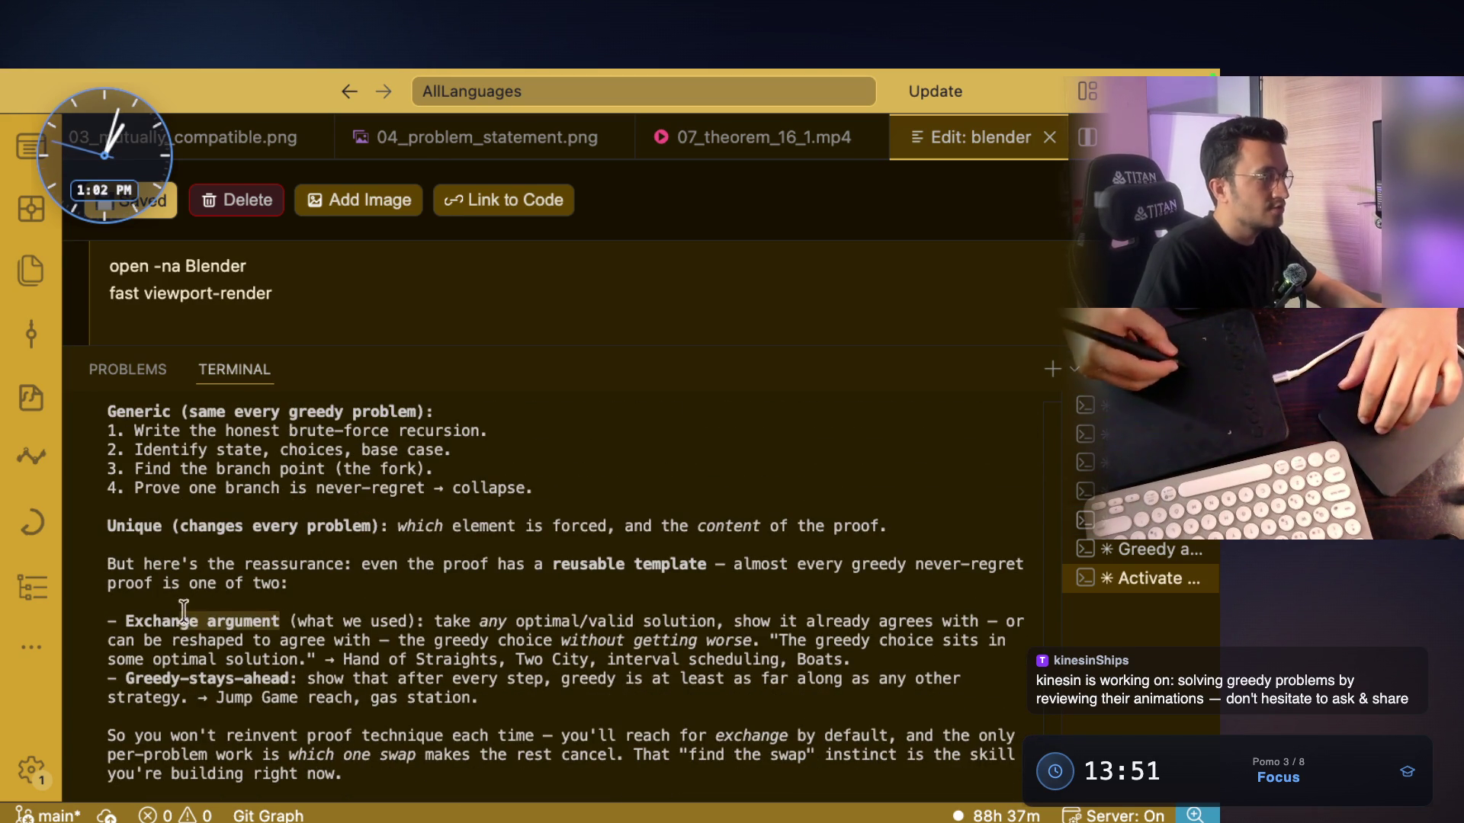
drag(435, 621, 1020, 623)
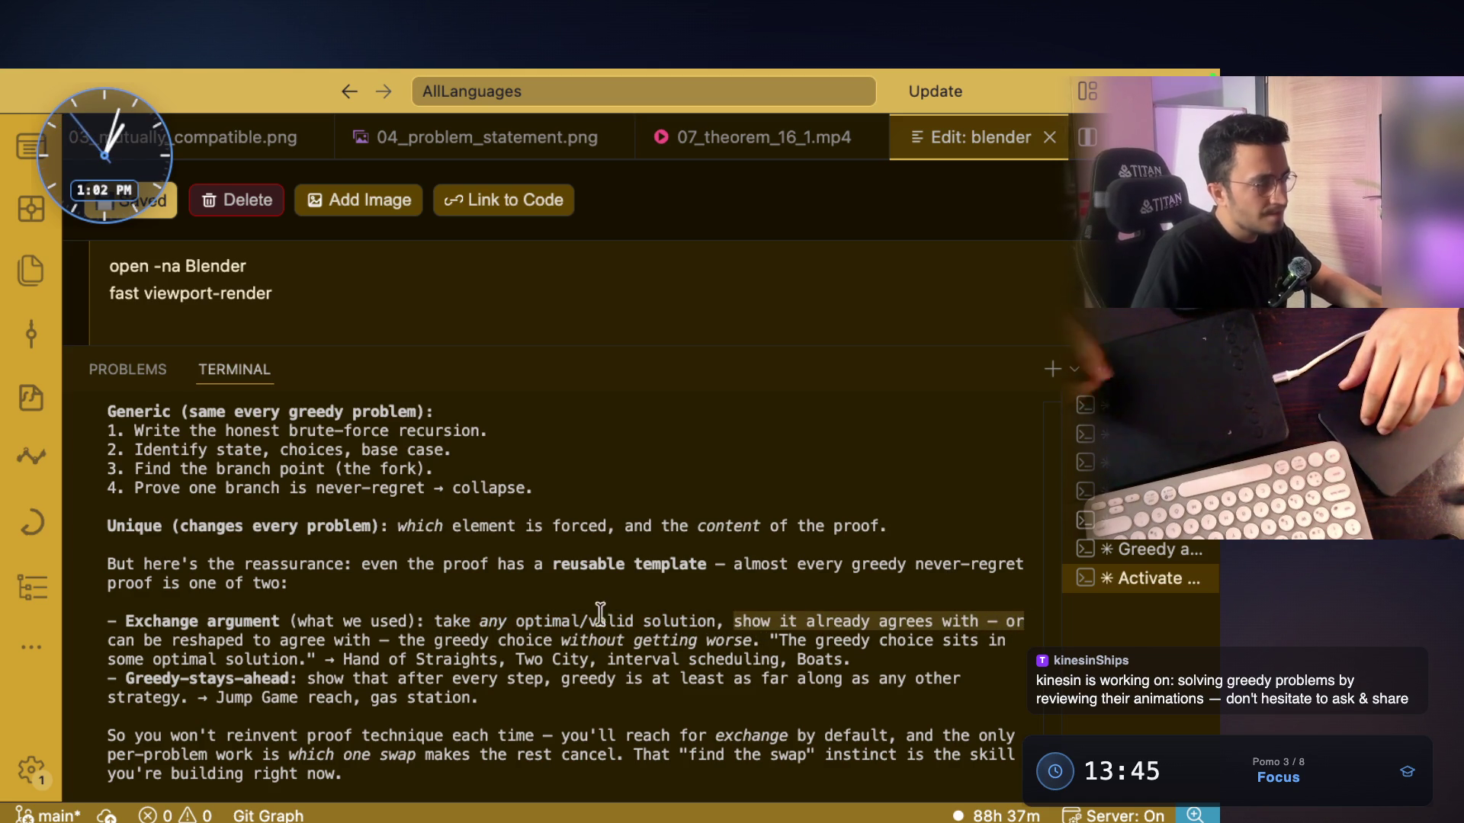
drag(109, 641, 760, 641)
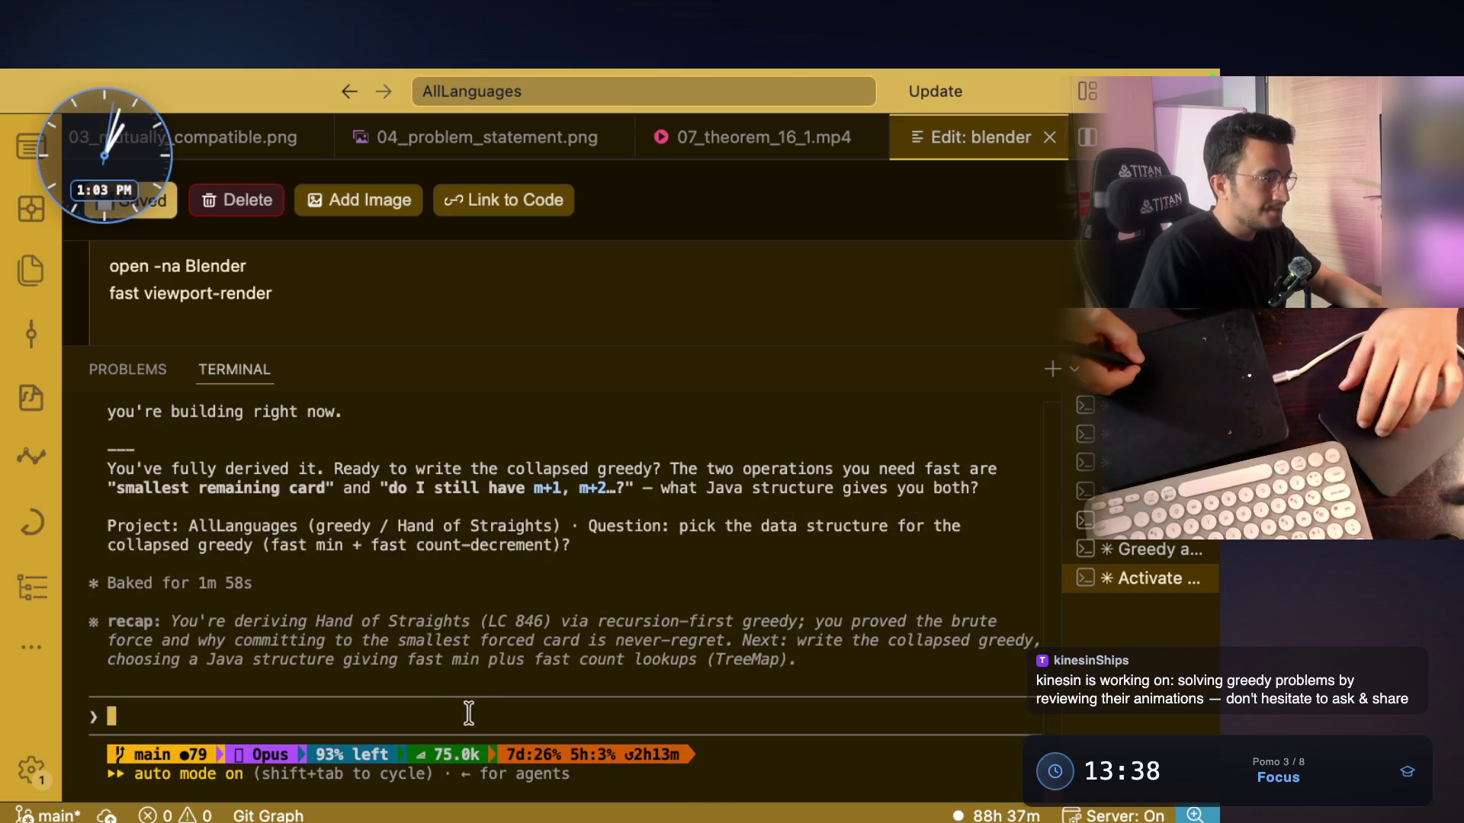
scroll(571, 549, up, 5)
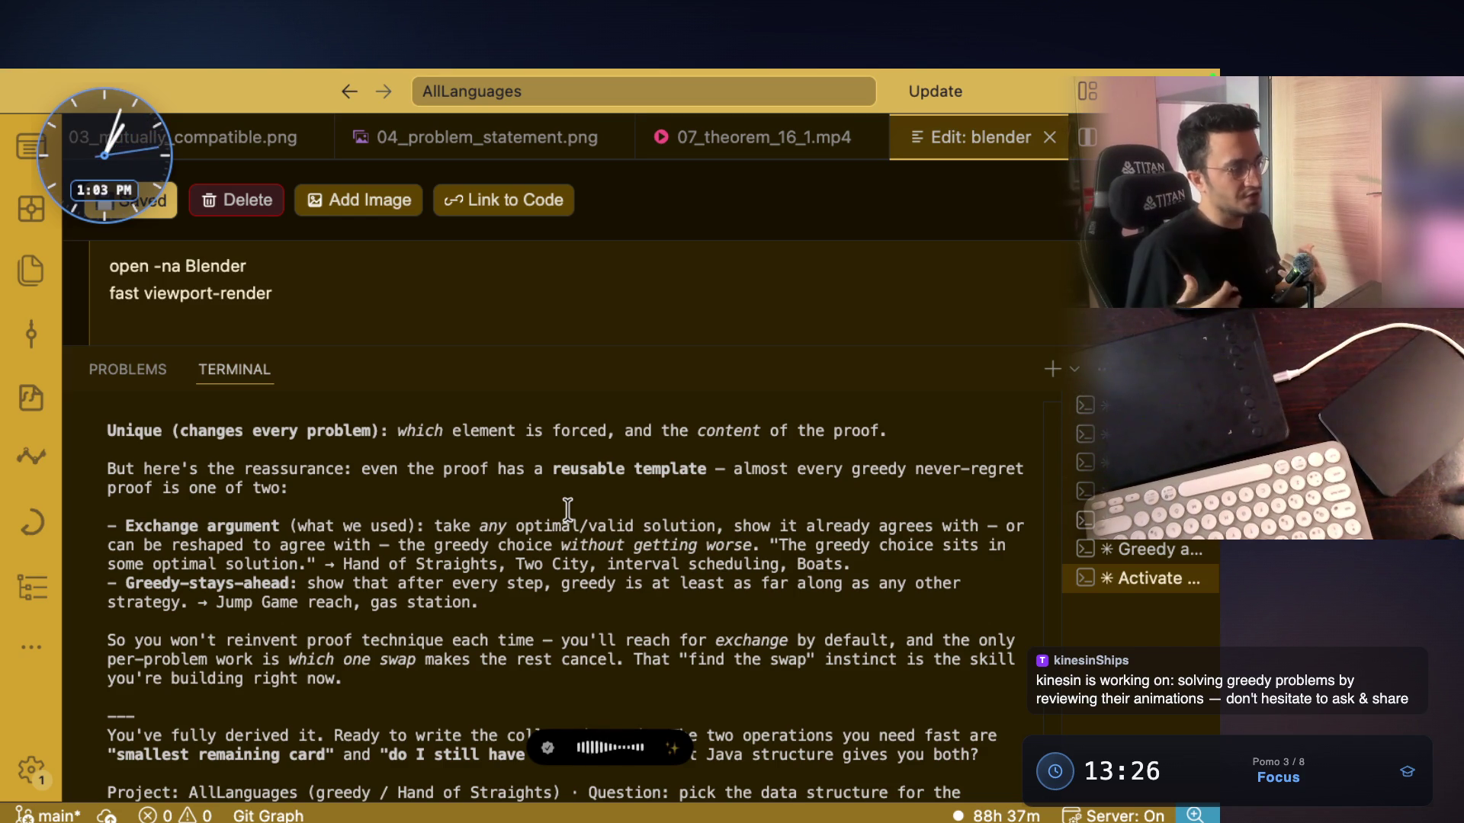
Scroll back to reread the Card 3 / Card 4 explanation, highlighting the Preview and Q2 lines
scroll(568, 510, up, 2)
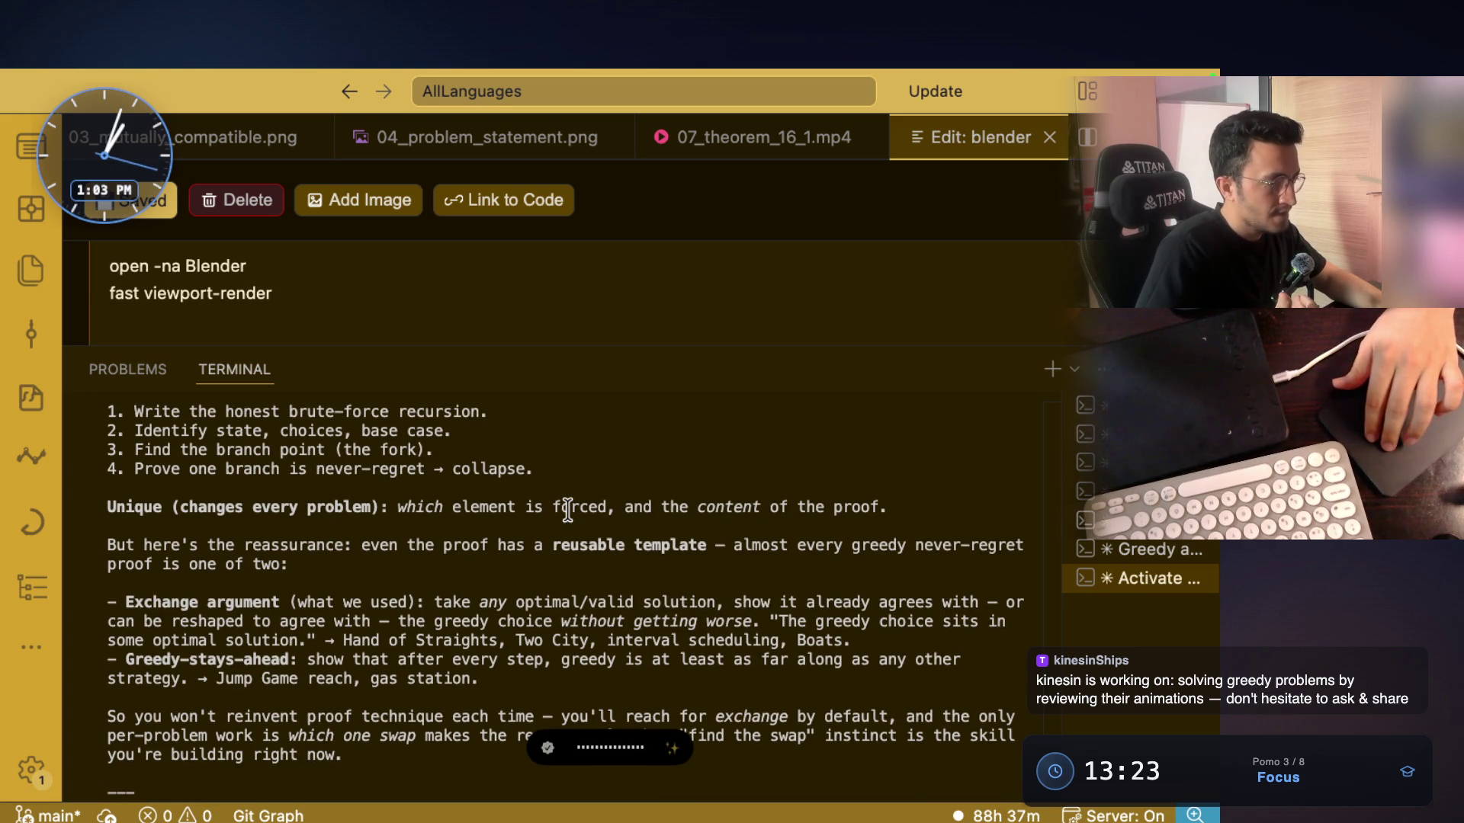
scroll(568, 510, up, 5)
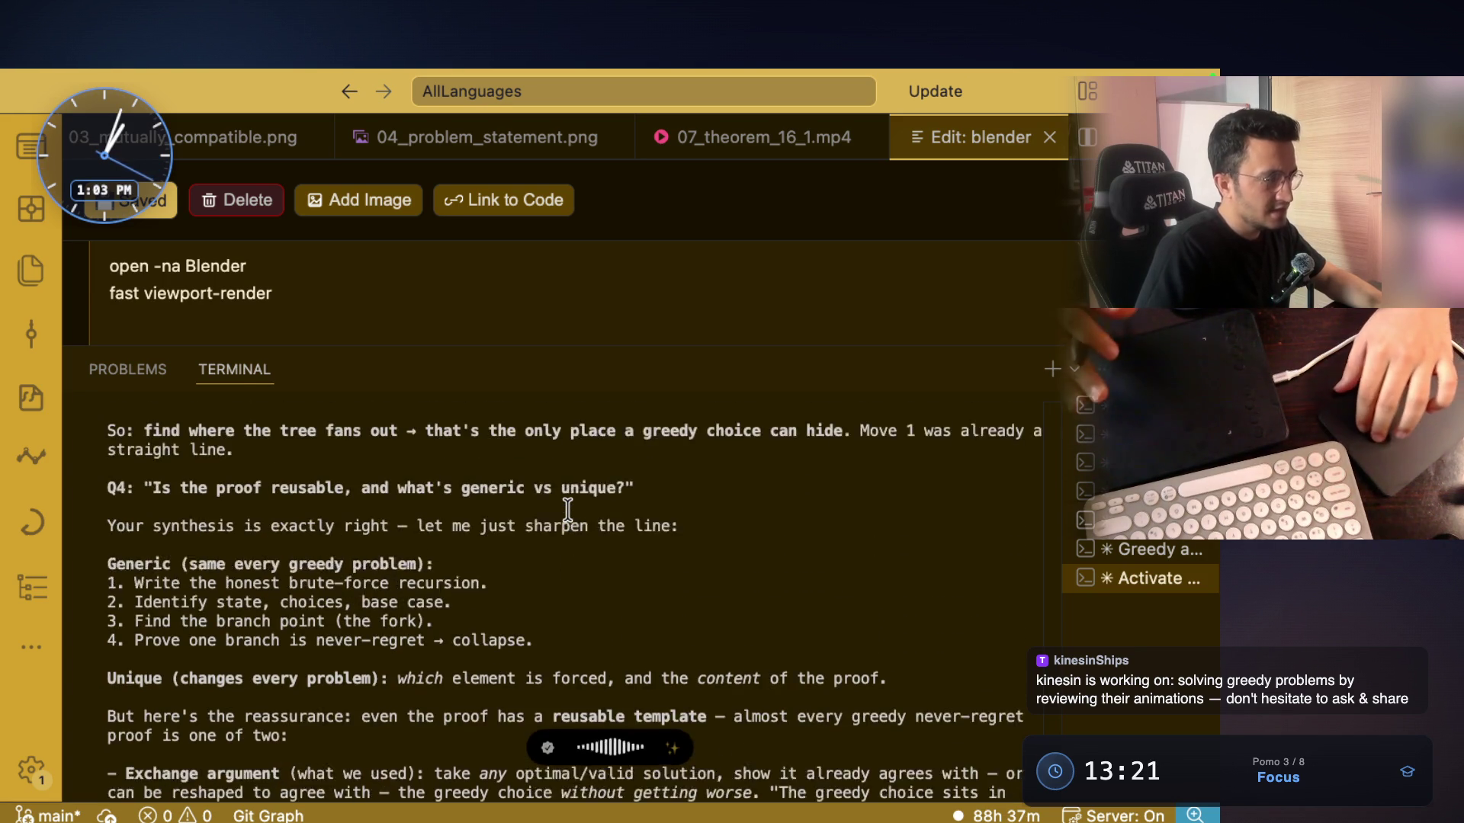
scroll(568, 509, up, 10)
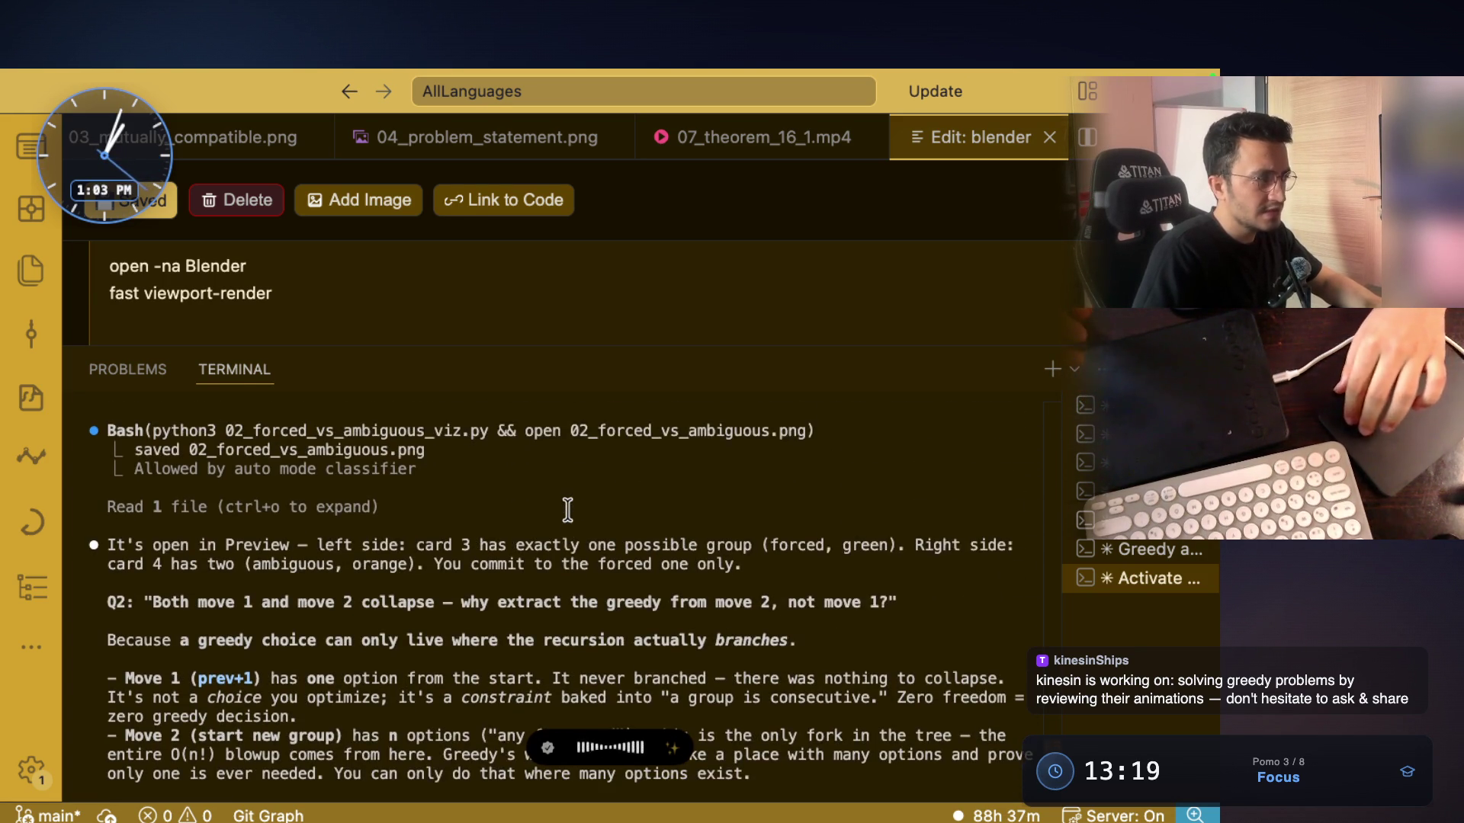
scroll(568, 510, up, 12)
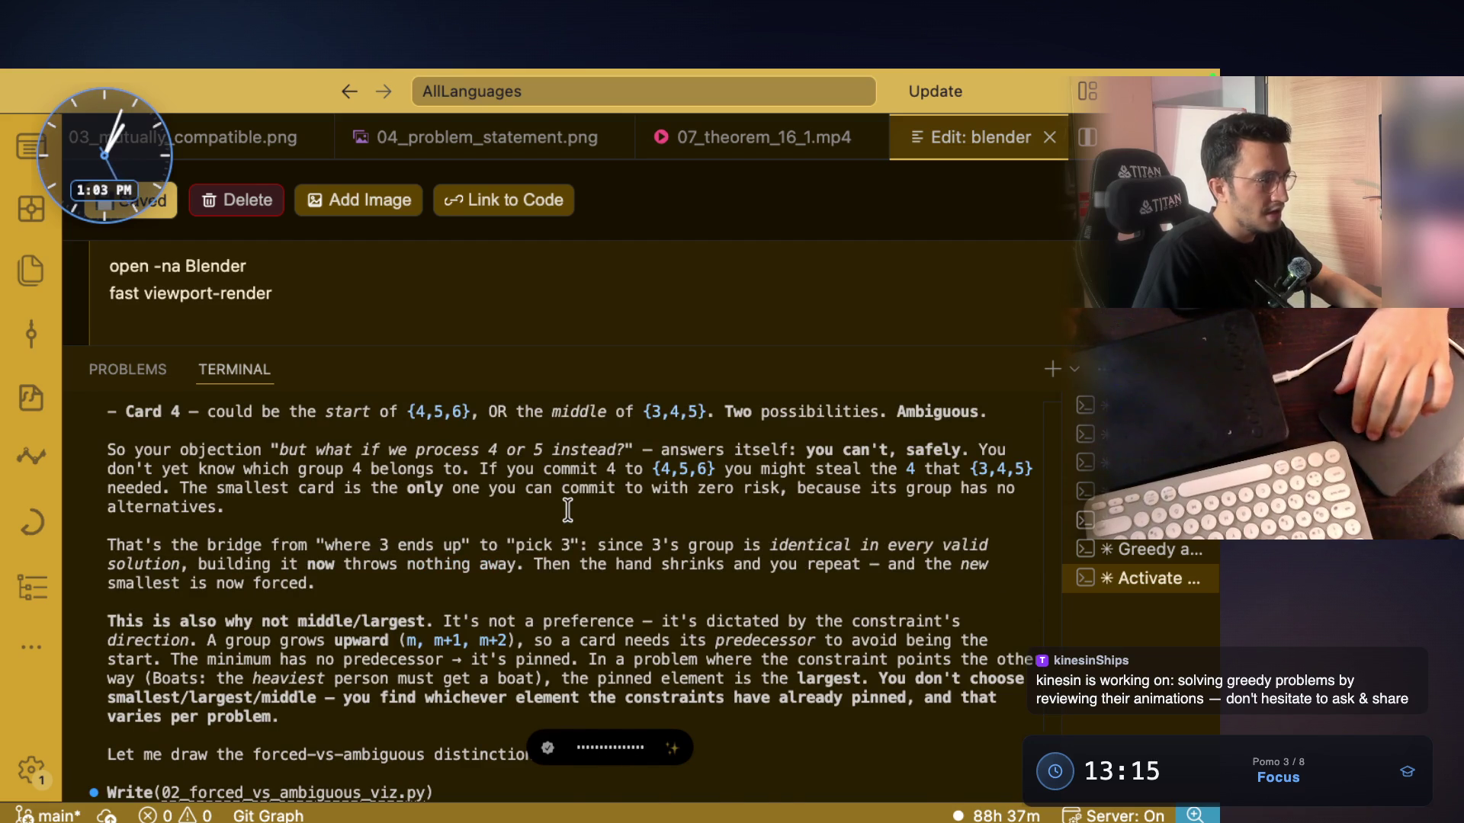
scroll(568, 510, up, 3)
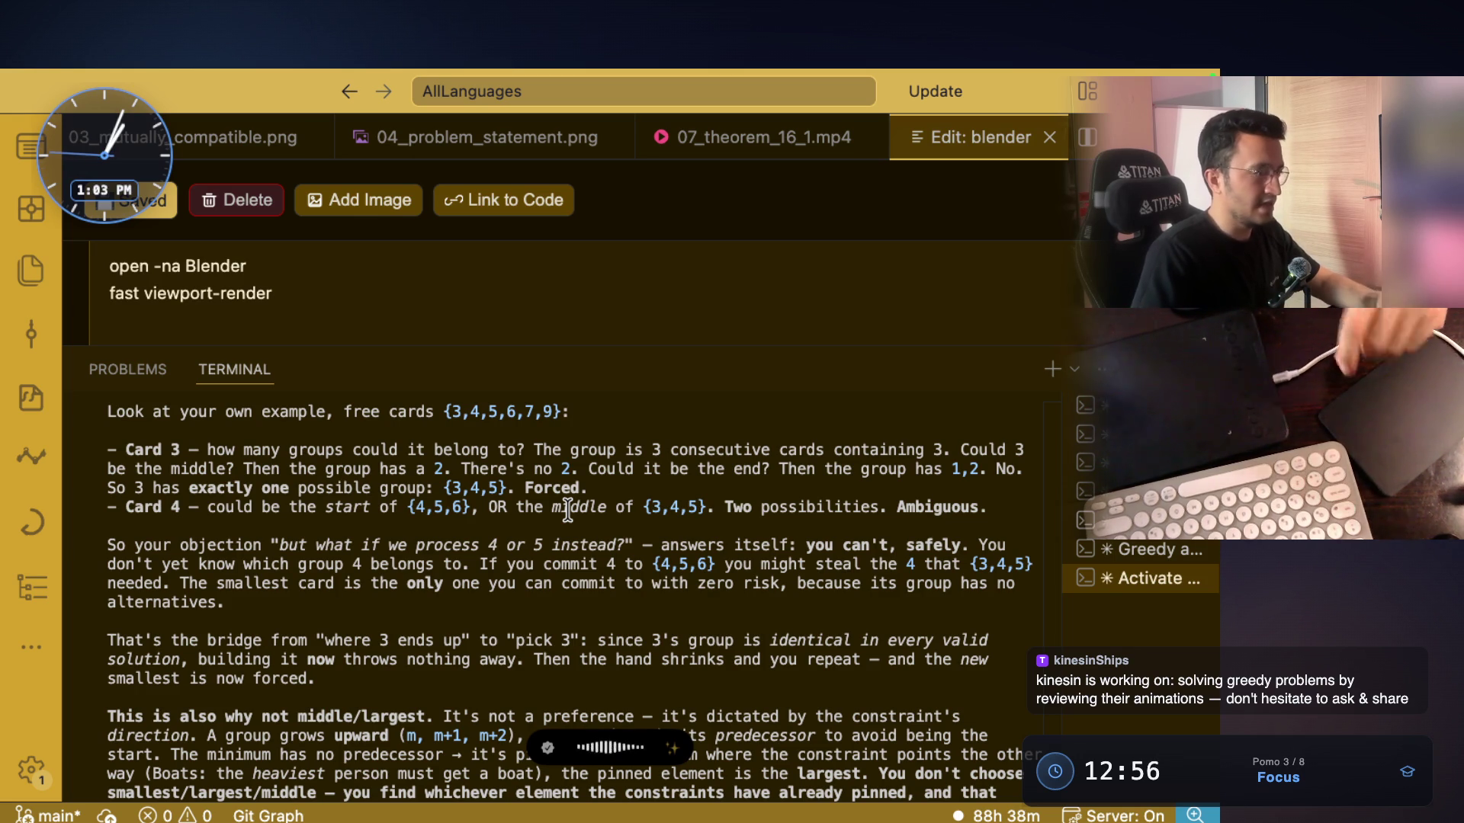
scroll(568, 511, down, 20)
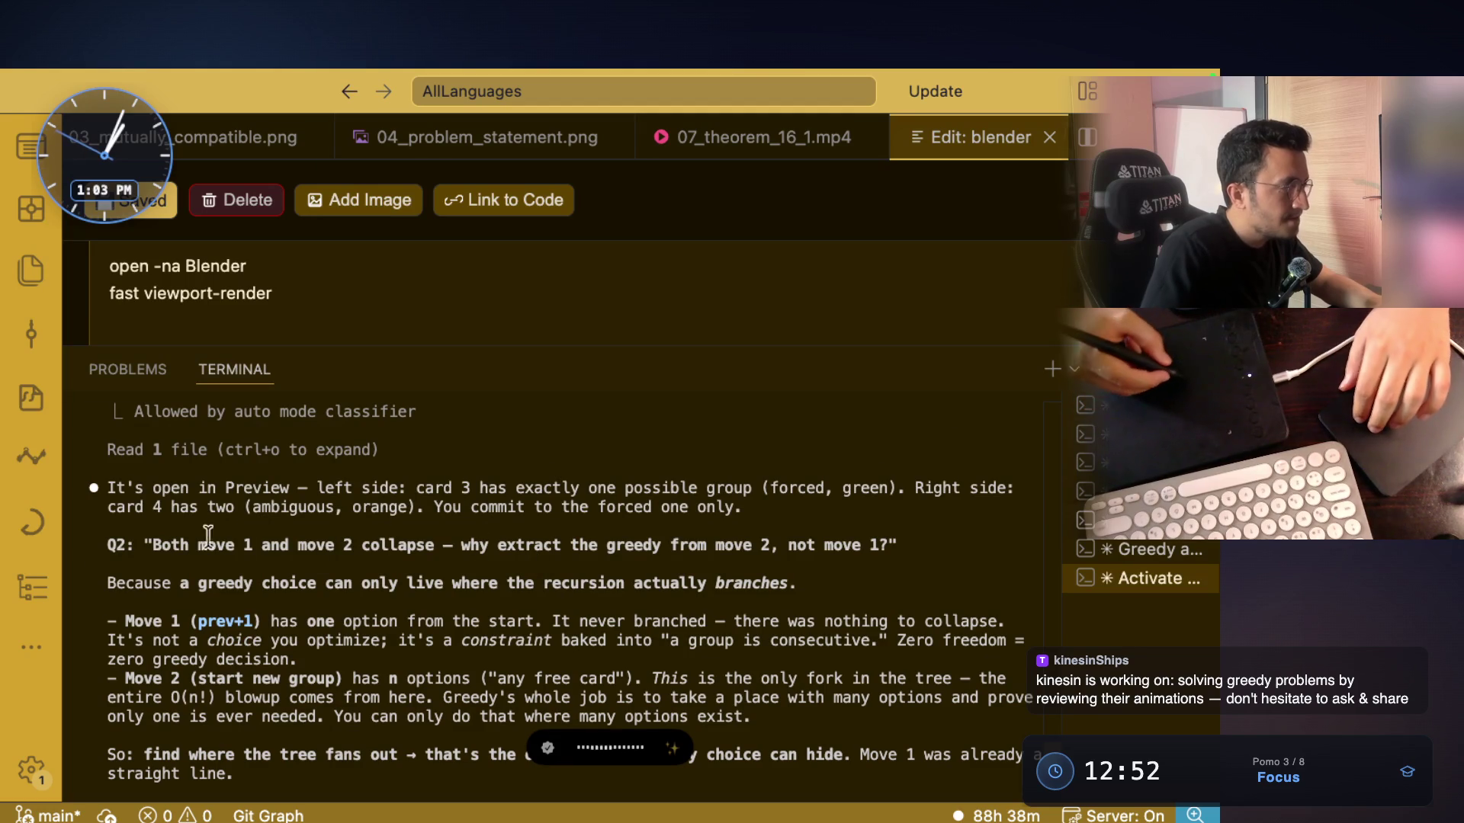
drag(153, 488, 391, 479)
drag(152, 546, 320, 546)
scroll(584, 638, down, 15)
Stop dictation to submit the smallest-card-first question, then scroll up and highlight move 2 in Q2
key(alt+space)
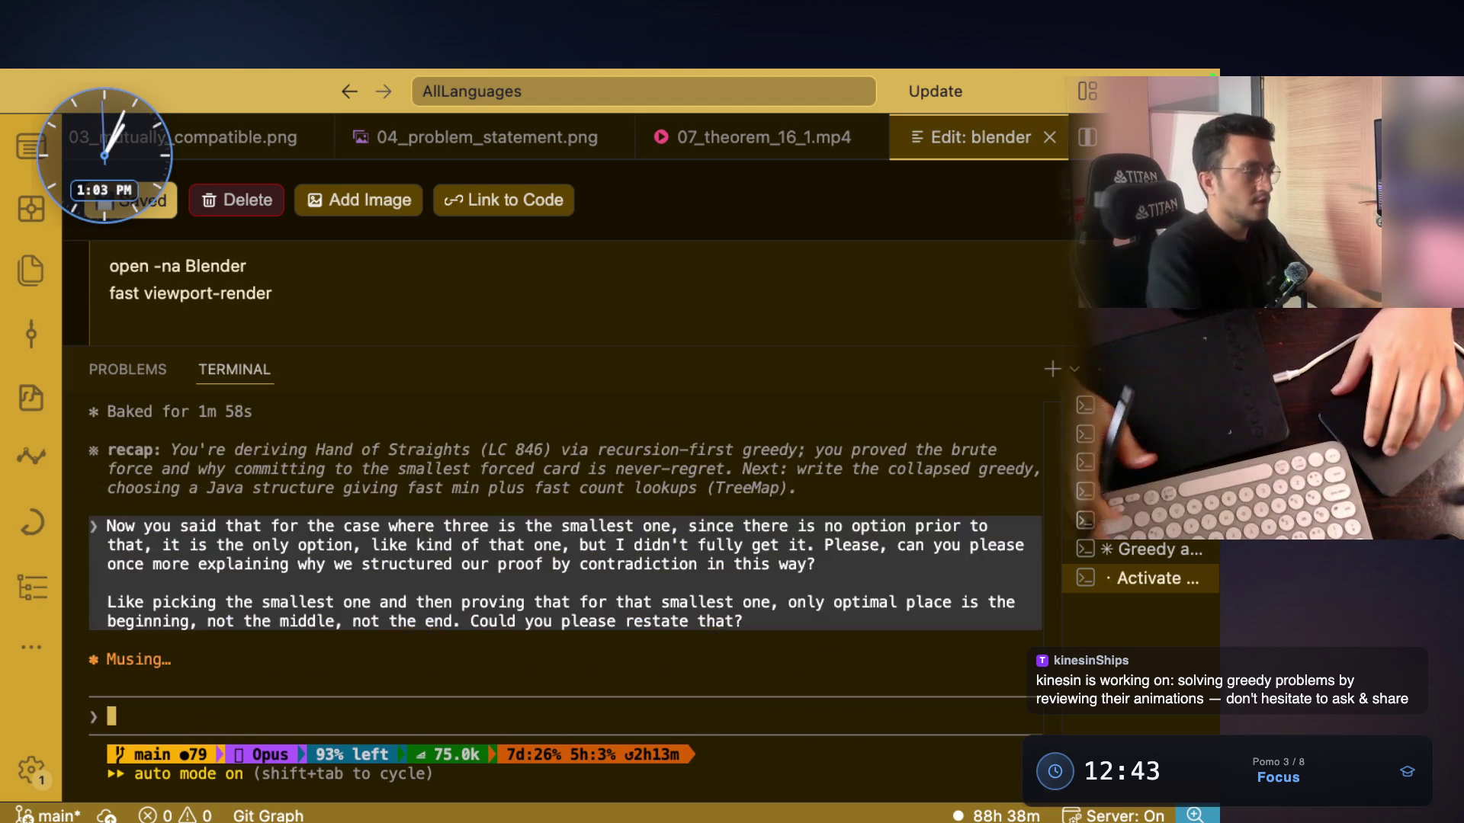
scroll(482, 523, up, 10)
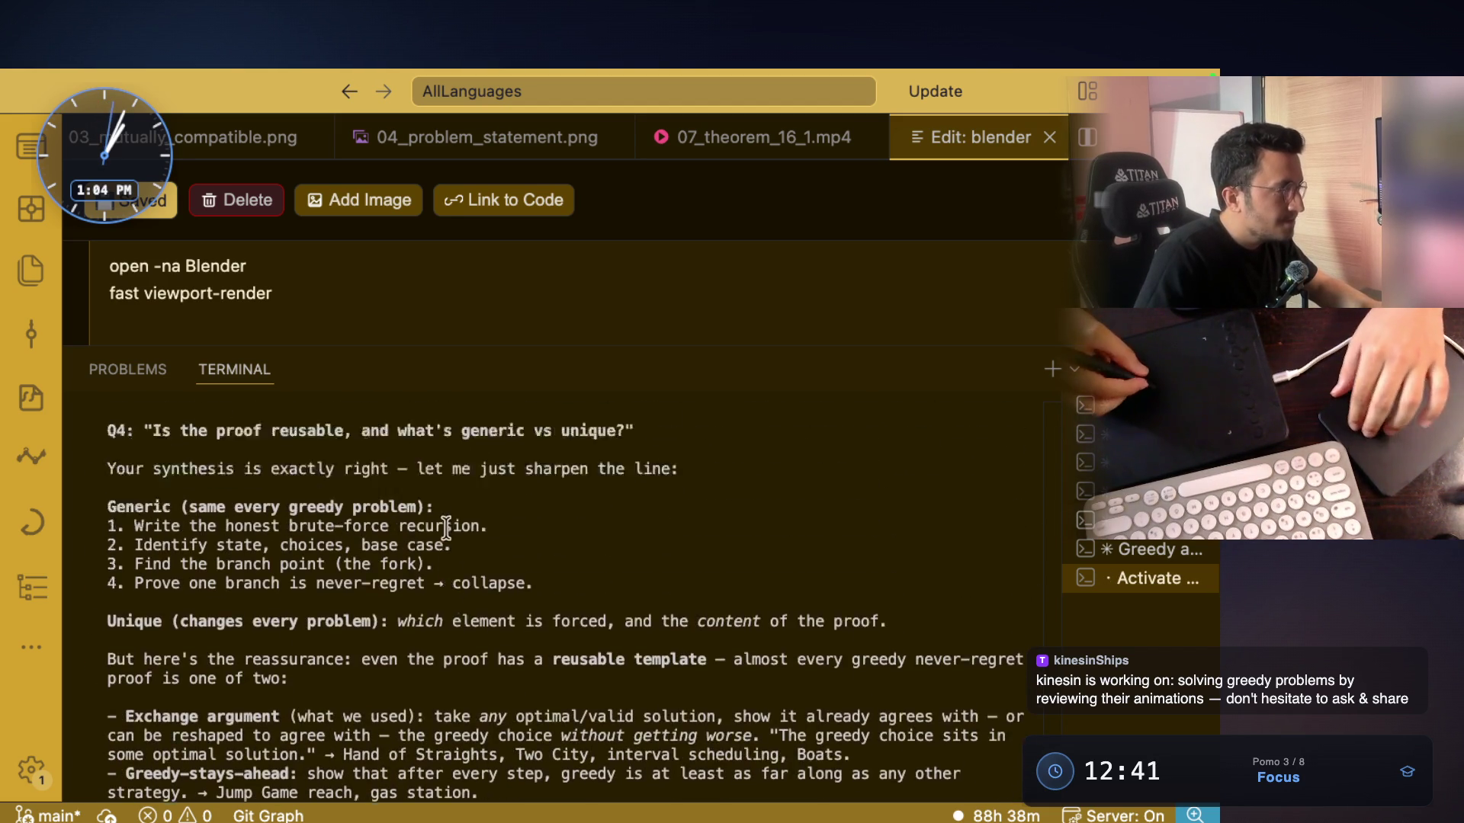
scroll(450, 503, up, 5)
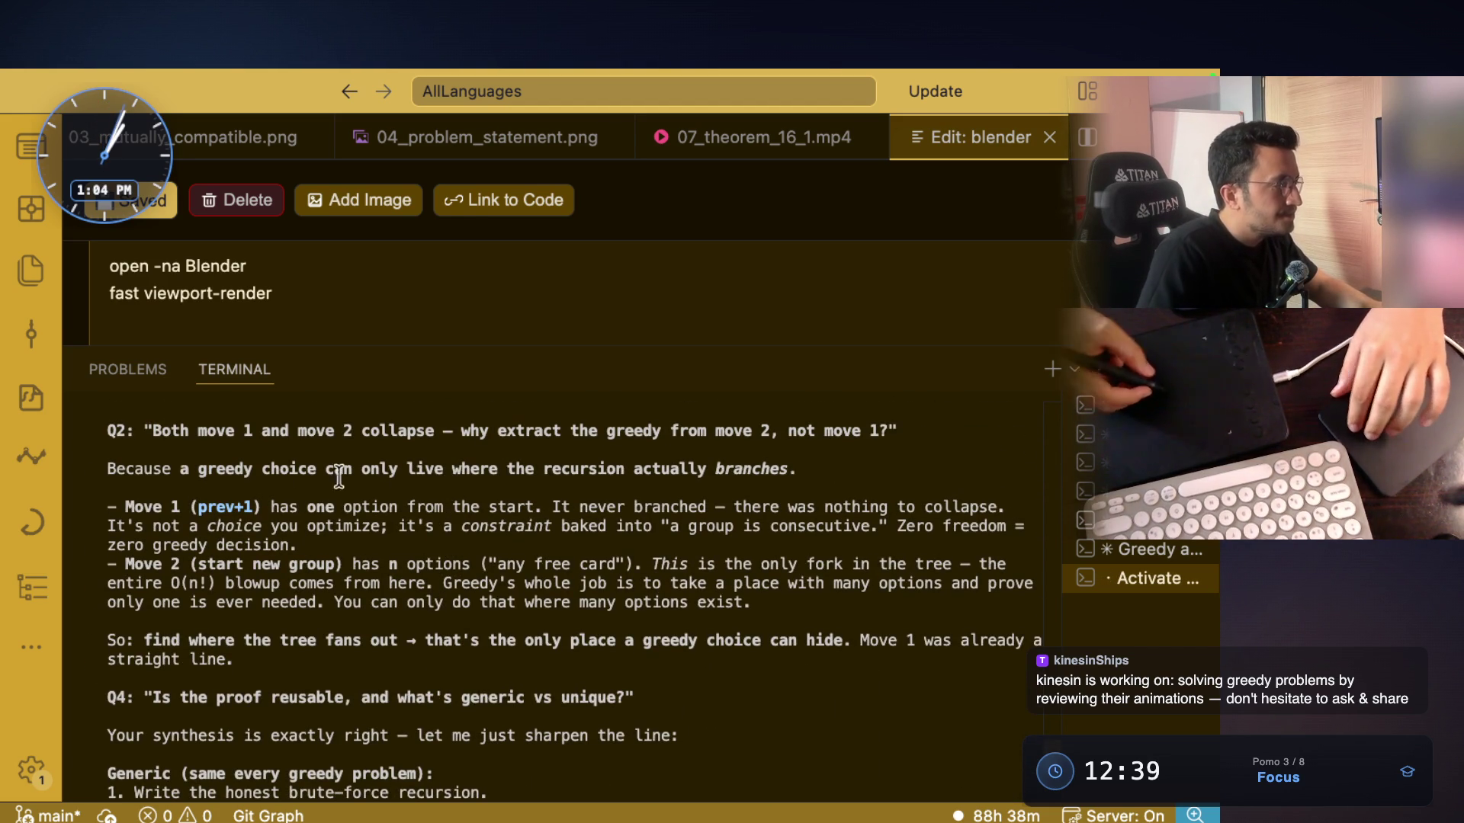
scroll(175, 473, up, 2)
drag(152, 468, 371, 470)
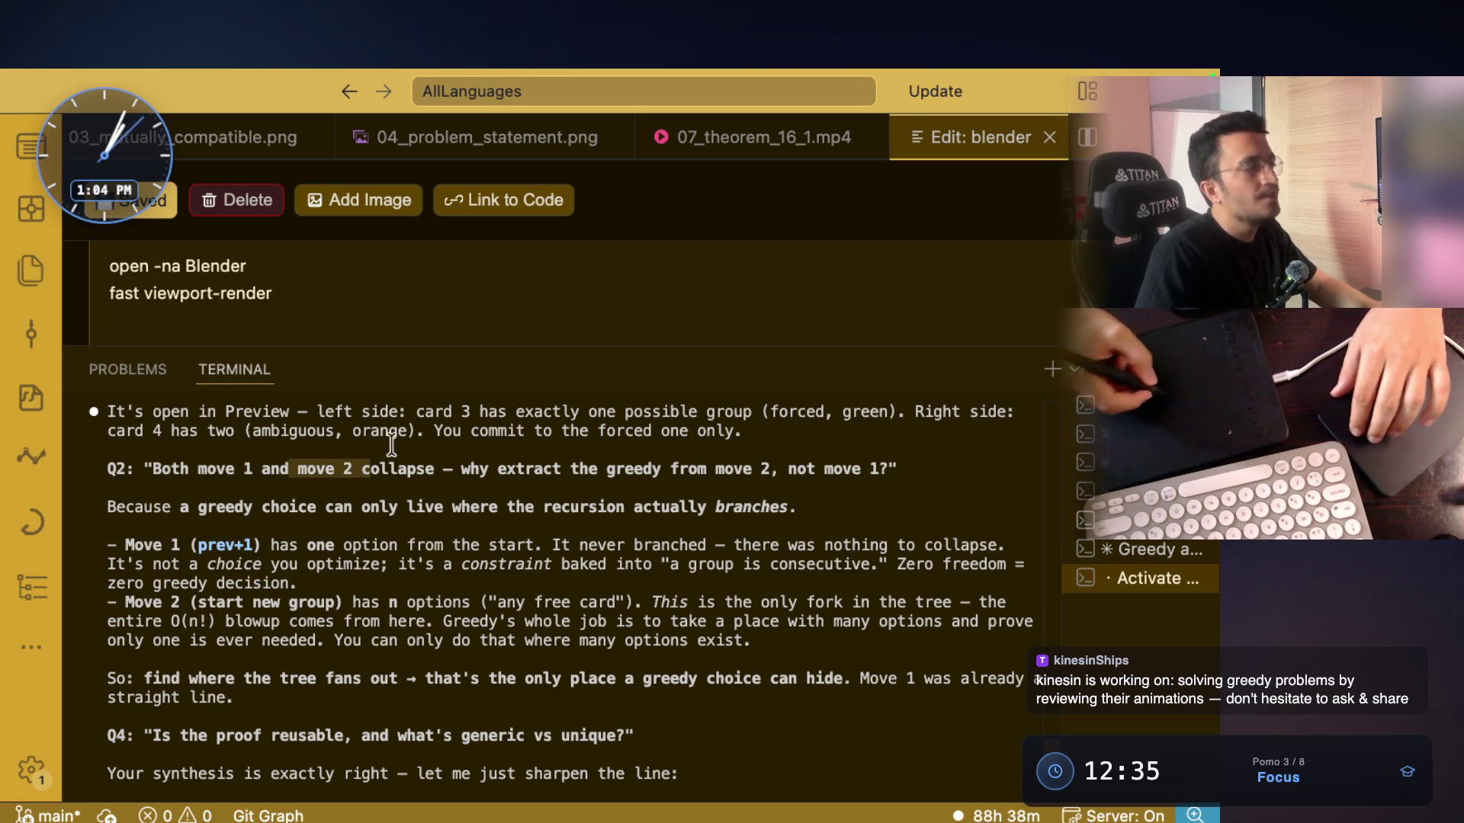
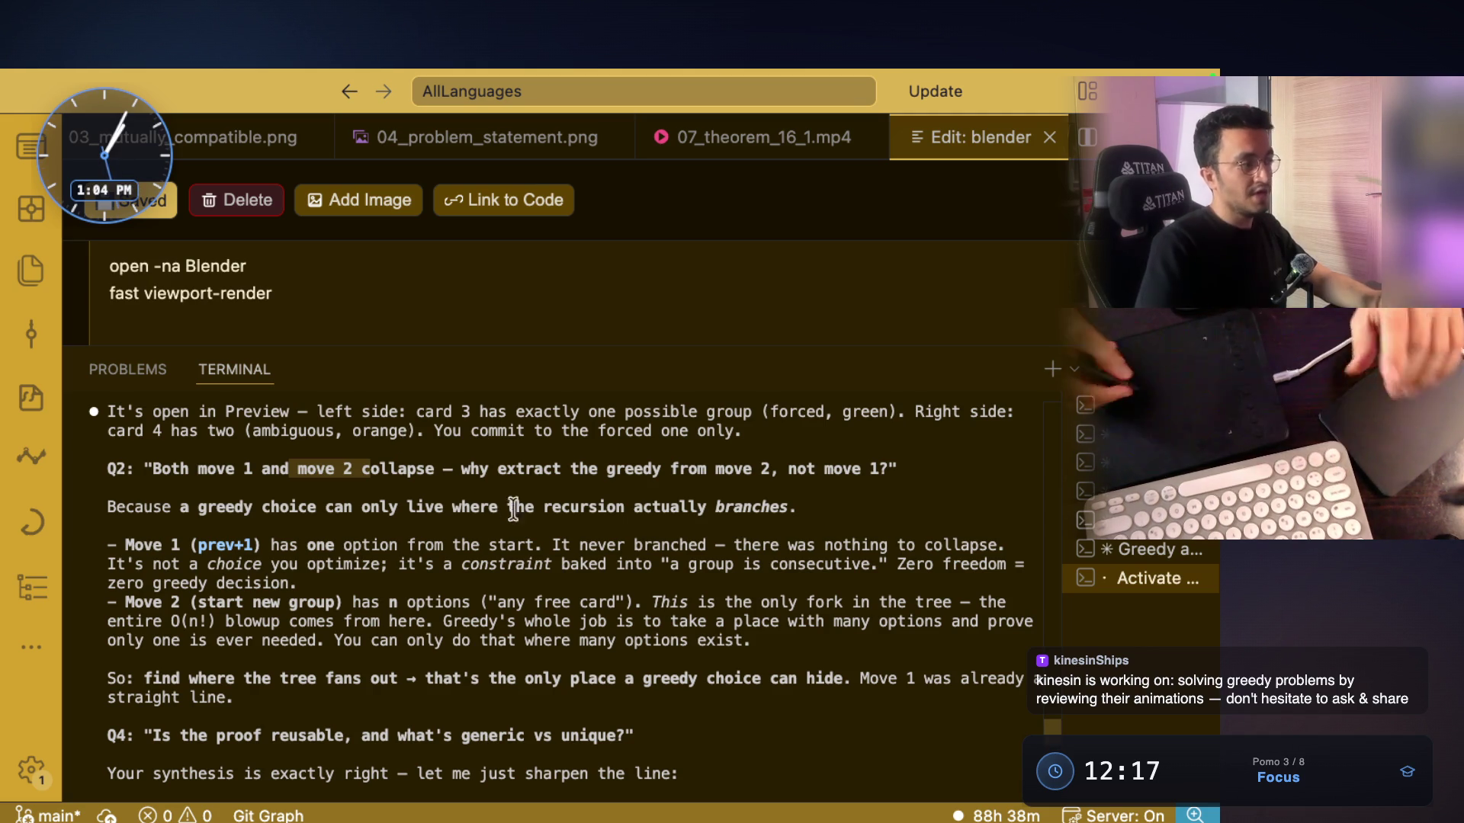
Highlight the Q2 phrases on move 2's collapse and on where greedy choices live, then switch to the whiteboard
double_click(396, 469)
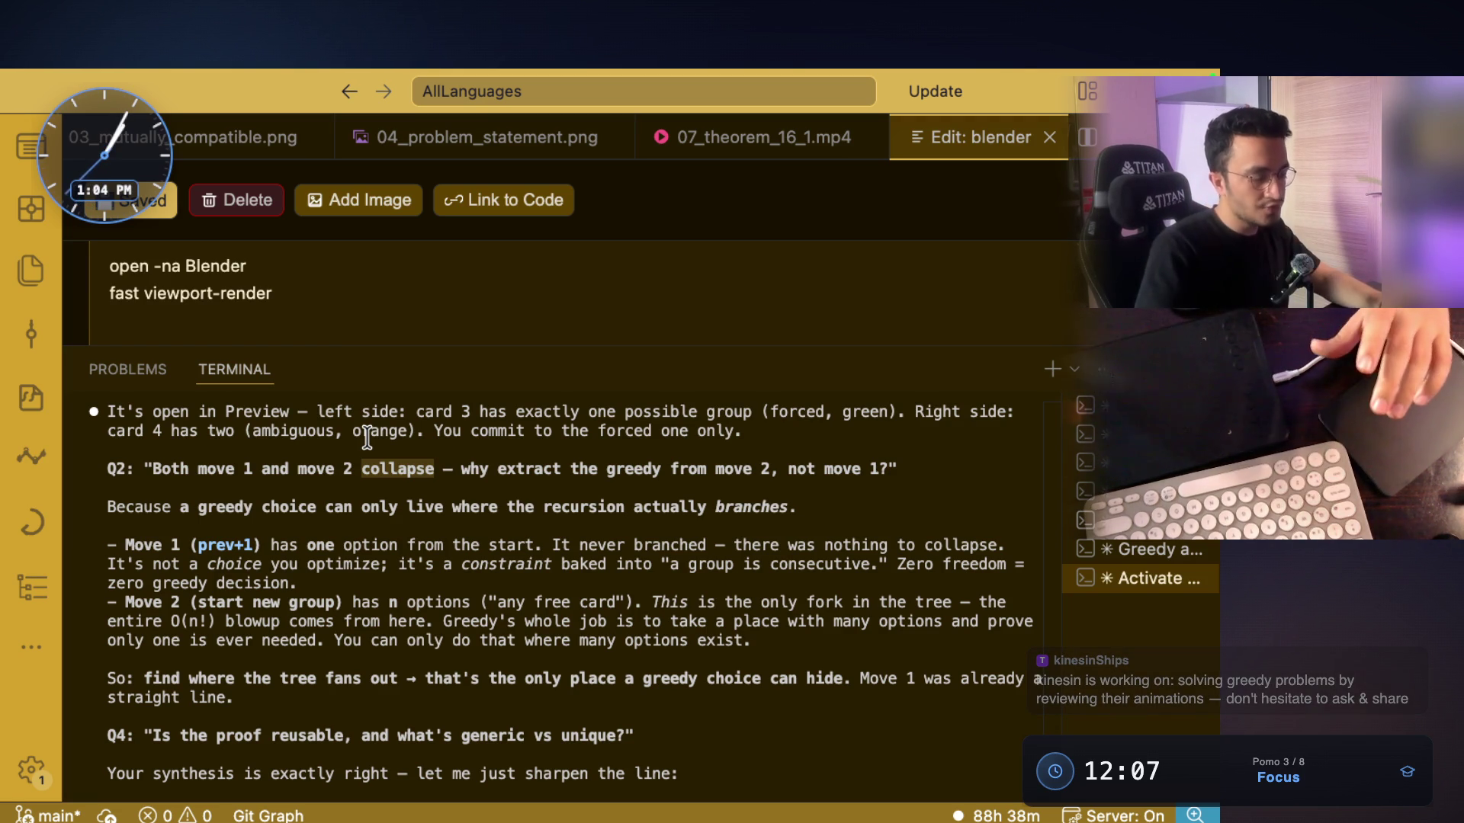
drag(448, 464, 279, 465)
drag(460, 461, 878, 468)
click(746, 504)
mouse_move(181, 507)
mouse_down()
mouse_move(802, 507)
mouse_move(122, 507)
mouse_up()
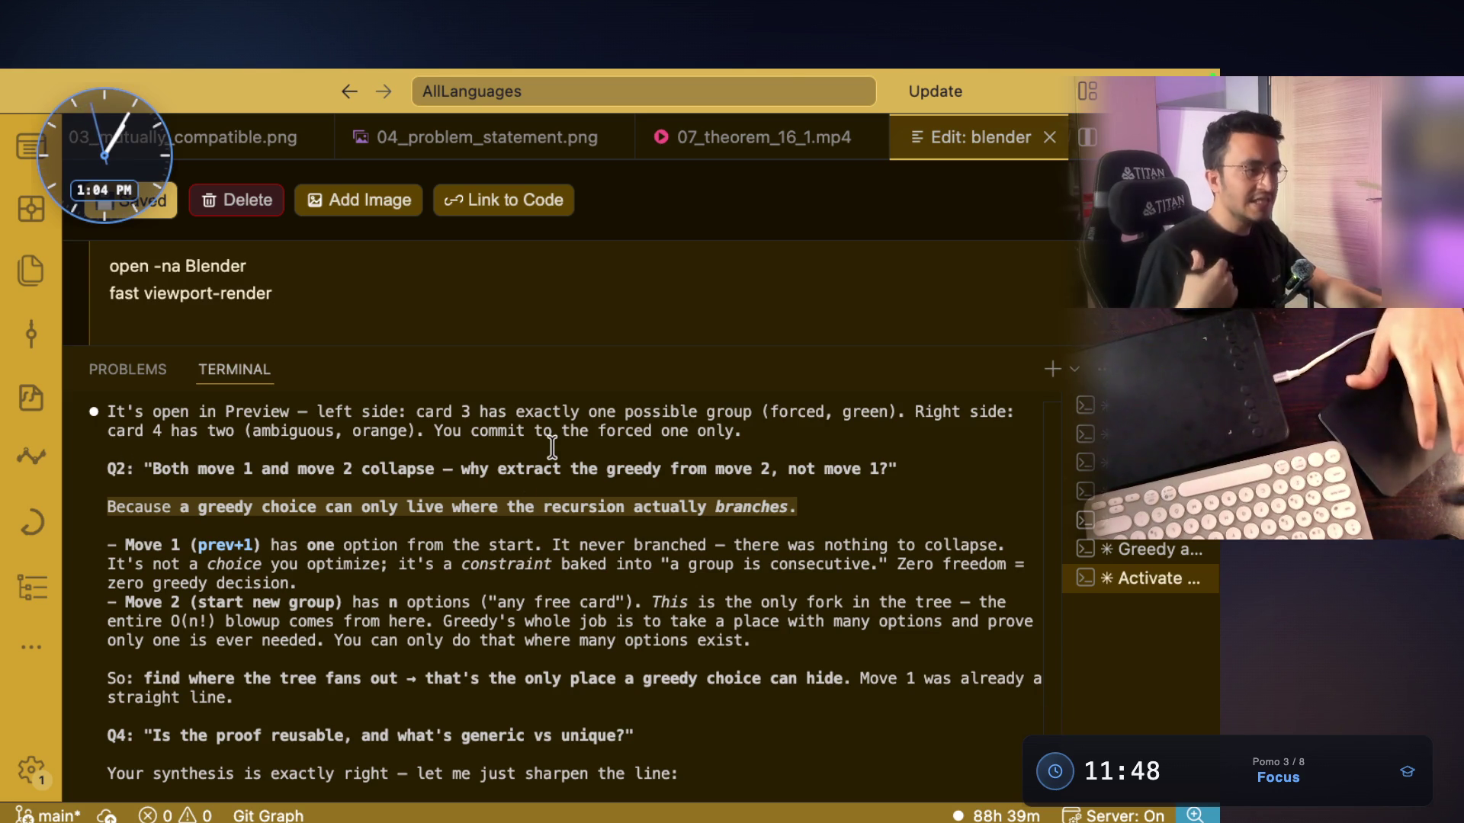
key(ctrl+Right)
key(ctrl+Right)
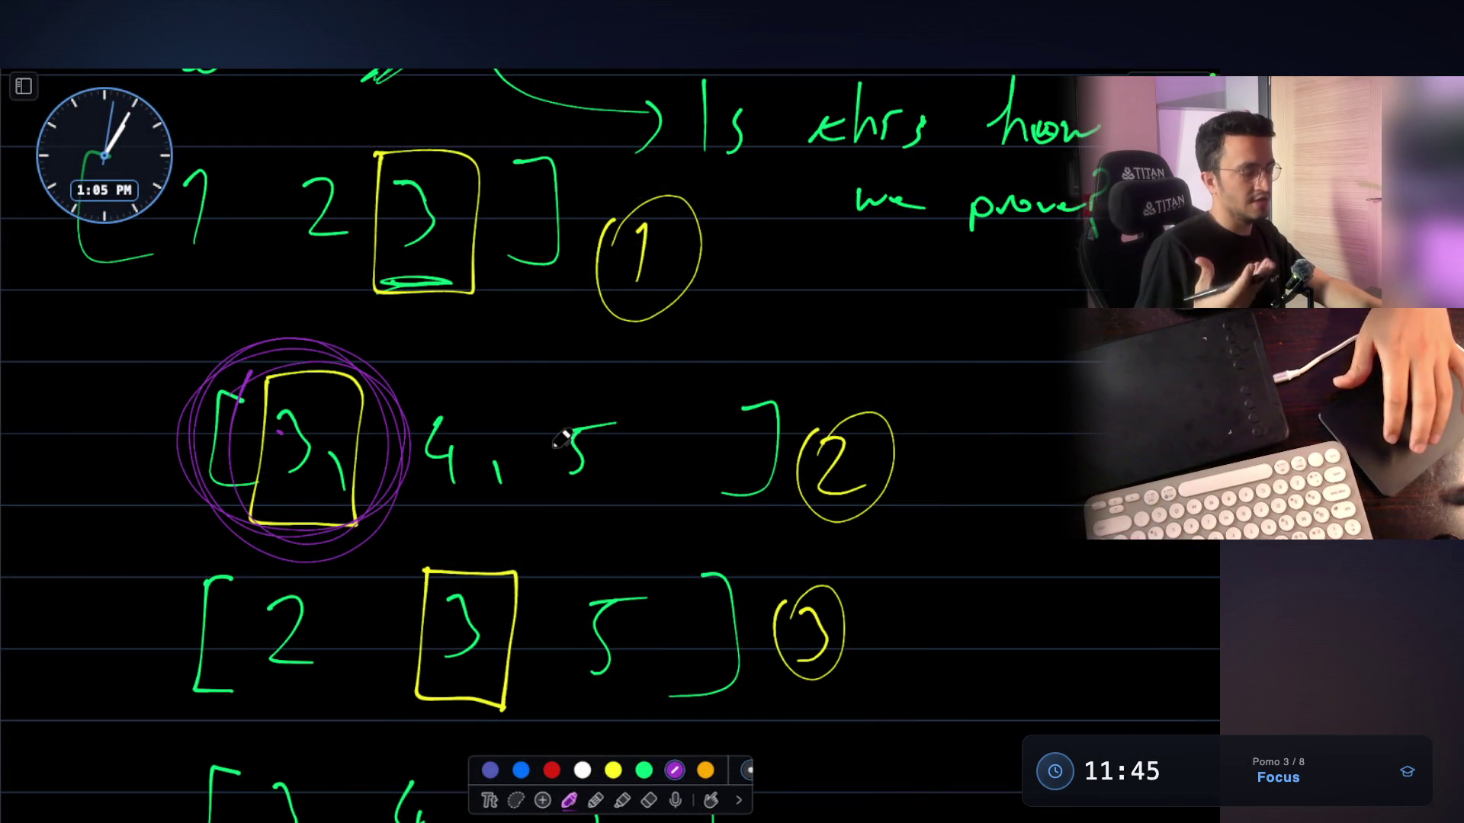
Scroll through the whiteboard's Hand of Straights card-group sketches
scroll(562, 438, up, 5)
scroll(562, 438, down, 3)
scroll(562, 439, down, 20)
scroll(562, 439, up, 15)
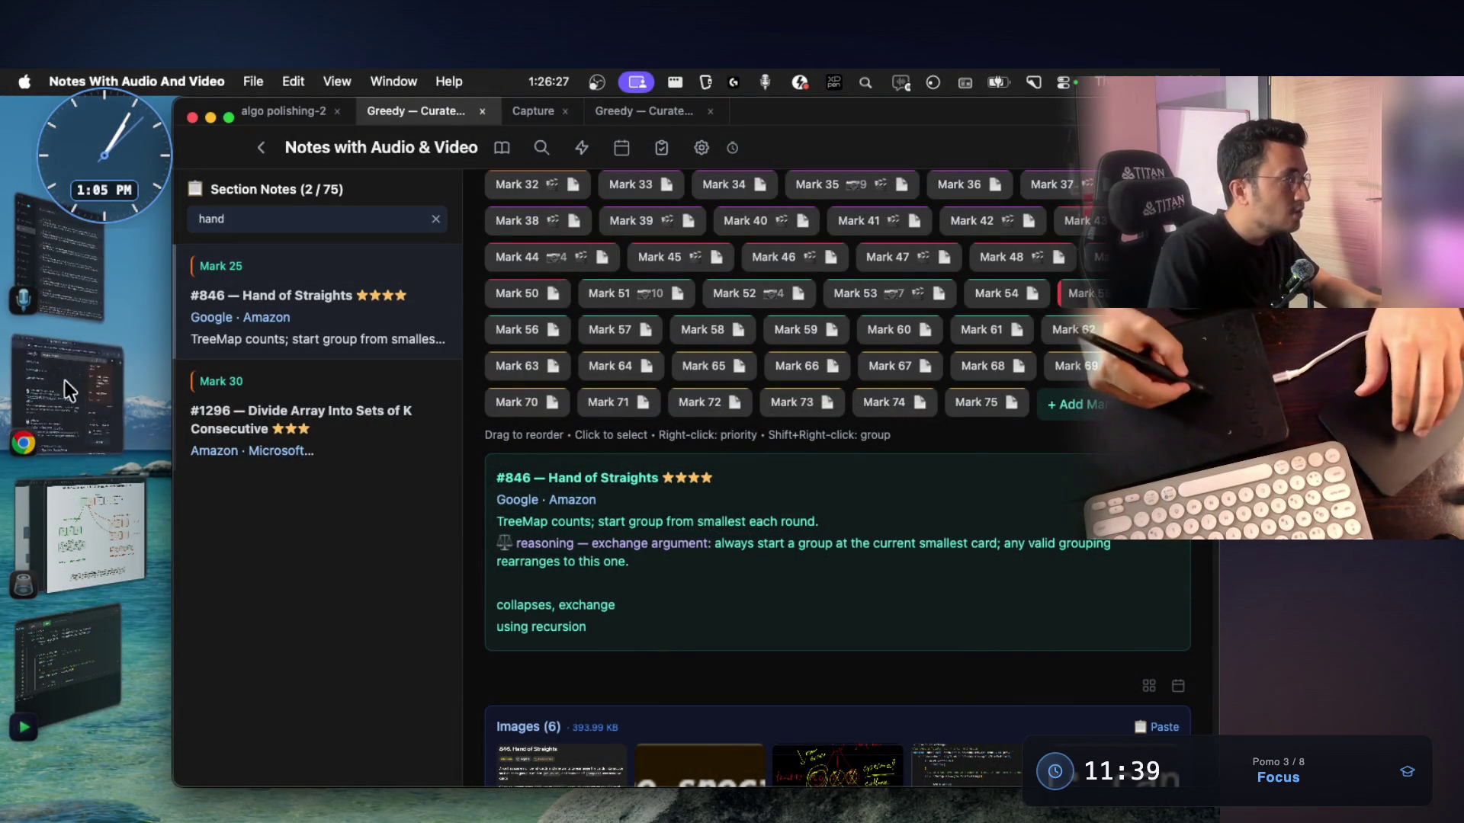
Bring QuickRun forward at the branch where the current group reaches groupSizeSetting
click(80, 676)
scroll(593, 306, down, 2)
scroll(533, 328, up, 5)
scroll(442, 312, up, 1)
drag(400, 370, 534, 370)
scroll(532, 363, down, 6)
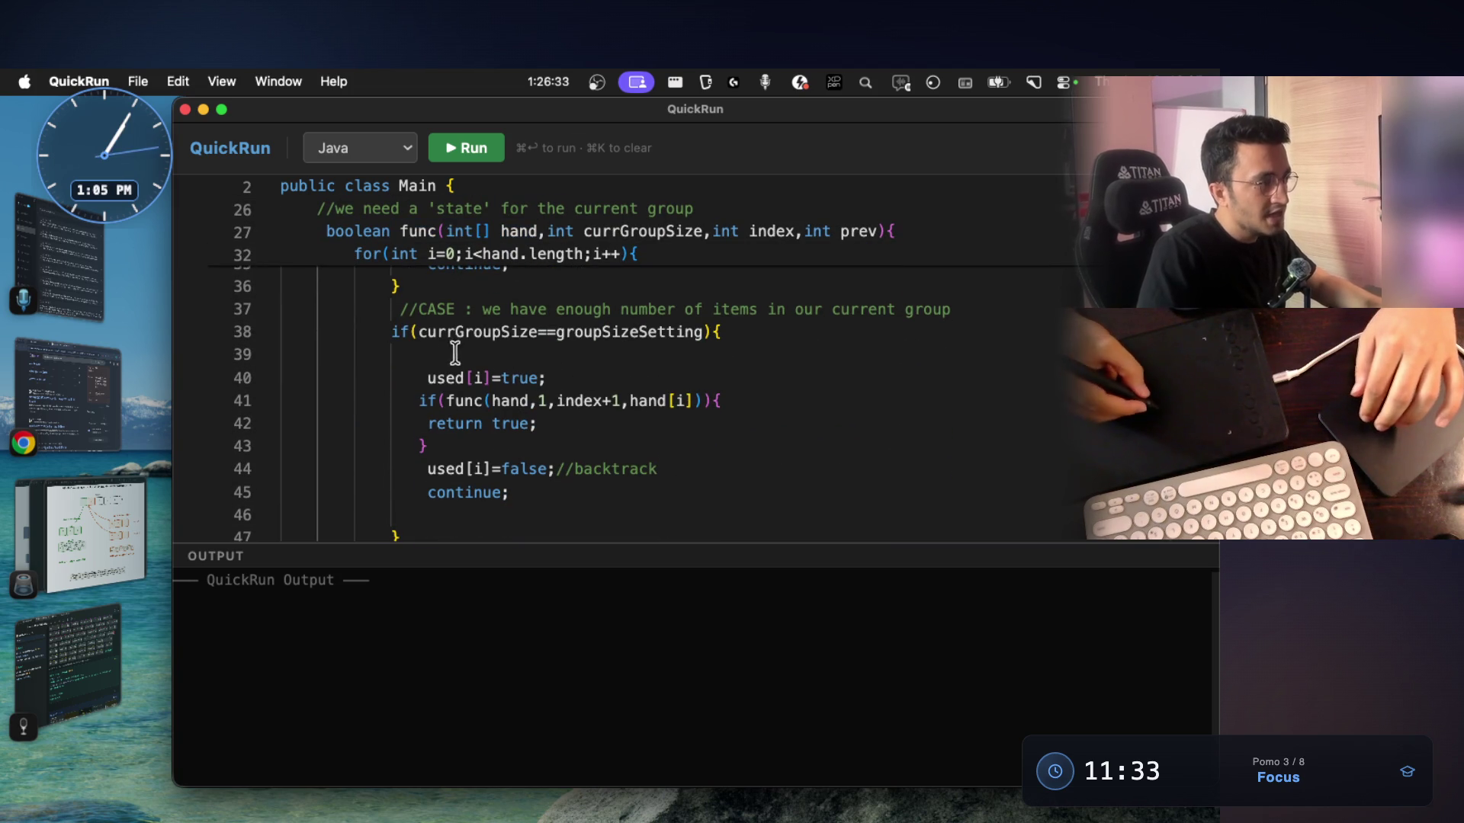
Highlight the full-group branch (lines 40–43) and the continue-group branch (lines 49–55), then return to VS Code
drag(418, 400, 728, 401)
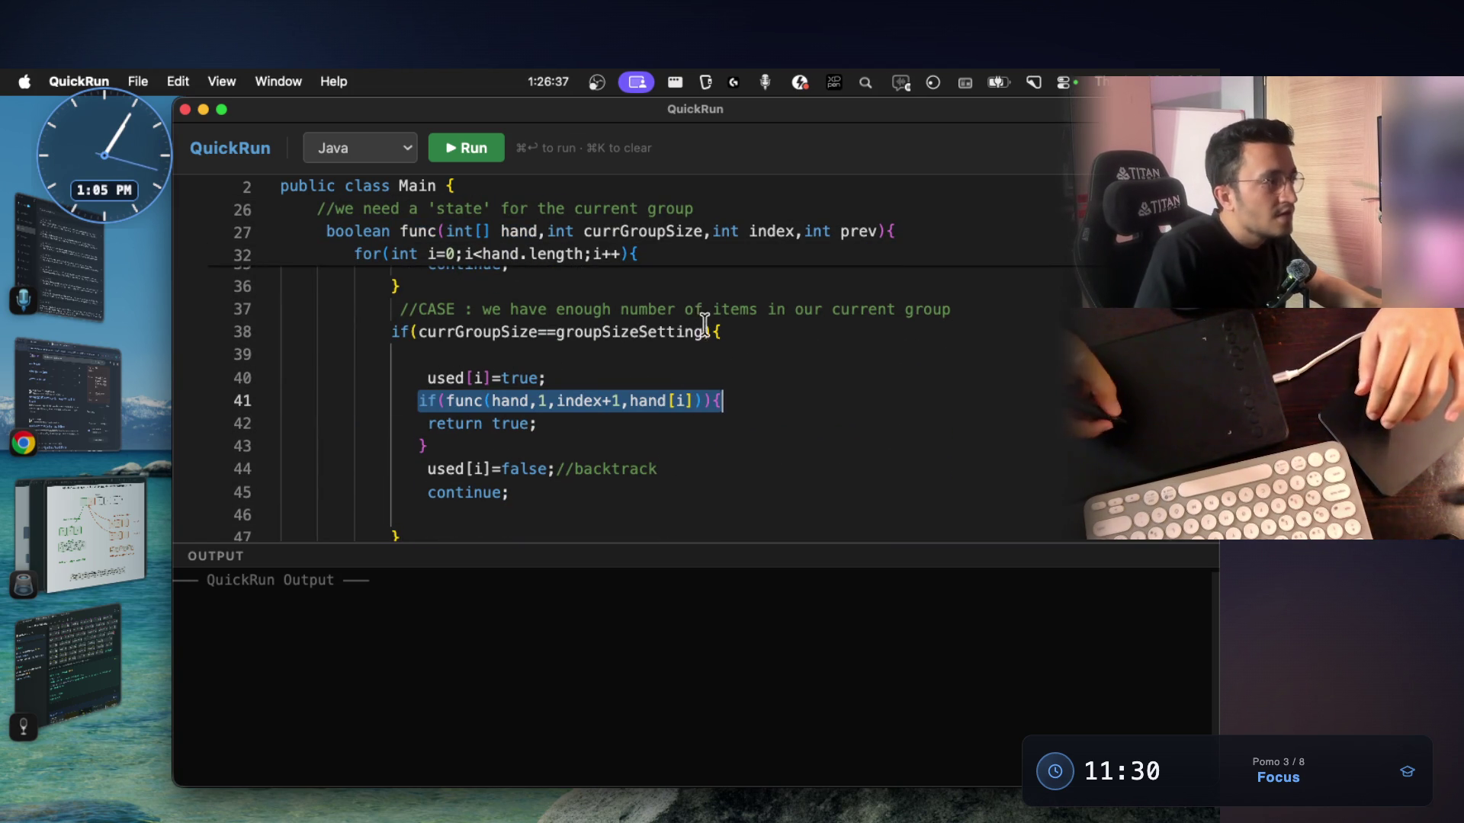
mouse_move(728, 332)
mouse_down()
mouse_move(392, 333)
mouse_move(460, 436)
mouse_up()
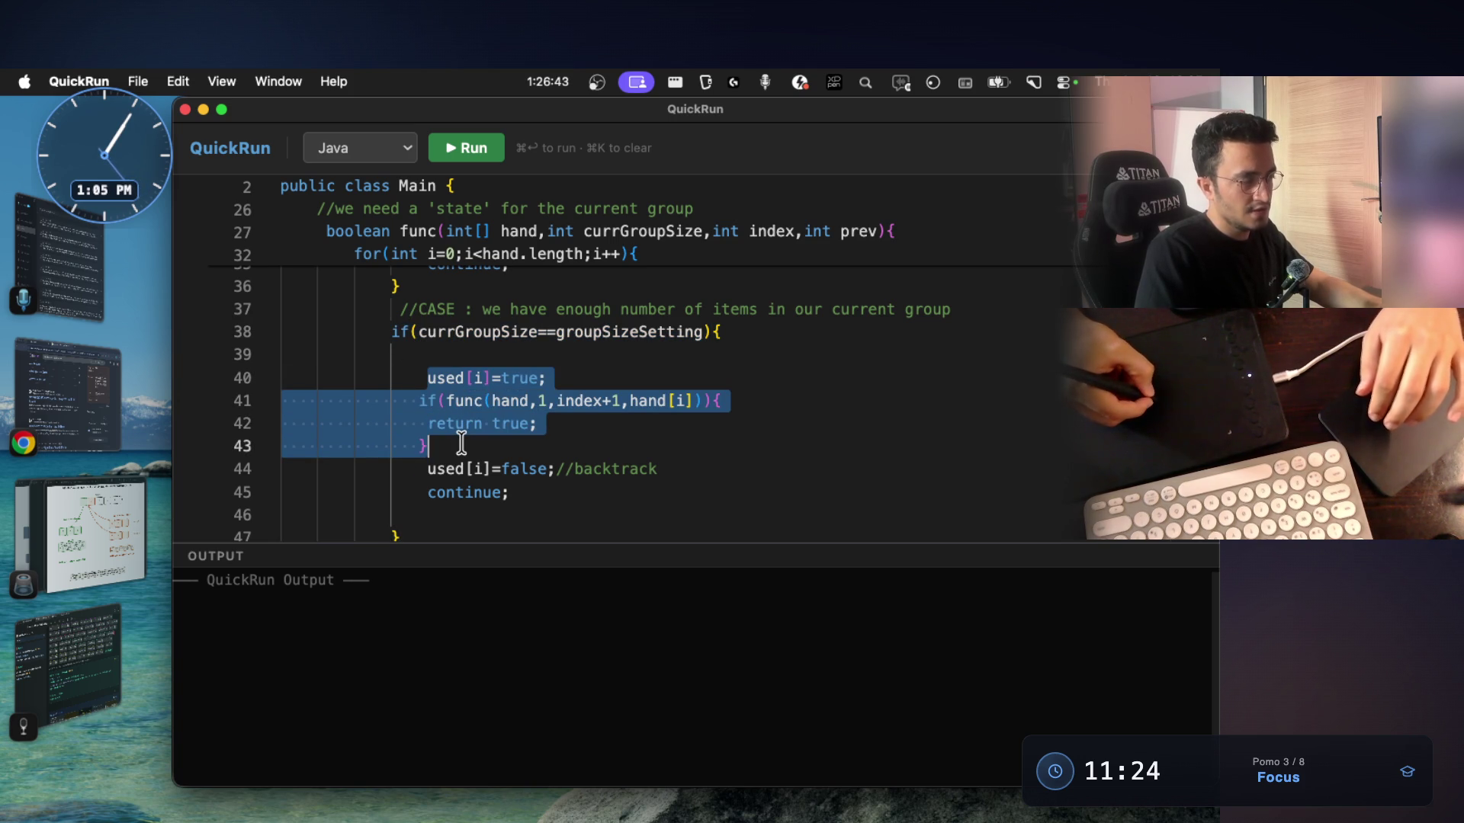
scroll(454, 366, down, 5)
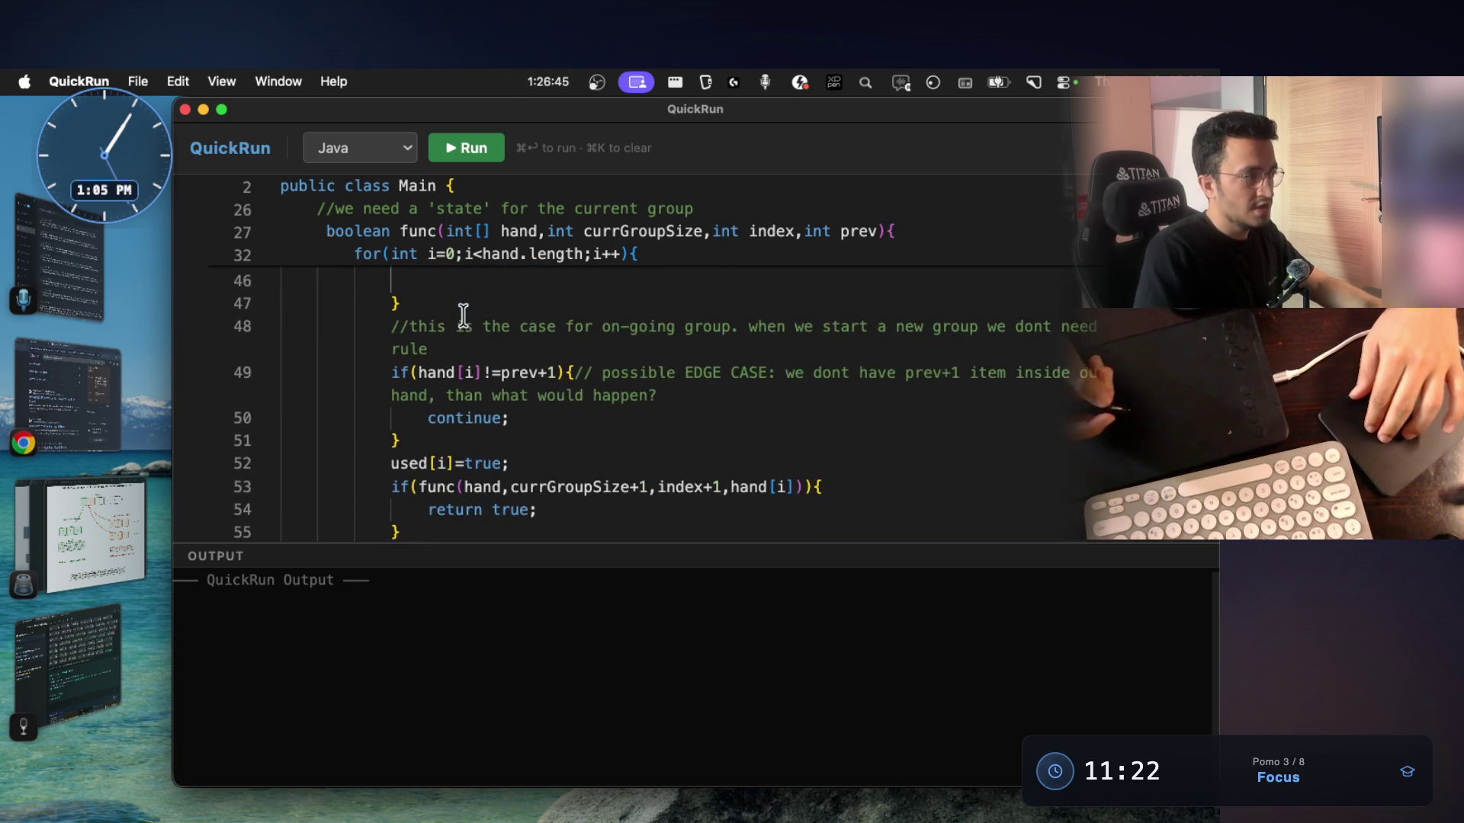
scroll(472, 374, up, 2)
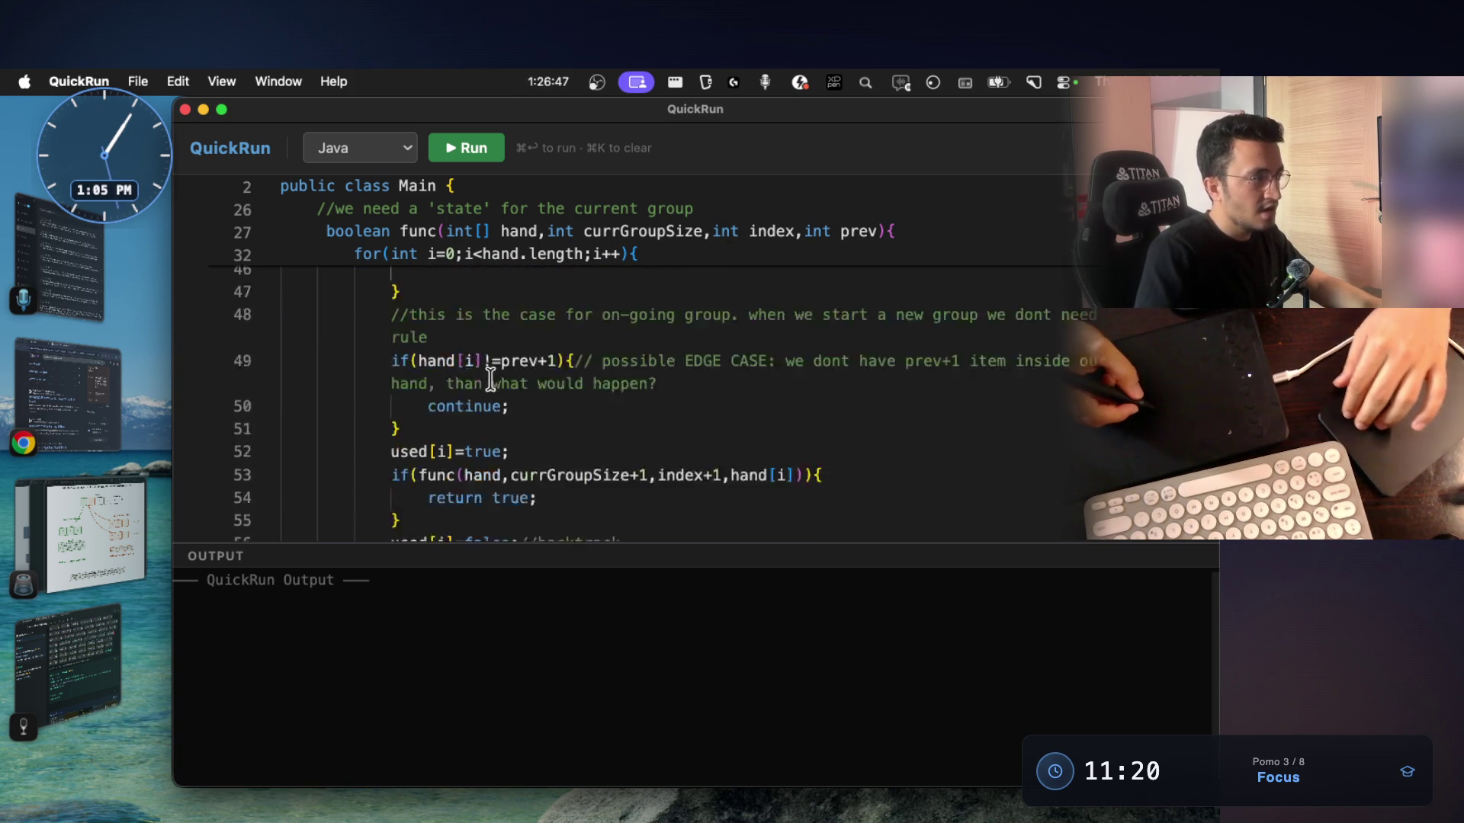
scroll(479, 381, down, 1)
mouse_move(390, 375)
mouse_down()
mouse_move(437, 440)
mouse_move(401, 535)
mouse_up()
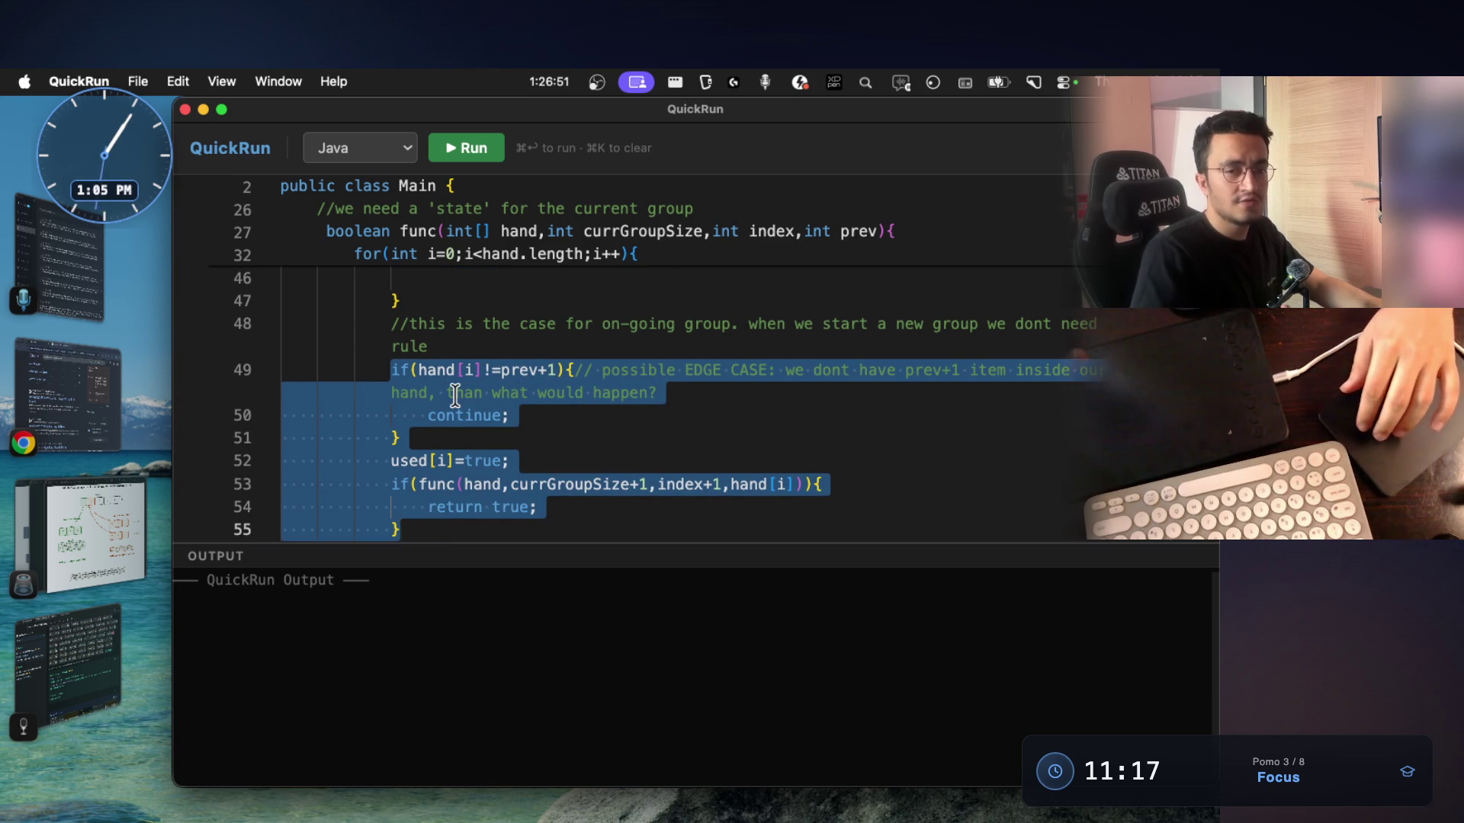
key(super+Tab)
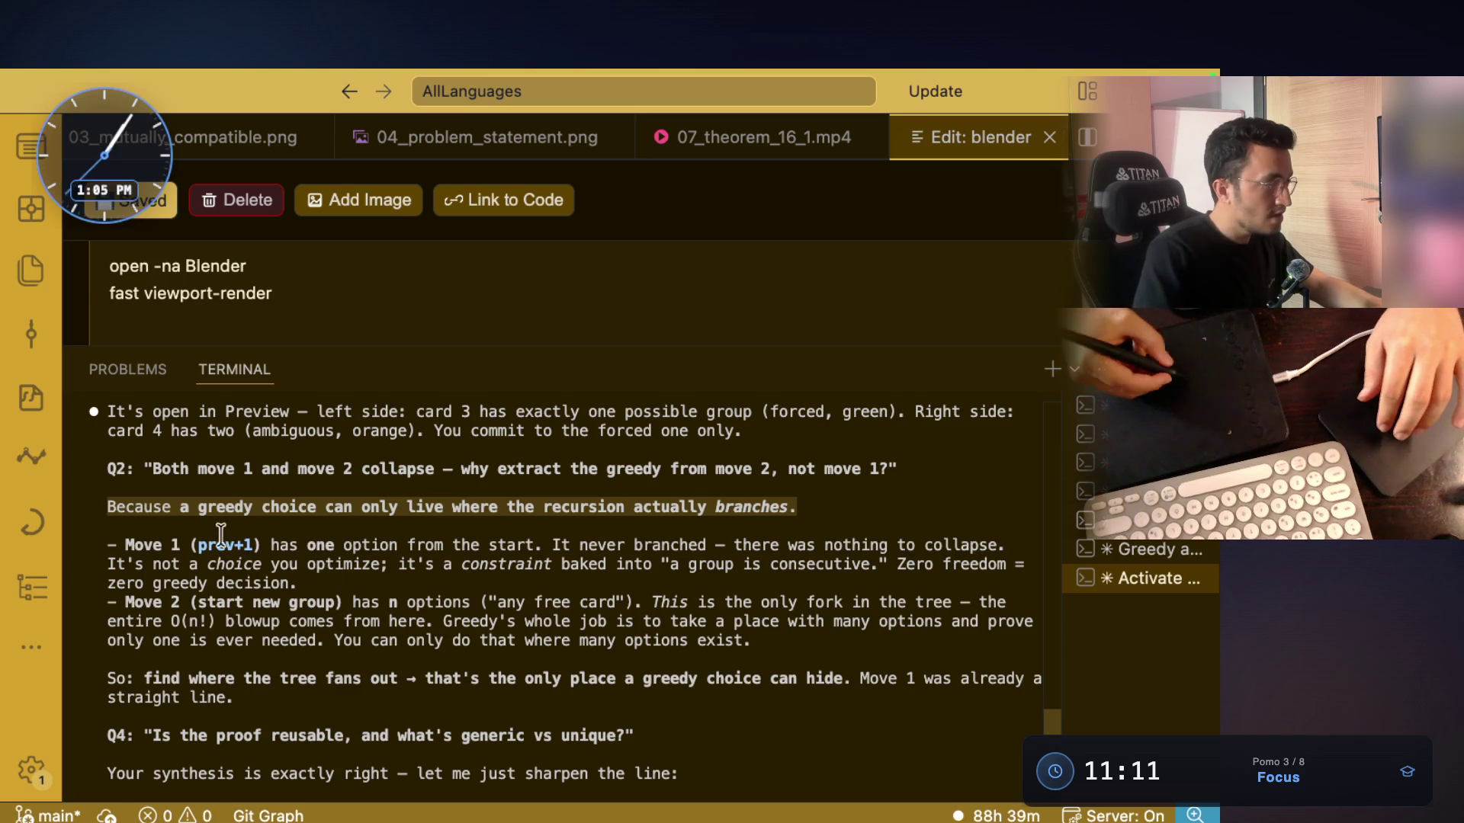
Highlight why Move 1 never branched and the Q2 question line, then switch back to QuickRun
double_click(159, 541)
drag(211, 540, 524, 536)
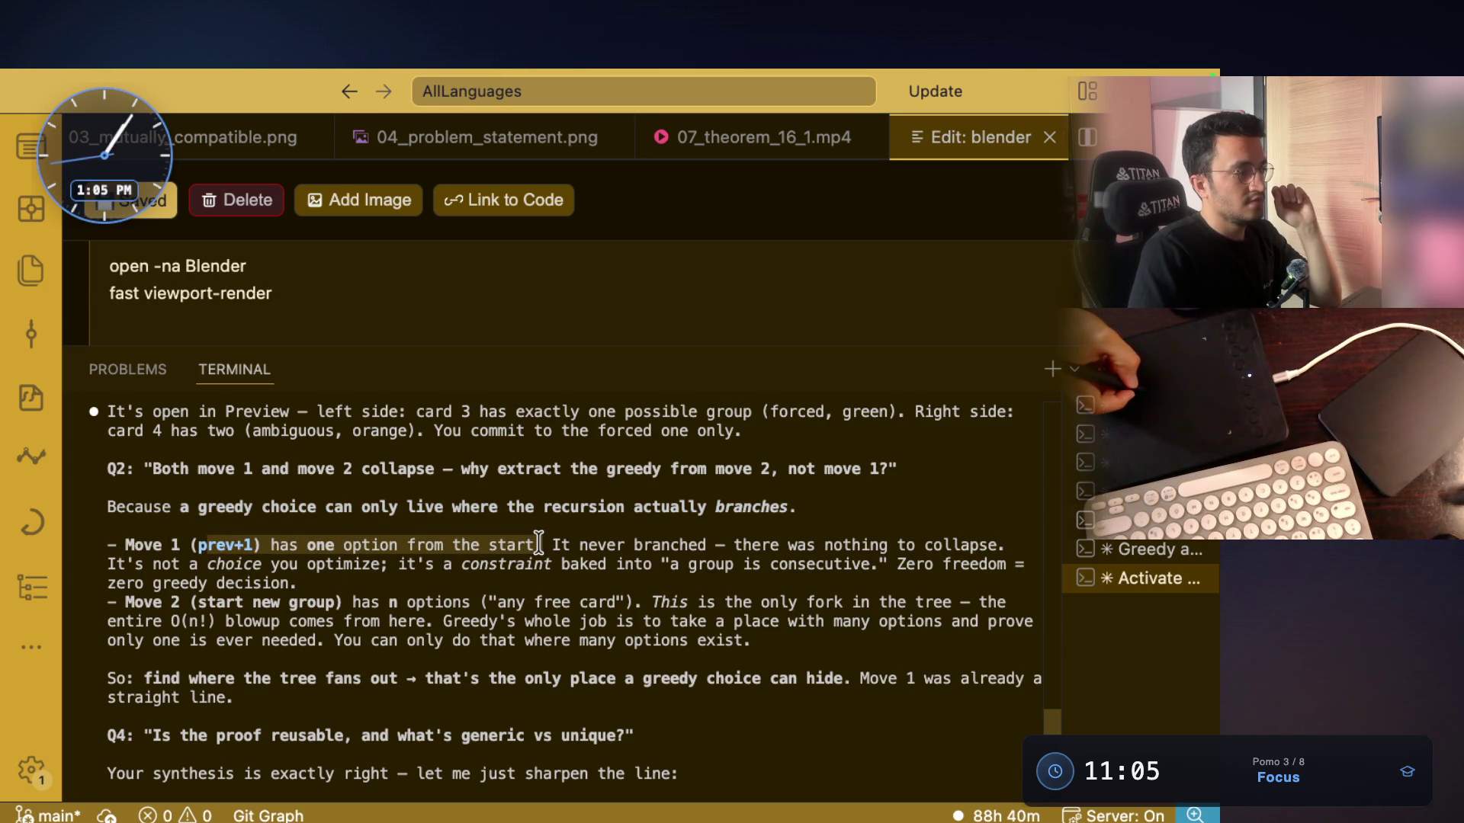
drag(539, 544, 721, 536)
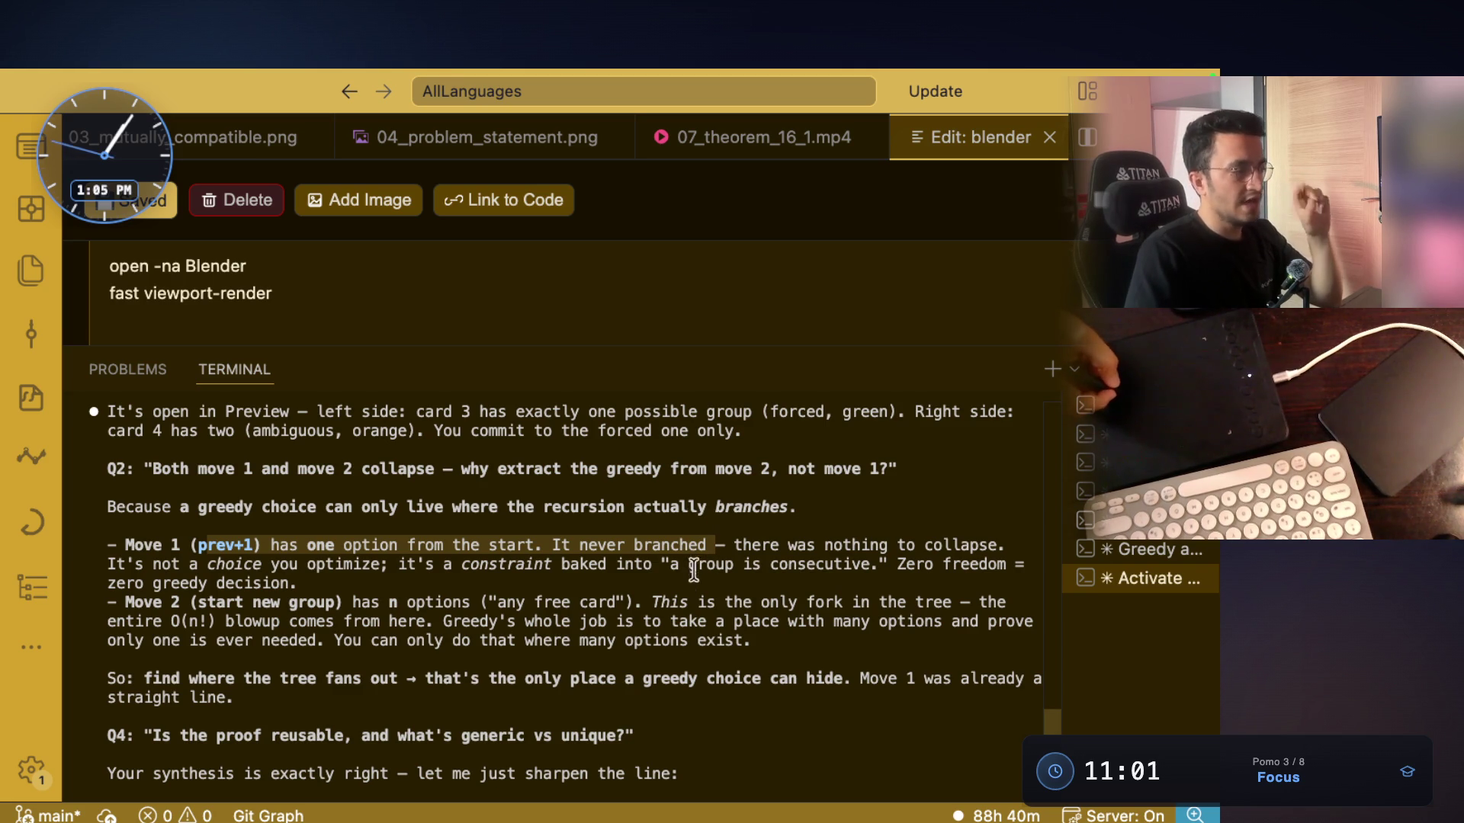
drag(896, 468, 152, 463)
scroll(597, 608, down, 10)
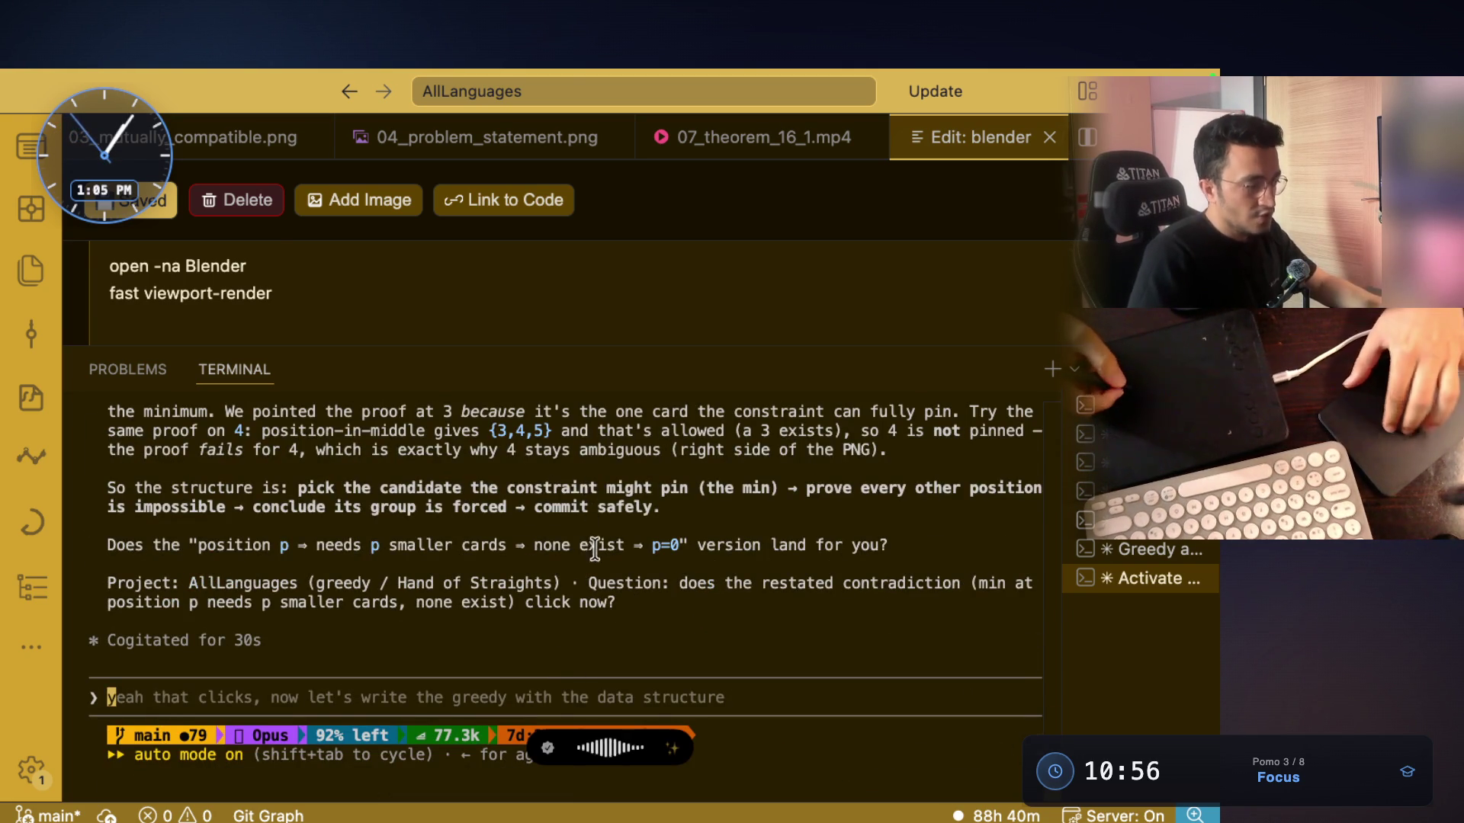
scroll(587, 519, up, 5)
key(super+Tab)
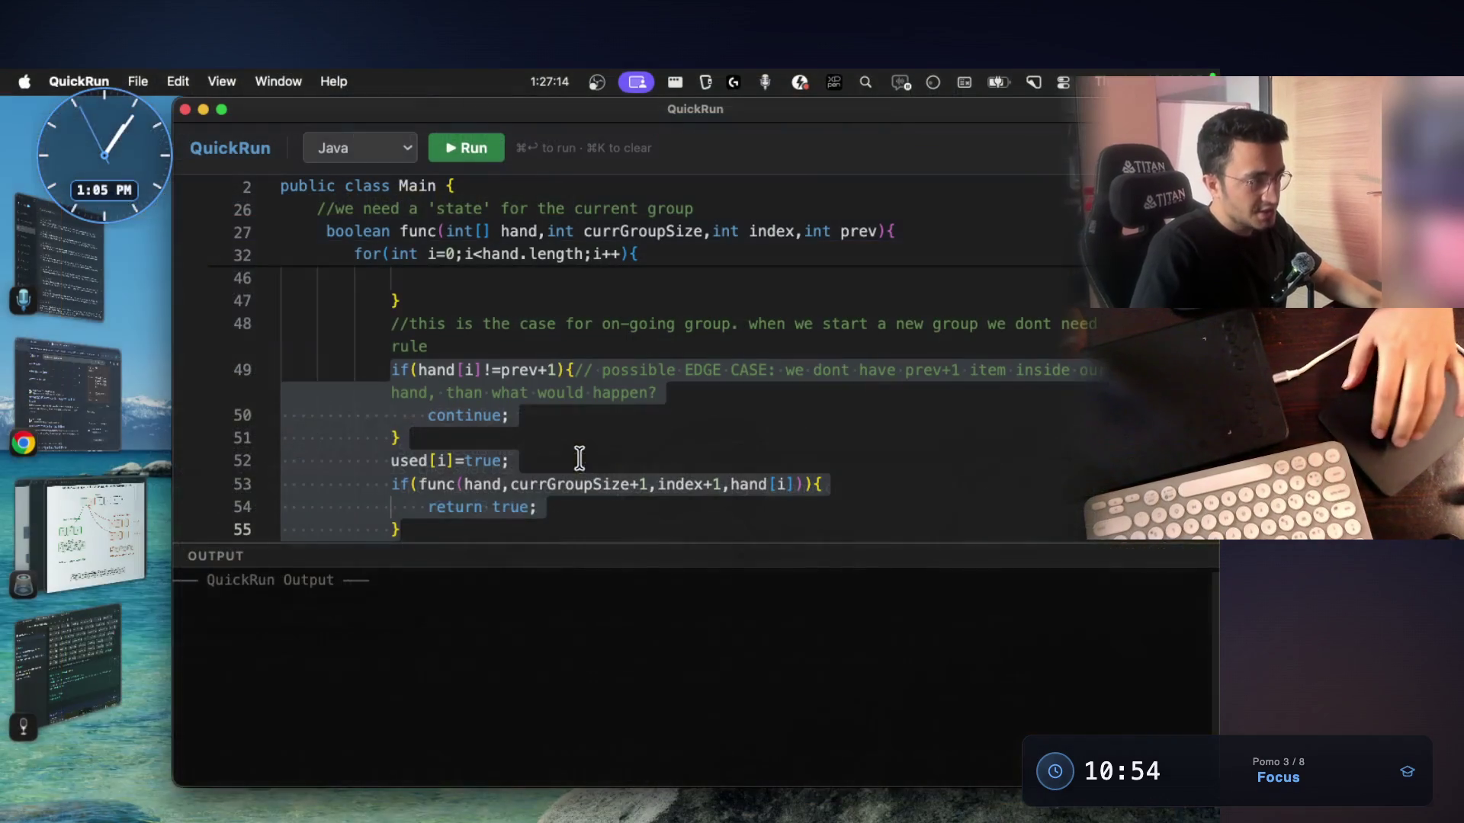
Read through the Java backtracking for-loop, selecting a couple of its lines
scroll(580, 458, up, 10)
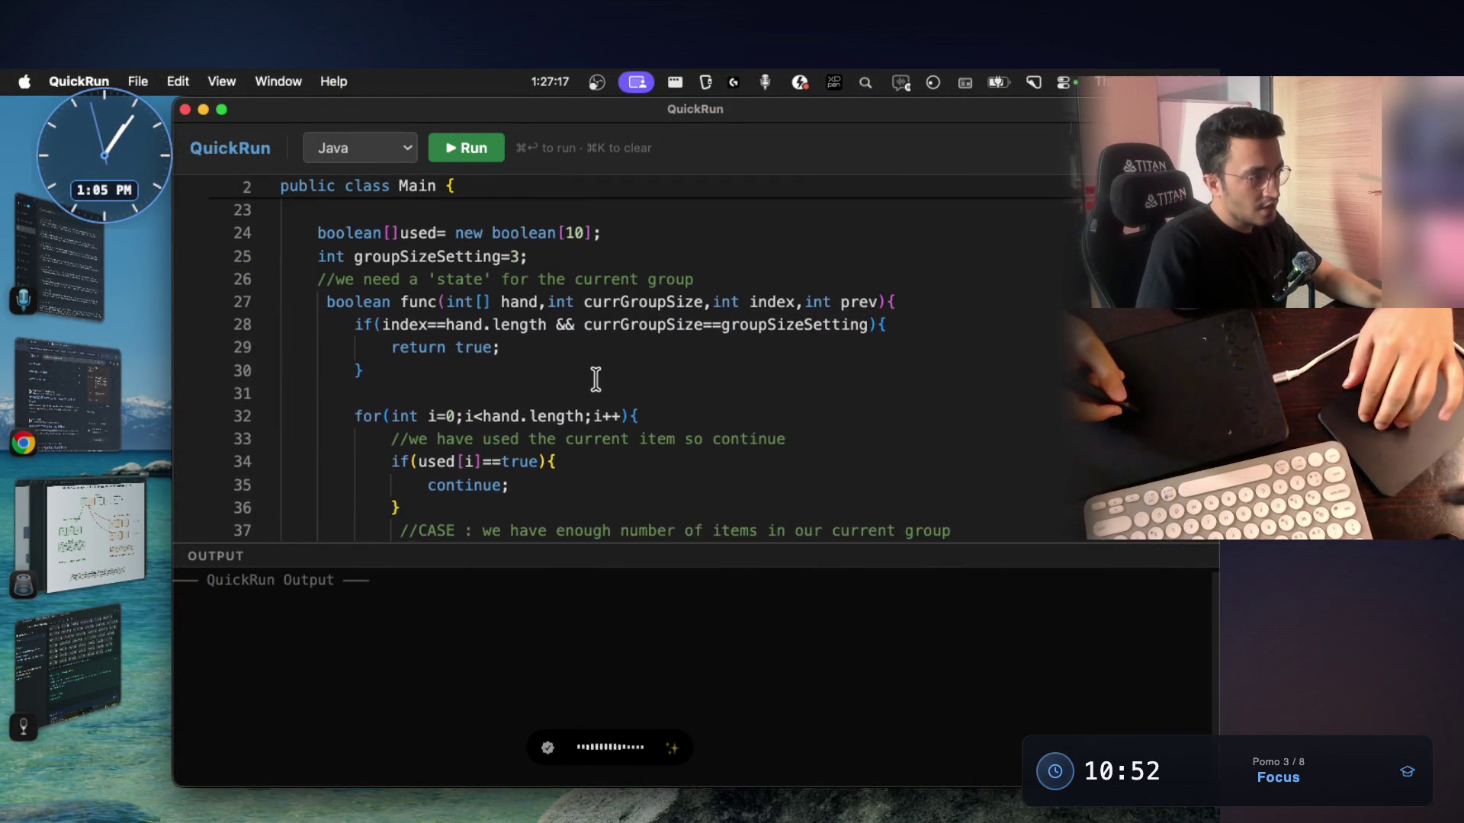
scroll(599, 381, up, 1)
drag(390, 346, 417, 345)
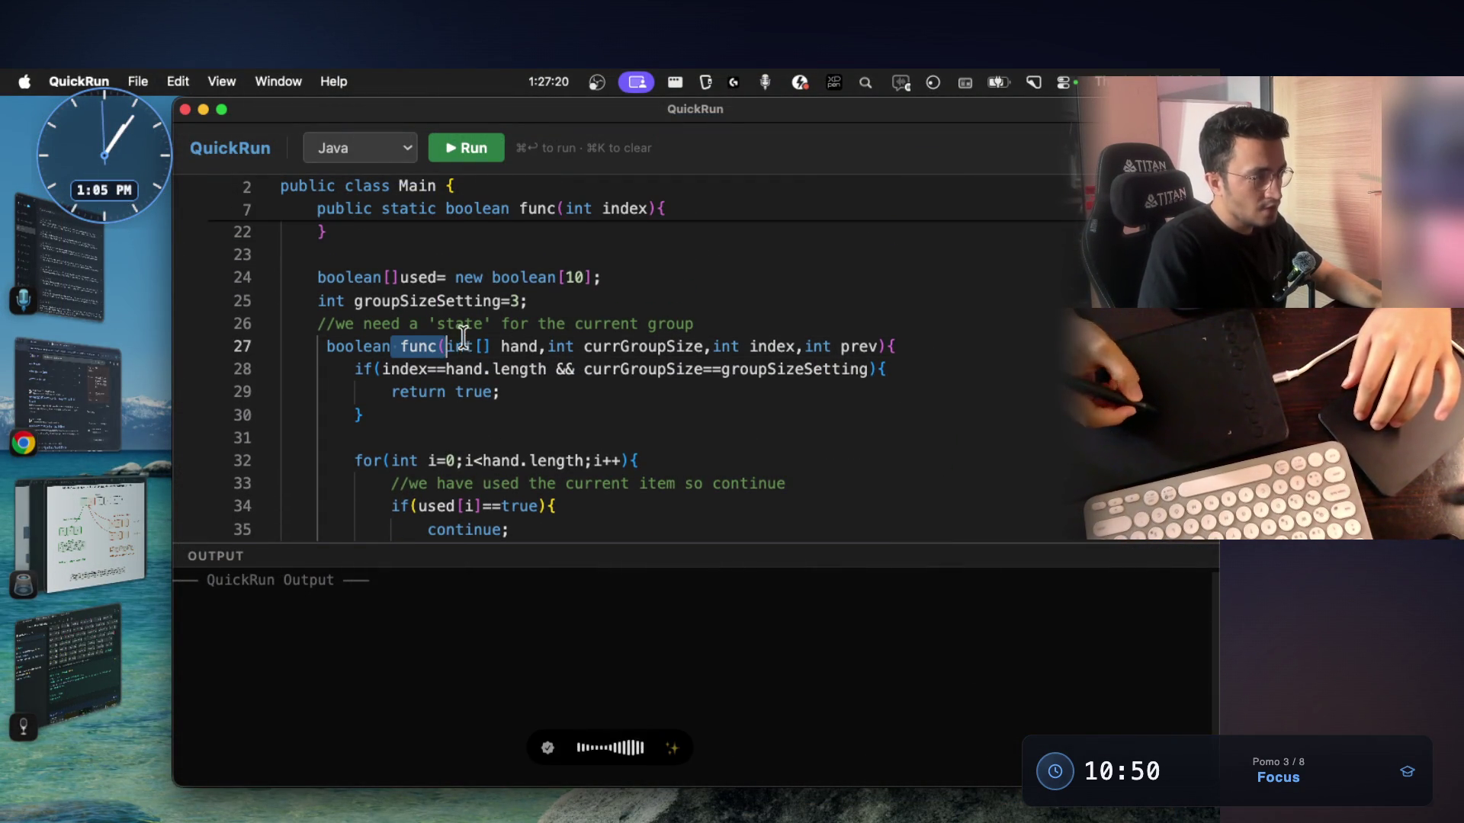
scroll(464, 339, down, 5)
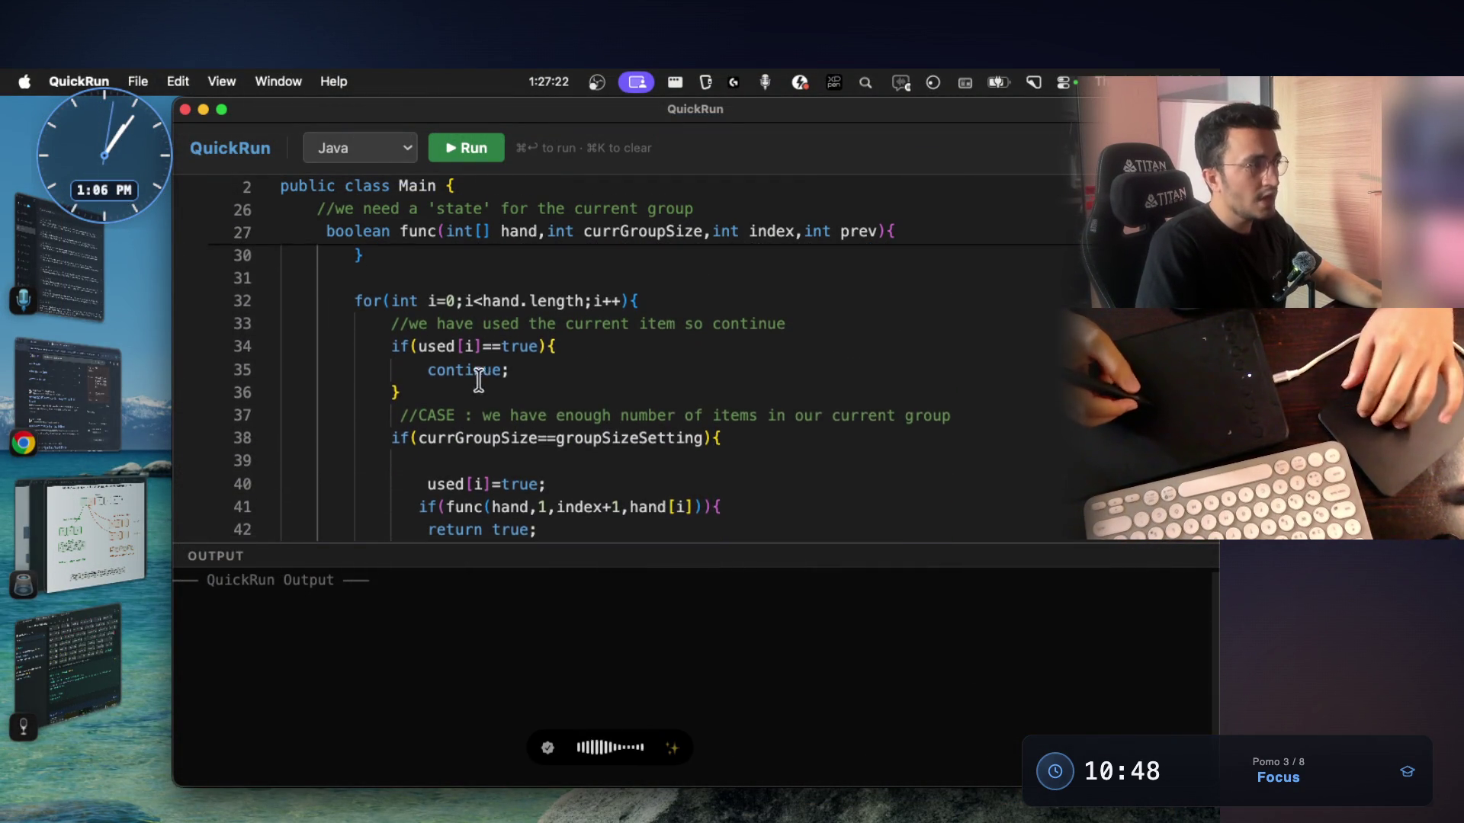
scroll(533, 427, up, 5)
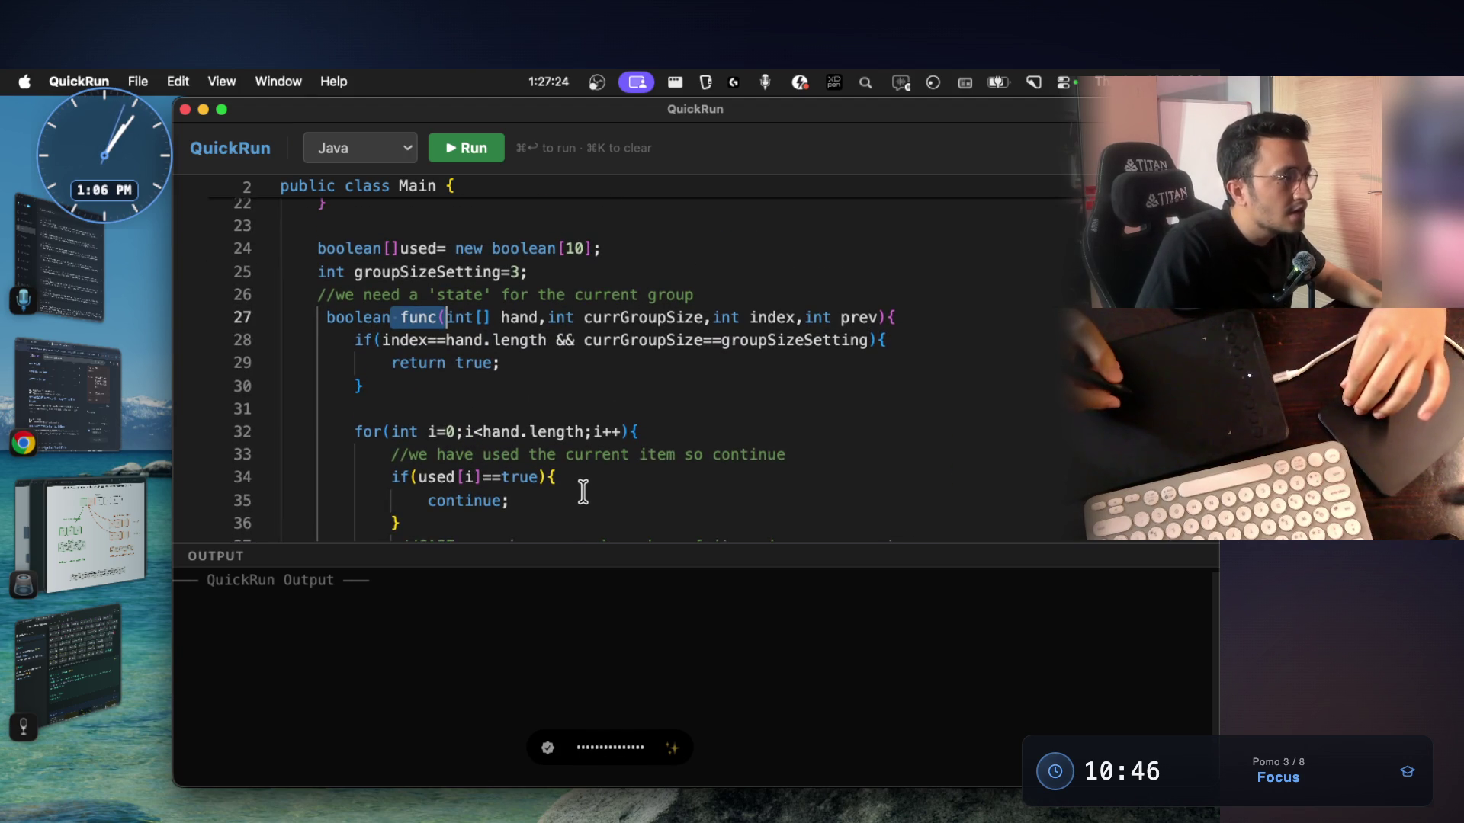
scroll(582, 494, down, 7)
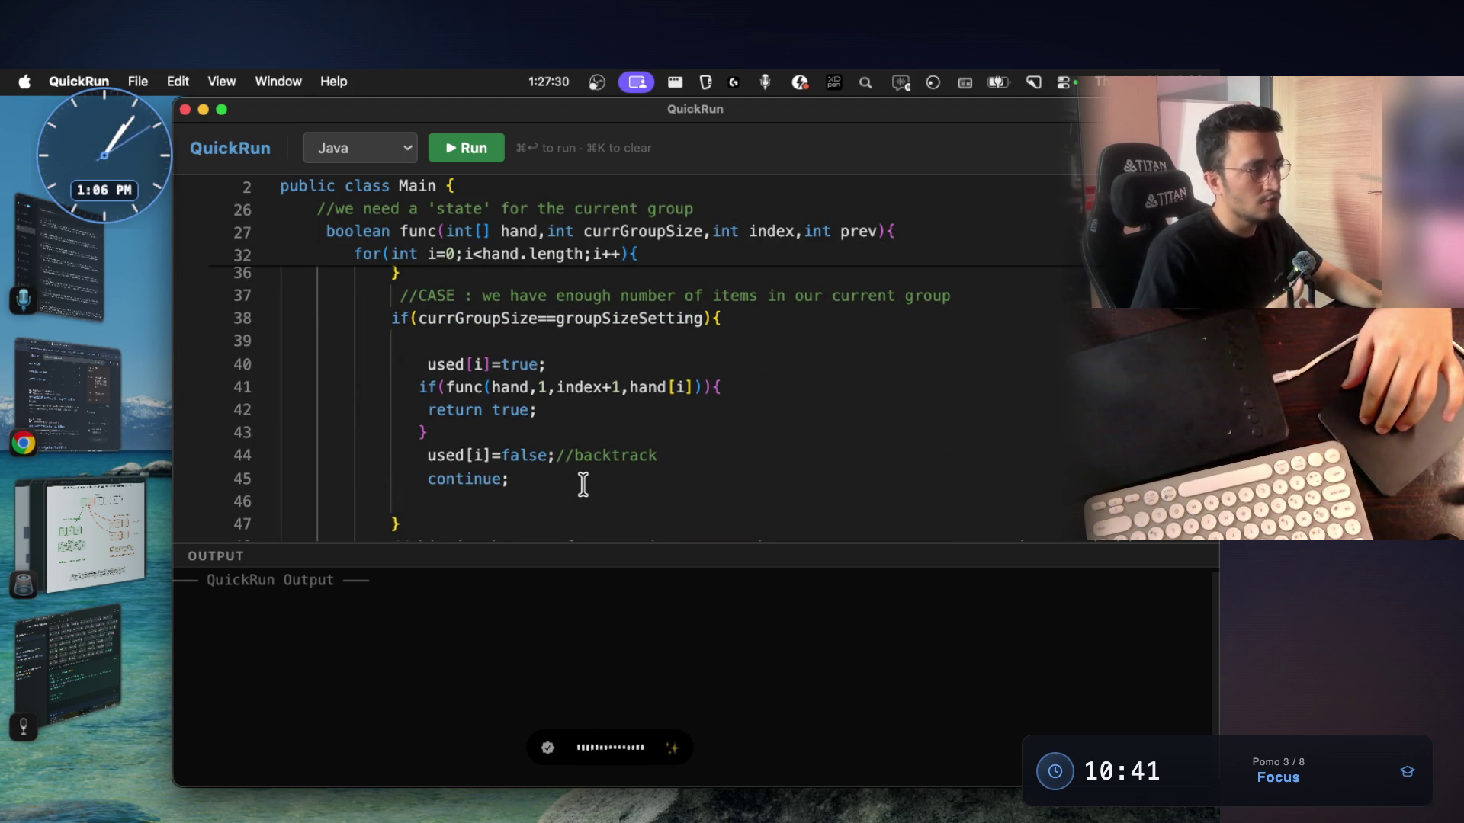
scroll(583, 484, up, 2)
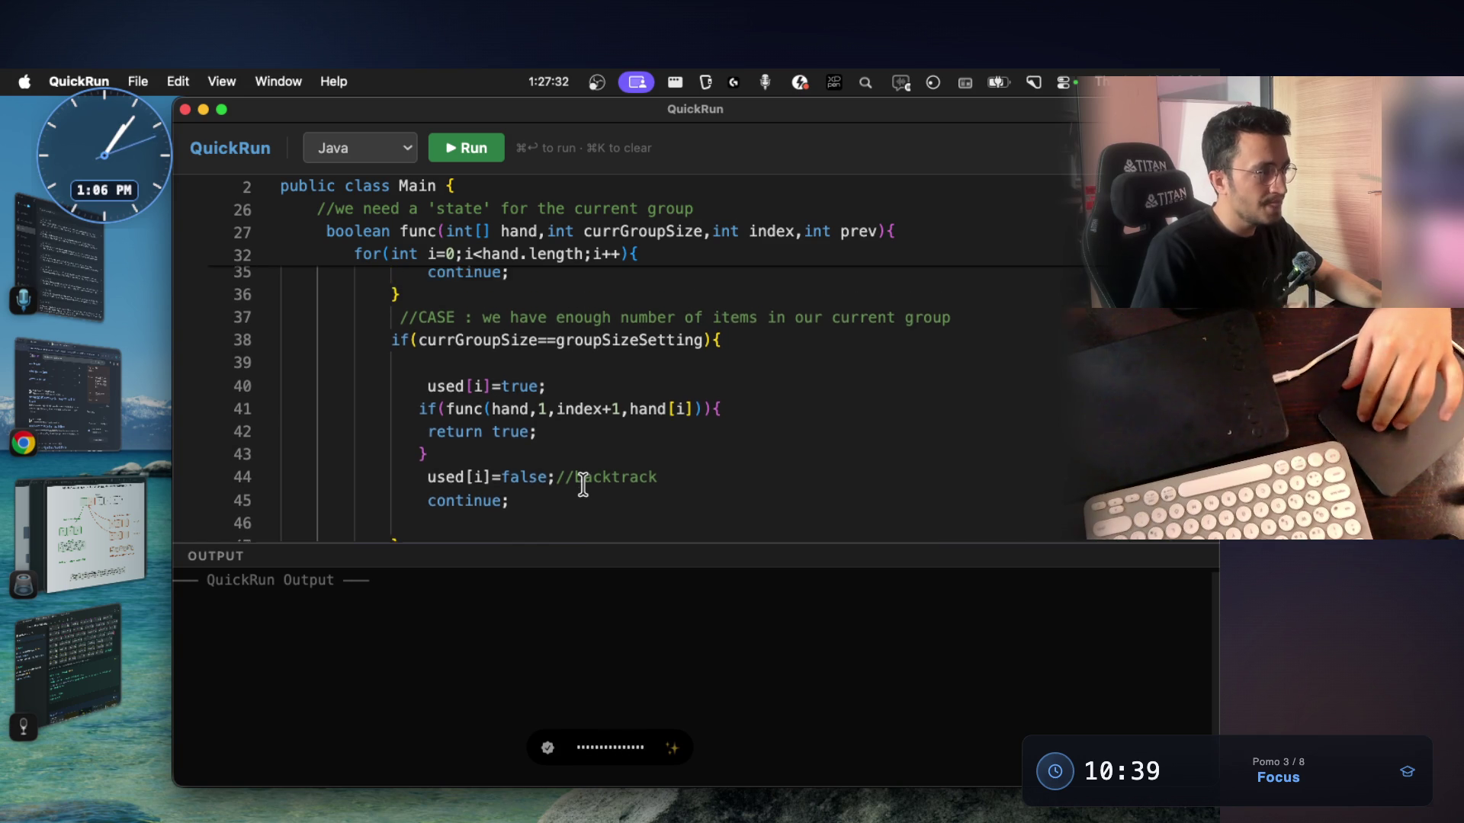
drag(393, 361, 725, 361)
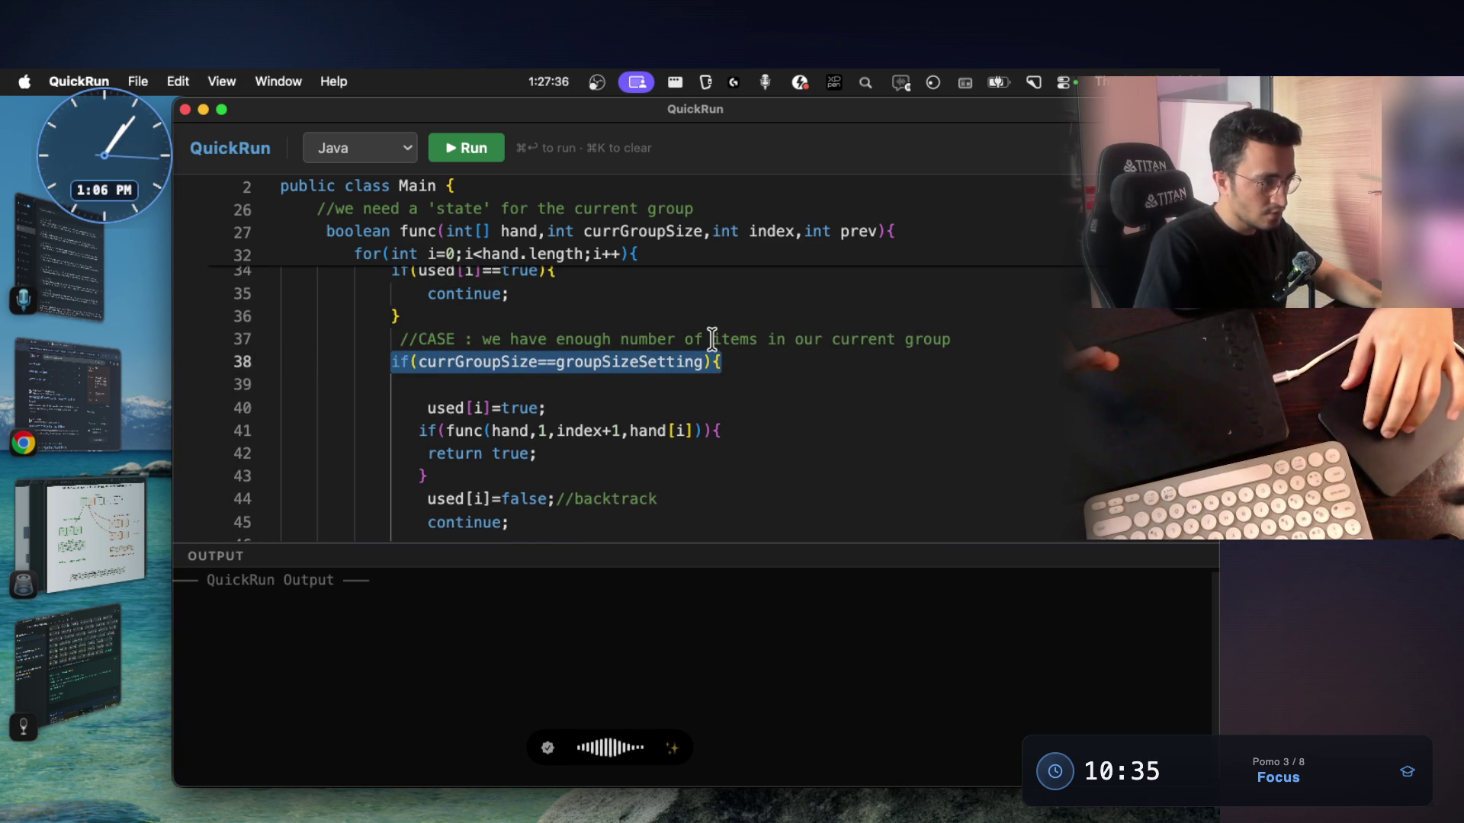
scroll(712, 339, up, 2)
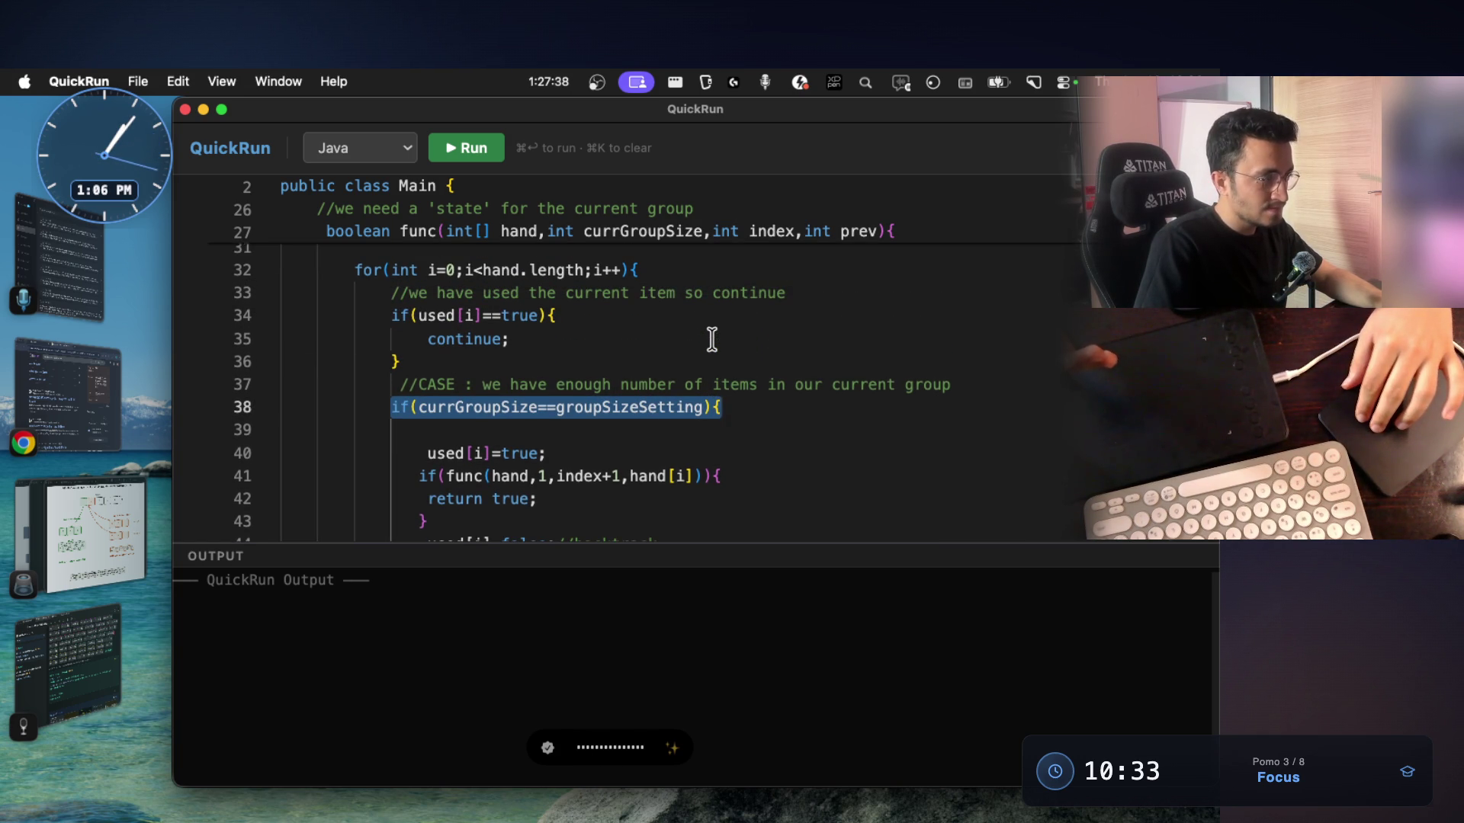
scroll(712, 339, down, 5)
scroll(474, 451, up, 6)
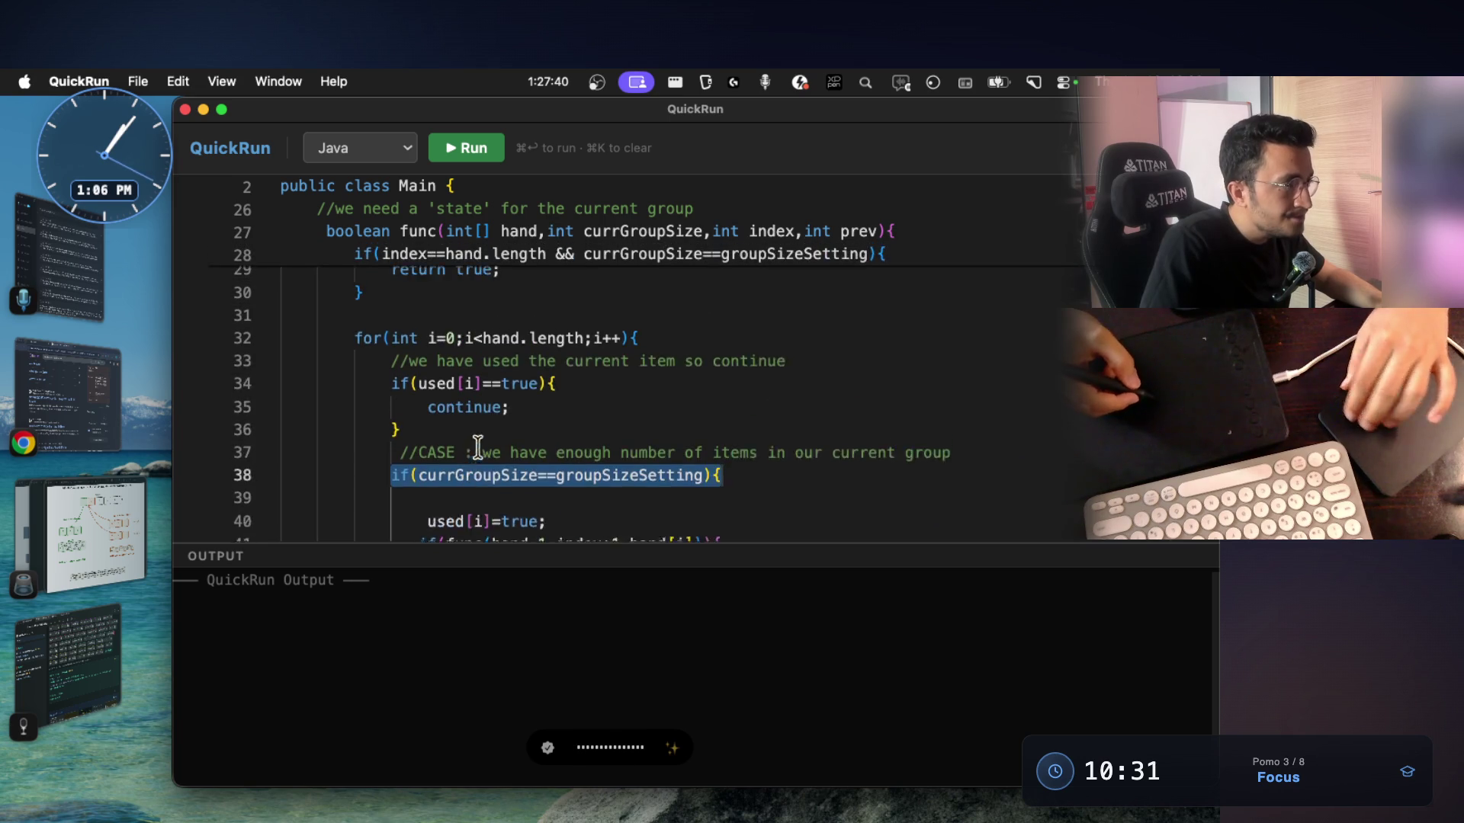
scroll(663, 379, up, 2)
scroll(660, 396, down, 5)
scroll(649, 424, down, 4)
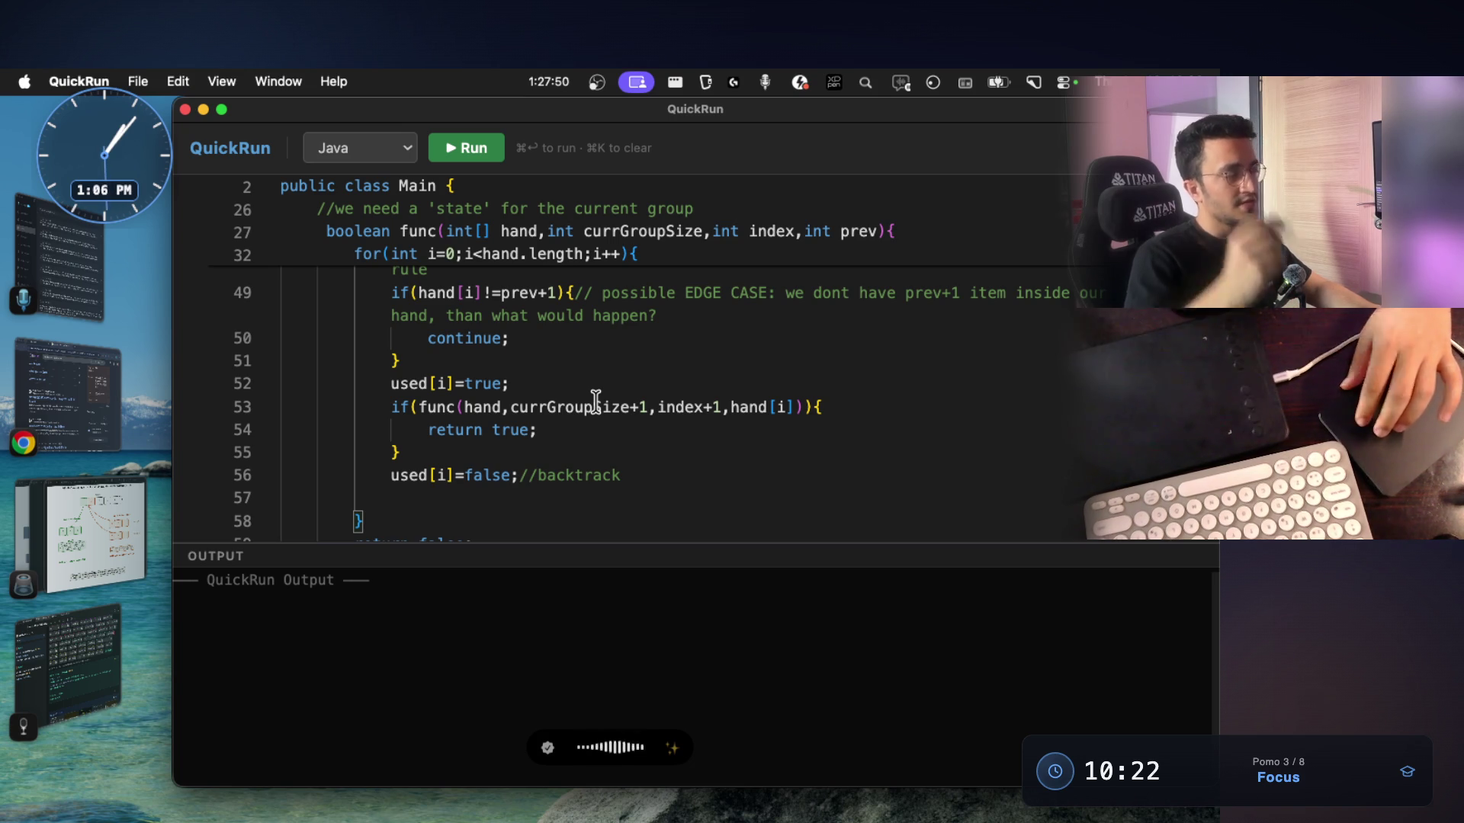
scroll(596, 401, up, 3)
scroll(595, 400, up, 3)
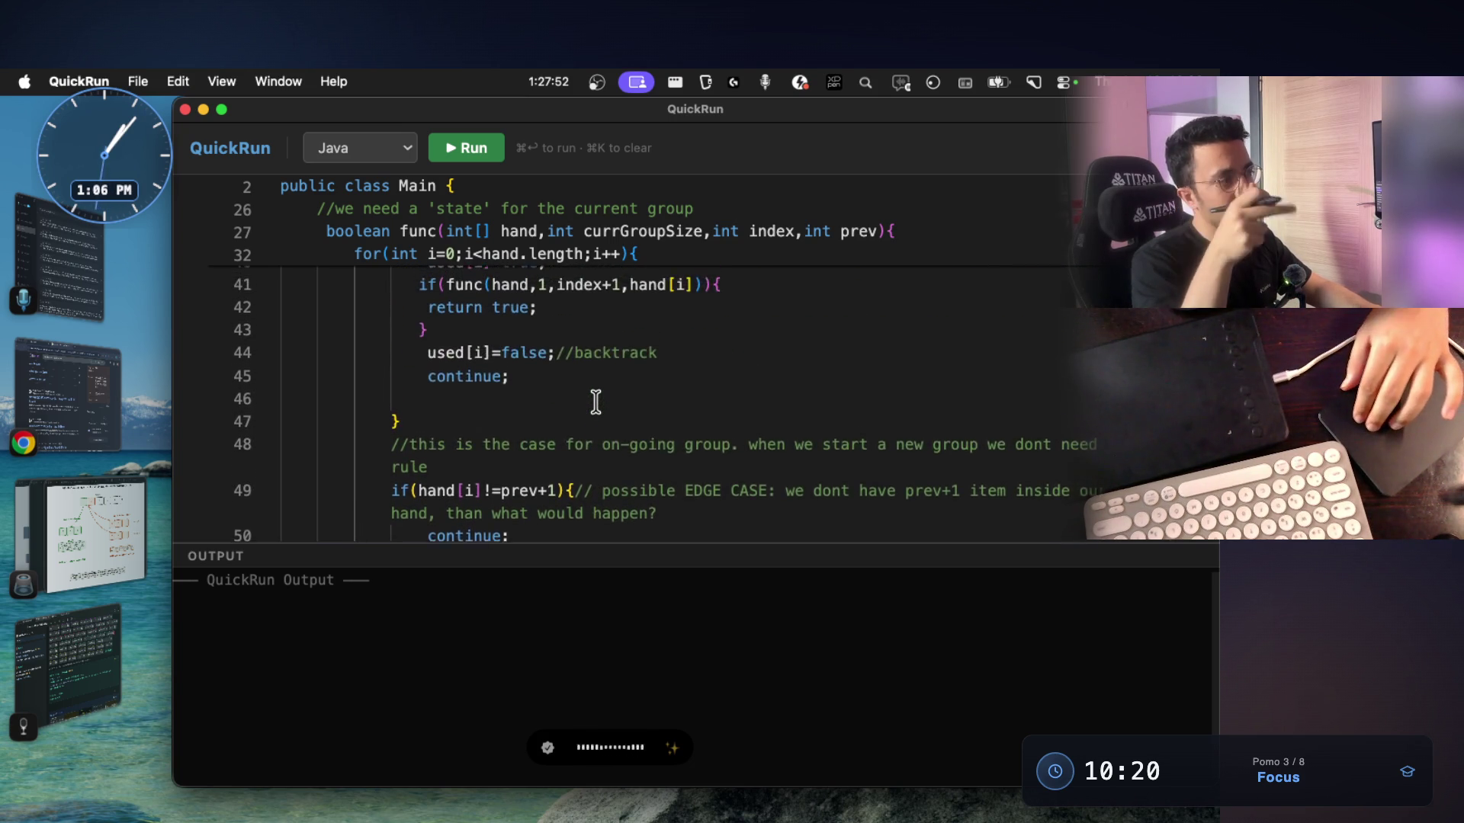
scroll(595, 401, up, 3)
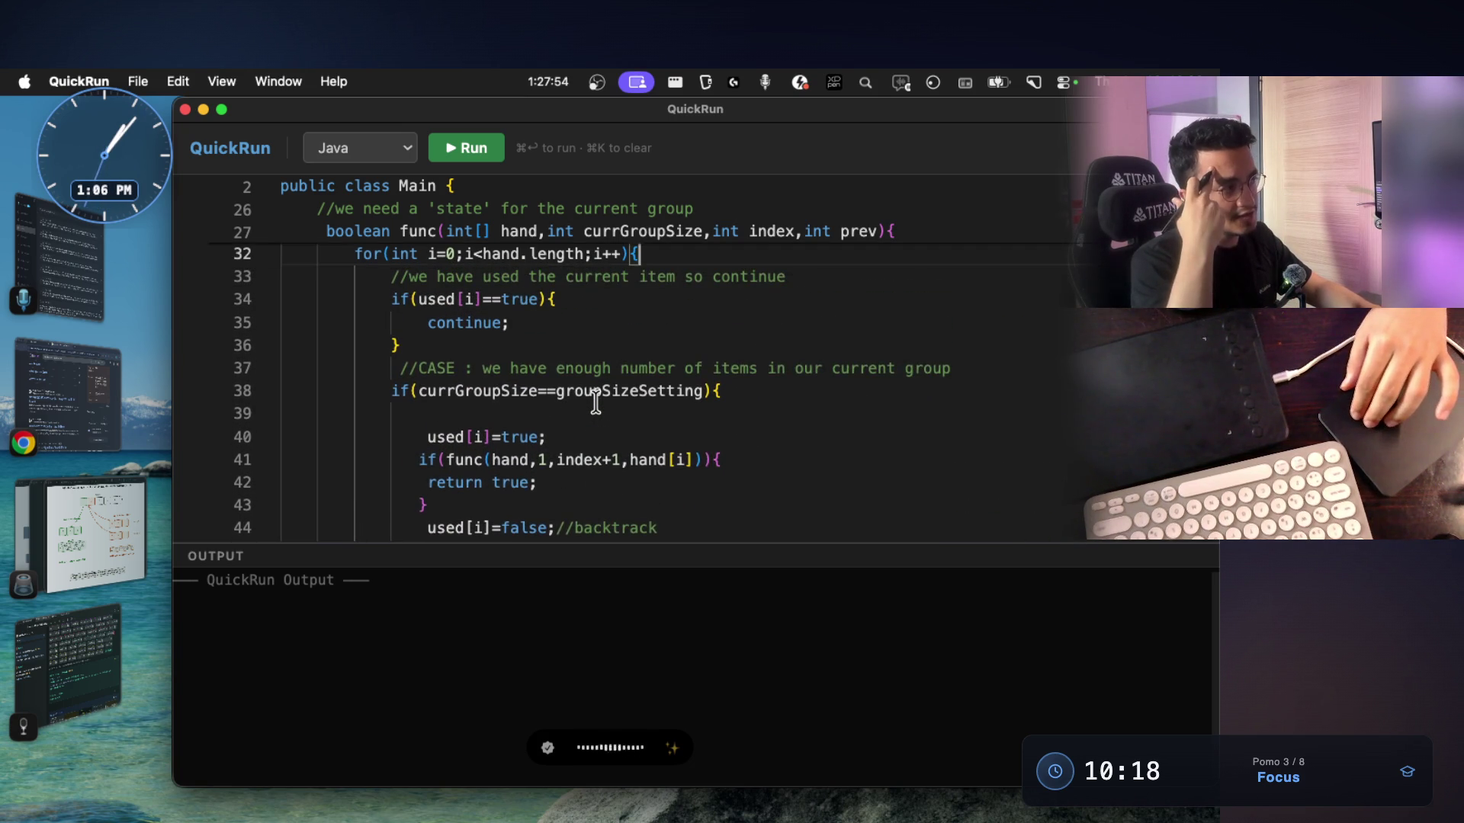
scroll(595, 400, up, 2)
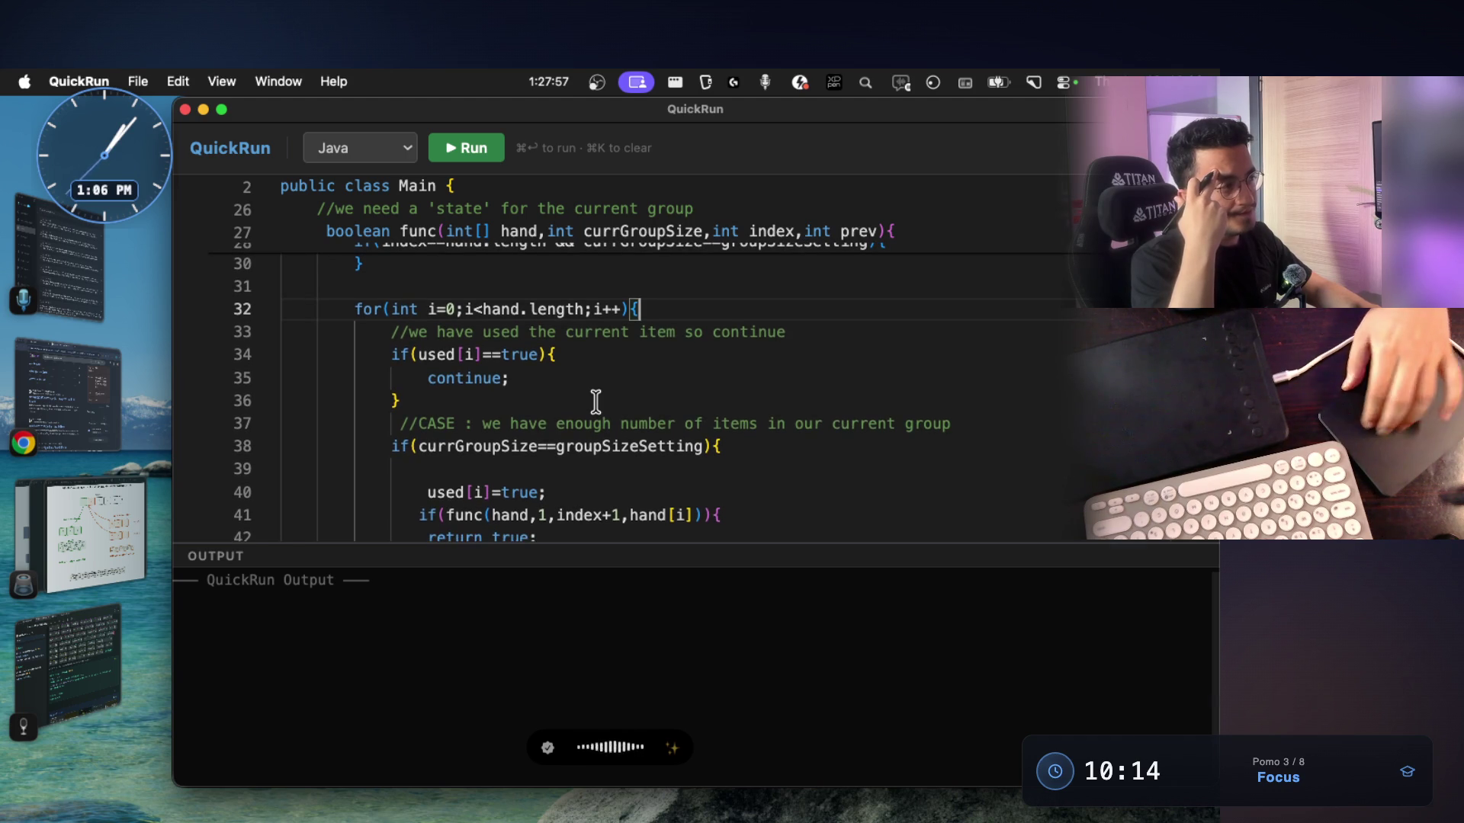
Return to the whiteboard's recursion-tree sketch with levels 0–3 and the prev+1 collapse notes
key(super+Tab)
scroll(605, 393, down, 10)
scroll(605, 392, up, 15)
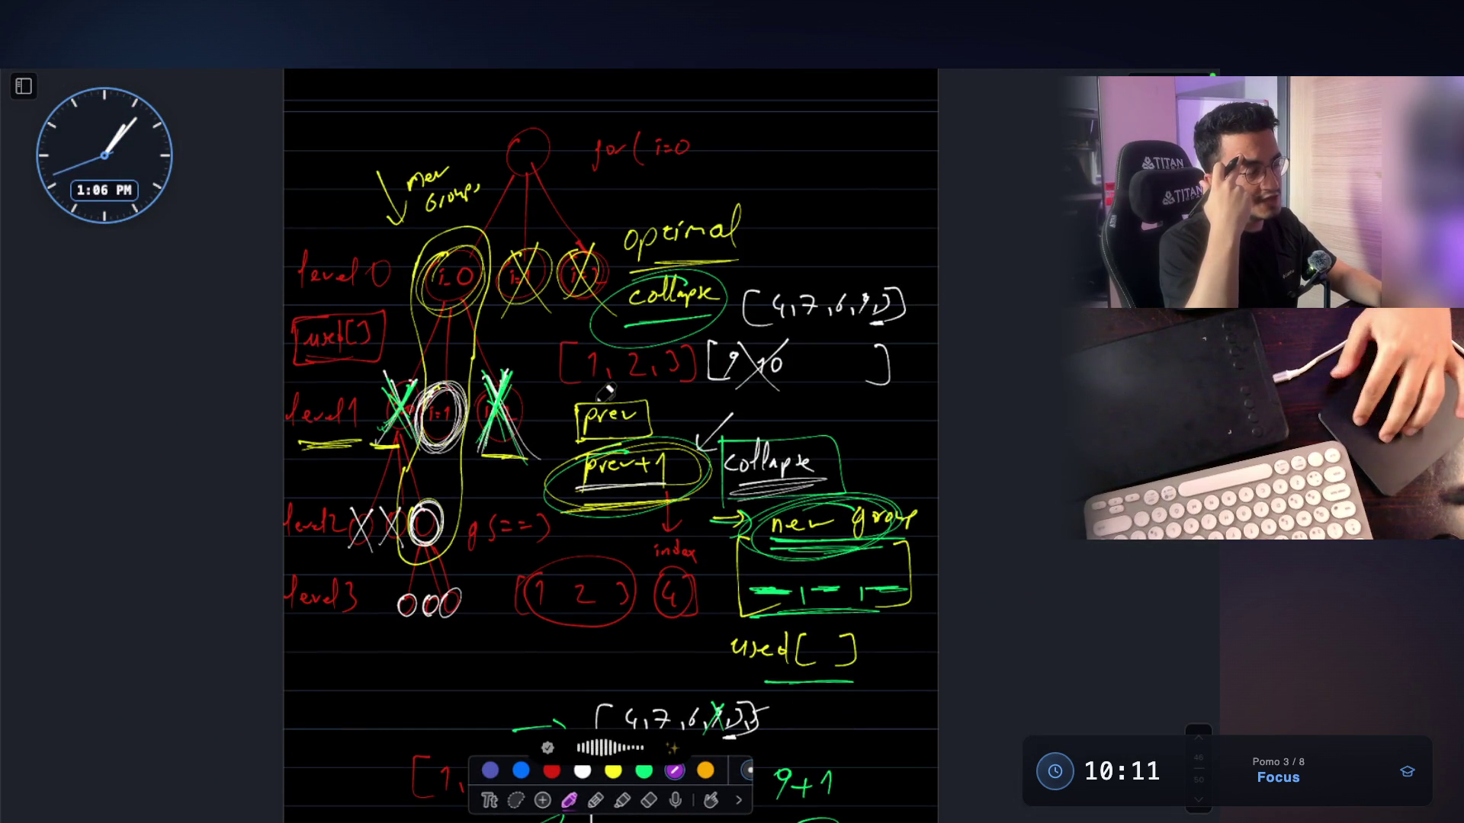
Glance at the Java code, then scroll the whiteboard to the bracketed group, numbered arrows and index sketch
scroll(605, 393, up, 3)
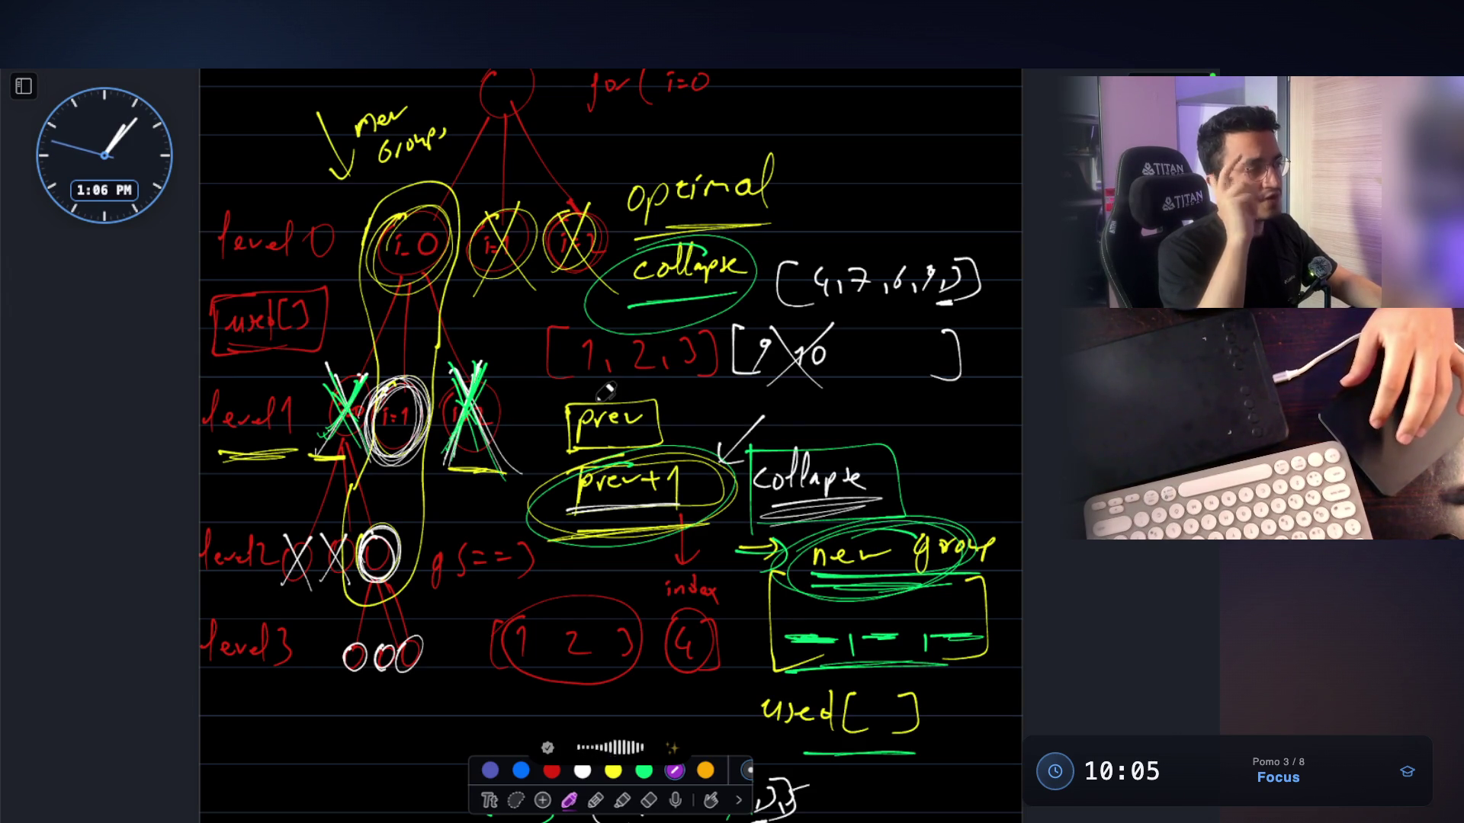
key(super+Tab)
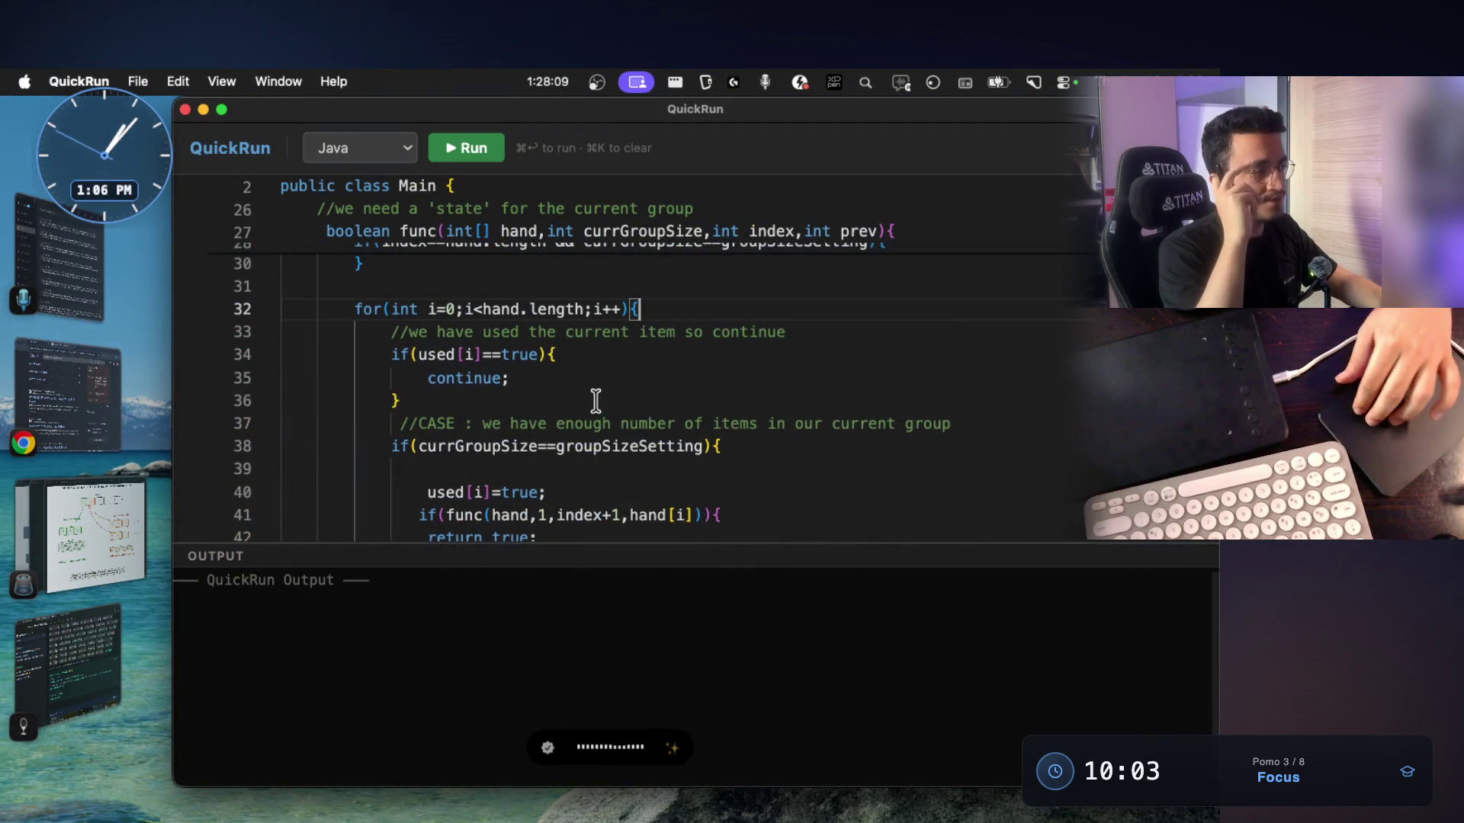
scroll(595, 402, down, 1)
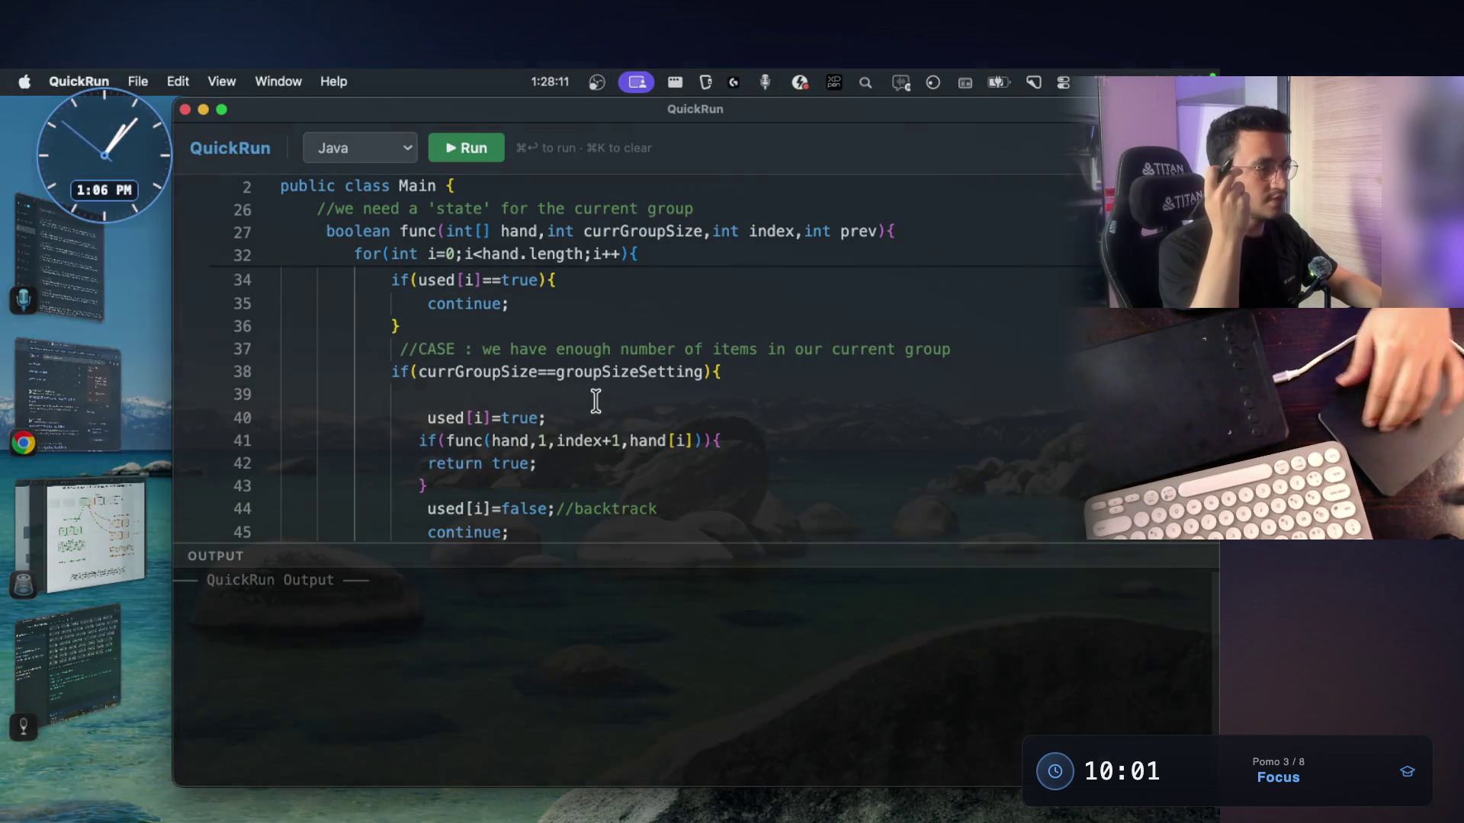
key(super+Tab)
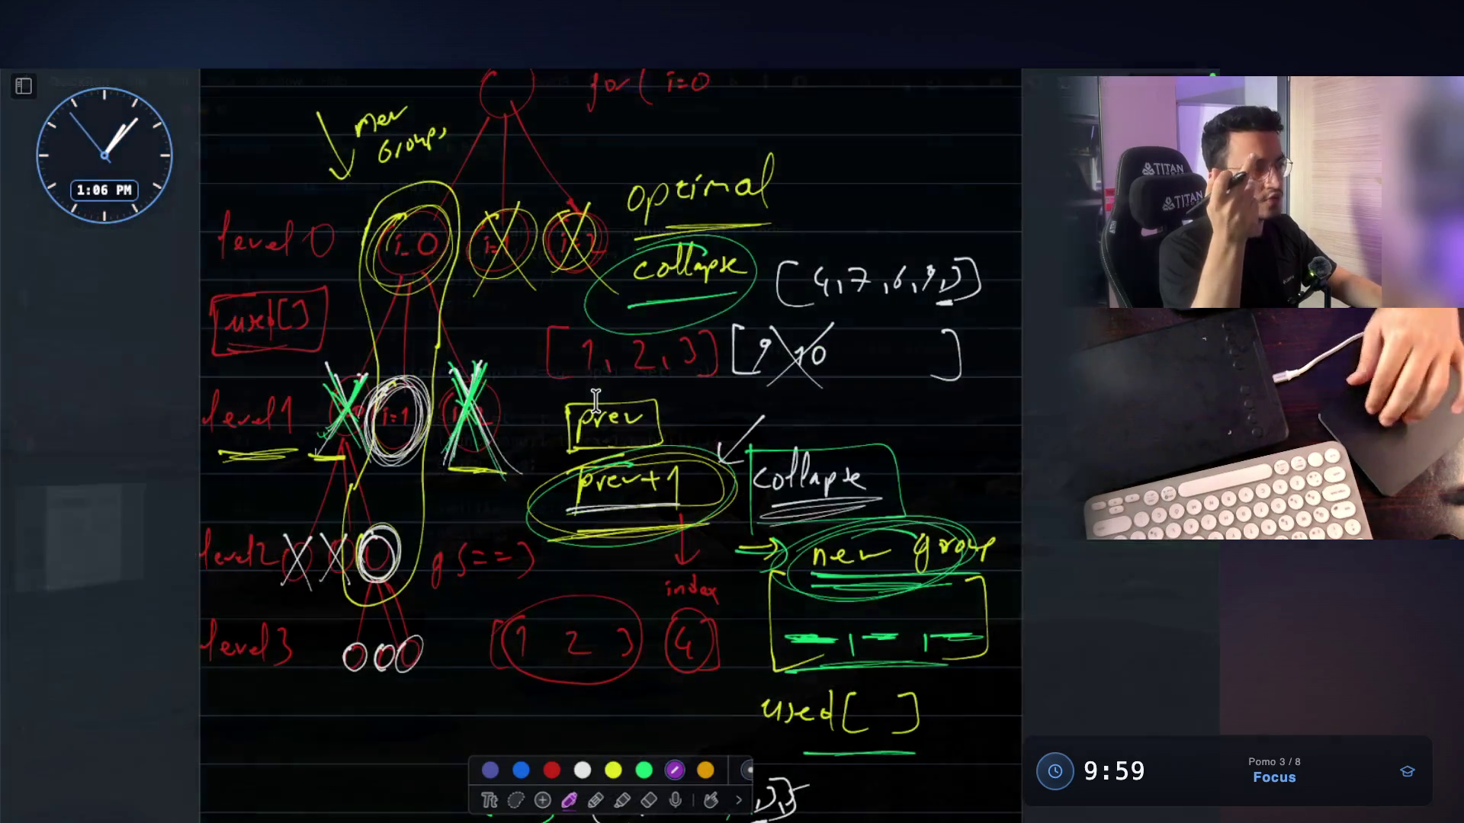
scroll(605, 392, down, 10)
scroll(605, 392, down, 15)
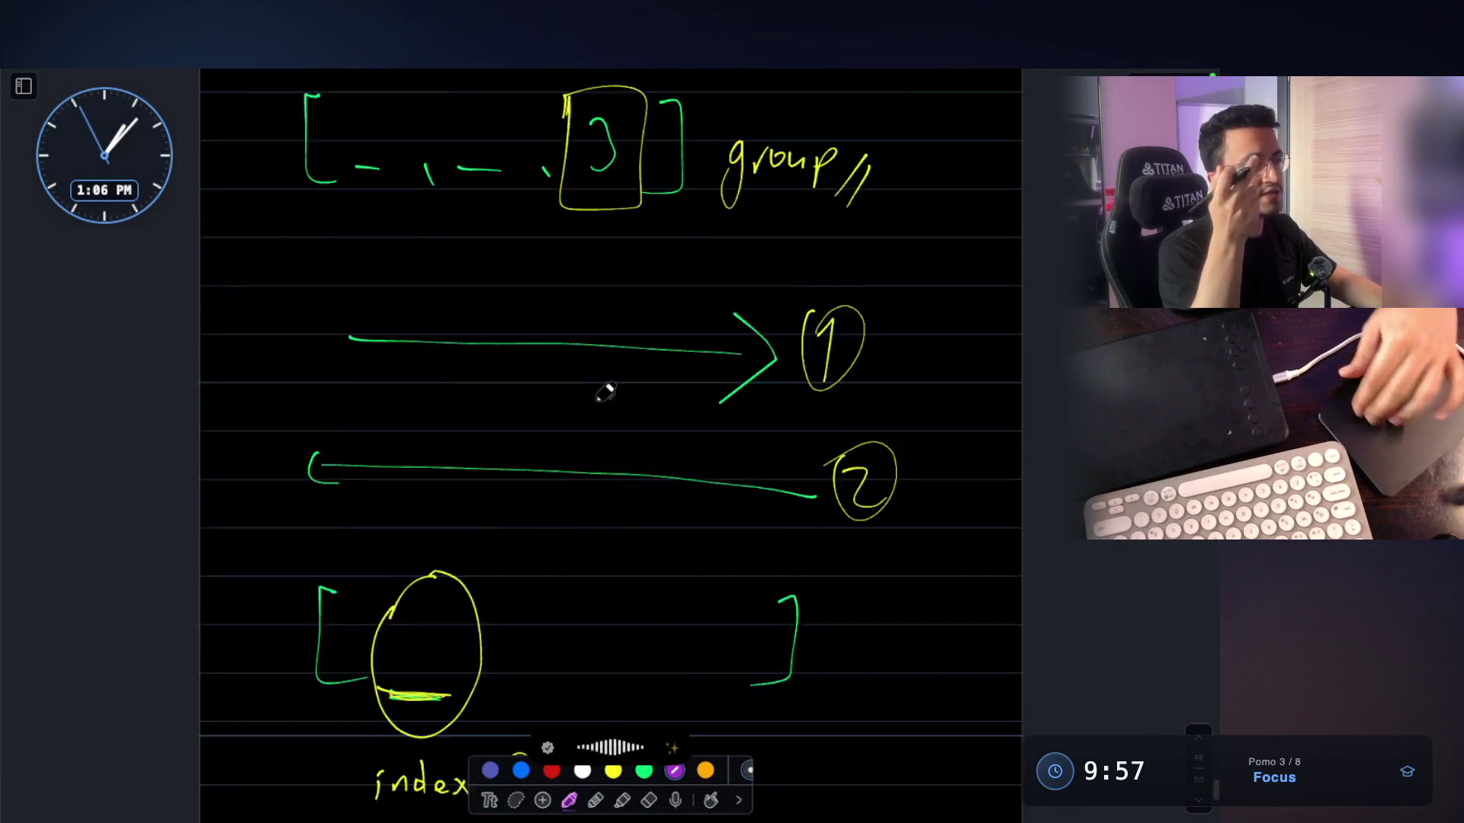
Draw a purple root circle with four branch lines fanning downward
mouse_move(592, 323)
mouse_down()
mouse_move(620, 381)
mouse_move(591, 315)
mouse_up()
drag(592, 377, 507, 528)
scroll(605, 418, up, 5)
mouse_move(644, 324)
mouse_down()
mouse_move(637, 572)
mouse_move(779, 557)
mouse_up()
drag(678, 297, 953, 531)
scroll(751, 389, down, 3)
scroll(751, 389, down, 3)
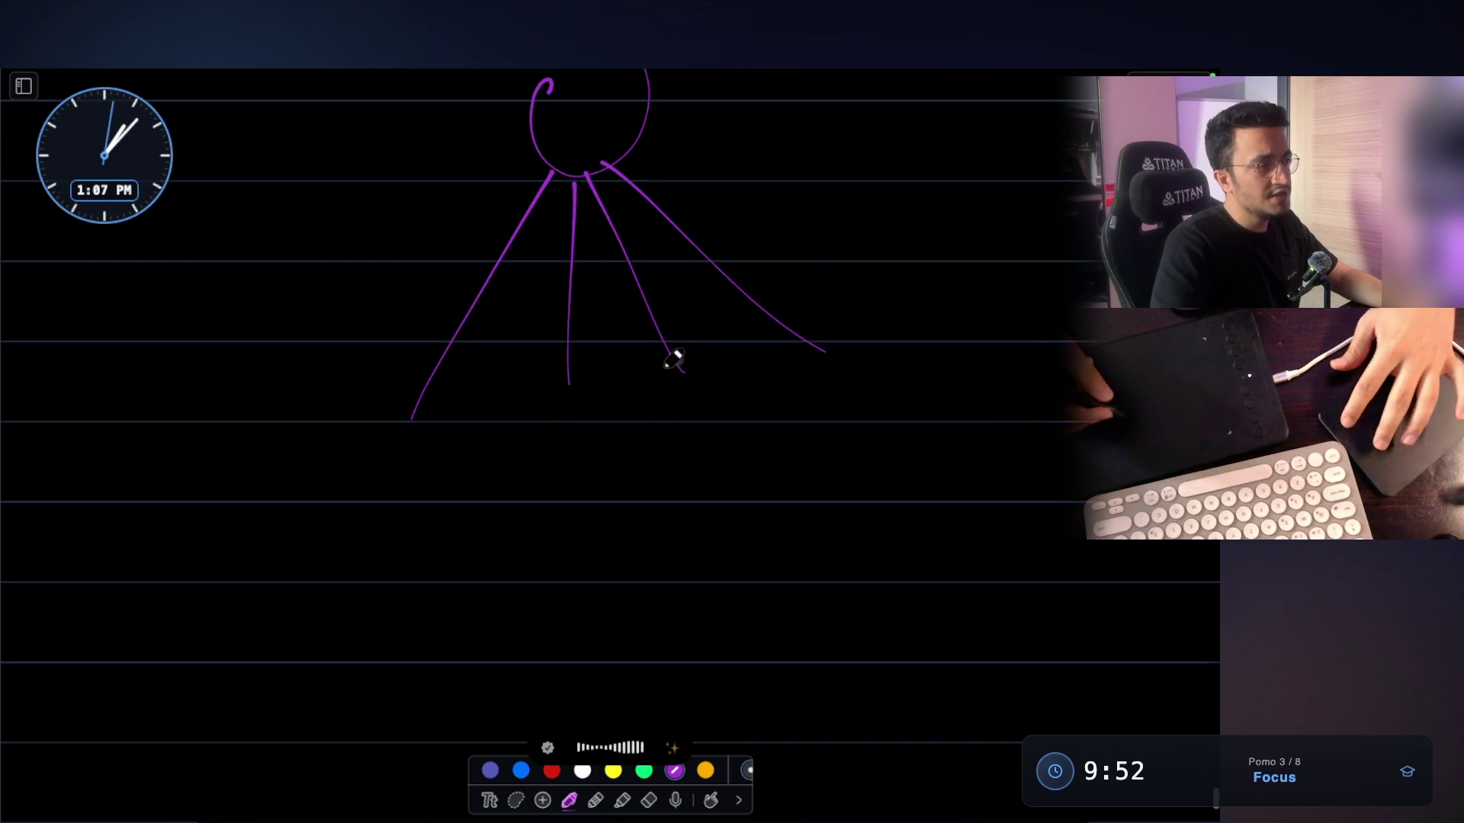
scroll(387, 479, up, 1)
Close the root circle and add child circles under the branches, numbering the second one 2
mouse_move(419, 383)
mouse_down()
mouse_move(378, 418)
mouse_move(420, 509)
mouse_up()
drag(544, 455, 539, 435)
drag(675, 387, 698, 431)
mouse_move(705, 412)
mouse_down()
mouse_move(758, 468)
mouse_move(730, 412)
mouse_up()
mouse_move(816, 366)
mouse_down()
mouse_move(873, 425)
mouse_move(822, 424)
mouse_up()
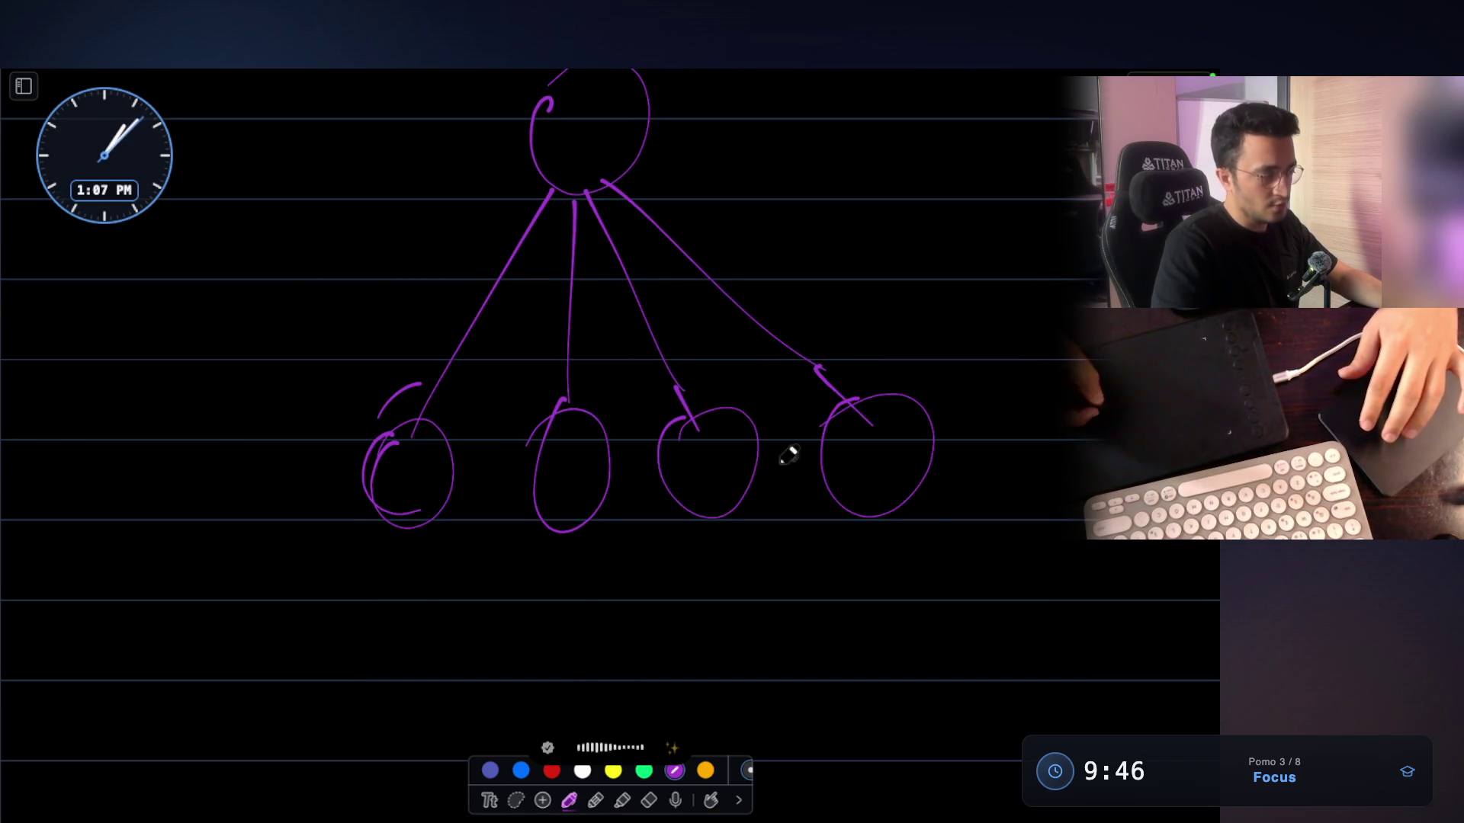
drag(547, 467, 596, 494)
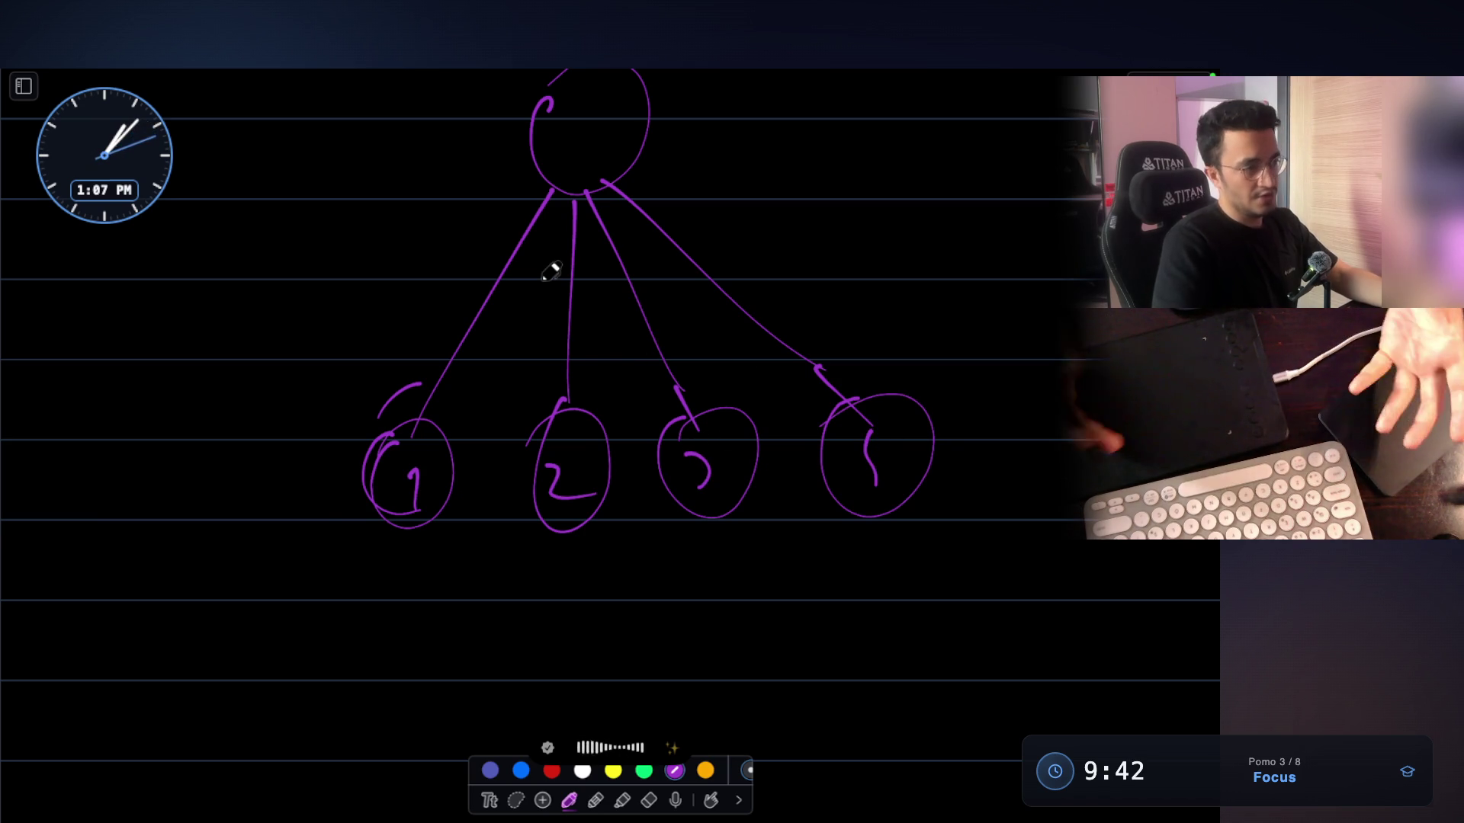
Draw a four-column grid outline with its column and row dividers
scroll(551, 272, down, 5)
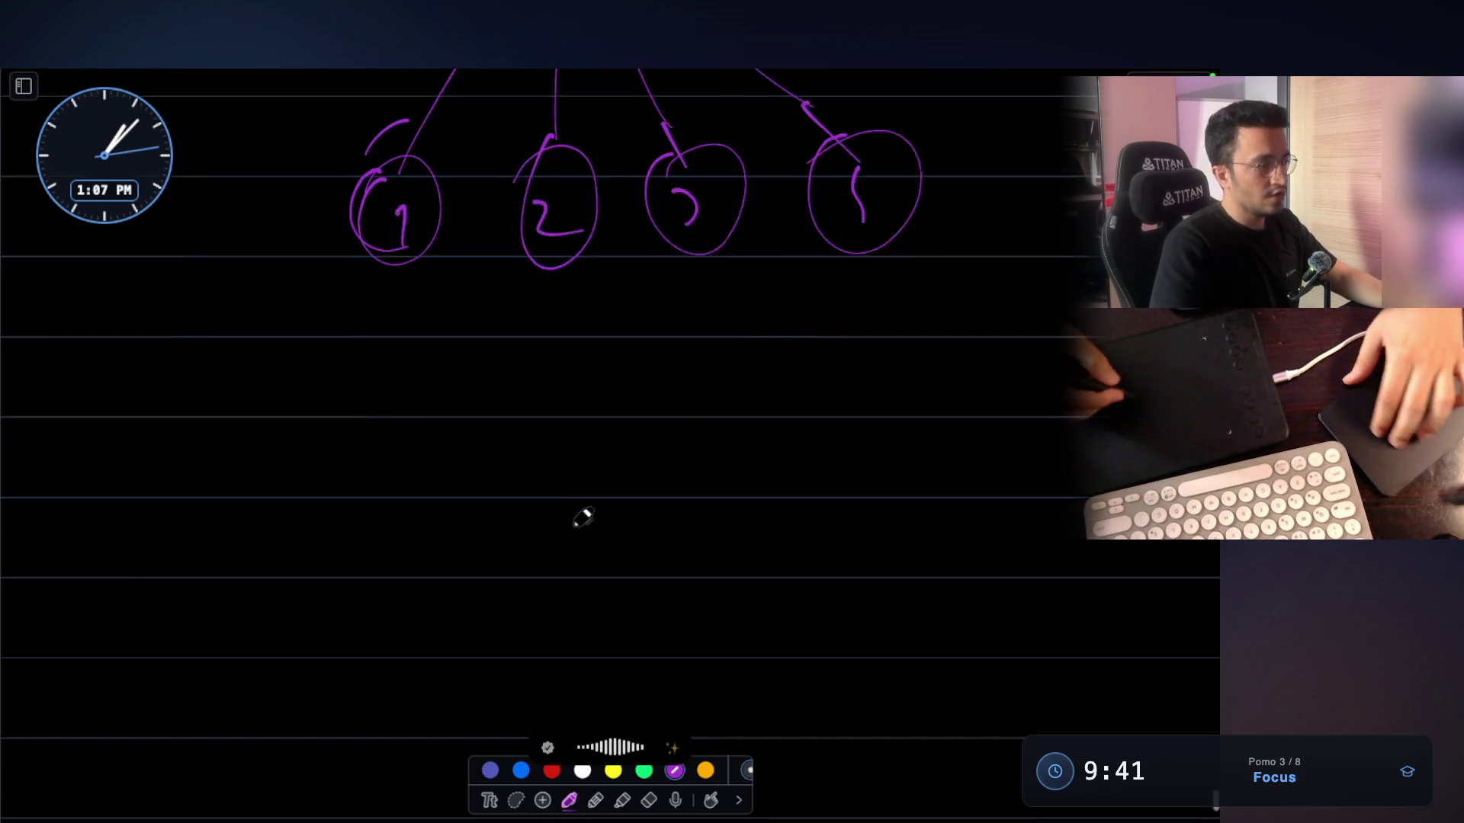
mouse_move(360, 348)
mouse_down()
mouse_move(365, 688)
mouse_move(825, 541)
mouse_move(370, 684)
mouse_up()
drag(357, 413, 852, 402)
drag(461, 355, 484, 717)
drag(577, 346, 589, 686)
drag(665, 347, 680, 672)
drag(351, 499, 824, 471)
drag(363, 567, 815, 551)
Draw branch lines down from the small circle
scroll(690, 397, down, 2)
scroll(644, 434, down, 6)
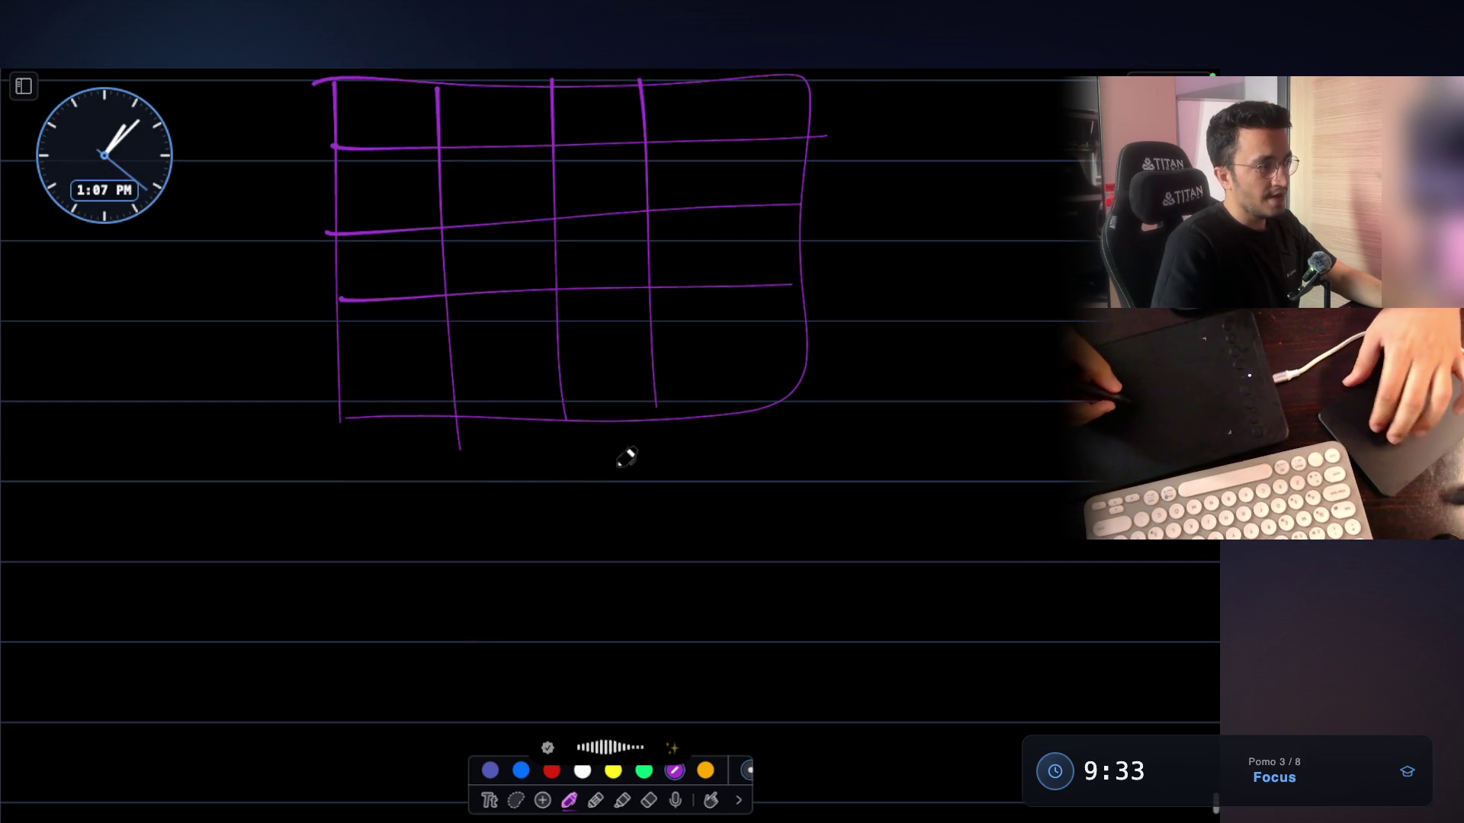
drag(534, 500, 538, 546)
scroll(542, 504, down, 3)
mouse_move(536, 451)
mouse_down()
mouse_move(432, 606)
mouse_move(539, 616)
mouse_up()
scroll(577, 430, up, 10)
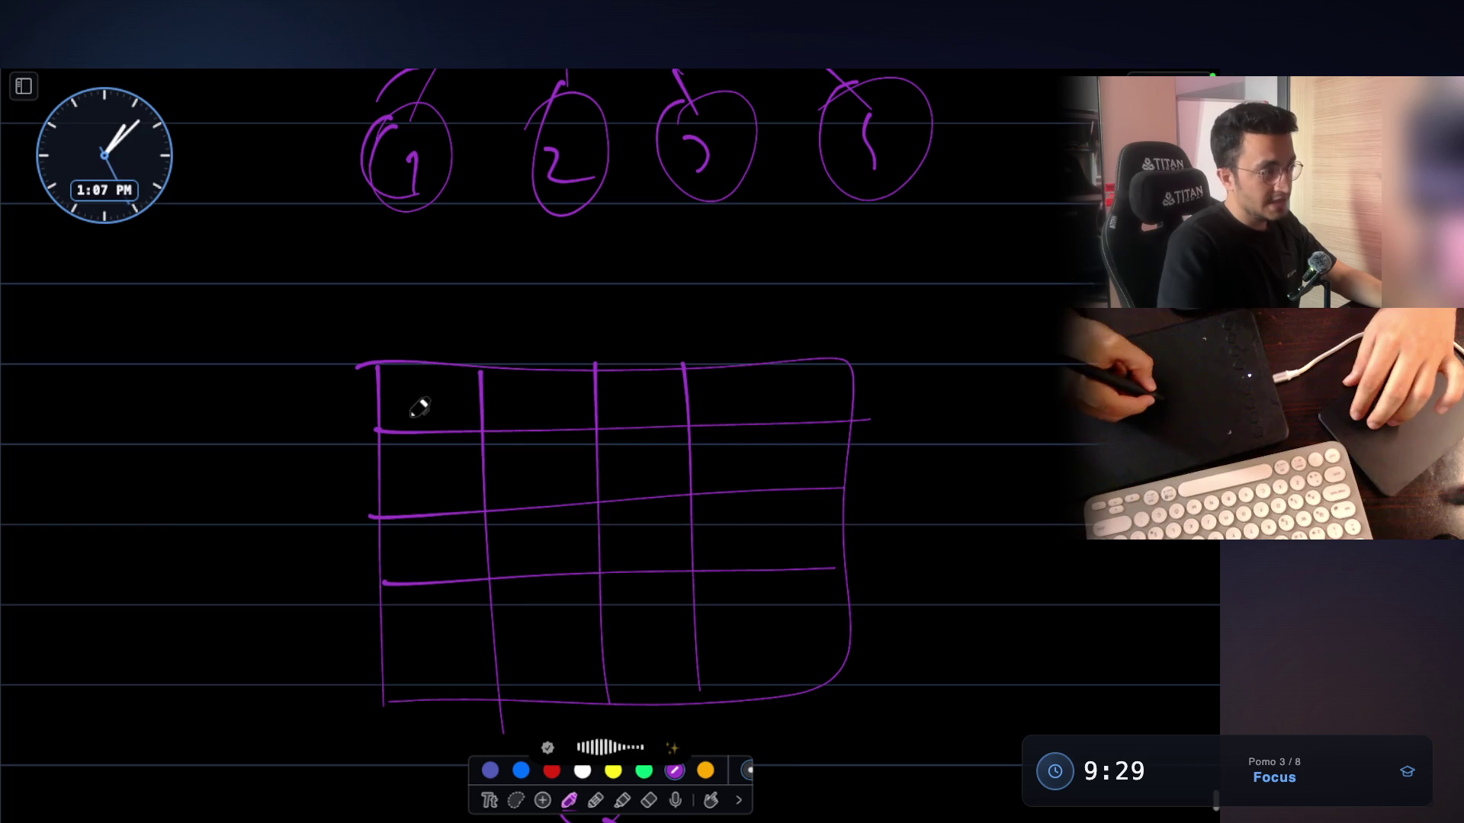
Write 0 in the first-row cells, label the row, and head the columns col=0 to 3
mouse_move(404, 388)
mouse_down()
mouse_move(443, 386)
mouse_move(420, 383)
mouse_up()
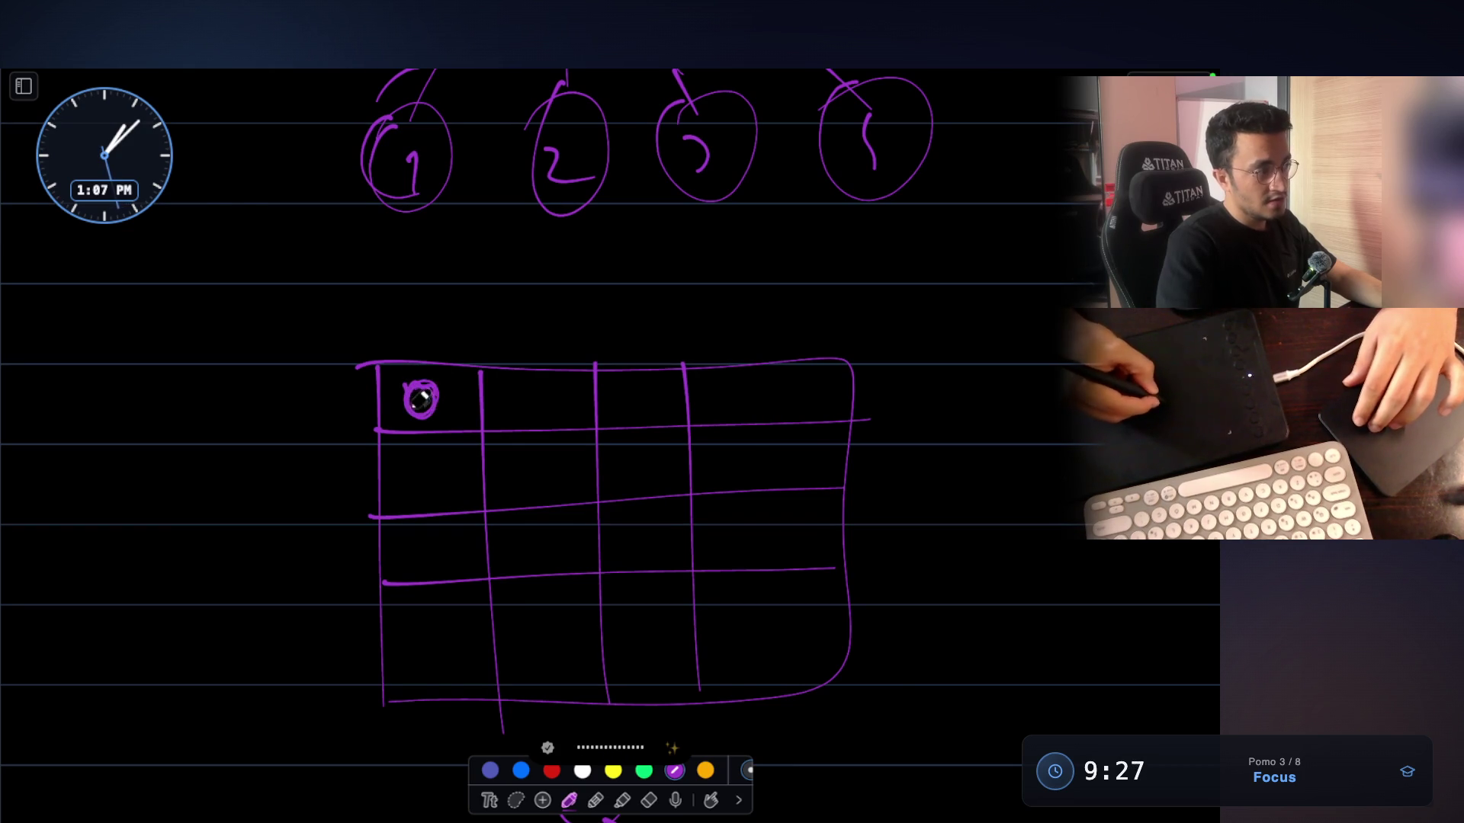
drag(257, 405, 333, 405)
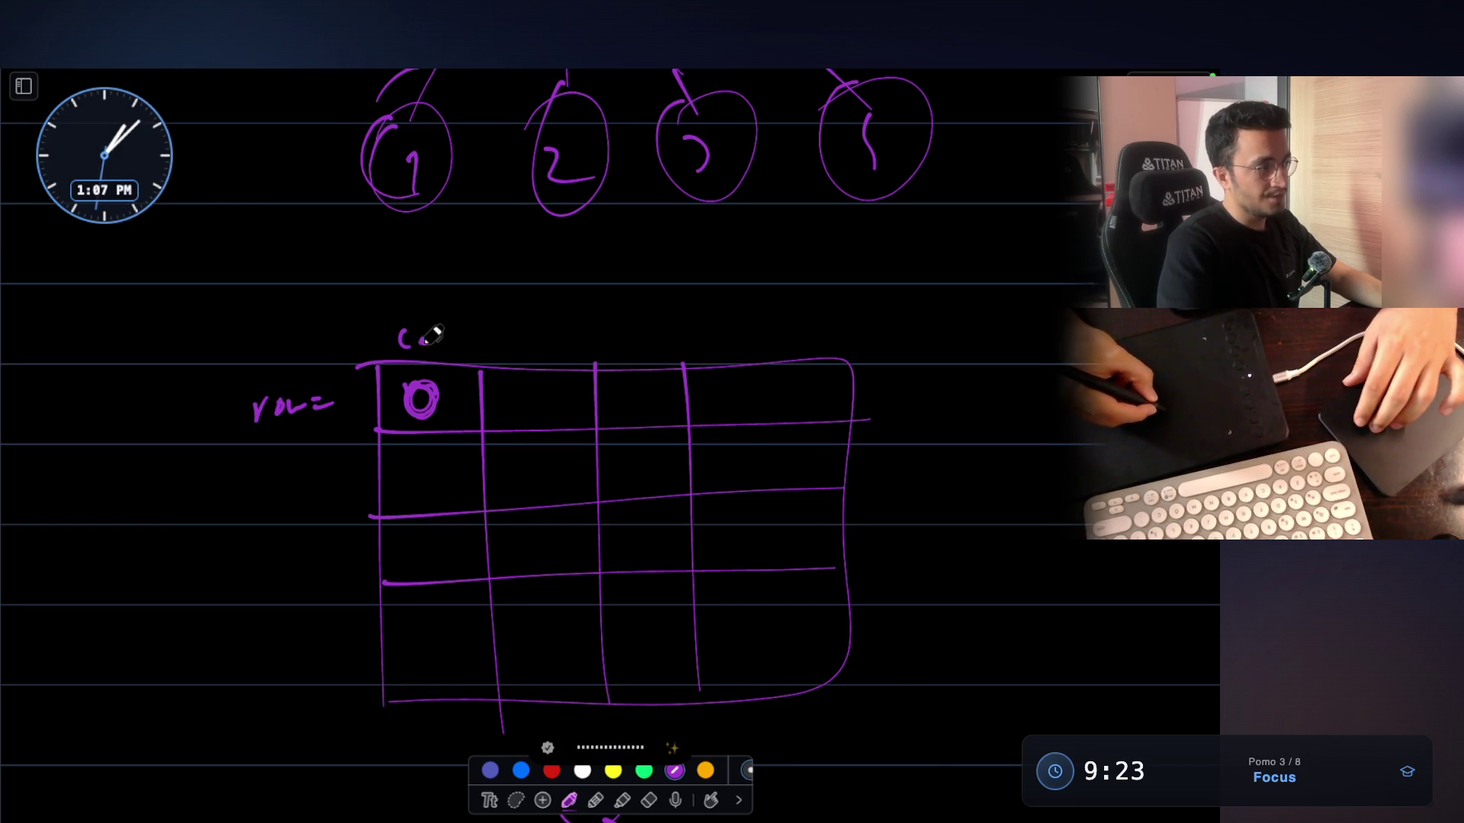
drag(478, 326, 481, 342)
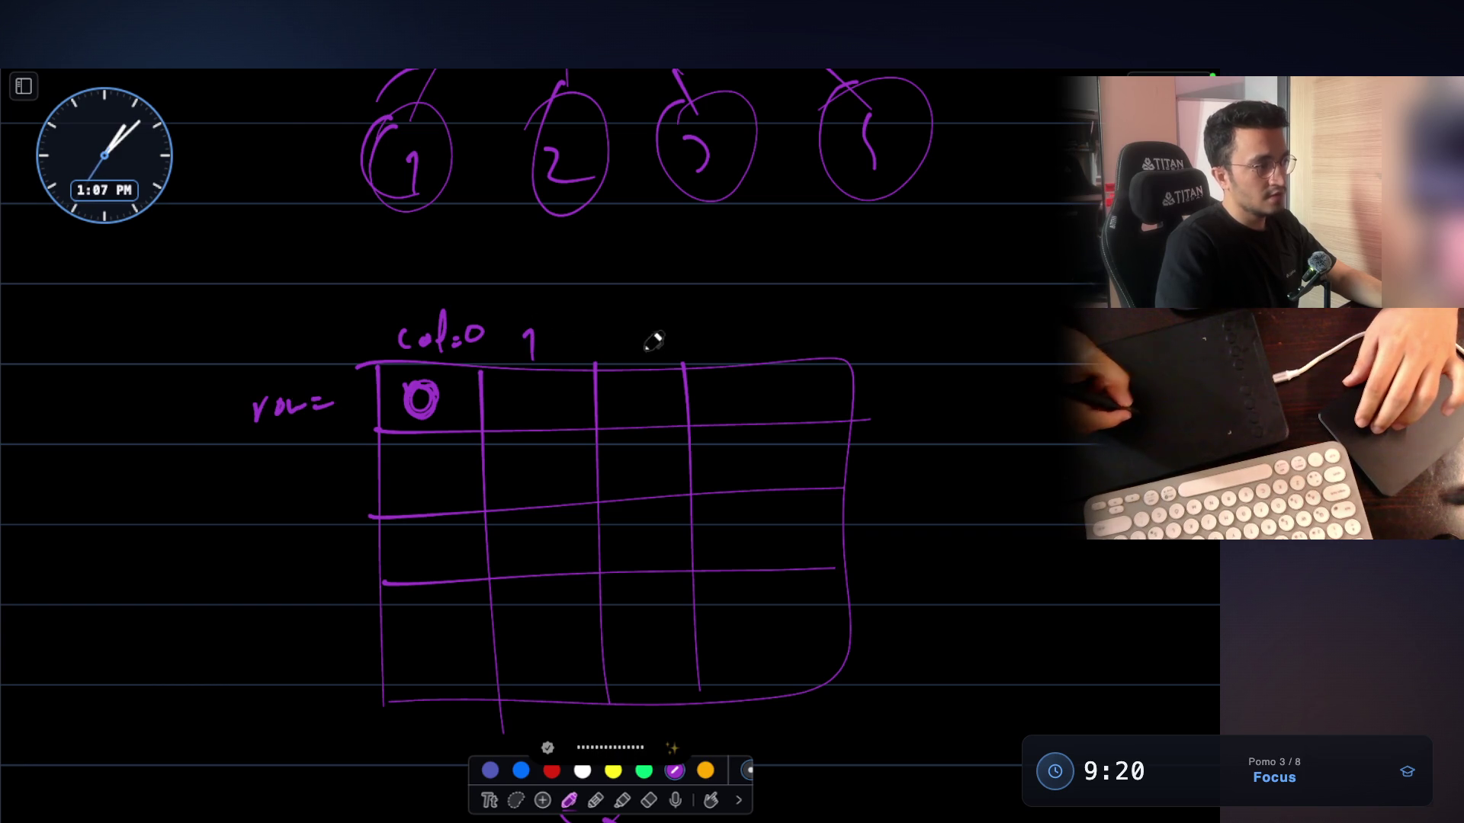
drag(632, 336, 674, 352)
drag(755, 320, 763, 353)
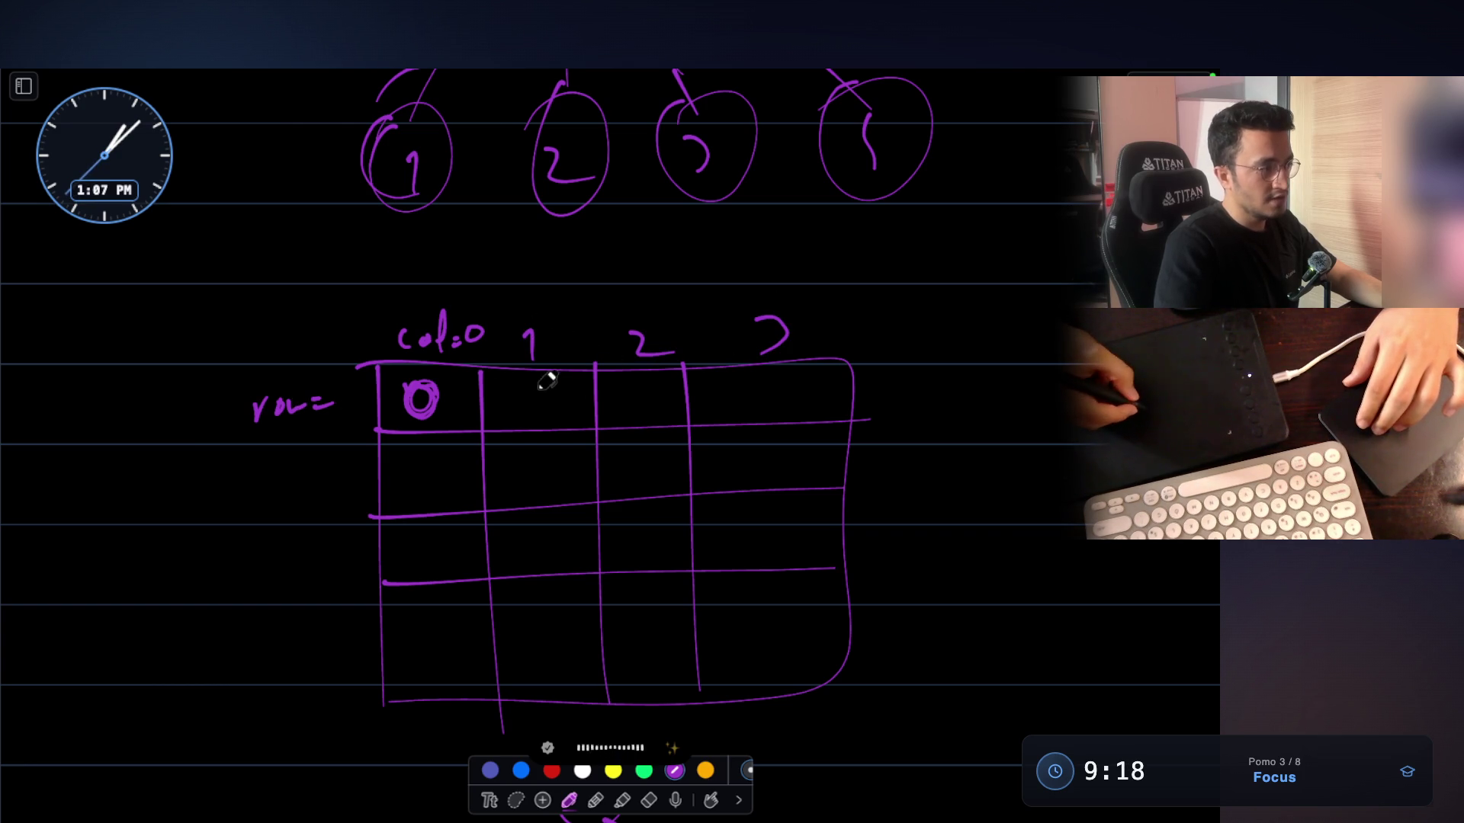
drag(562, 406, 538, 386)
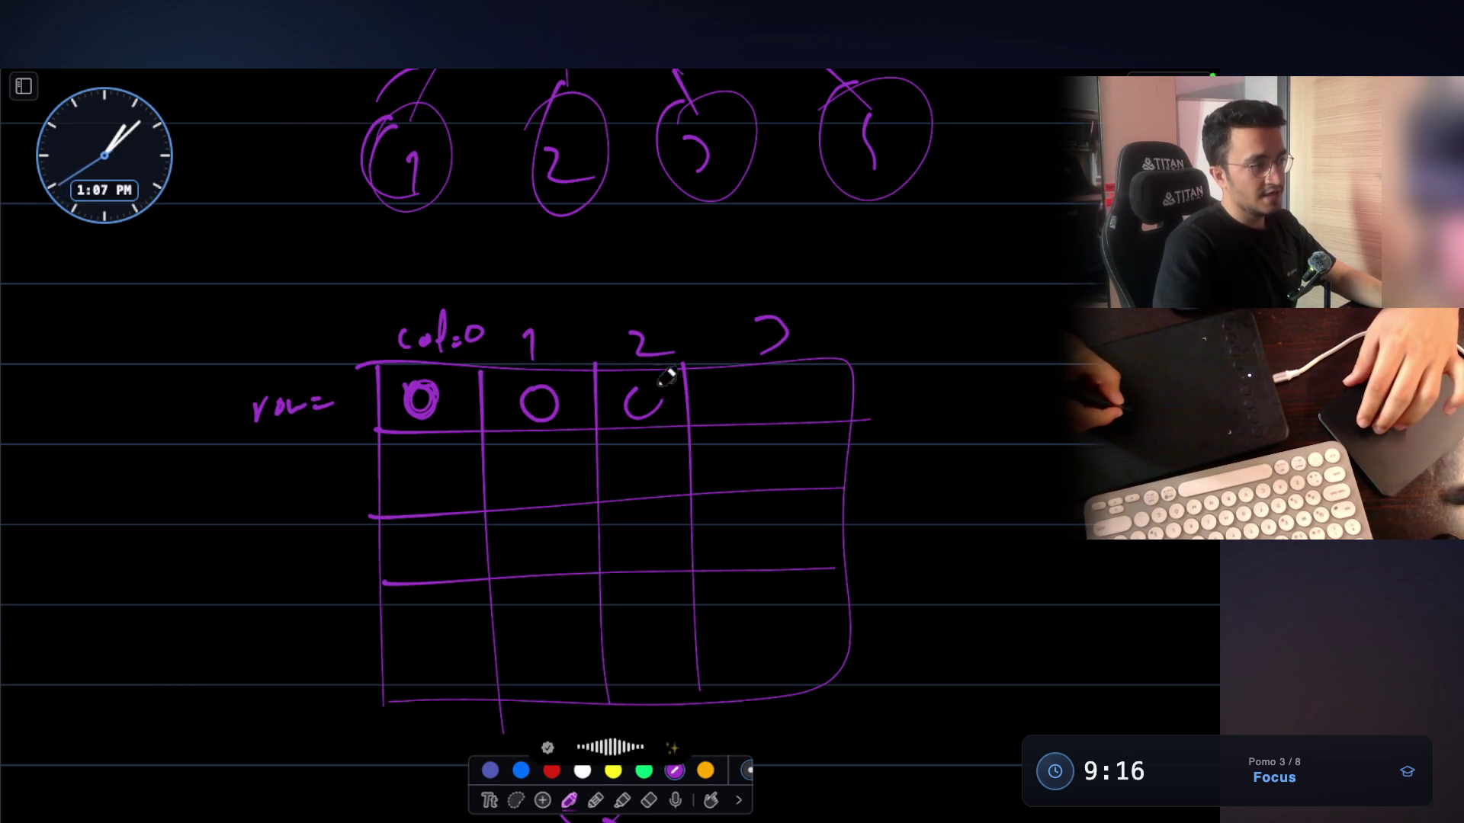
drag(654, 412, 660, 385)
Add child circles under the lower tree's branches
scroll(732, 389, down, 8)
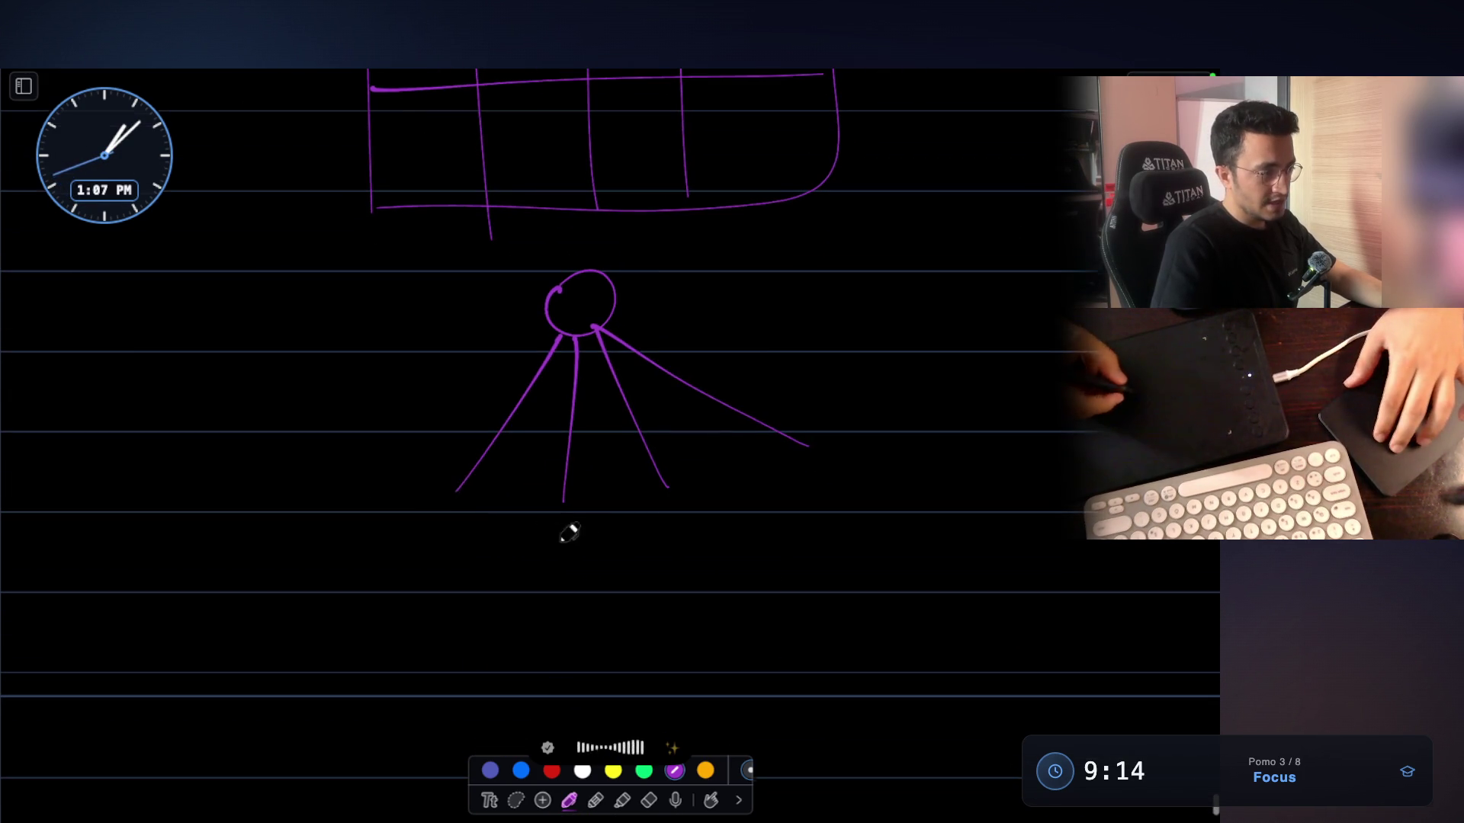
drag(476, 509, 419, 505)
drag(559, 496, 655, 492)
drag(795, 482, 810, 457)
scroll(799, 472, up, 5)
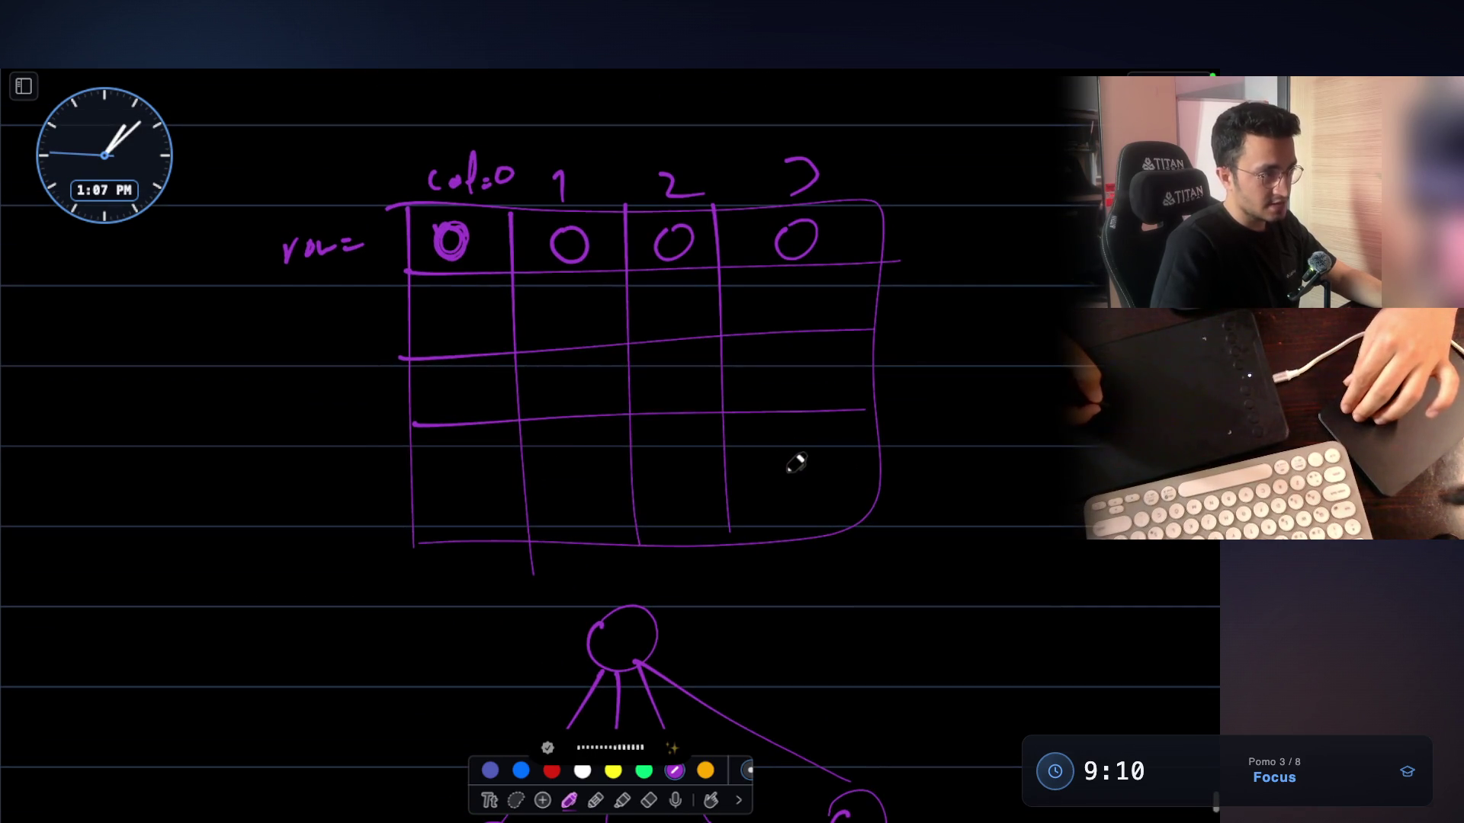
scroll(744, 385, down, 1)
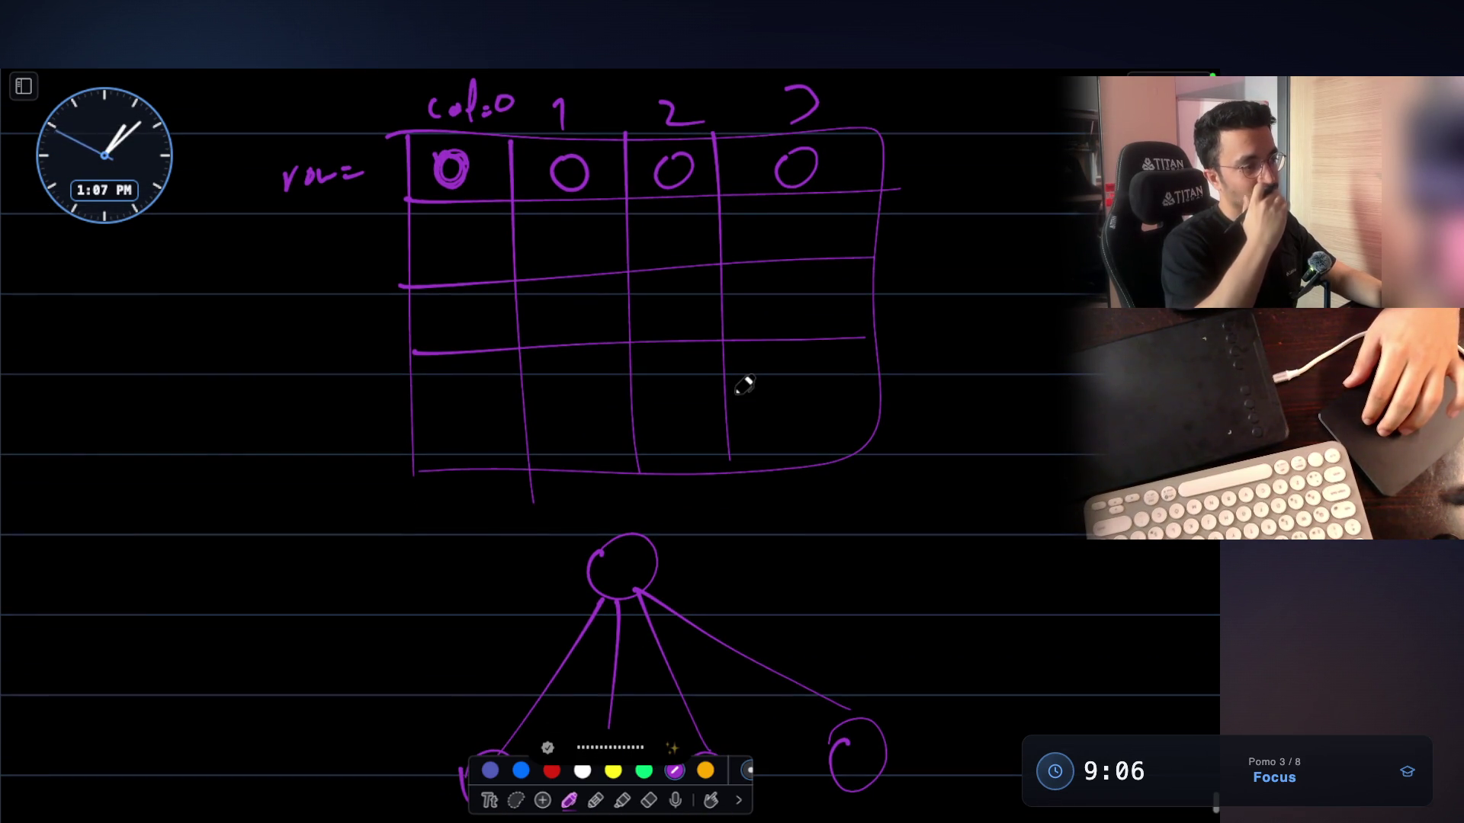
scroll(744, 385, down, 2)
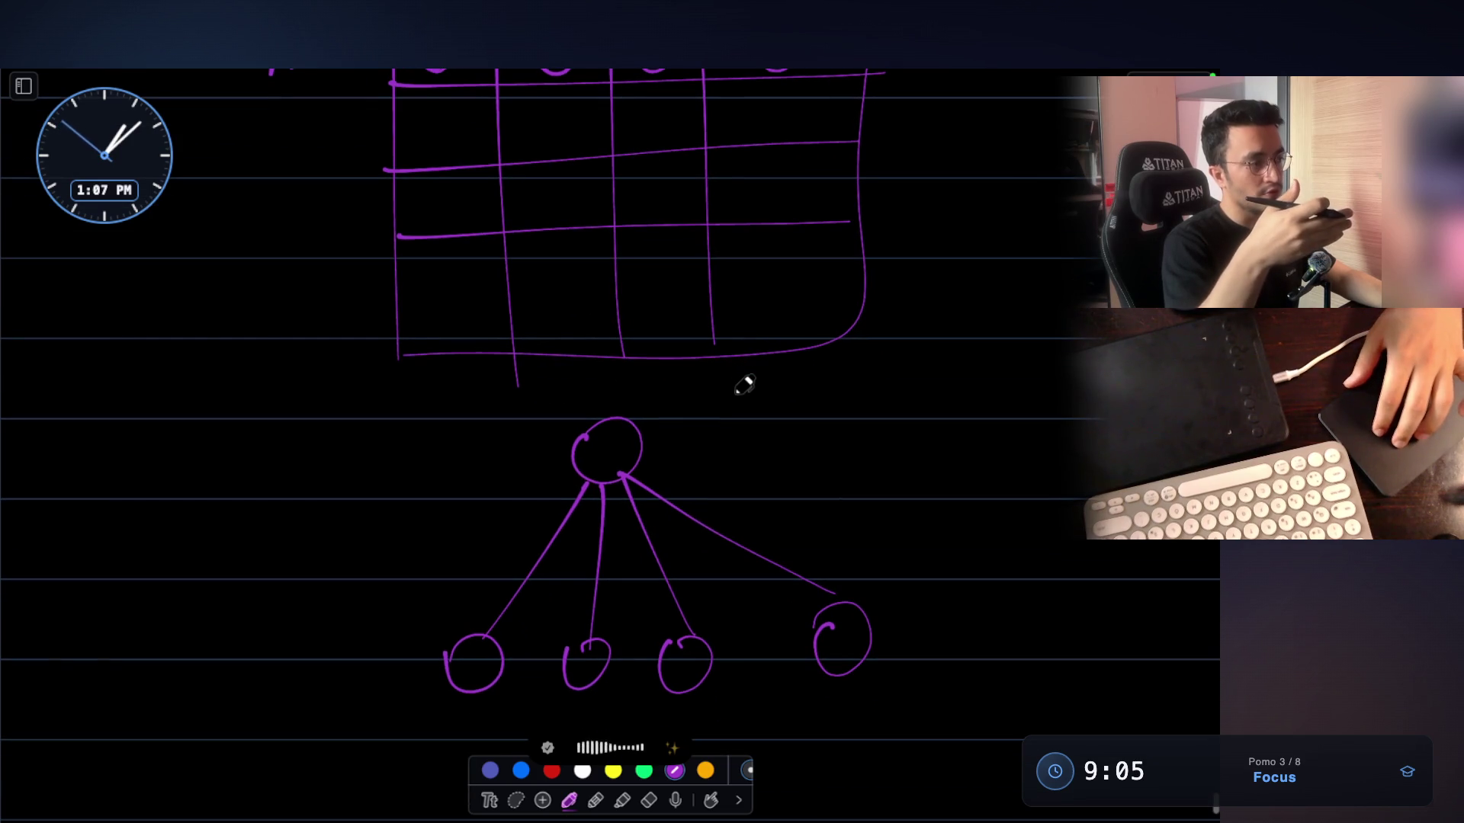
scroll(744, 385, up, 1)
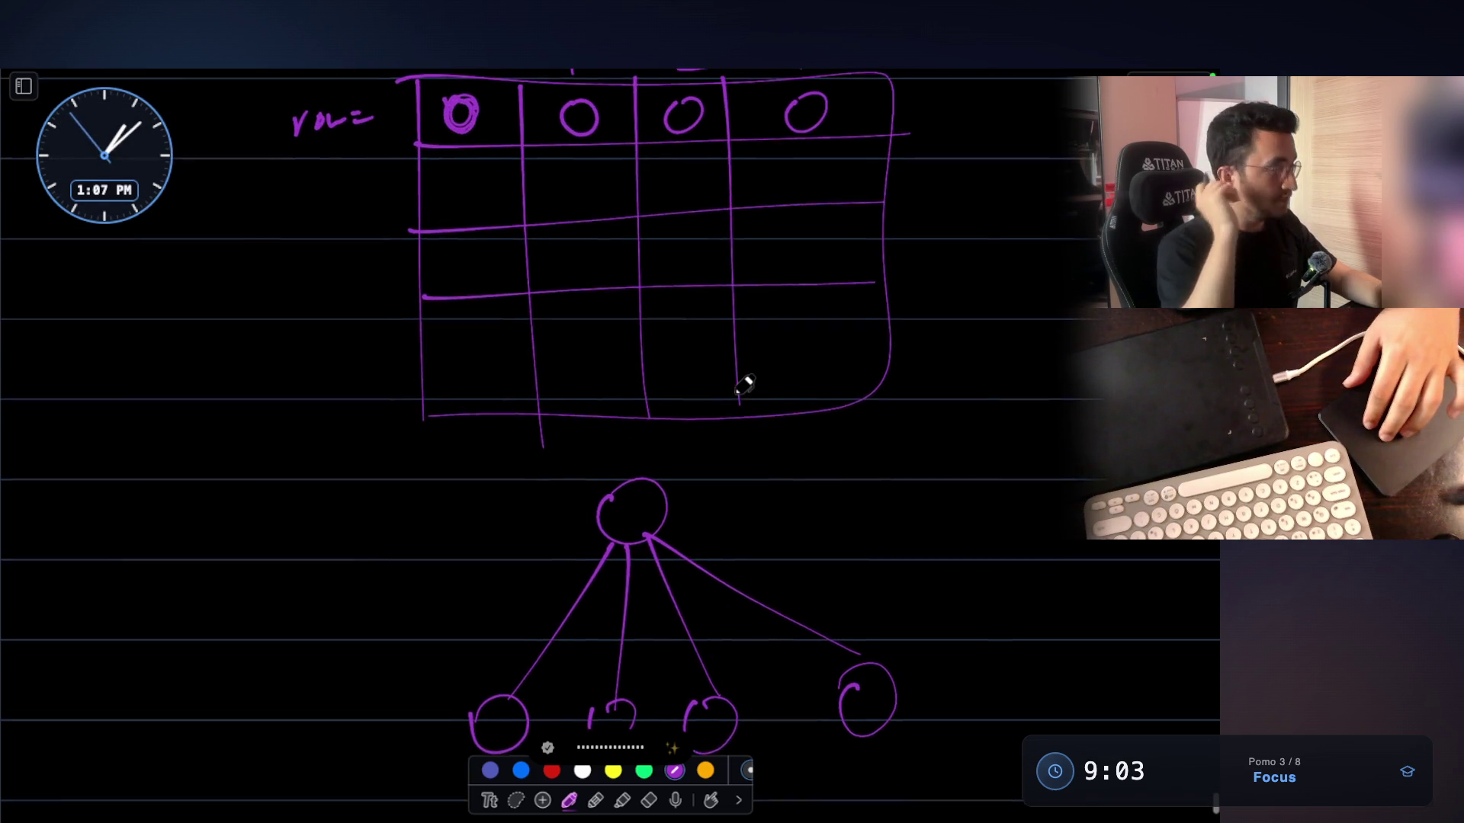
scroll(744, 385, up, 2)
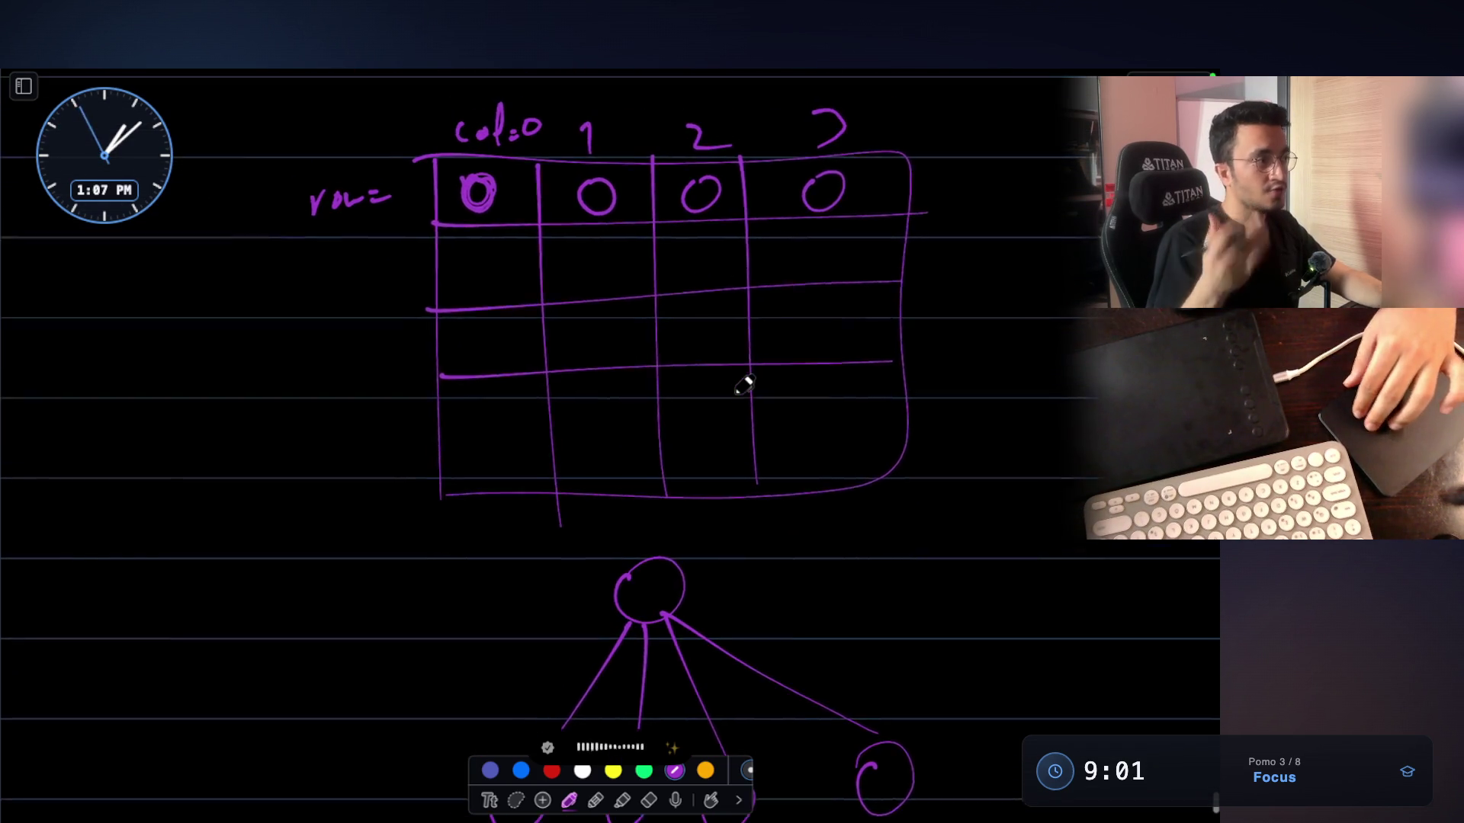
Mark each of the four first-row zeros with a dot
click(506, 260)
click(627, 256)
click(727, 255)
click(868, 261)
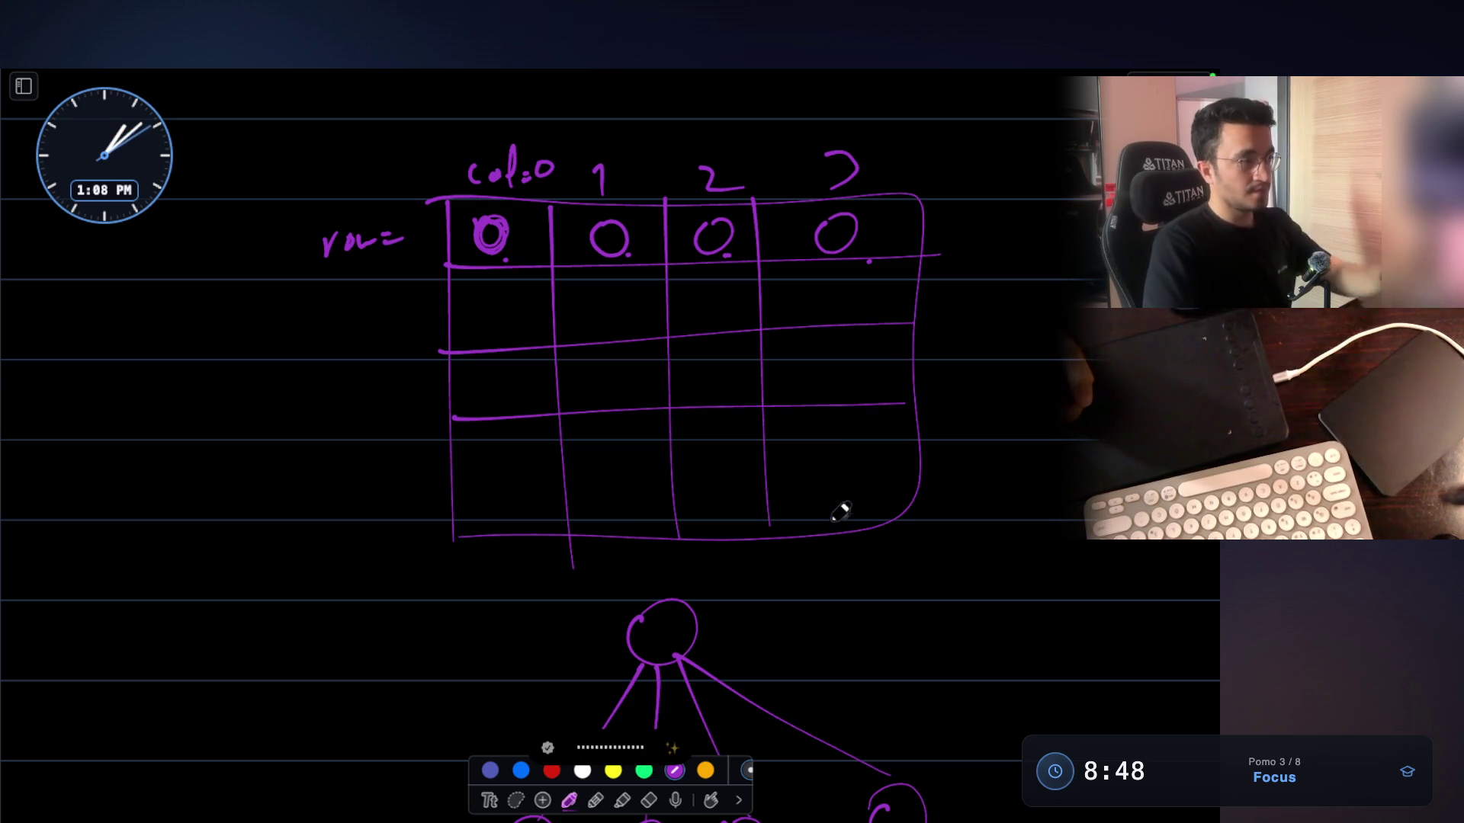
Label the second grid row row=1, start the next row label, and box used[ ]
drag(388, 334, 400, 333)
drag(387, 342, 401, 341)
drag(404, 328, 409, 352)
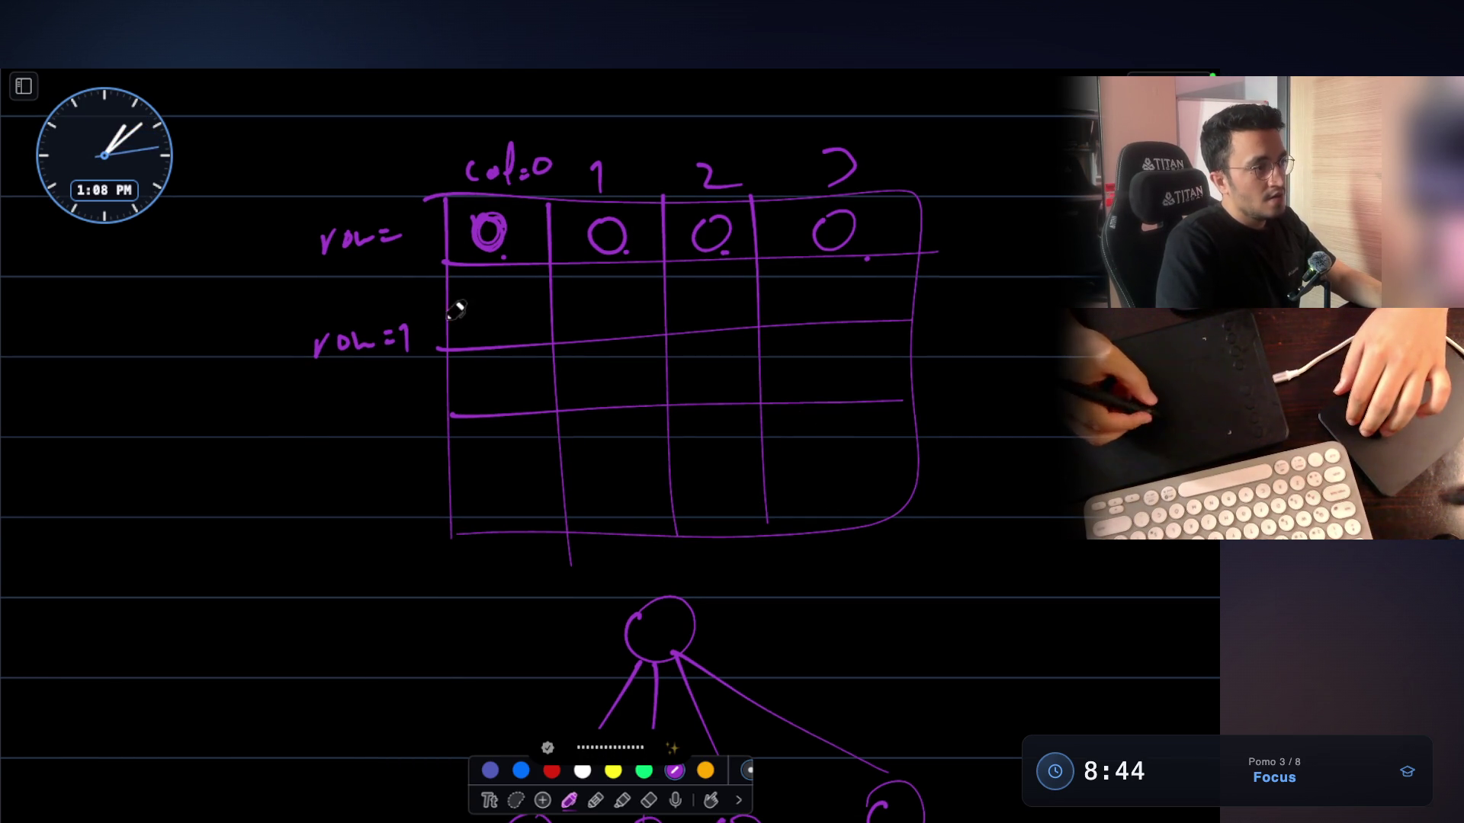
drag(154, 532, 161, 523)
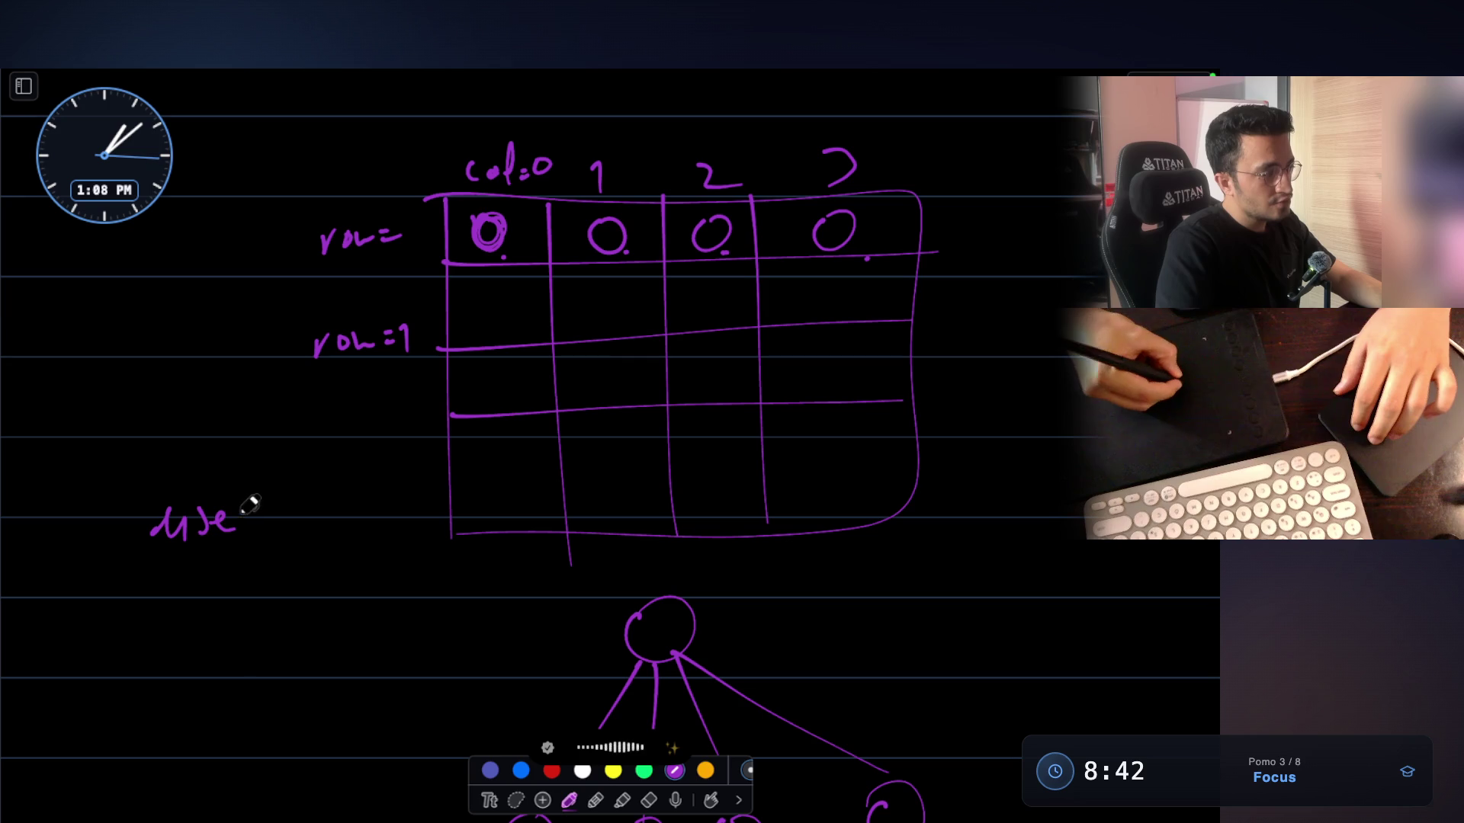
mouse_move(126, 474)
mouse_down()
mouse_move(224, 471)
mouse_move(157, 608)
mouse_move(176, 639)
mouse_move(259, 623)
mouse_up()
Sketch an empty if( ) condition beside the grid
scroll(159, 515, down, 3)
drag(347, 510, 392, 575)
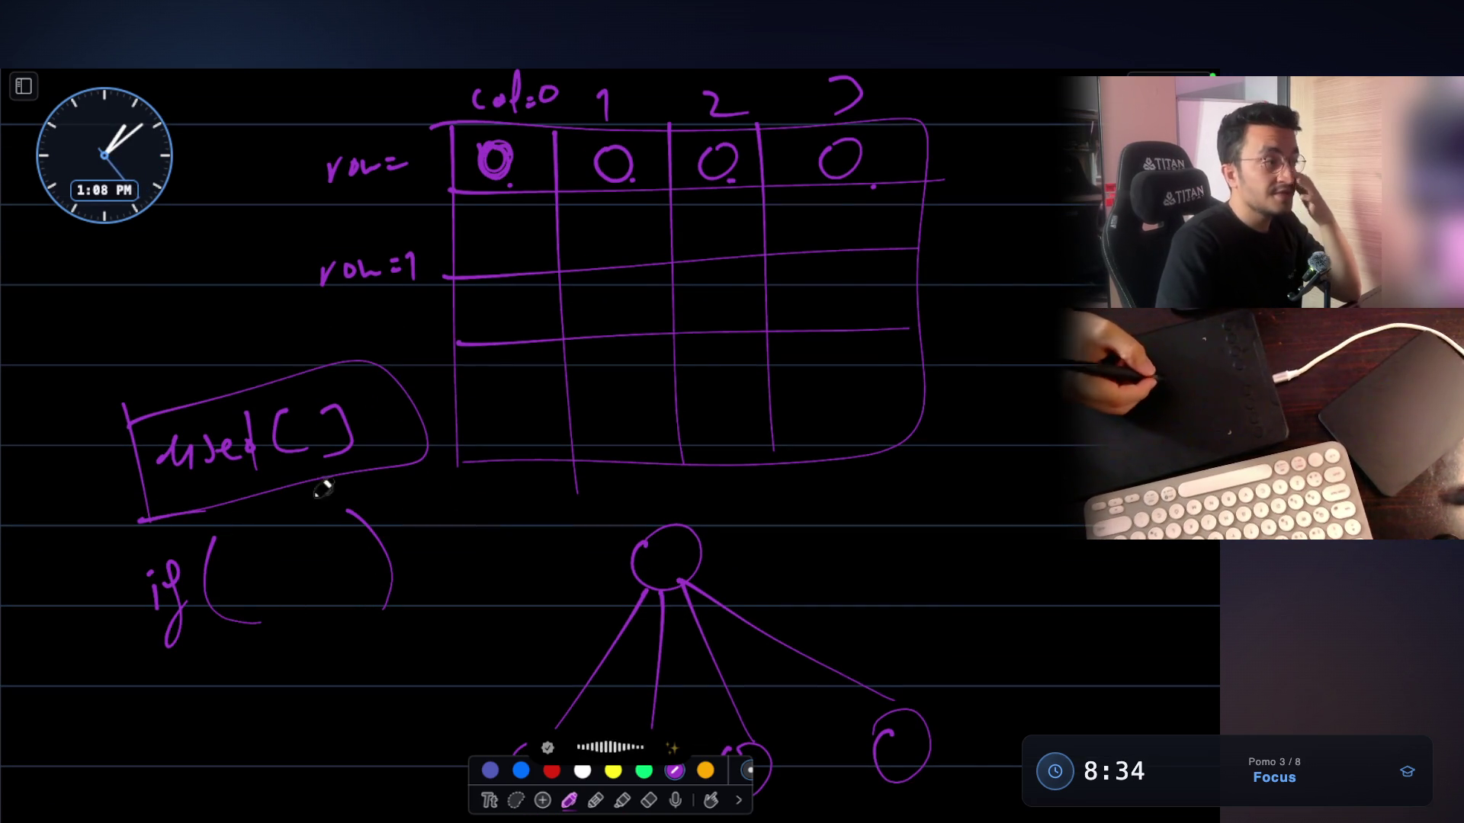
scroll(516, 179, up, 4)
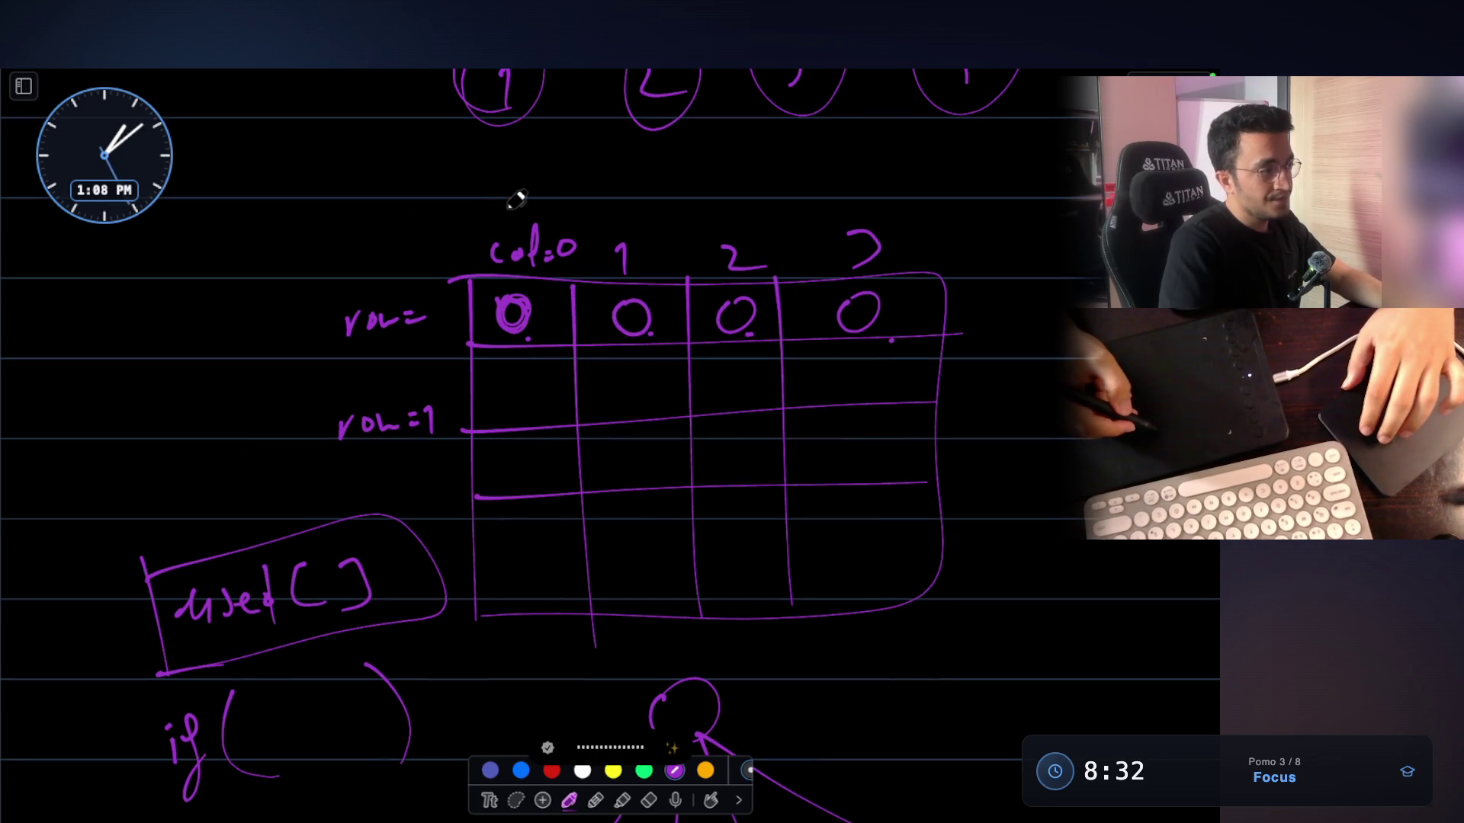
scroll(455, 610, down, 3)
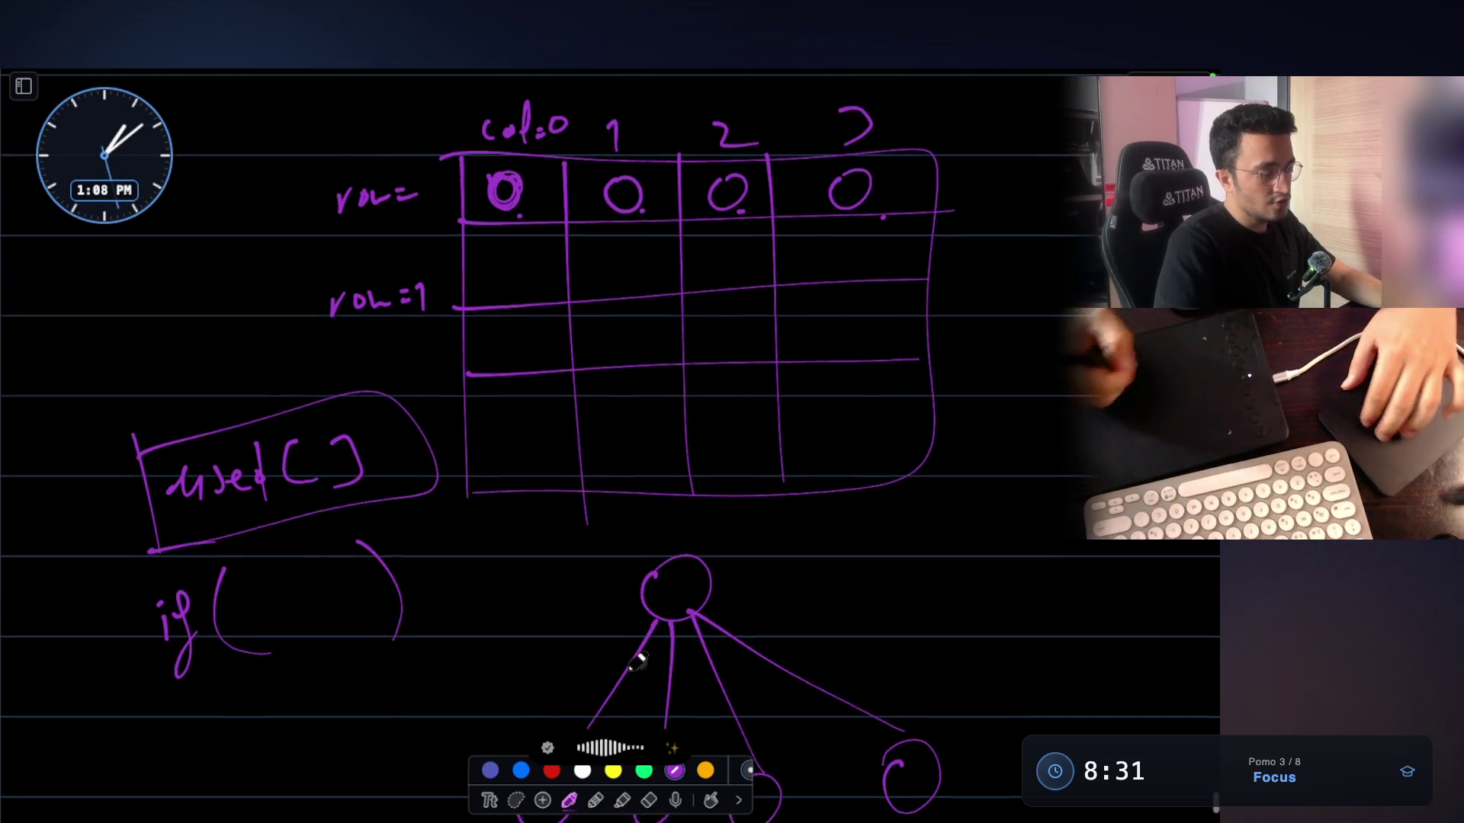
scroll(368, 575, up, 3)
Strike lines through column 0 and row 0 of the grid, then bring up the Java code
drag(521, 205, 526, 728)
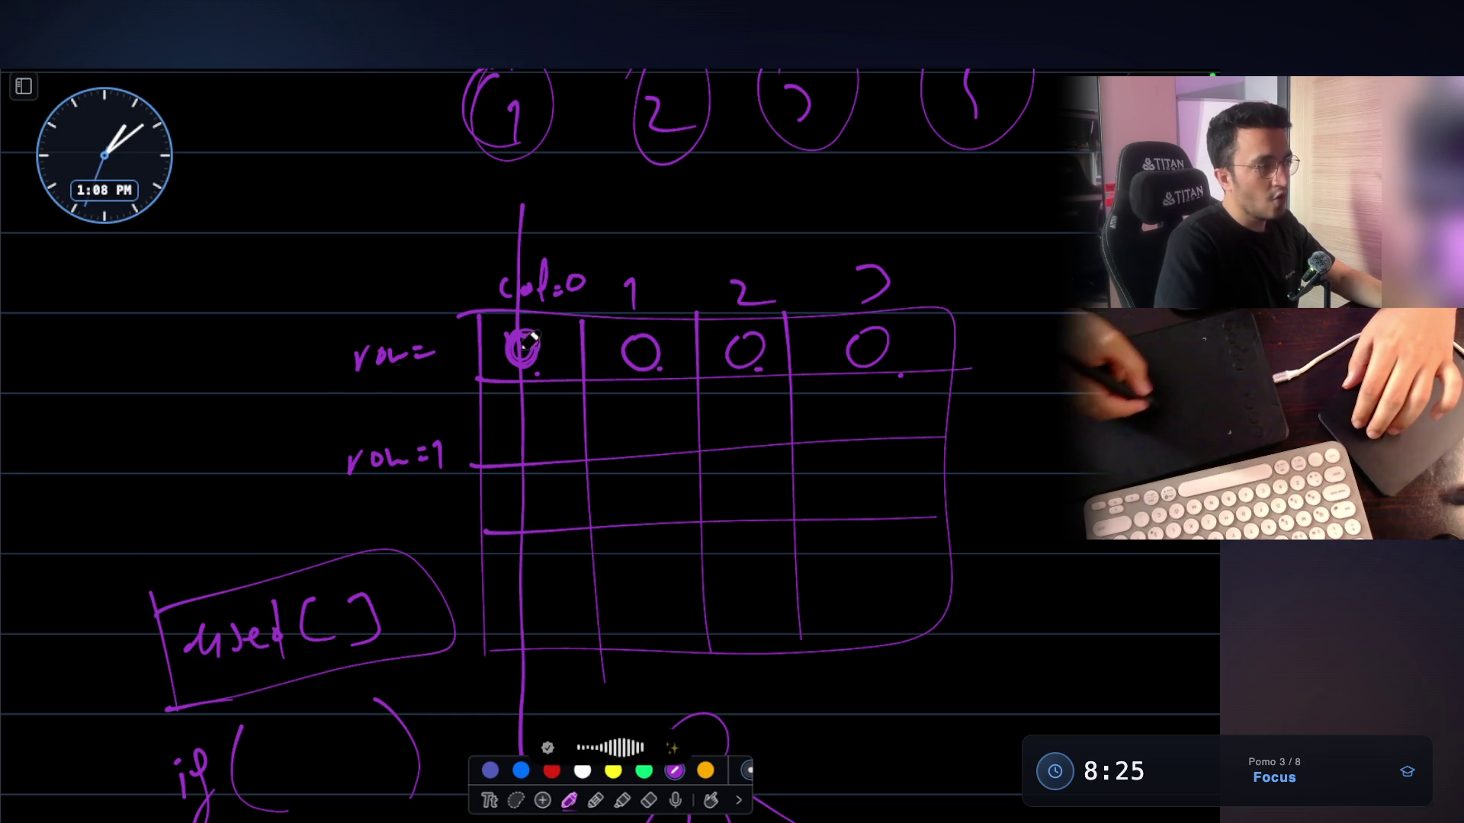
drag(296, 355, 1042, 347)
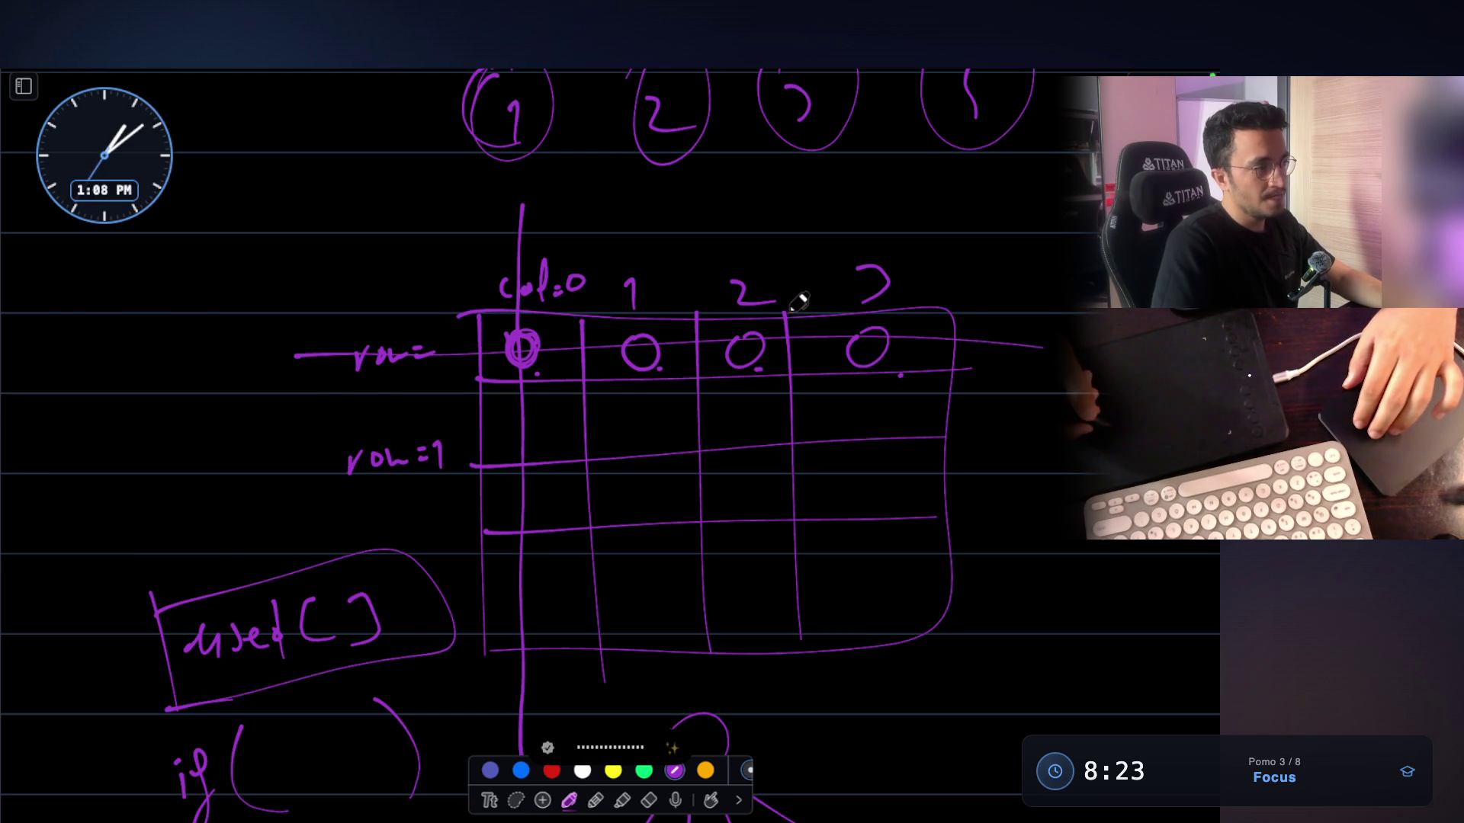
scroll(751, 269, down, 1)
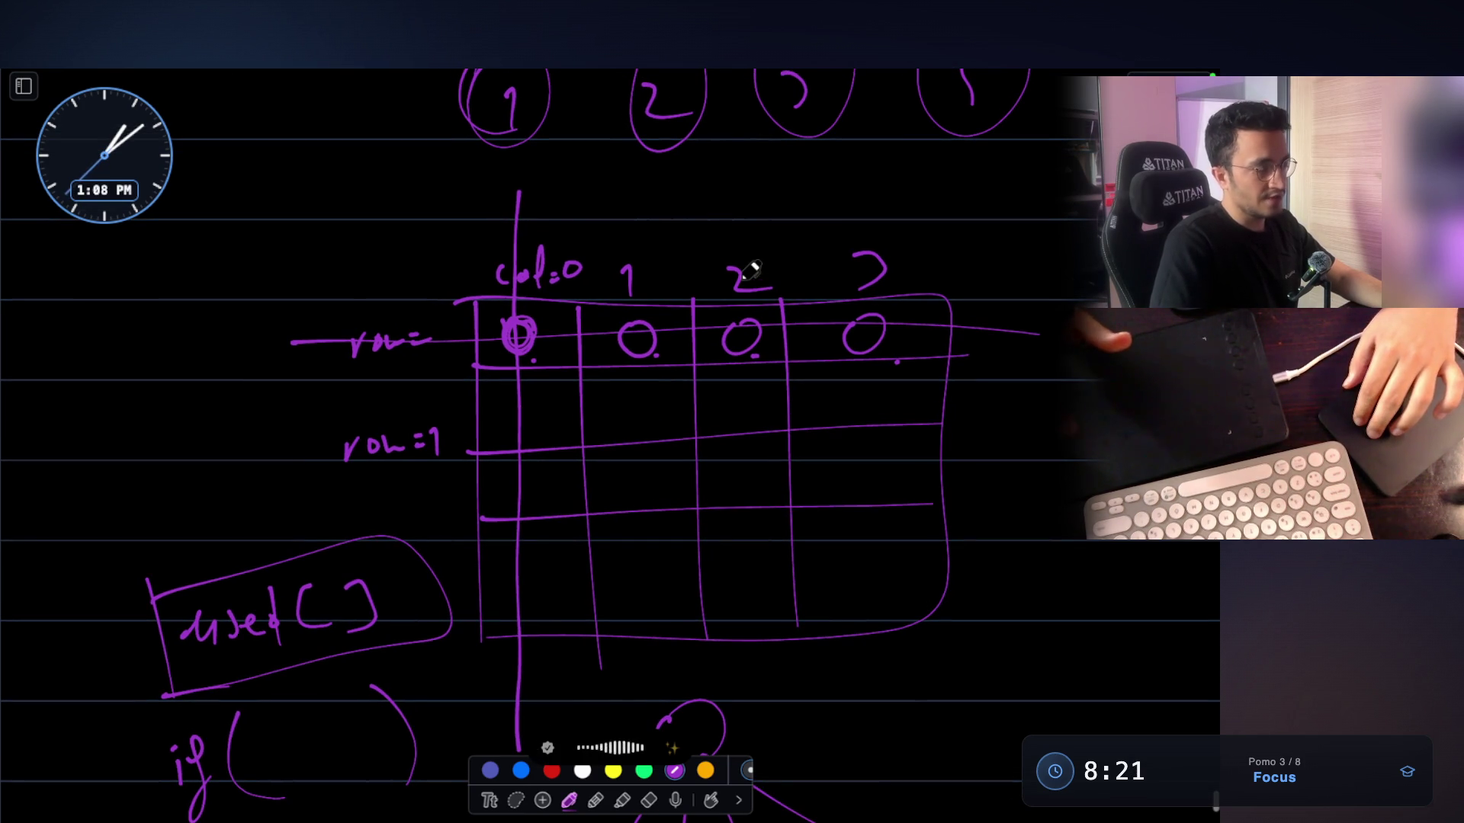
scroll(751, 269, down, 10)
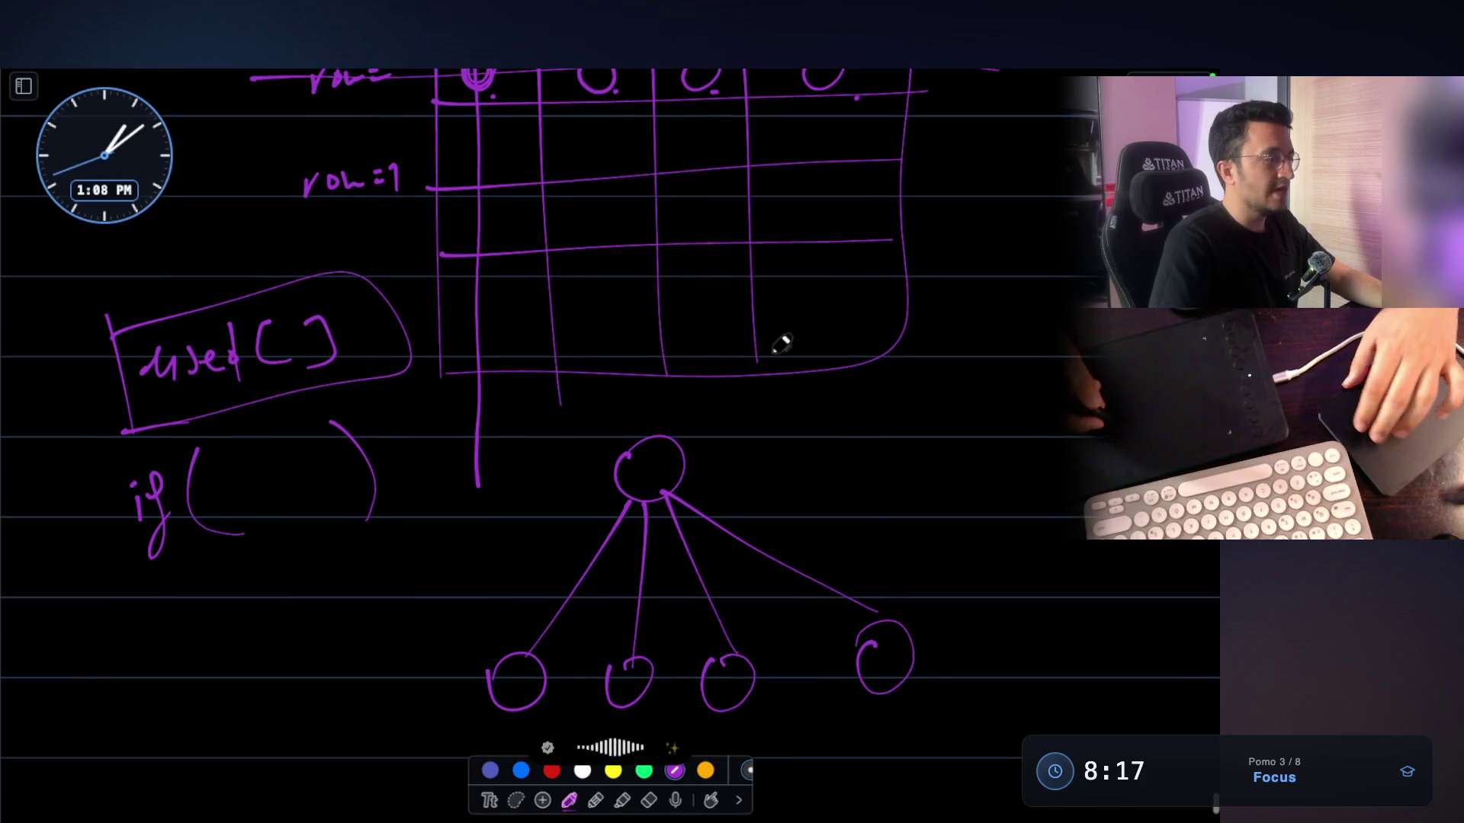
scroll(779, 348, down, 2)
scroll(522, 326, up, 2)
key(super+Tab)
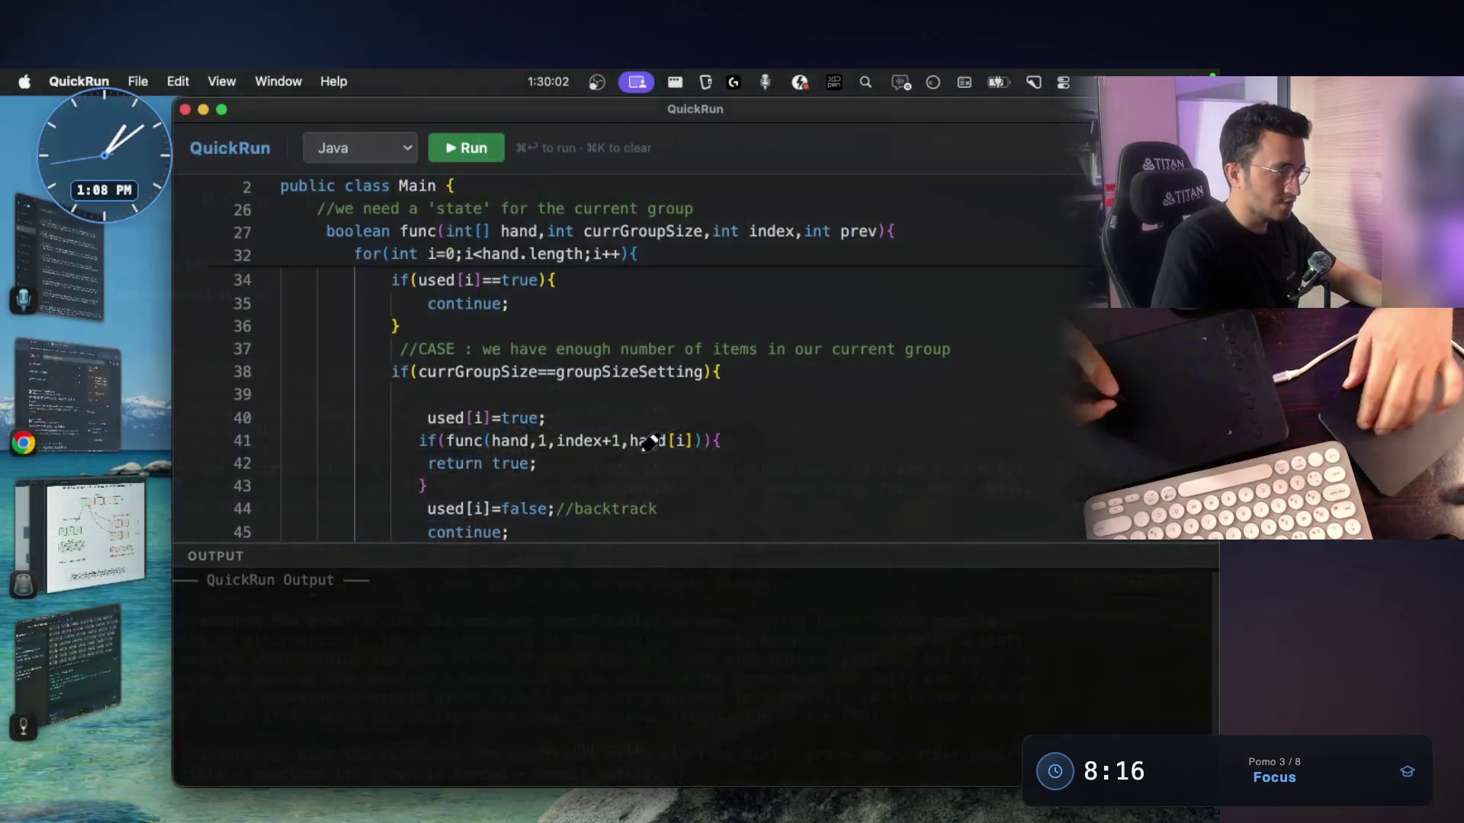
Dictate and send the AI a question about how the recursive function branches
key(super+Tab)
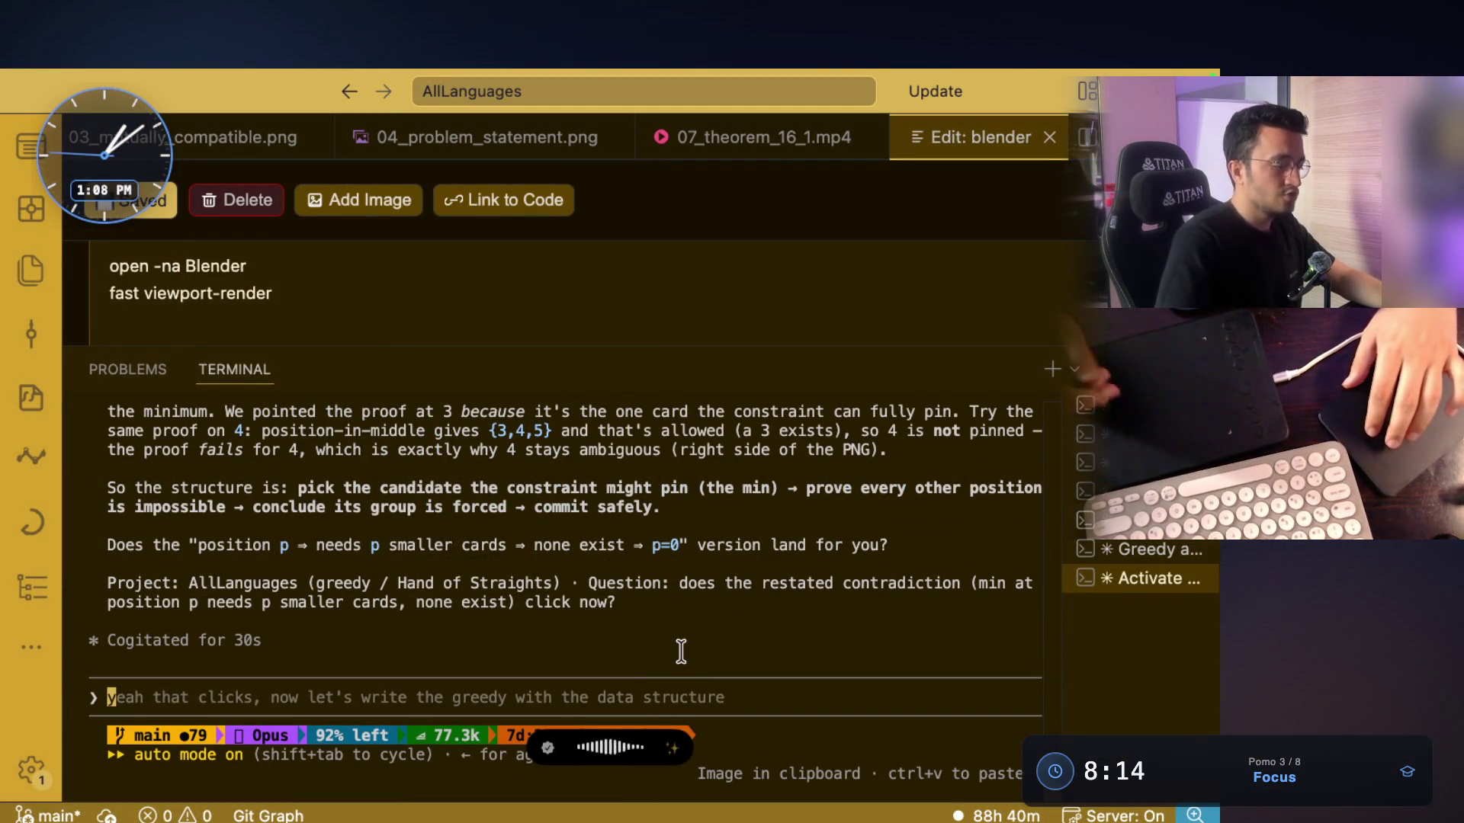
key(fn)
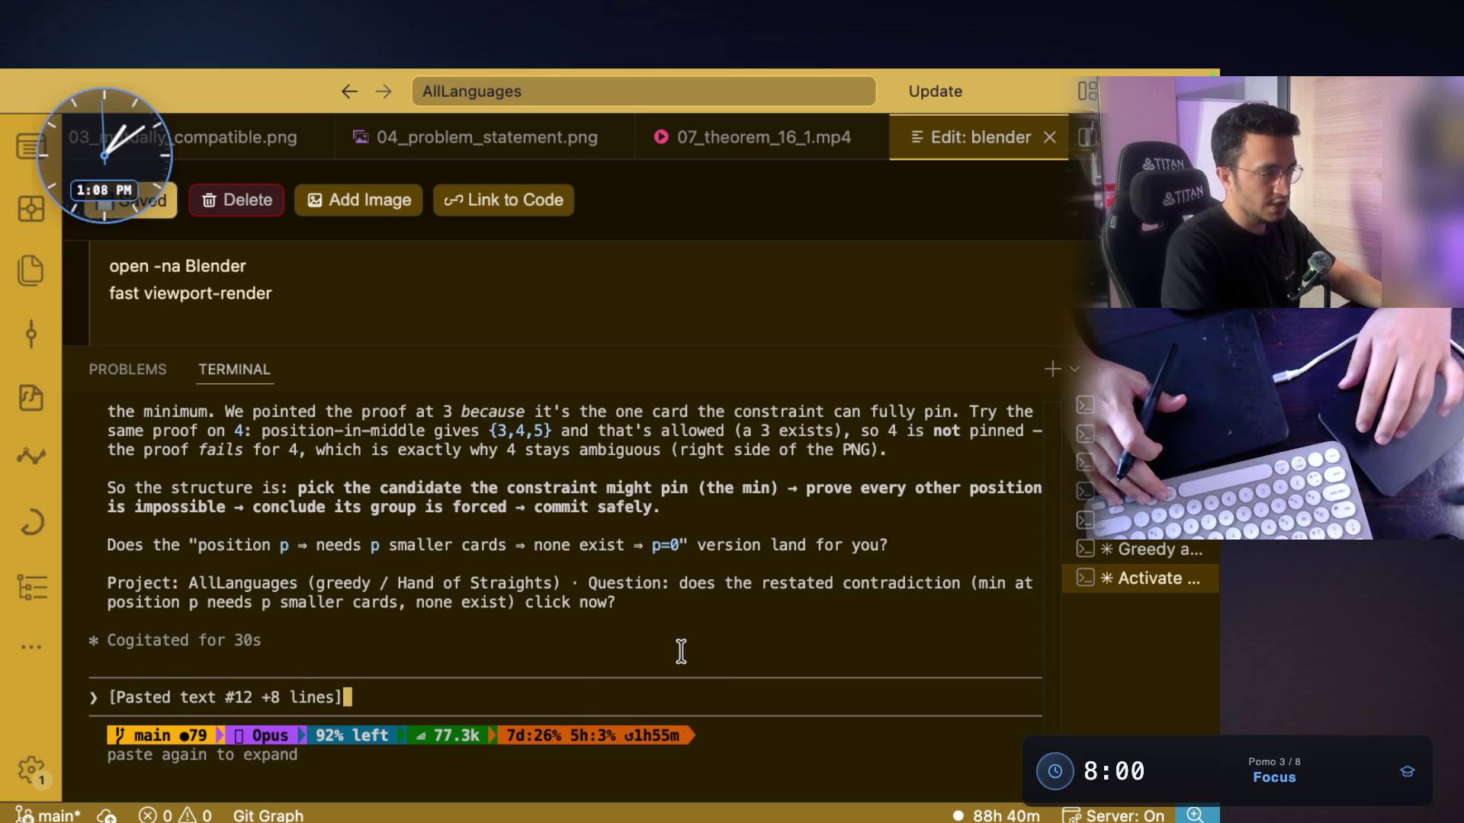
key(Return)
Reread the earlier reply, highlighting 'rebuilding it slowly', 'I'll use while reading' and W = 3
scroll(486, 585, up, 10)
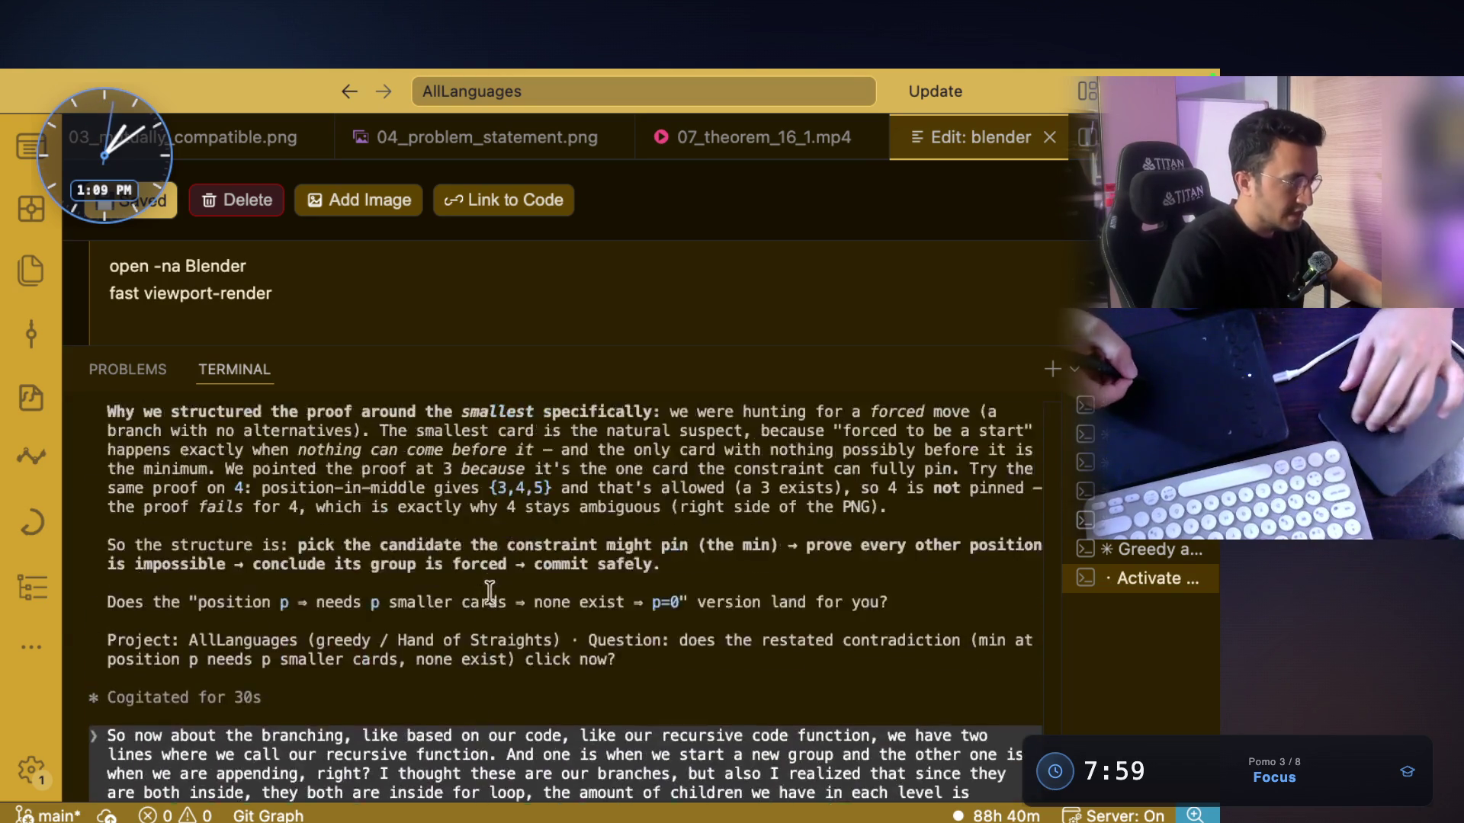
scroll(486, 586, up, 6)
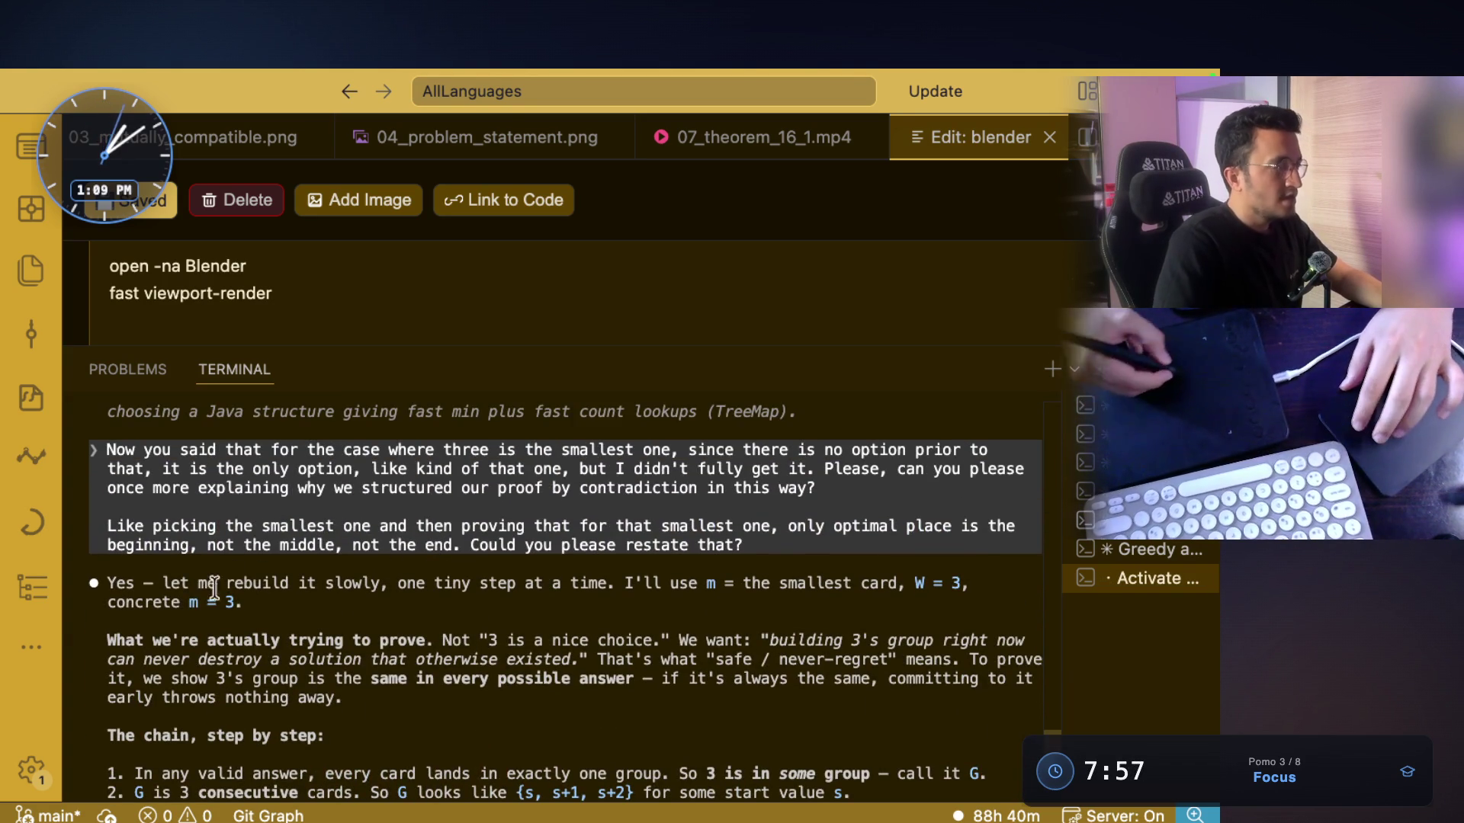
drag(162, 586, 506, 586)
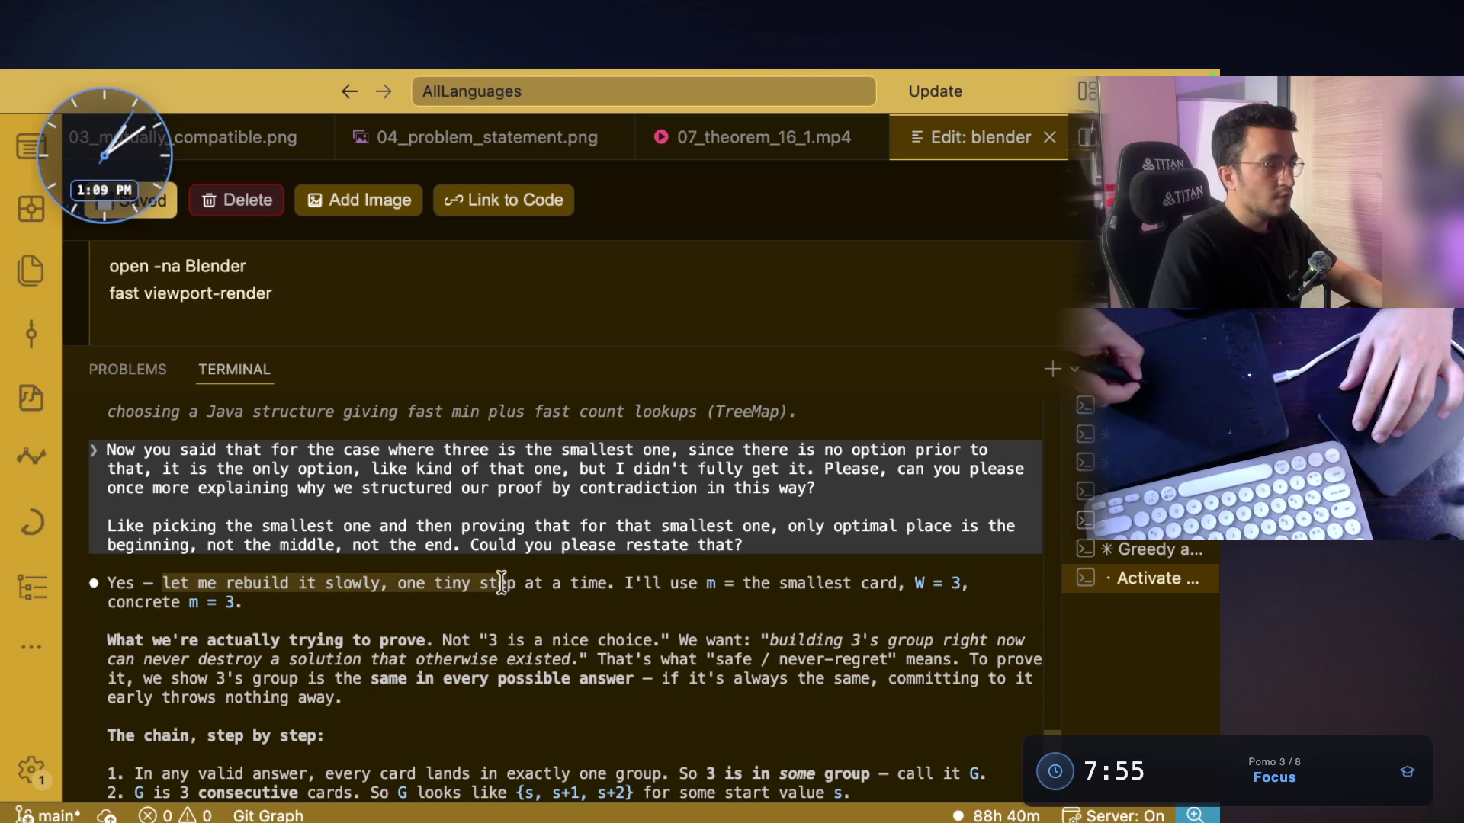
click(623, 579)
drag(654, 584, 957, 584)
click(715, 585)
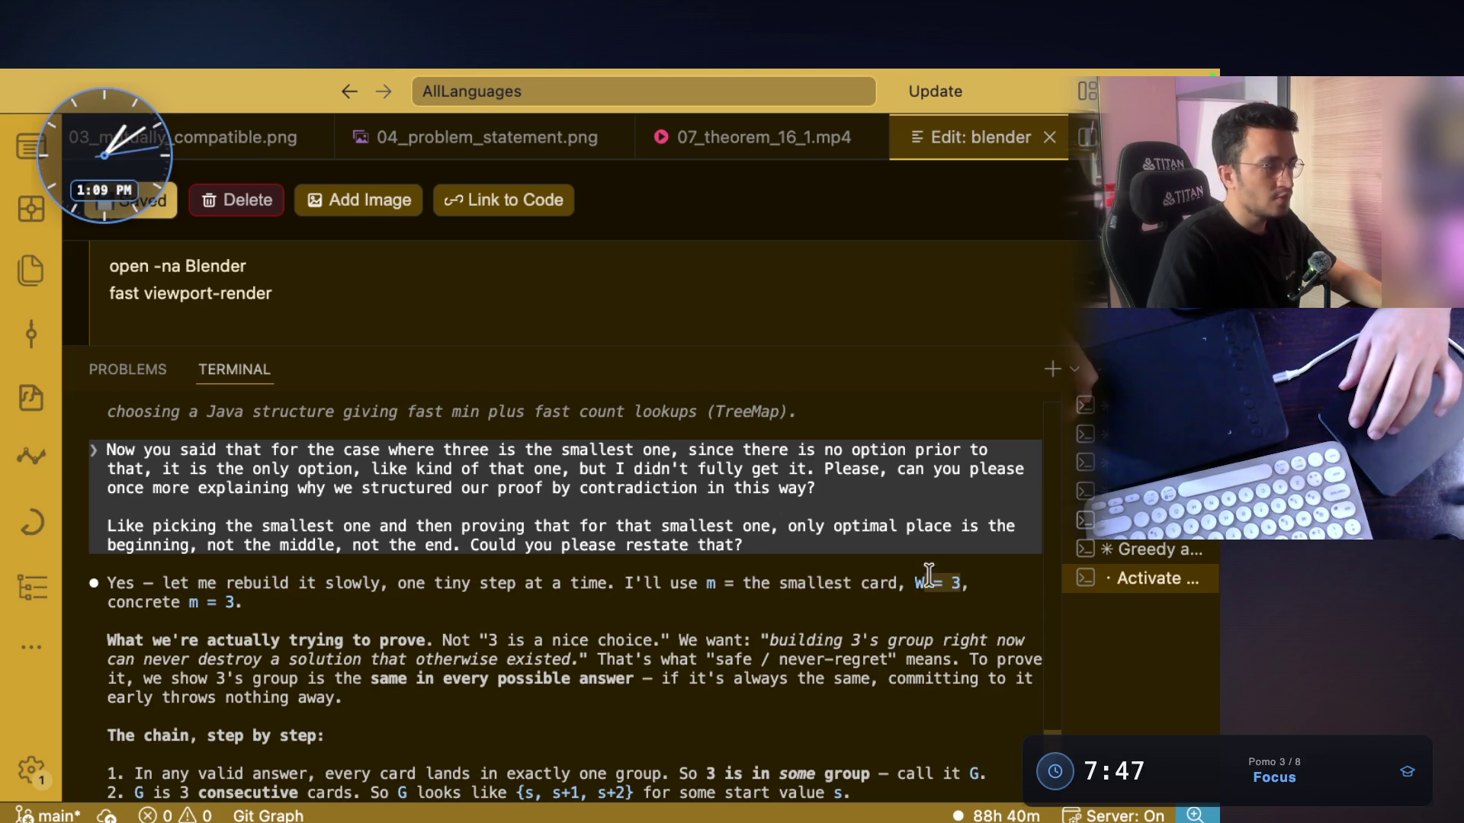
click(140, 606)
drag(139, 606, 246, 606)
Highlight 'What we're actually trying to prove' and '3 is a nice choice' in the proof explanation
scroll(245, 606, down, 3)
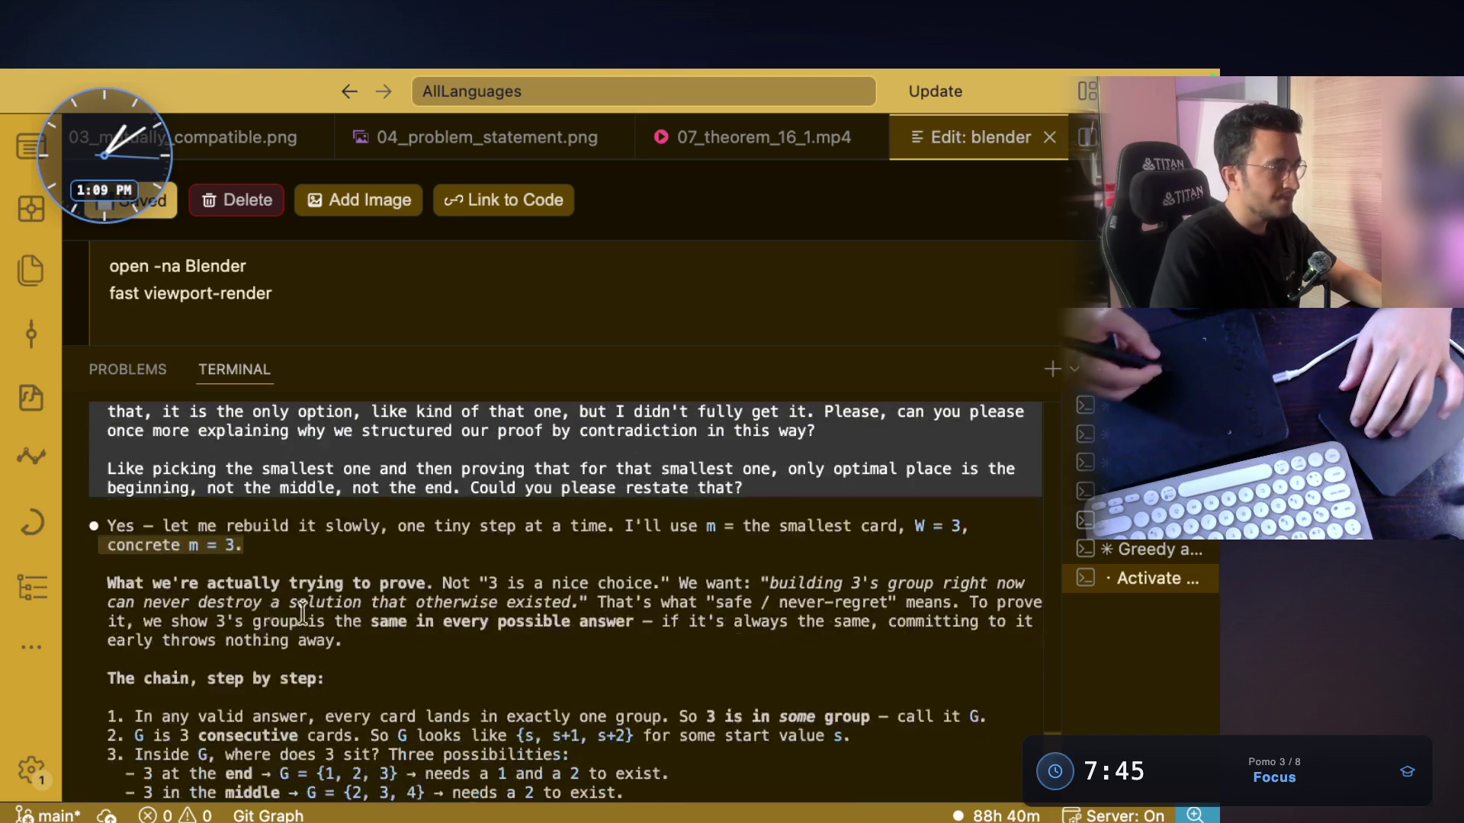
click(106, 583)
drag(106, 584, 425, 584)
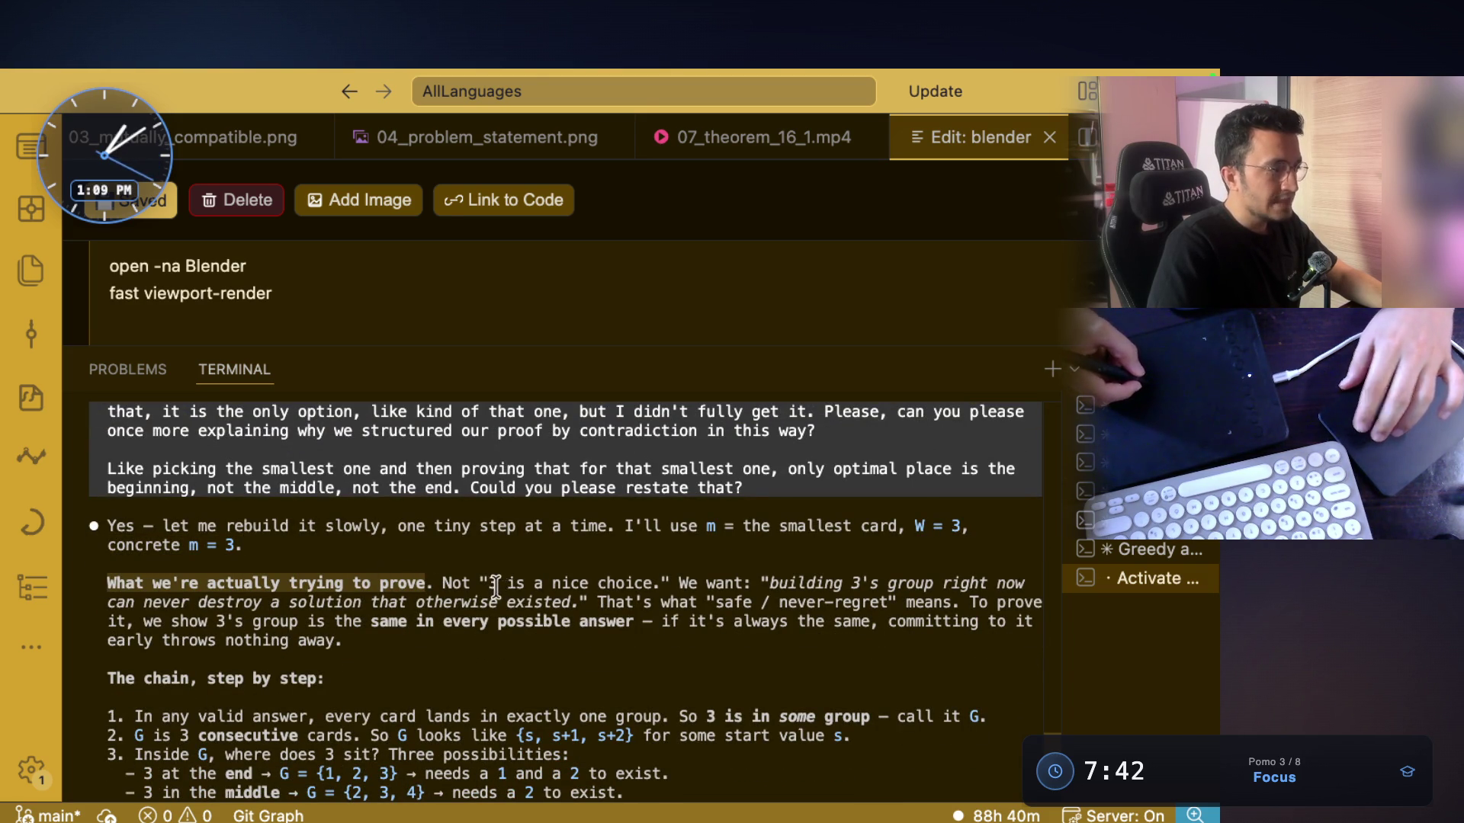
drag(480, 584, 1018, 585)
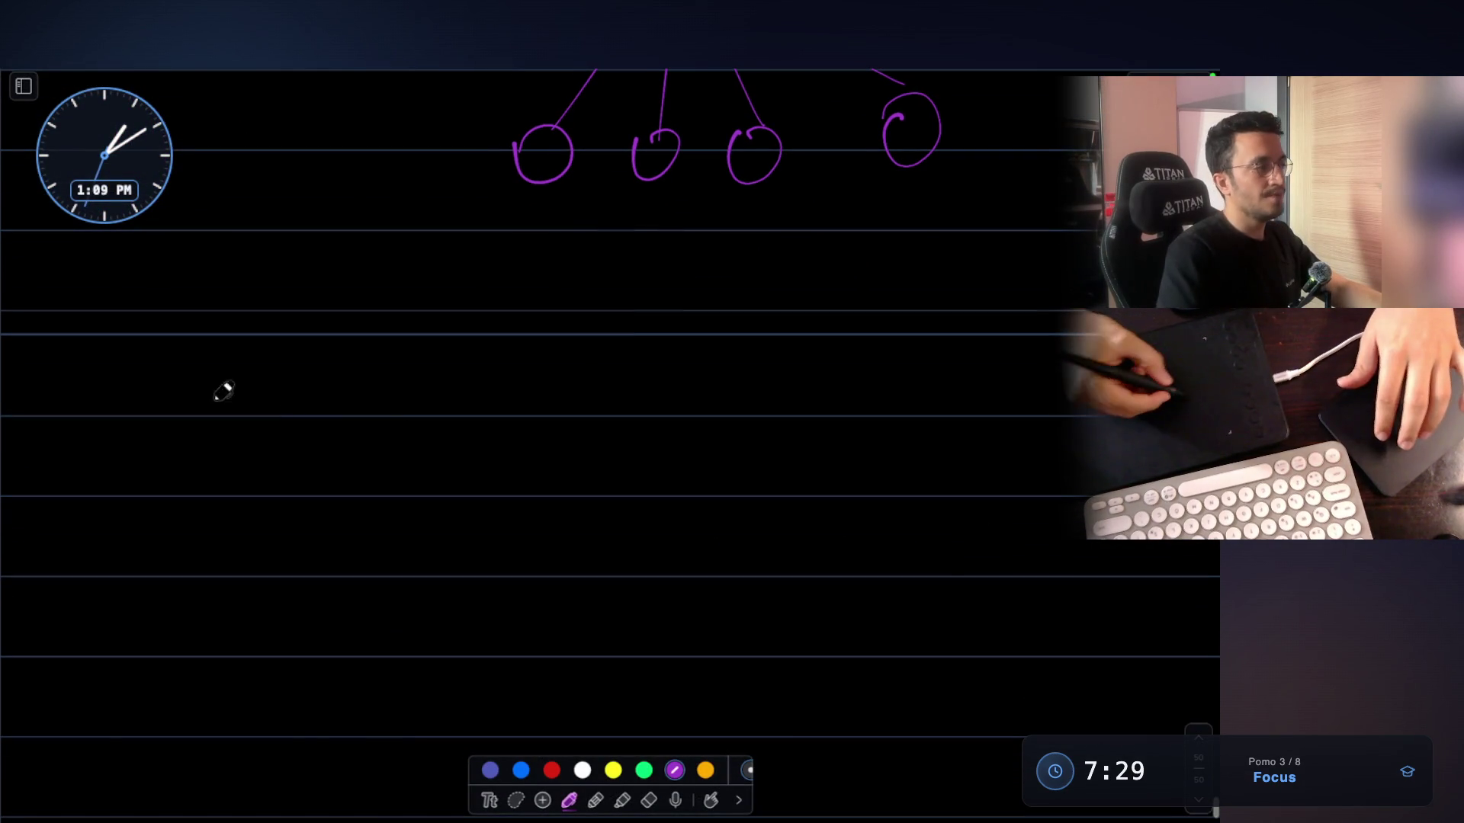
Draw the first bracketed row [3 4 5] on the whiteboard
drag(162, 373, 199, 476)
mouse_move(726, 378)
mouse_down()
mouse_move(750, 376)
mouse_move(705, 497)
mouse_up()
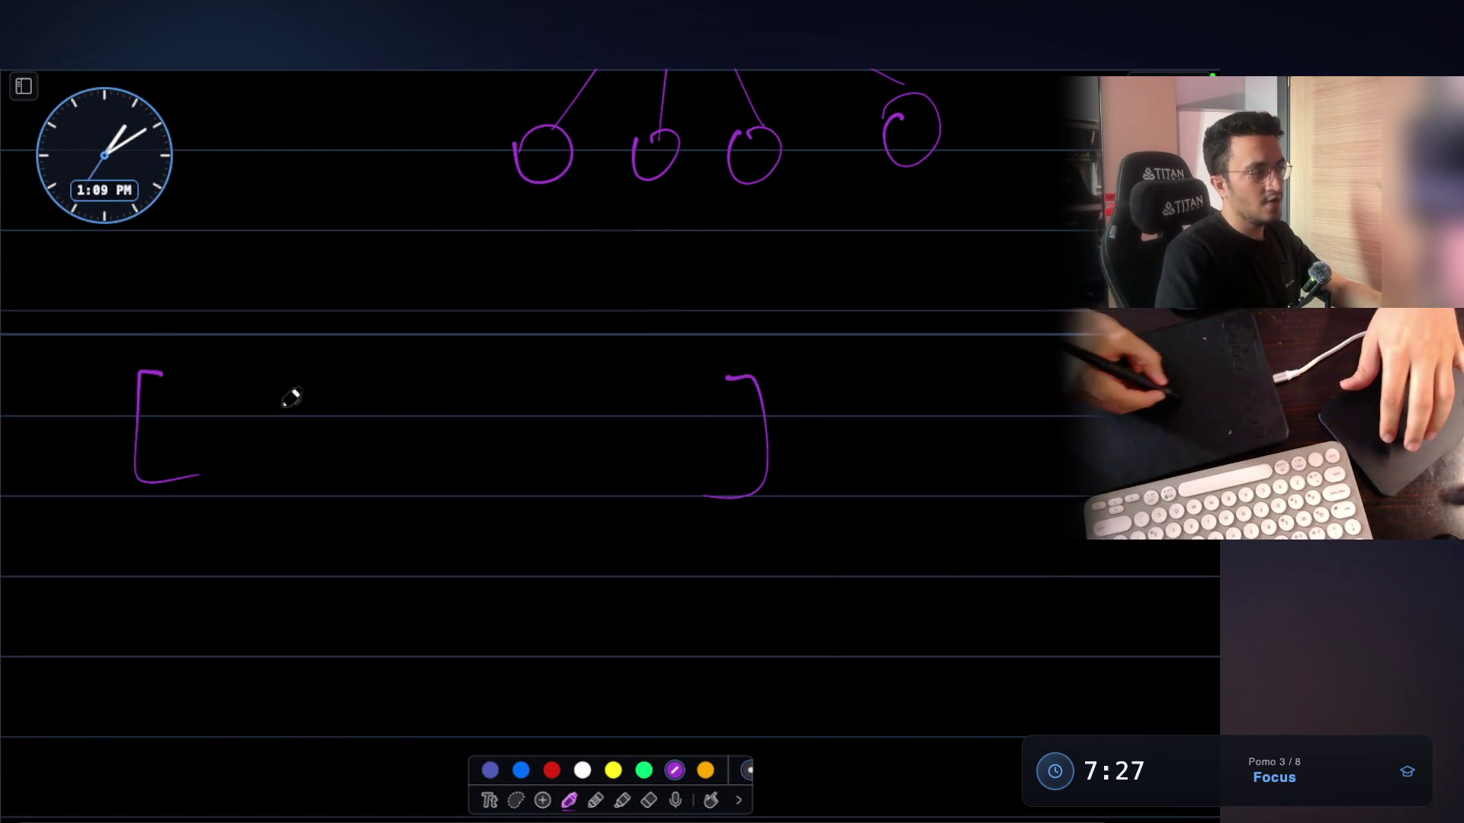
drag(236, 395, 239, 465)
drag(392, 392, 374, 450)
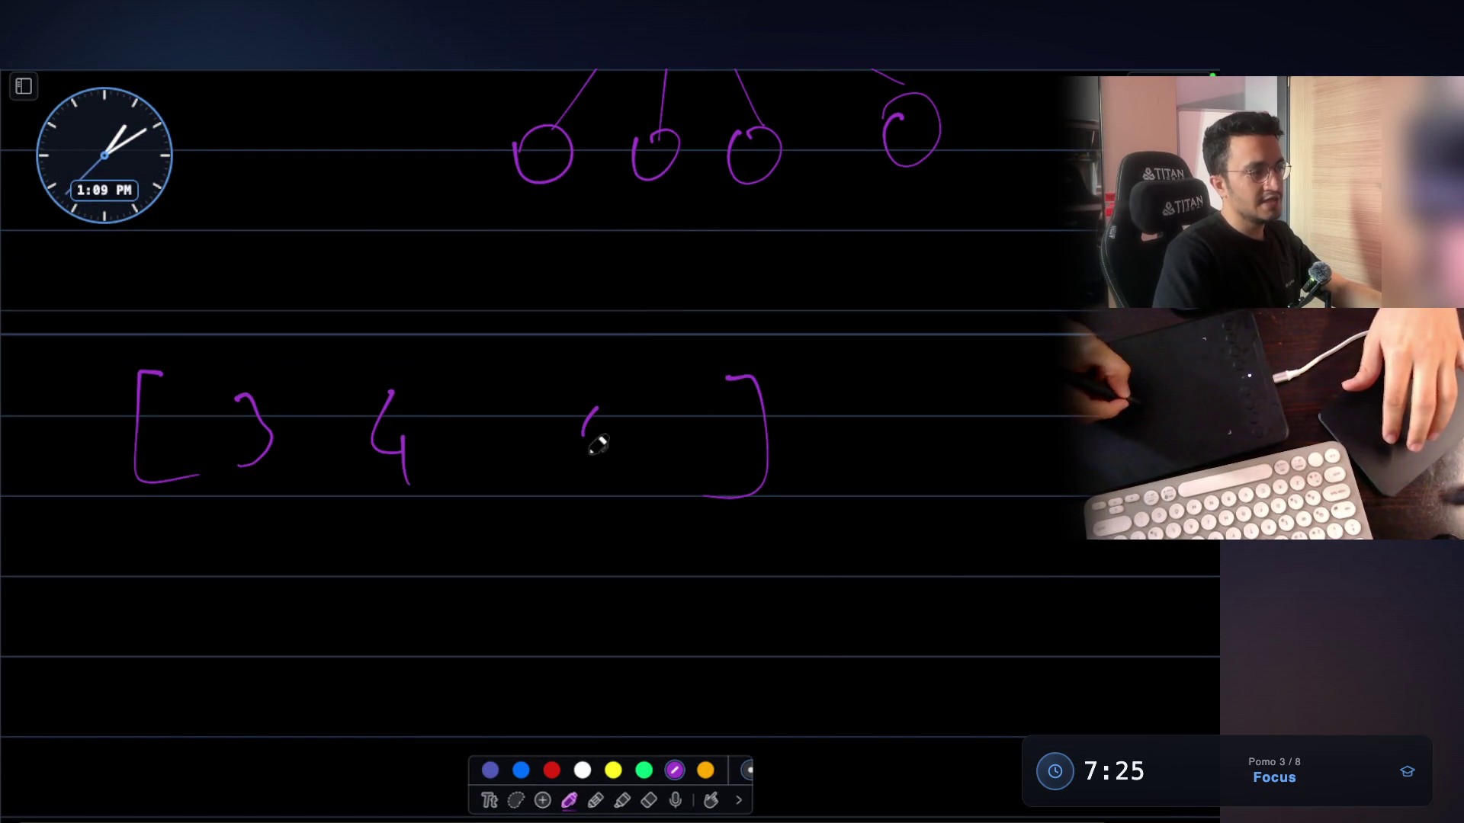
drag(597, 414, 585, 469)
drag(636, 398, 586, 404)
mouse_move(229, 499)
mouse_down()
mouse_move(297, 511)
mouse_move(225, 516)
mouse_up()
scroll(371, 361, down, 3)
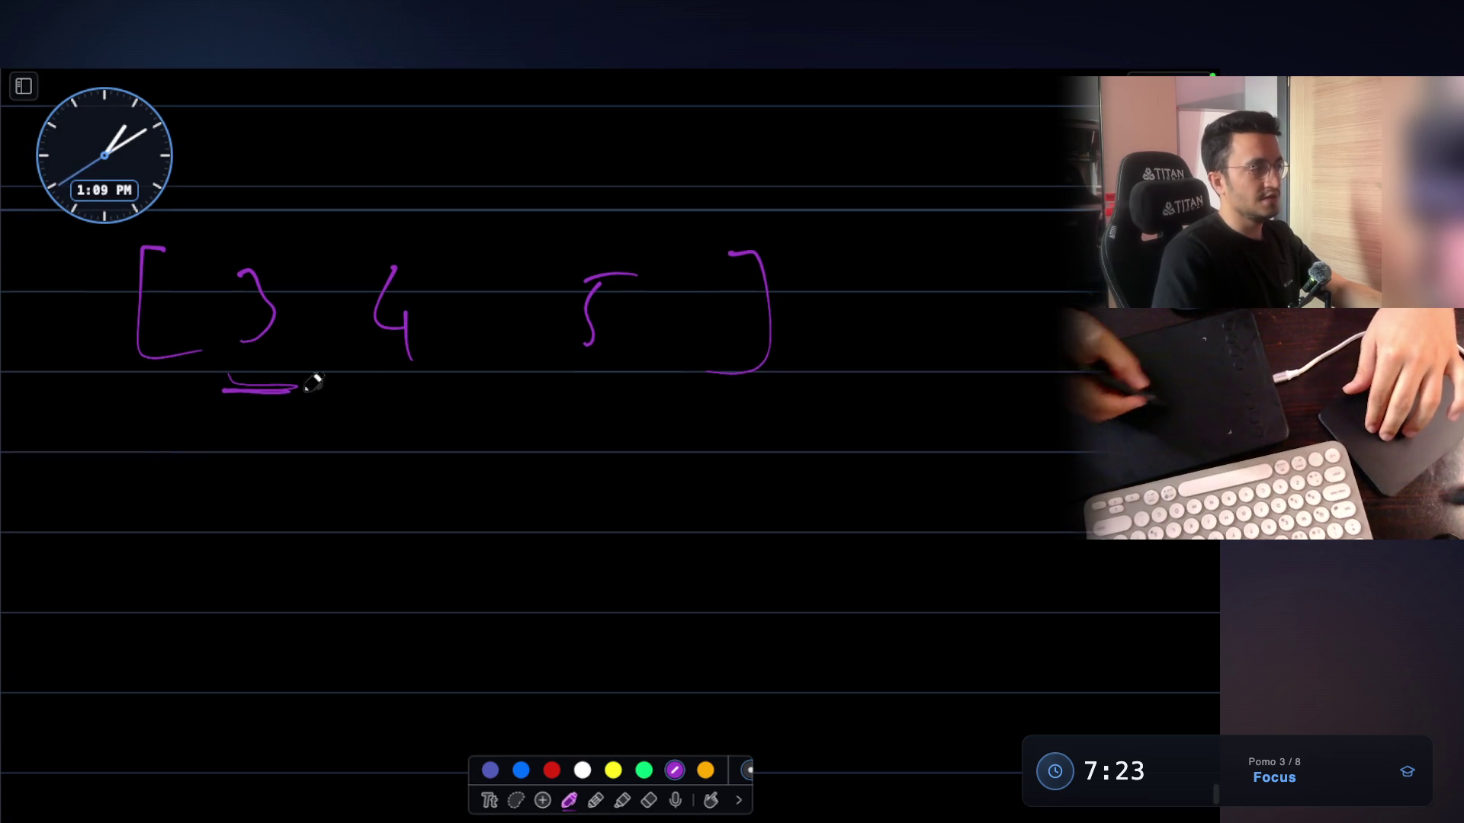
Draw a second bracketed row [3] and an empty third bracketed row below it
mouse_move(166, 464)
mouse_down()
mouse_move(142, 537)
mouse_move(183, 572)
mouse_up()
mouse_move(406, 485)
mouse_down()
mouse_move(434, 513)
mouse_move(414, 492)
mouse_move(406, 574)
mouse_up()
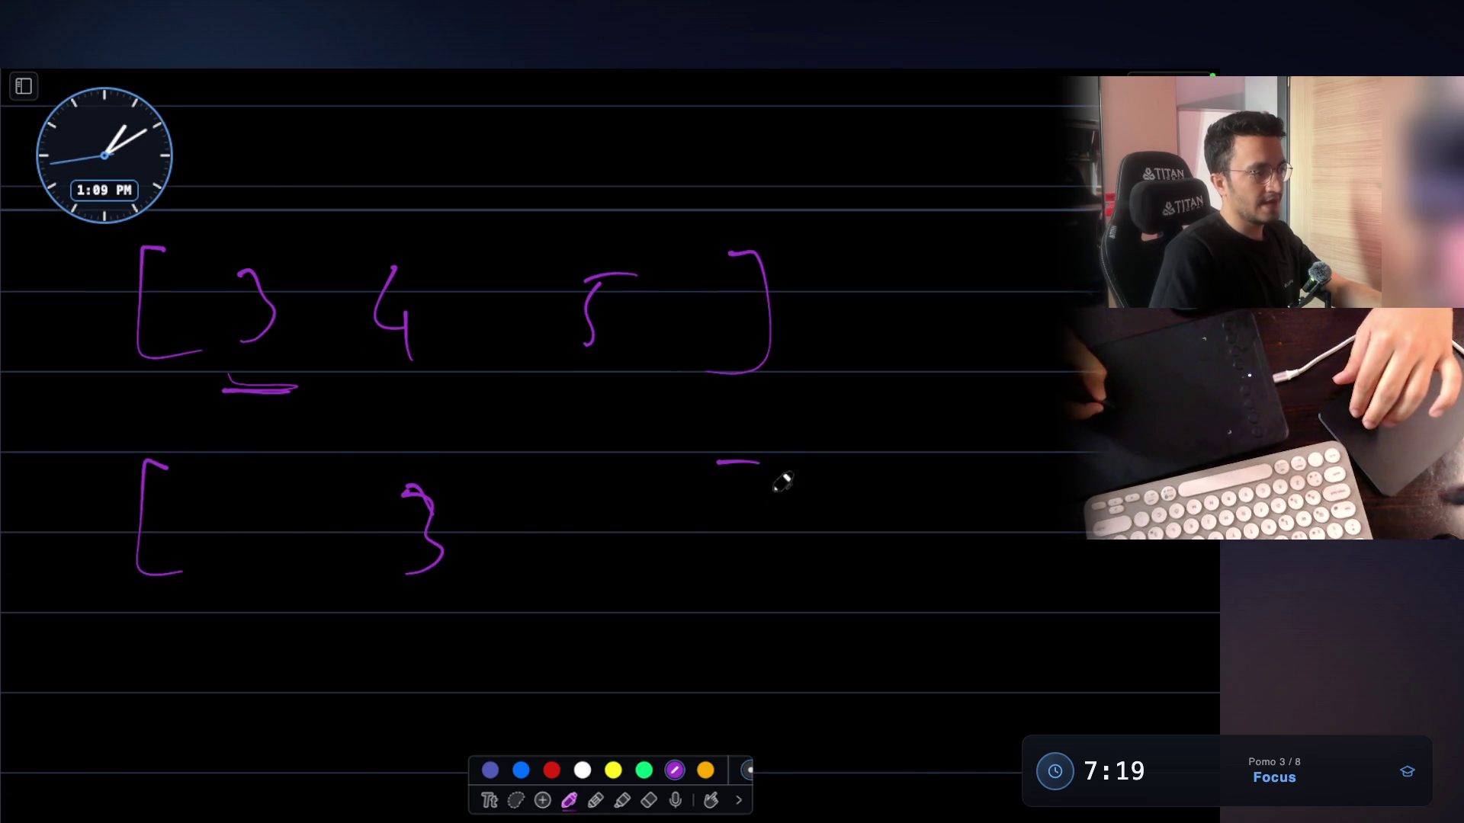
drag(773, 457, 736, 587)
scroll(435, 582, down, 3)
mouse_move(193, 570)
mouse_down()
mouse_move(176, 568)
mouse_move(227, 685)
mouse_up()
mouse_move(671, 600)
mouse_down()
mouse_move(693, 610)
mouse_move(678, 683)
mouse_up()
mouse_move(747, 581)
mouse_down()
mouse_move(803, 673)
mouse_move(751, 713)
mouse_up()
Undo the misplaced strokes, redraw the third row's bracket, and add a large brace grouping all three rows
mouse_move(833, 149)
mouse_down()
mouse_move(863, 233)
mouse_move(848, 324)
mouse_up()
key(ctrl+z)
key(ctrl+z)
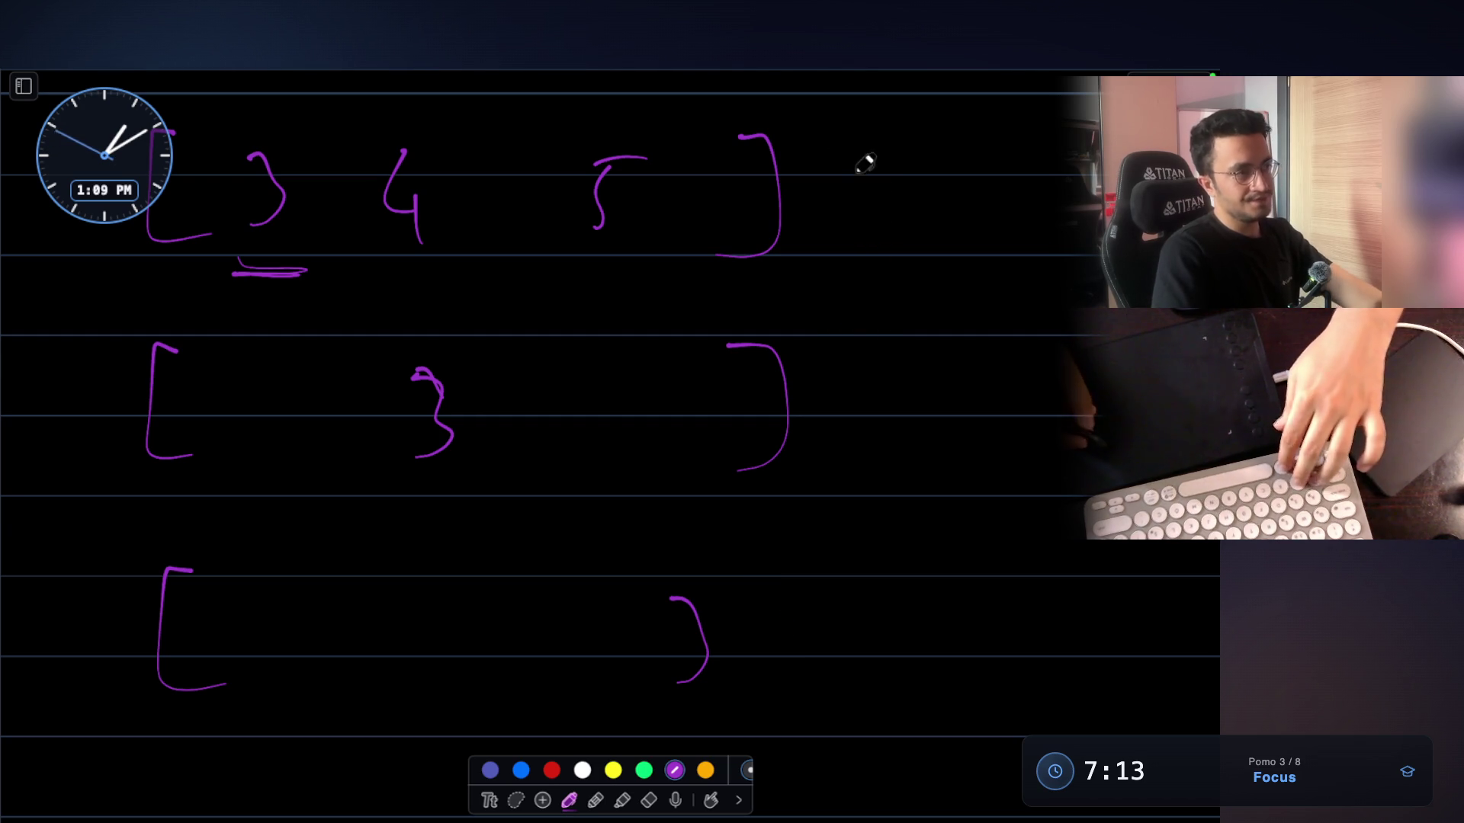
drag(752, 566, 760, 717)
mouse_move(841, 142)
mouse_down()
mouse_move(912, 183)
mouse_move(1004, 621)
mouse_move(902, 745)
mouse_up()
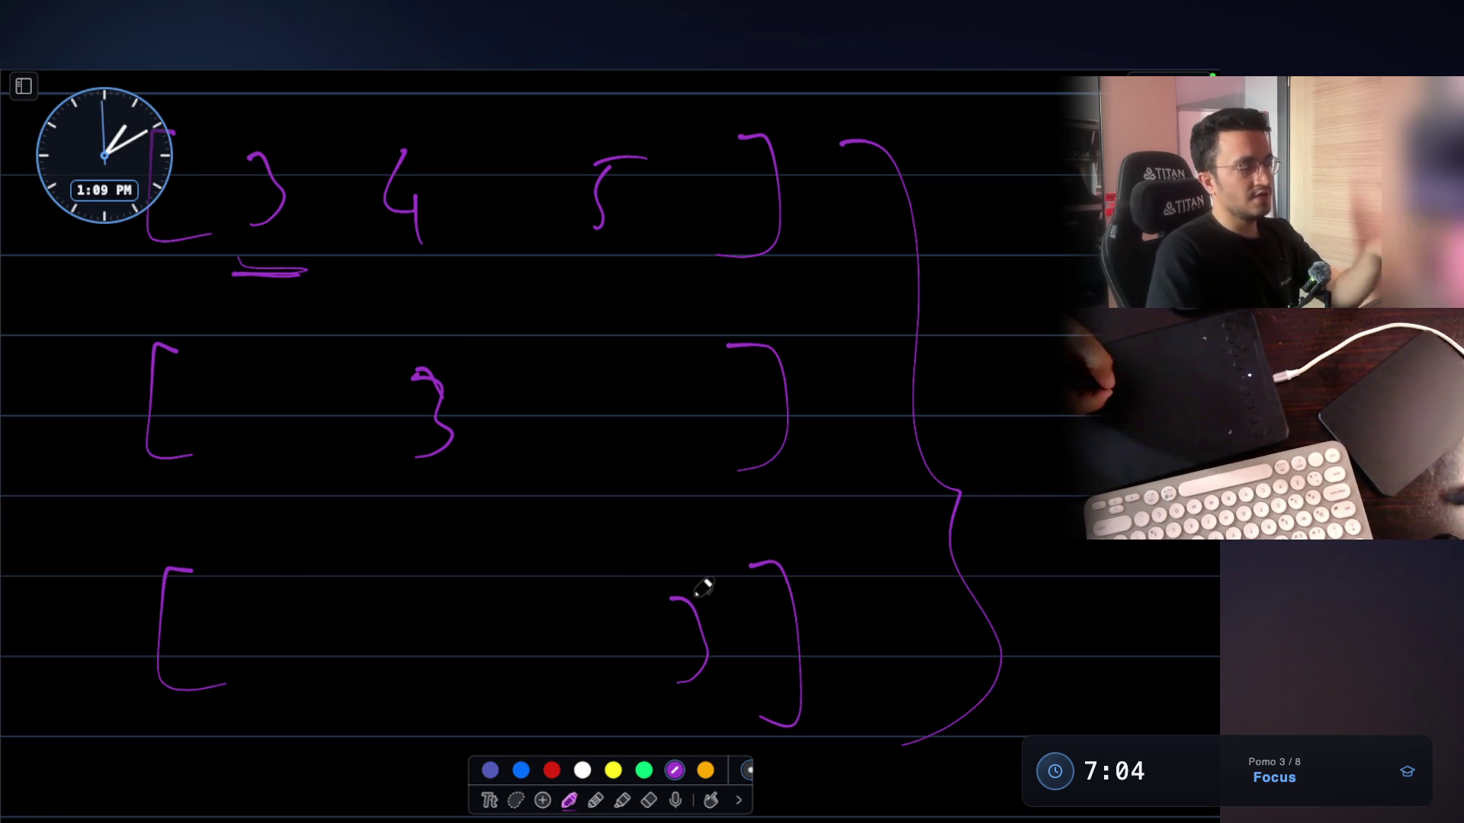
Write a 4 in fresh space below the rows, then hide the whiteboard to return to VS Code
key(Escape)
key(super+shift+a)
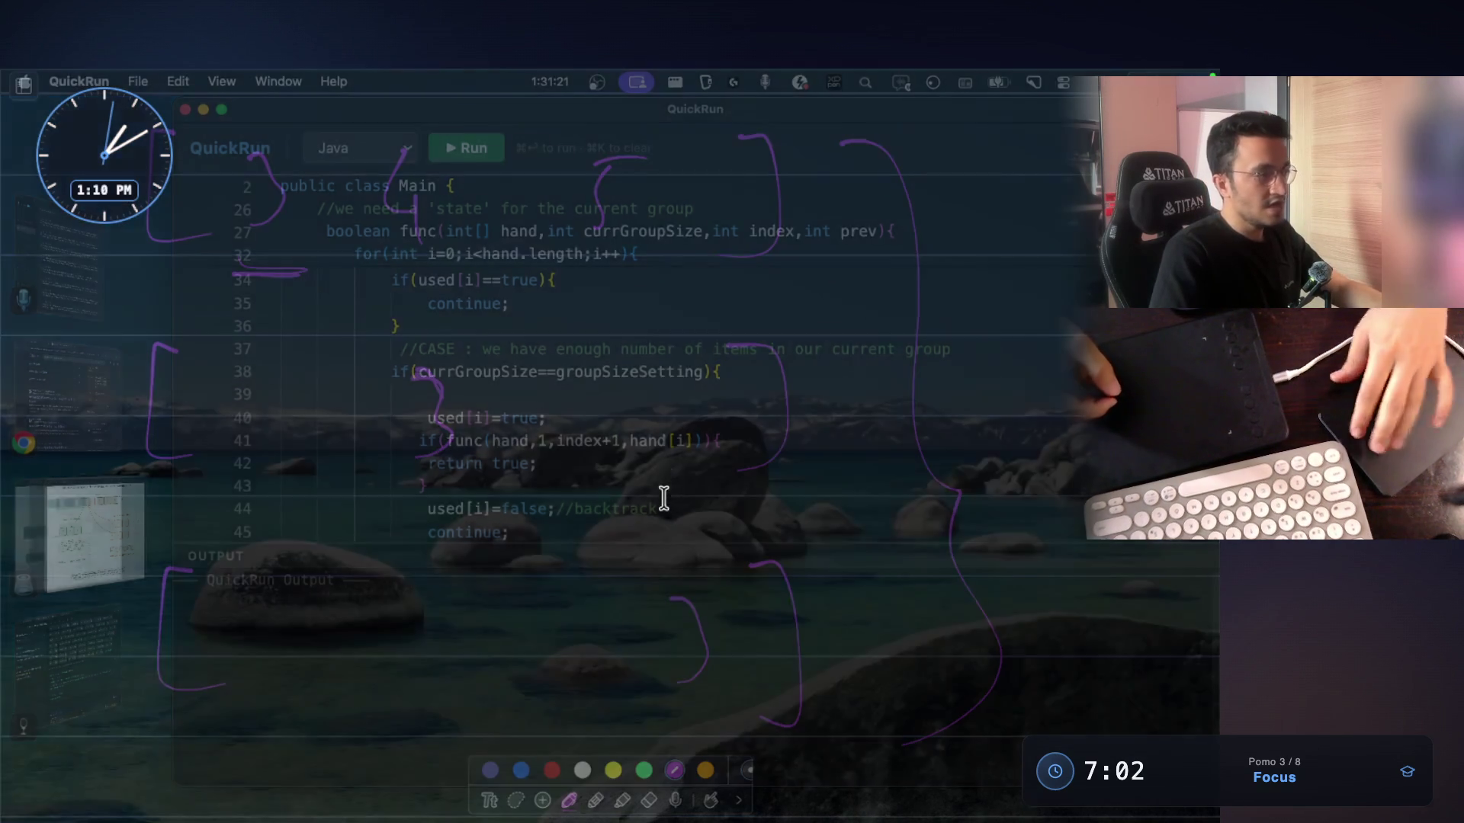
scroll(565, 459, down, 2)
scroll(566, 459, down, 2)
drag(292, 555, 308, 546)
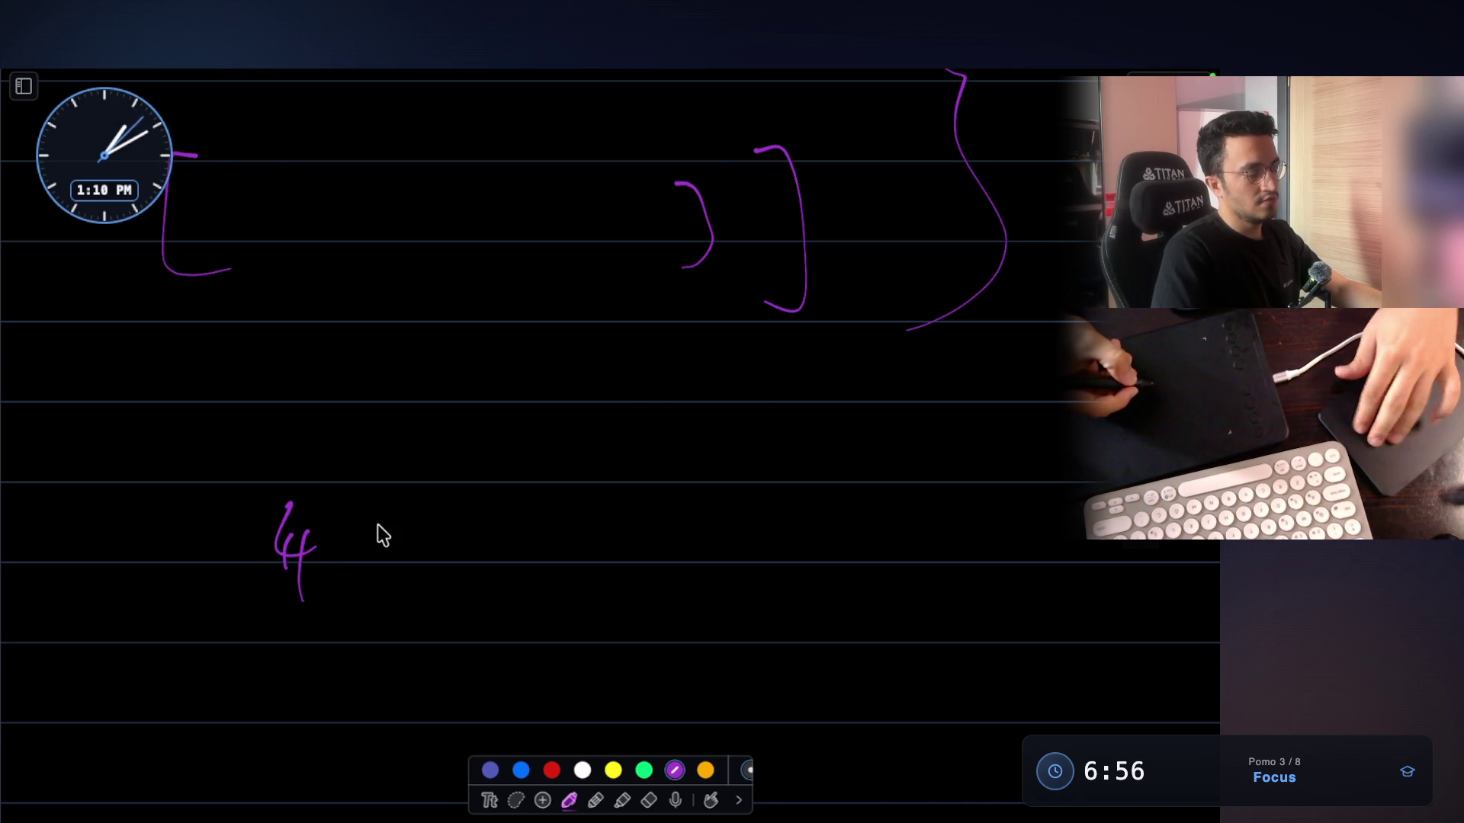
key(Escape)
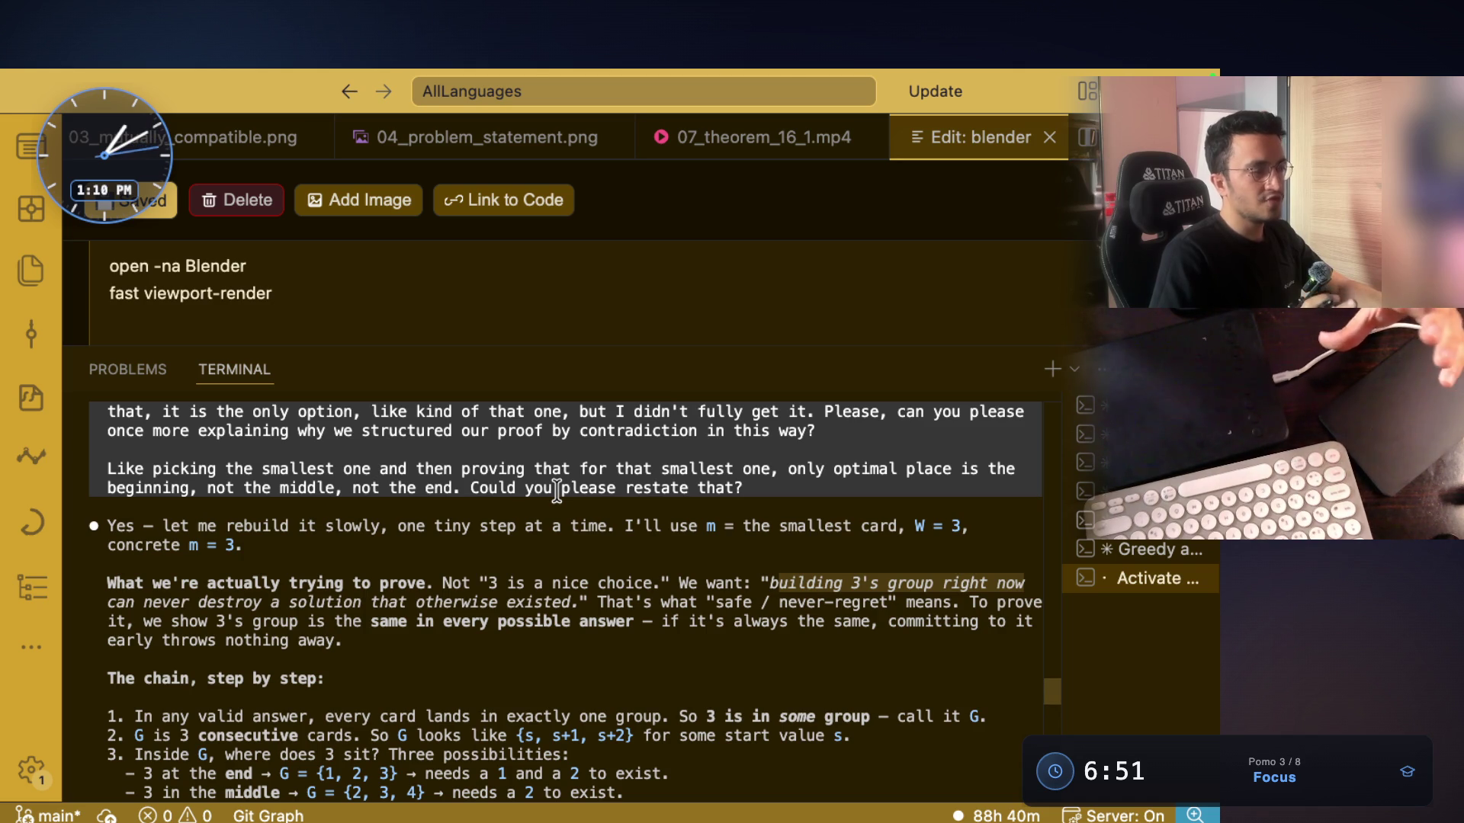
drag(463, 584, 652, 583)
click(709, 583)
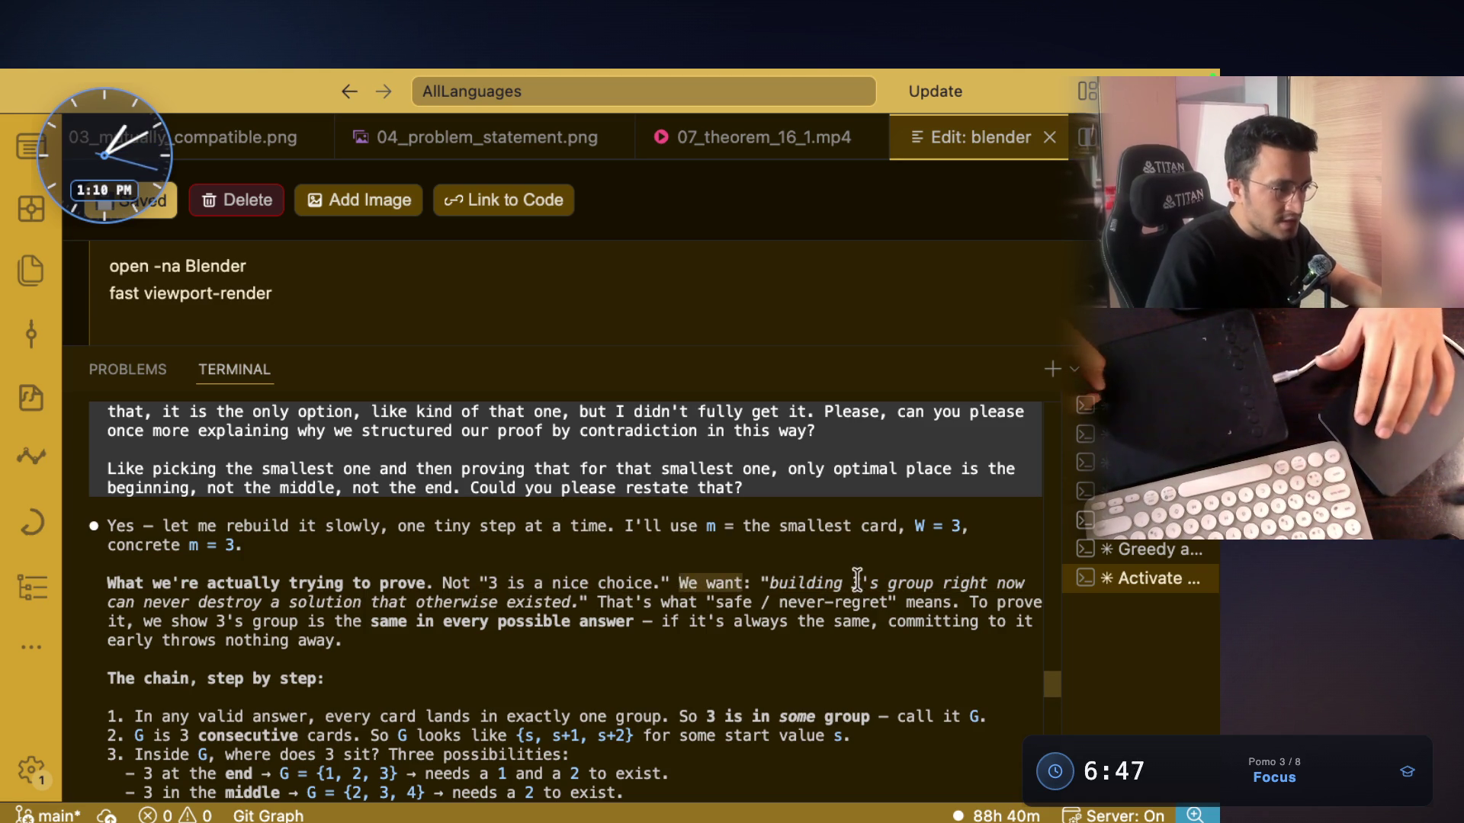
drag(783, 573, 1024, 583)
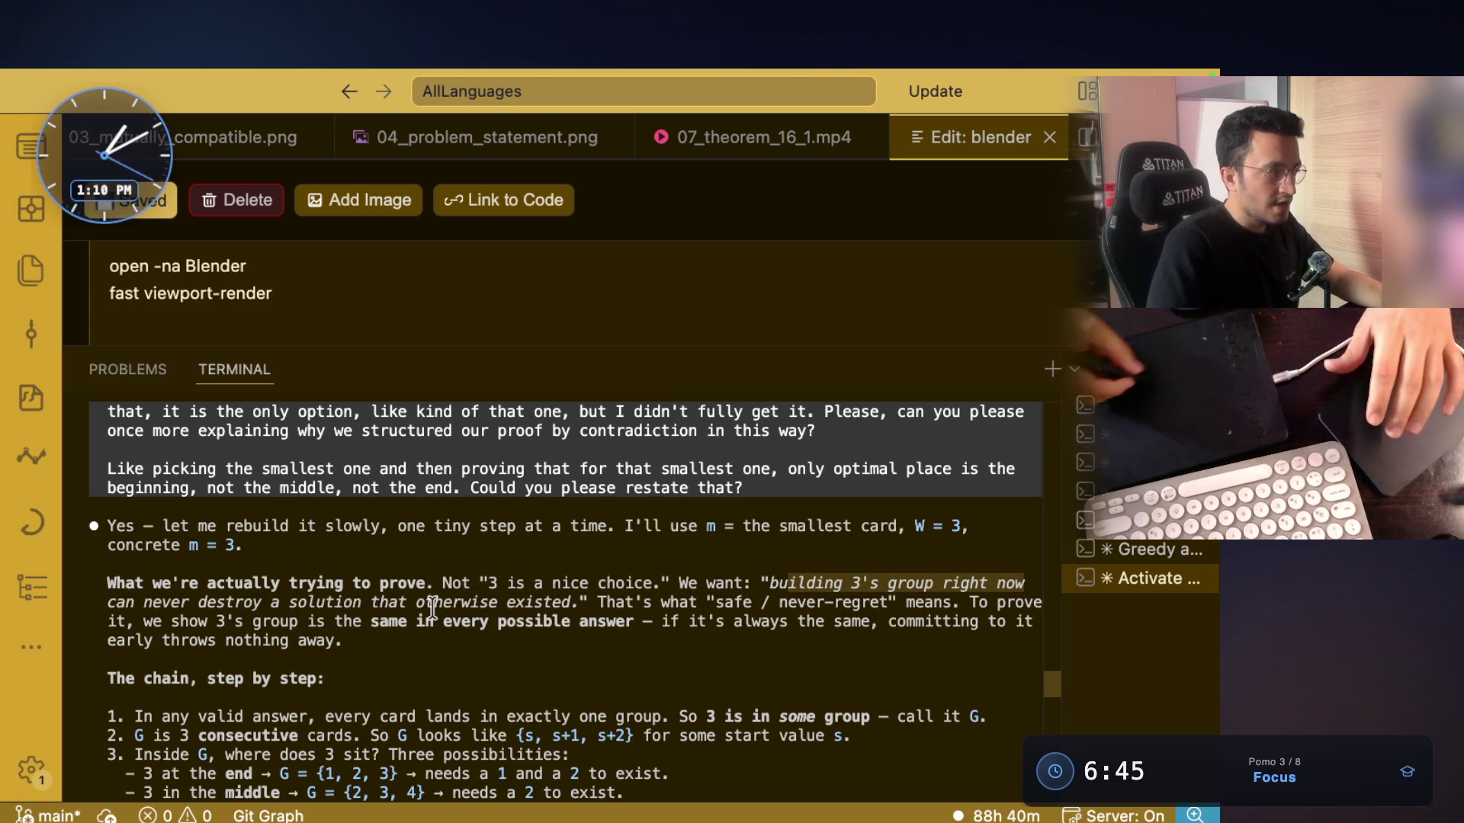
drag(109, 602, 736, 610)
mouse_move(953, 602)
mouse_down()
mouse_move(770, 602)
mouse_move(1042, 602)
mouse_up()
mouse_move(144, 621)
mouse_down()
mouse_move(626, 619)
mouse_move(151, 621)
mouse_up()
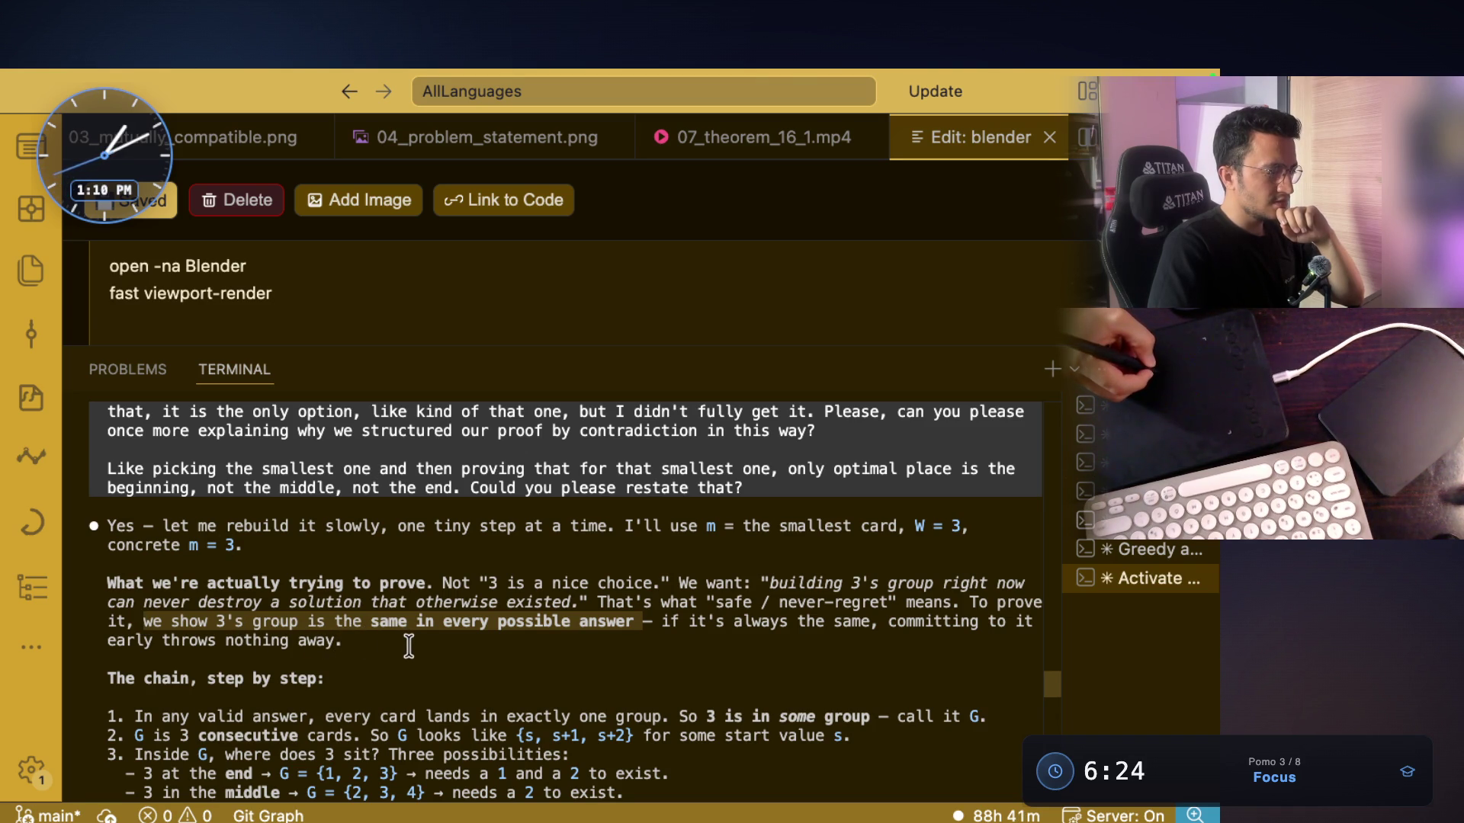
click(197, 633)
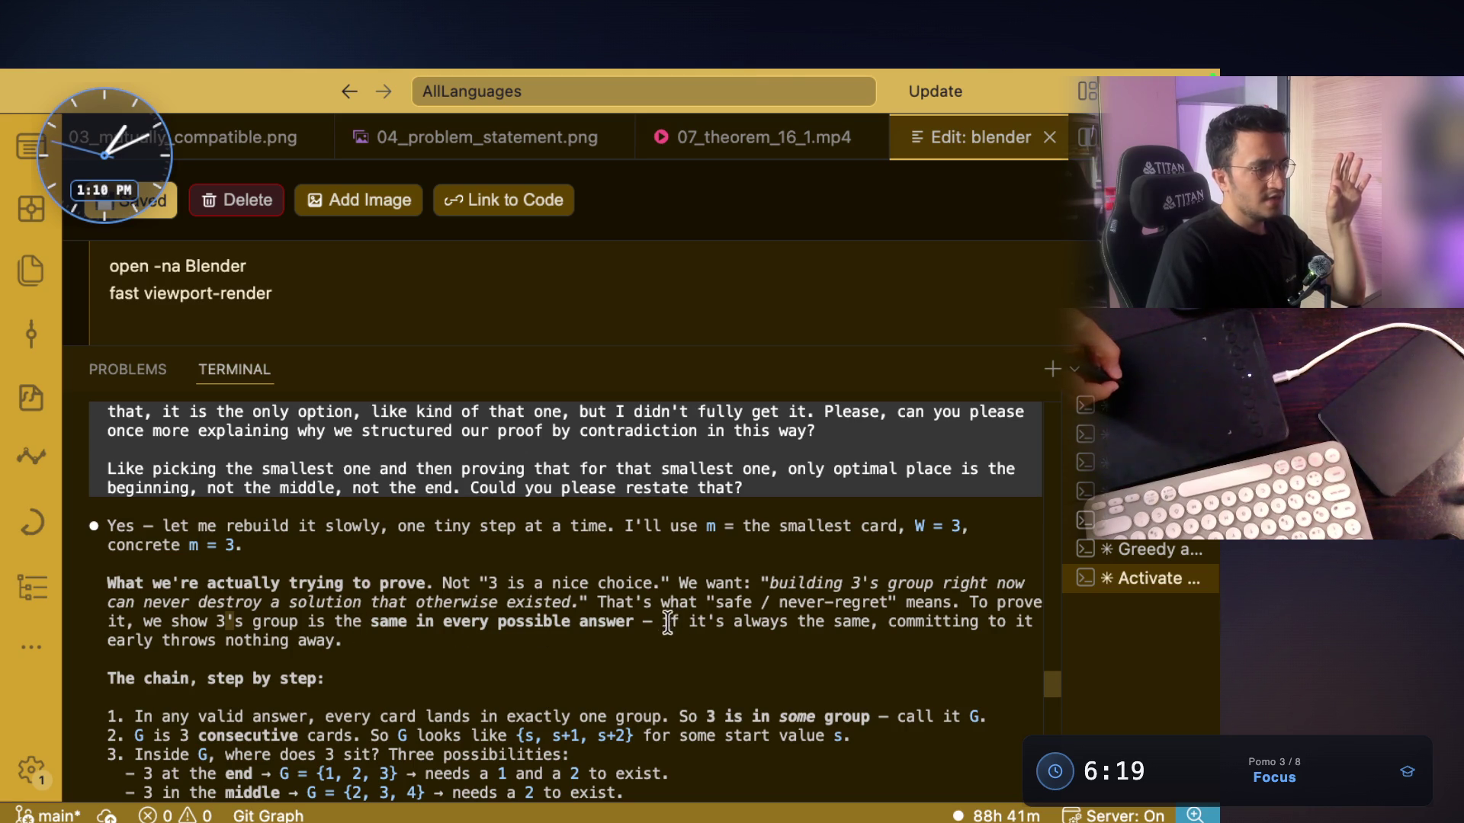
drag(659, 622, 932, 623)
scroll(457, 580, down, 3)
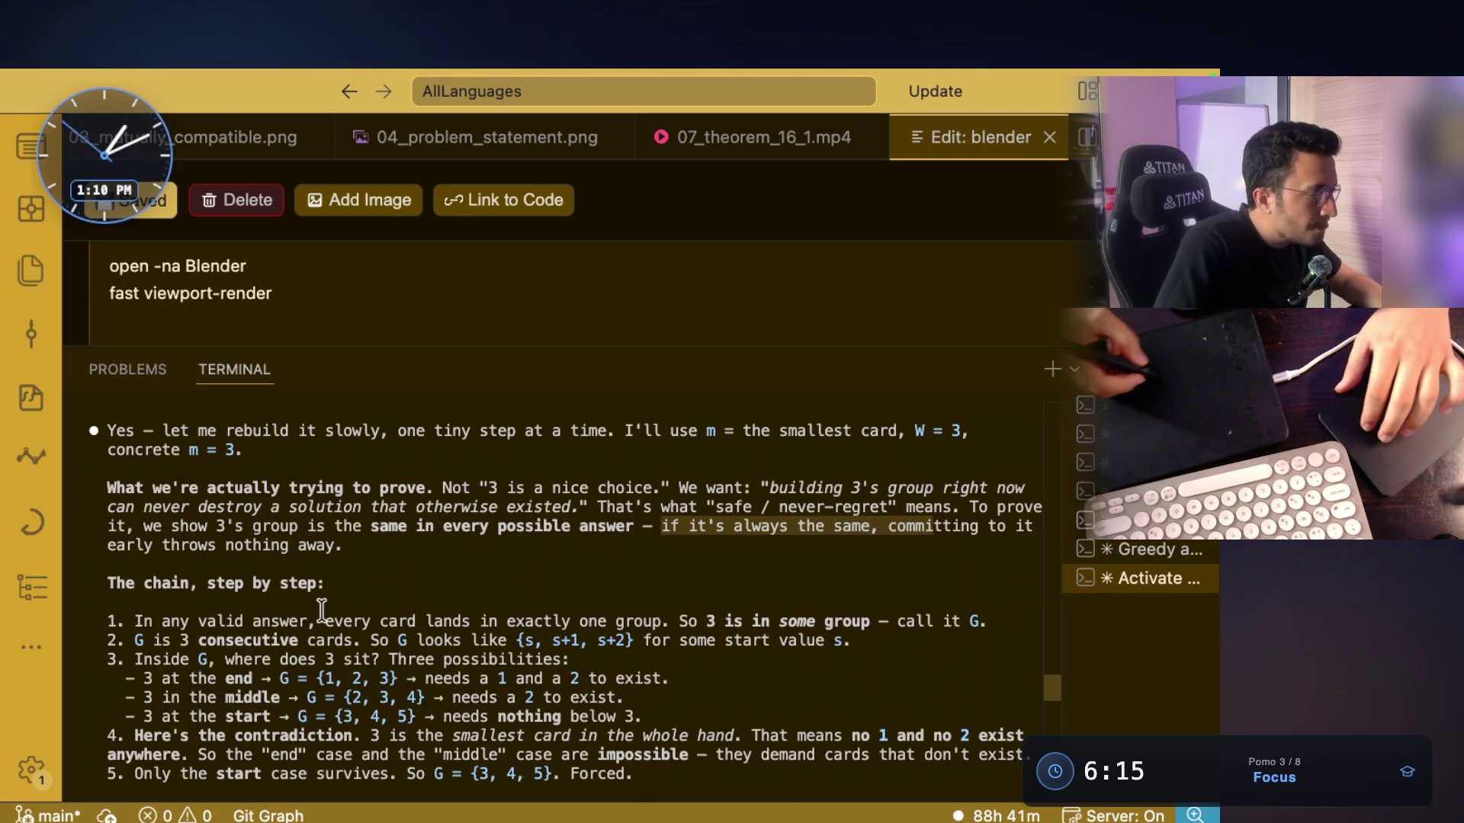
drag(133, 622, 643, 621)
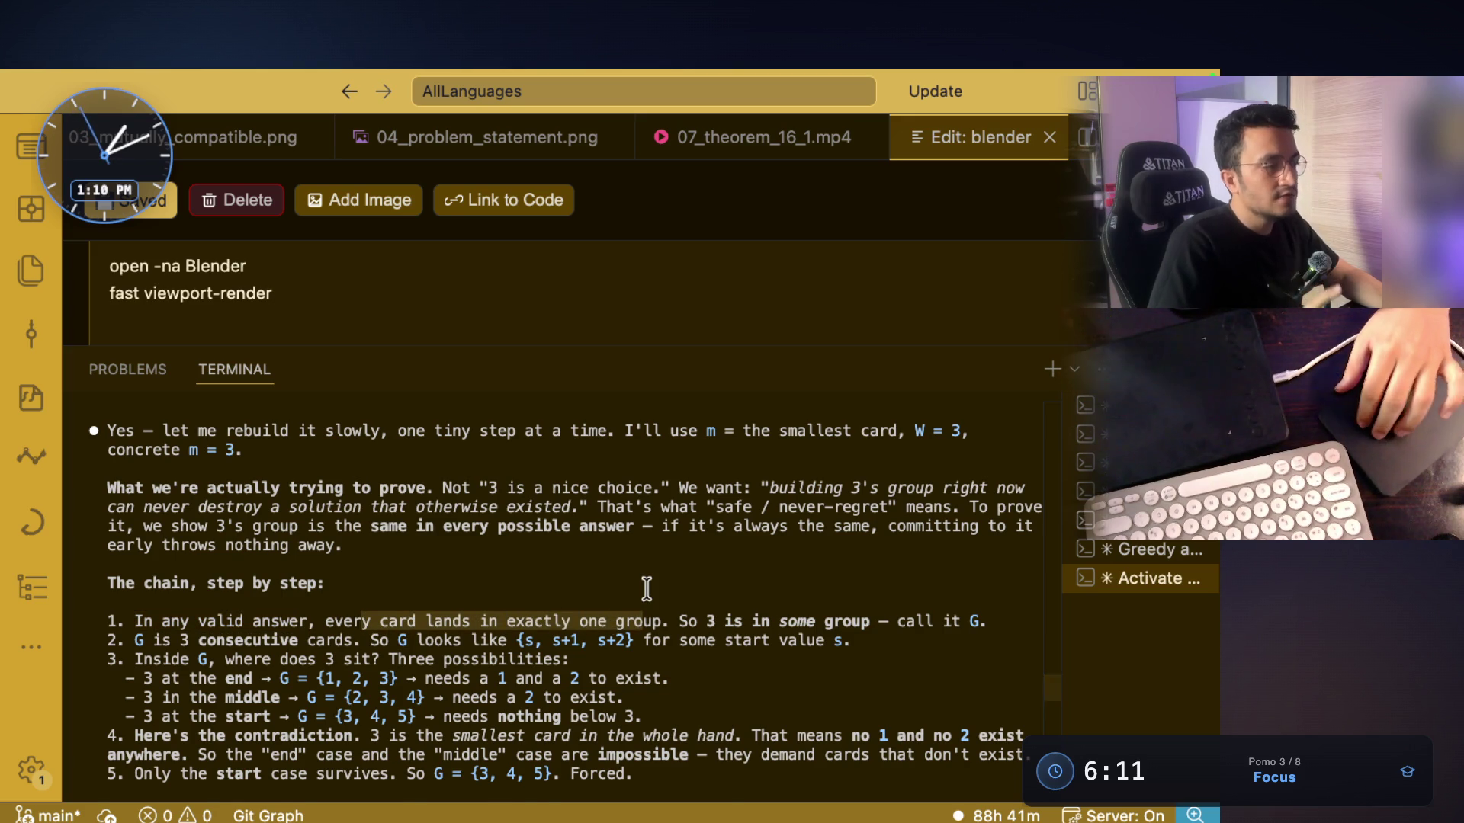
scroll(647, 589, down, 3)
mouse_move(706, 566)
mouse_down()
mouse_move(865, 566)
mouse_move(673, 565)
mouse_up()
mouse_move(987, 565)
mouse_down()
mouse_move(180, 591)
mouse_move(842, 584)
mouse_up()
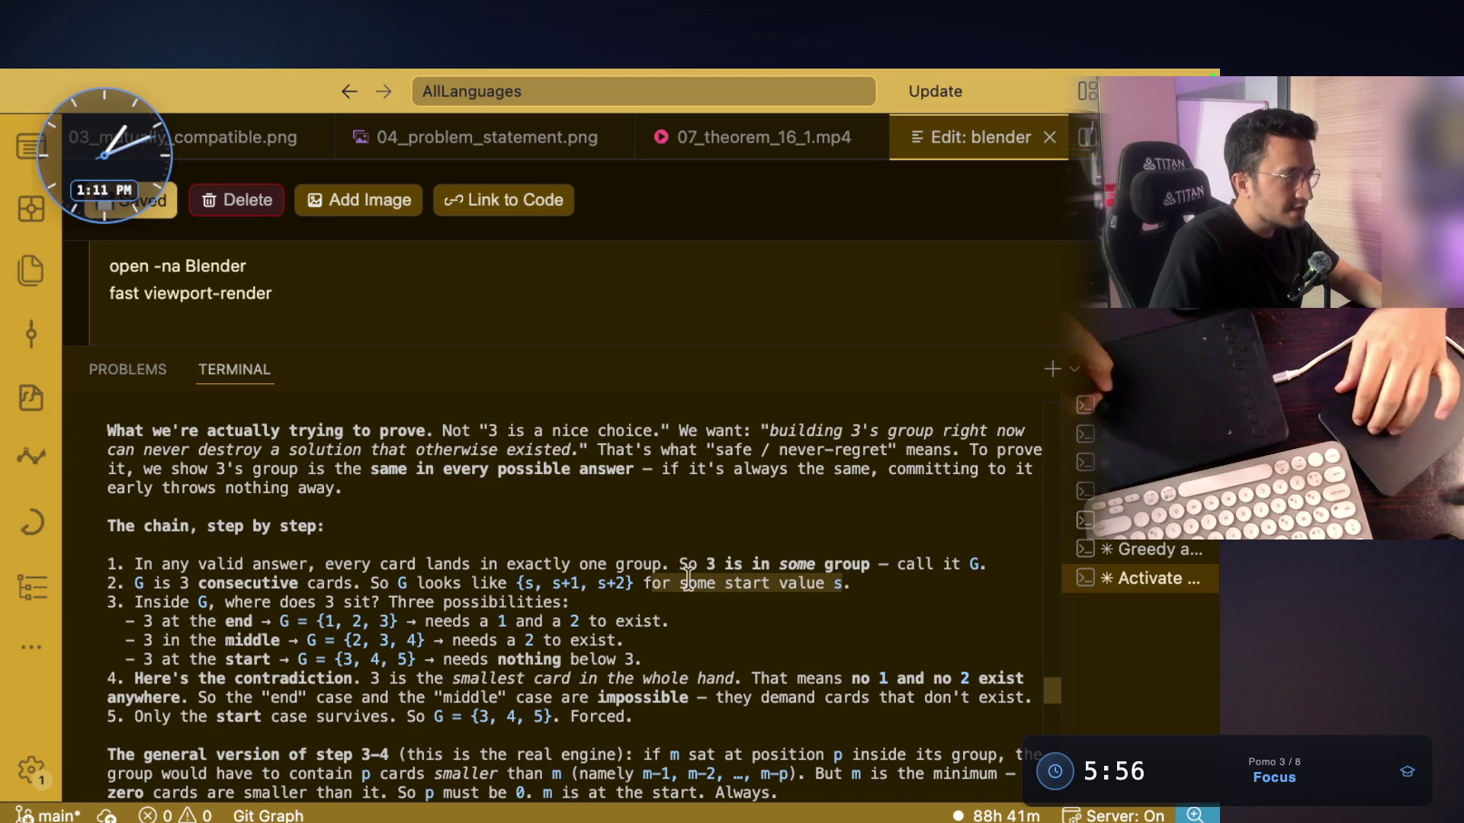
scroll(723, 583, down, 3)
mouse_move(160, 543)
mouse_down()
mouse_move(213, 557)
mouse_move(587, 545)
mouse_up()
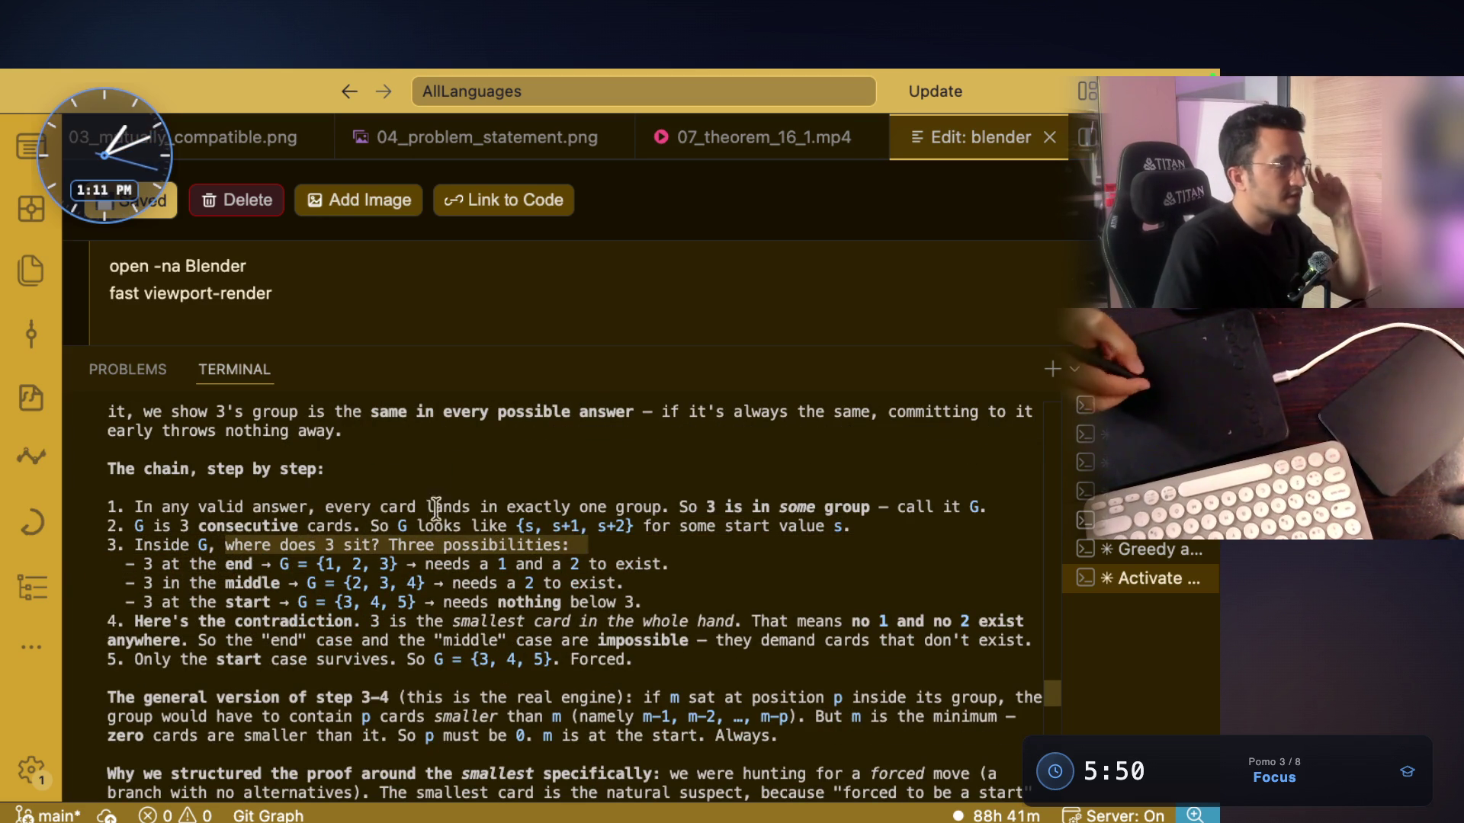
drag(312, 564, 400, 563)
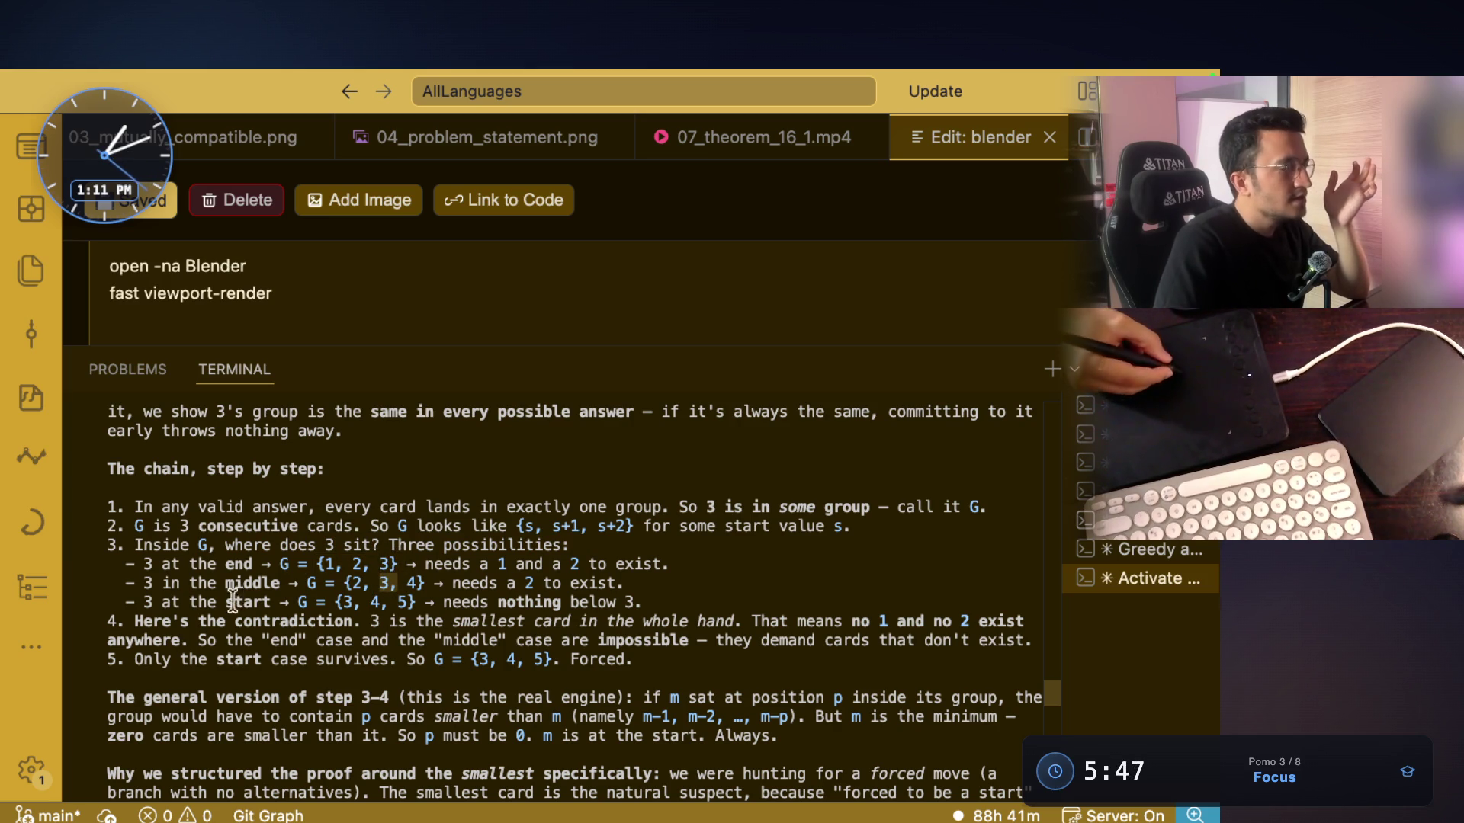
drag(338, 603, 402, 602)
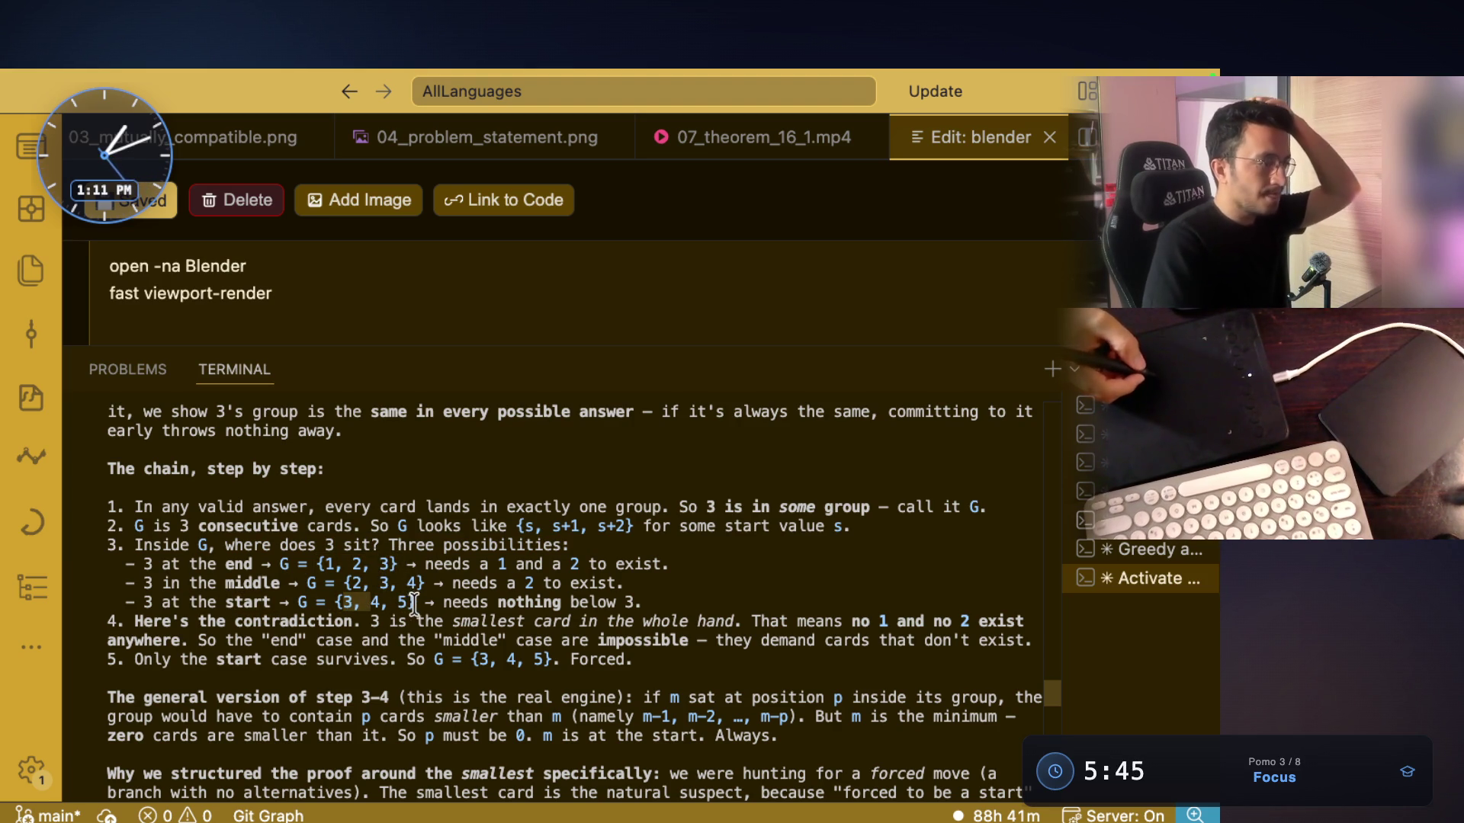
mouse_move(135, 621)
mouse_down()
mouse_move(270, 641)
mouse_move(361, 622)
mouse_up()
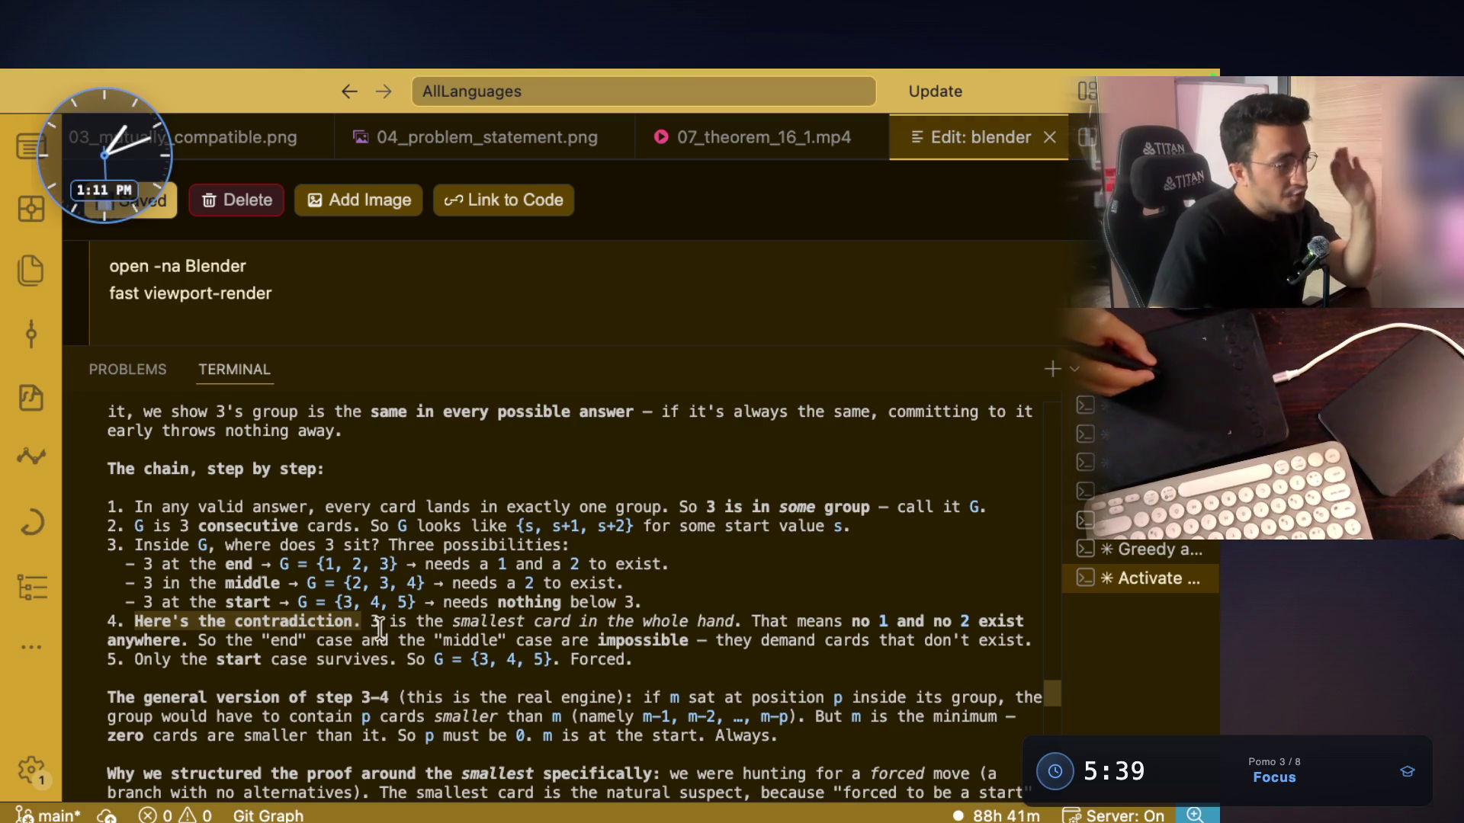
drag(369, 621, 417, 619)
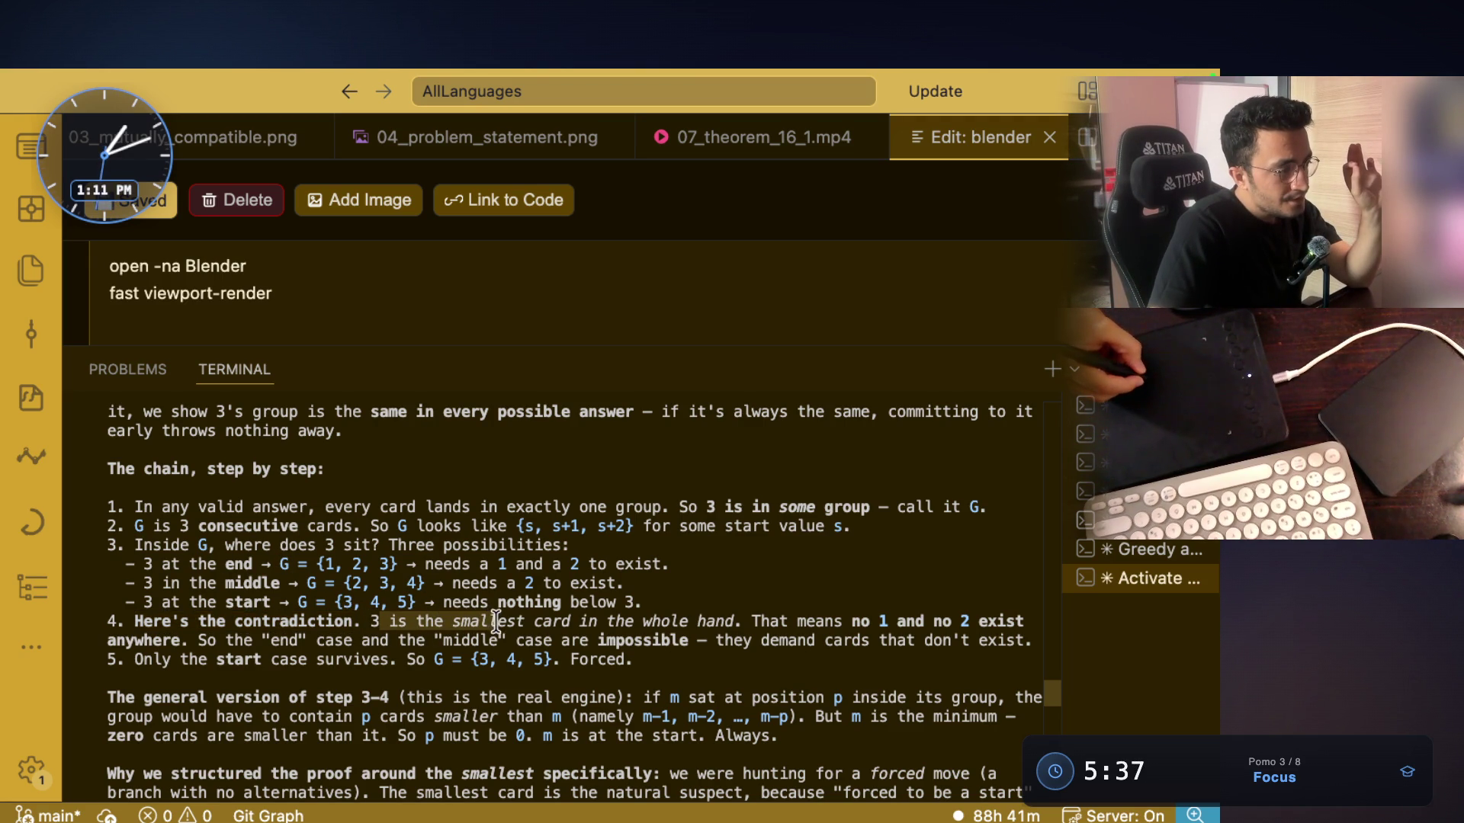
drag(568, 624, 631, 623)
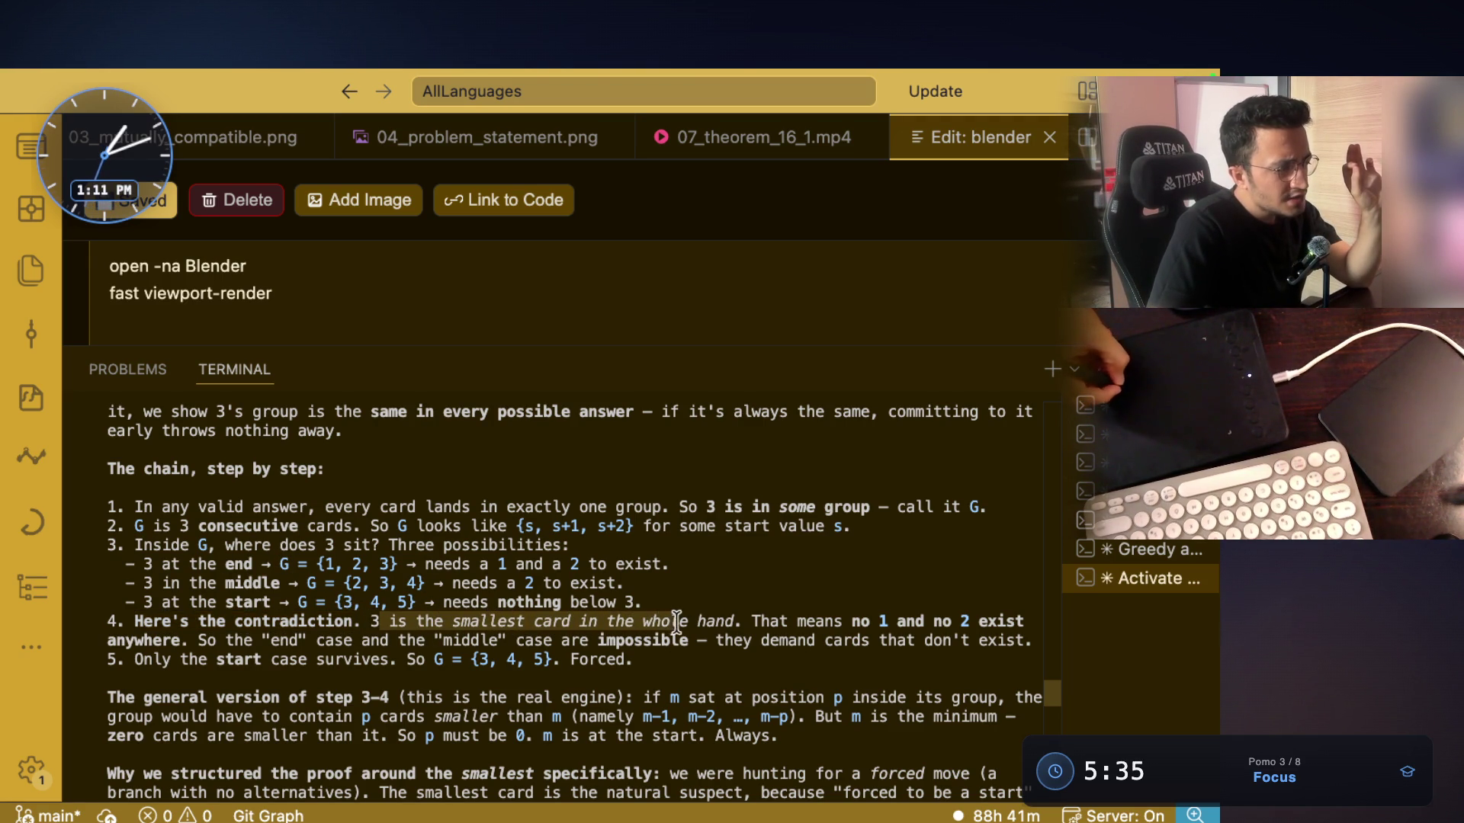
drag(740, 622, 380, 624)
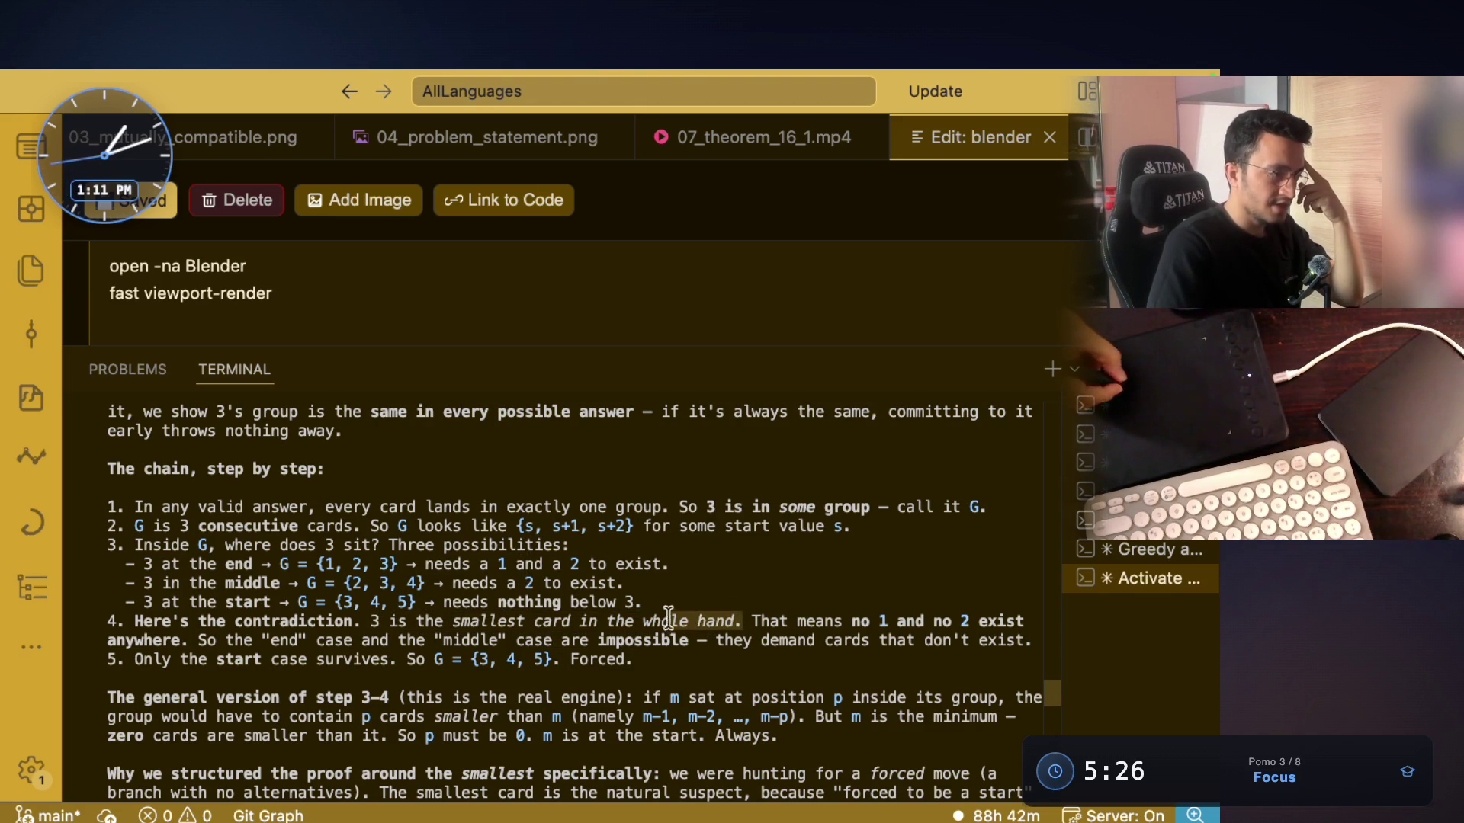
drag(755, 620, 971, 620)
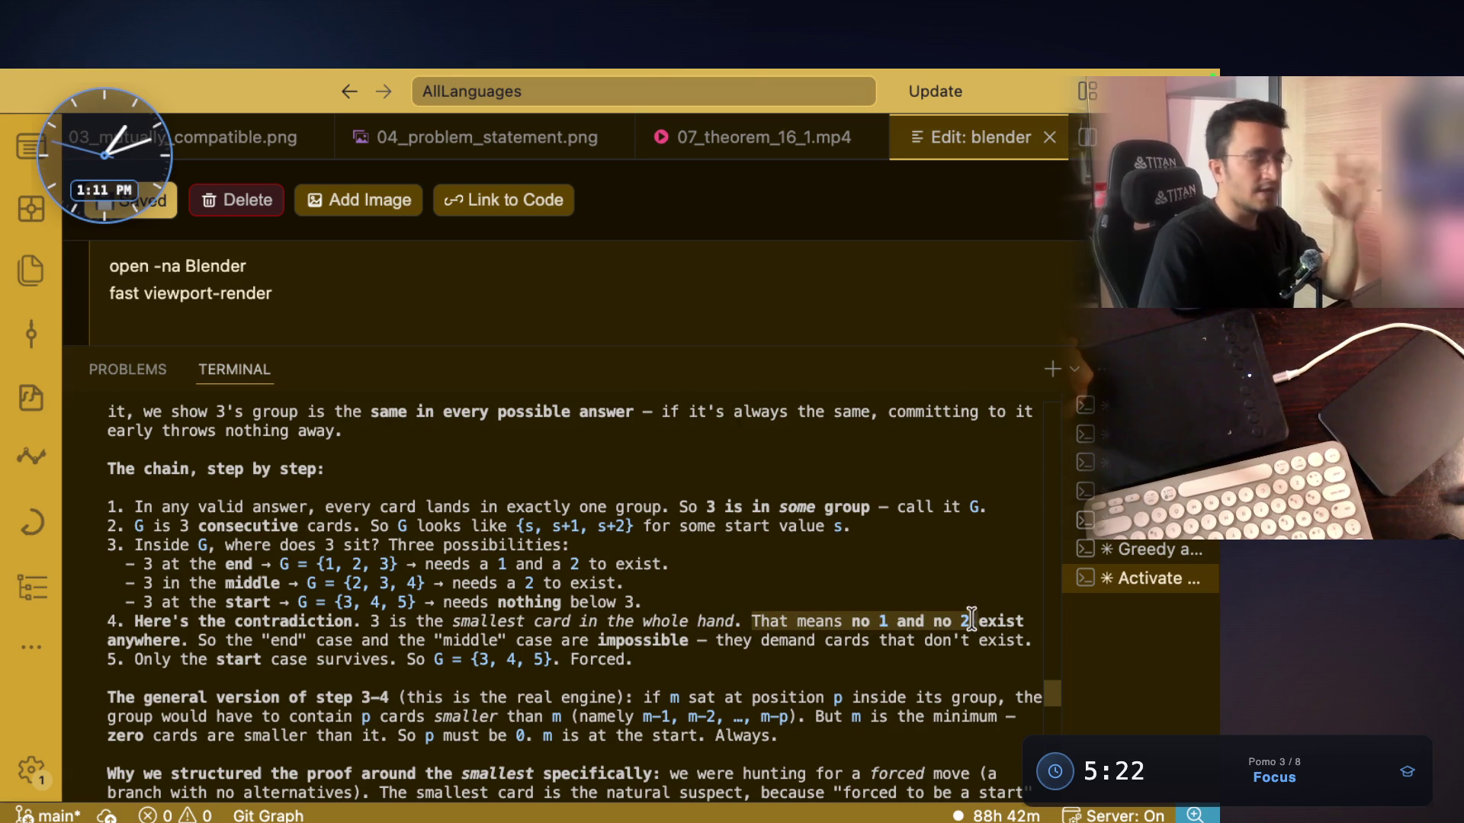
drag(881, 625, 973, 626)
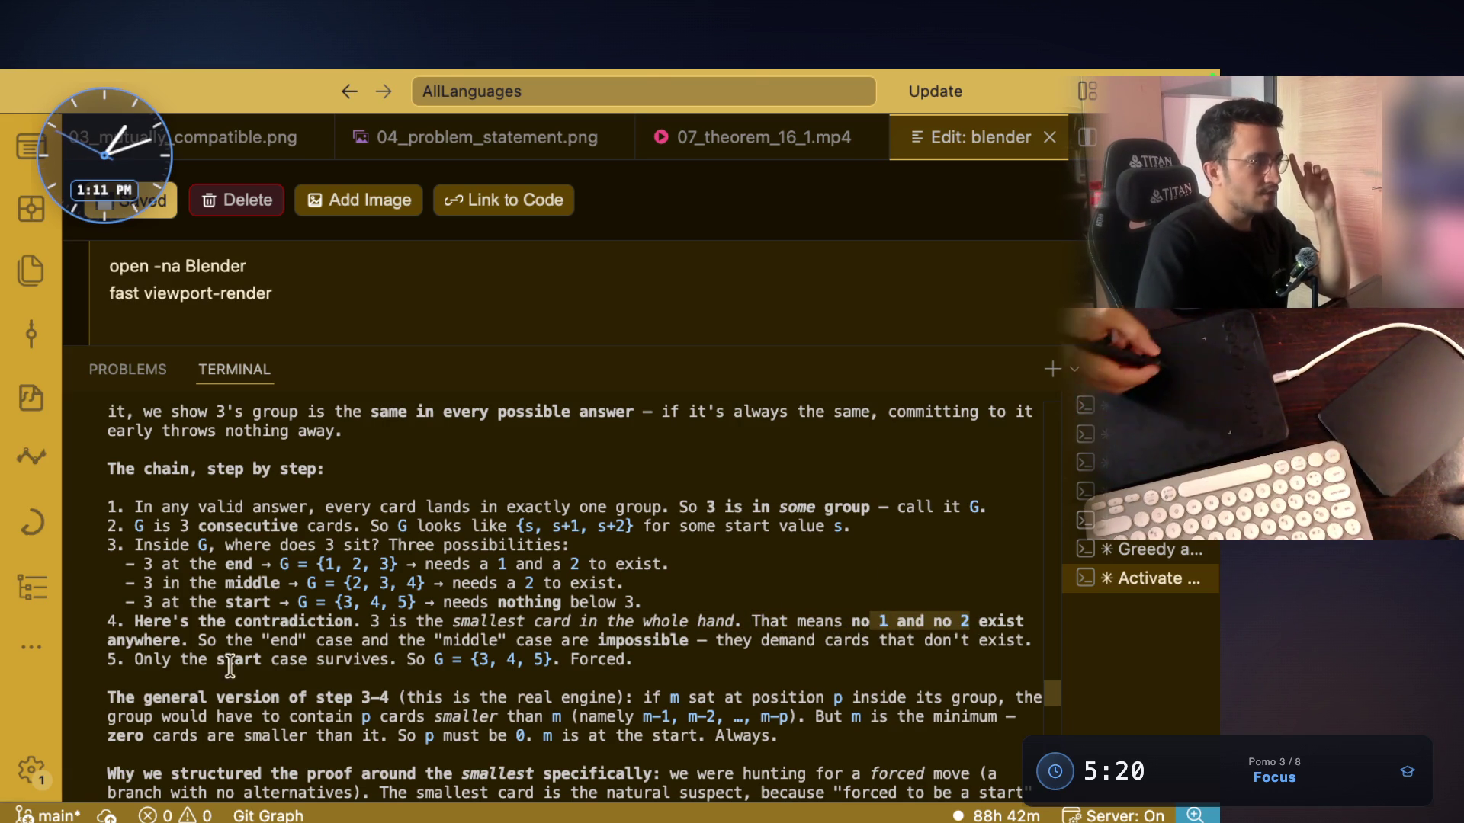
drag(191, 640, 345, 645)
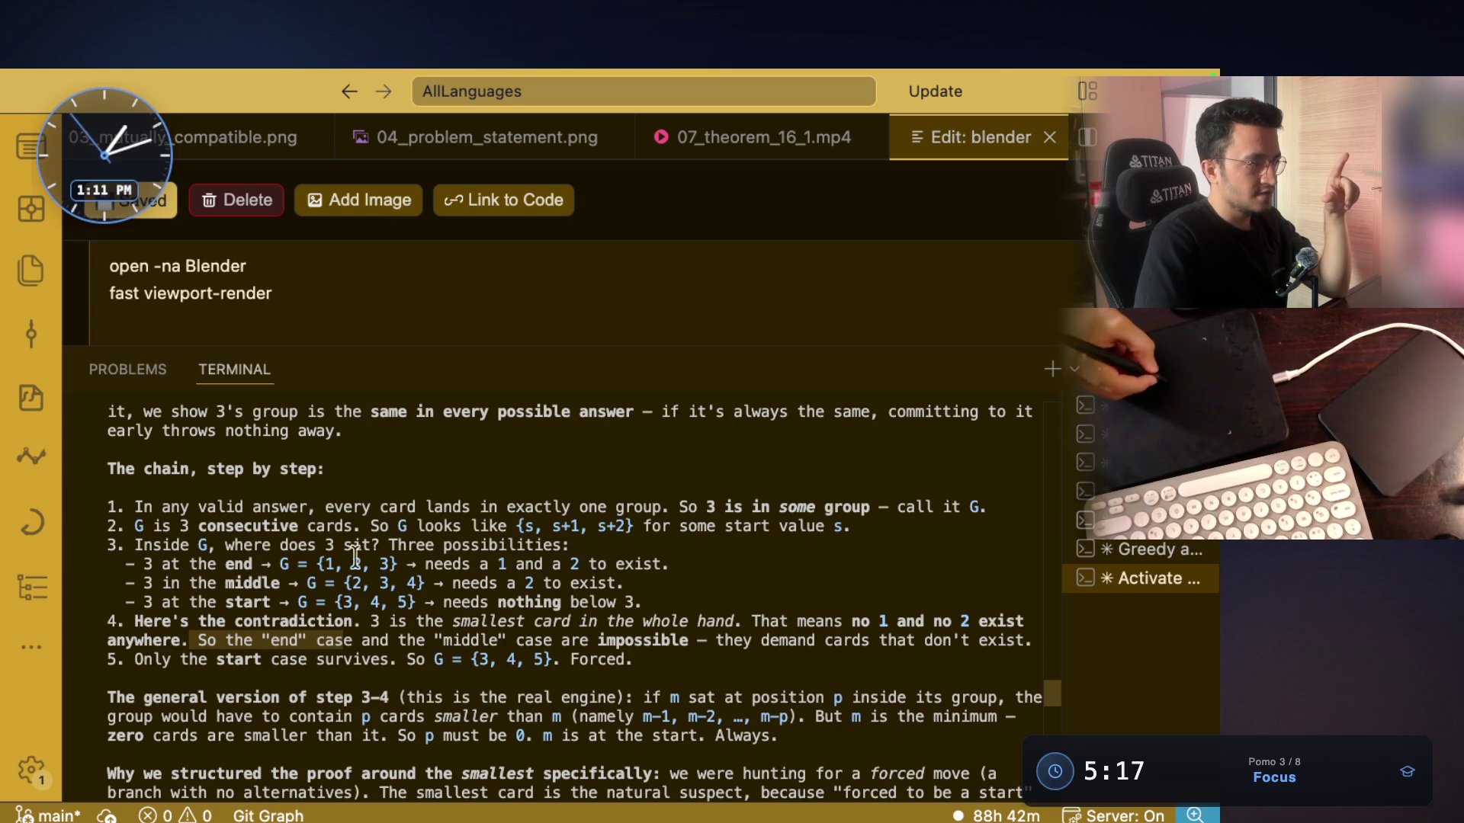
click(385, 565)
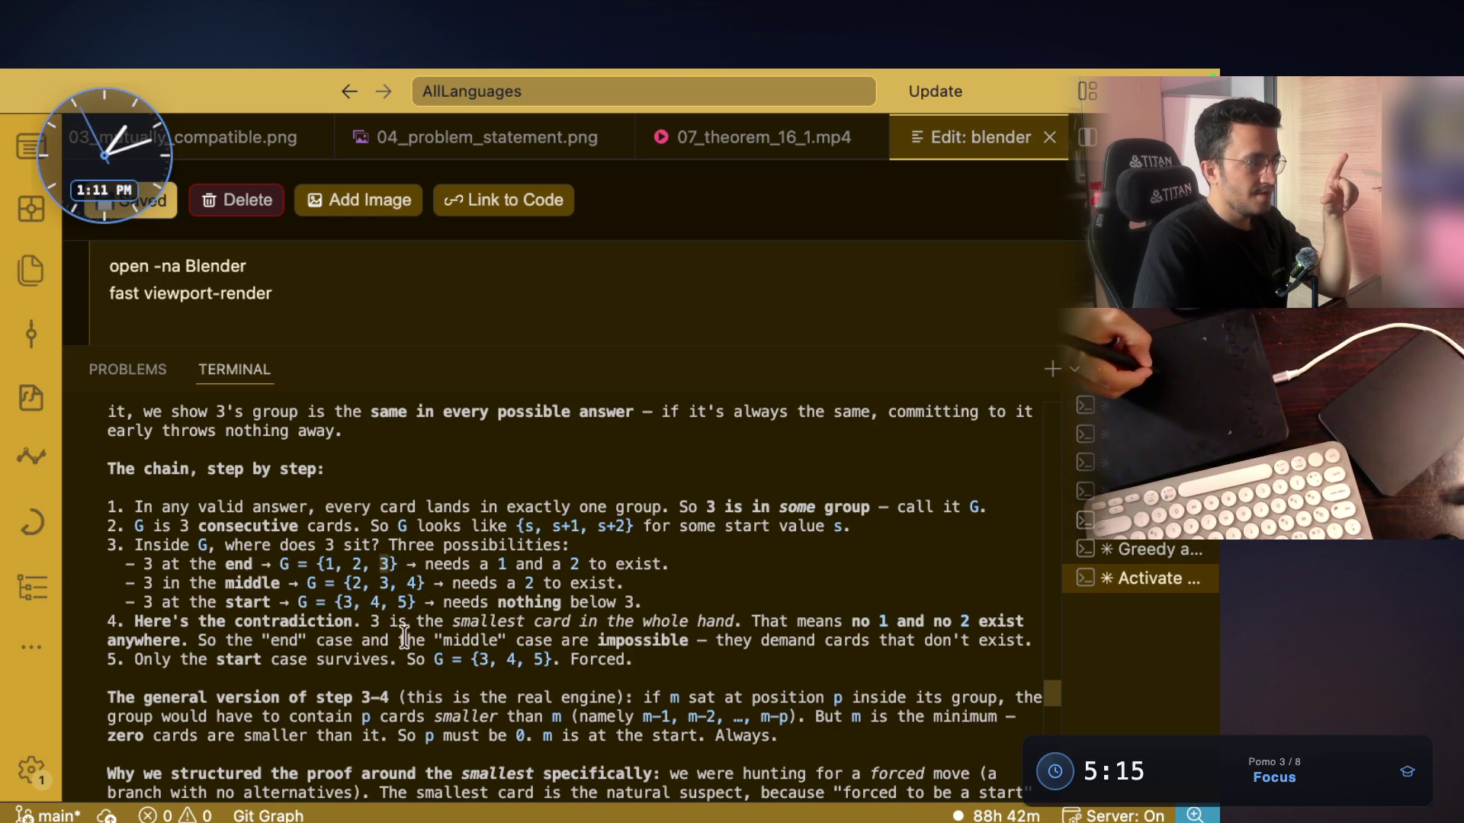
drag(361, 640, 648, 642)
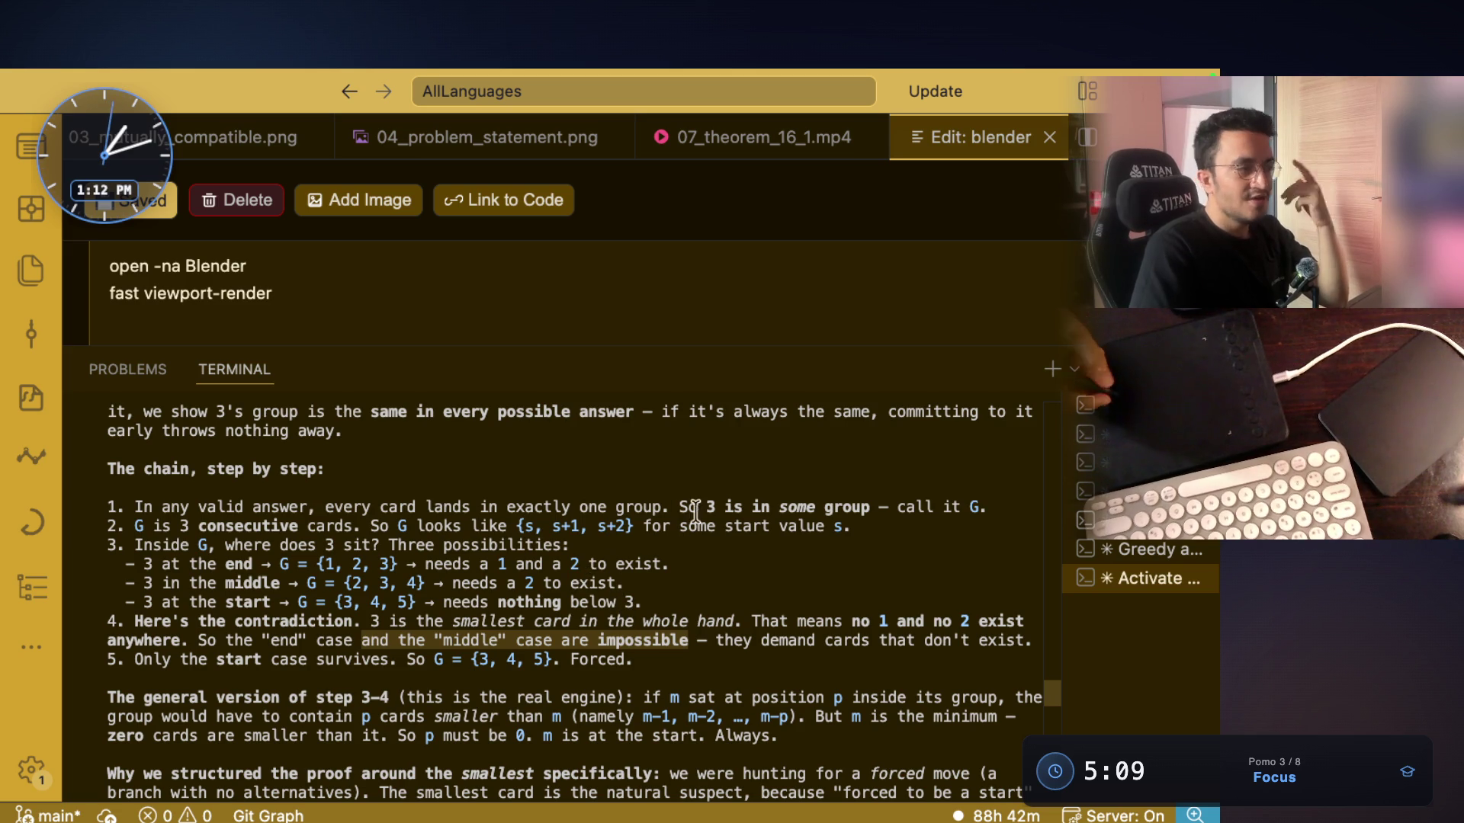
mouse_move(682, 507)
mouse_down()
mouse_move(828, 479)
mouse_move(798, 496)
mouse_up()
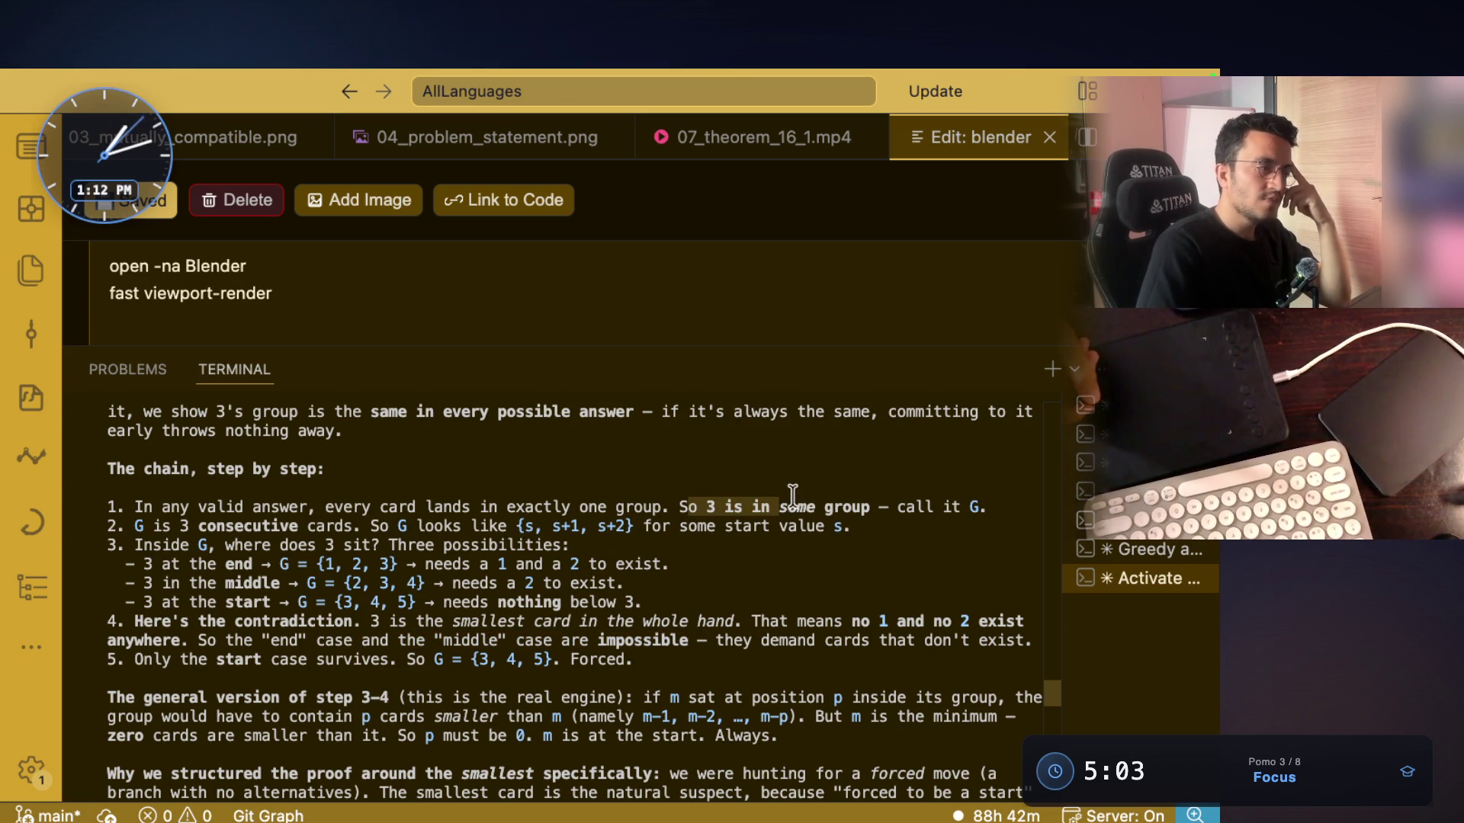
scroll(679, 539, up, 2)
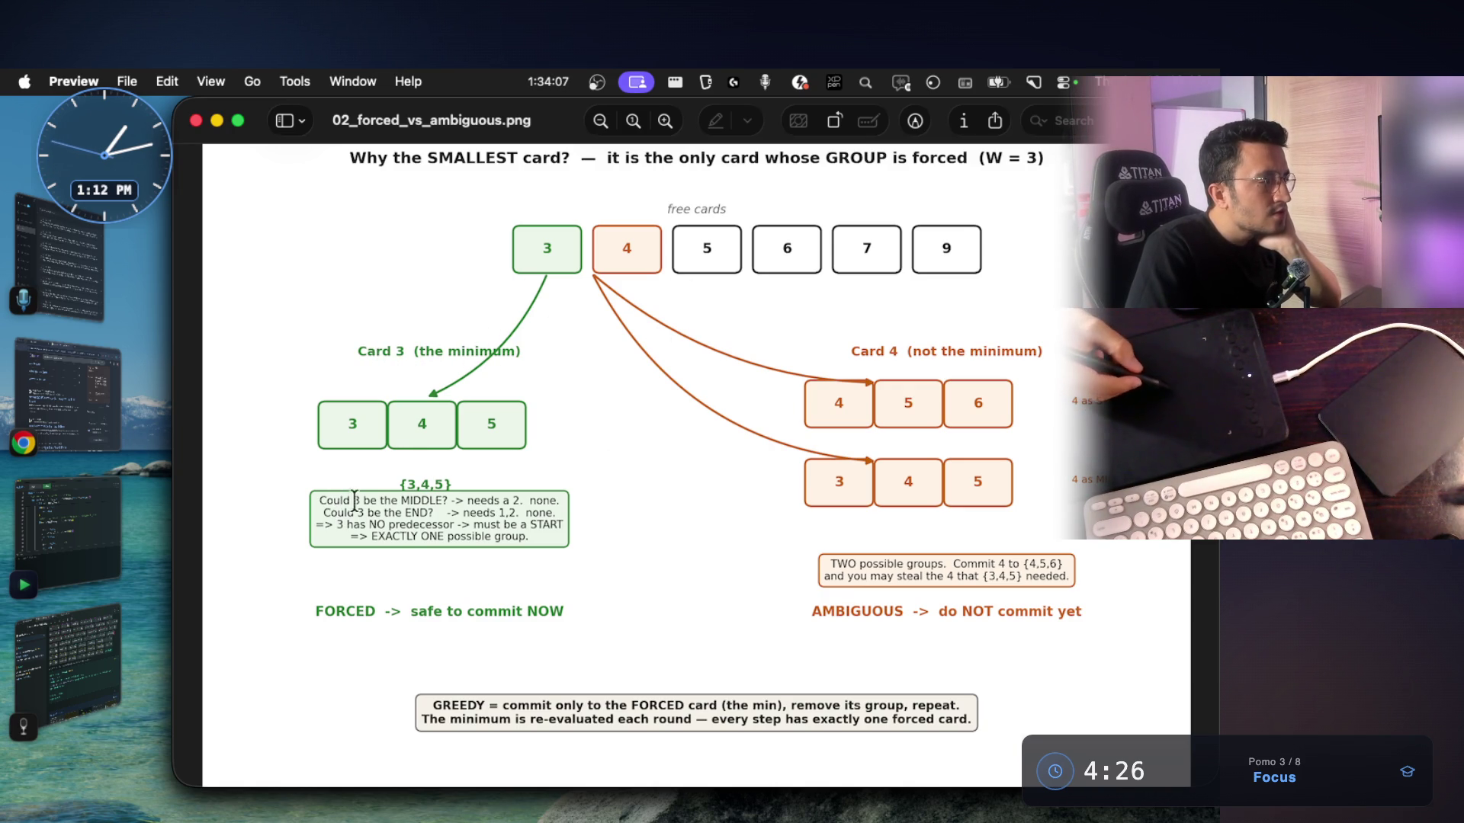
Highlight the MIDDLE question, 'EXACTLY ONE possible group', the 'FORCED -> safe to commit NOW' label and the GREEDY summary
drag(353, 501, 559, 500)
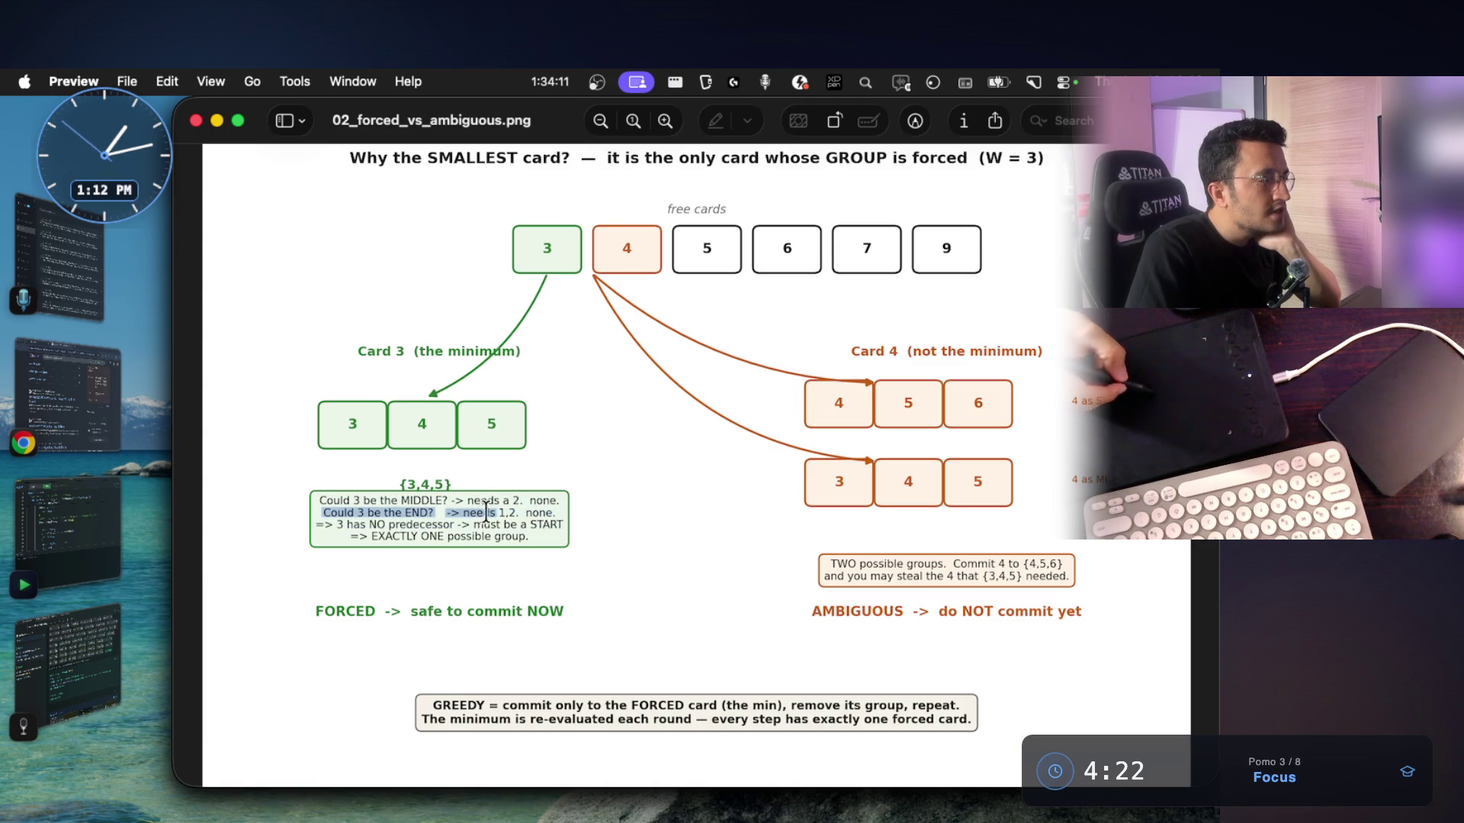
drag(350, 537, 517, 537)
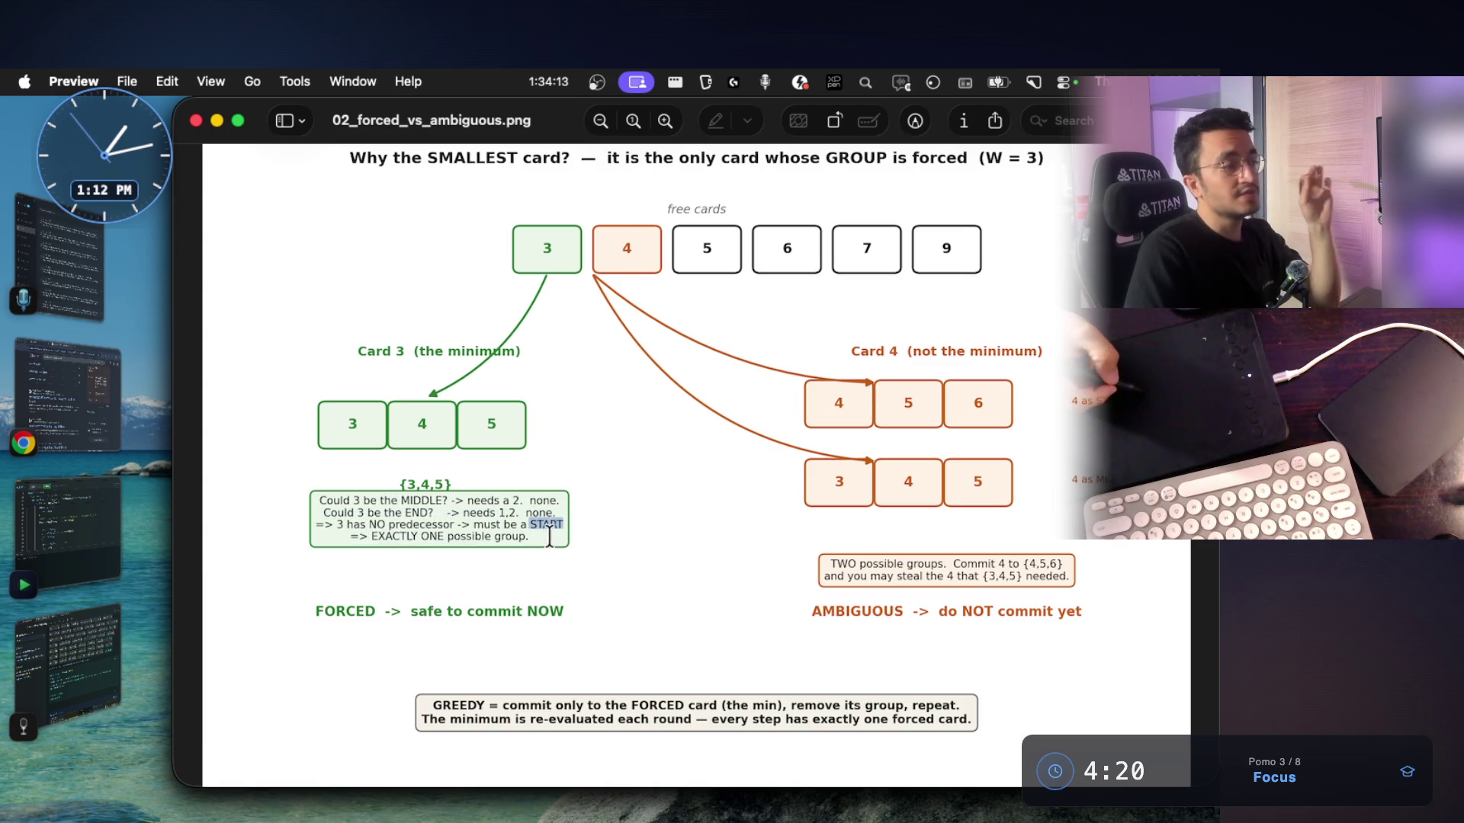
mouse_move(400, 618)
mouse_down()
mouse_move(536, 617)
mouse_move(581, 598)
mouse_move(271, 598)
mouse_move(335, 581)
mouse_up()
drag(492, 629, 594, 648)
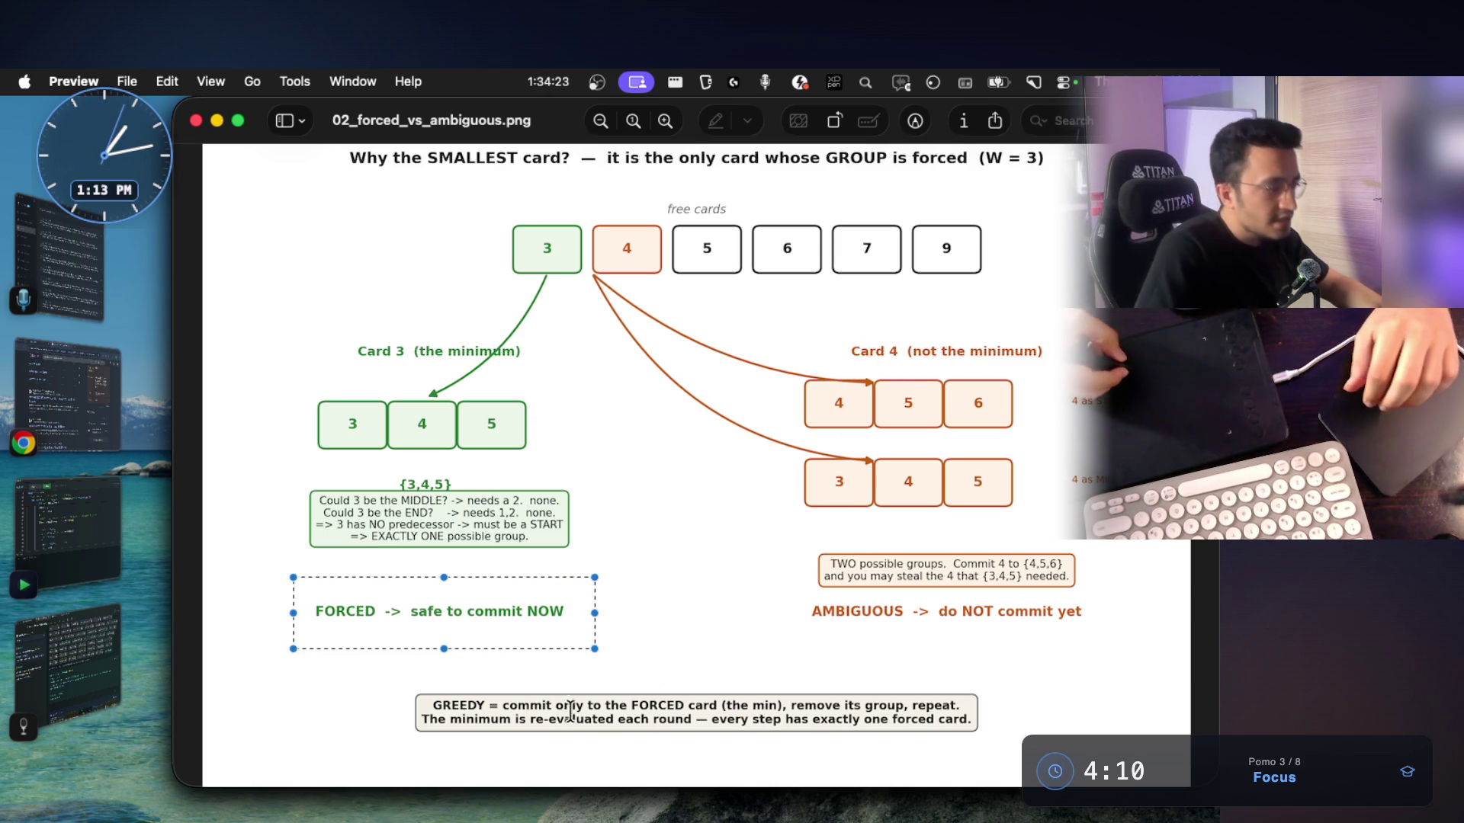
mouse_move(375, 689)
mouse_down()
mouse_move(442, 766)
mouse_move(736, 766)
mouse_move(903, 735)
mouse_move(1025, 741)
mouse_up()
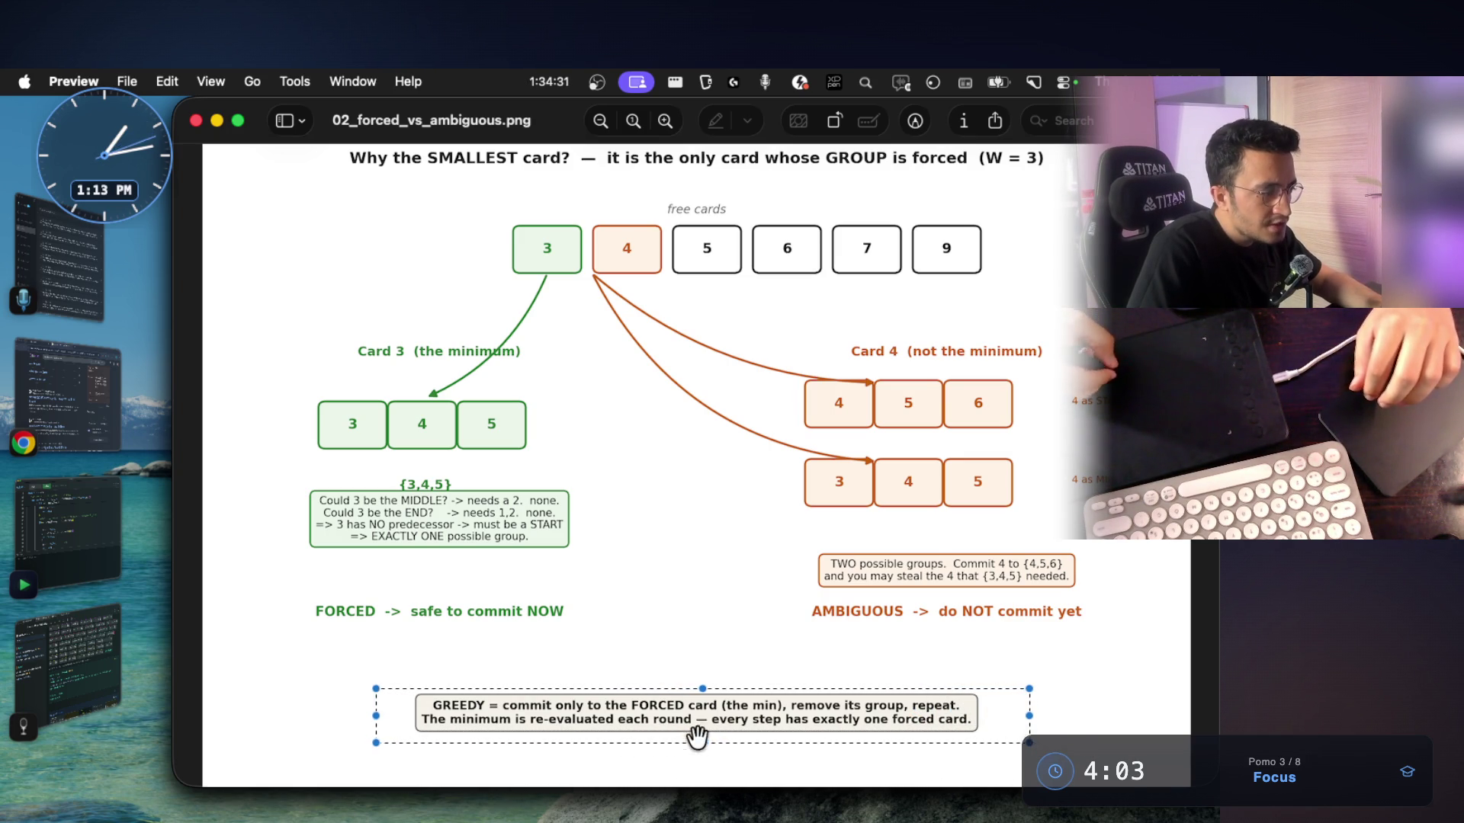
key(super+Tab)
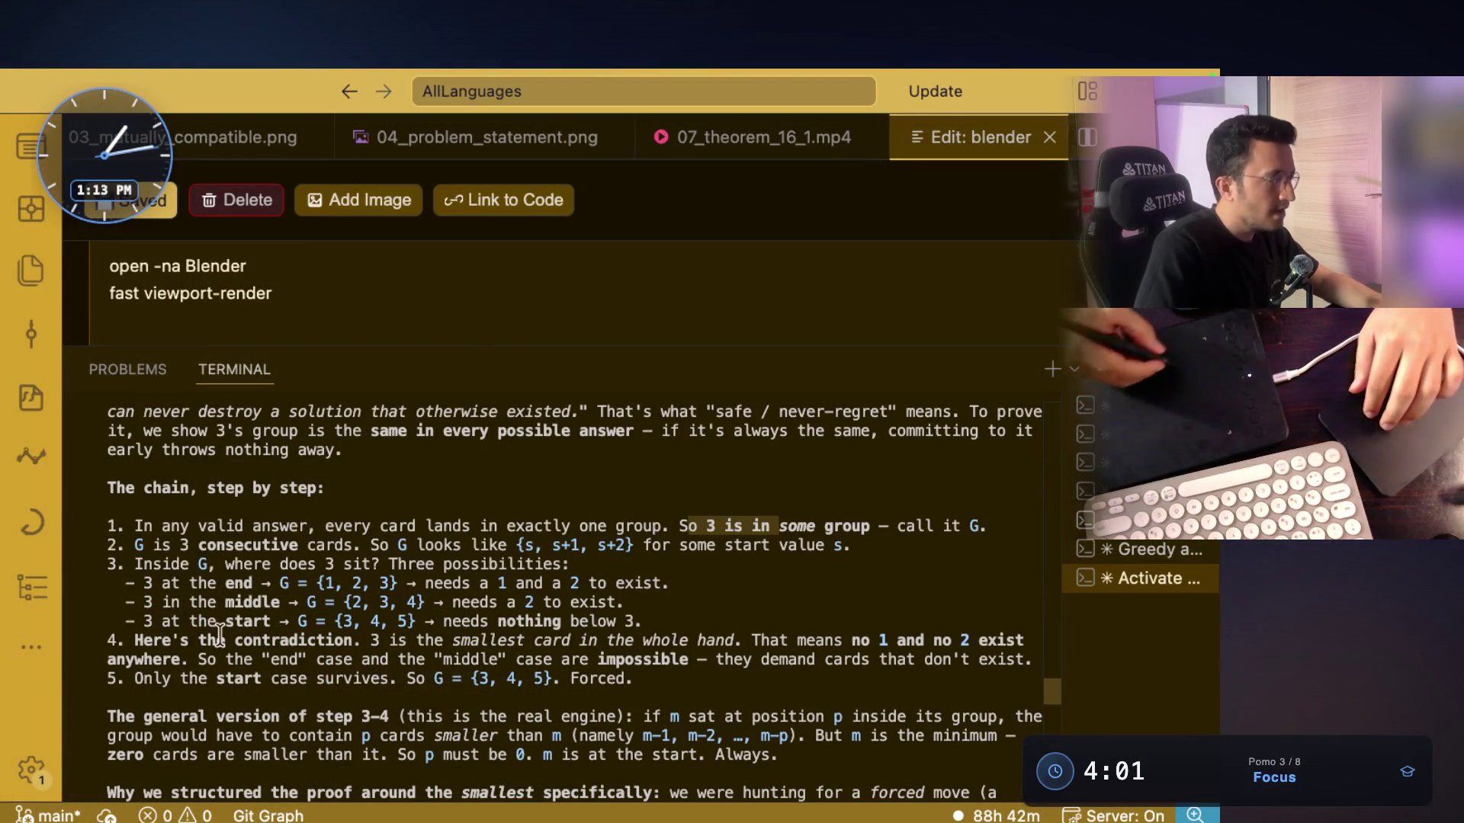
drag(133, 640, 678, 680)
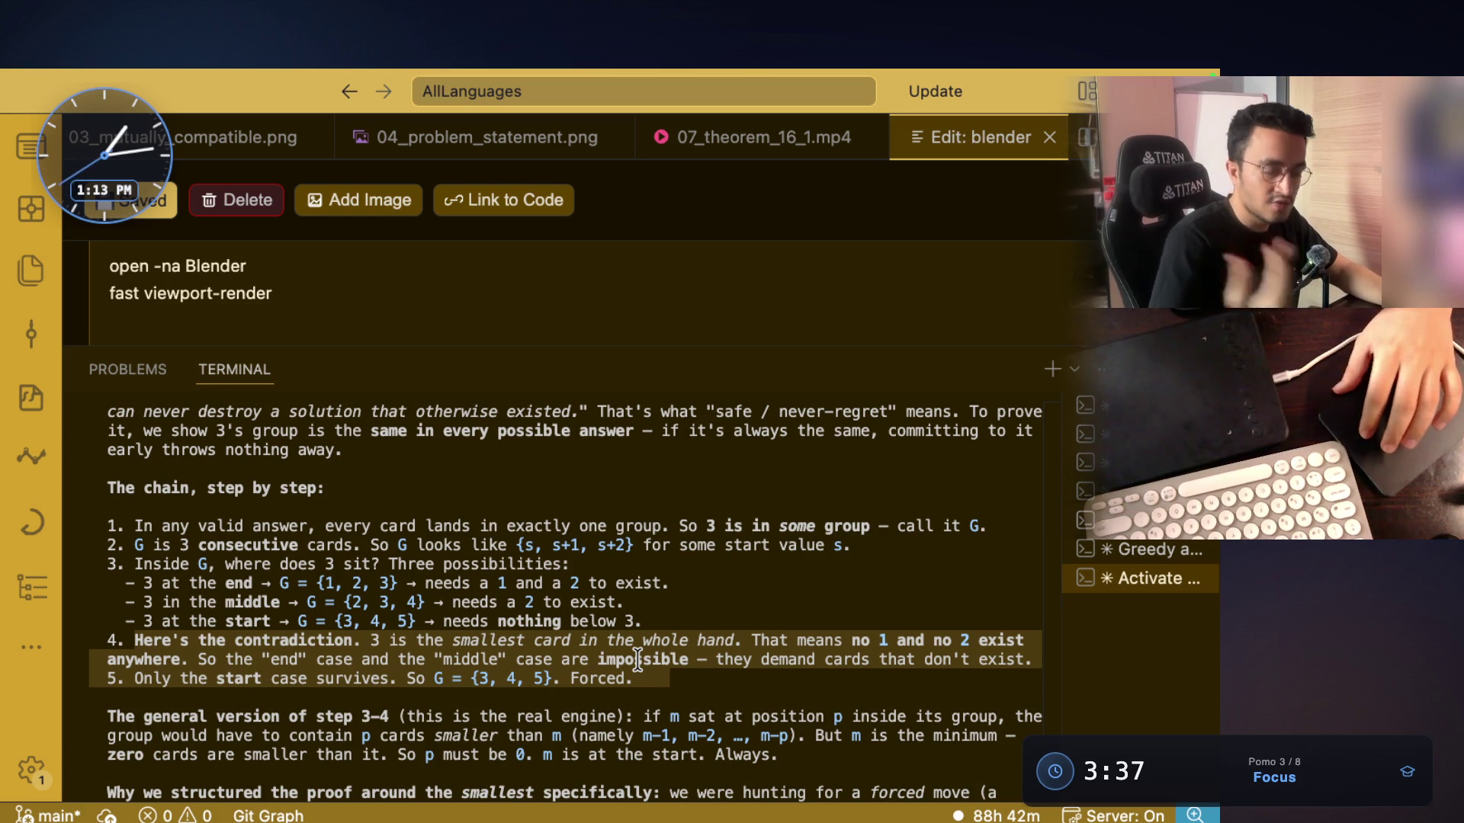
scroll(249, 575, down, 3)
mouse_move(130, 545)
mouse_down()
mouse_move(385, 544)
mouse_move(309, 544)
mouse_up()
click(385, 544)
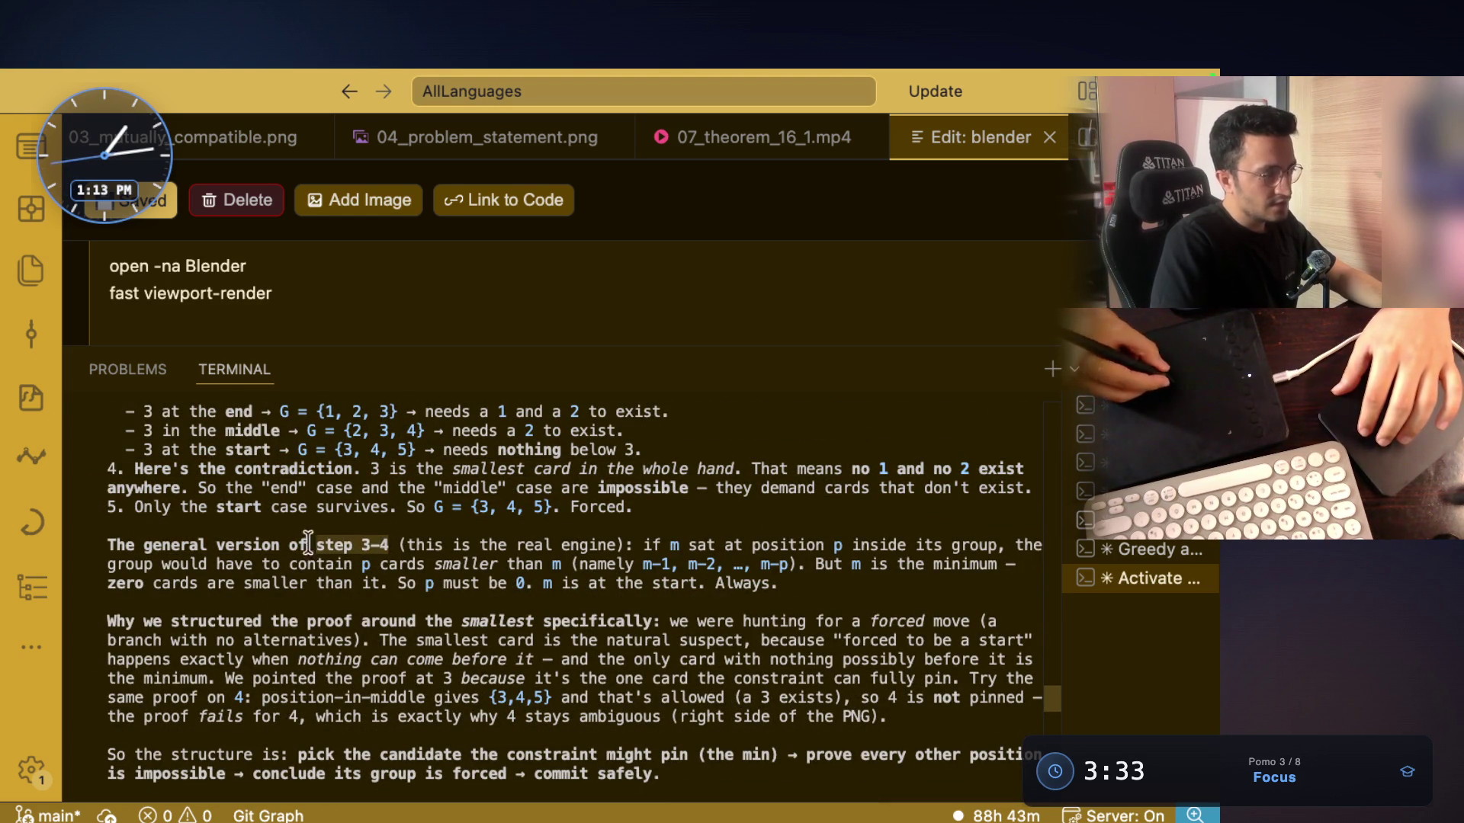
mouse_move(404, 545)
mouse_down()
mouse_move(624, 545)
mouse_move(405, 545)
mouse_up()
drag(670, 544, 1014, 544)
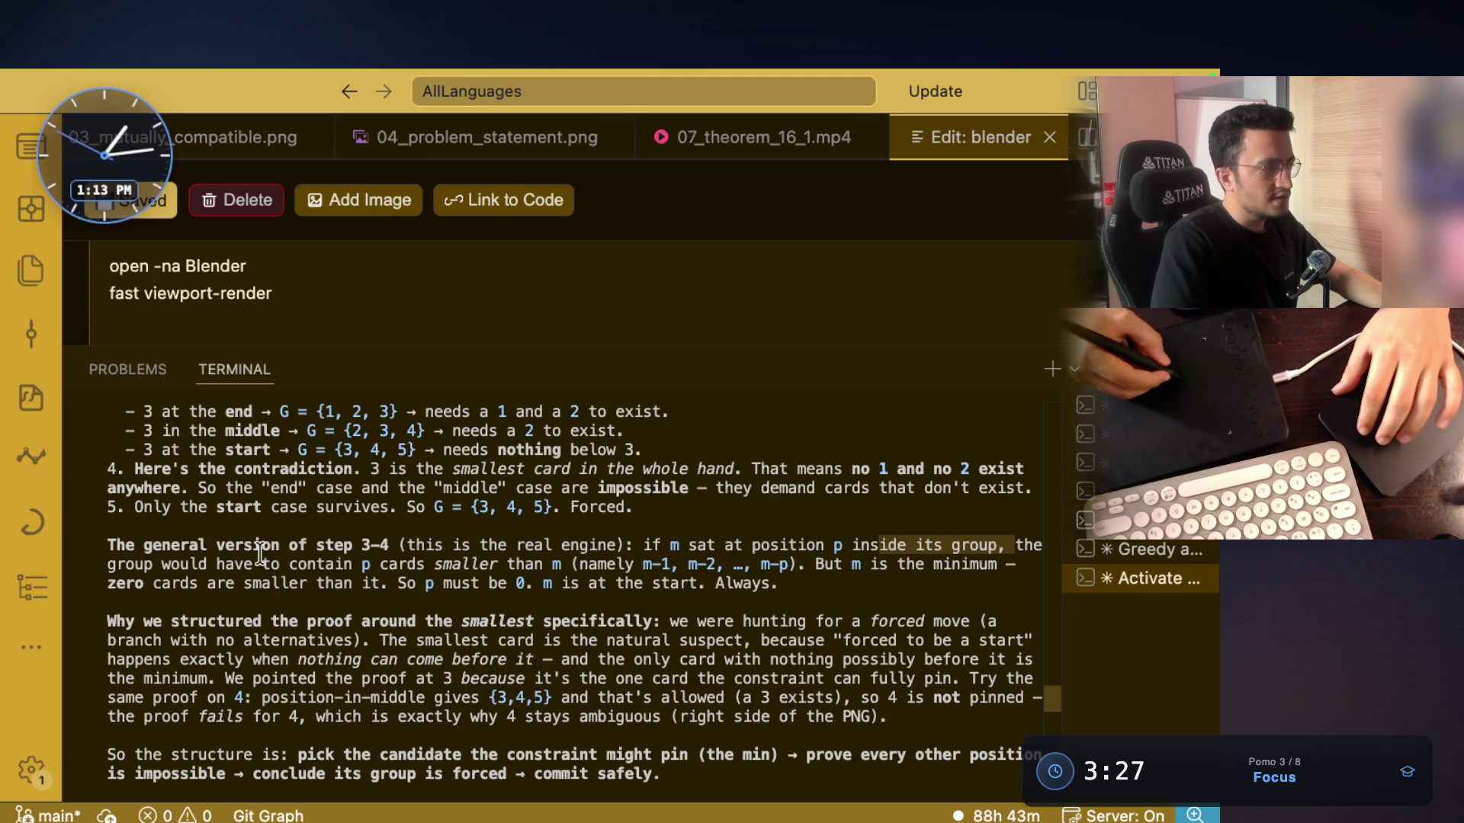
drag(258, 564, 358, 566)
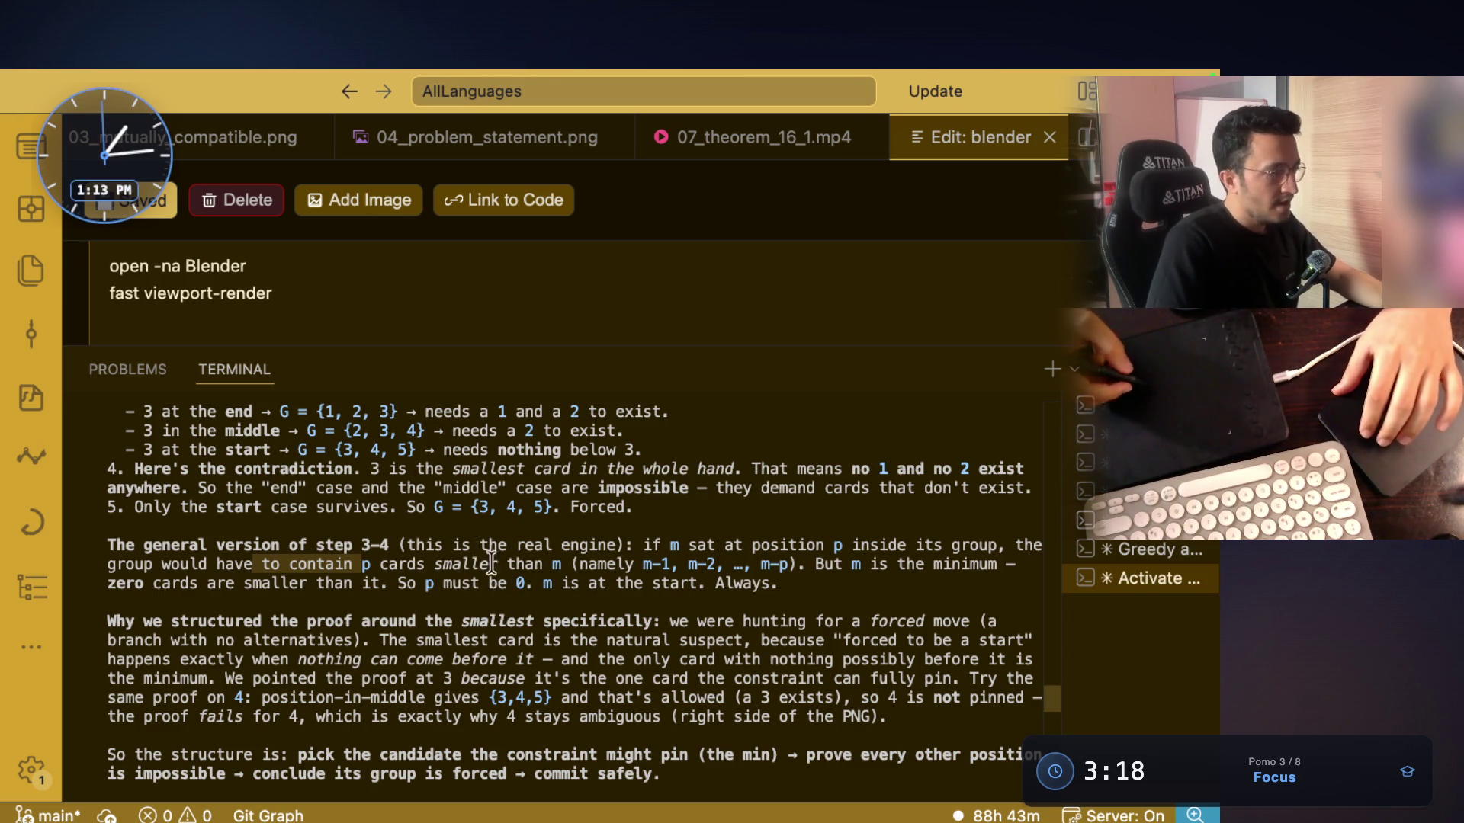
click(357, 582)
drag(271, 568, 414, 581)
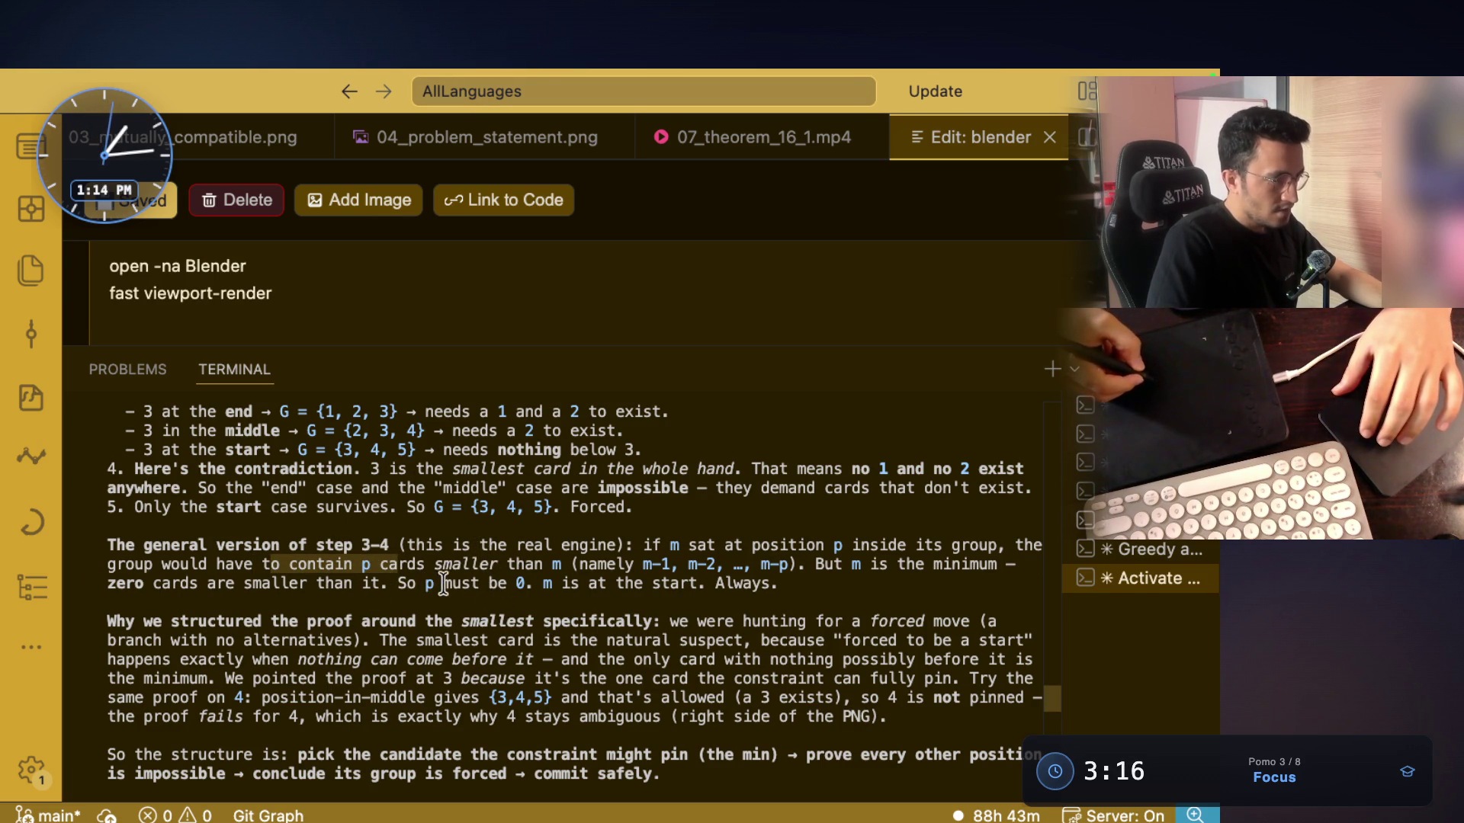
mouse_move(829, 546)
mouse_down()
mouse_move(855, 564)
mouse_move(991, 566)
mouse_up()
drag(155, 584, 480, 587)
mouse_move(797, 584)
mouse_down()
mouse_move(204, 564)
mouse_move(96, 543)
mouse_up()
scroll(162, 536, up, 3)
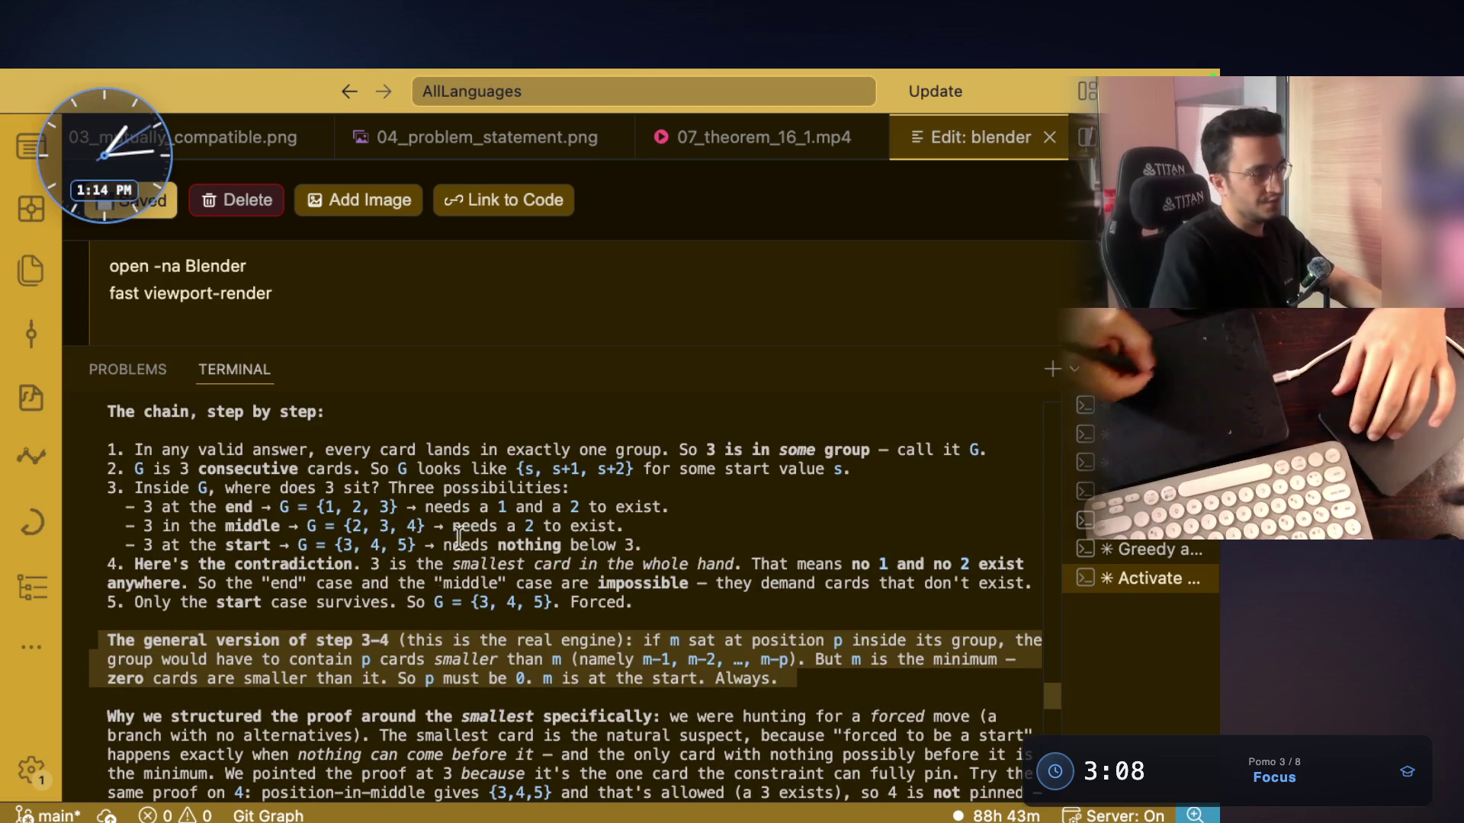
drag(648, 604, 344, 528)
scroll(305, 610, down, 3)
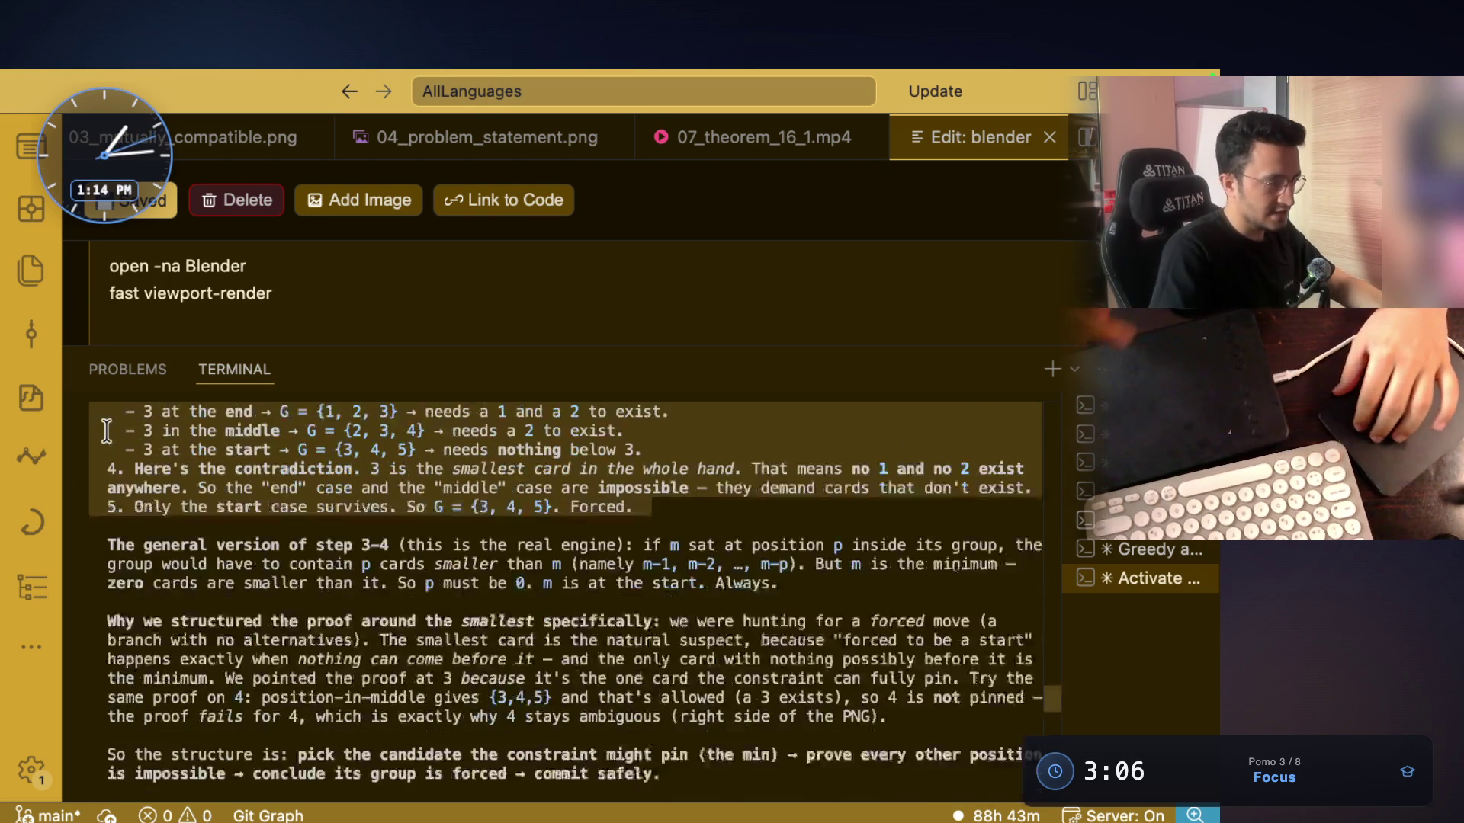
drag(101, 557, 488, 566)
drag(639, 564, 660, 566)
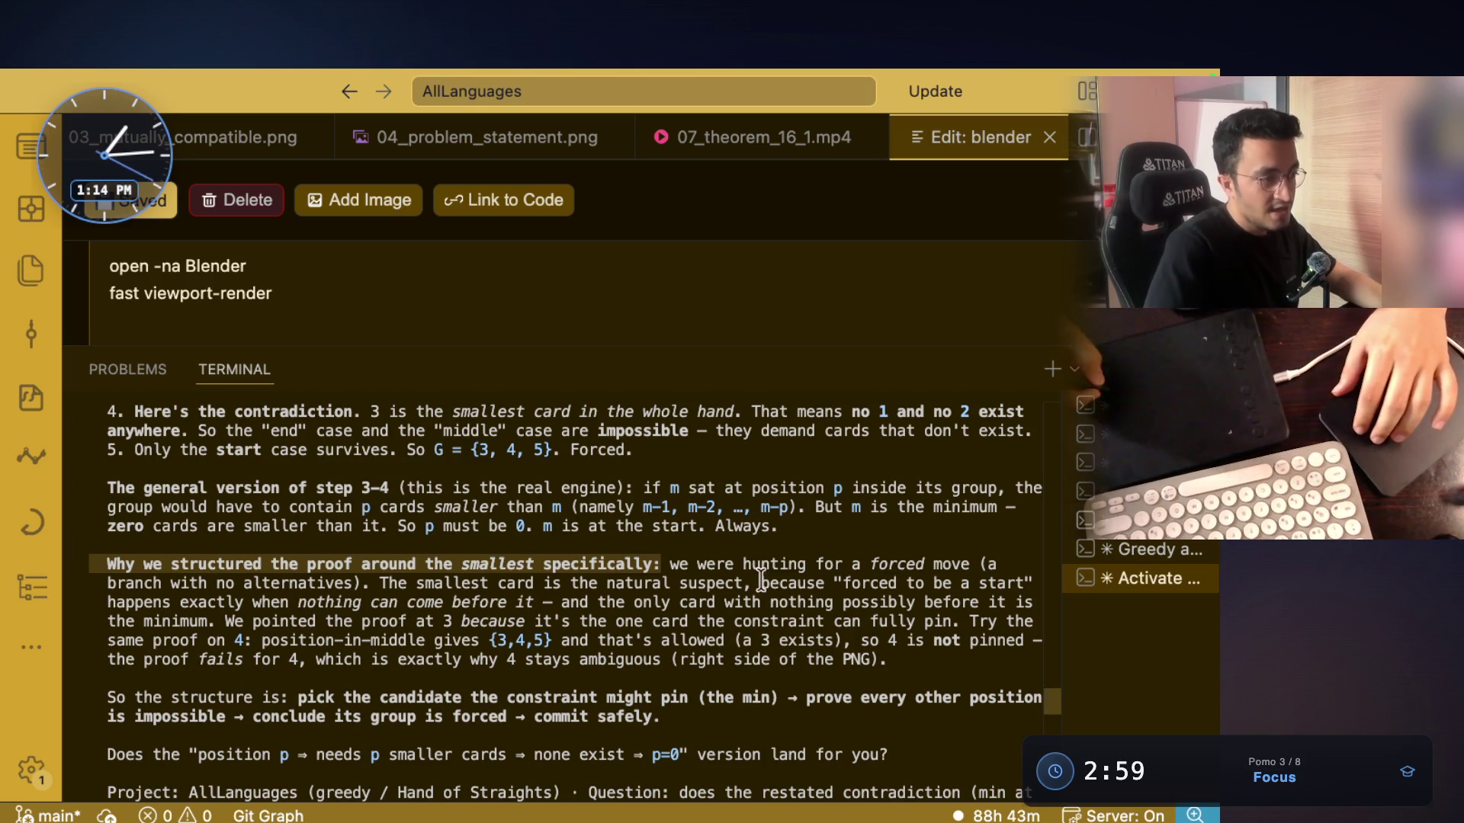
mouse_move(677, 564)
mouse_down()
mouse_move(938, 568)
mouse_move(669, 559)
mouse_up()
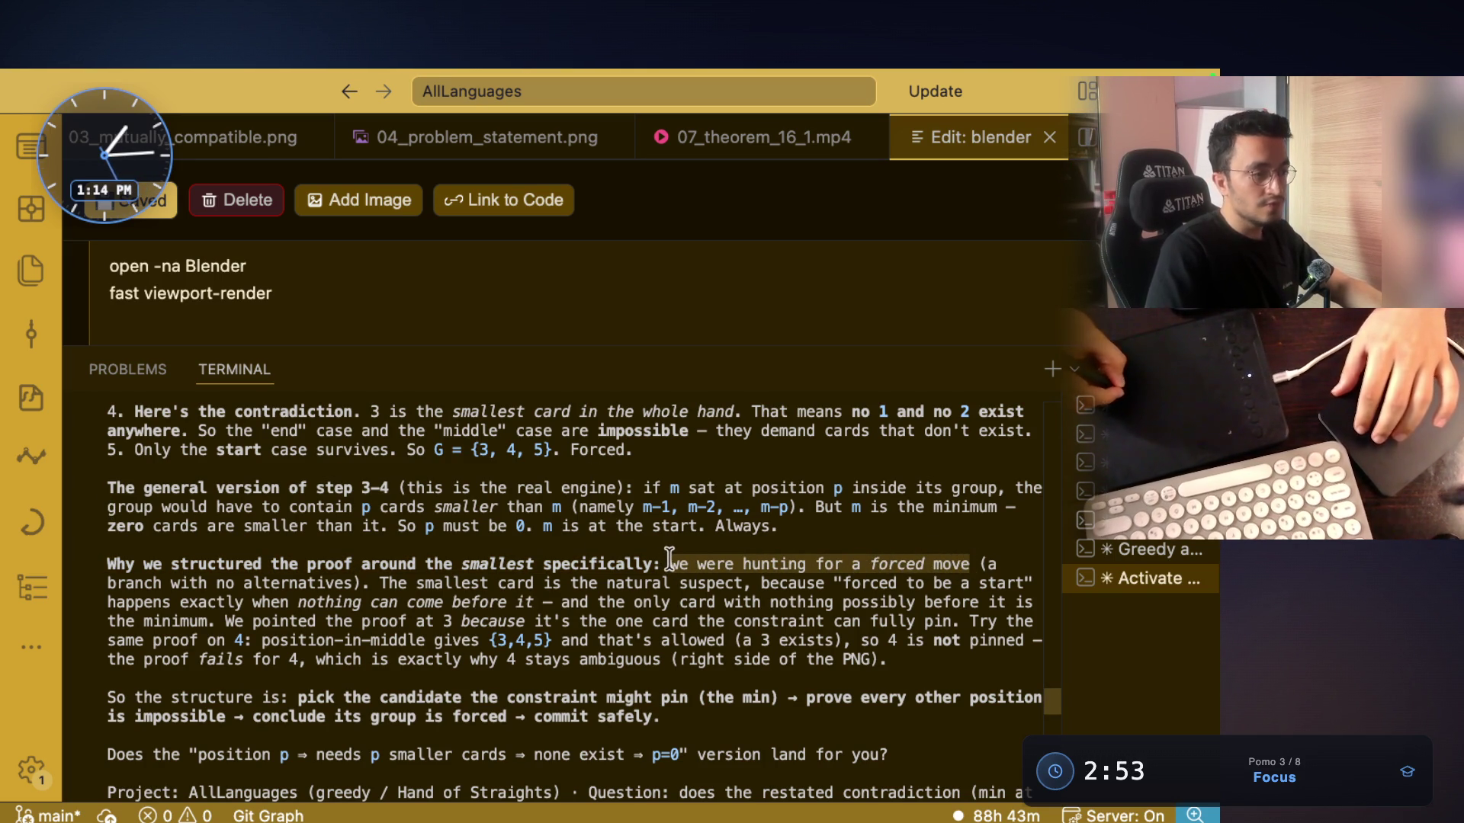
click(894, 564)
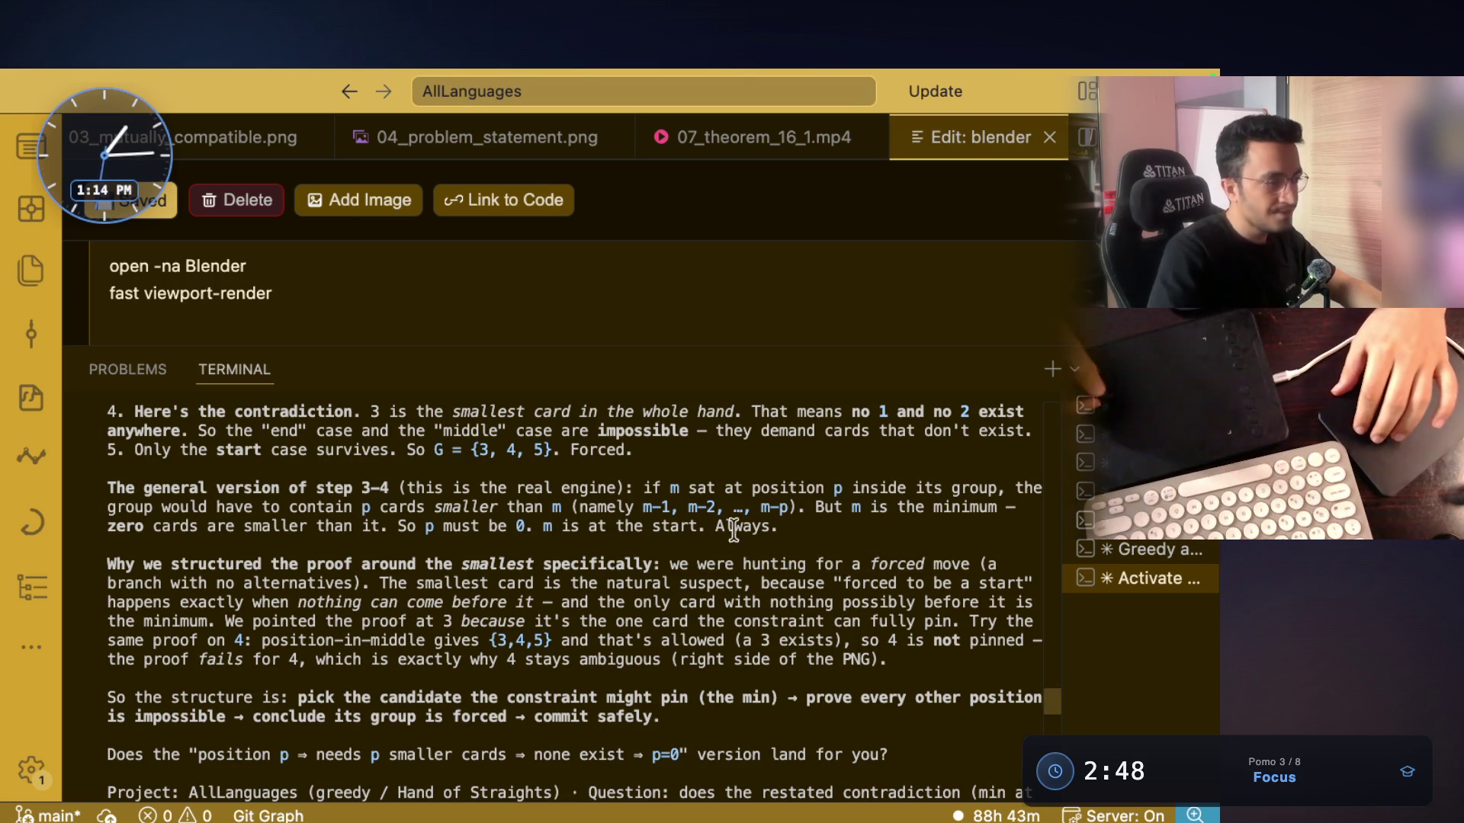
mouse_move(108, 583)
mouse_down()
mouse_move(986, 583)
mouse_move(852, 576)
mouse_up()
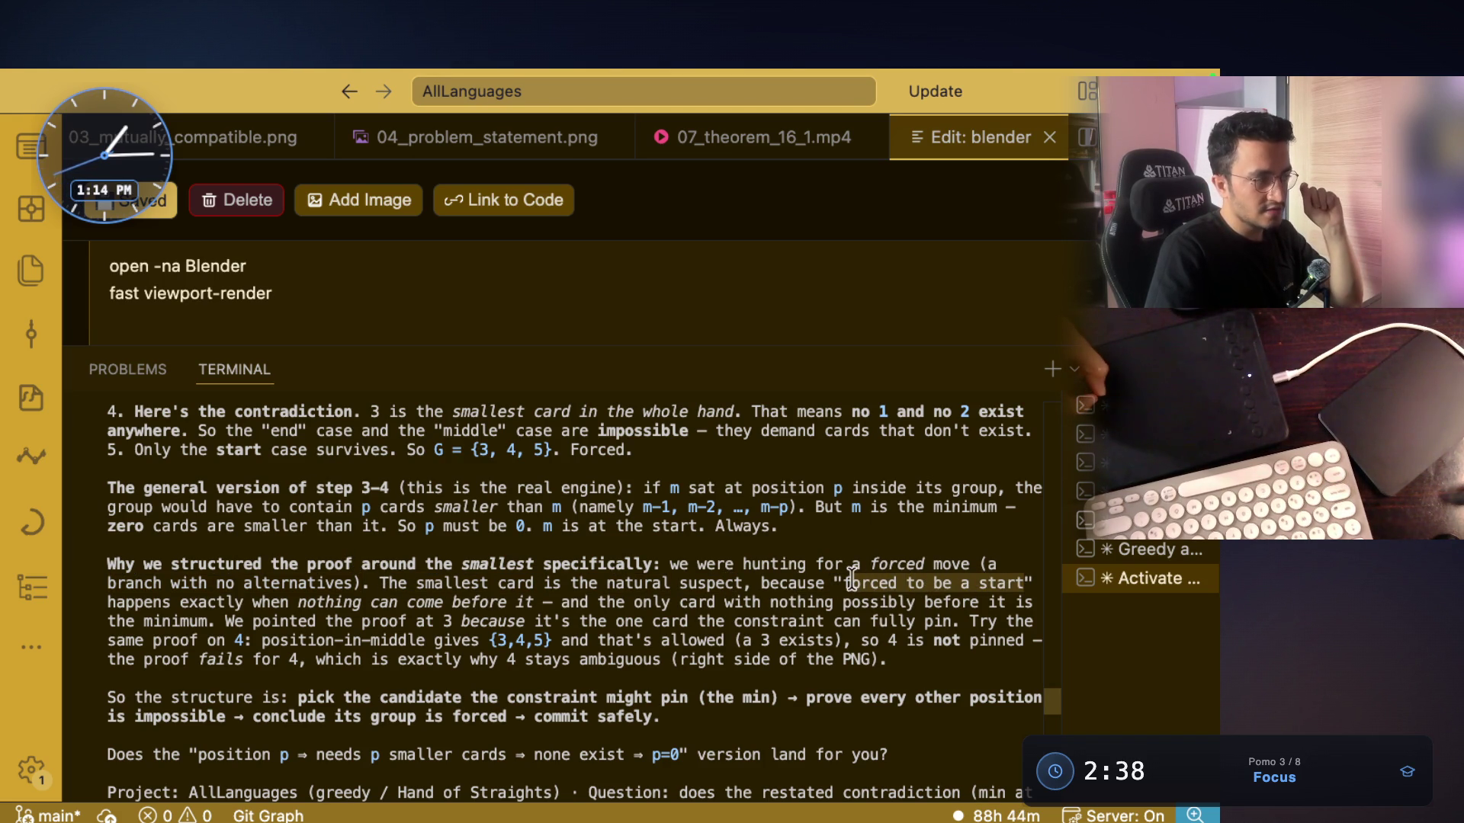
drag(218, 602, 518, 604)
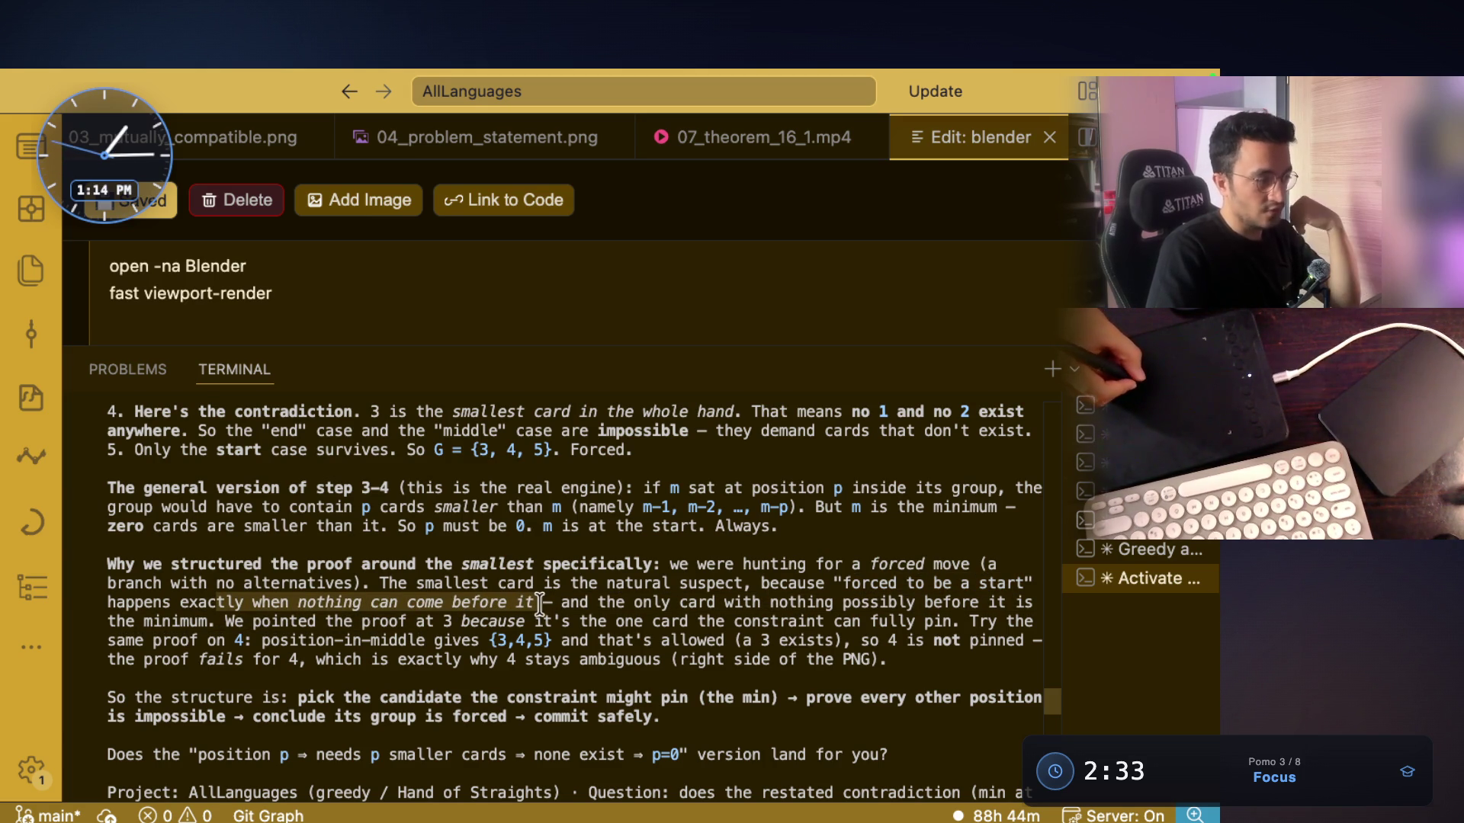
drag(557, 605, 981, 610)
mouse_move(108, 622)
mouse_down()
mouse_move(801, 619)
mouse_move(960, 629)
mouse_move(968, 660)
mouse_up()
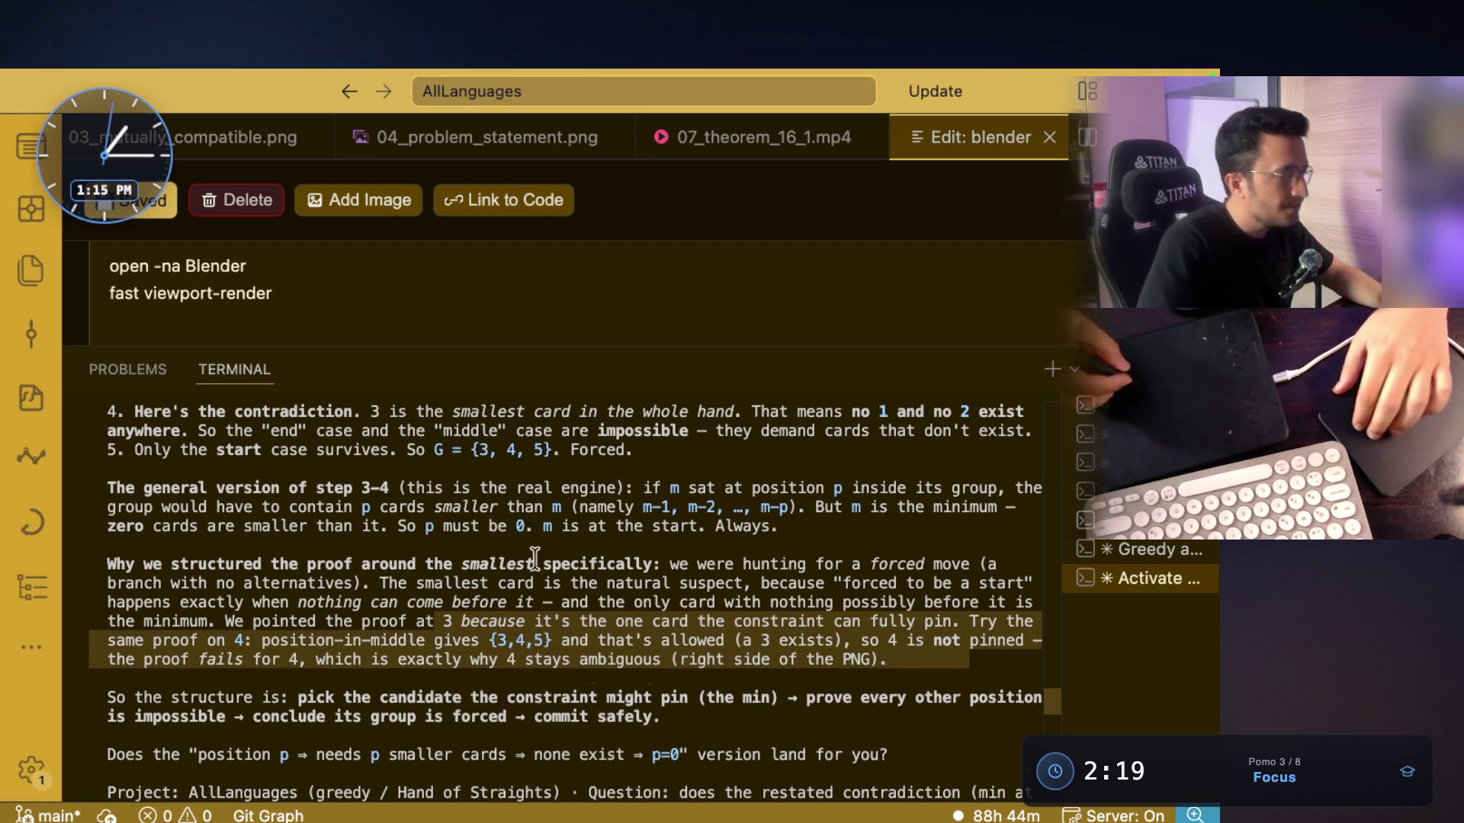
scroll(267, 621, down, 2)
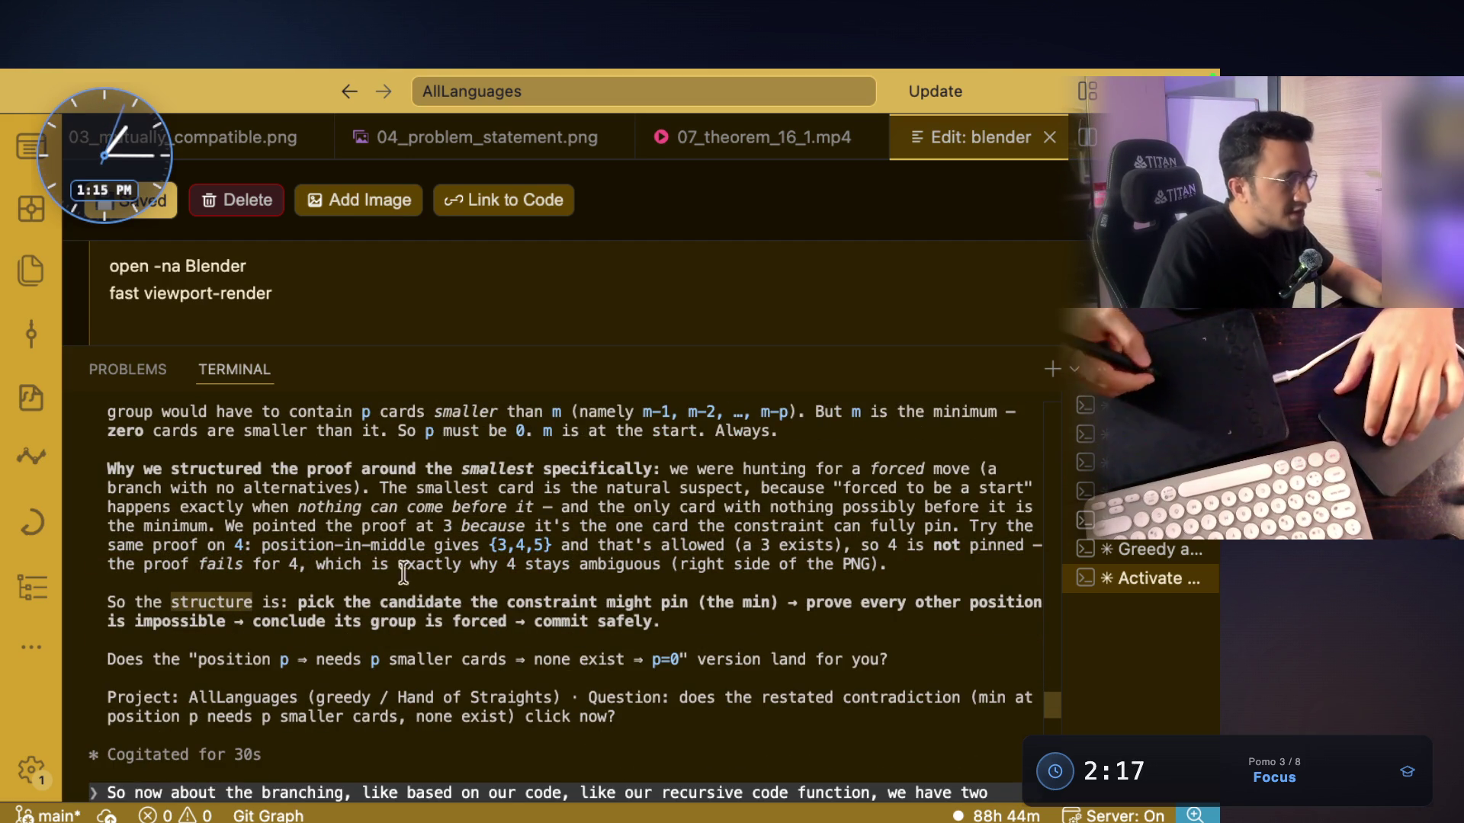
Highlight the proof-structure summary, the pick-the-minimum step and Claude's closing question about p=0
drag(298, 602, 777, 602)
drag(777, 603, 294, 604)
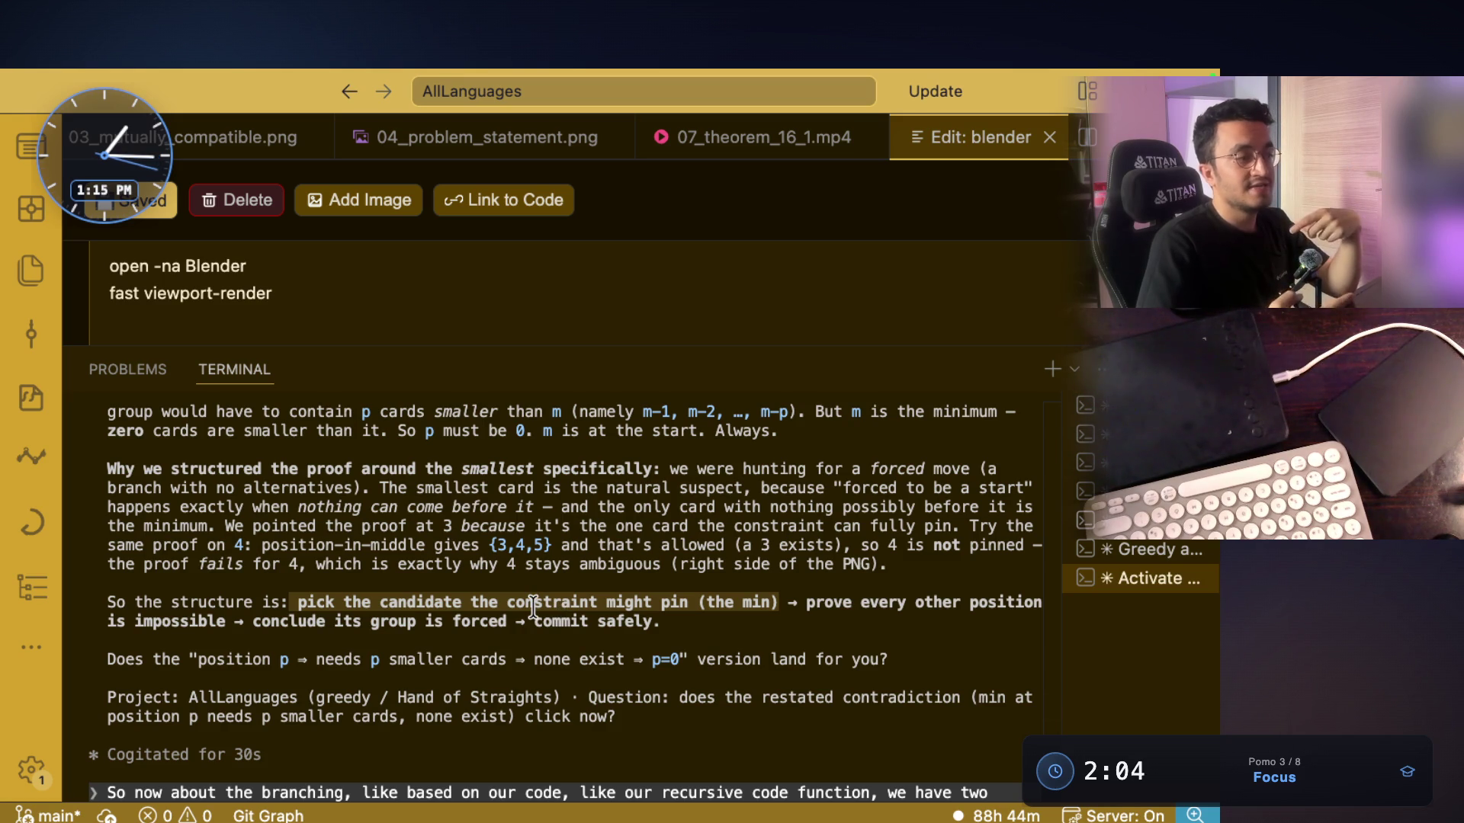
mouse_move(705, 602)
mouse_down()
mouse_move(1010, 602)
mouse_move(428, 633)
mouse_move(101, 627)
mouse_move(542, 620)
mouse_move(185, 595)
mouse_move(152, 562)
mouse_up()
drag(191, 659, 884, 661)
Highlight the mention of N-Queens and coin-change in Claude's reply
scroll(595, 608, down, 5)
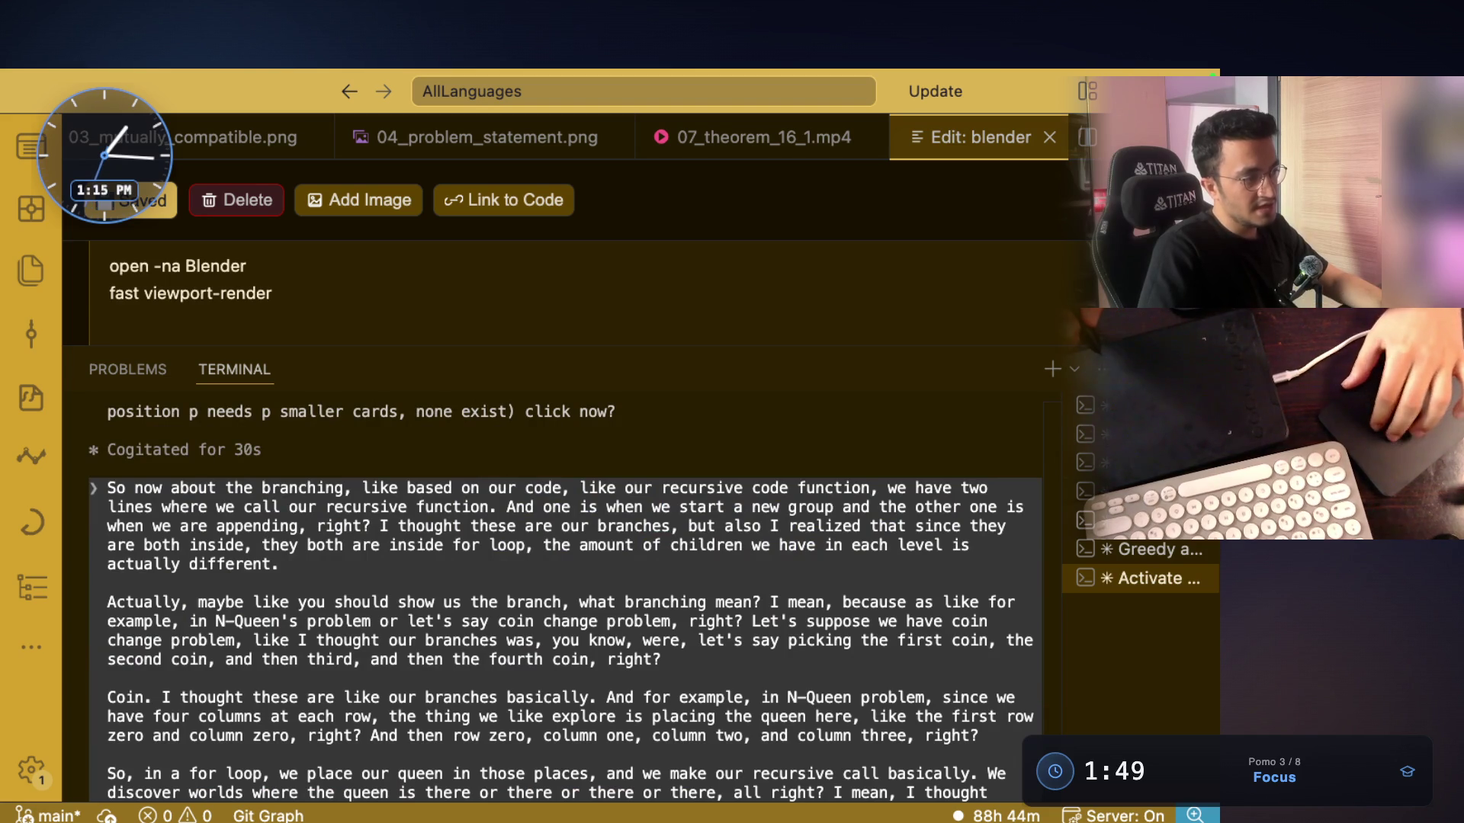
scroll(676, 624, down, 3)
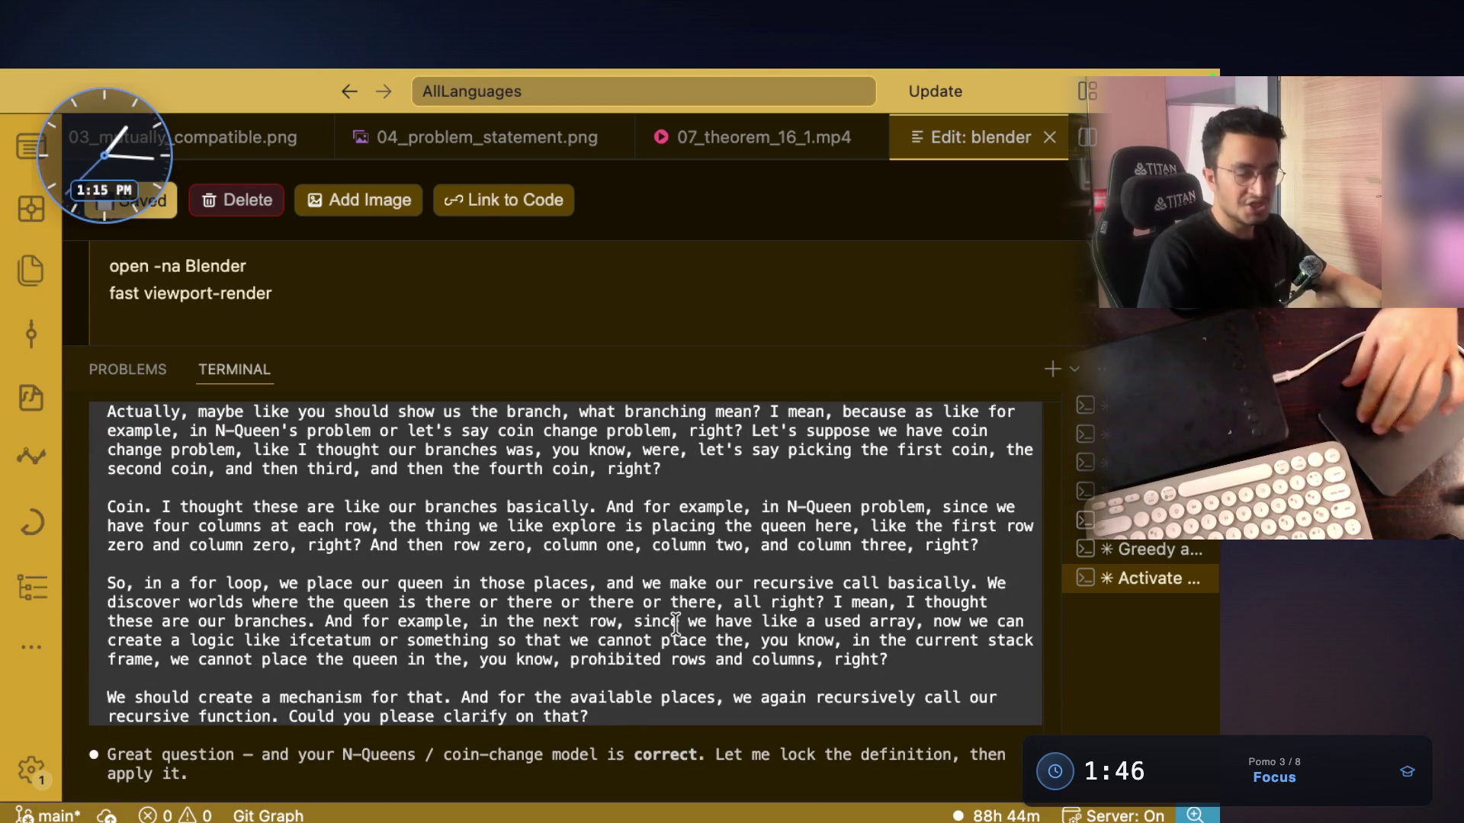
scroll(675, 624, down, 3)
drag(280, 567, 533, 566)
mouse_move(634, 565)
mouse_down()
mouse_move(686, 553)
mouse_move(926, 565)
mouse_up()
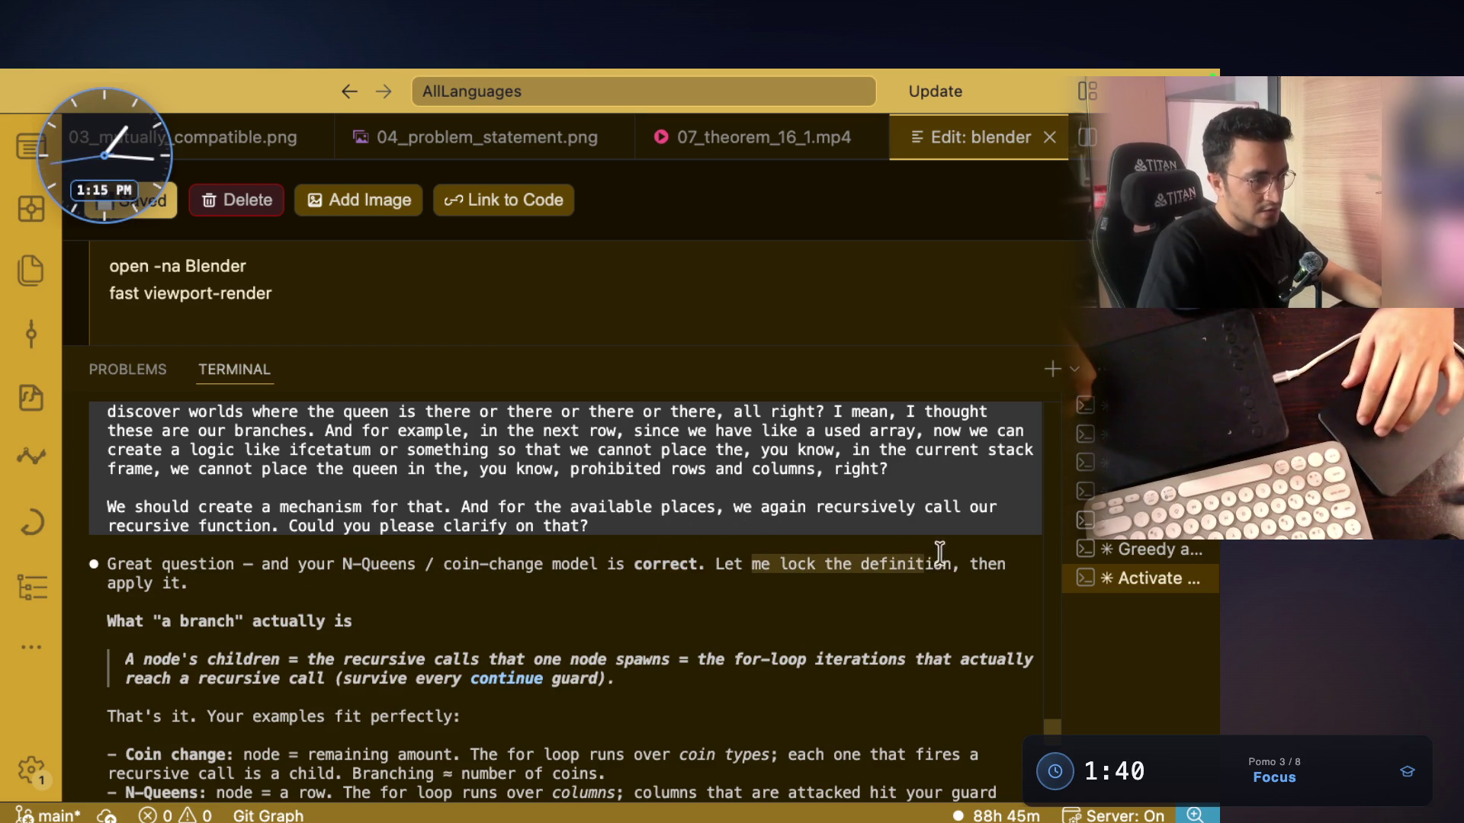
scroll(776, 497, down, 1)
scroll(777, 497, down, 1)
Highlight the 'What a branch actually is' heading and the word 'children' in its definition
drag(129, 527, 350, 526)
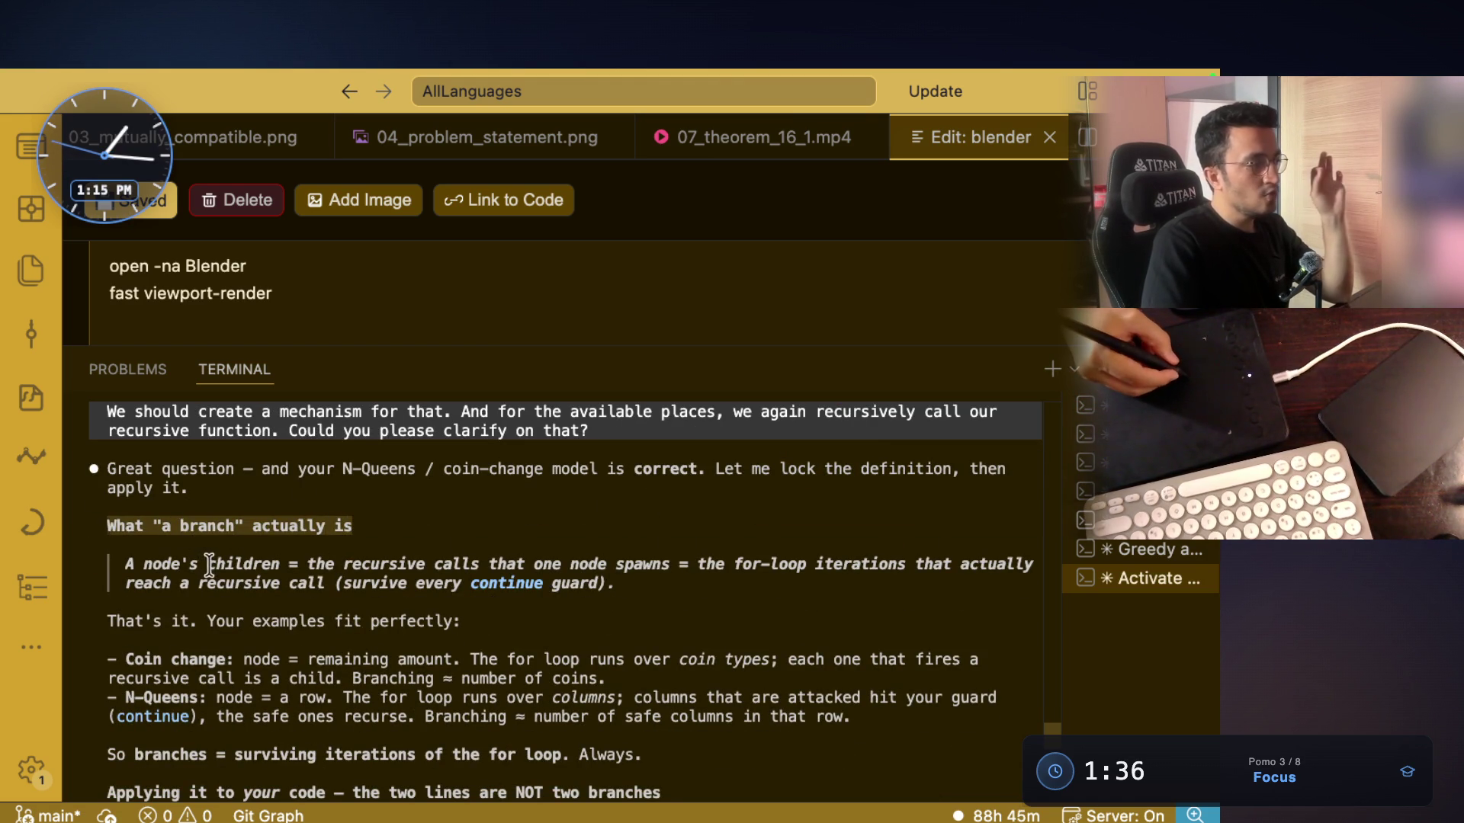
drag(208, 565, 256, 568)
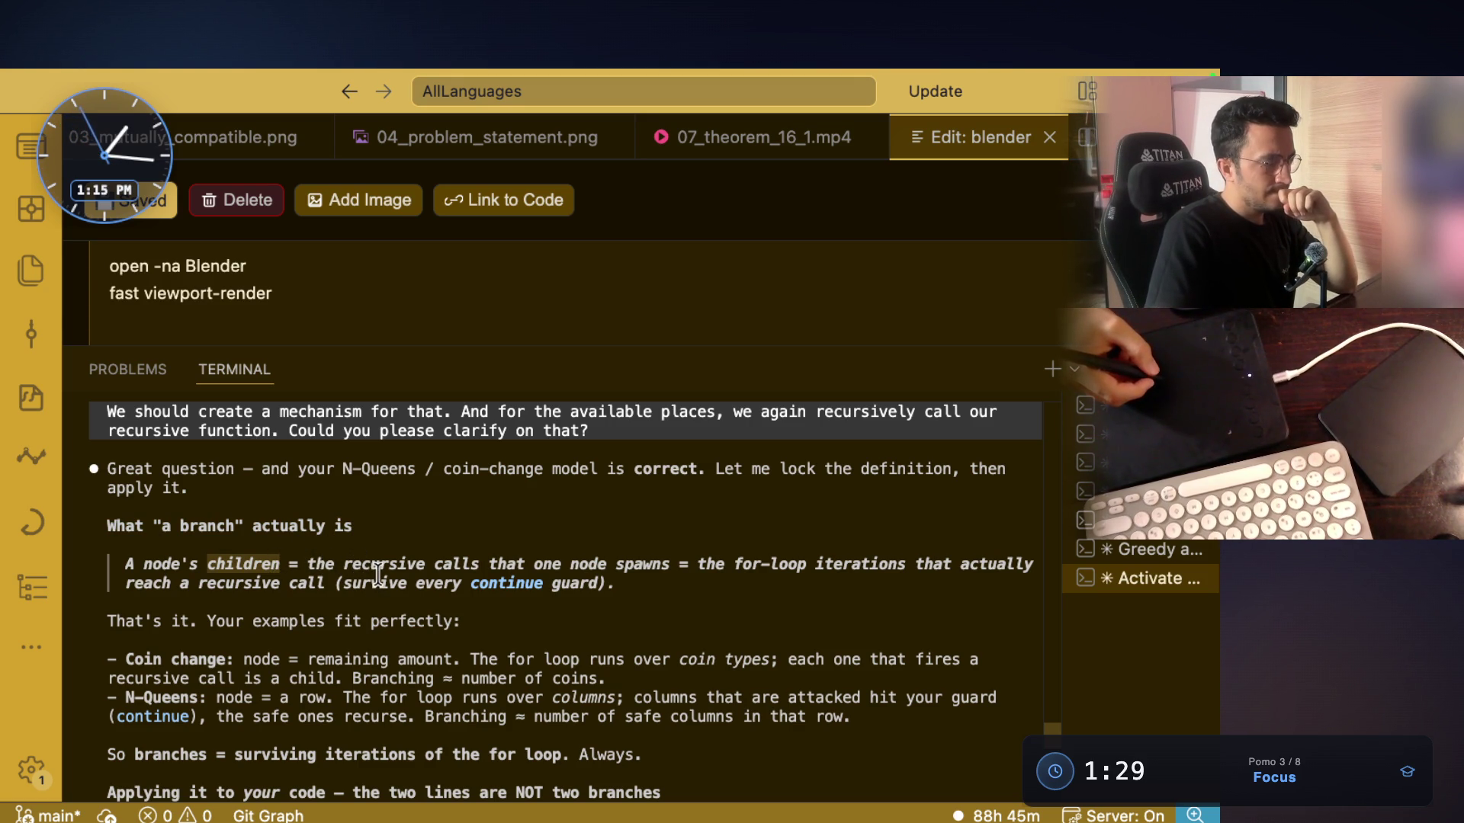
key(super+Tab)
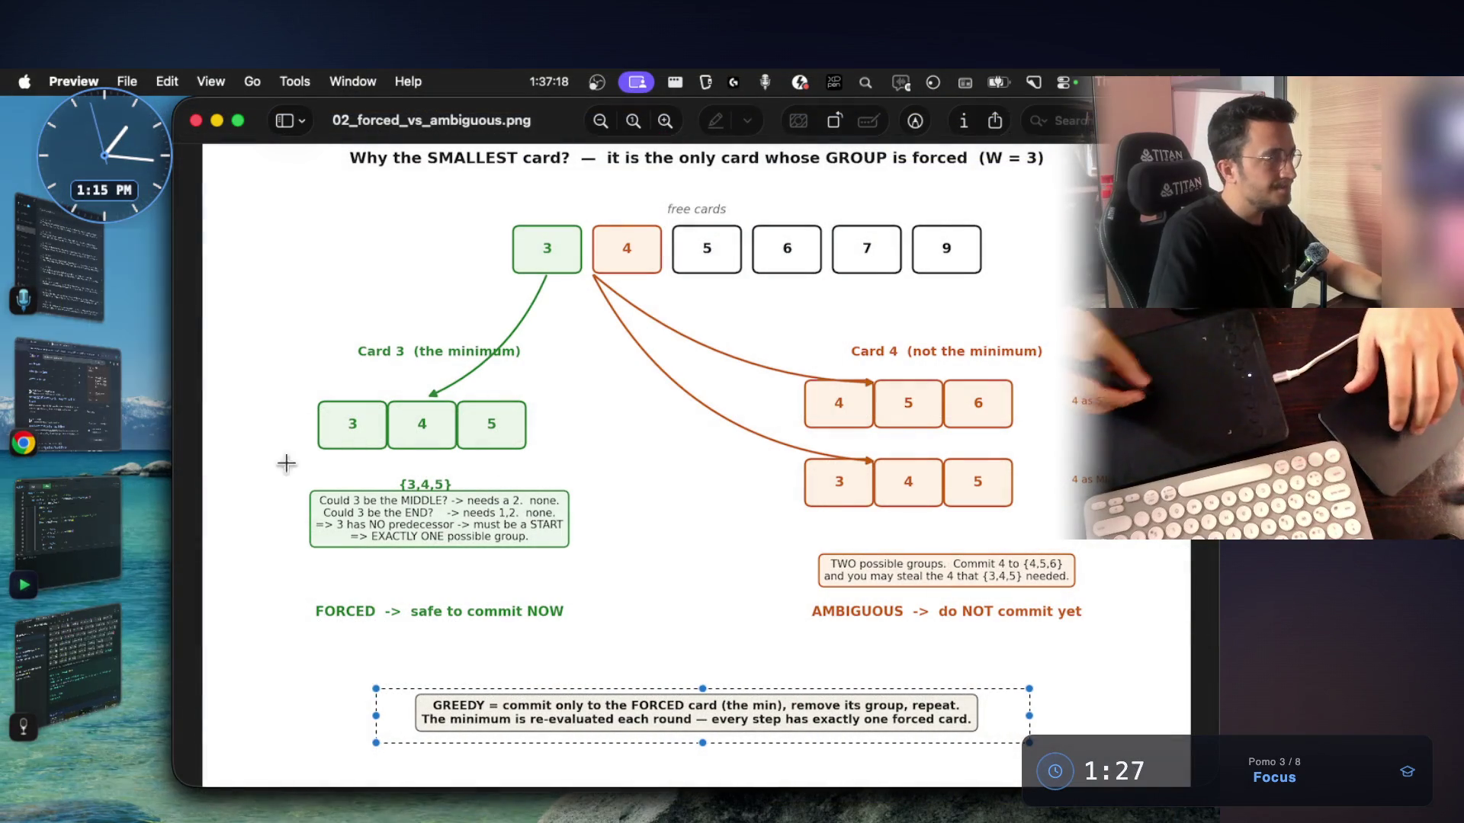
click(69, 534)
Highlight the new-group recursive call on line 41 and the currGroupSize check on line 38
scroll(616, 379, up, 5)
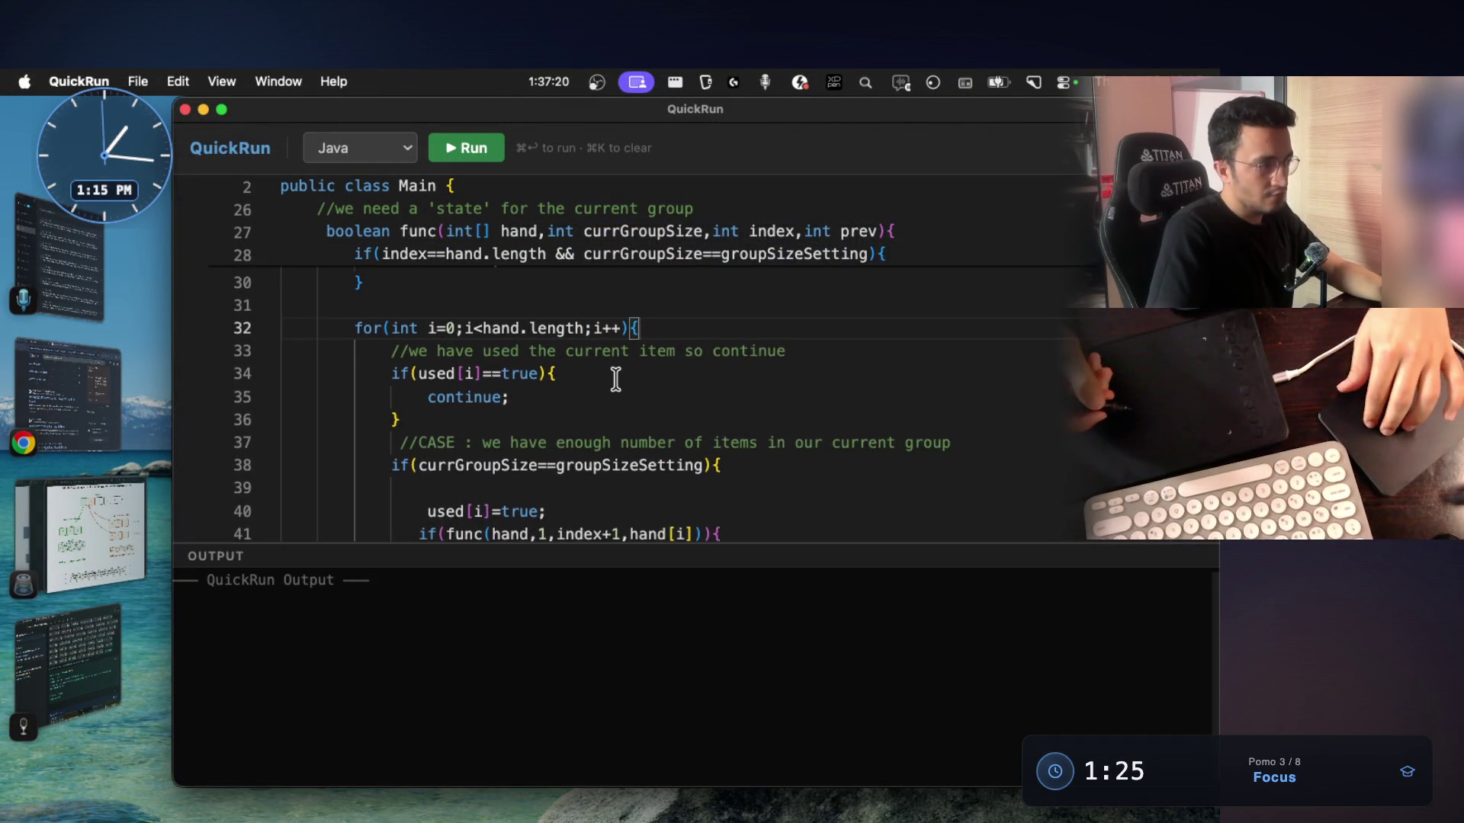
scroll(563, 396, down, 5)
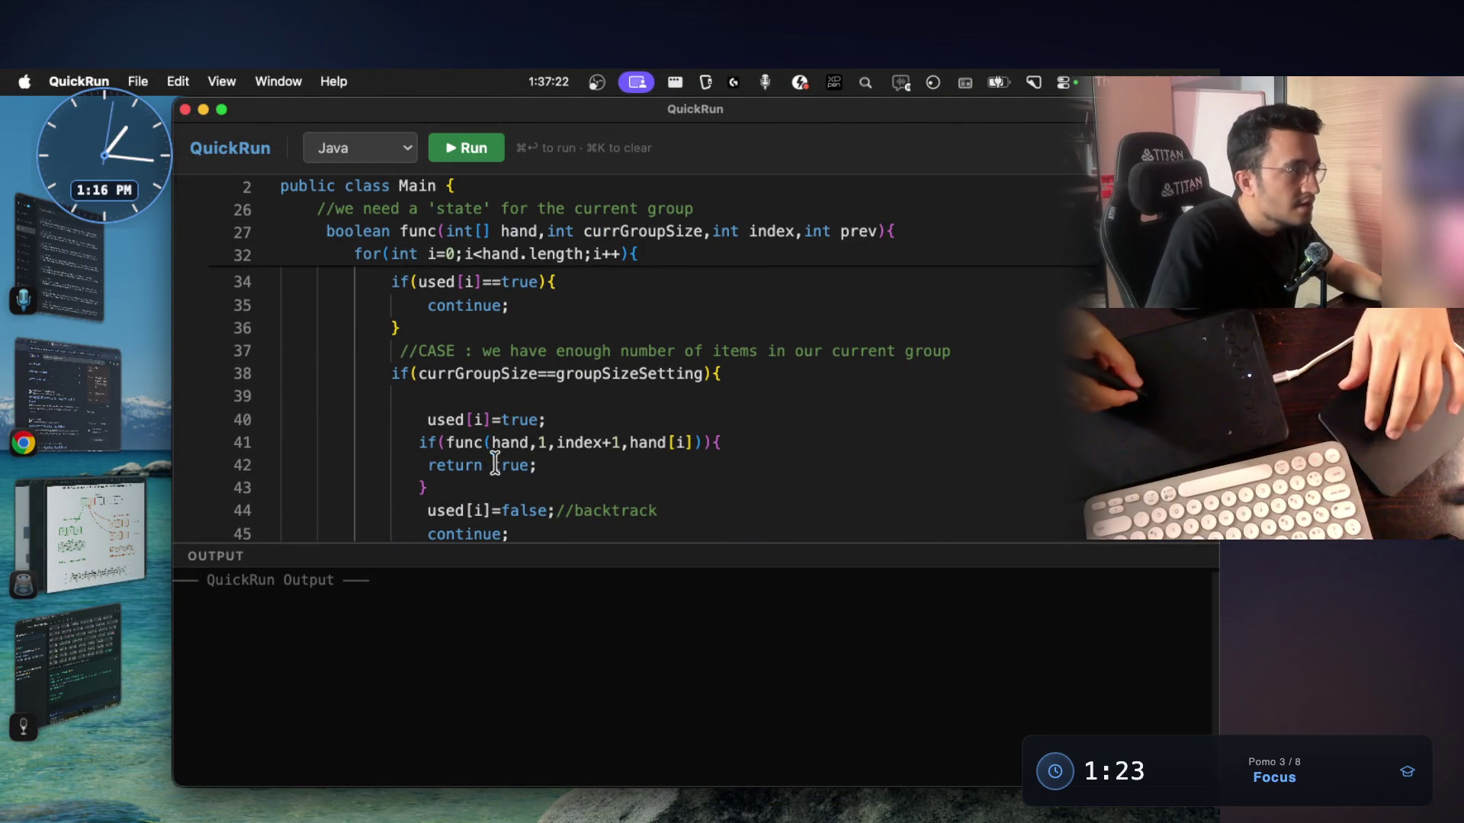
drag(410, 442, 724, 442)
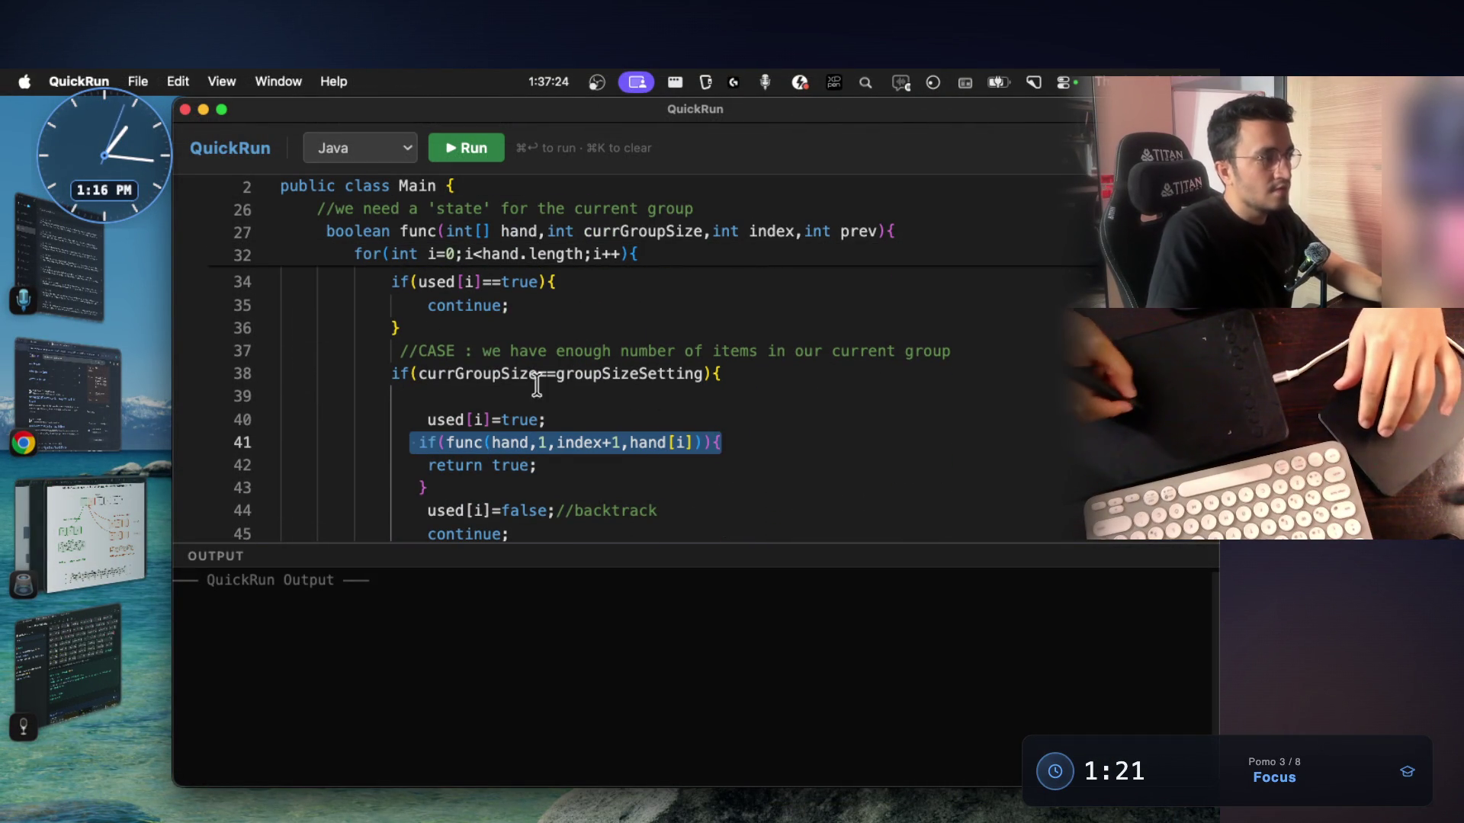
drag(419, 373, 478, 375)
double_click(478, 376)
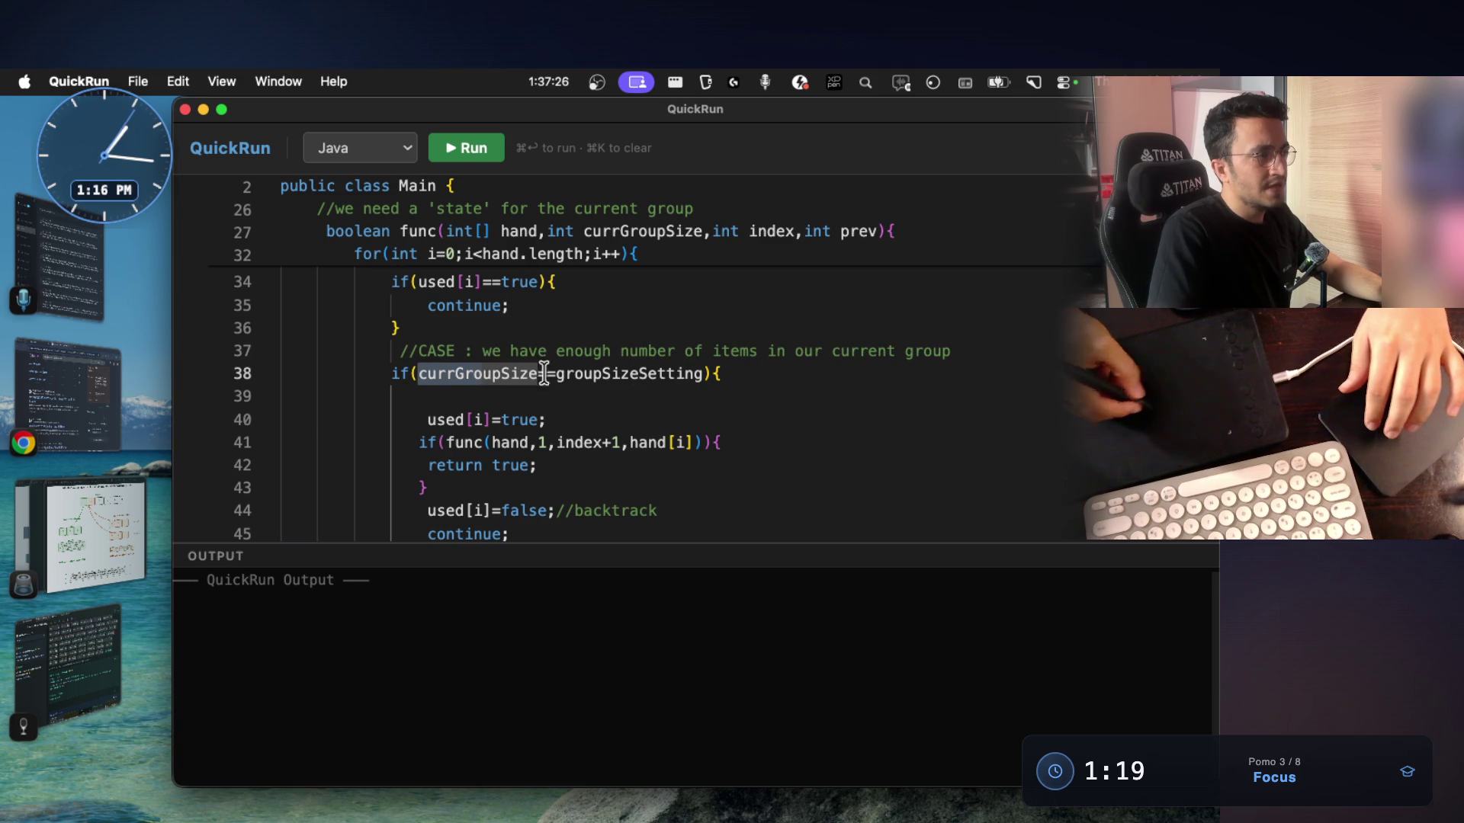
drag(722, 373, 391, 373)
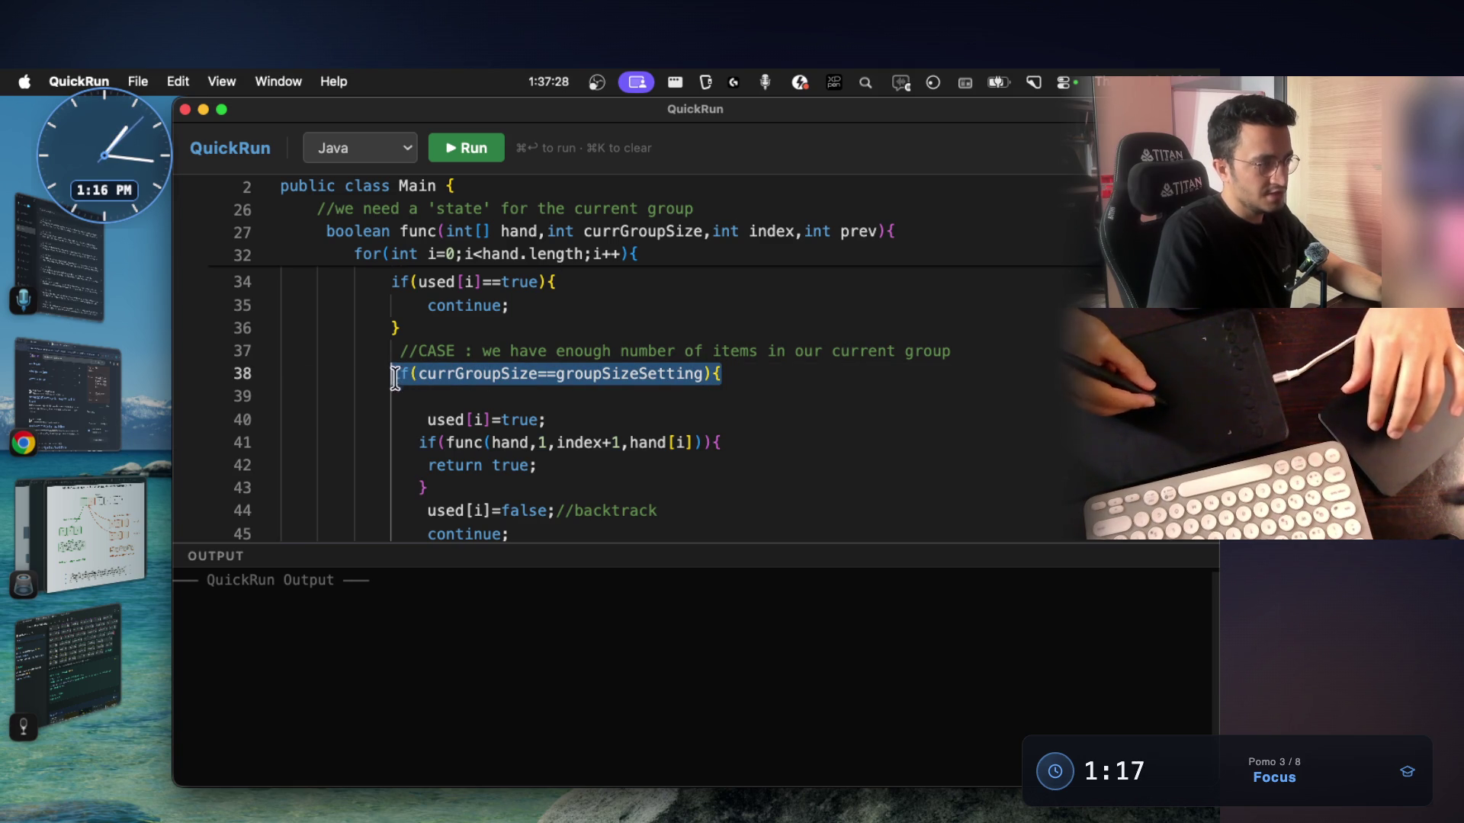
drag(411, 442, 546, 486)
Highlight the ongoing-group check and the card-appending recursive call on lines 49–55
scroll(506, 389, down, 5)
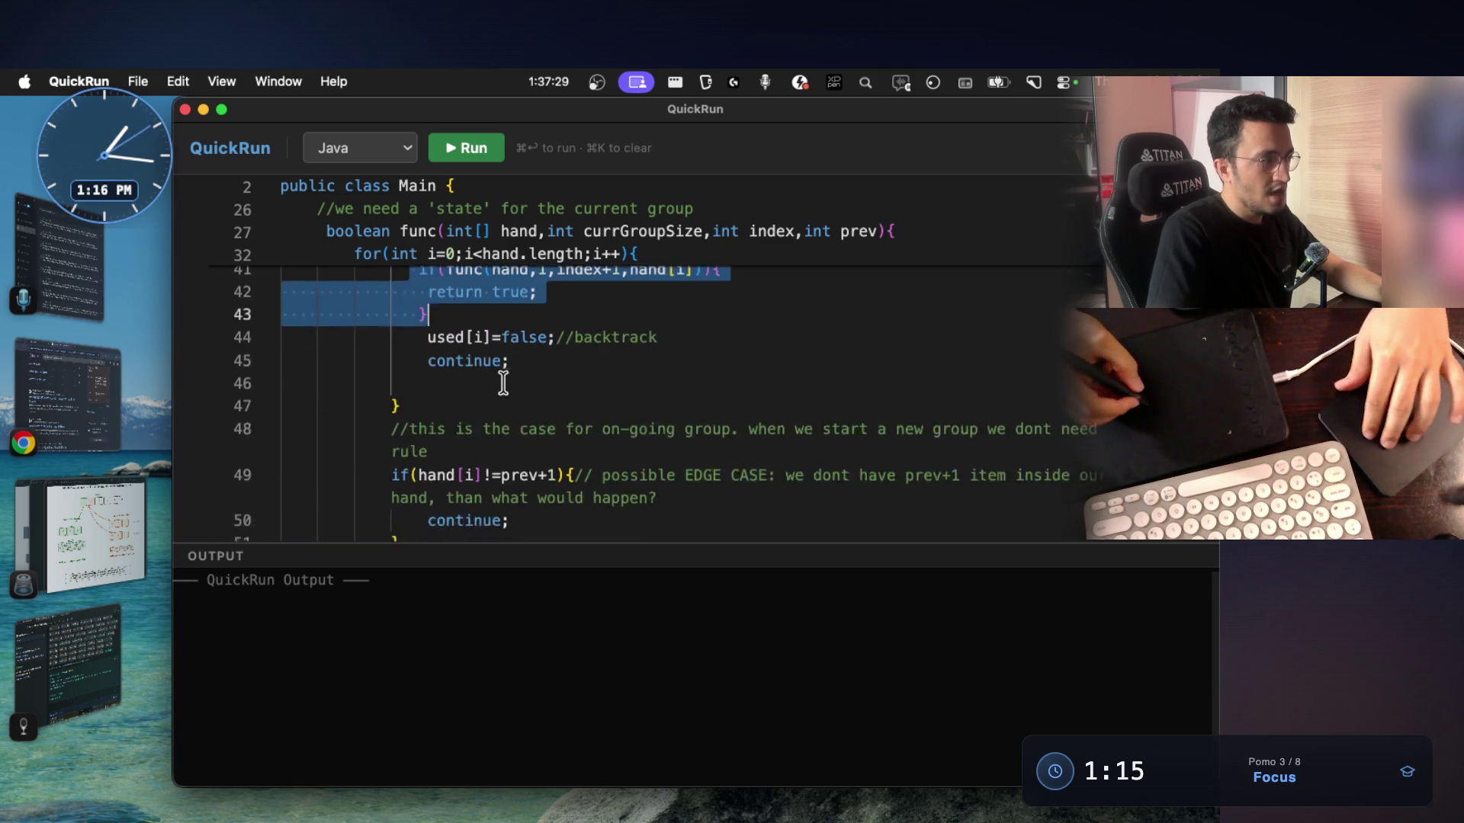
mouse_move(391, 418)
mouse_down()
mouse_move(508, 463)
mouse_move(509, 488)
mouse_up()
mouse_move(385, 467)
mouse_down()
mouse_move(402, 513)
mouse_move(385, 467)
mouse_move(447, 507)
mouse_up()
click(400, 506)
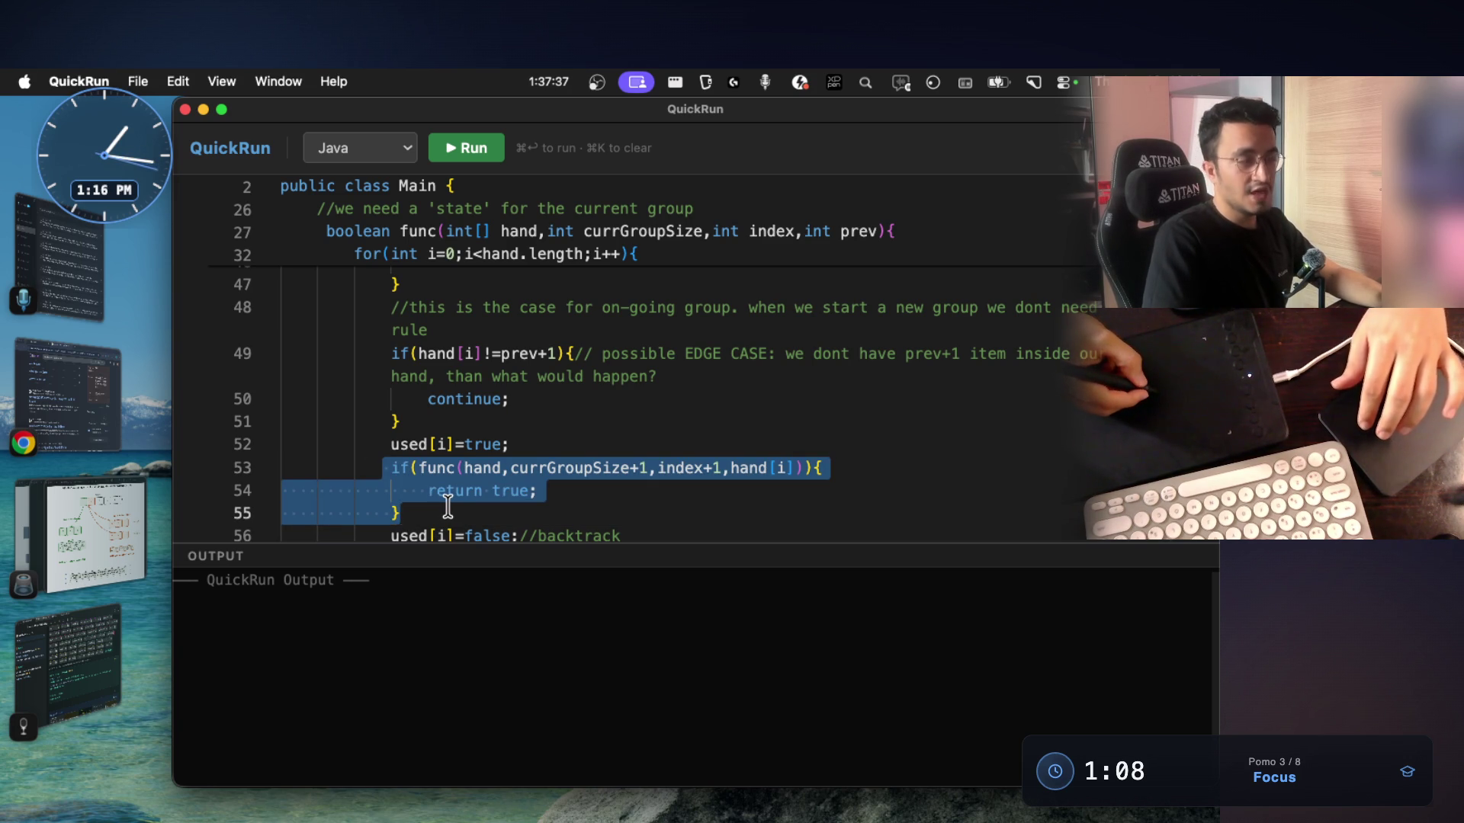
mouse_move(384, 439)
mouse_down()
mouse_move(424, 467)
mouse_move(447, 514)
mouse_up()
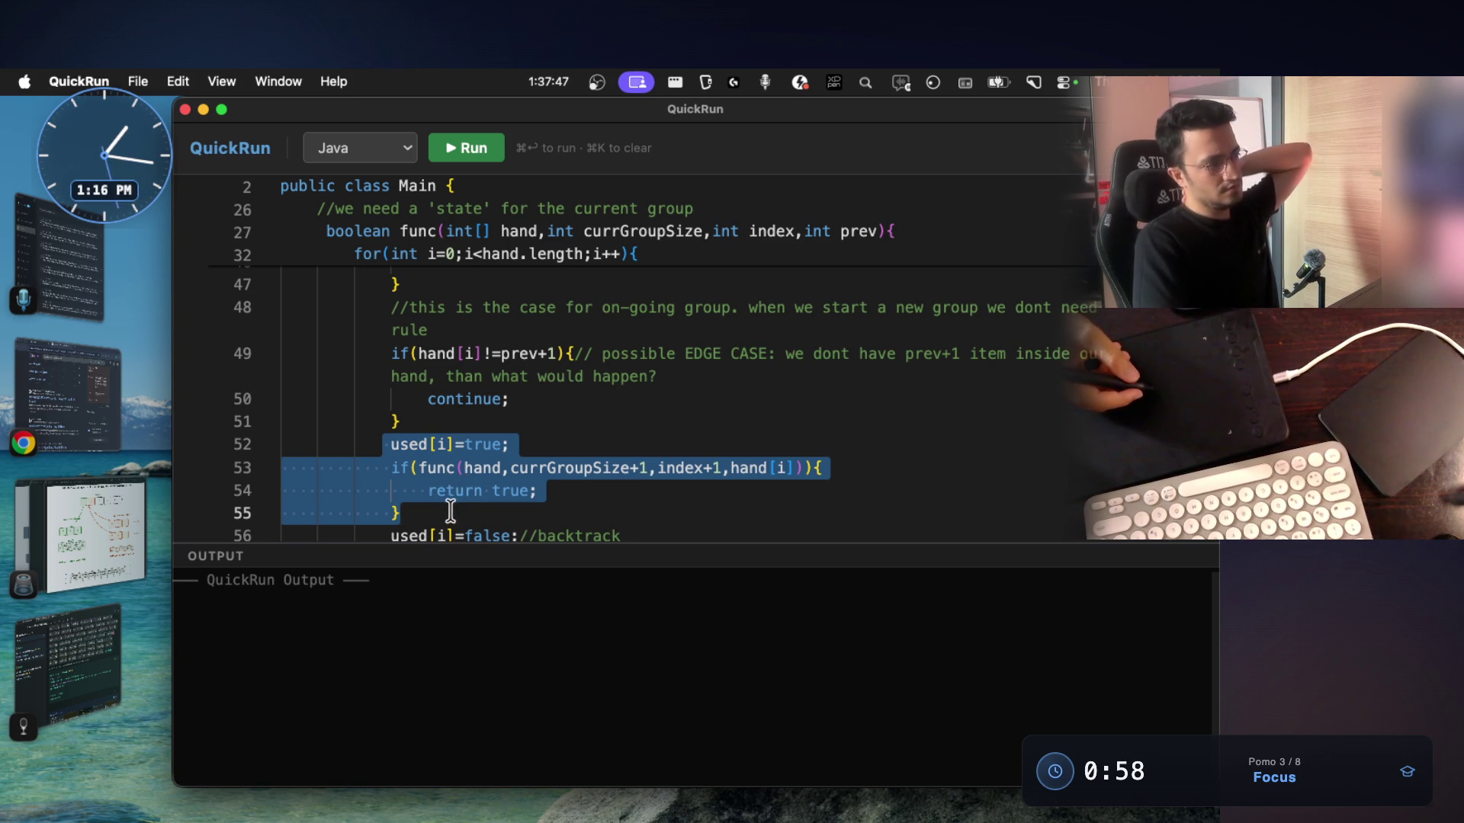
Mark the ongoing-group guard on lines 49–51, its prev+1 condition, and the recursive call on lines 53–54
drag(391, 353, 450, 424)
drag(592, 353, 502, 343)
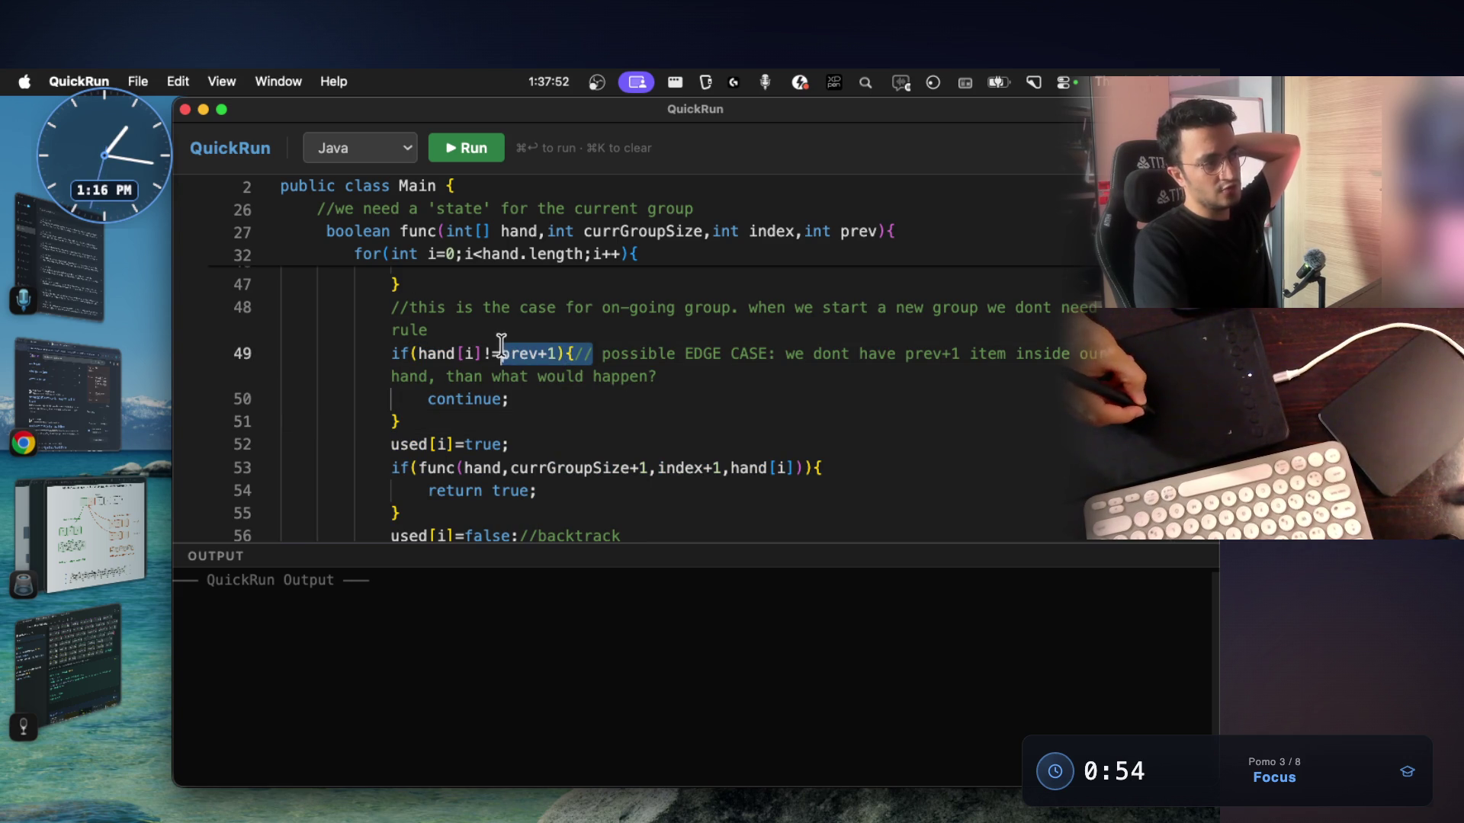
drag(391, 468, 458, 490)
drag(576, 375, 566, 368)
double_click(564, 374)
scroll(553, 381, up, 3)
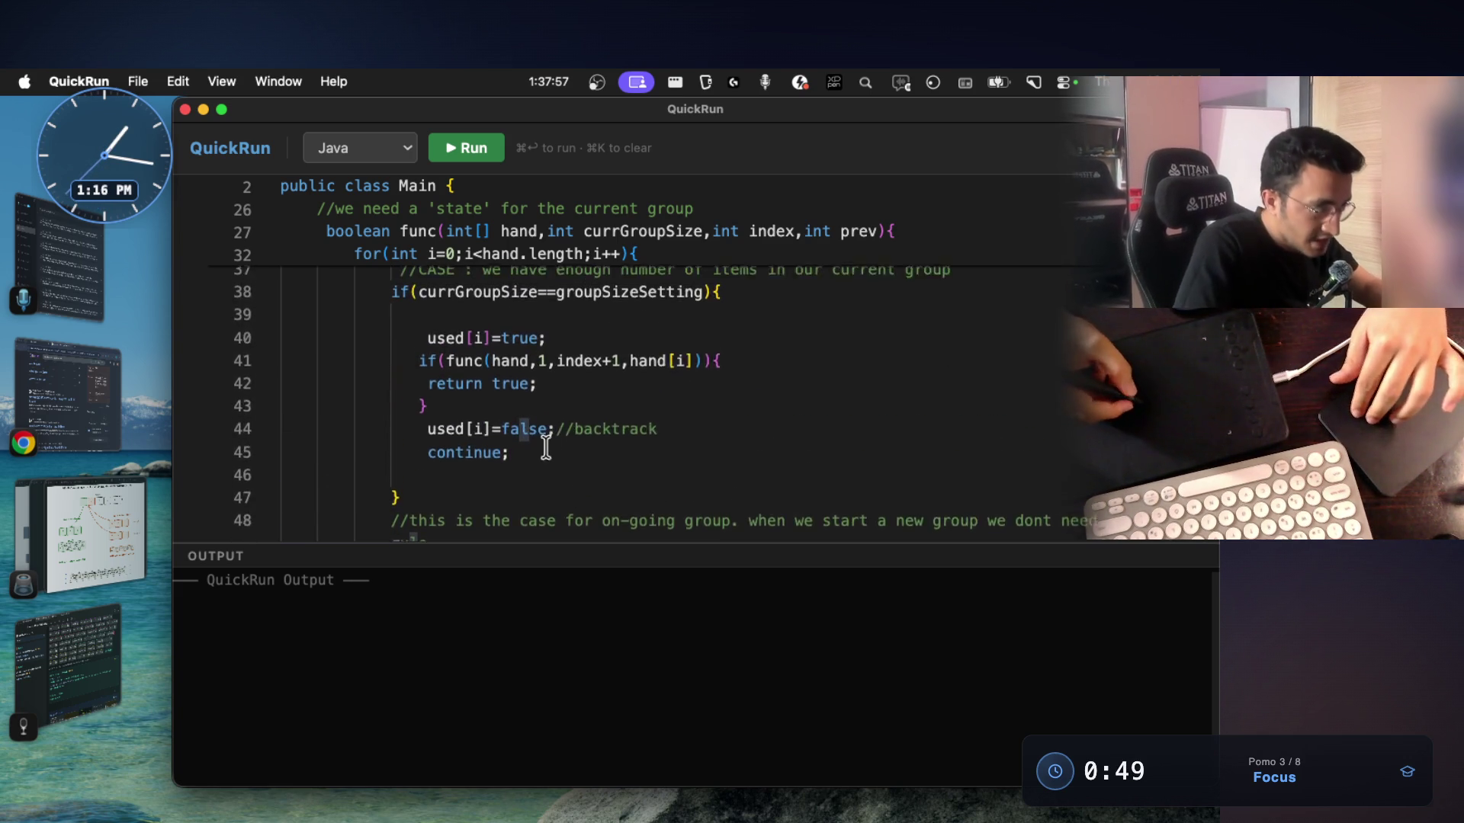
Highlight the prev+1 check on line 49, then scroll back up to the start-new-group branch
scroll(571, 458, down, 3)
drag(593, 340, 383, 340)
scroll(464, 381, up, 4)
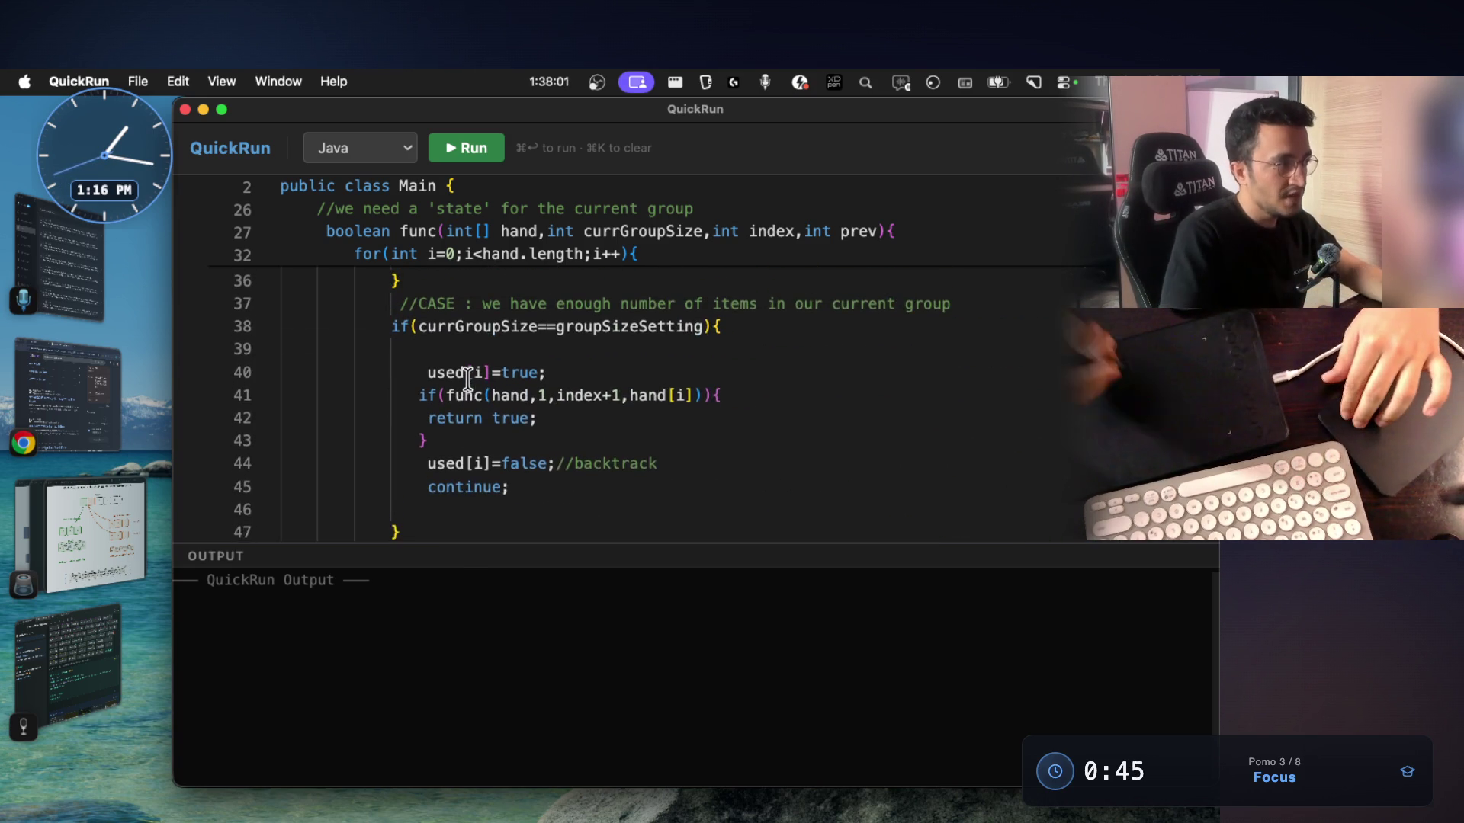
scroll(537, 423, down, 1)
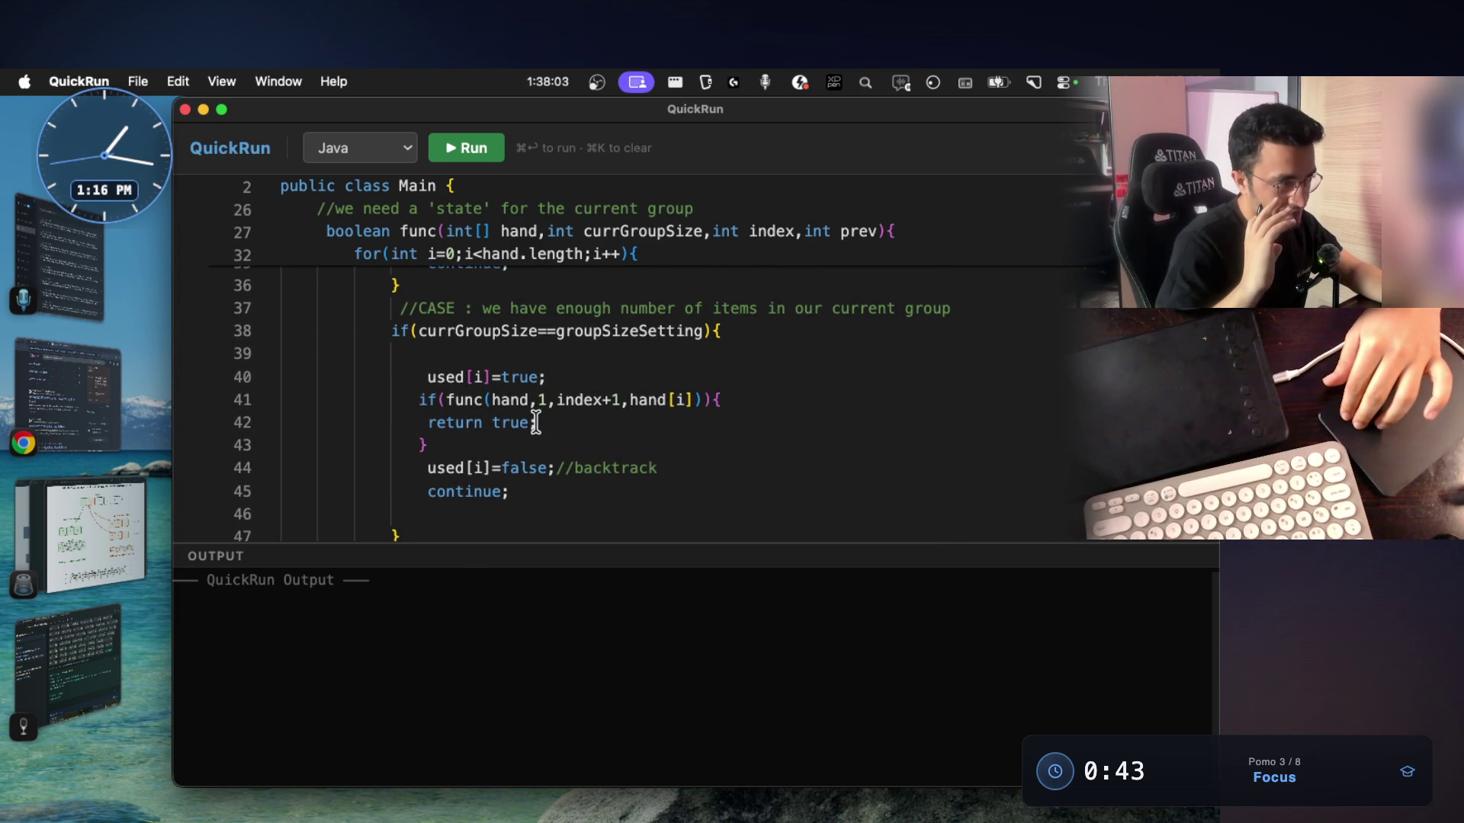
scroll(537, 423, up, 1)
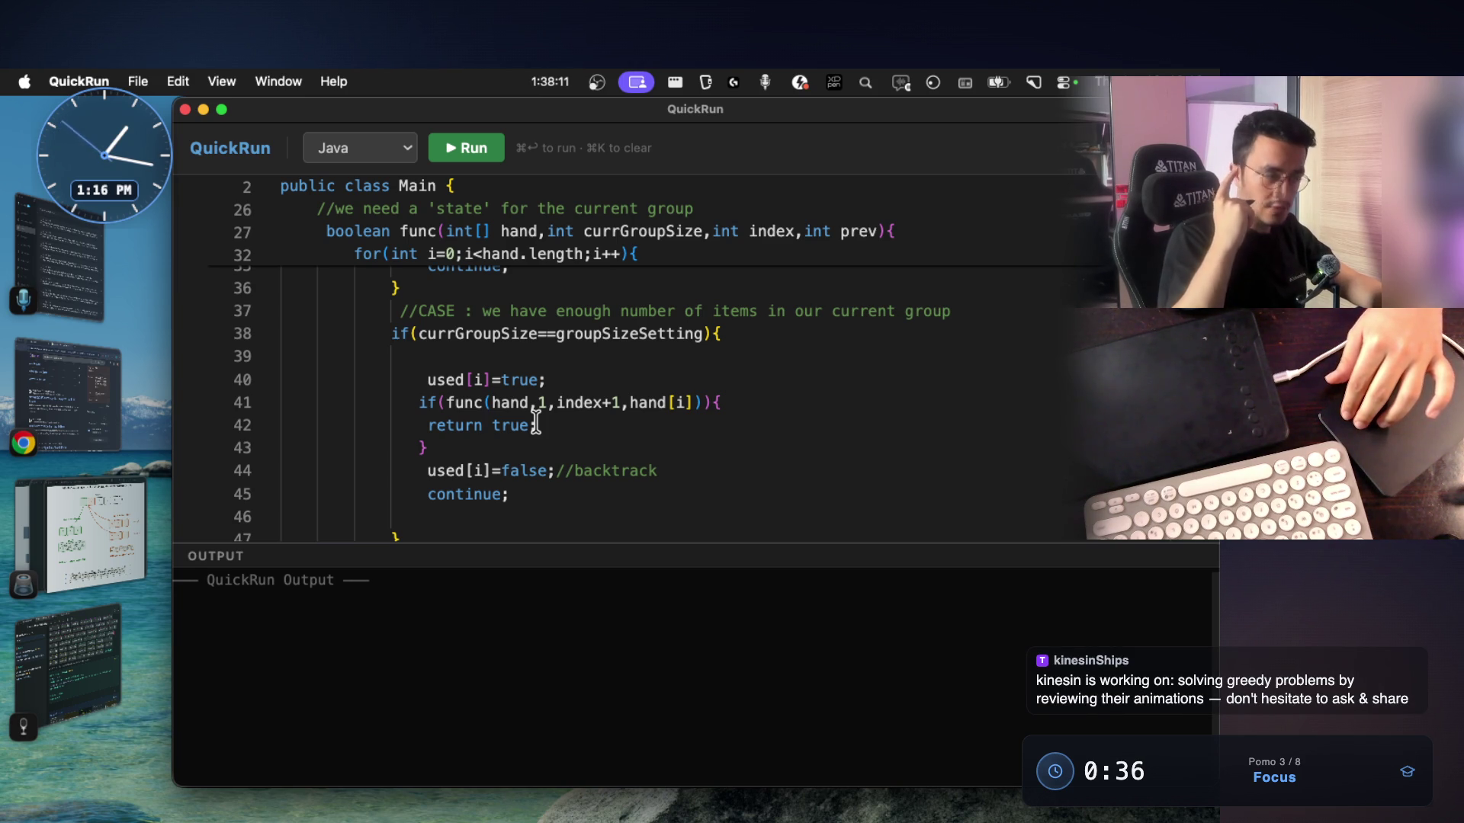
scroll(536, 423, up, 2)
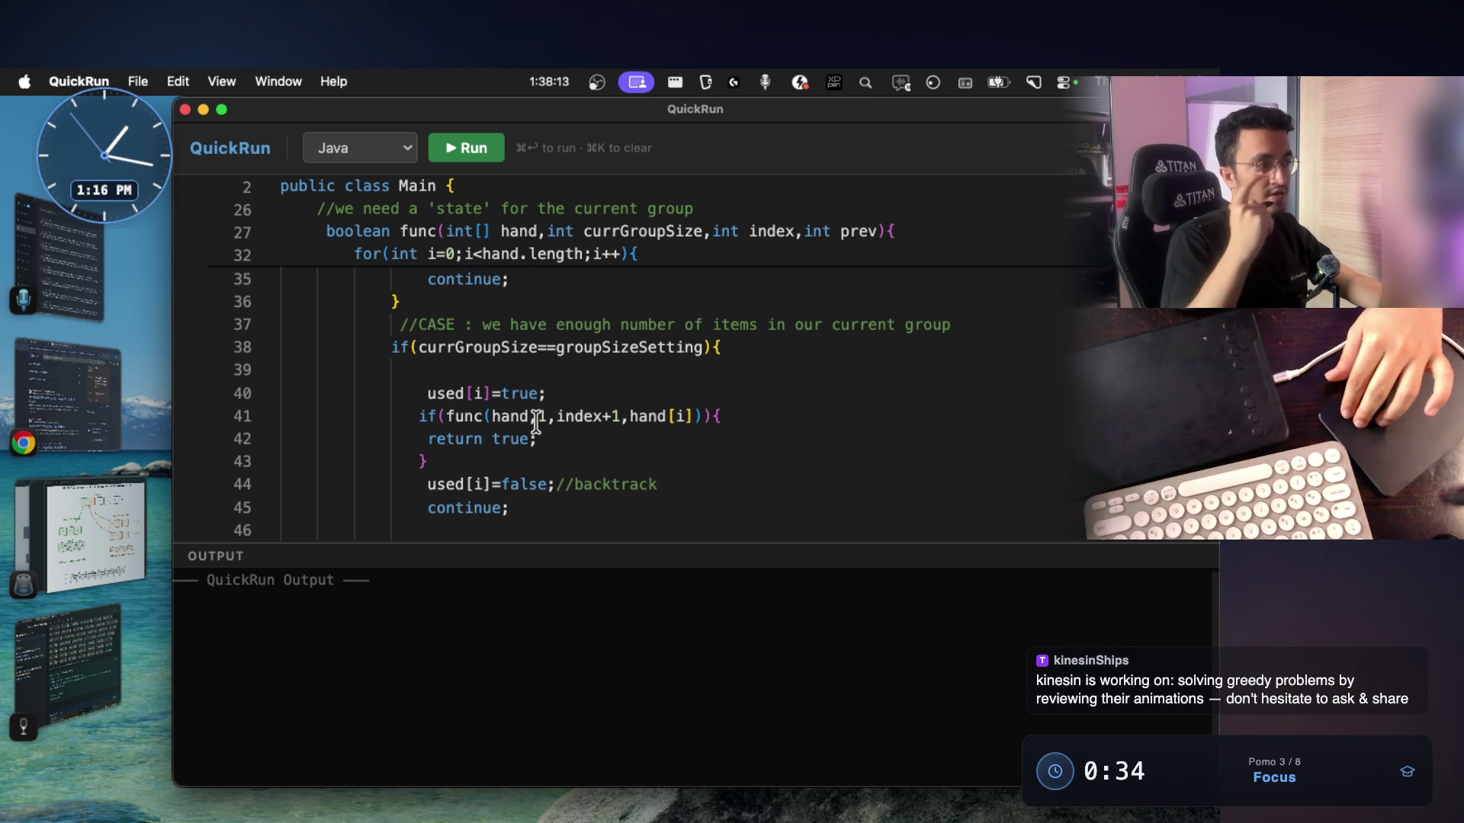
scroll(537, 423, up, 3)
drag(391, 414, 723, 414)
scroll(679, 433, down, 1)
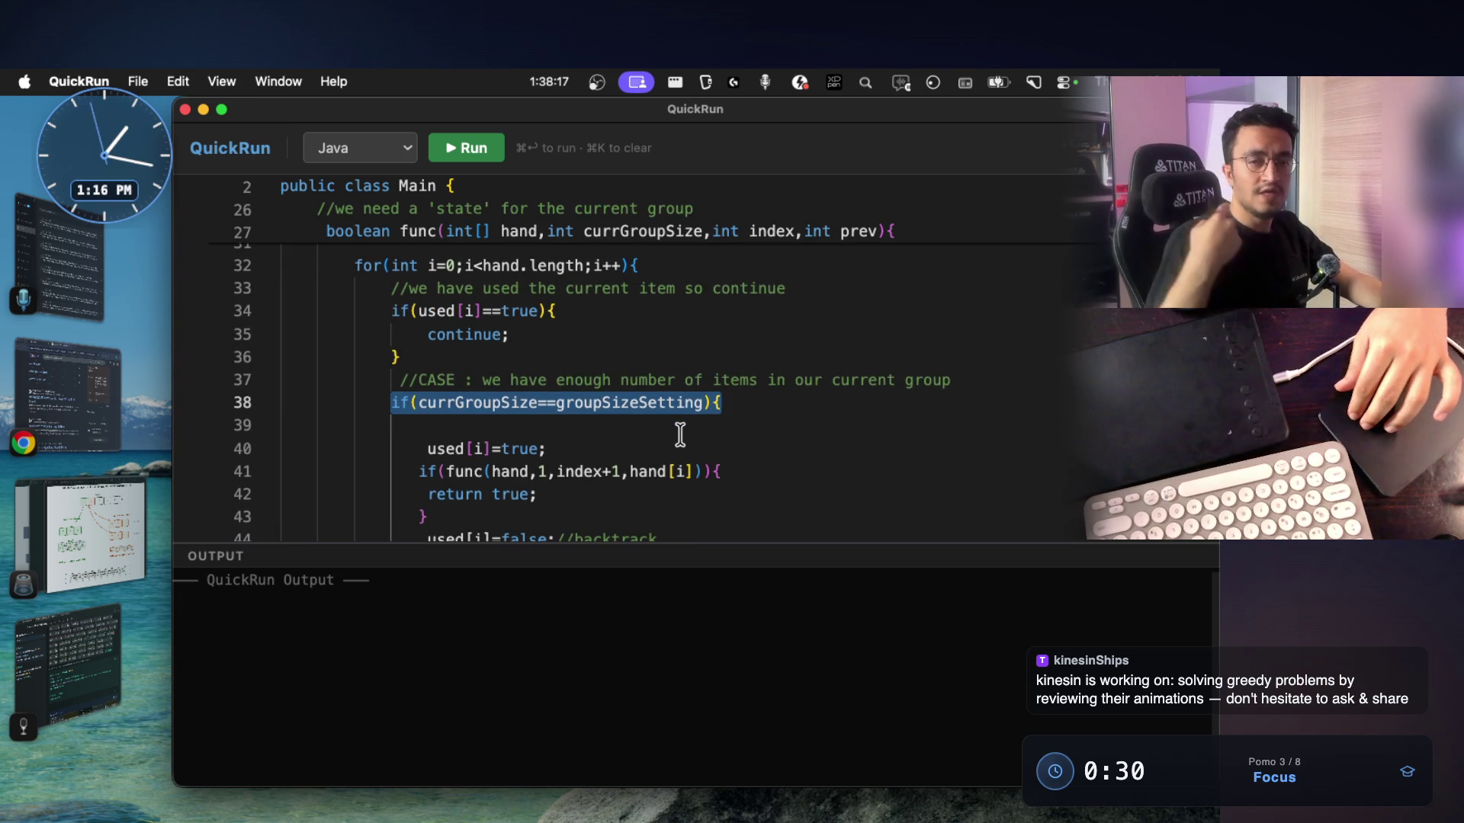
scroll(679, 435, down, 3)
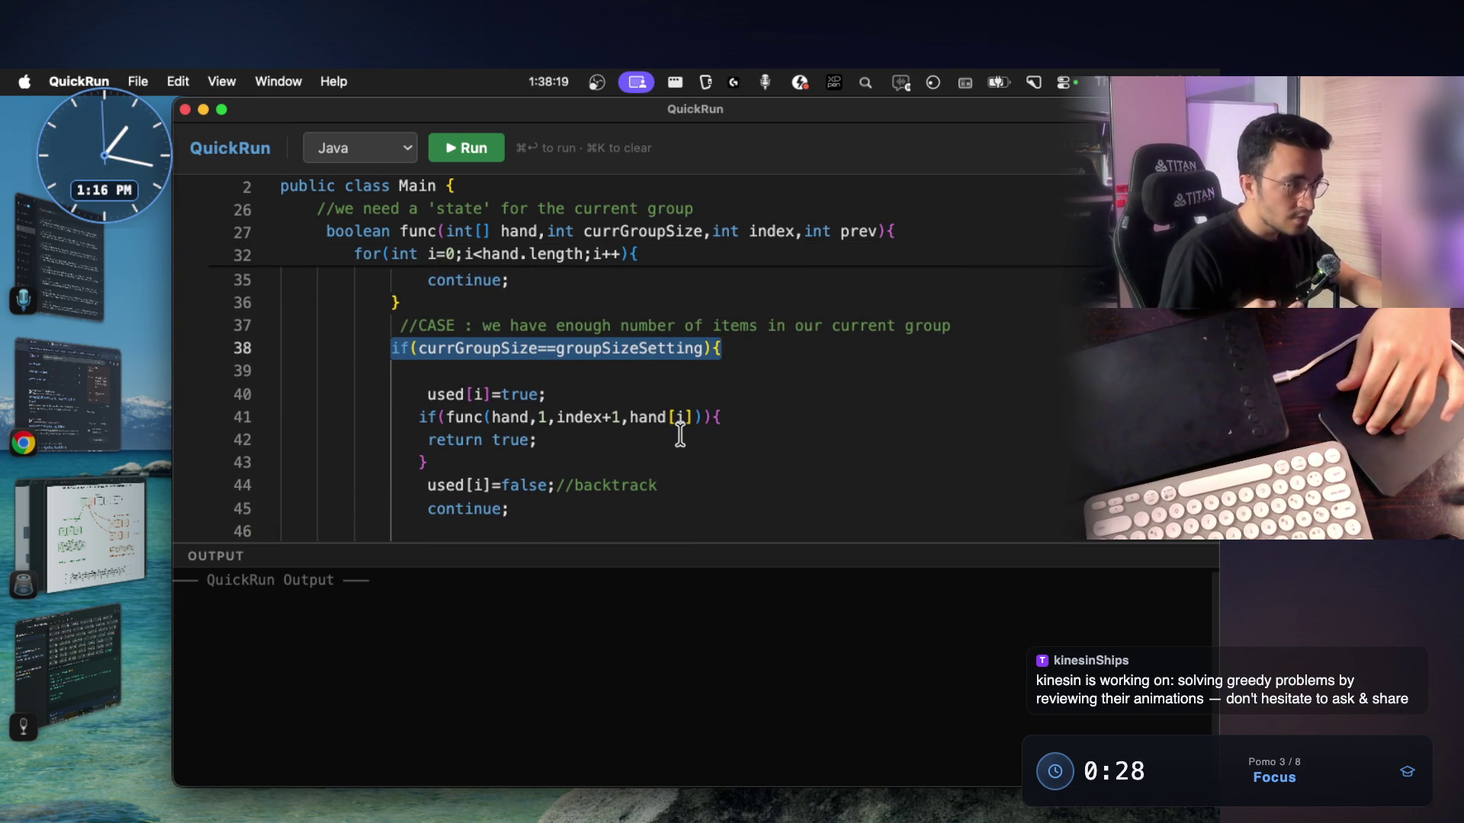
scroll(679, 343, up, 4)
Highlight the for-loop header, the already-used check on lines 33–36 and the group-size check on line 38
mouse_move(355, 301)
mouse_down()
mouse_move(402, 327)
mouse_move(427, 402)
mouse_up()
click(423, 402)
mouse_move(391, 325)
mouse_down()
mouse_move(518, 371)
mouse_move(402, 394)
mouse_up()
mouse_move(366, 305)
mouse_down()
mouse_move(492, 326)
mouse_move(661, 305)
mouse_up()
scroll(565, 329, down, 3)
drag(392, 361, 731, 365)
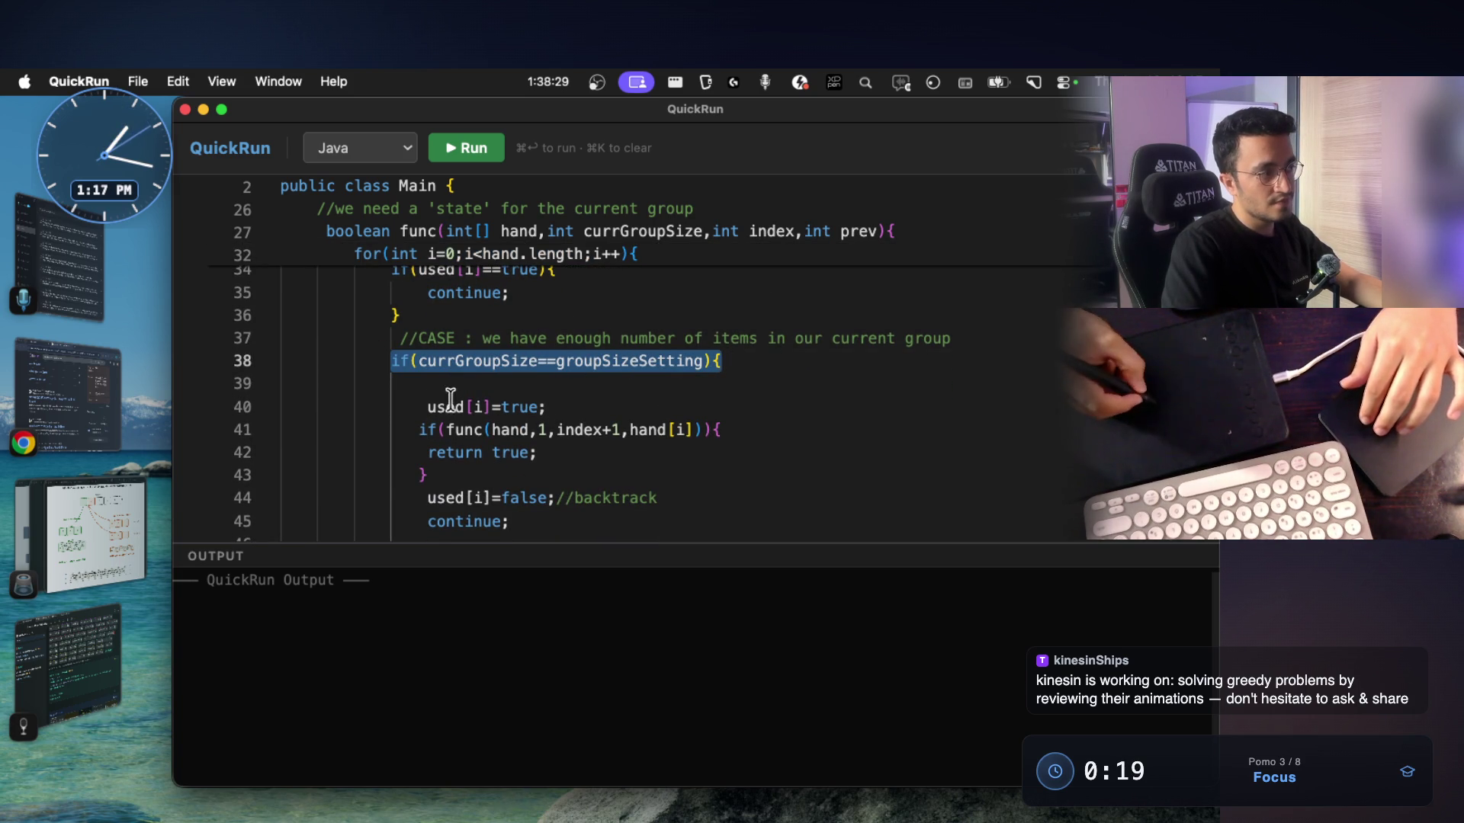
Adjust line 40's indentation, leaving it indented one level
click(426, 408)
key(shift+Down)
key(shift+Down)
key(shift+Down)
click(425, 408)
key(Tab)
key(shift+Tab)
key(shift+Tab)
key(Tab)
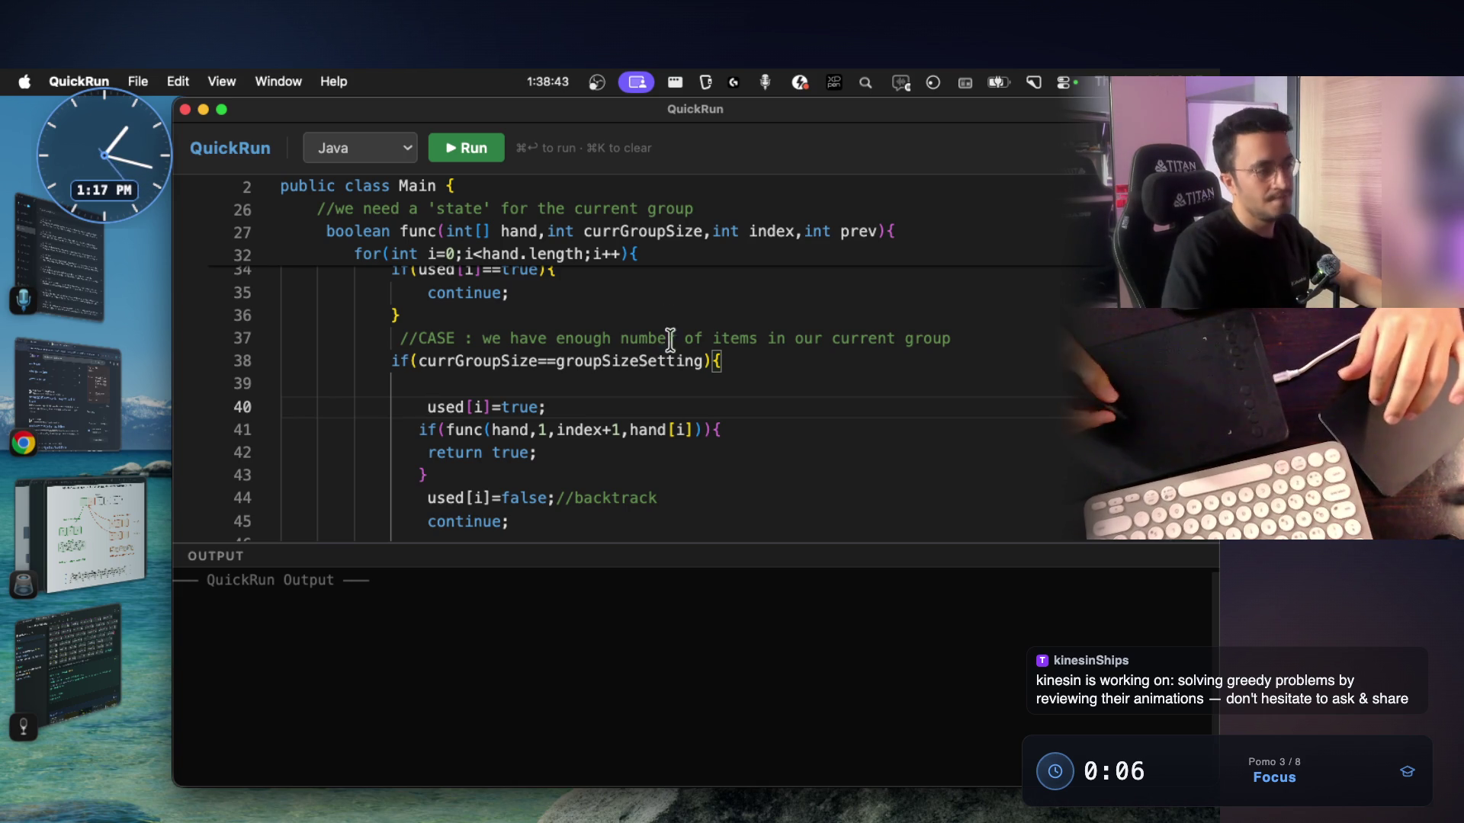
Highlight the recursive call that starts a new group, then return to the AI chat in the terminal
drag(446, 427, 690, 425)
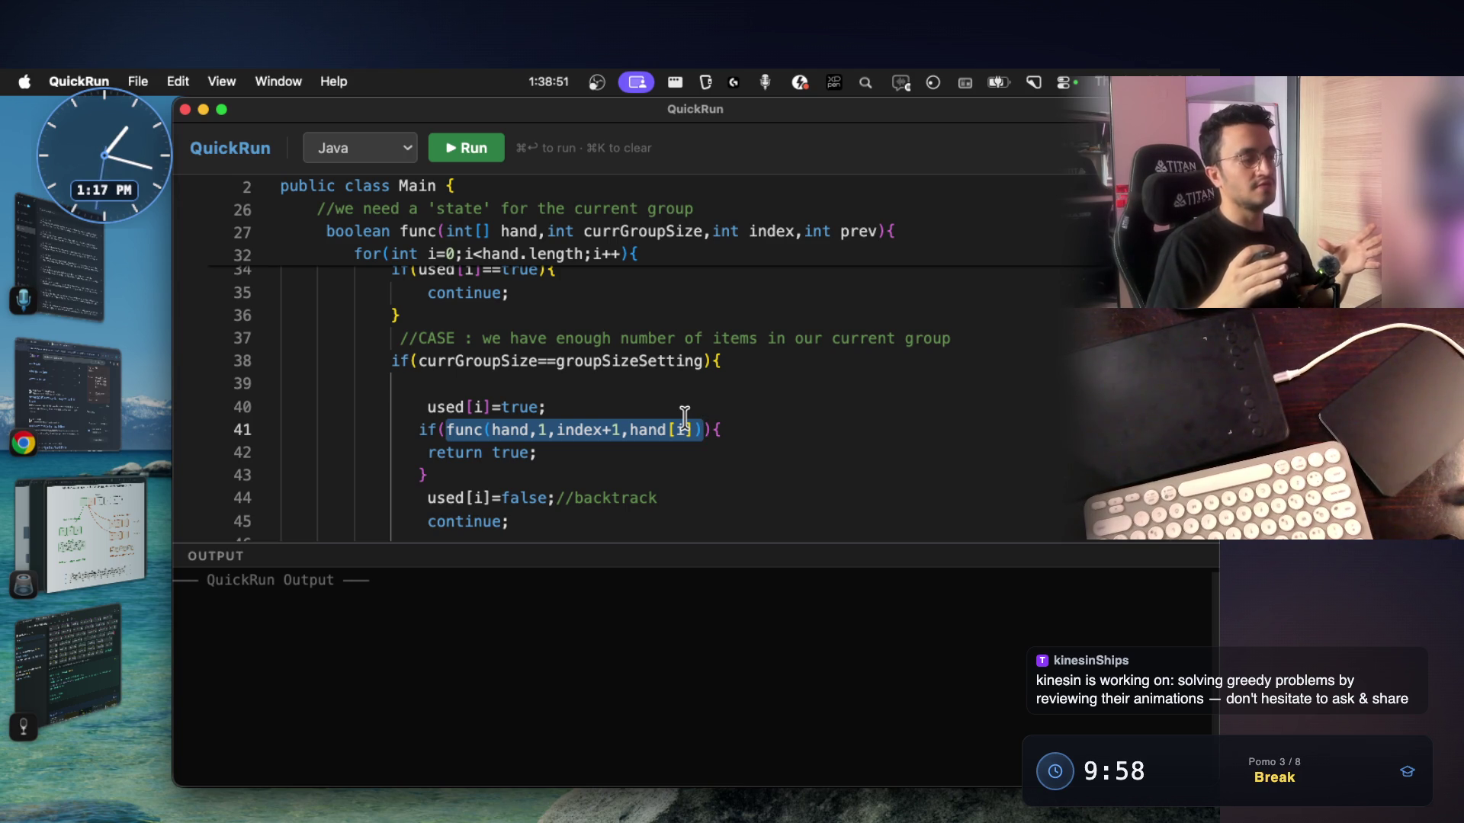
scroll(607, 416, down, 2)
mouse_move(391, 392)
mouse_down()
mouse_move(456, 432)
mouse_move(417, 395)
mouse_move(427, 462)
mouse_move(516, 486)
mouse_up()
scroll(480, 397, up, 5)
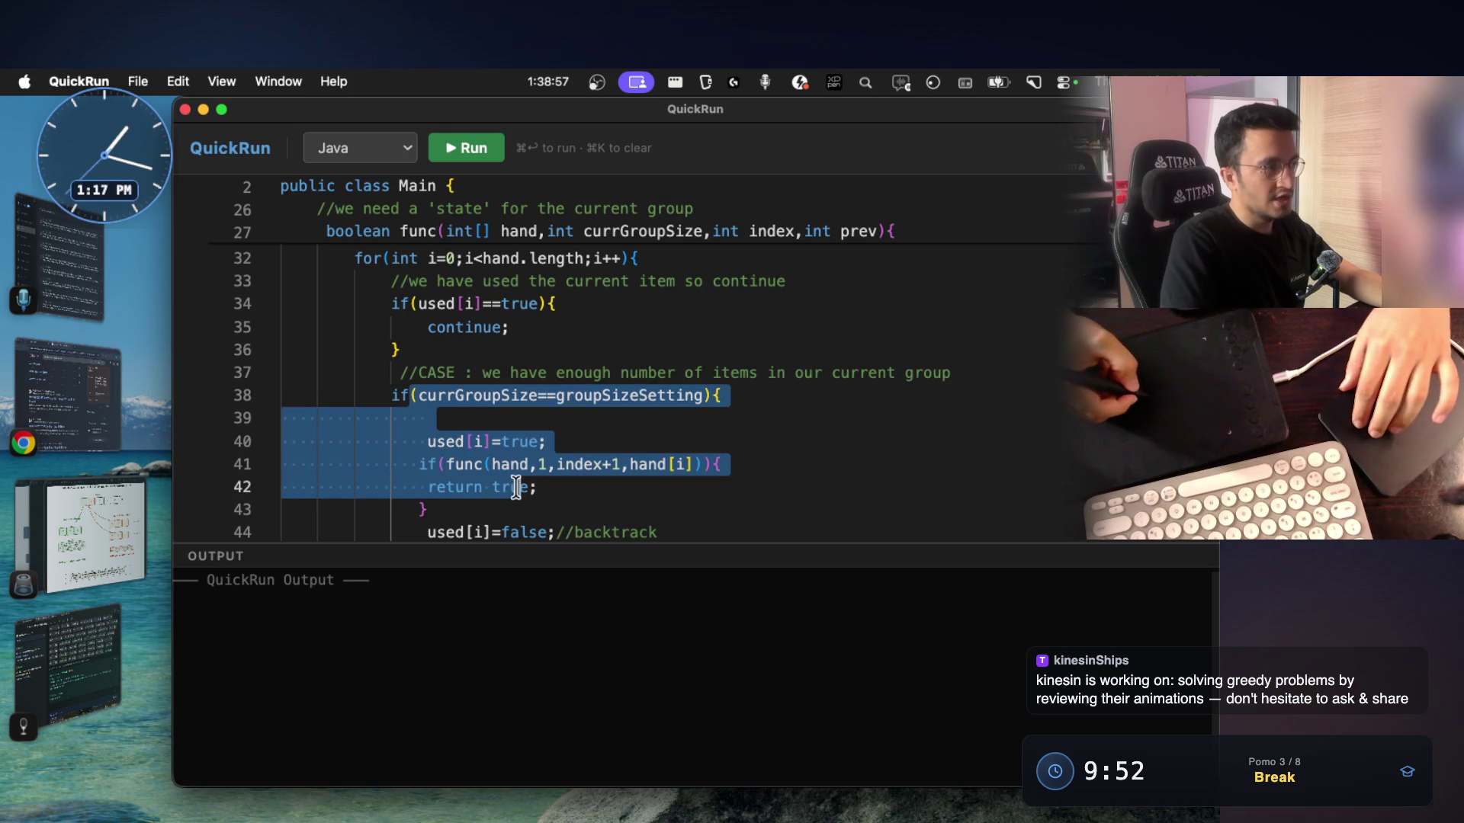
key(super+Tab)
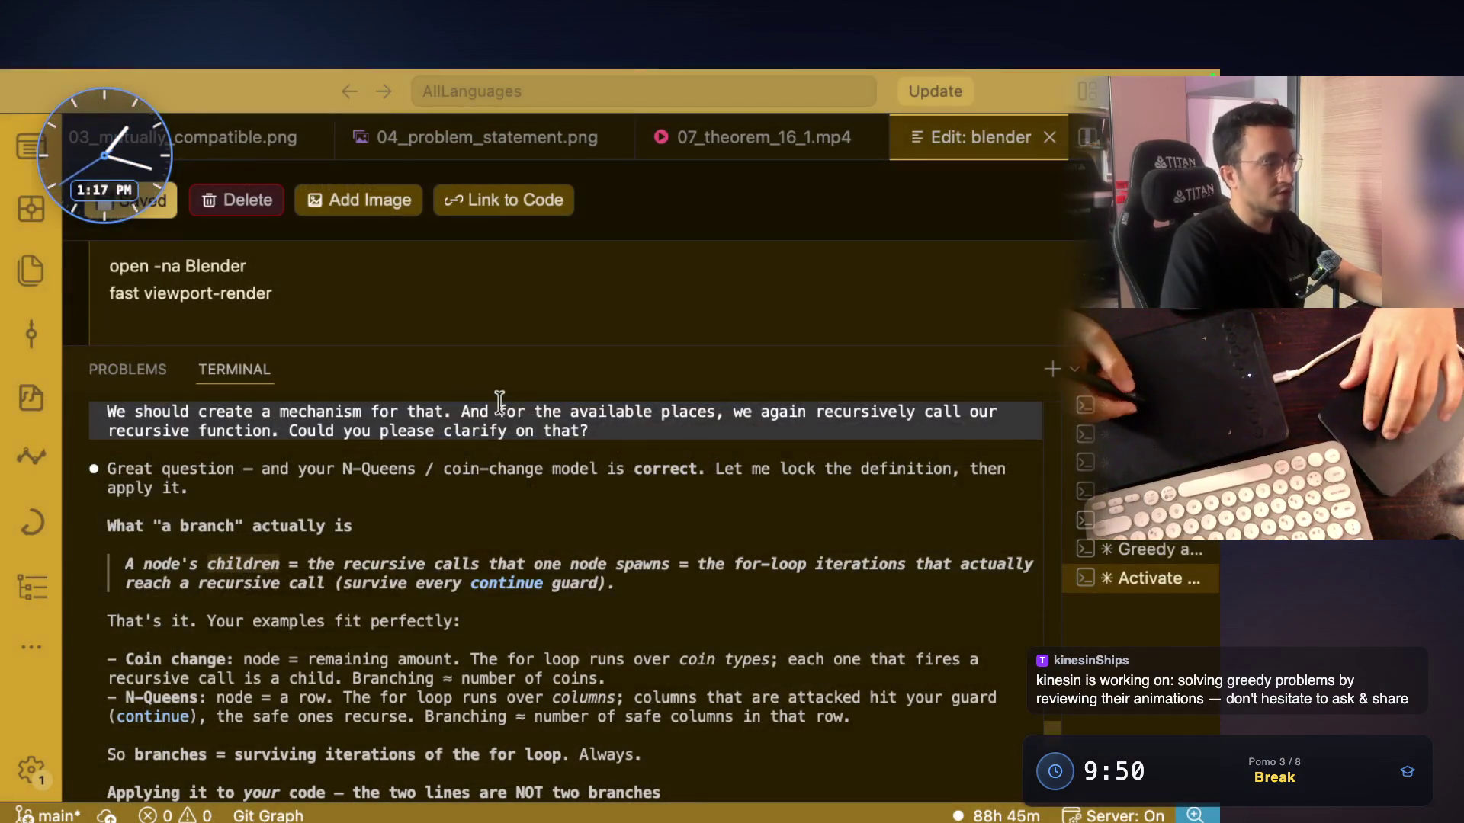
click(199, 565)
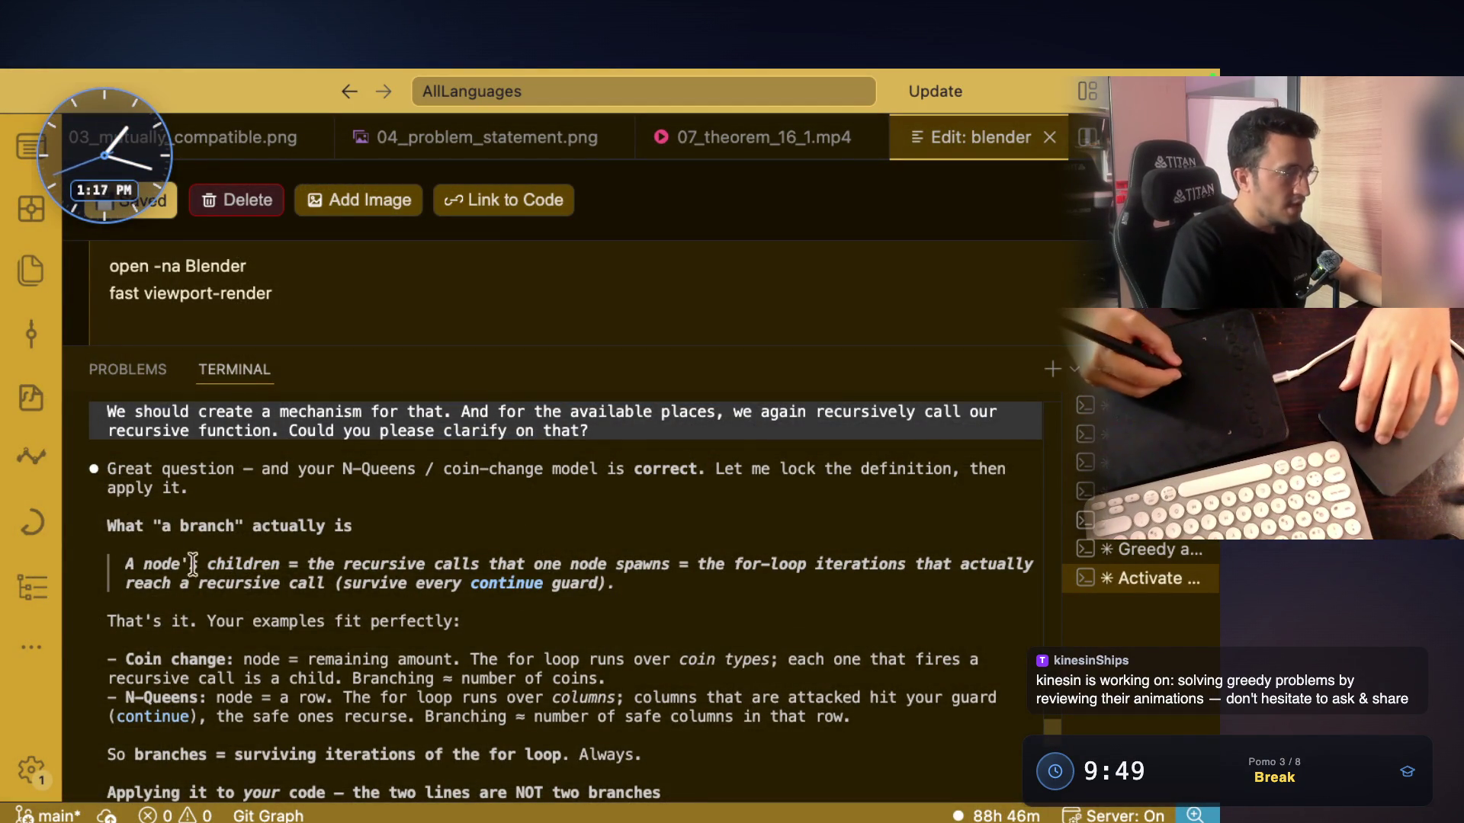
drag(116, 564, 315, 566)
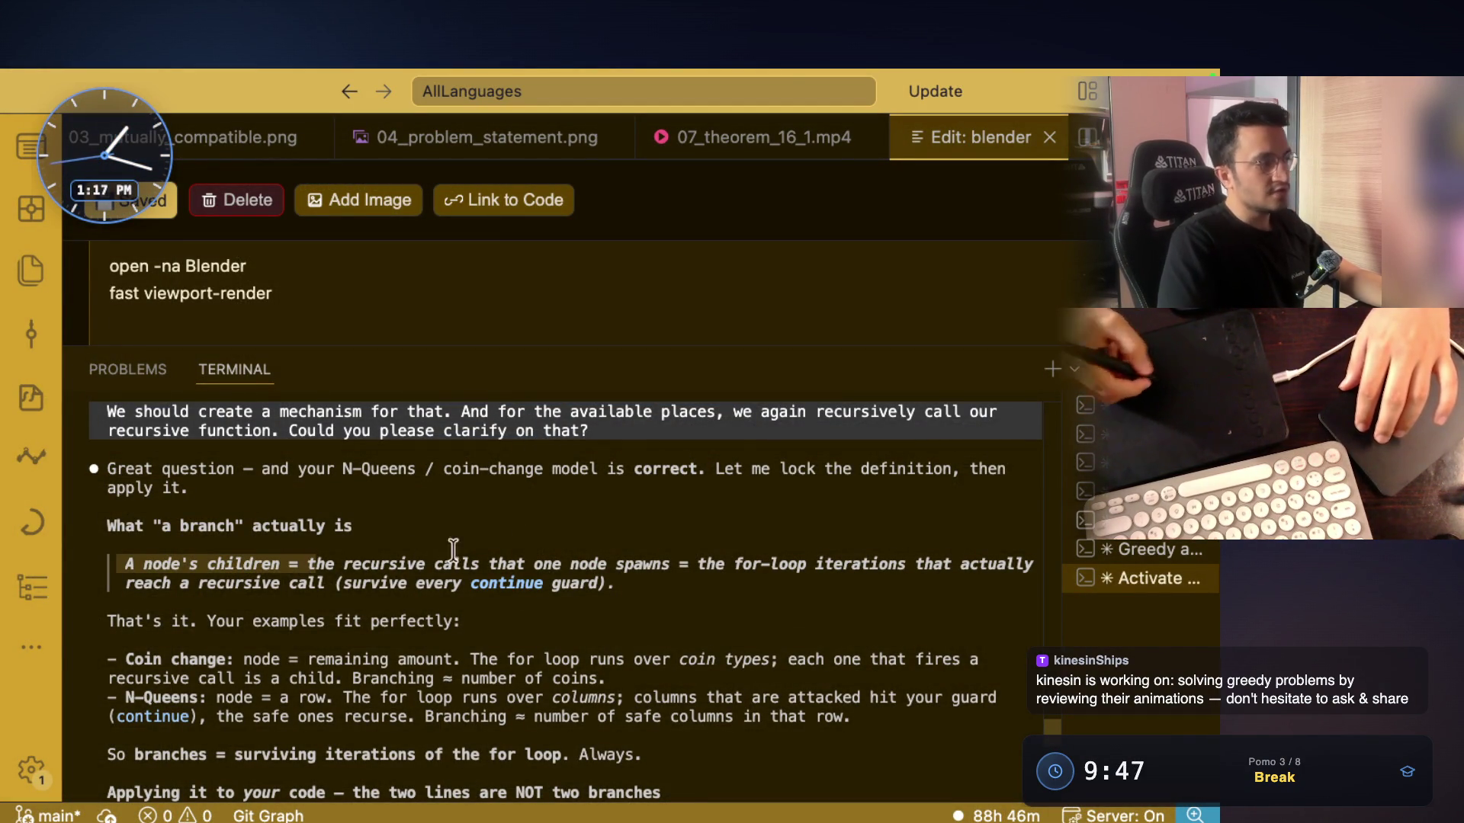
drag(577, 565, 1014, 565)
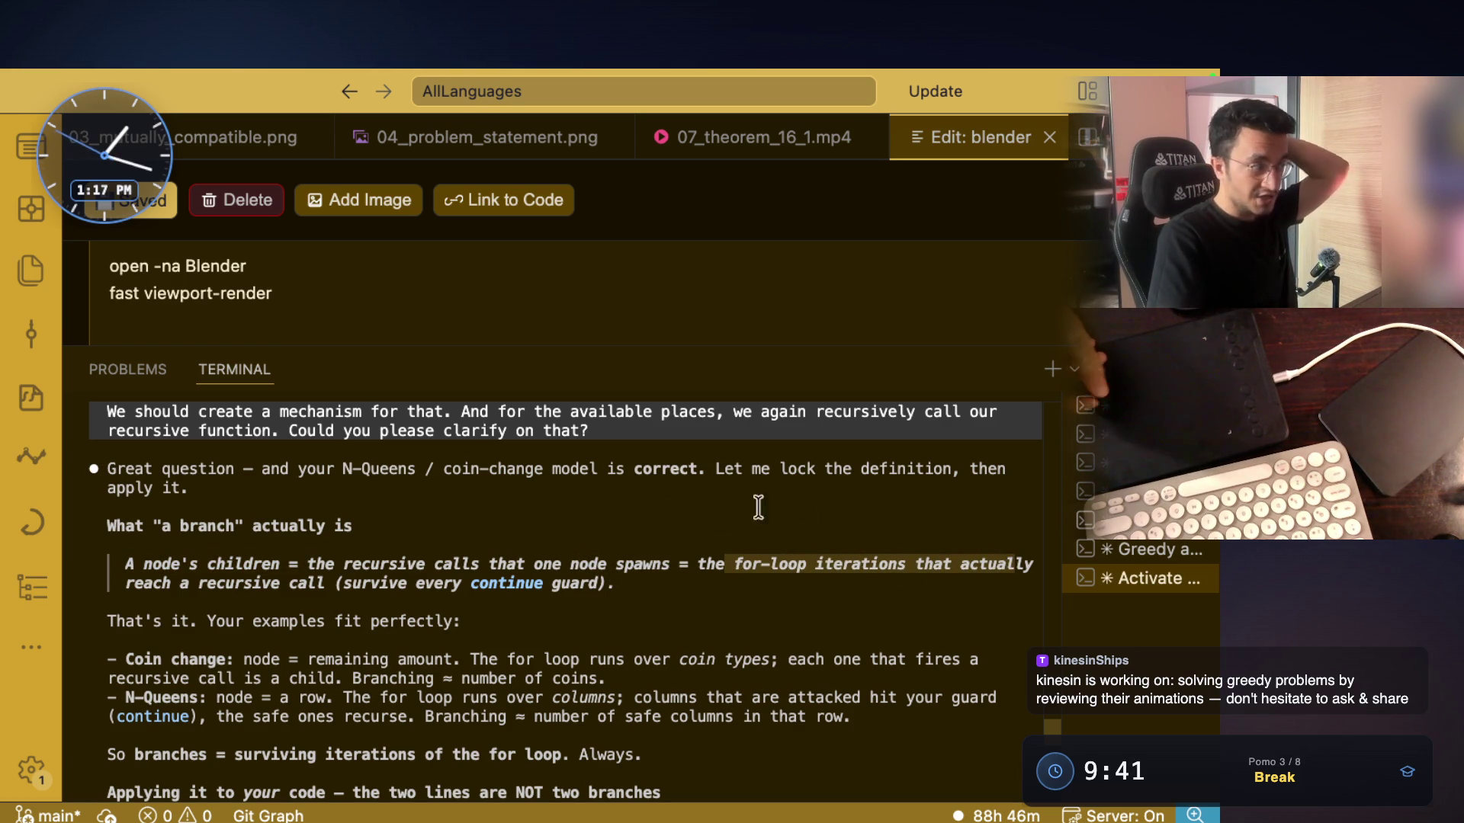
click(261, 579)
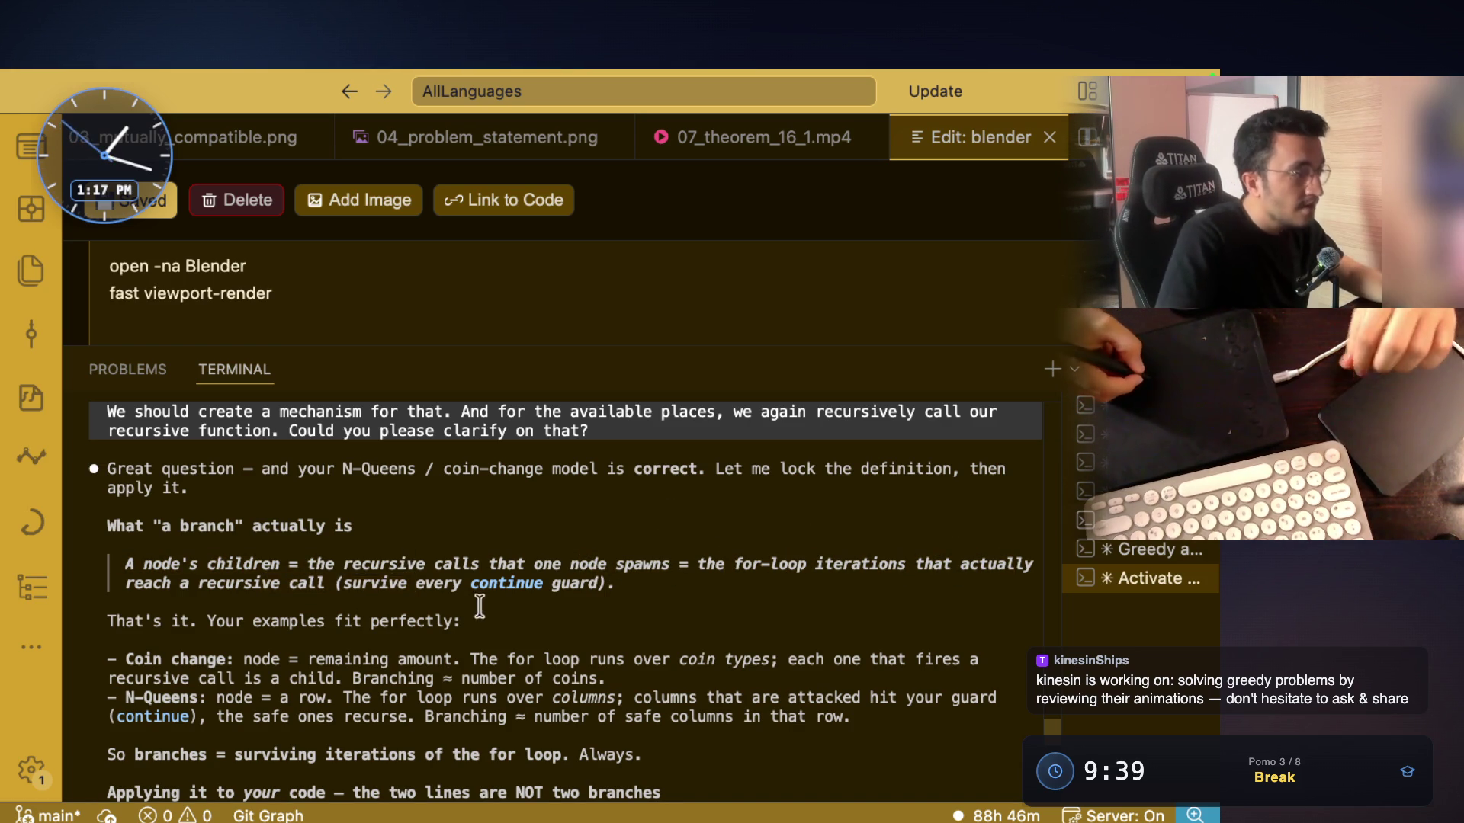
drag(340, 582, 616, 581)
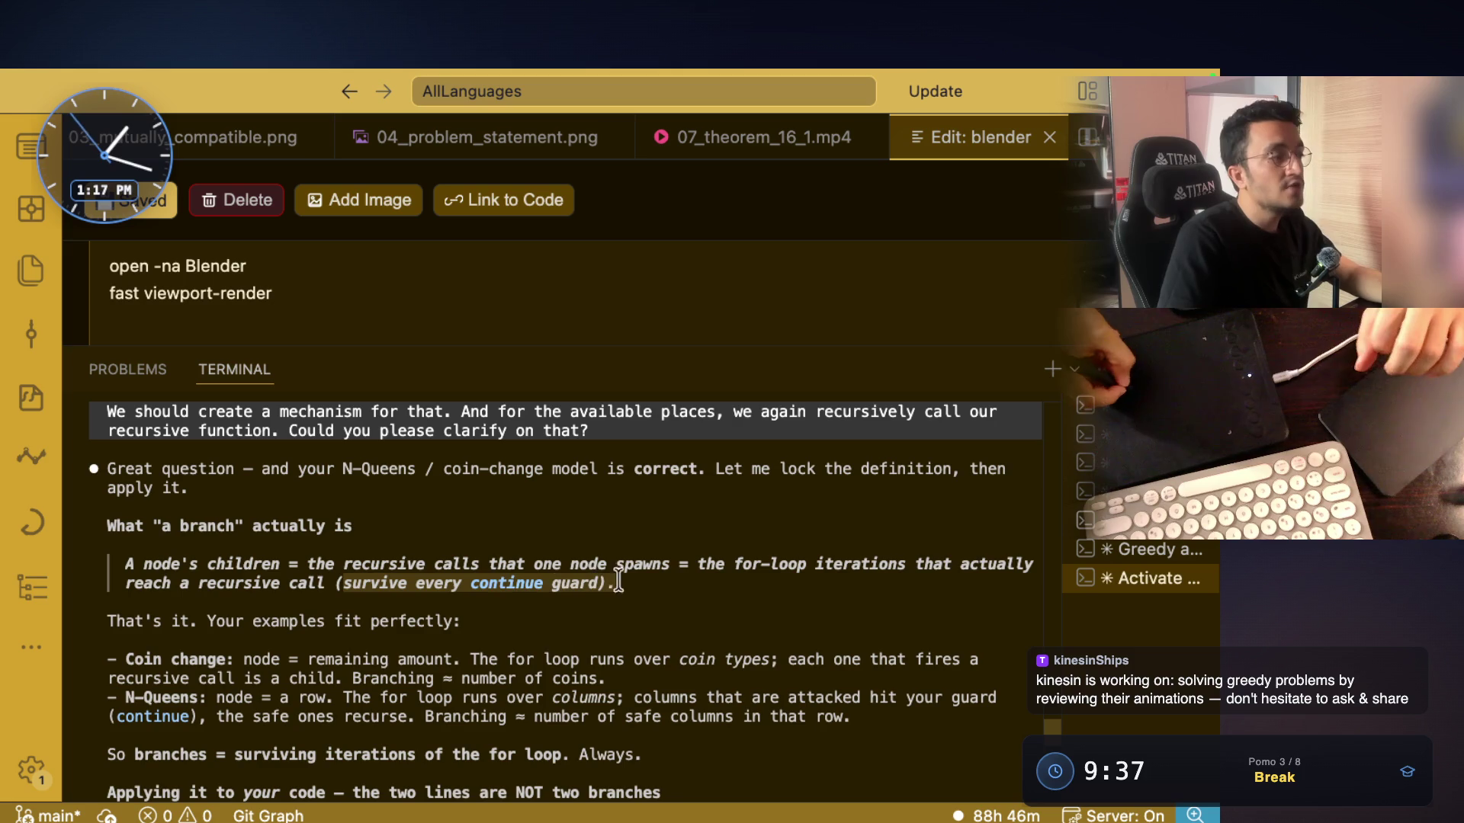
scroll(295, 564, down, 3)
mouse_move(246, 564)
mouse_down()
mouse_move(466, 564)
mouse_move(690, 603)
mouse_up()
click(442, 595)
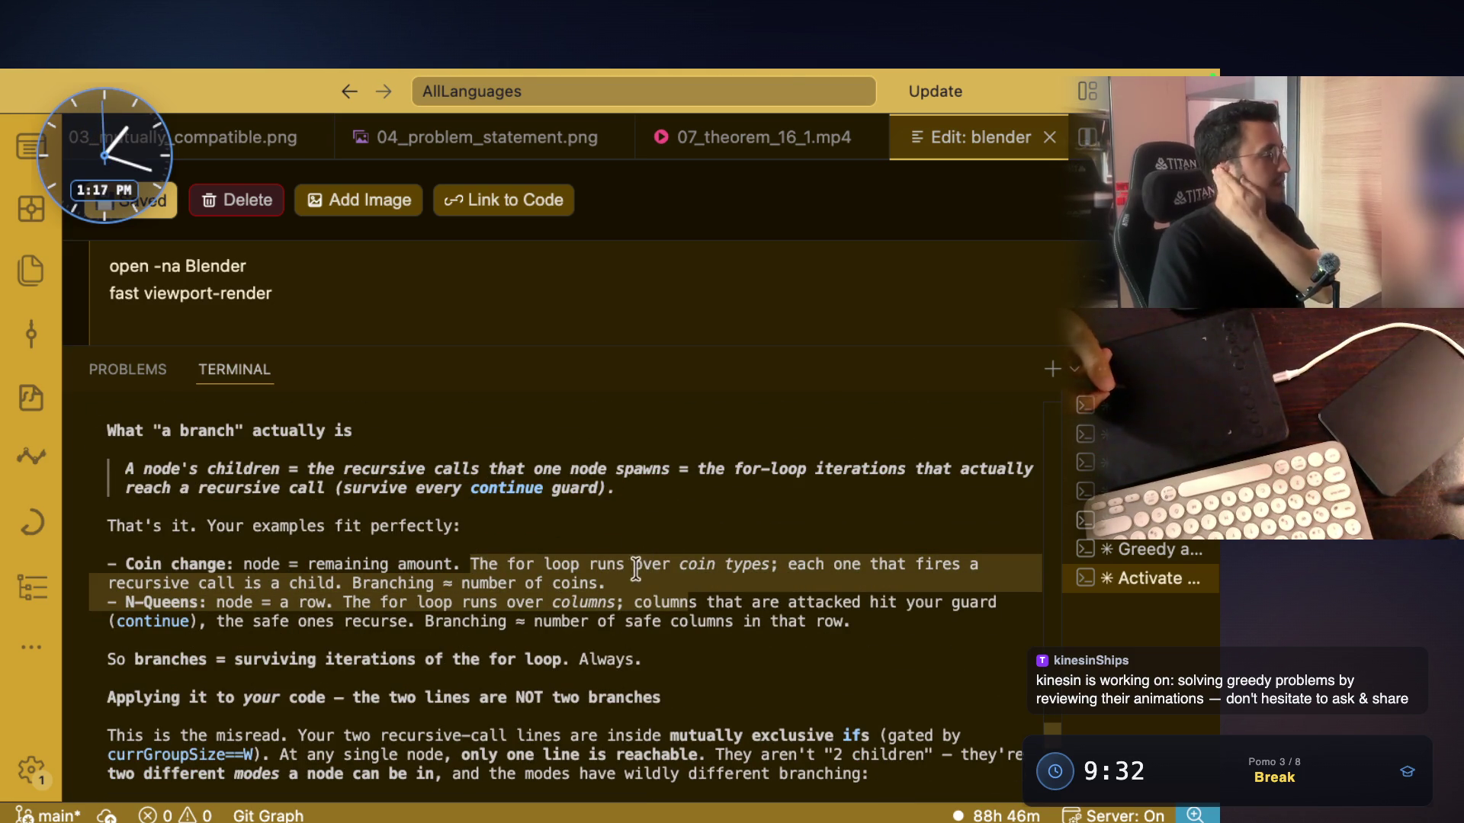
drag(506, 563, 978, 564)
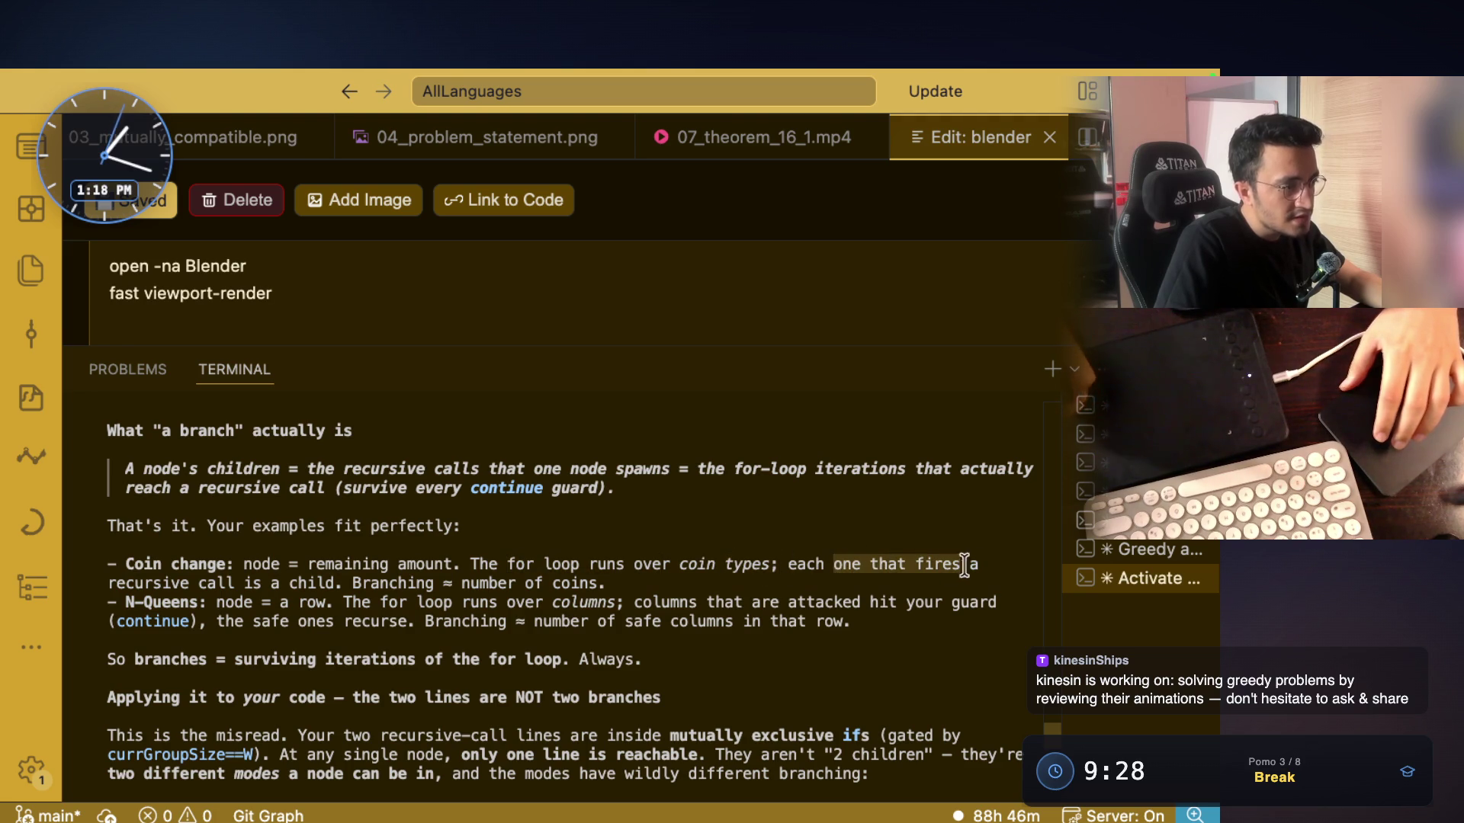
scroll(305, 557, down, 2)
mouse_move(218, 548)
mouse_down()
mouse_move(671, 565)
mouse_move(665, 591)
mouse_up()
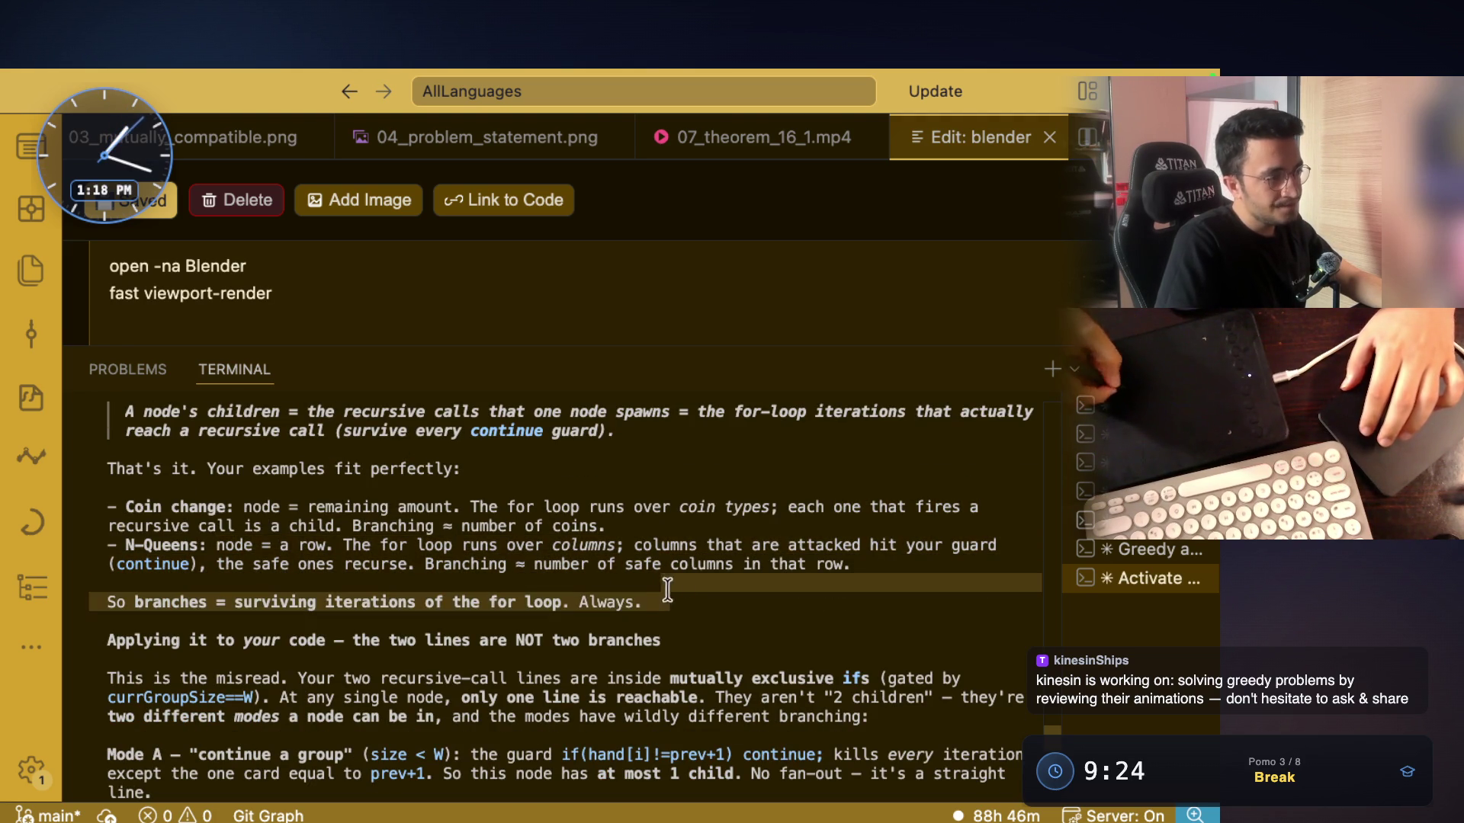
drag(738, 544, 1012, 546)
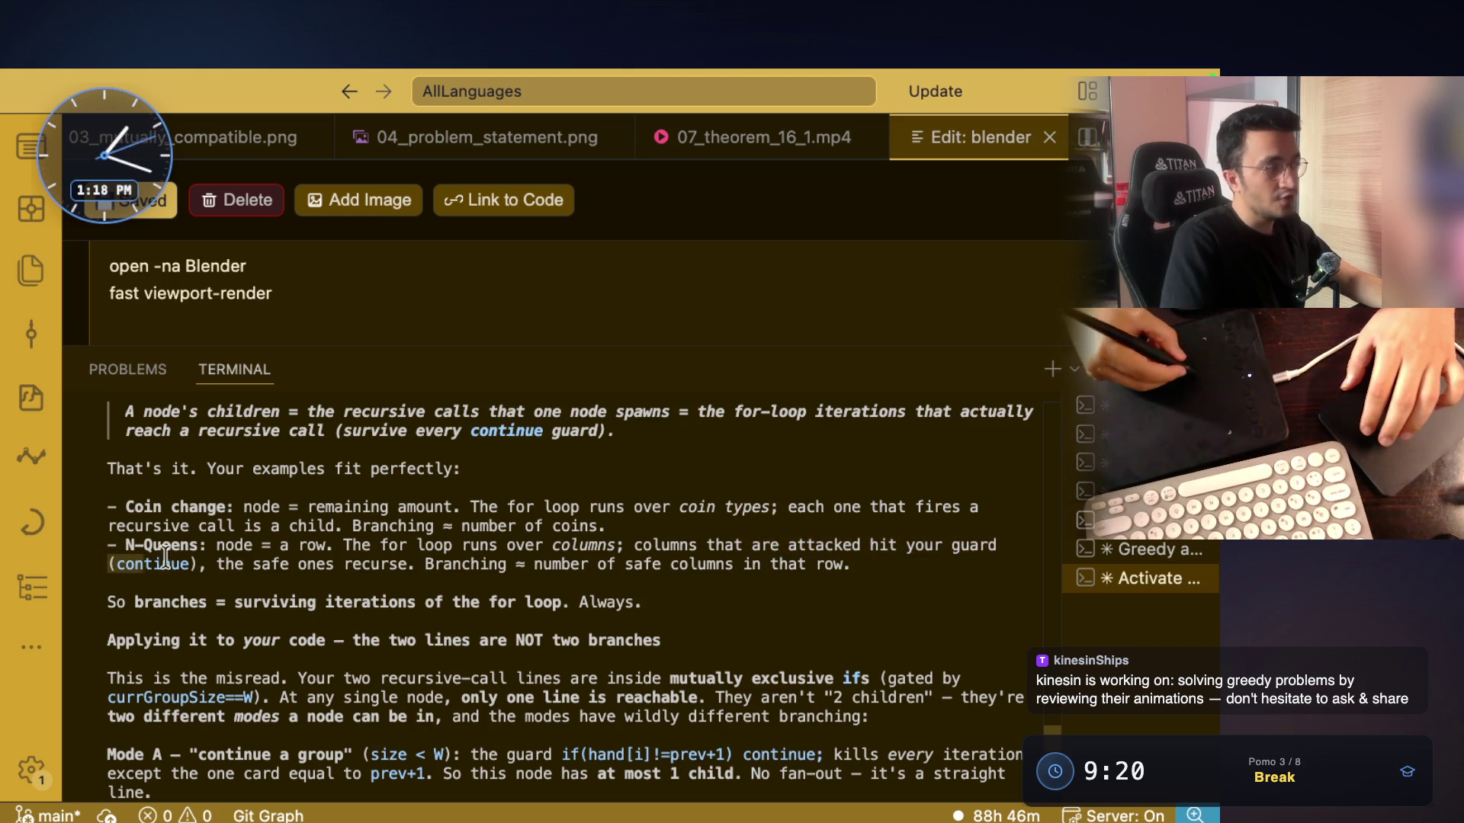
mouse_move(217, 564)
mouse_down()
mouse_move(864, 565)
mouse_move(422, 566)
mouse_up()
click(443, 585)
click(539, 580)
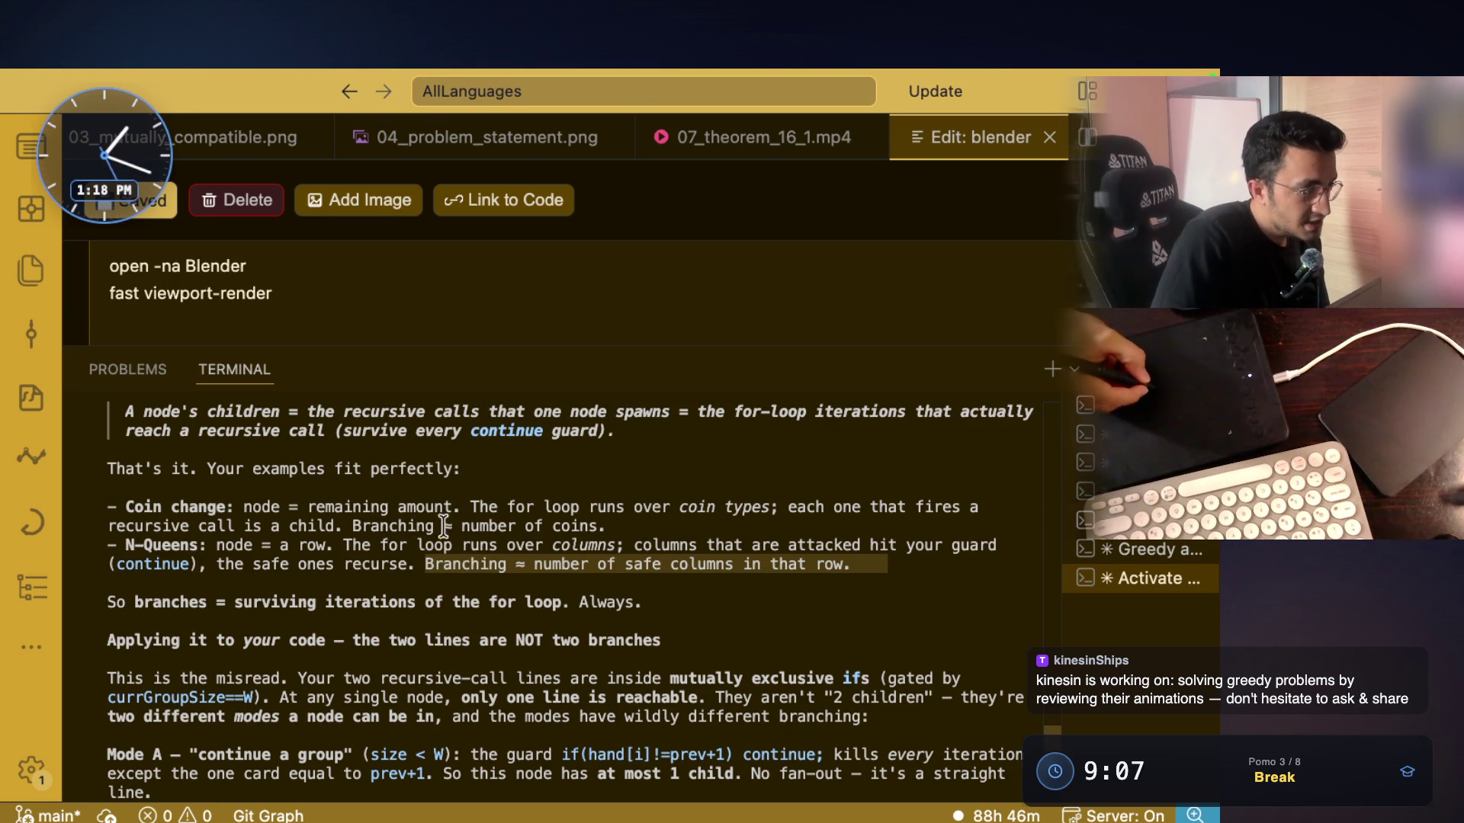
mouse_move(353, 526)
mouse_down()
mouse_move(564, 545)
mouse_move(606, 524)
mouse_up()
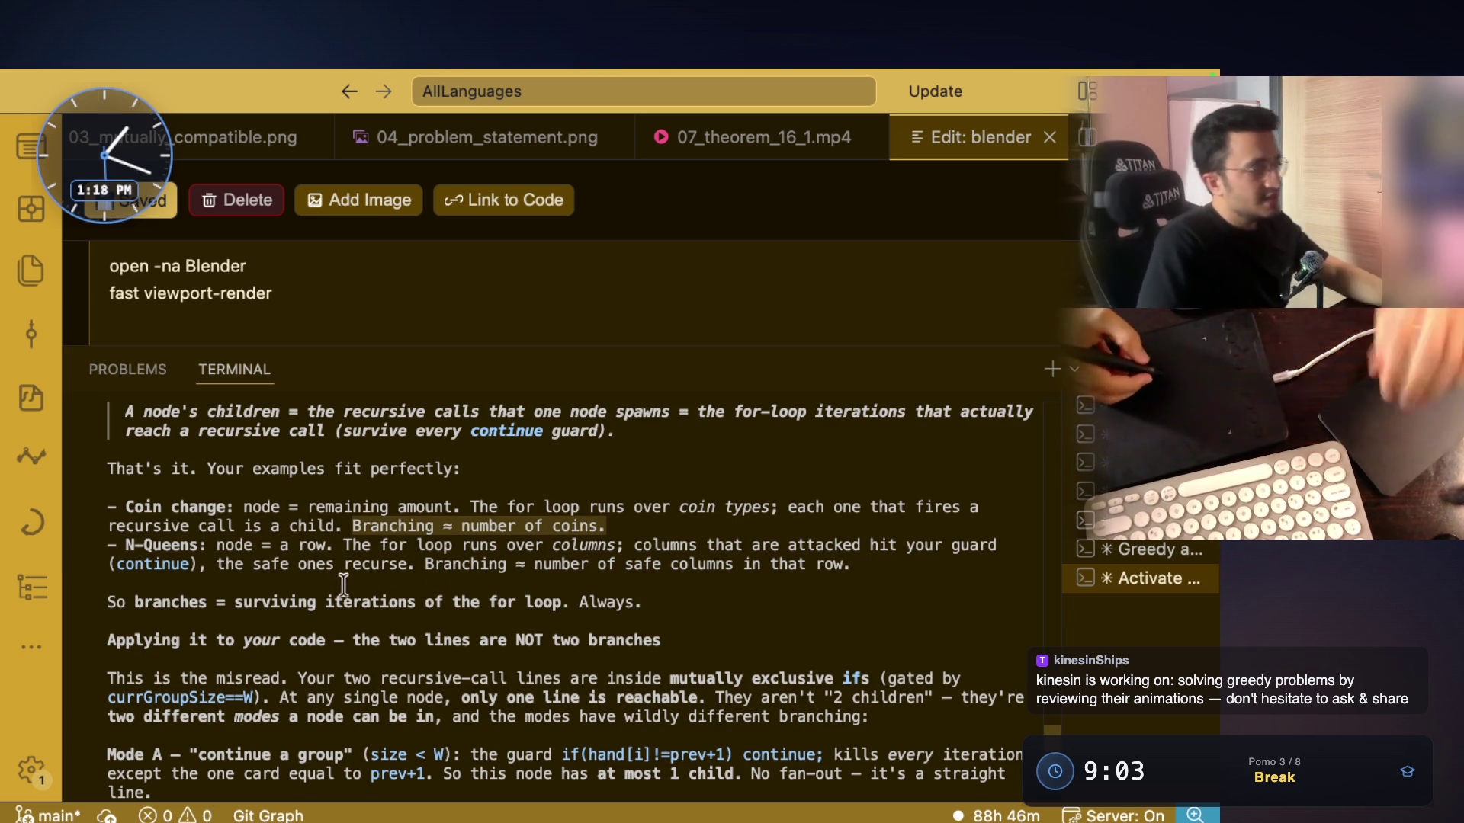
mouse_move(235, 602)
mouse_down()
mouse_move(571, 605)
mouse_move(98, 602)
mouse_up()
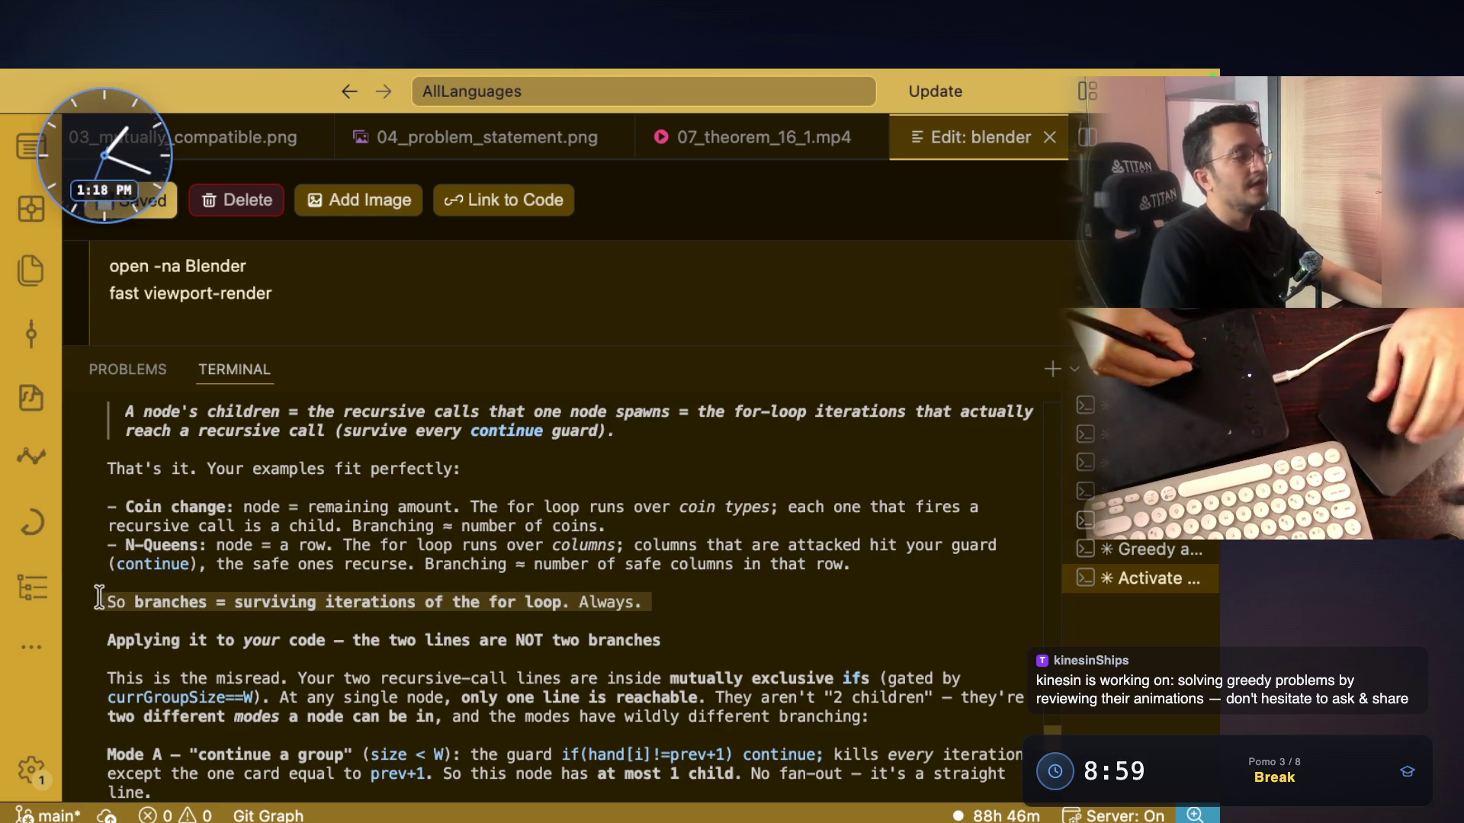
scroll(356, 572, down, 1)
scroll(356, 572, down, 1)
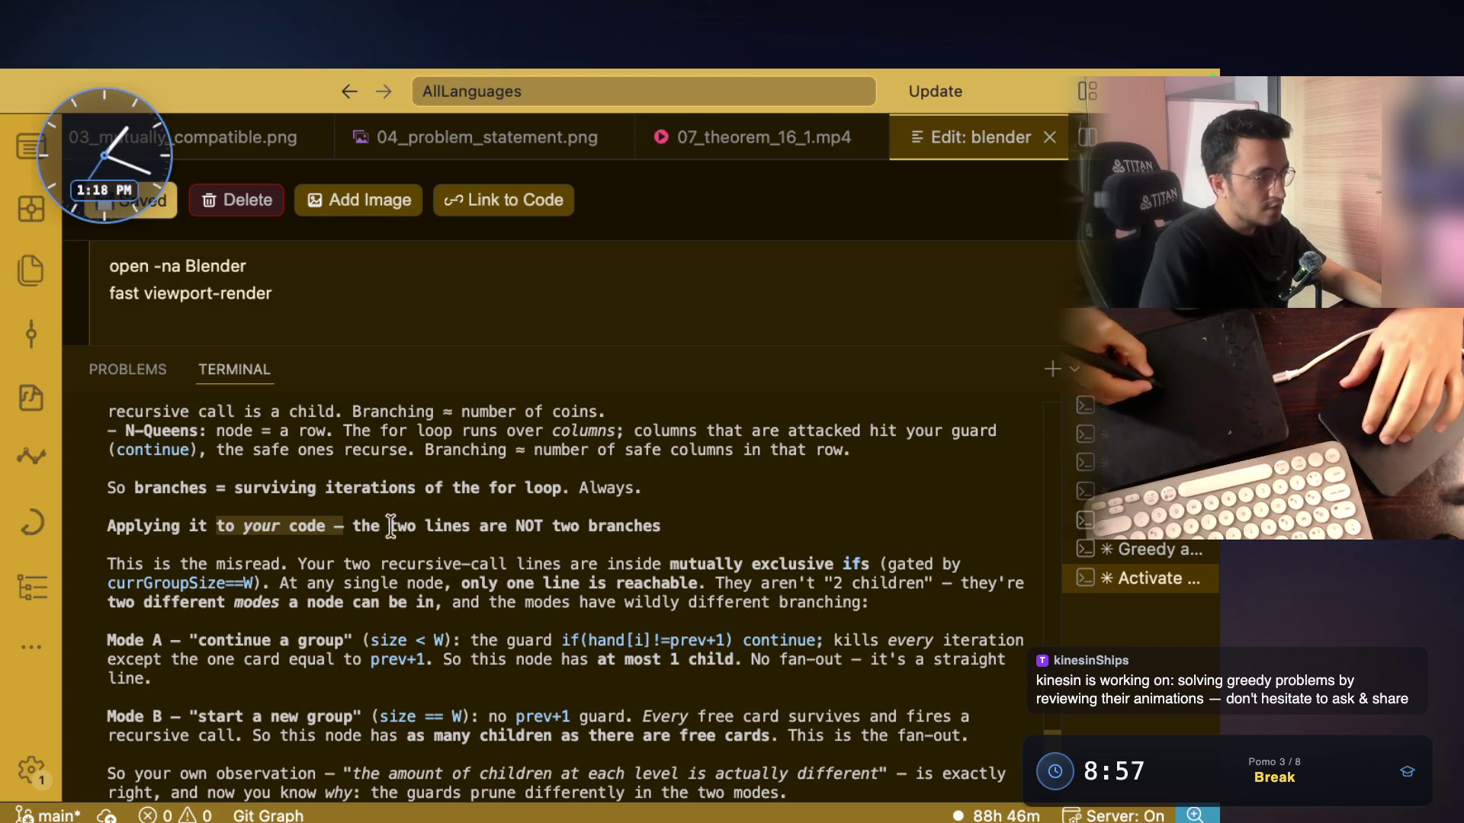